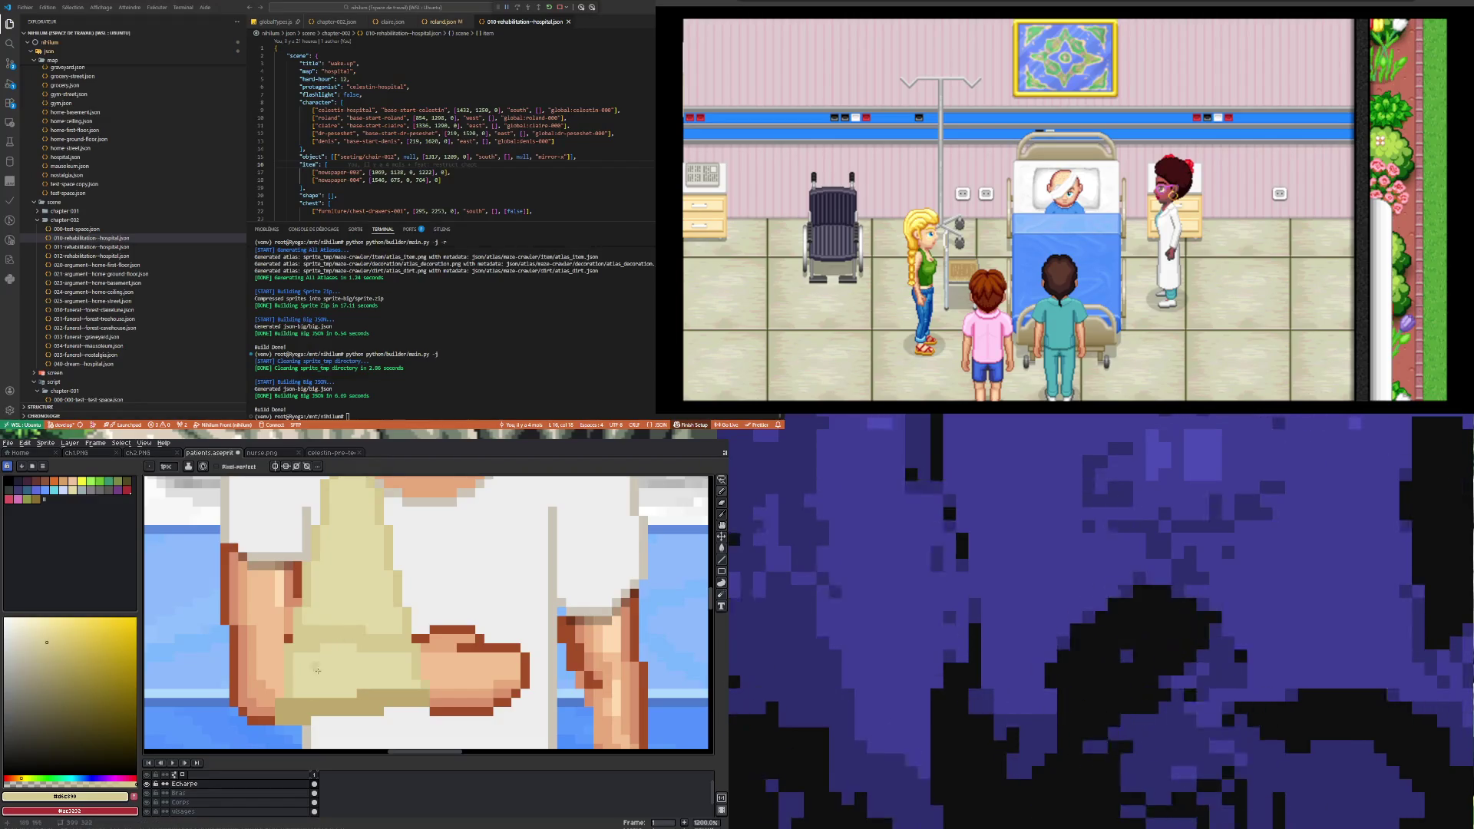
Step: Zoom in on the arm sling and set its darker tan as the Pencil colour
{"action": "scroll", "coordinate": [330, 655], "scroll_direction": "down", "scroll_amount": 3}
{"action": "scroll", "coordinate": [329, 656], "scroll_direction": "up", "scroll_amount": 1}
{"action": "scroll", "coordinate": [325, 657], "scroll_direction": "up", "scroll_amount": 2}
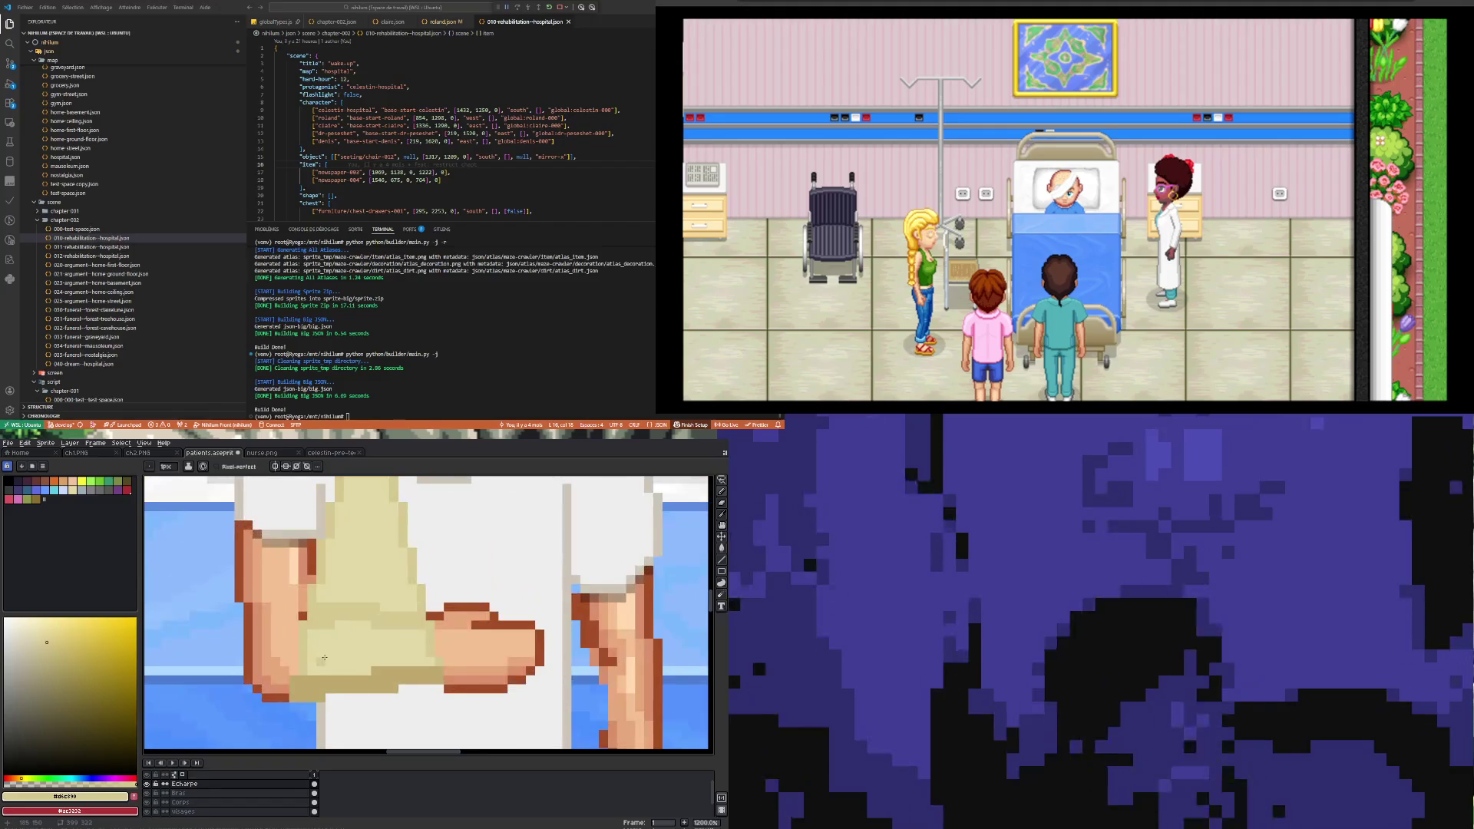
{"action": "scroll", "coordinate": [324, 658], "scroll_direction": "down", "scroll_amount": 5}
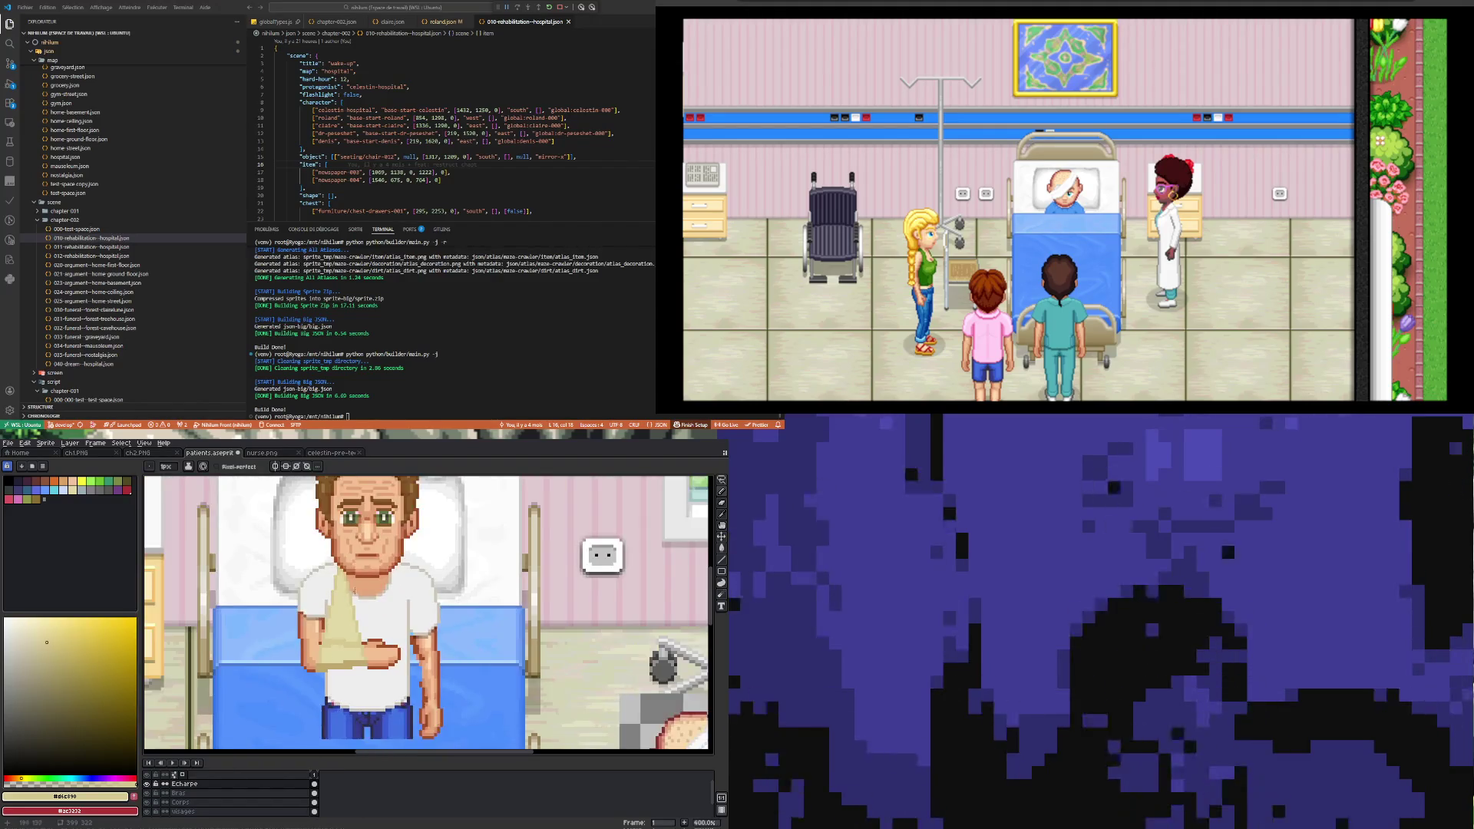
{"action": "scroll", "coordinate": [354, 597], "scroll_direction": "up", "scroll_amount": 3}
{"action": "key", "text": "i"}
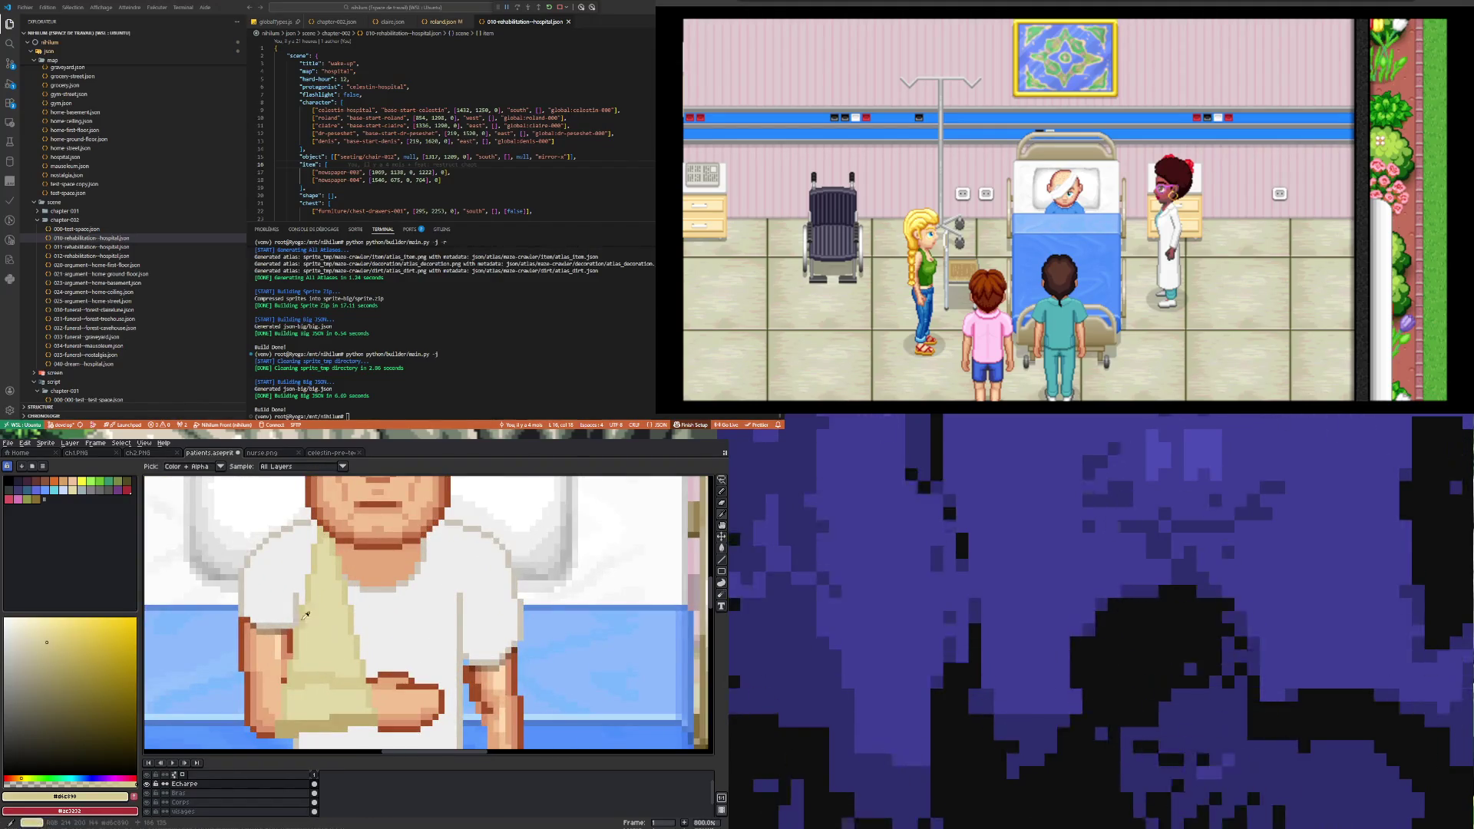
{"action": "scroll", "coordinate": [314, 645], "scroll_direction": "down", "scroll_amount": 3}
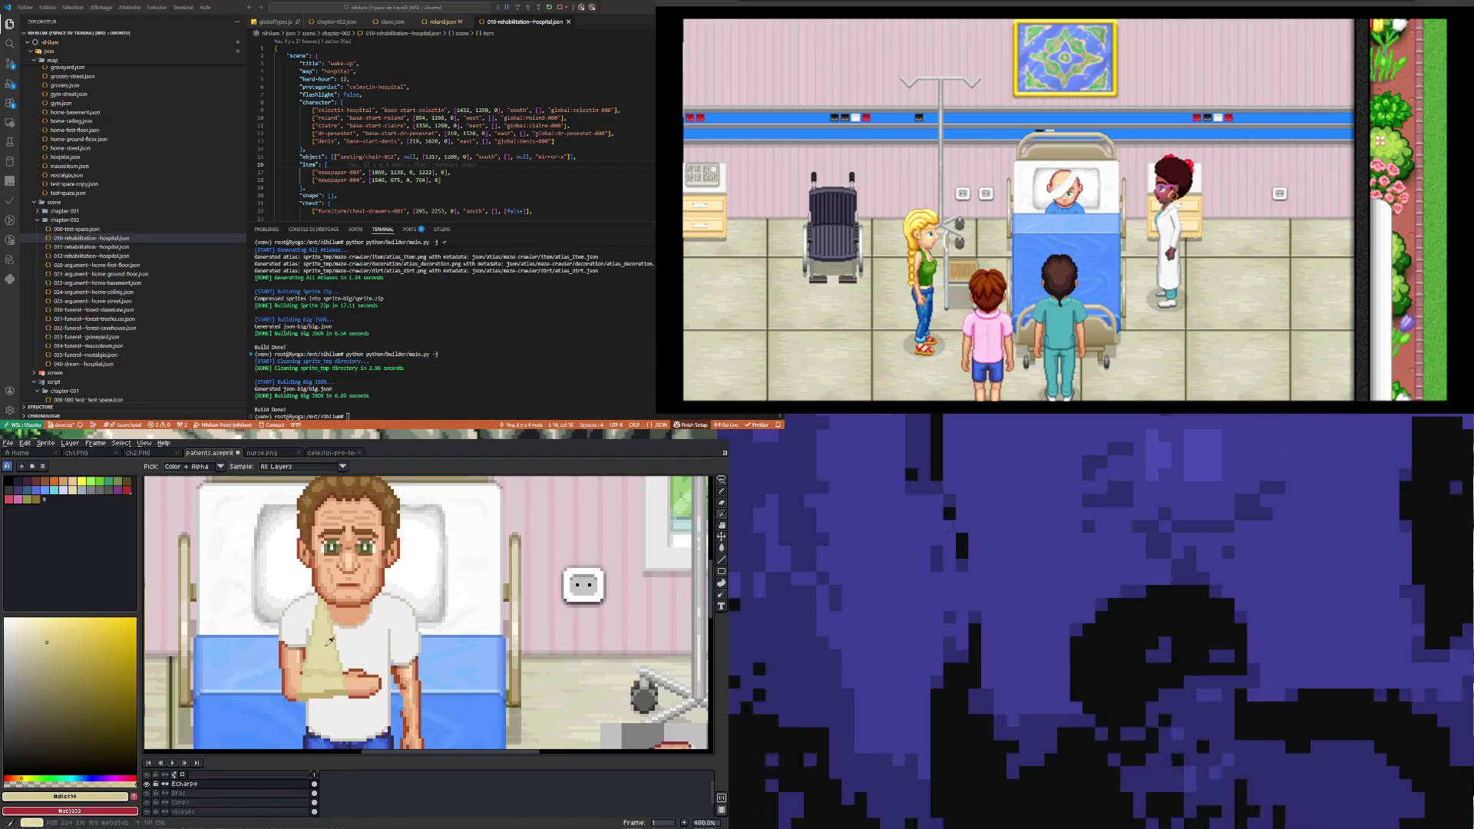
{"action": "scroll", "coordinate": [331, 641], "scroll_direction": "up", "scroll_amount": 1}
{"action": "scroll", "coordinate": [326, 641], "scroll_direction": "down", "scroll_amount": 3}
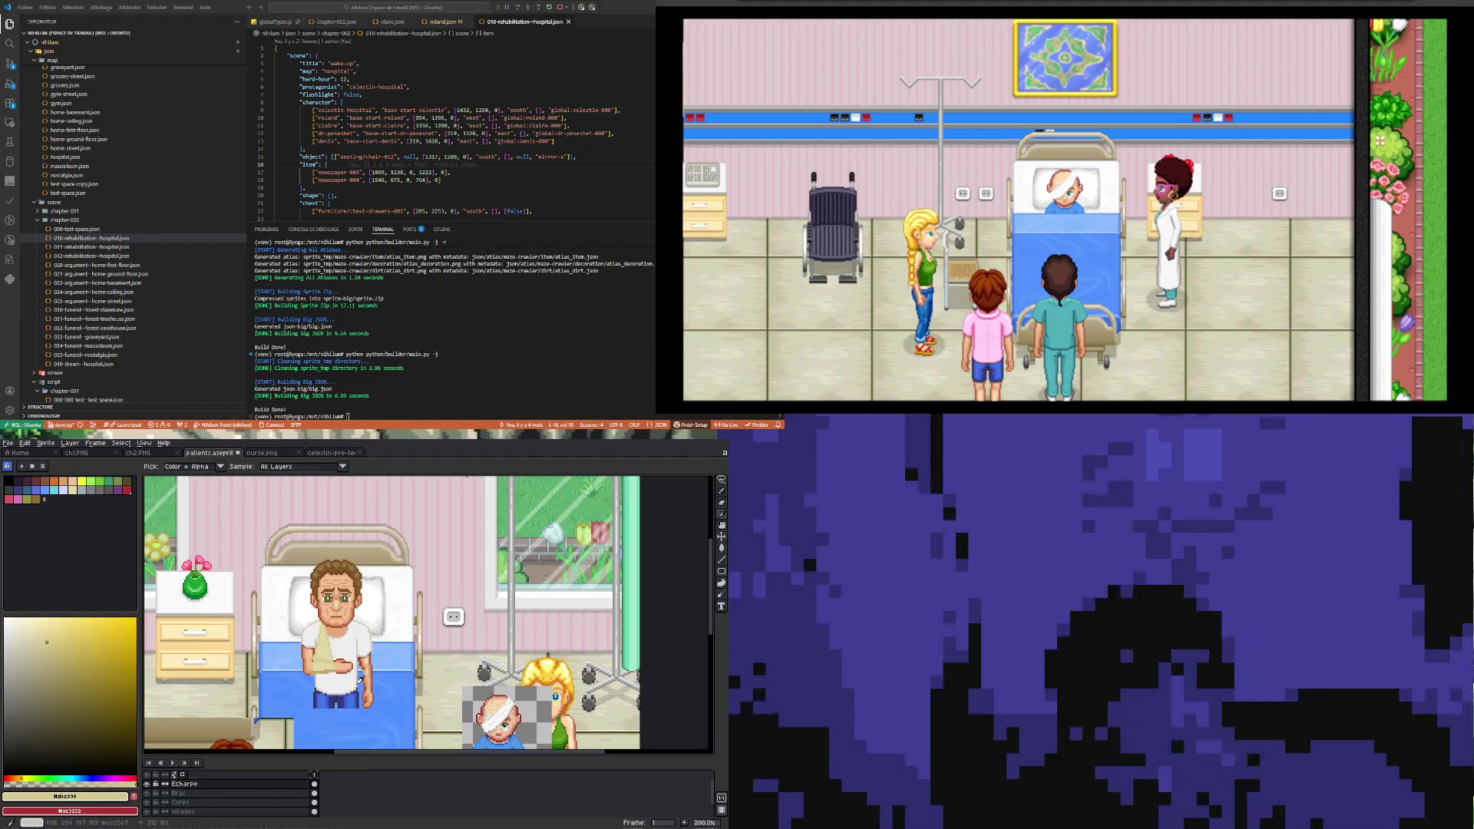
{"action": "scroll", "coordinate": [333, 631], "scroll_direction": "up", "scroll_amount": 4}
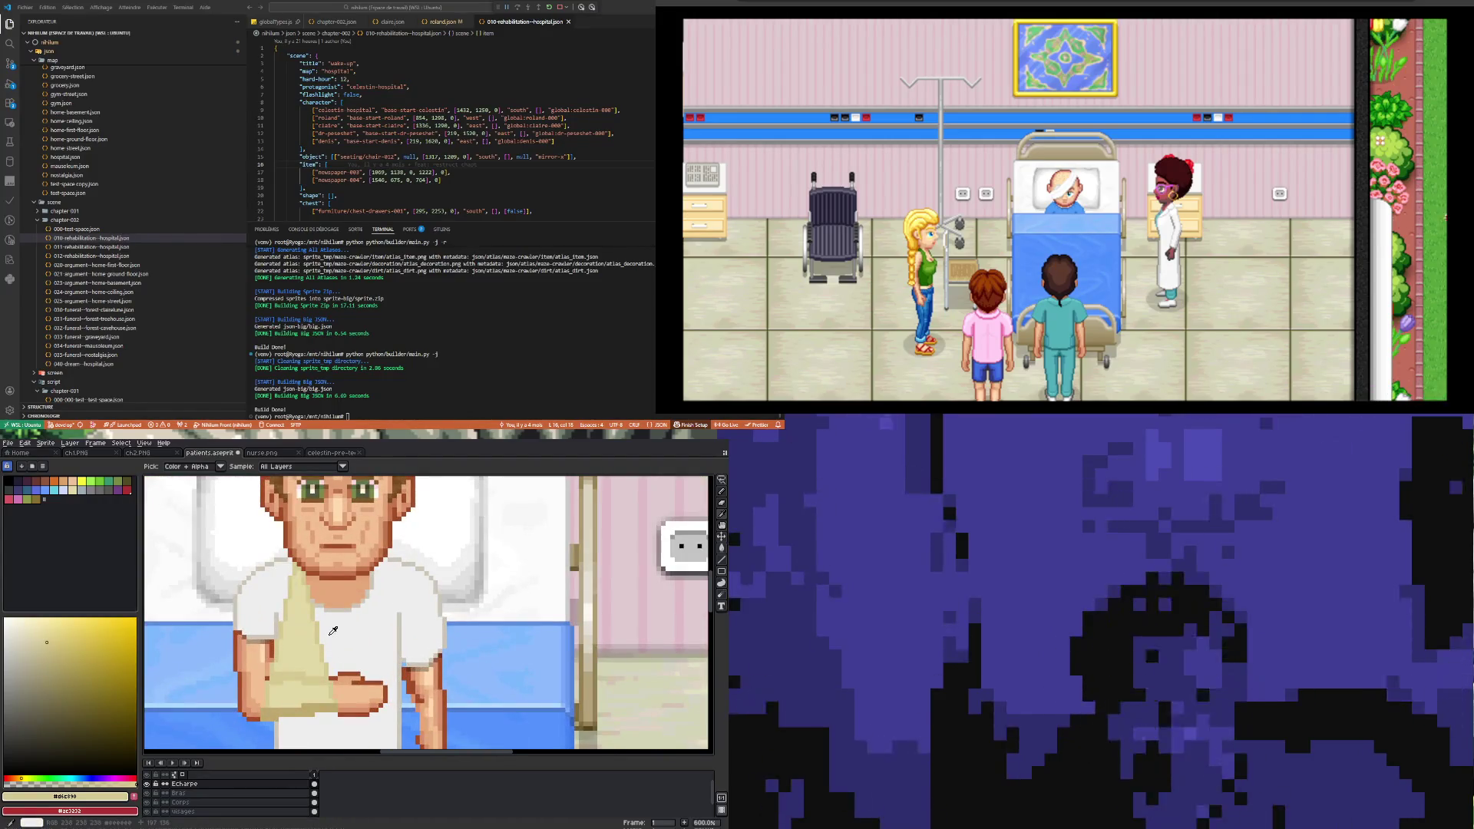
{"action": "scroll", "coordinate": [333, 631], "scroll_direction": "down", "scroll_amount": 1}
{"action": "scroll", "coordinate": [327, 654], "scroll_direction": "up", "scroll_amount": 1}
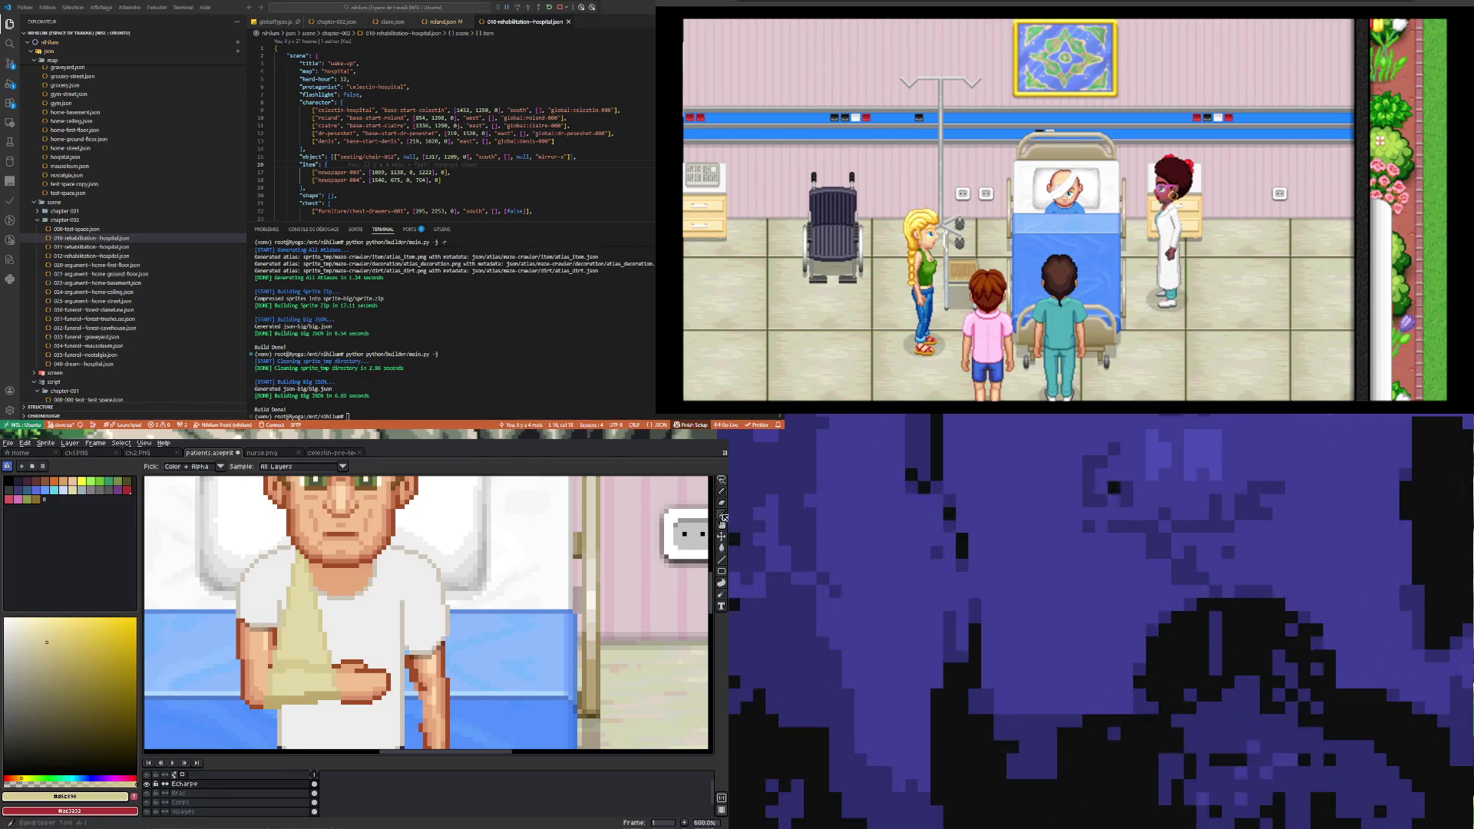
{"action": "left_click", "coordinate": [317, 689]}
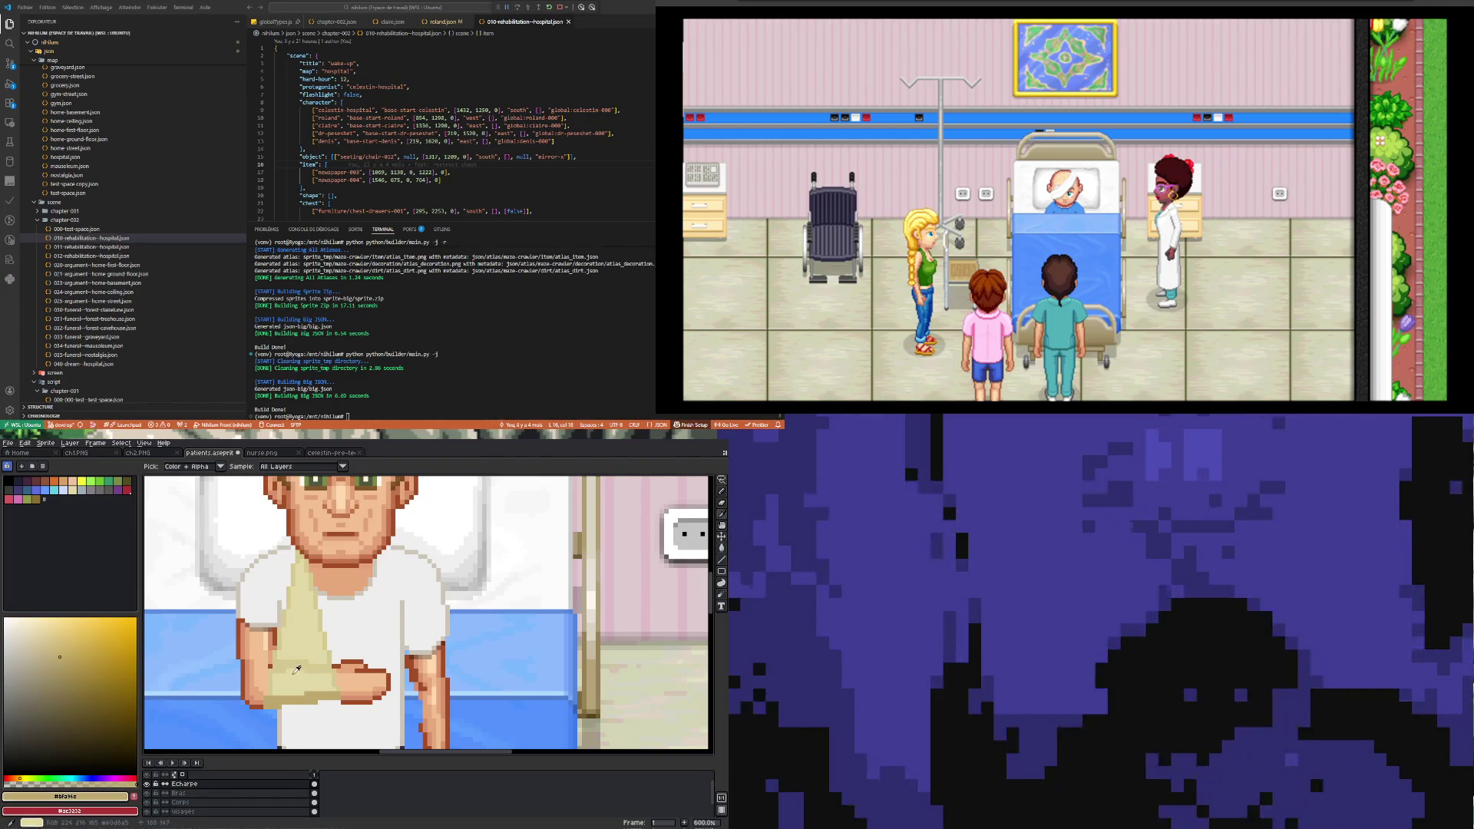
{"action": "key", "text": "b"}
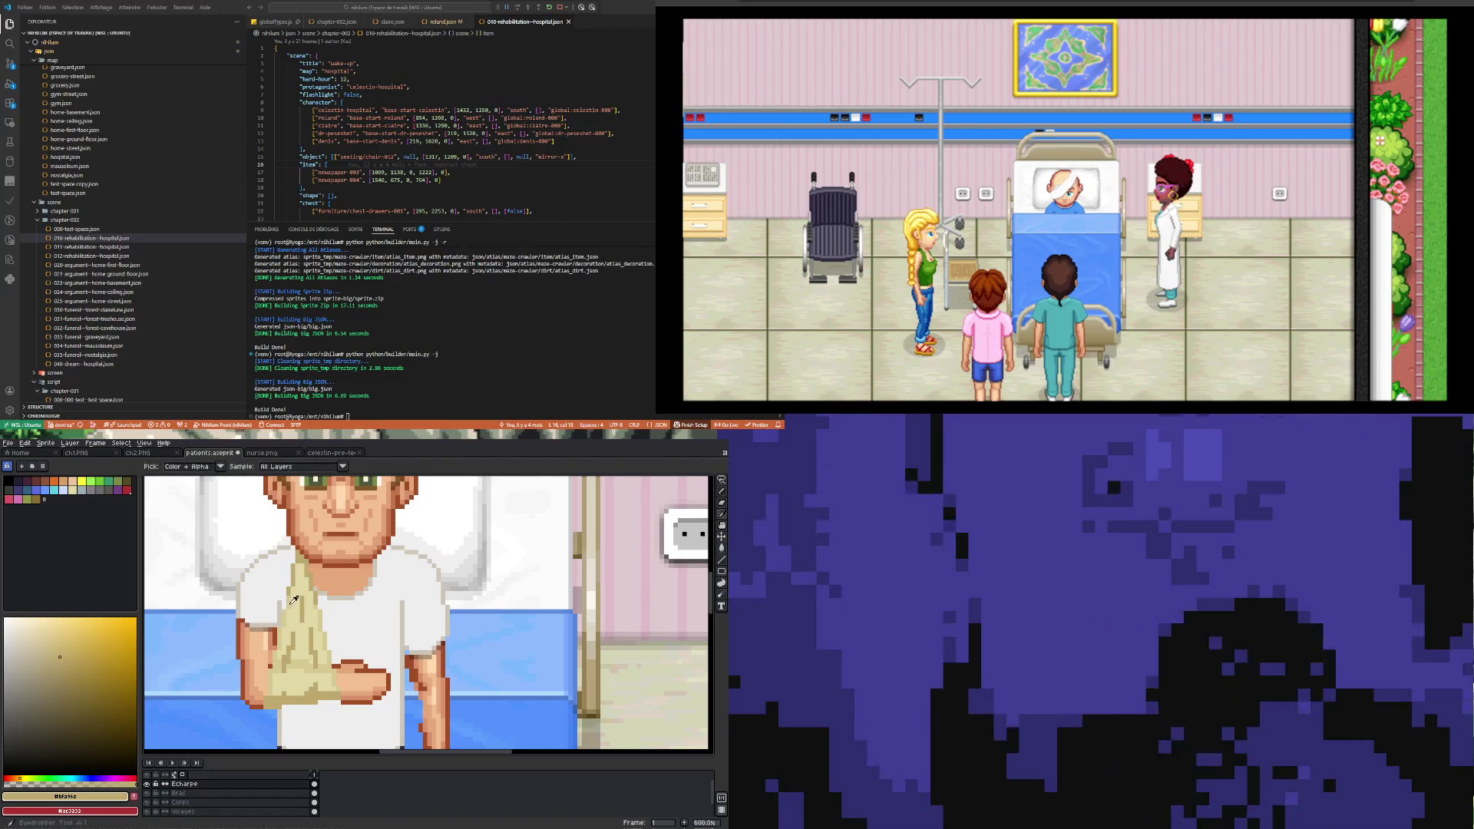
Step: Pick the sling's light tan, then its darker tan, to paint the sling's folds with the Pencil
{"action": "left_click", "coordinate": [293, 593], "text": "alt"}
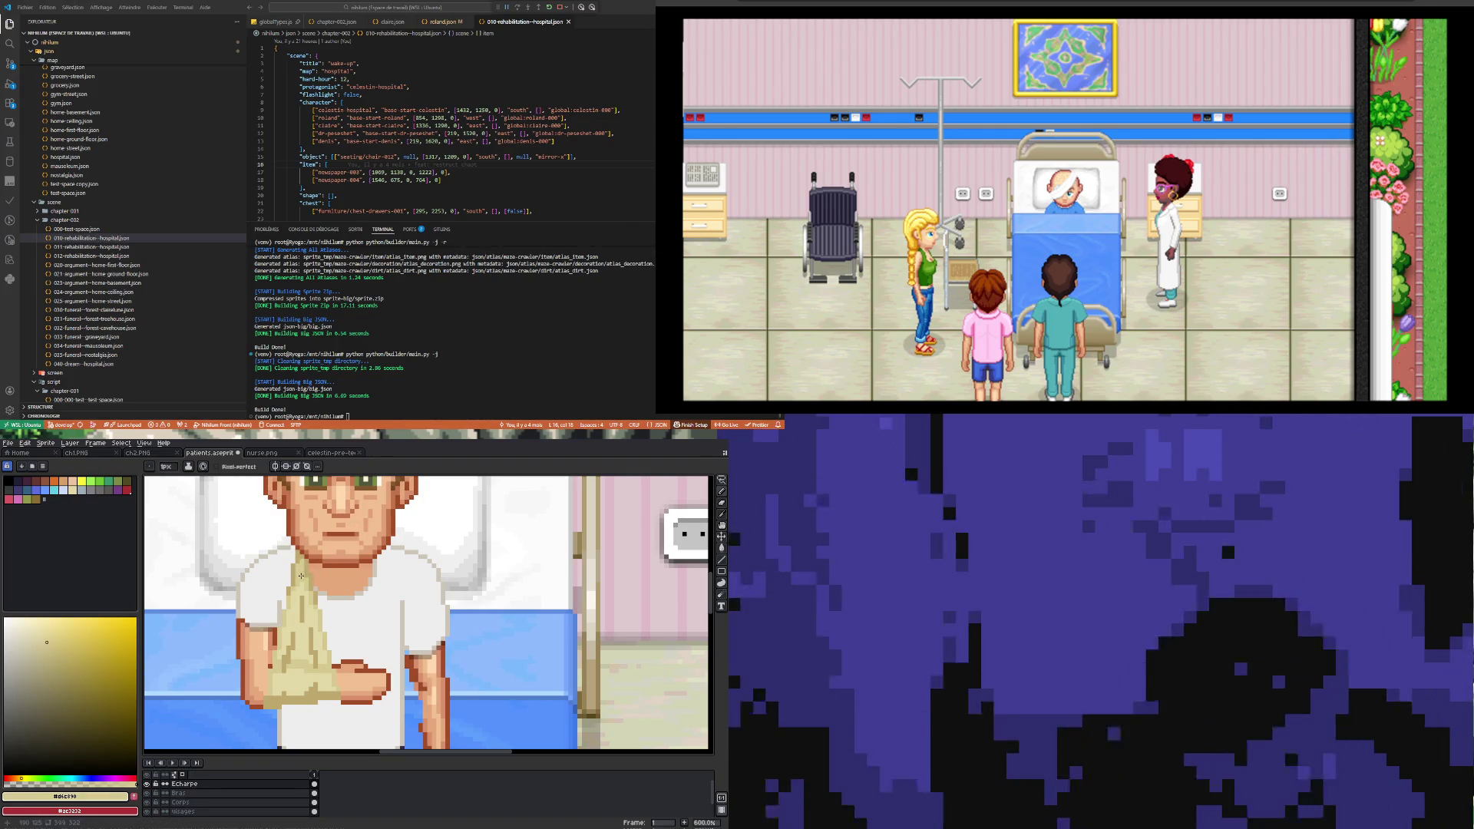
{"action": "key", "text": "i"}
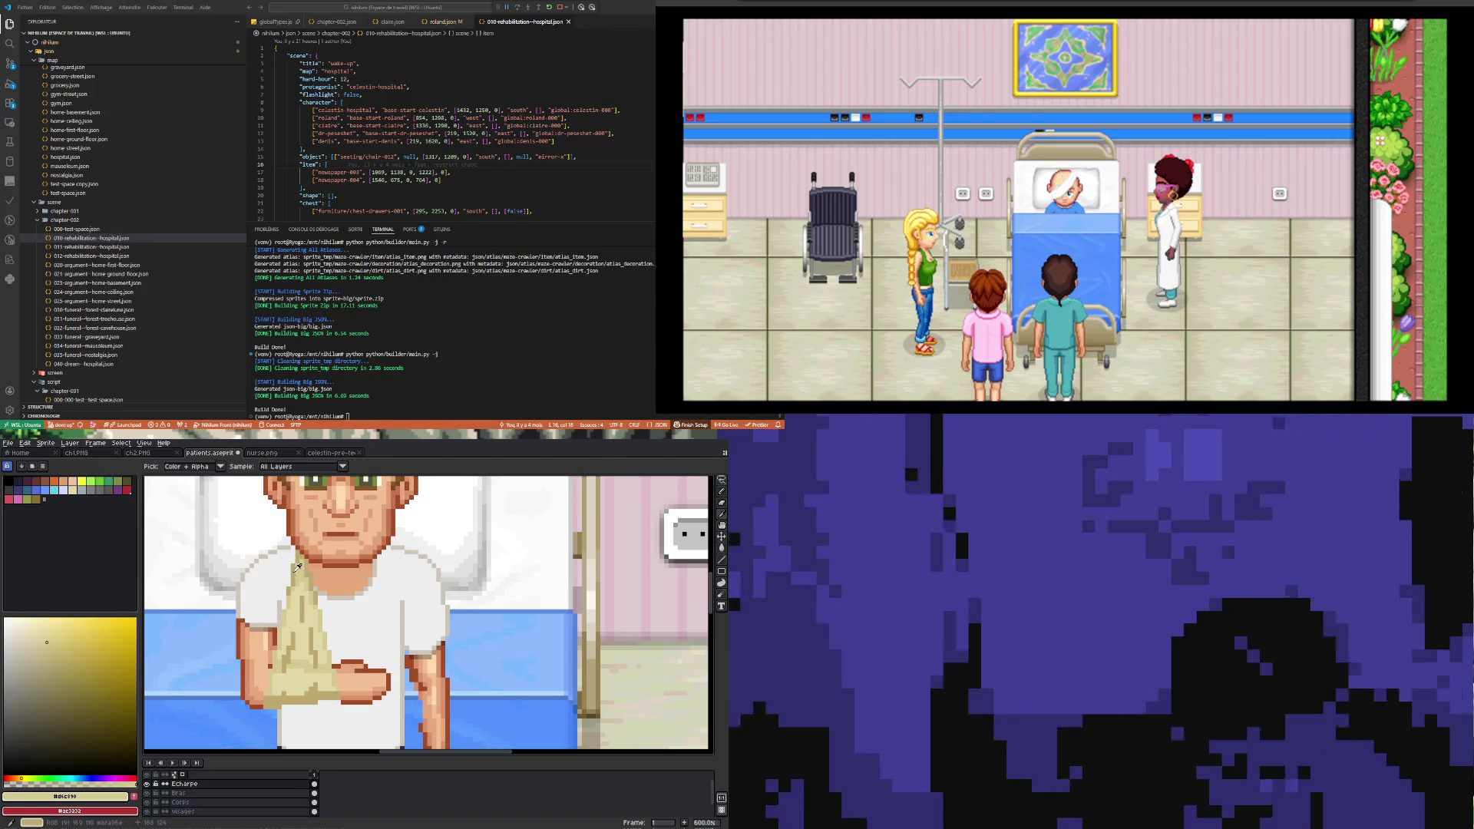
{"action": "left_click", "coordinate": [297, 568]}
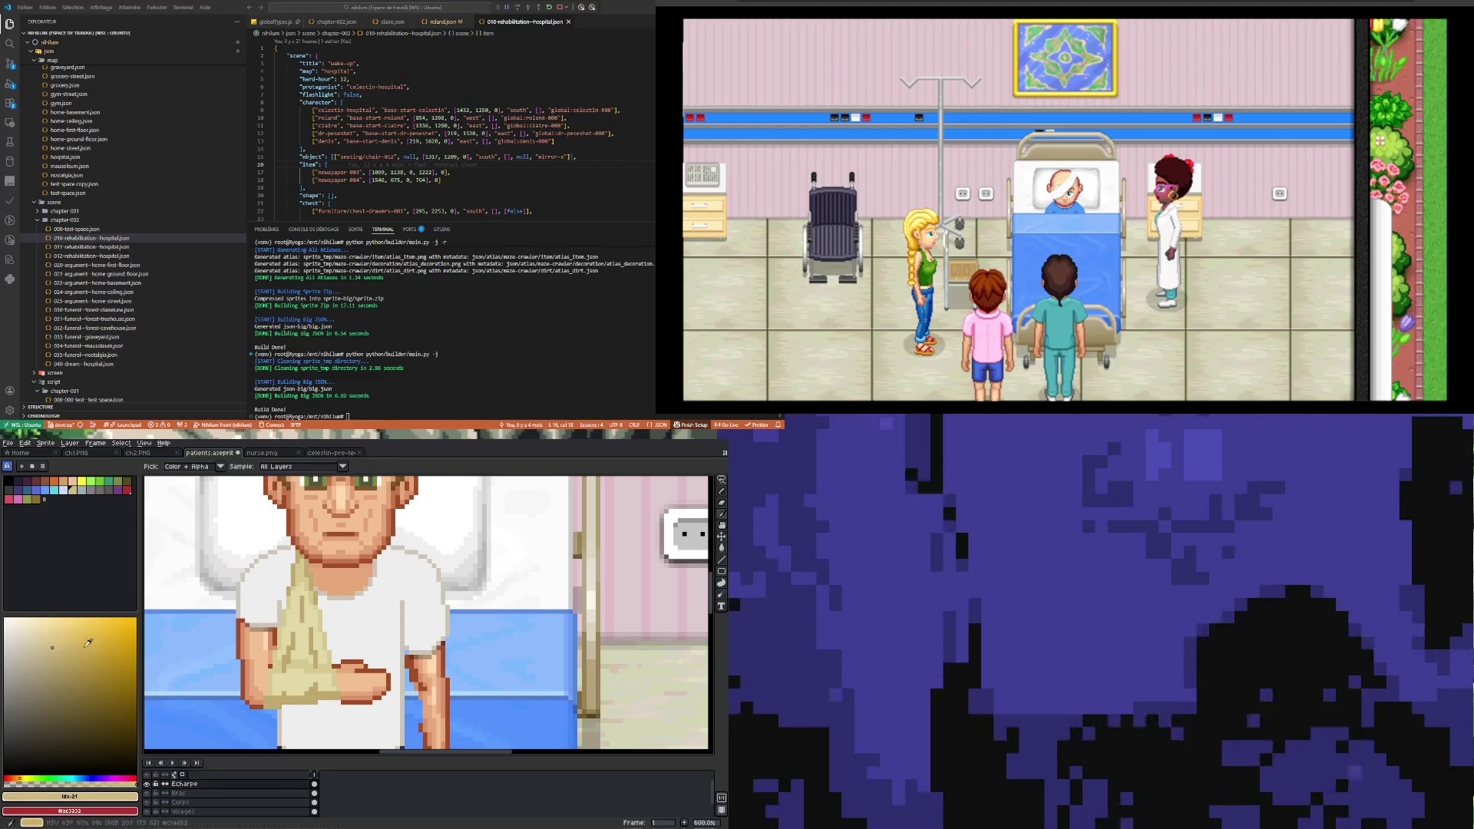
{"action": "key", "text": "b"}
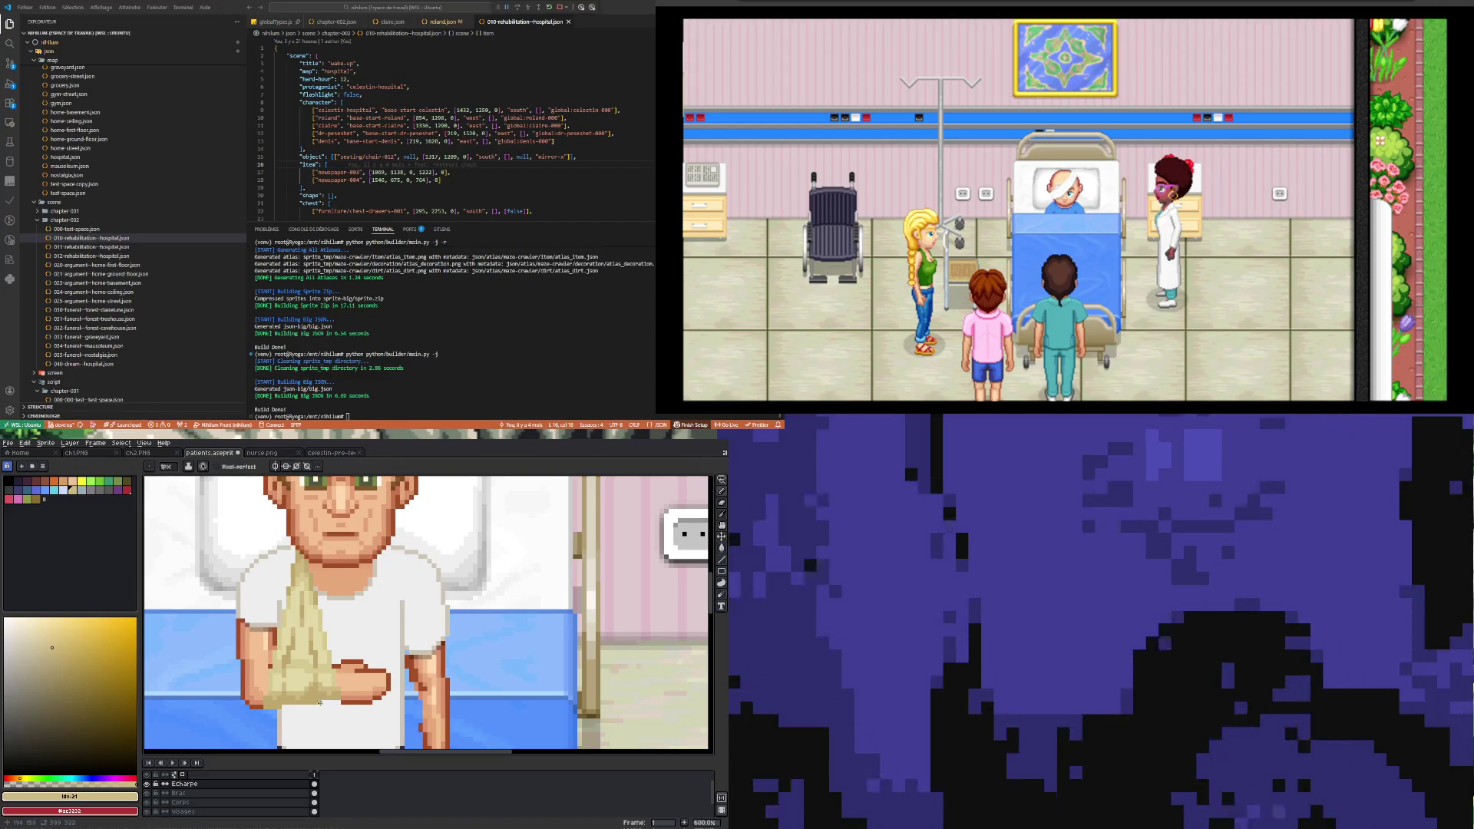
Step: Draw a reddish line along the hand's lower edge, then pick the sling's darker tan again
{"action": "left_click", "coordinate": [317, 691], "text": "alt"}
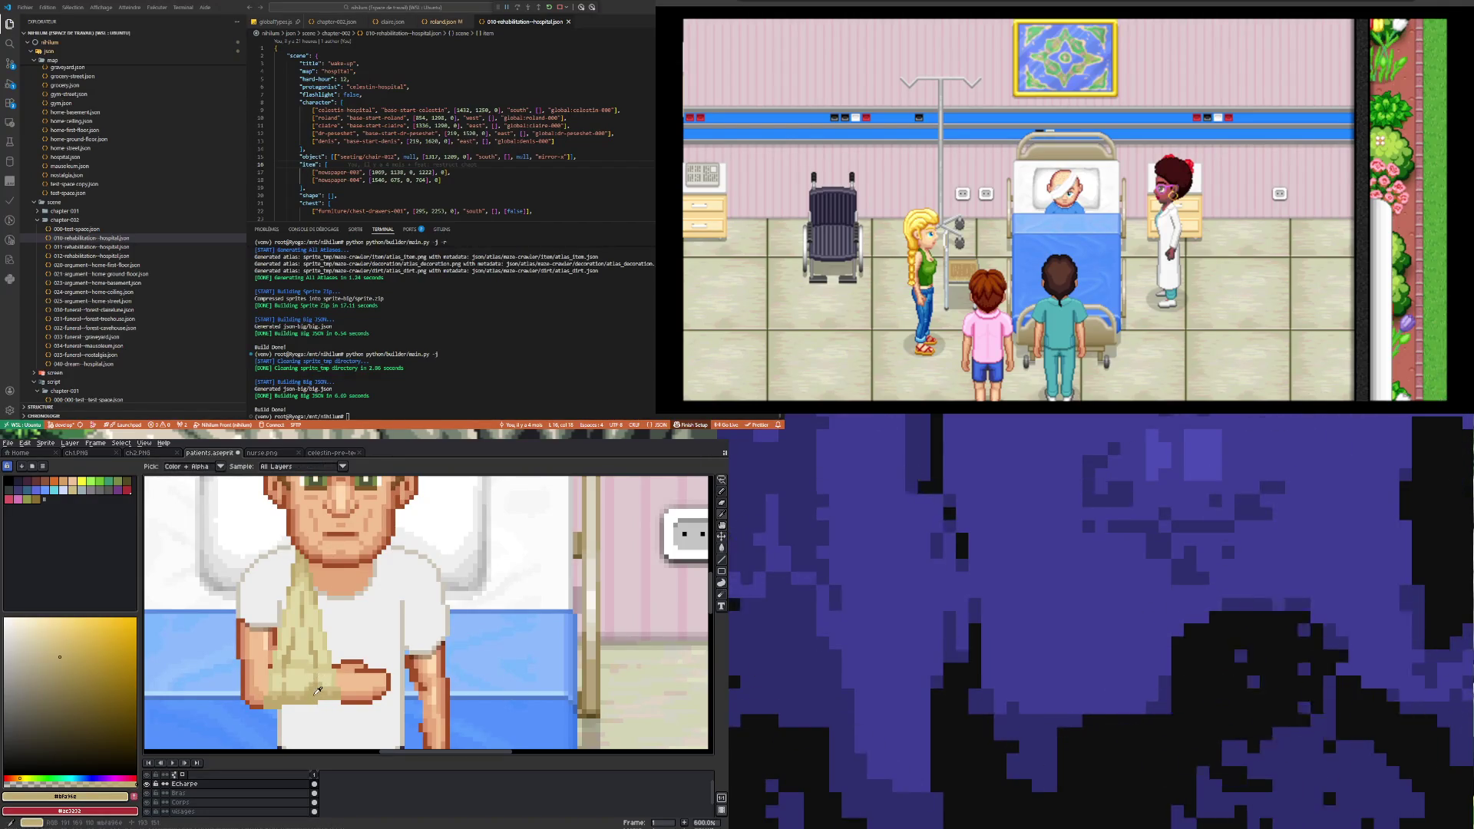
{"action": "left_click", "coordinate": [17, 778]}
{"action": "left_click", "coordinate": [65, 664]}
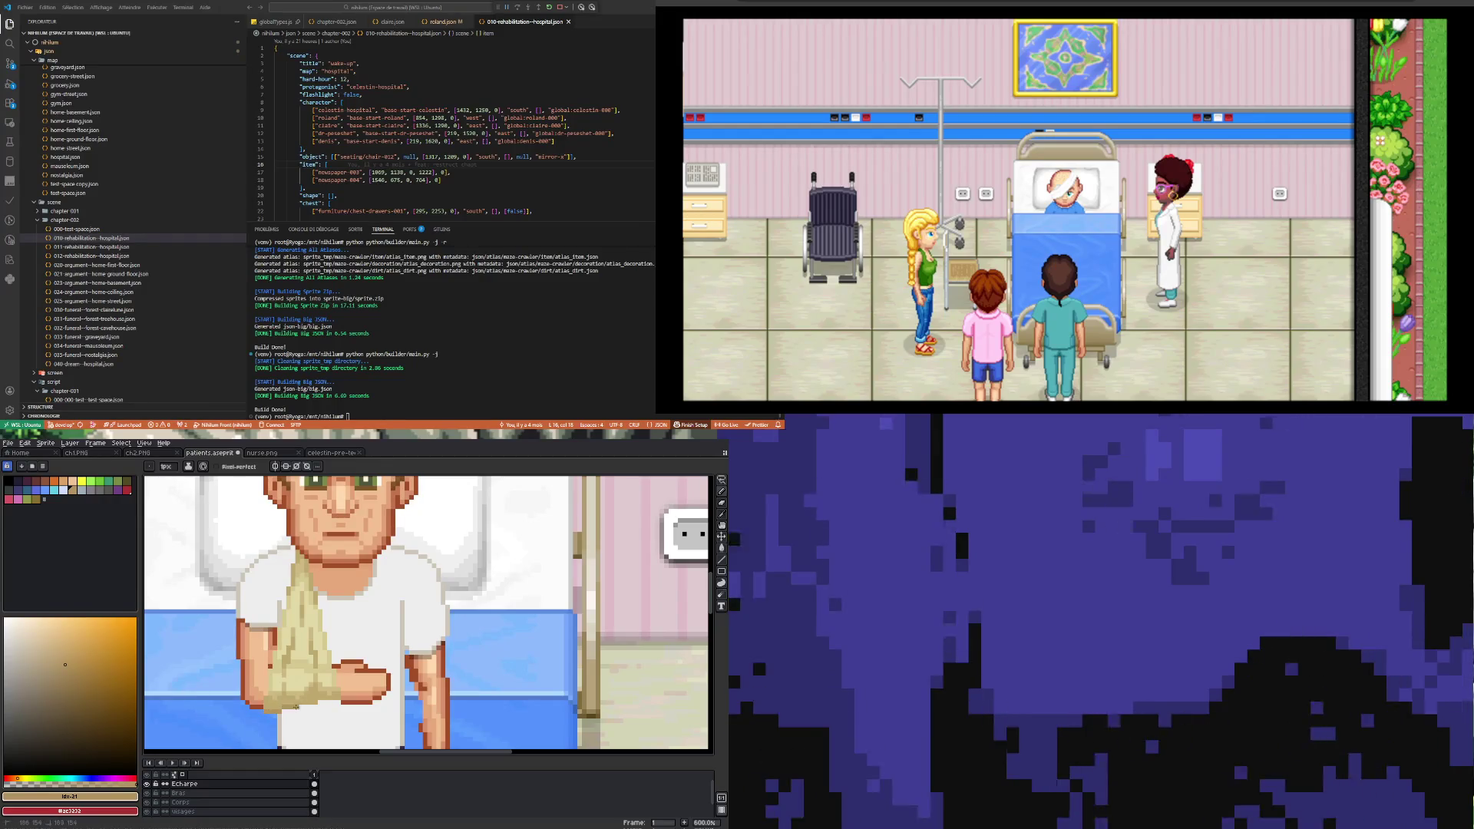
{"action": "left_click_drag", "start_coordinate": [328, 700], "coordinate": [337, 702]}
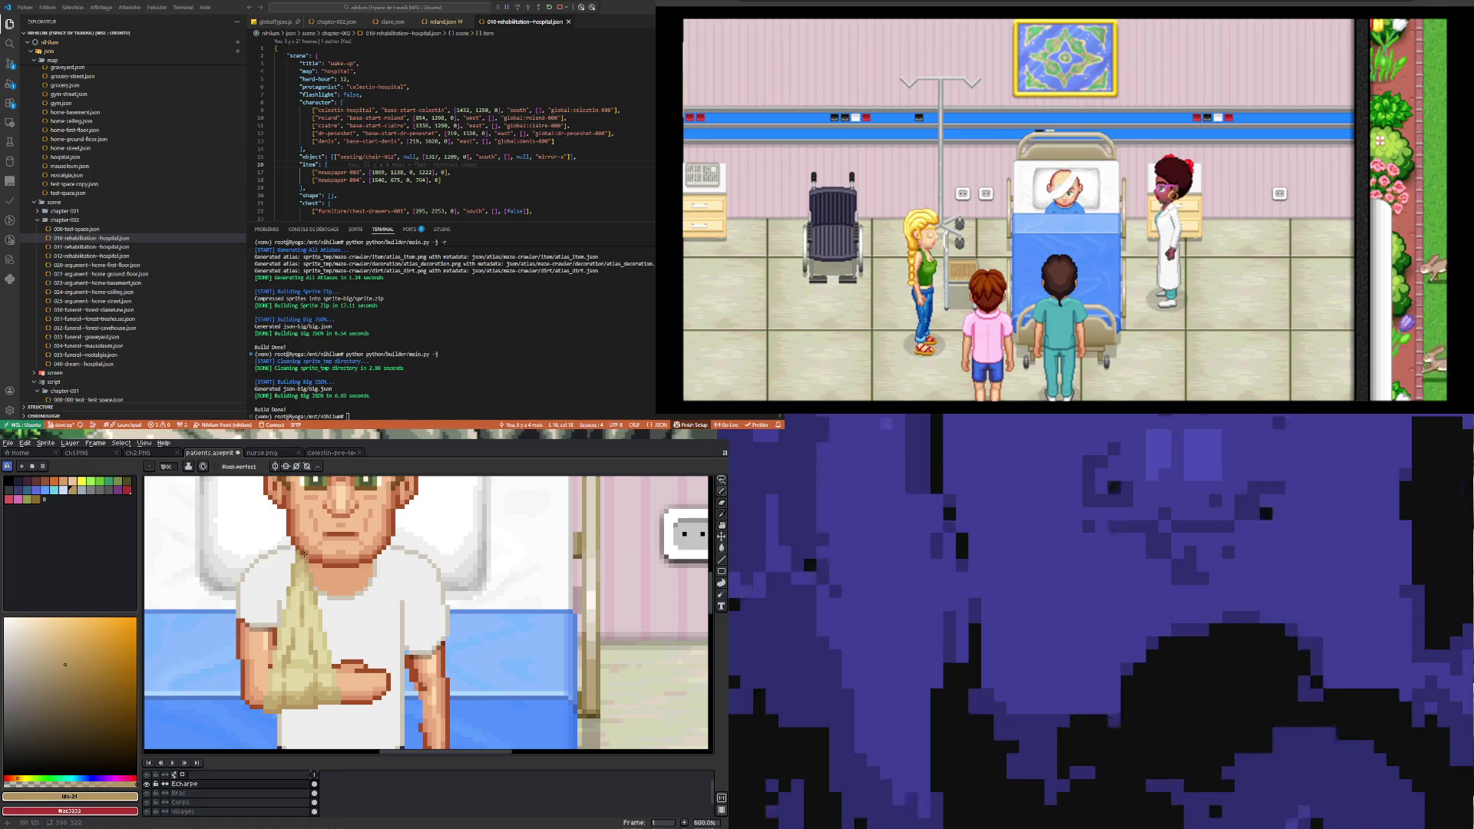
{"action": "left_click", "coordinate": [305, 559], "text": "alt"}
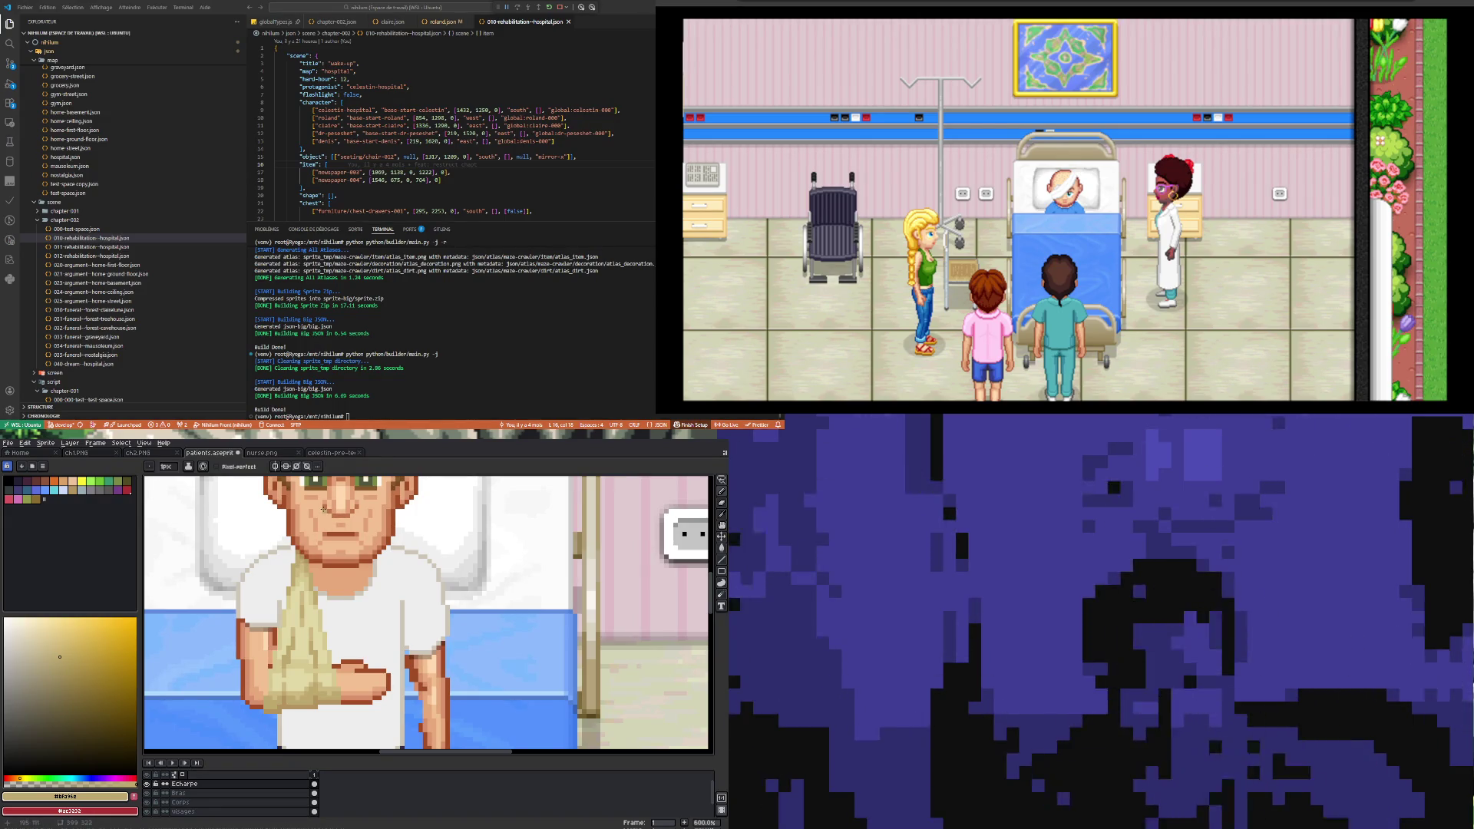
Step: Bring up the Hue/Saturation adjustment from Edit > Adjustments
{"action": "scroll", "coordinate": [217, 660], "scroll_direction": "down", "scroll_amount": 4}
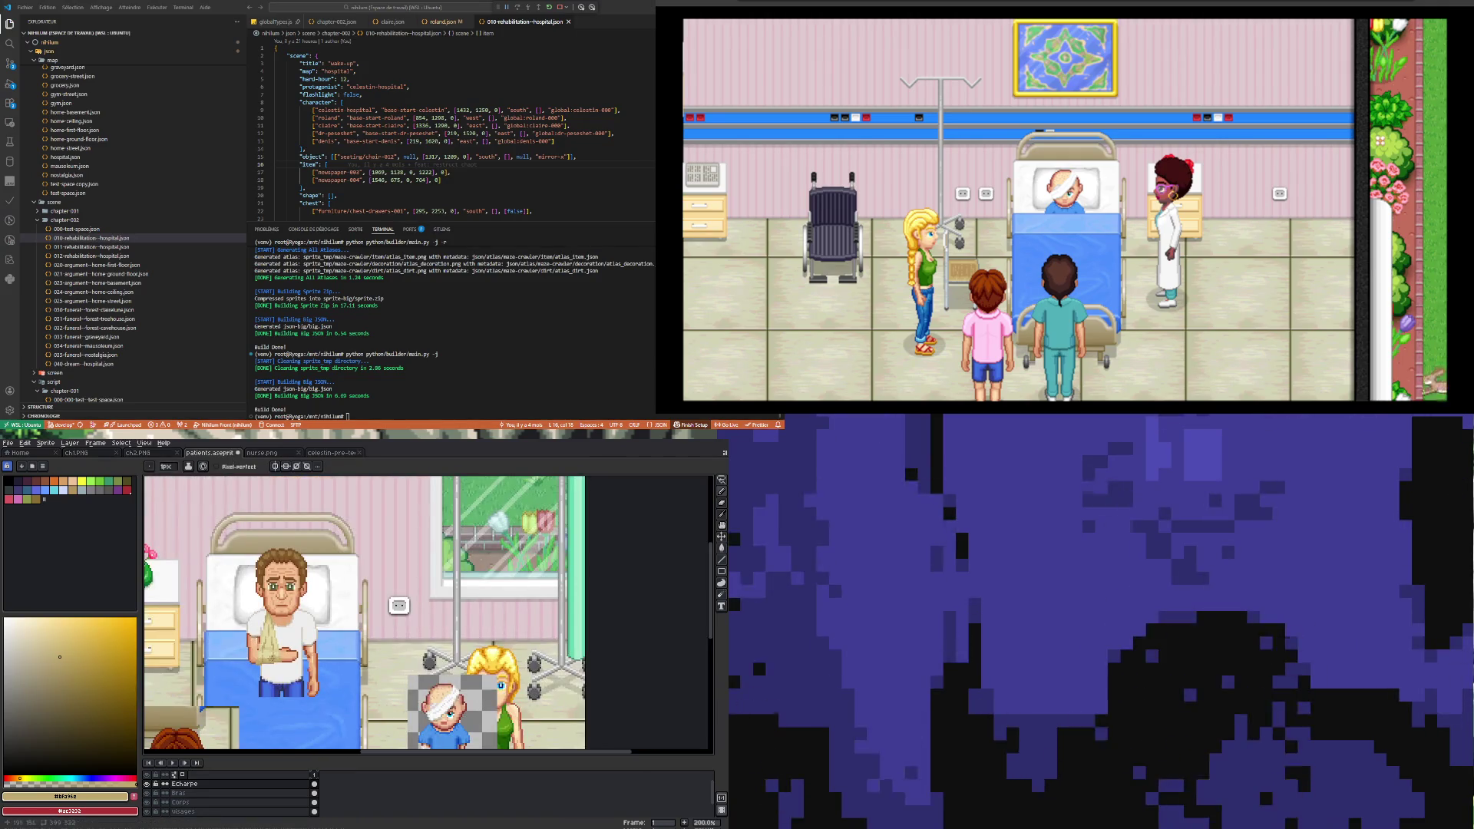
{"action": "scroll", "coordinate": [270, 658], "scroll_direction": "up", "scroll_amount": 2}
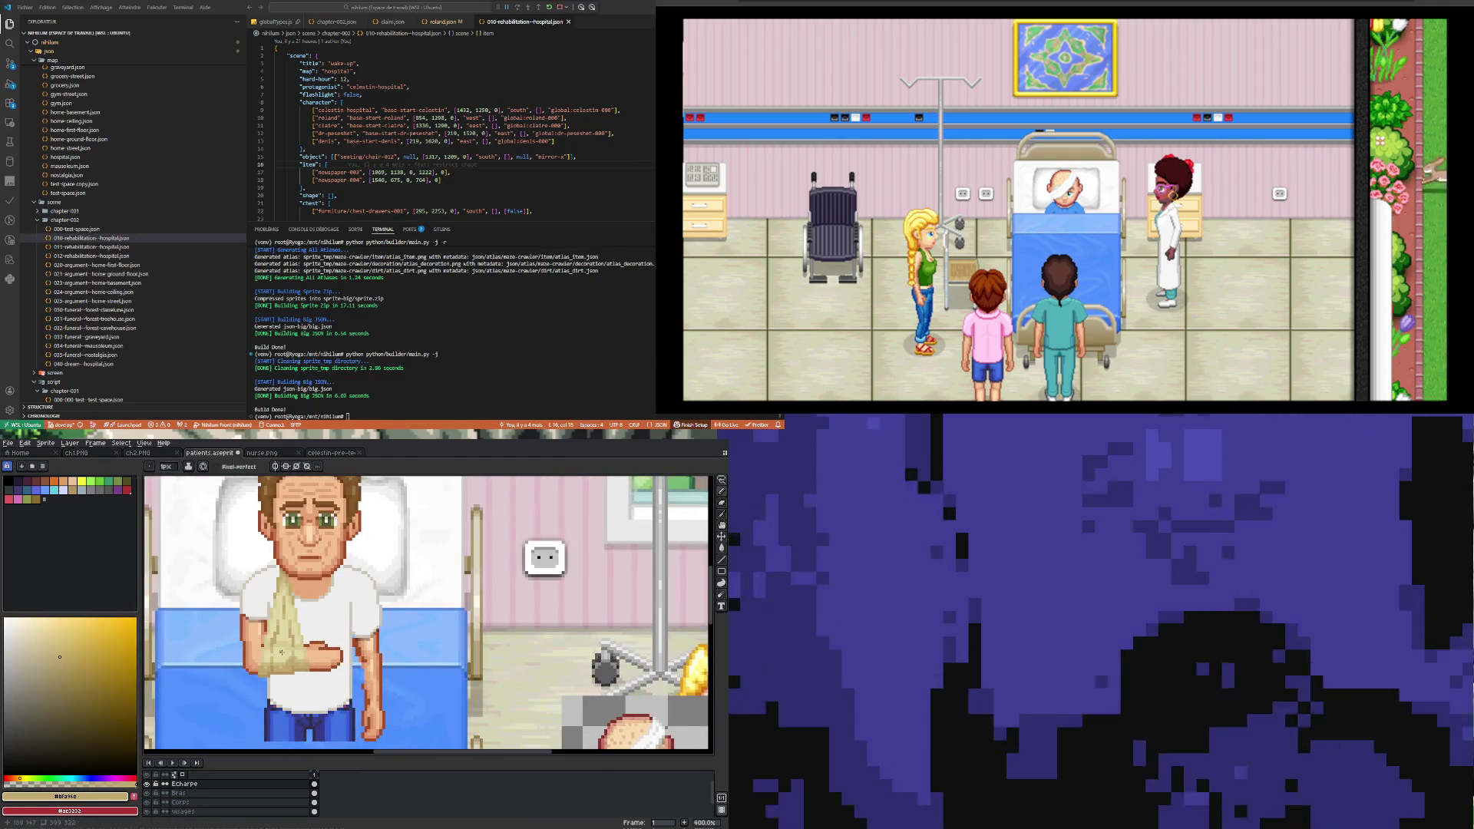
{"action": "scroll", "coordinate": [282, 652], "scroll_direction": "down", "scroll_amount": 1}
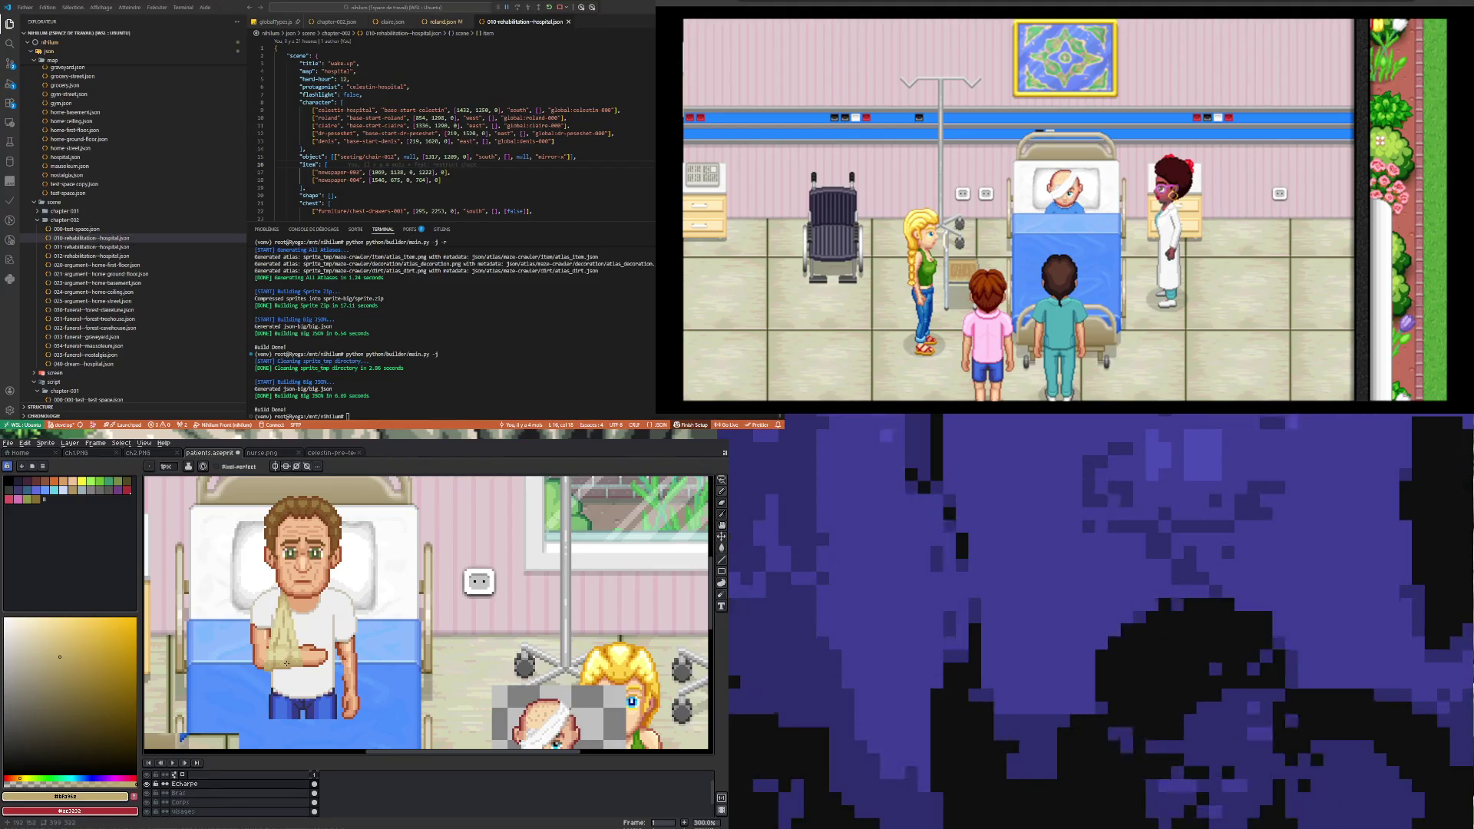
{"action": "scroll", "coordinate": [287, 663], "scroll_direction": "up", "scroll_amount": 2}
{"action": "scroll", "coordinate": [271, 650], "scroll_direction": "down", "scroll_amount": 2}
{"action": "scroll", "coordinate": [273, 649], "scroll_direction": "up", "scroll_amount": 2}
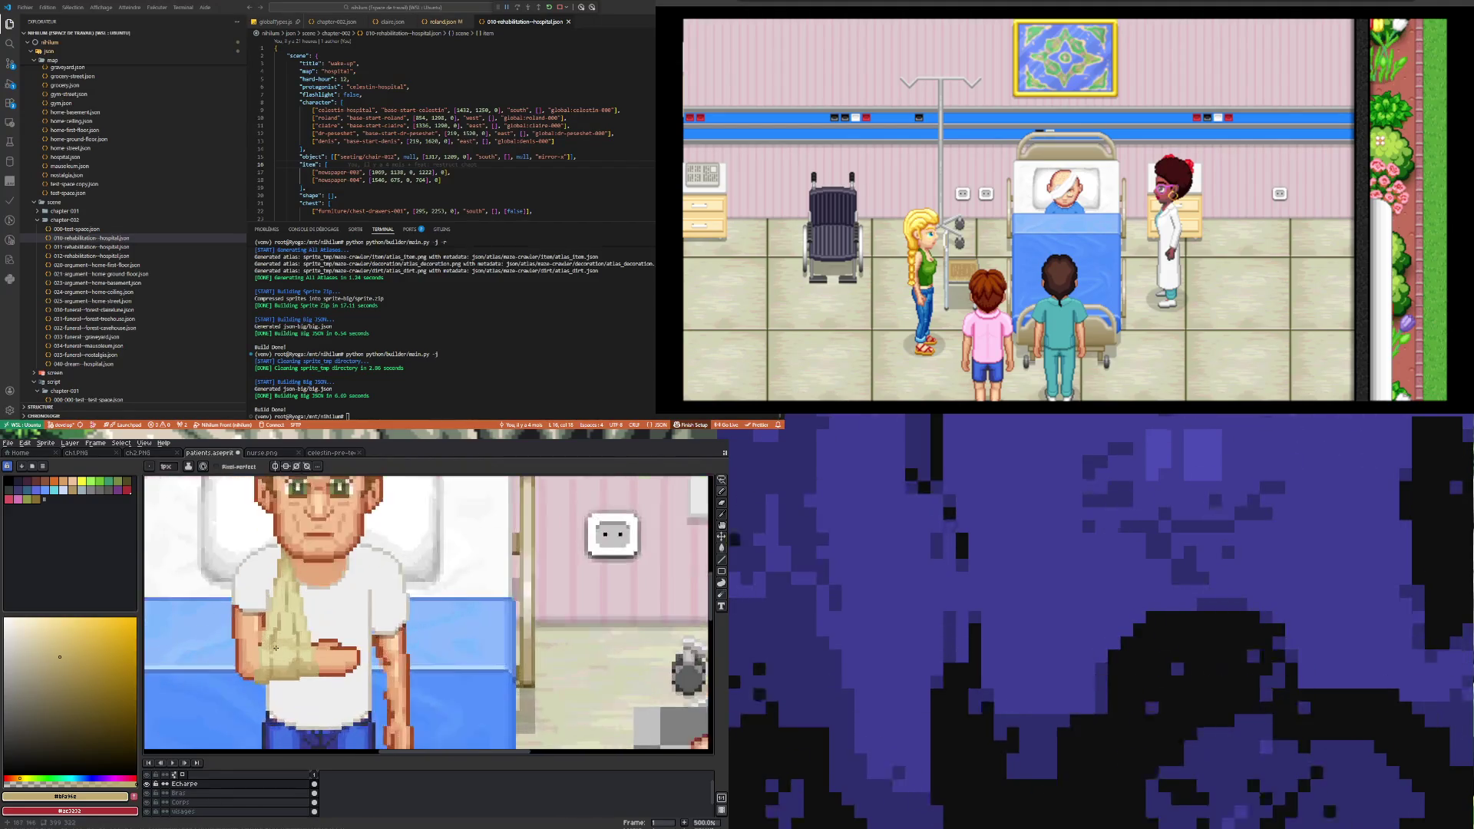
{"action": "scroll", "coordinate": [276, 648], "scroll_direction": "down", "scroll_amount": 2}
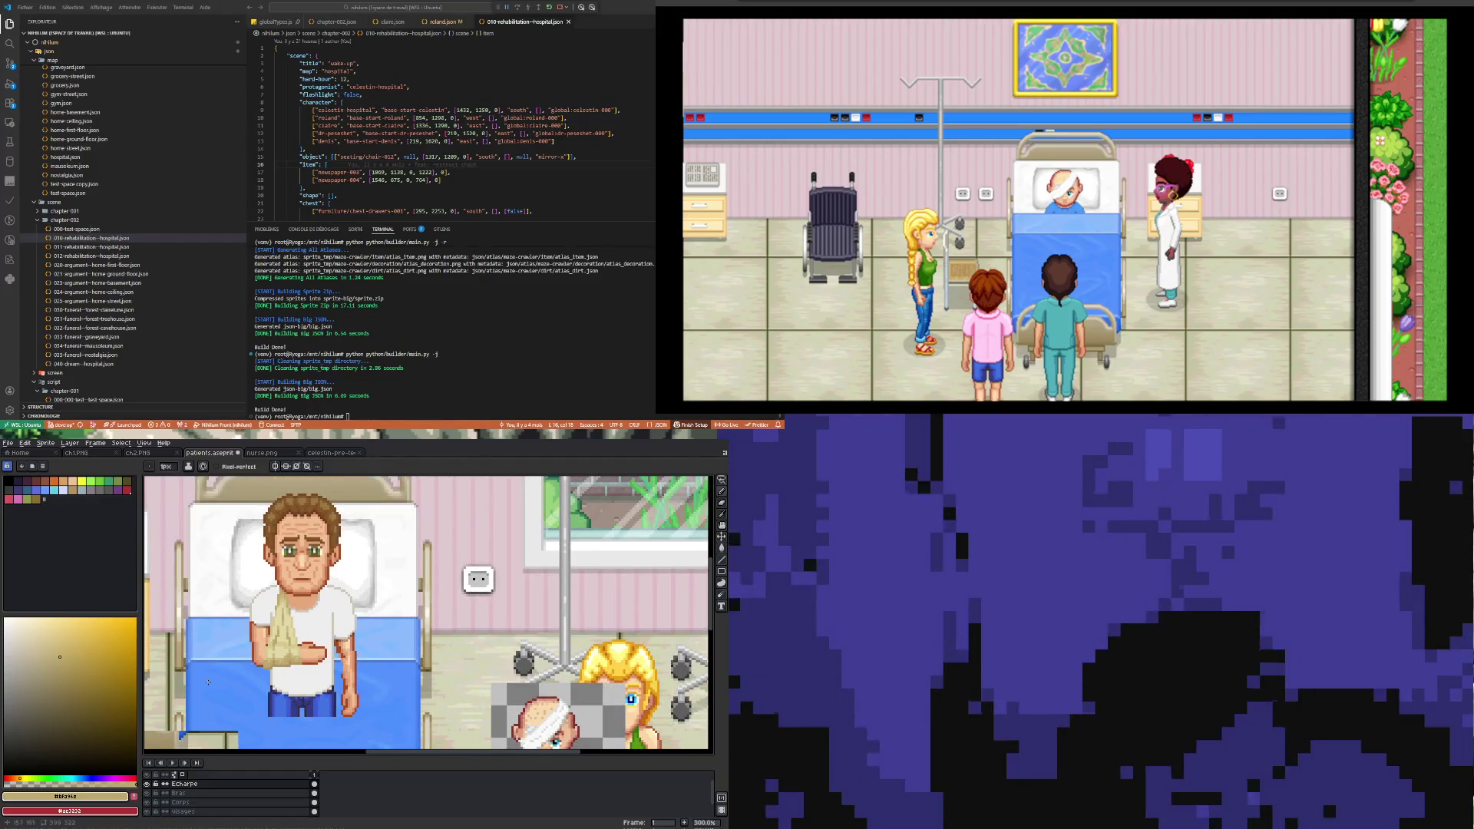
{"action": "left_click", "coordinate": [25, 443]}
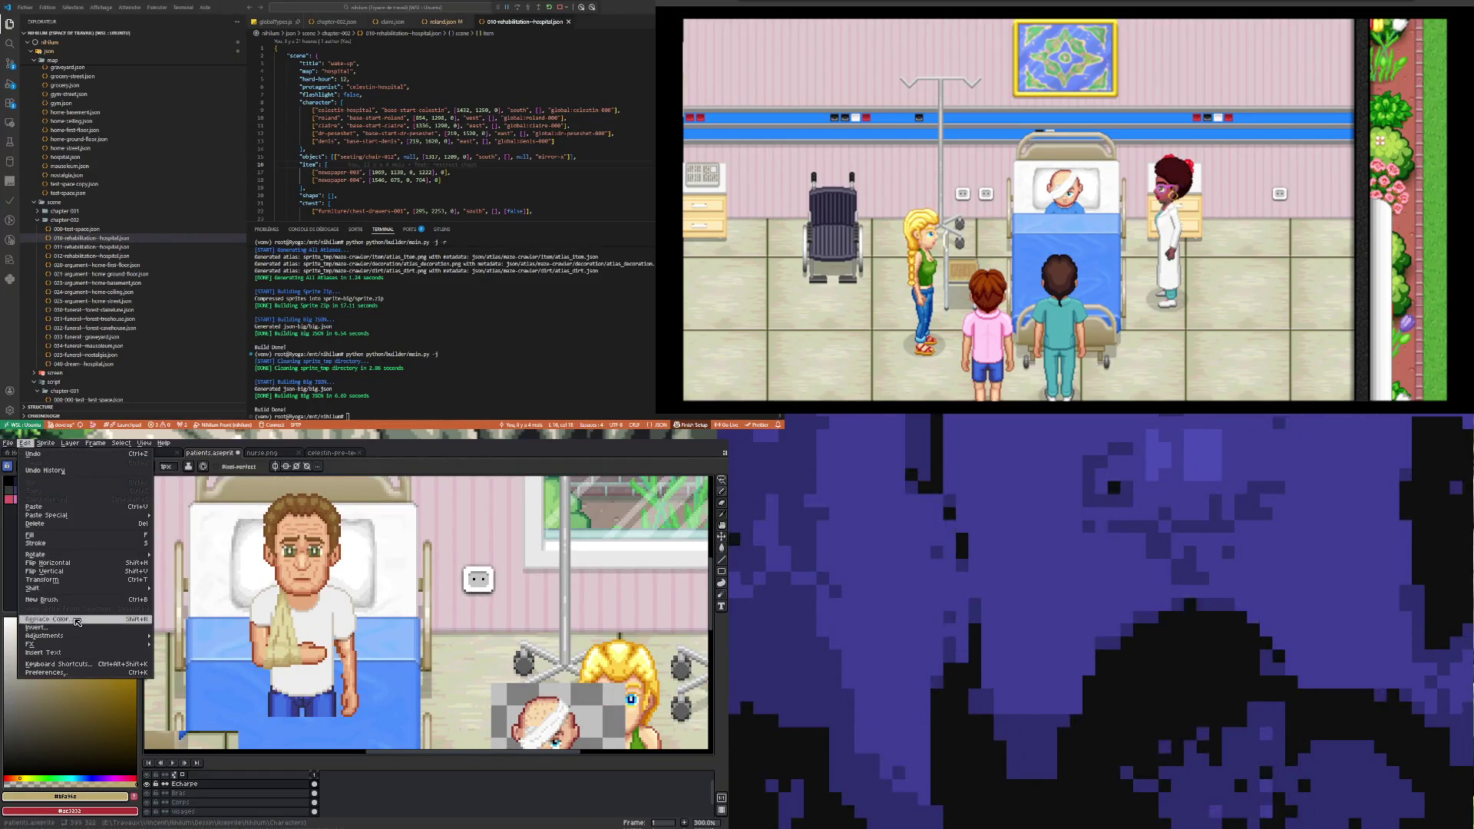
{"action": "mouse_move", "coordinate": [85, 635]}
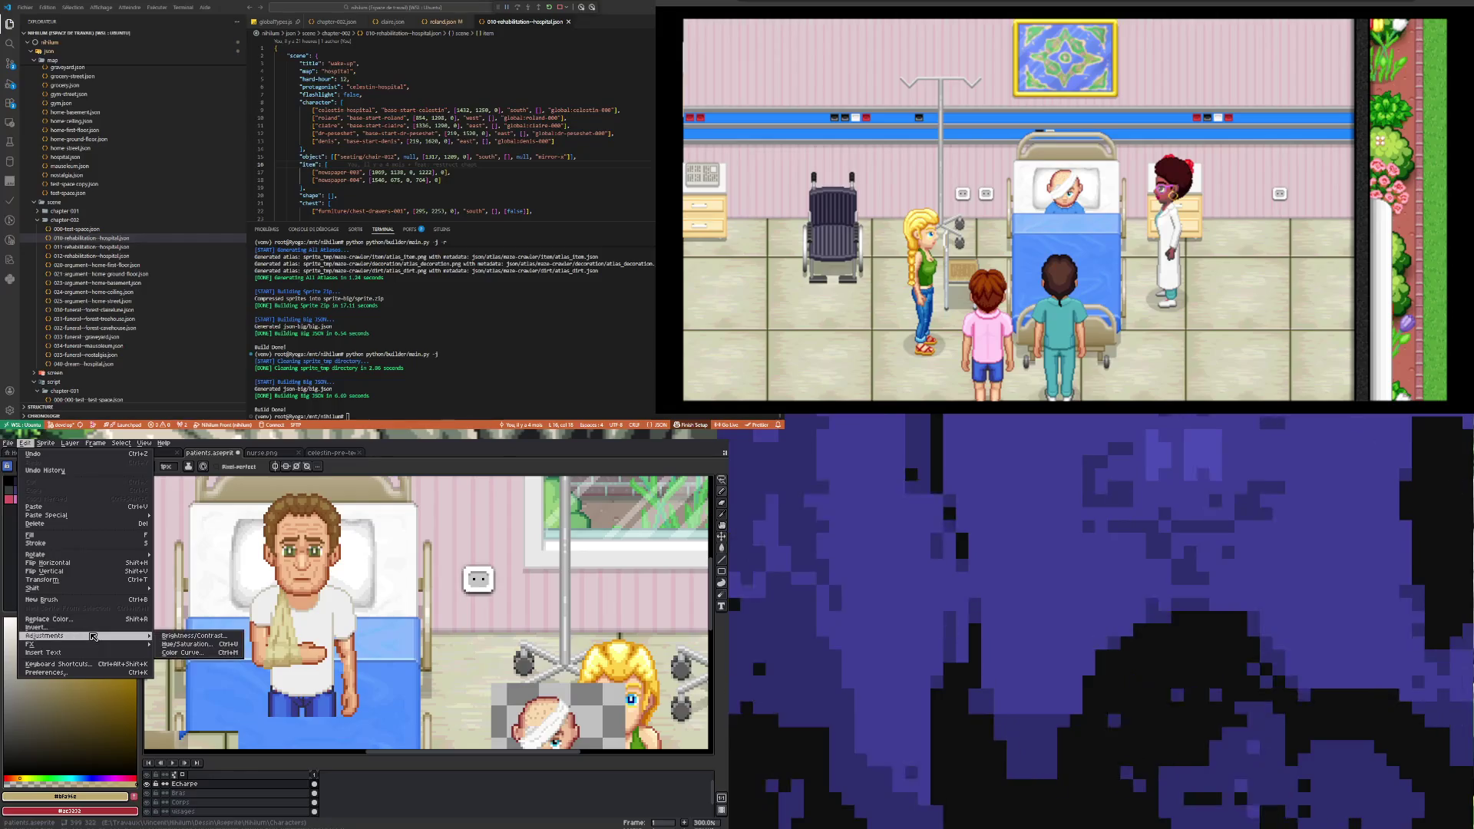
{"action": "left_click", "coordinate": [187, 643]}
Step: Apply a hue shift of -23 with slightly lower saturation to turn the sling green
{"action": "left_click_drag", "start_coordinate": [504, 679], "coordinate": [525, 682]}
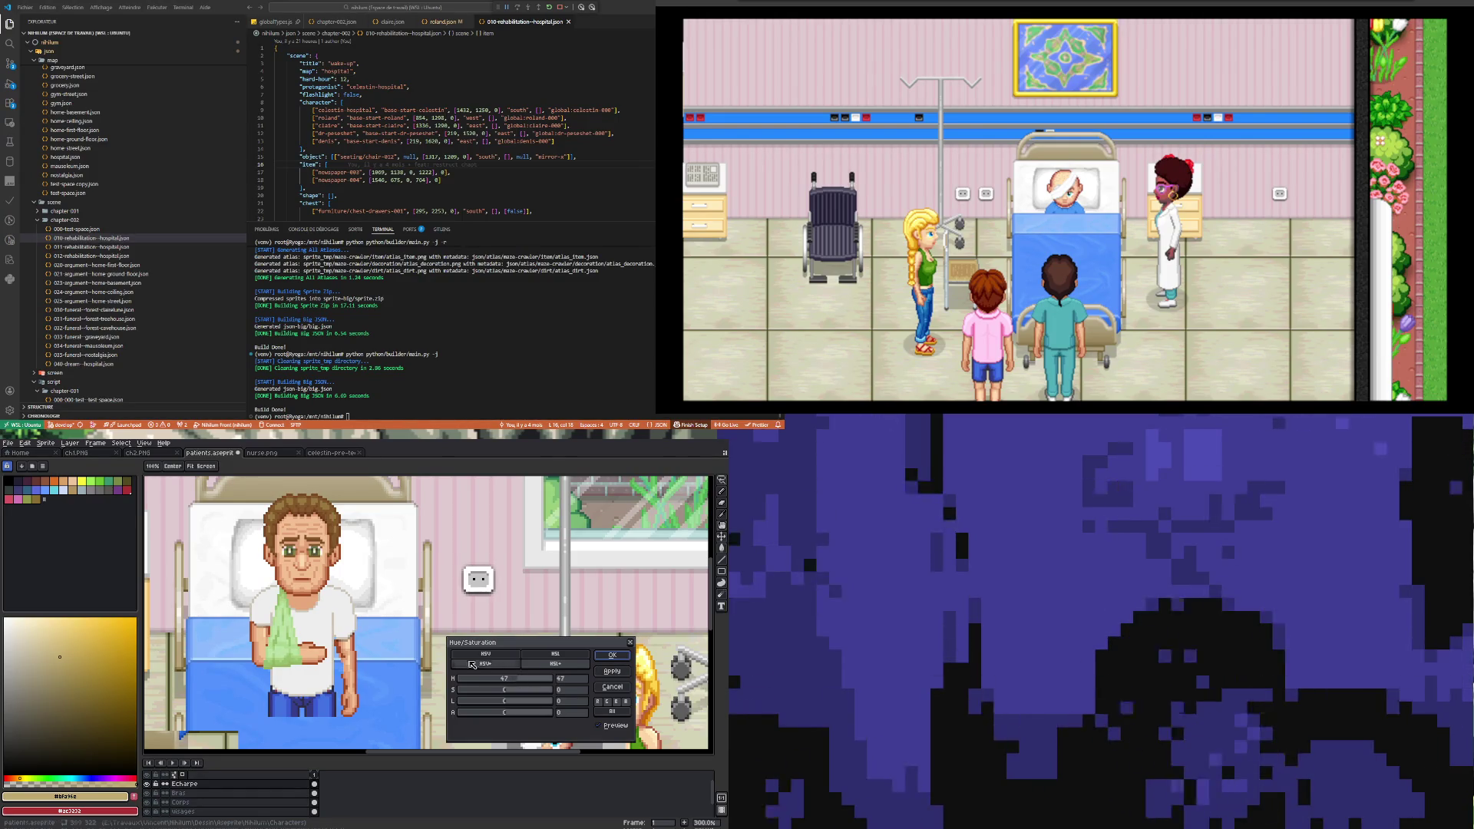
{"action": "scroll", "coordinate": [322, 599], "scroll_direction": "down", "scroll_amount": 2}
{"action": "scroll", "coordinate": [322, 600], "scroll_direction": "up", "scroll_amount": 1}
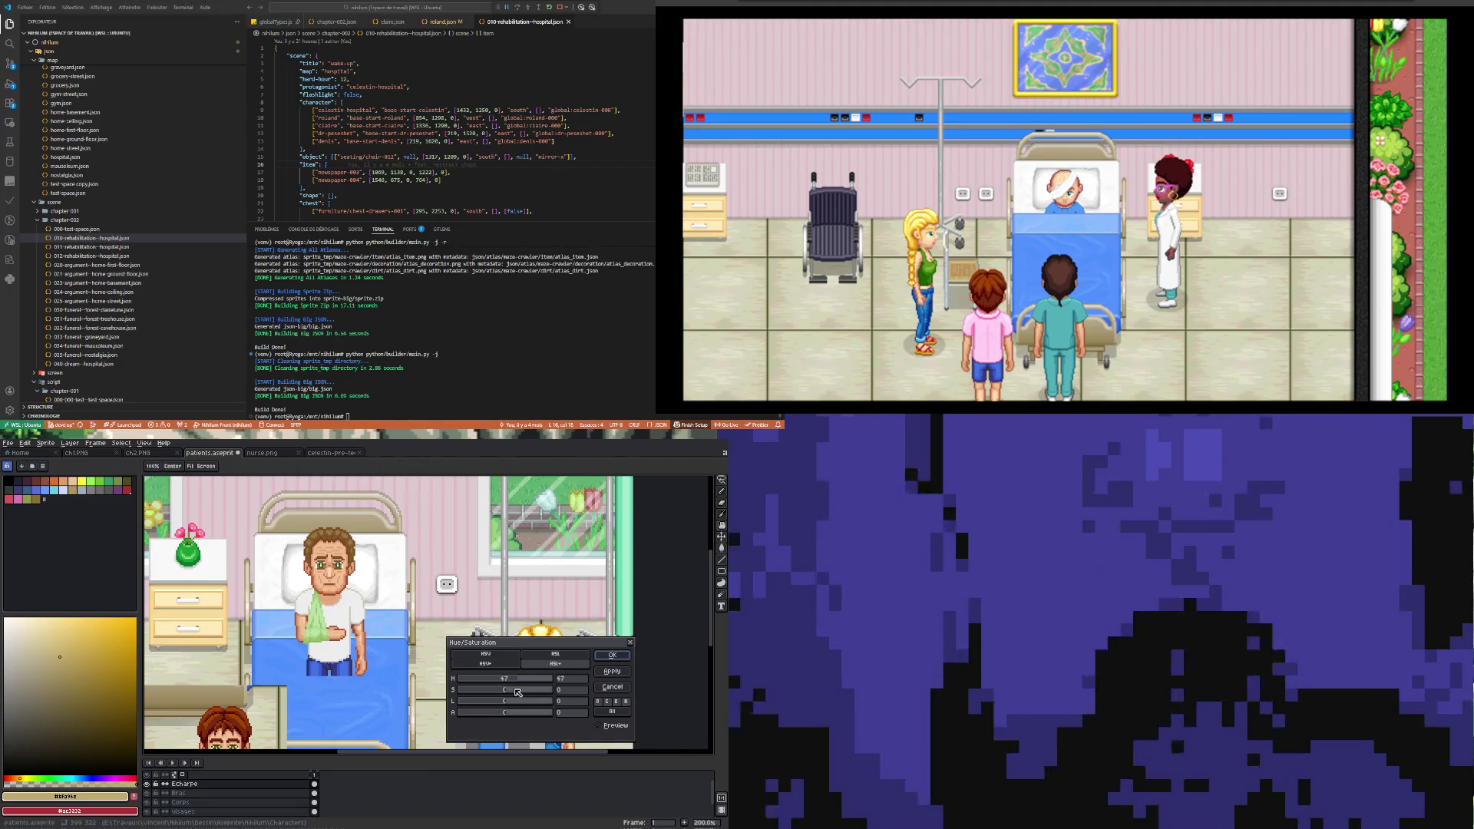
{"action": "left_click_drag", "start_coordinate": [506, 695], "coordinate": [506, 695]}
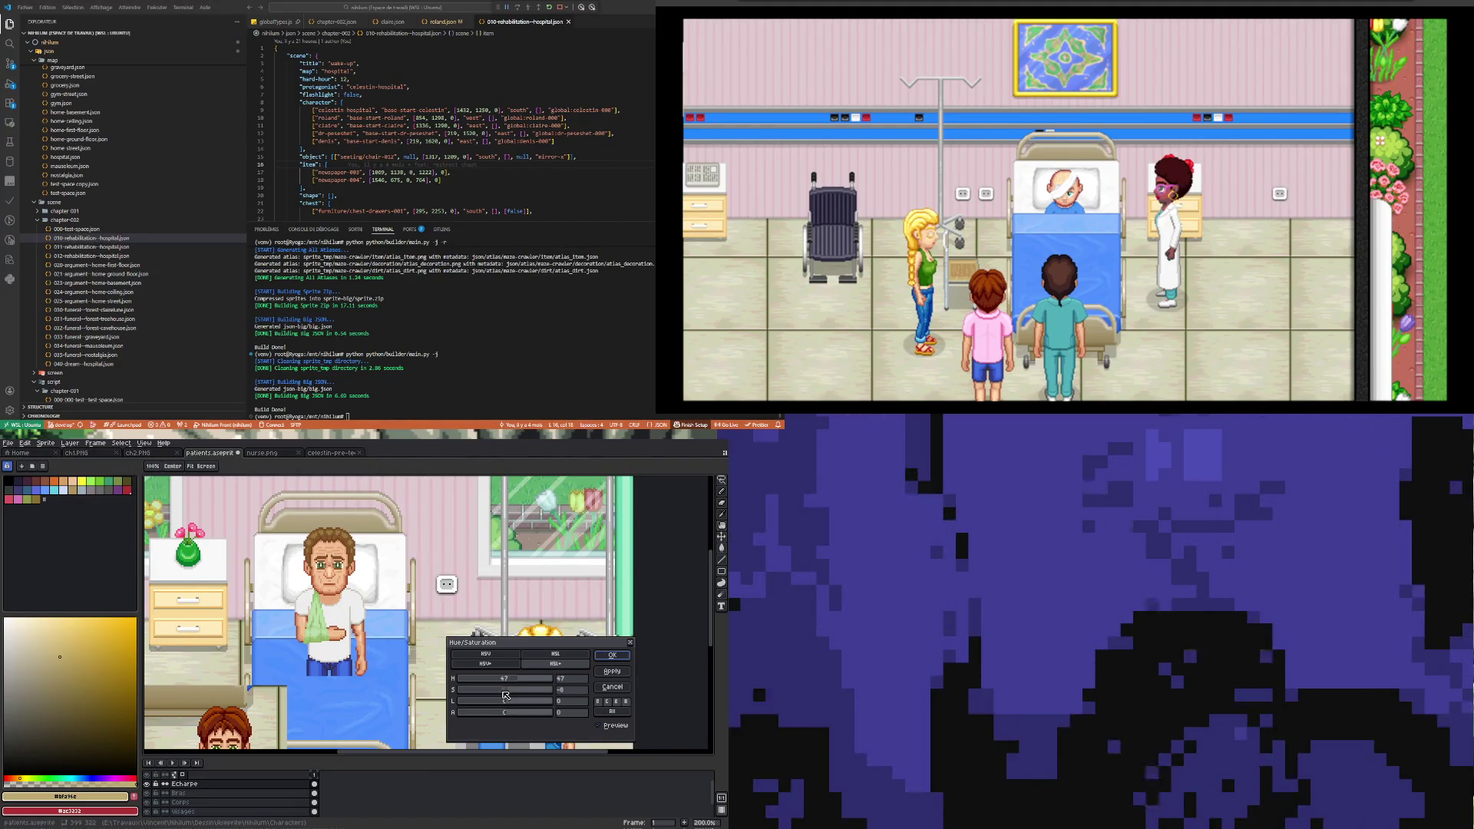
{"action": "left_click", "coordinate": [611, 656]}
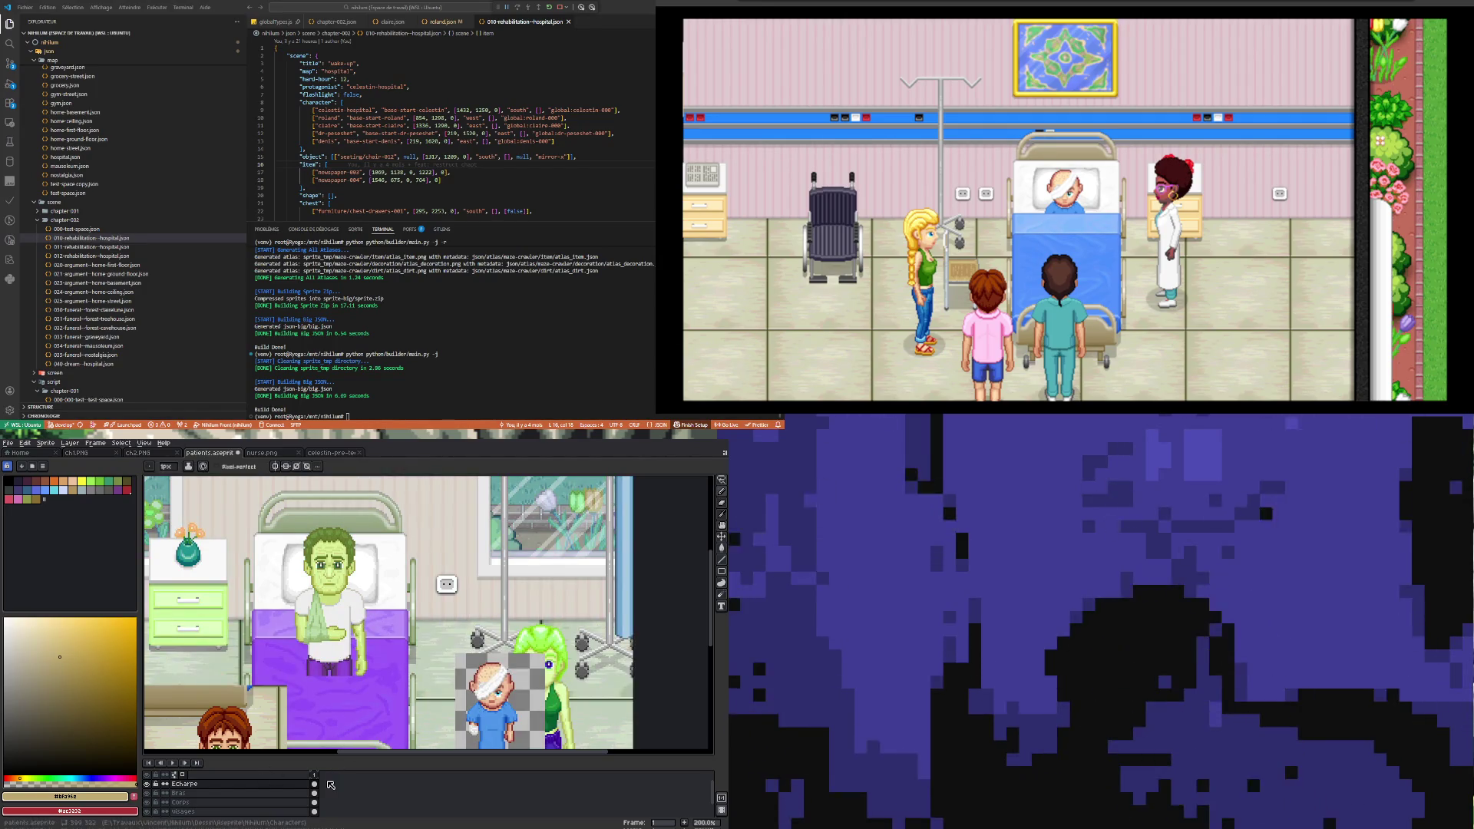
{"action": "left_click", "coordinate": [682, 483]}
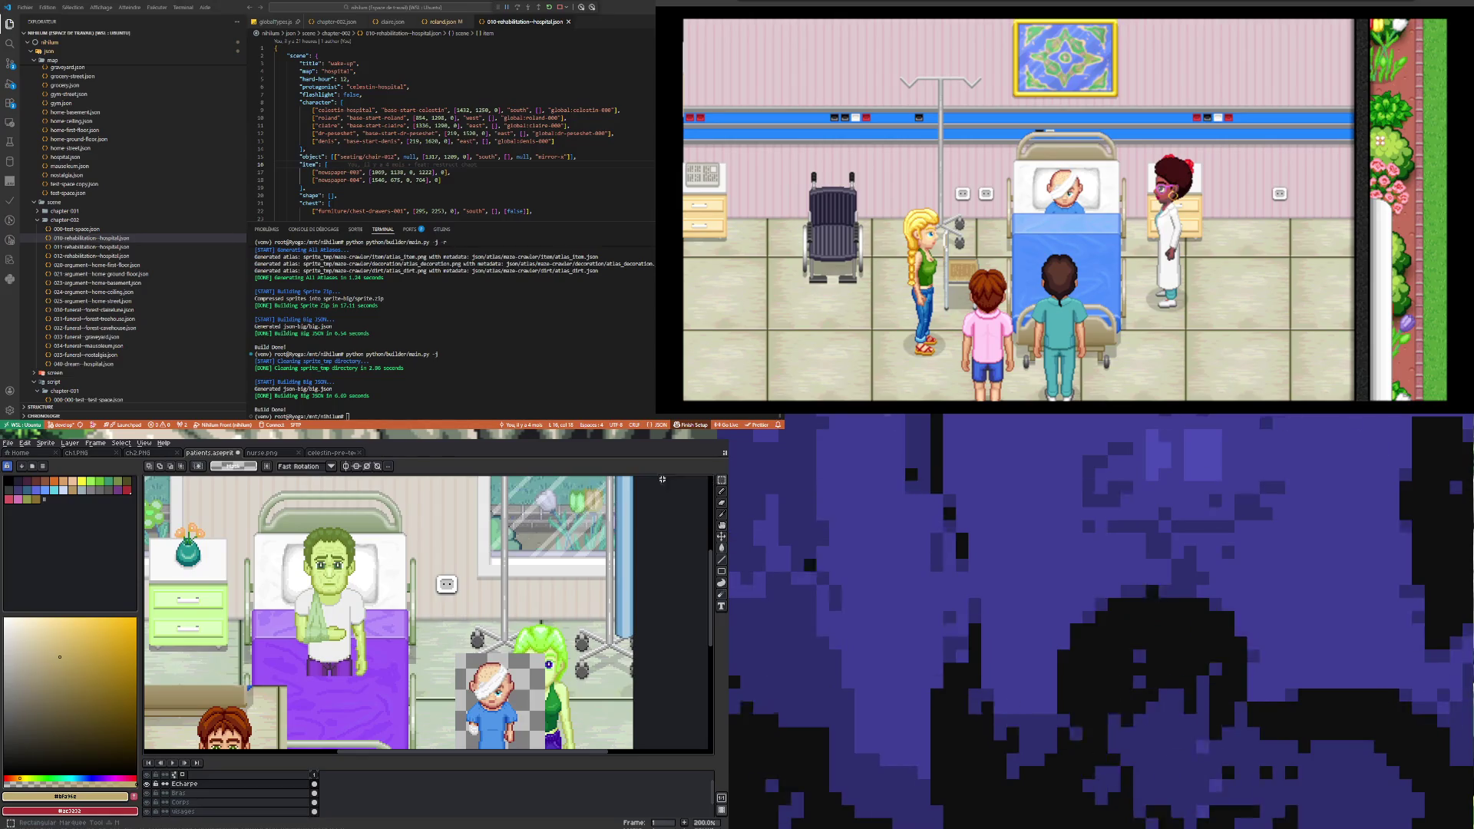
{"action": "left_click_drag", "start_coordinate": [287, 571], "coordinate": [381, 701]}
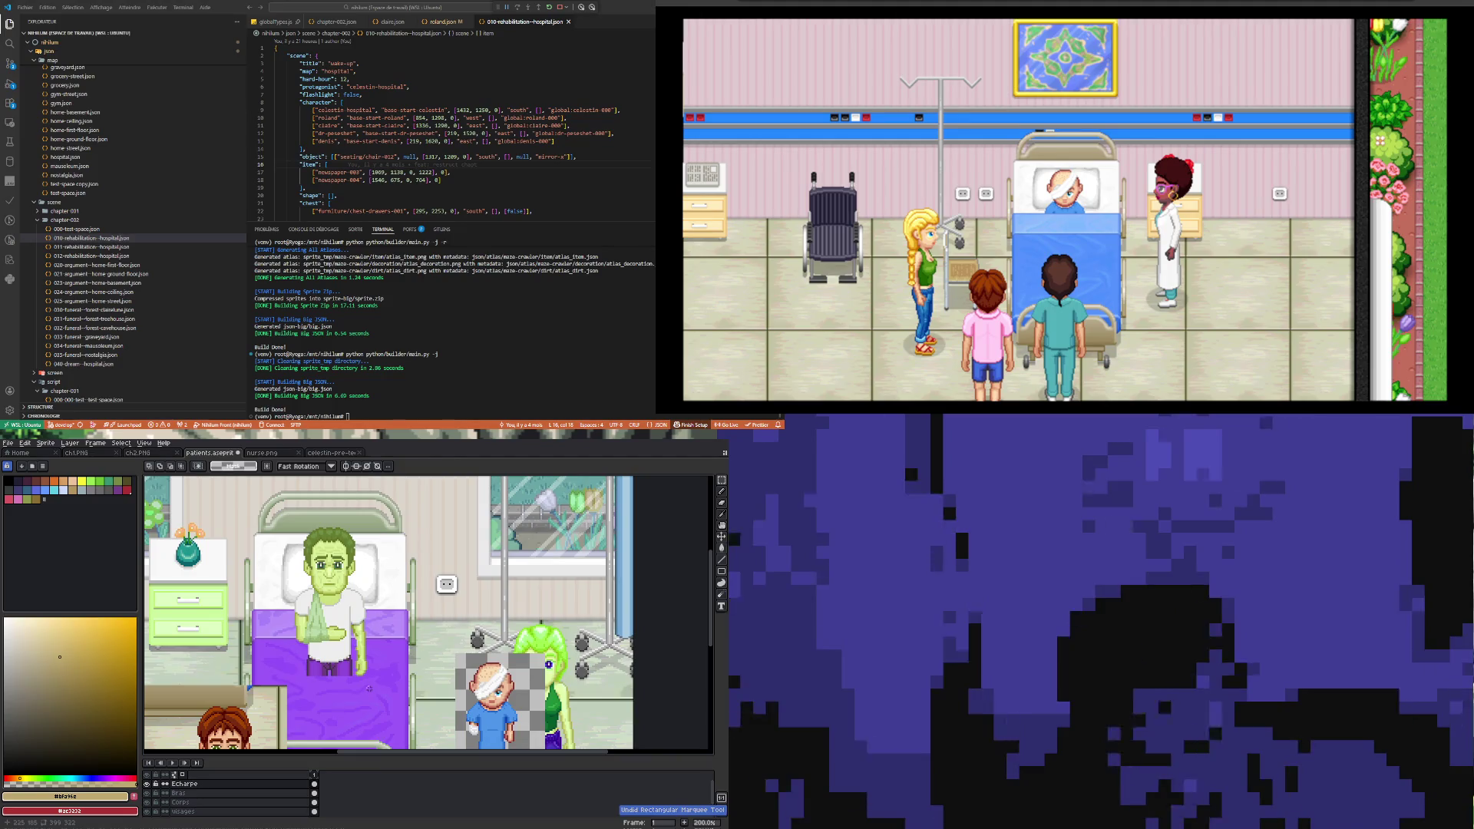
{"action": "key", "text": "ctrl+z"}
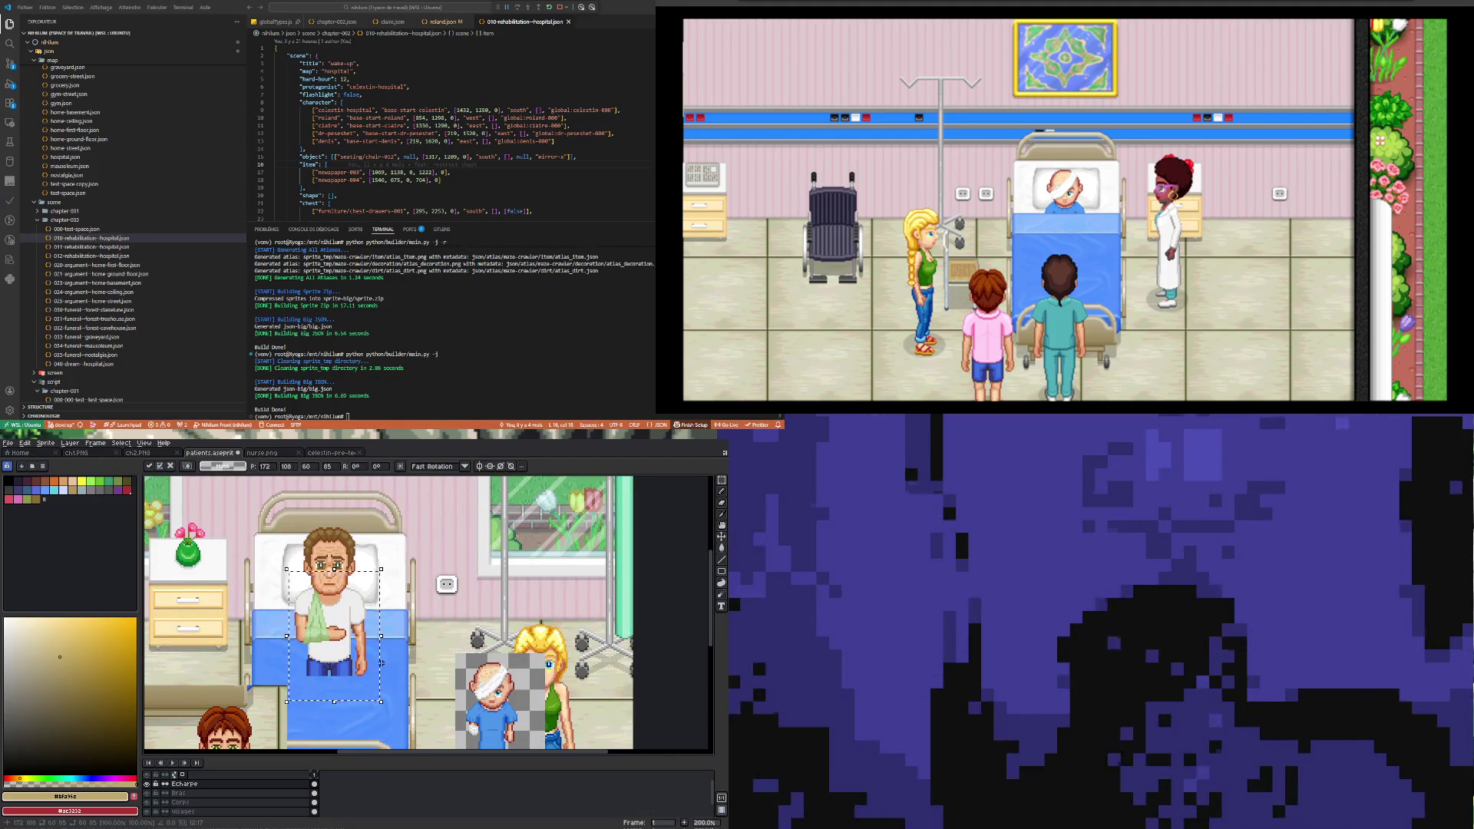
{"action": "left_click", "coordinate": [151, 786]}
{"action": "left_click", "coordinate": [151, 787]}
{"action": "scroll", "coordinate": [315, 655], "scroll_direction": "up", "scroll_amount": 2}
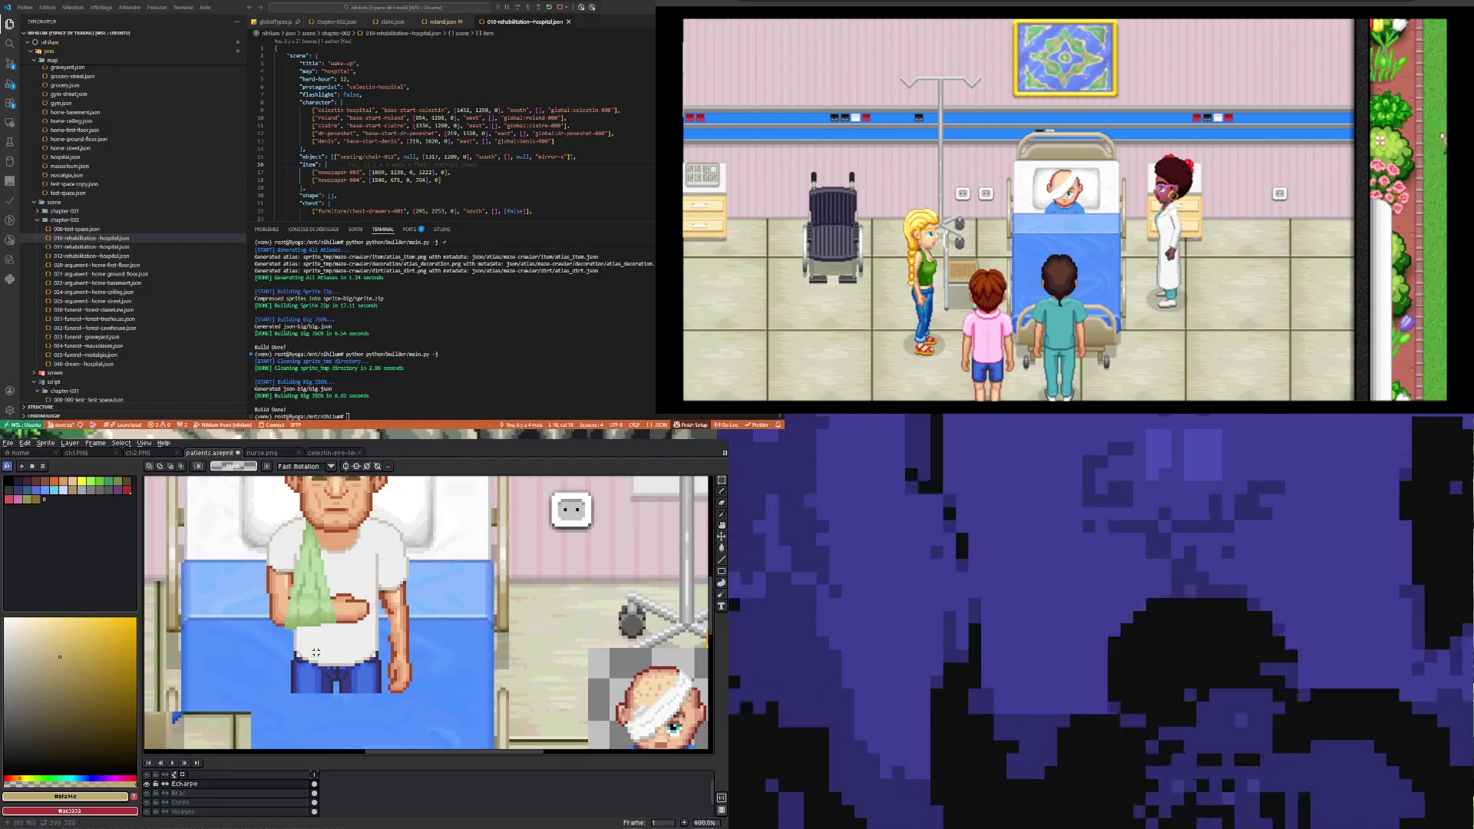
{"action": "scroll", "coordinate": [316, 637], "scroll_direction": "down", "scroll_amount": 4}
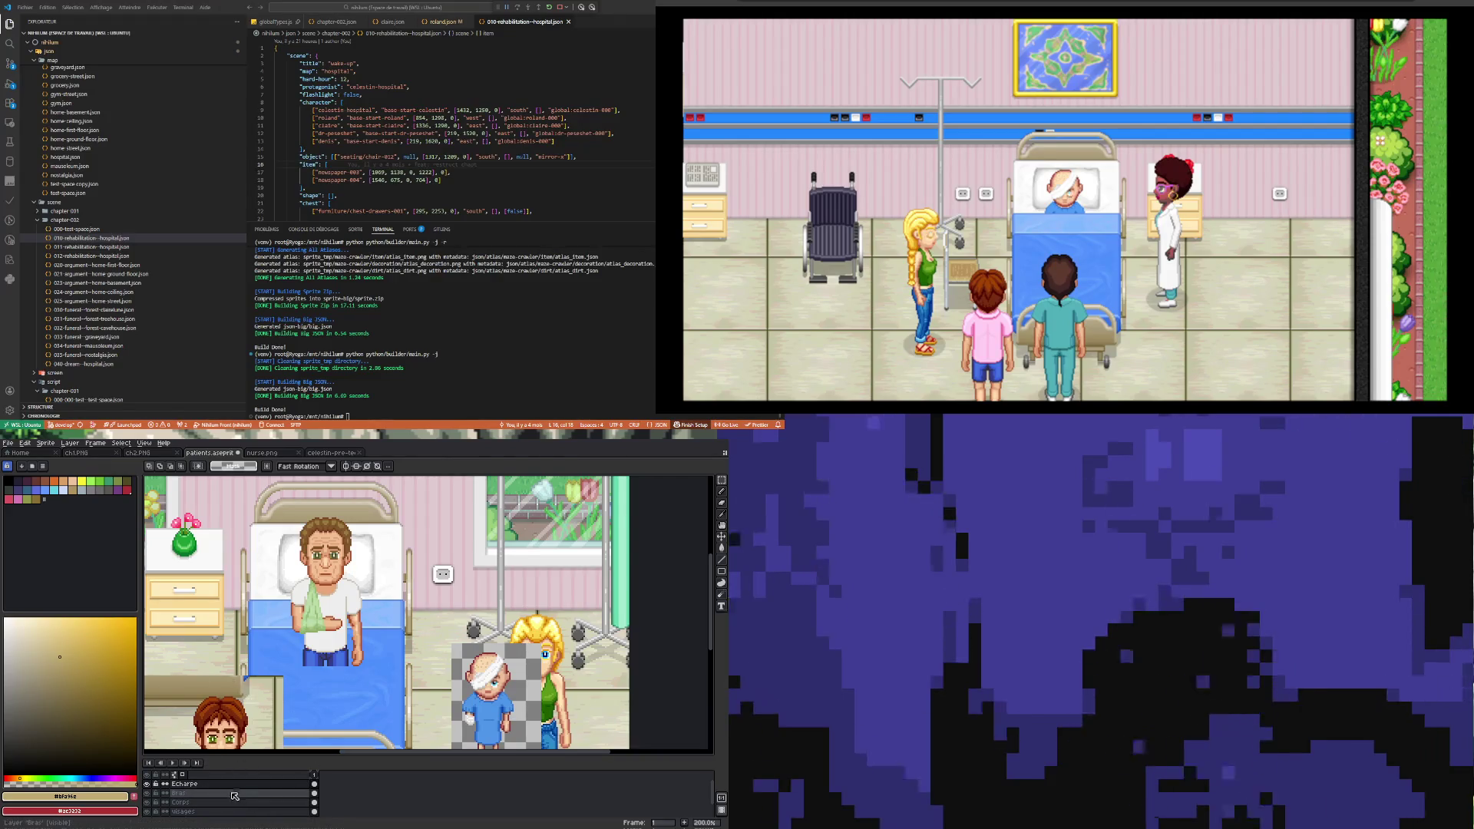
{"action": "scroll", "coordinate": [308, 677], "scroll_direction": "down", "scroll_amount": 2}
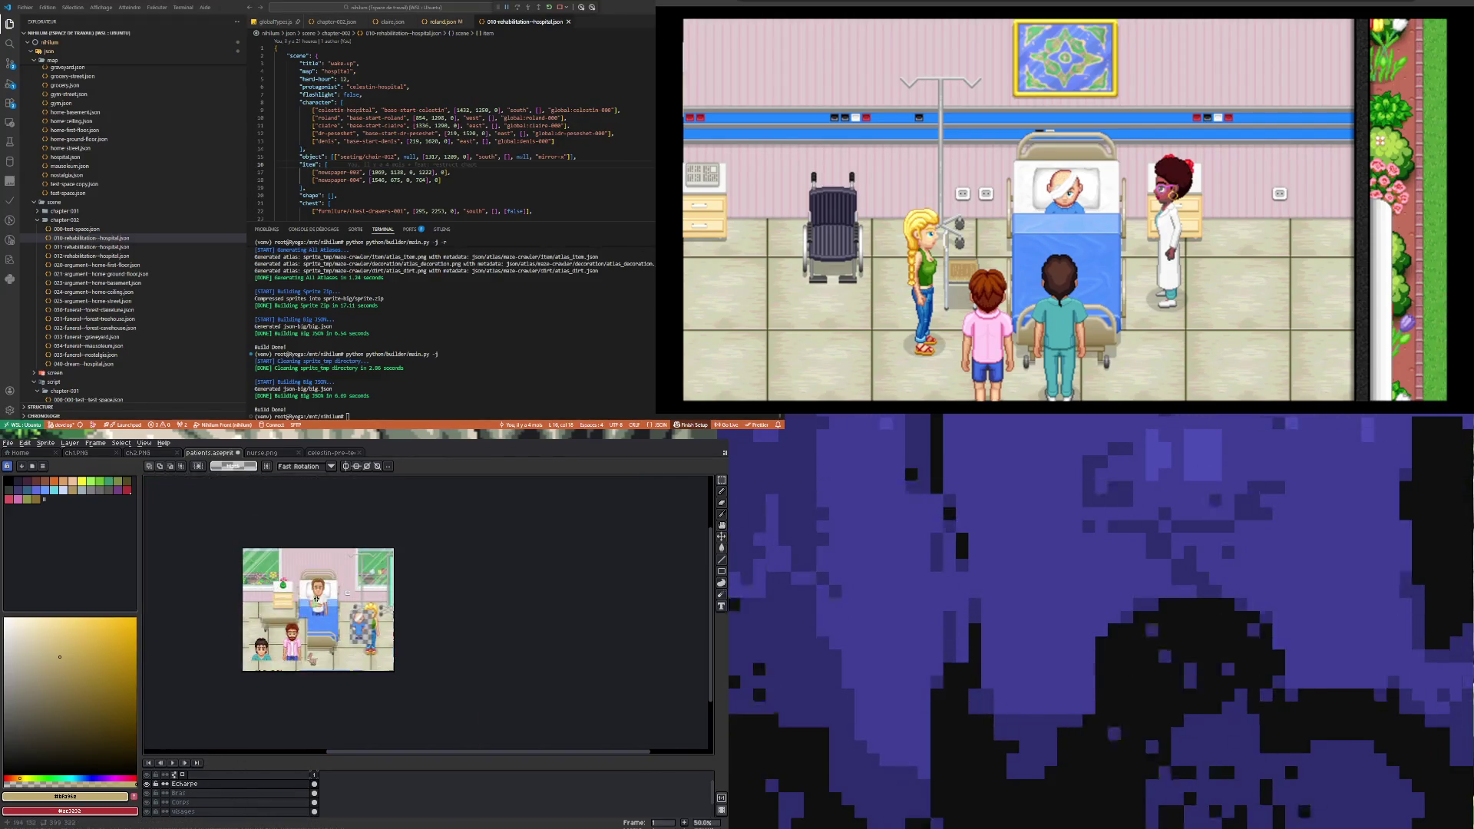
{"action": "scroll", "coordinate": [308, 677], "scroll_direction": "up", "scroll_amount": 5}
{"action": "scroll", "coordinate": [308, 677], "scroll_direction": "up", "scroll_amount": 1}
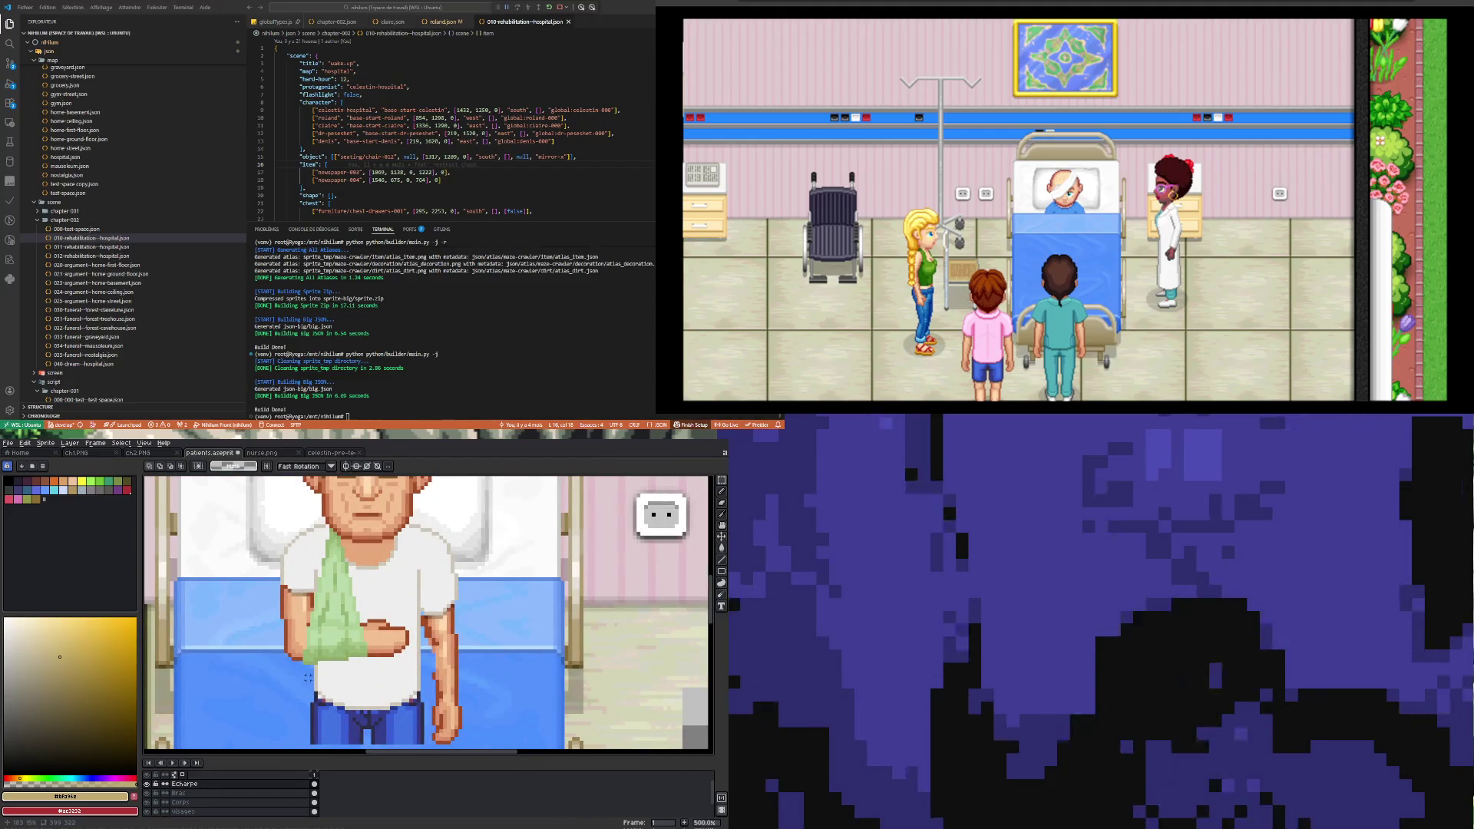
{"action": "scroll", "coordinate": [302, 629], "scroll_direction": "down", "scroll_amount": 4}
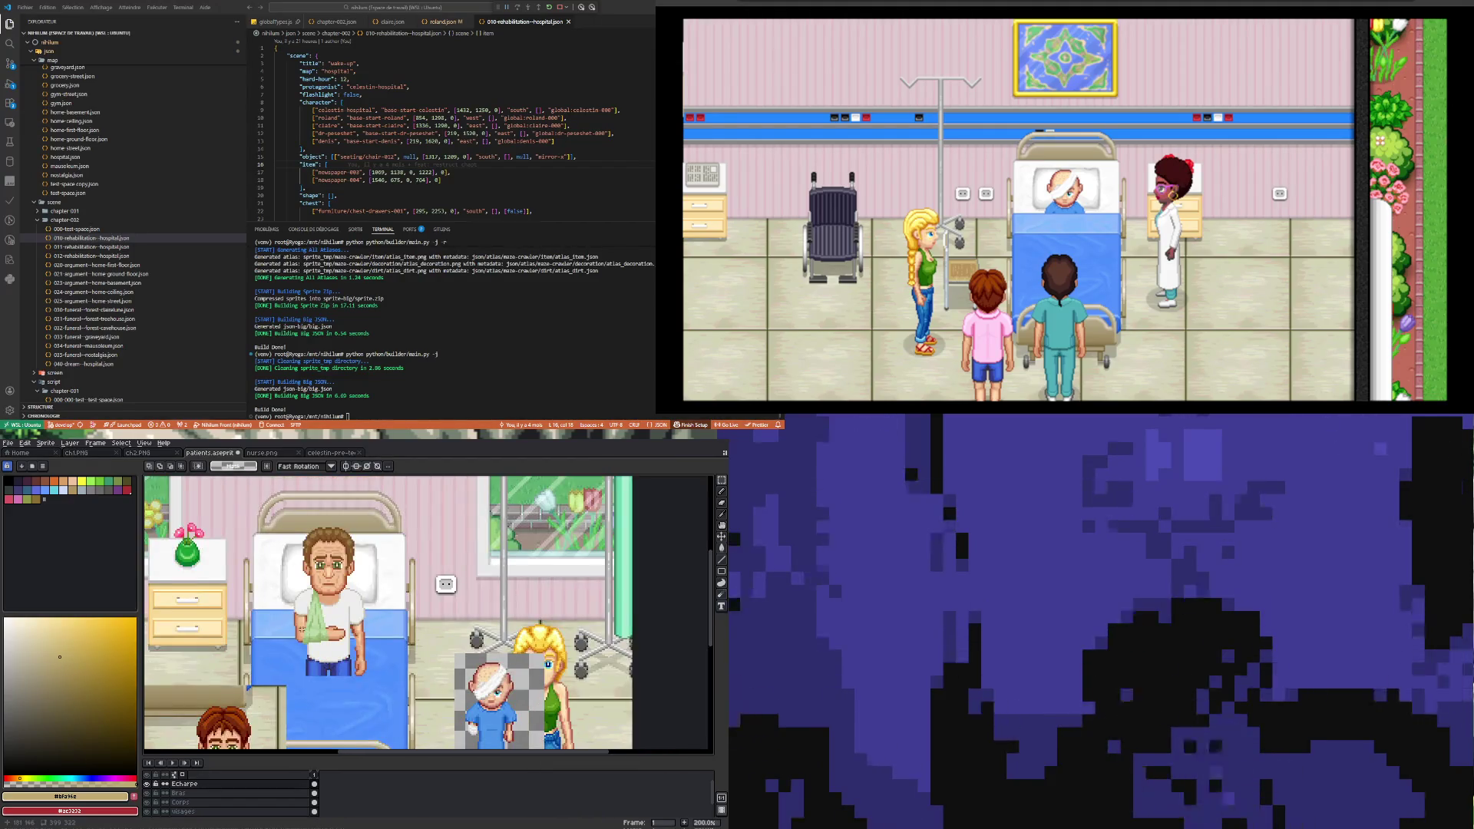
{"action": "scroll", "coordinate": [302, 629], "scroll_direction": "up", "scroll_amount": 4}
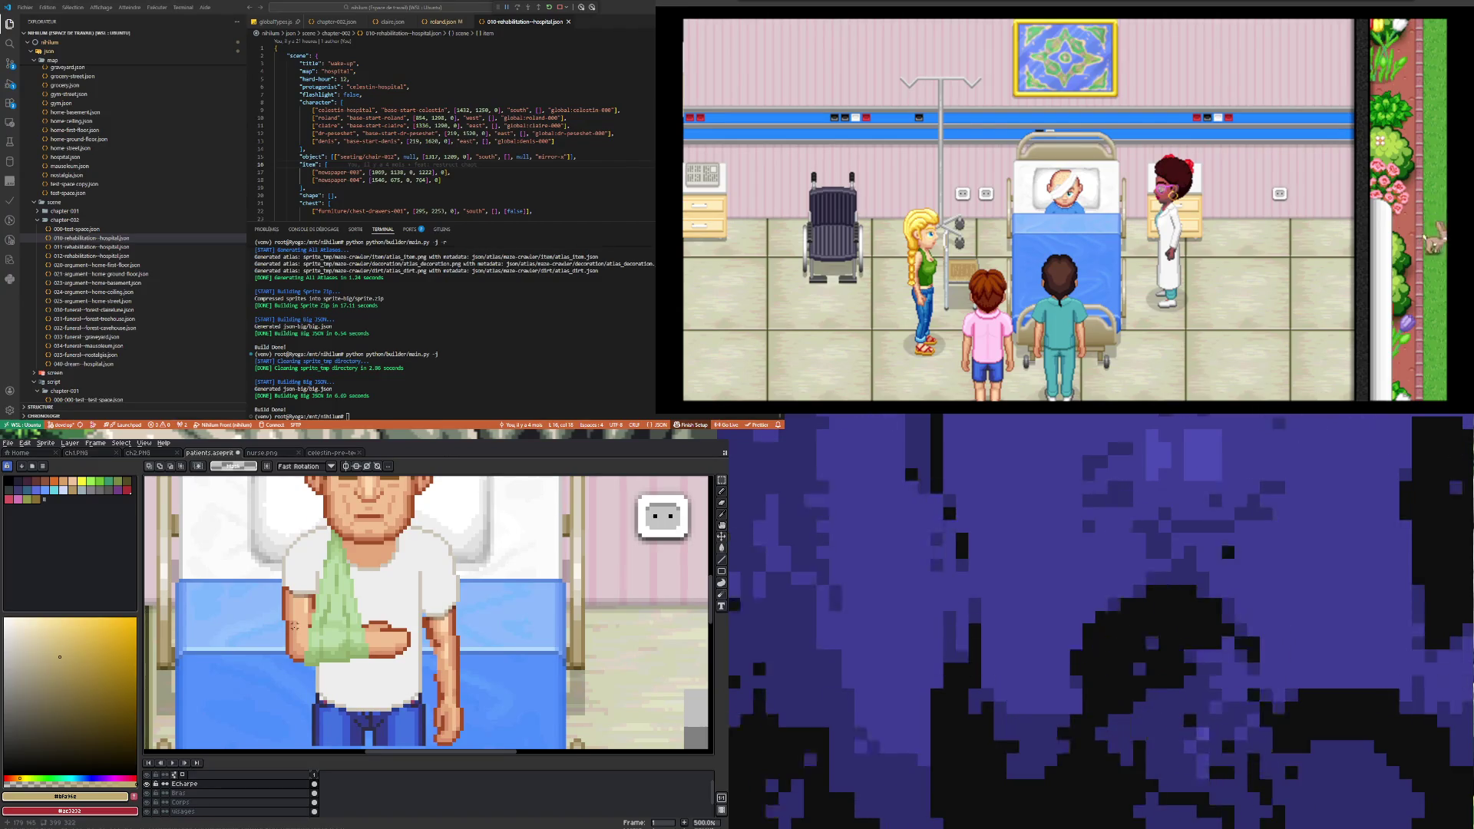
{"action": "scroll", "coordinate": [293, 626], "scroll_direction": "up", "scroll_amount": 1}
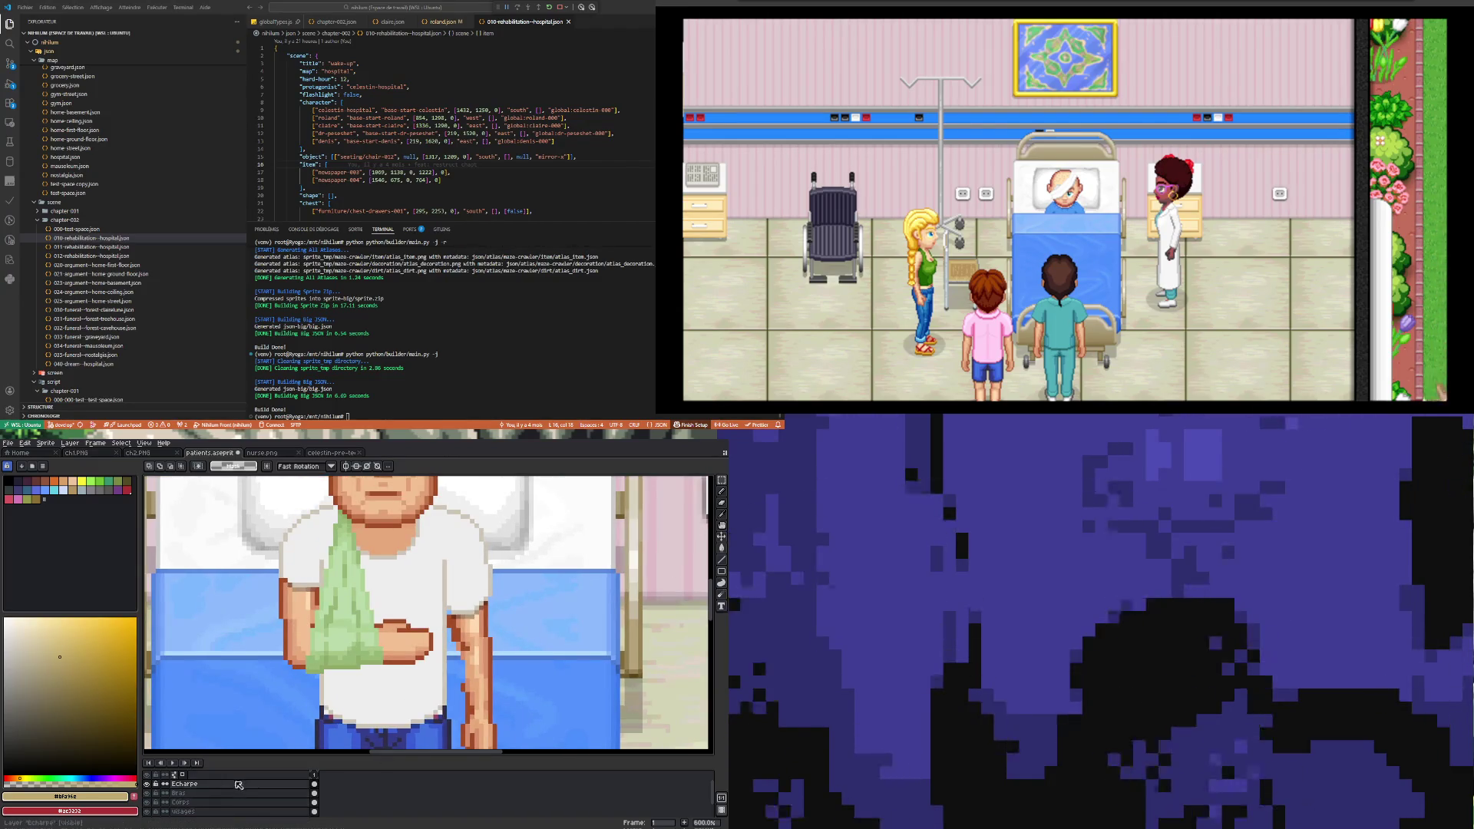
{"action": "left_click", "coordinate": [297, 794]}
Step: Choose a cyan shade and draw a cyan band across the patient's wrist
{"action": "scroll", "coordinate": [298, 612], "scroll_direction": "up", "scroll_amount": 1}
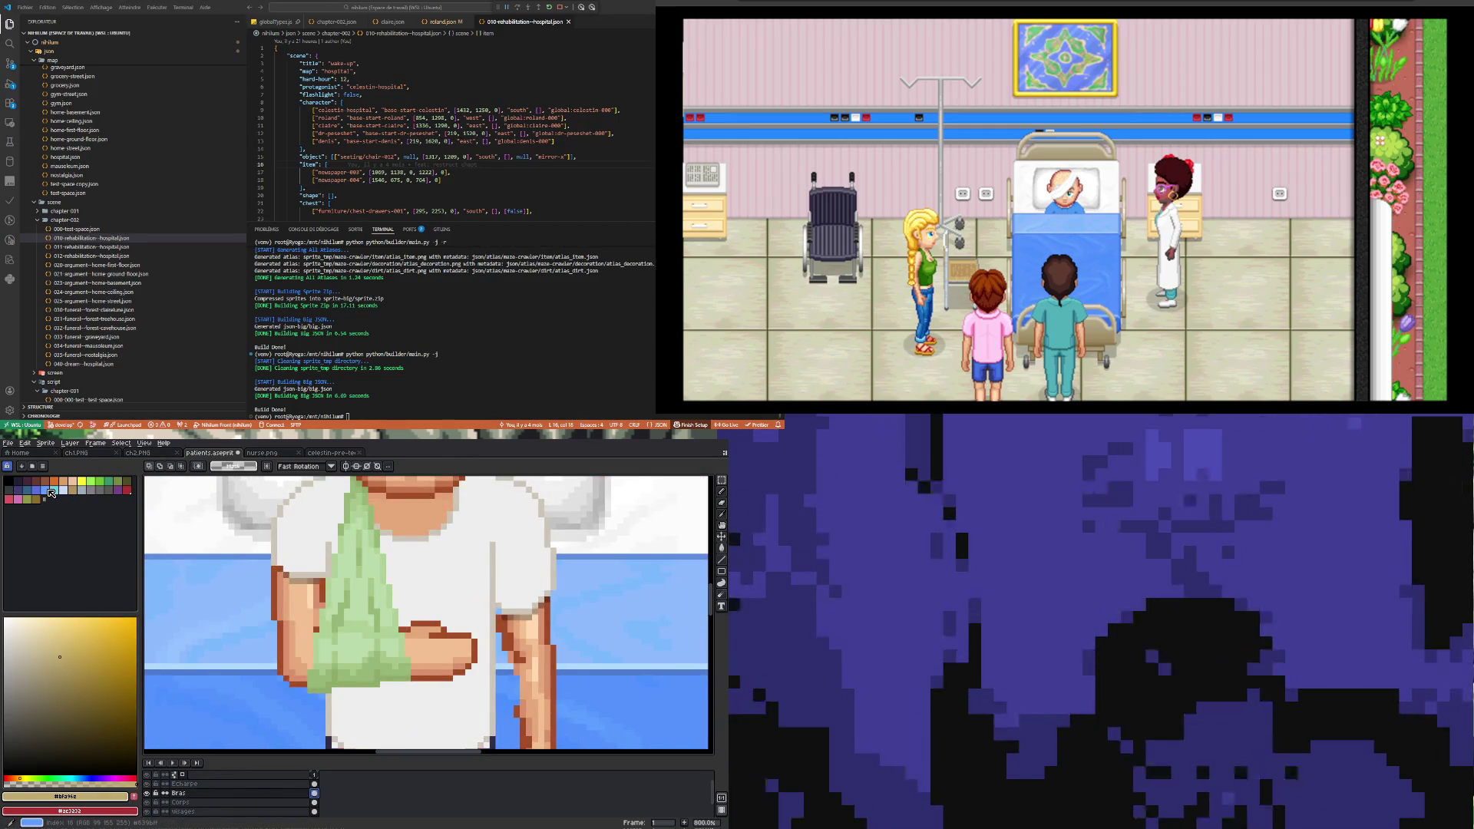
{"action": "mouse_move", "coordinate": [102, 626]}
{"action": "left_mouse_down"}
{"action": "mouse_move", "coordinate": [54, 648]}
{"action": "mouse_move", "coordinate": [4, 600]}
{"action": "left_mouse_up"}
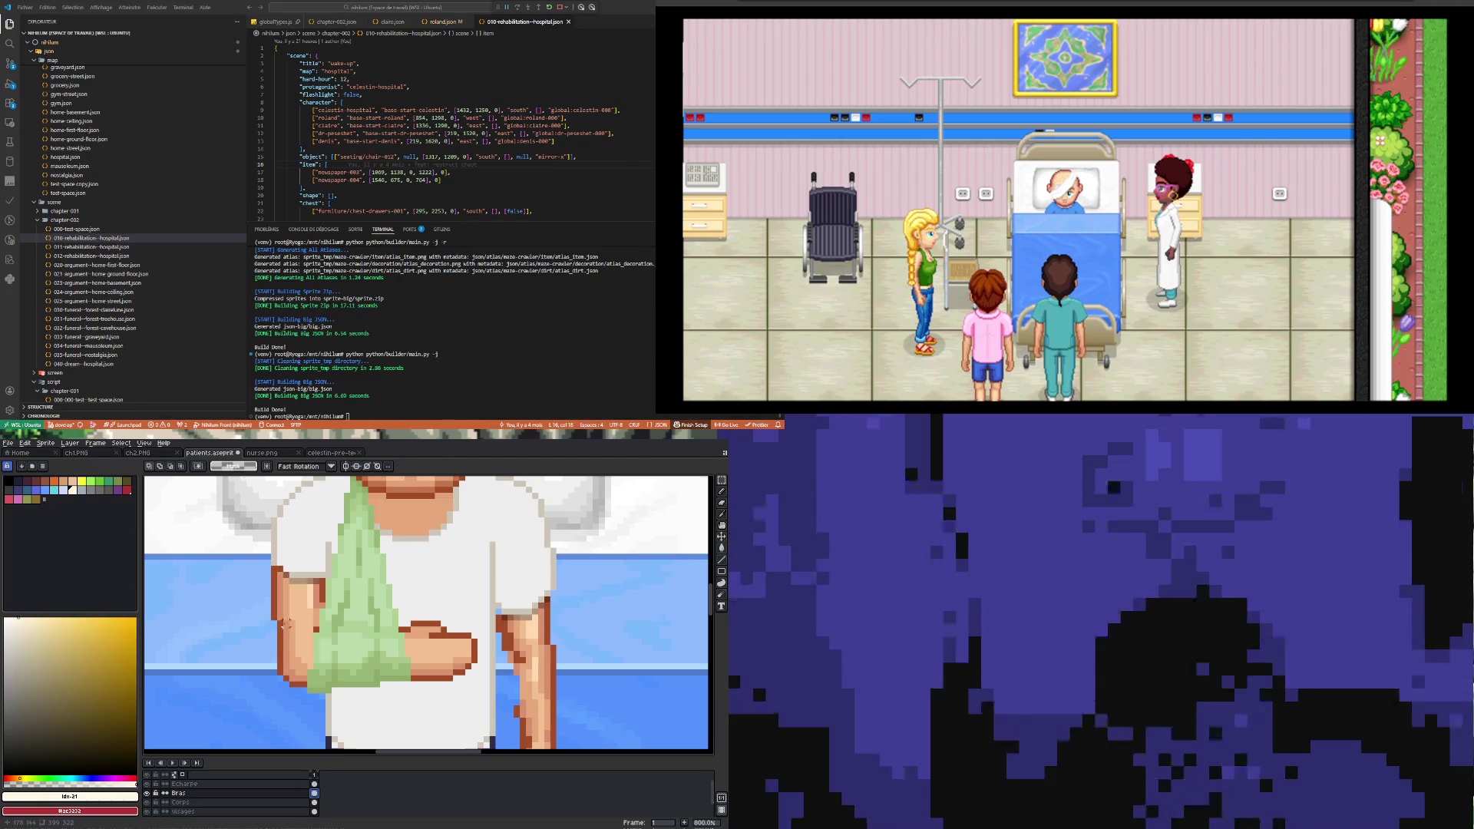
{"action": "key", "text": "b"}
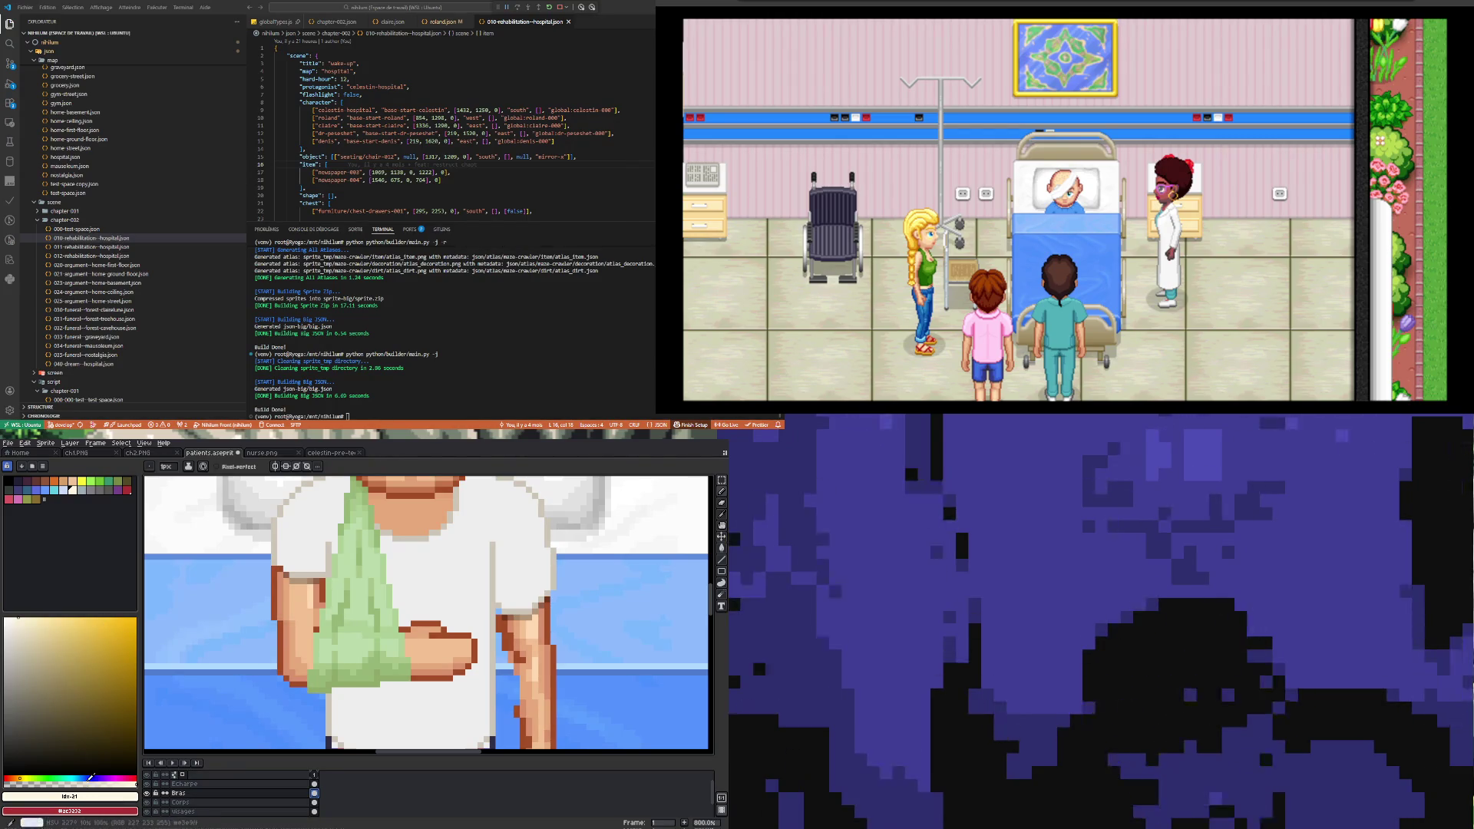
{"action": "left_click", "coordinate": [81, 778]}
{"action": "left_click", "coordinate": [83, 650]}
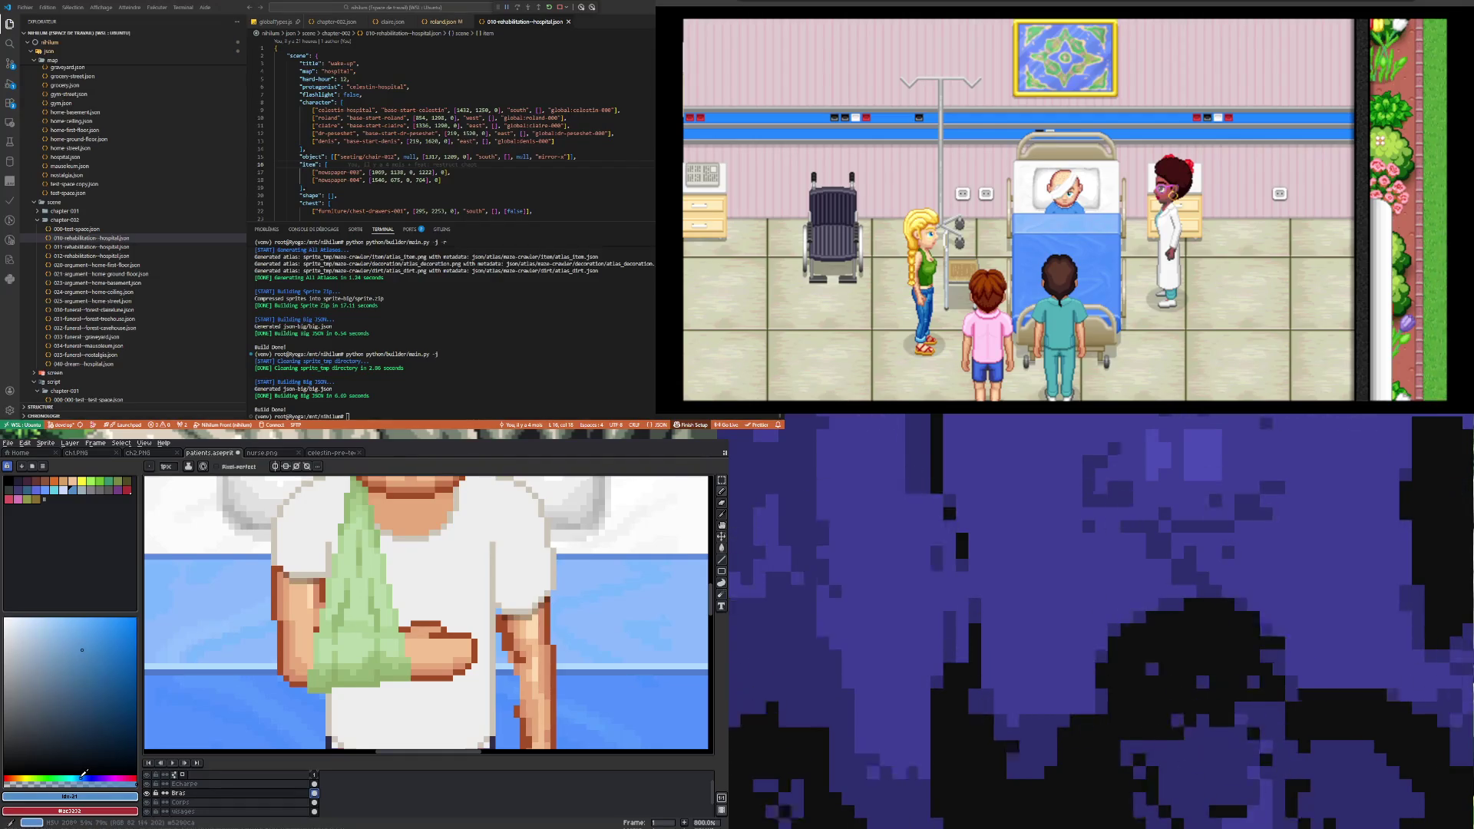
{"action": "left_click_drag", "start_coordinate": [82, 776], "coordinate": [75, 779]}
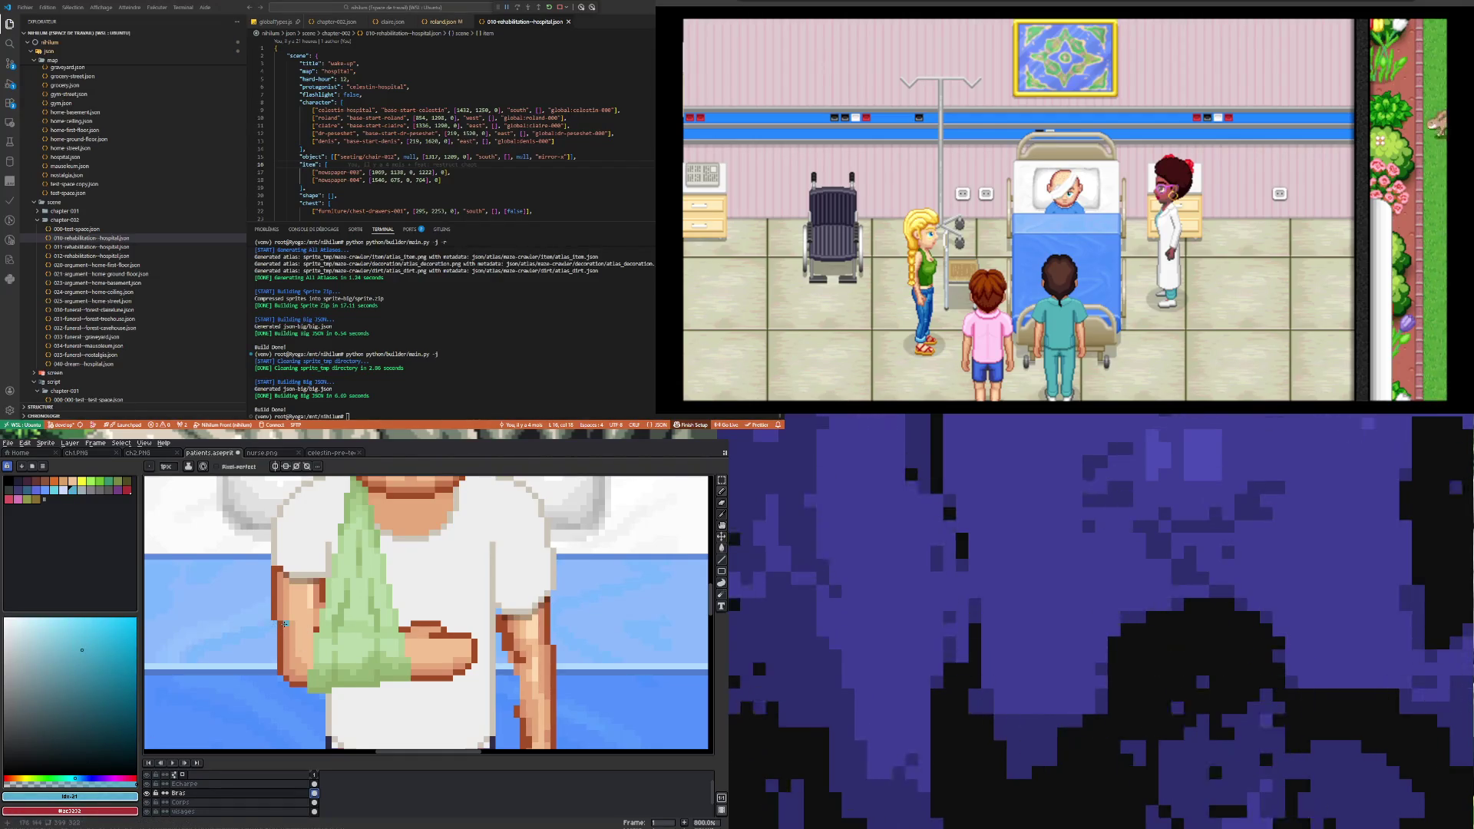
{"action": "left_click_drag", "start_coordinate": [281, 618], "coordinate": [318, 617]}
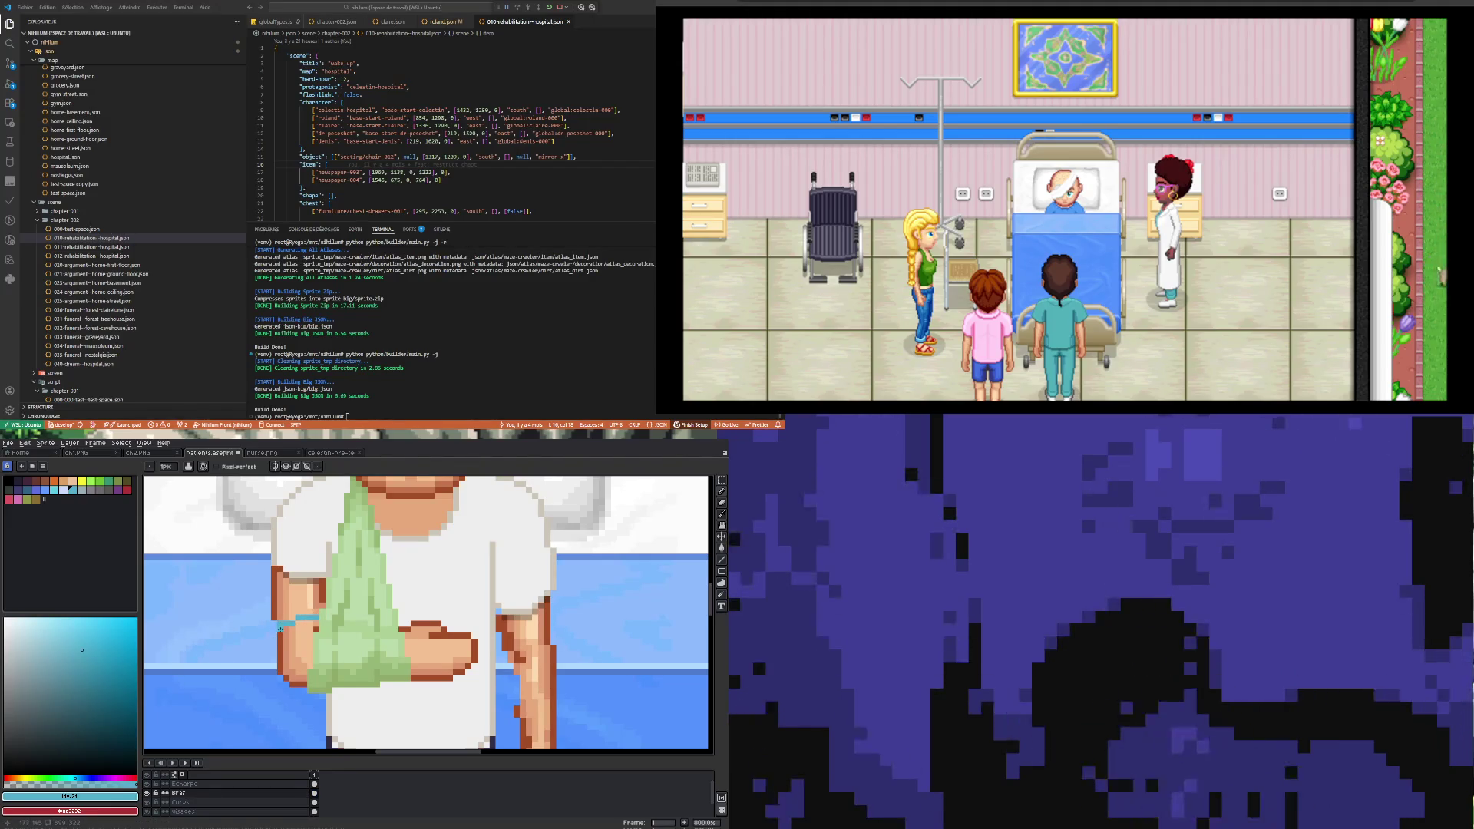
Step: Add darker, slightly bluer teal pixels to the wrist band
{"action": "left_click_drag", "start_coordinate": [86, 650], "coordinate": [100, 685]}
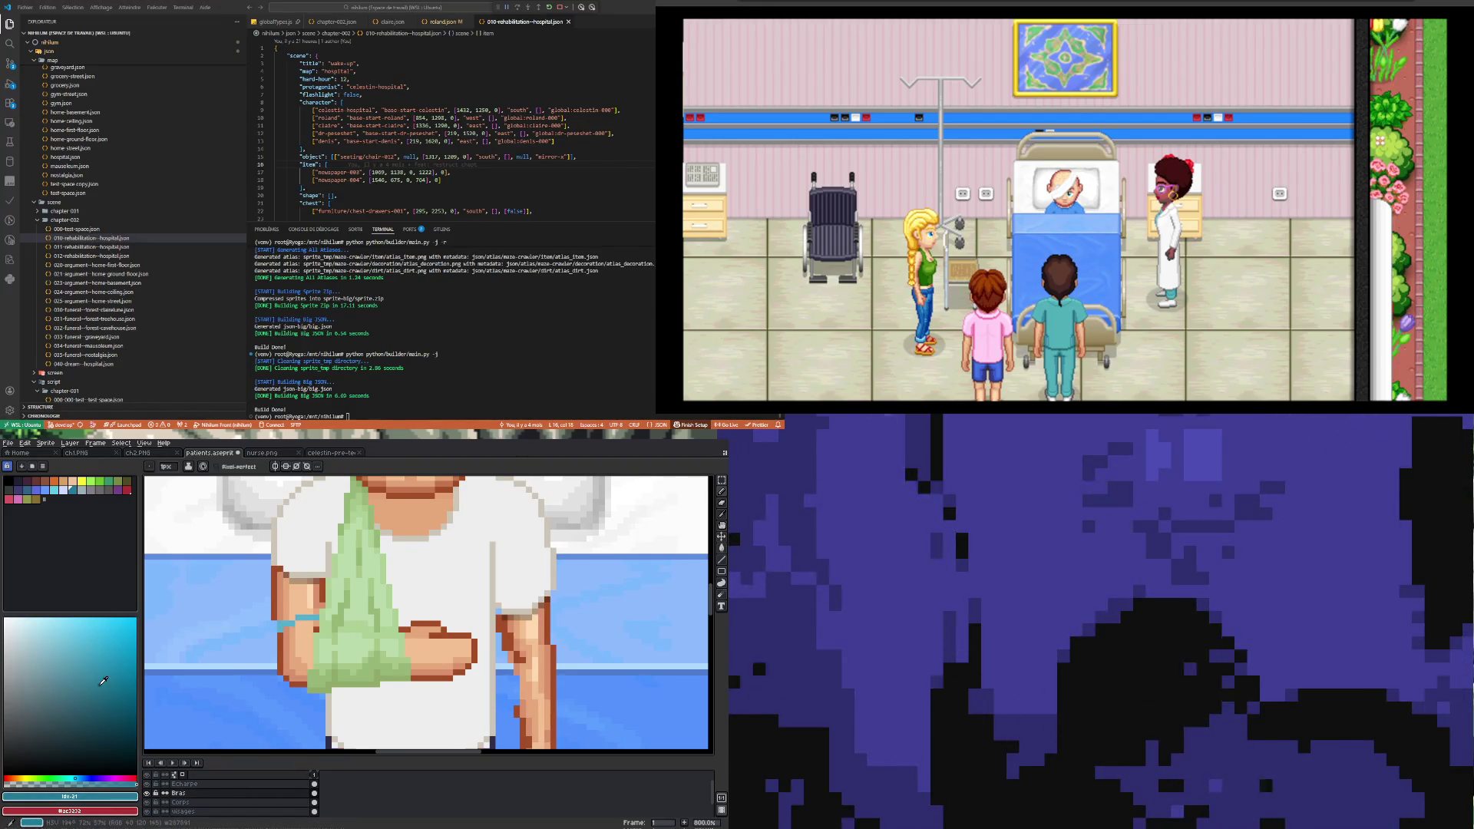
{"action": "left_click", "coordinate": [79, 780]}
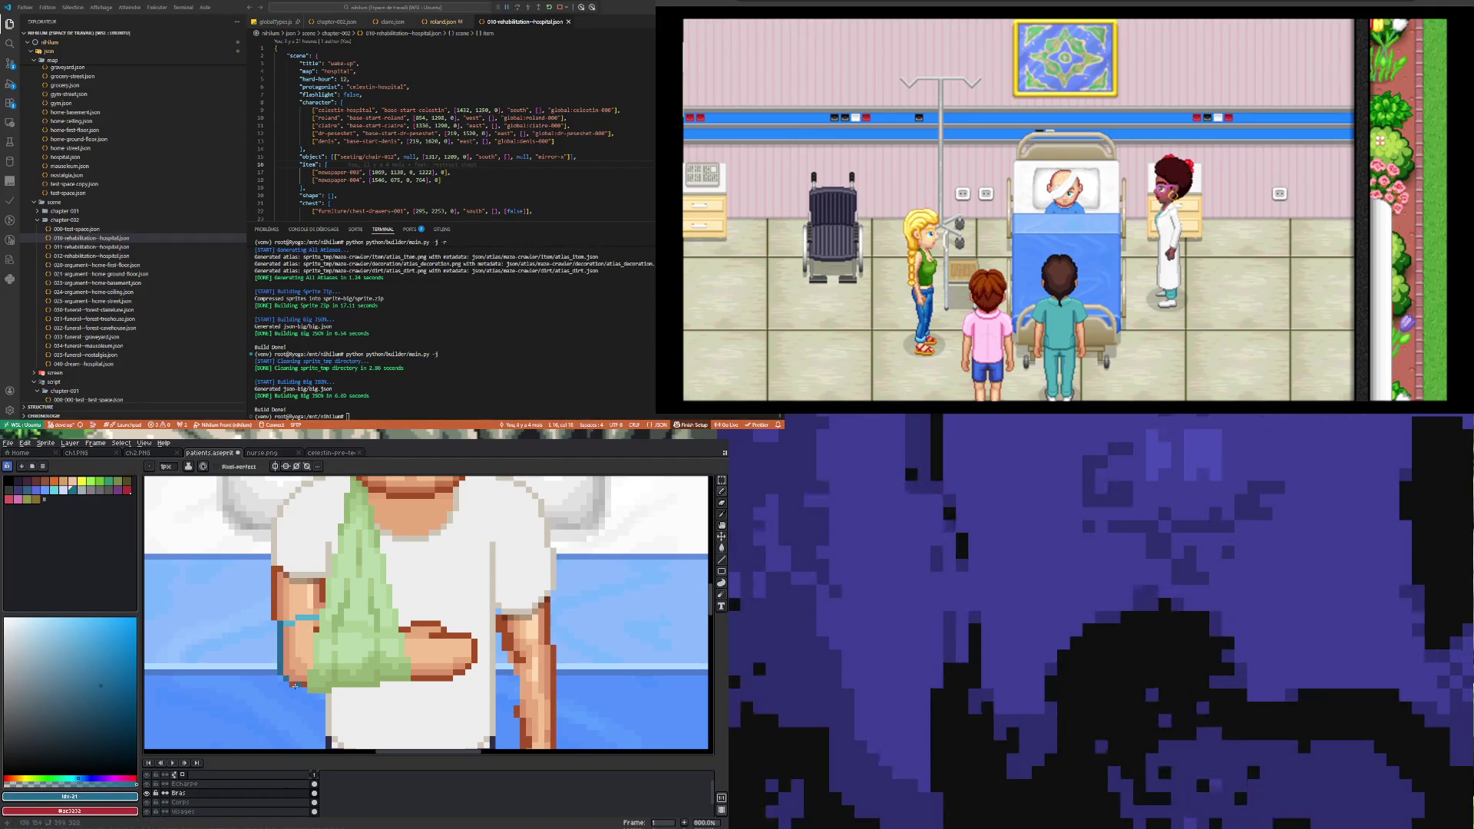
{"action": "left_click_drag", "start_coordinate": [292, 684], "coordinate": [302, 682]}
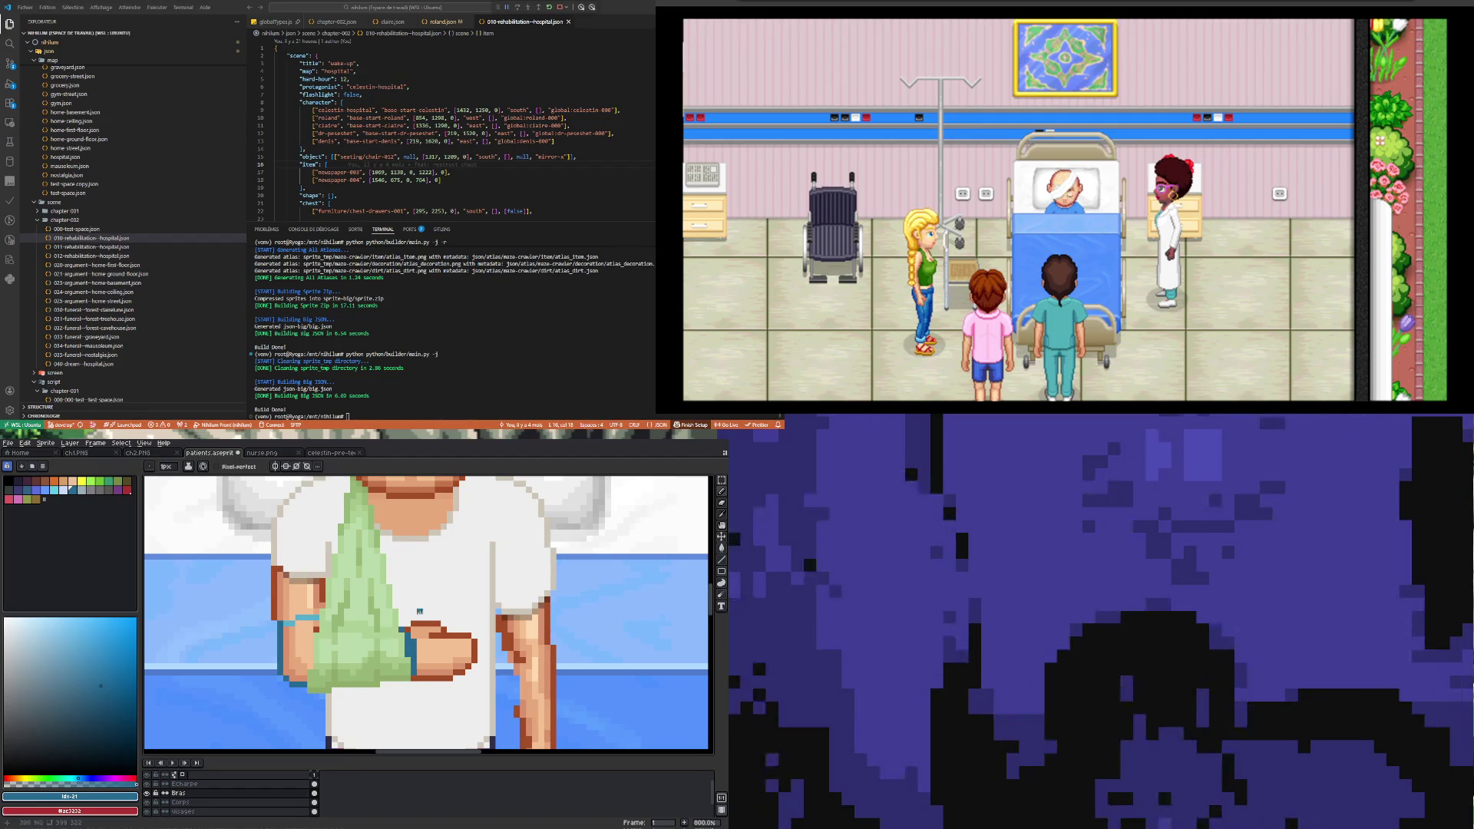
{"action": "scroll", "coordinate": [326, 654], "scroll_direction": "up", "scroll_amount": 1}
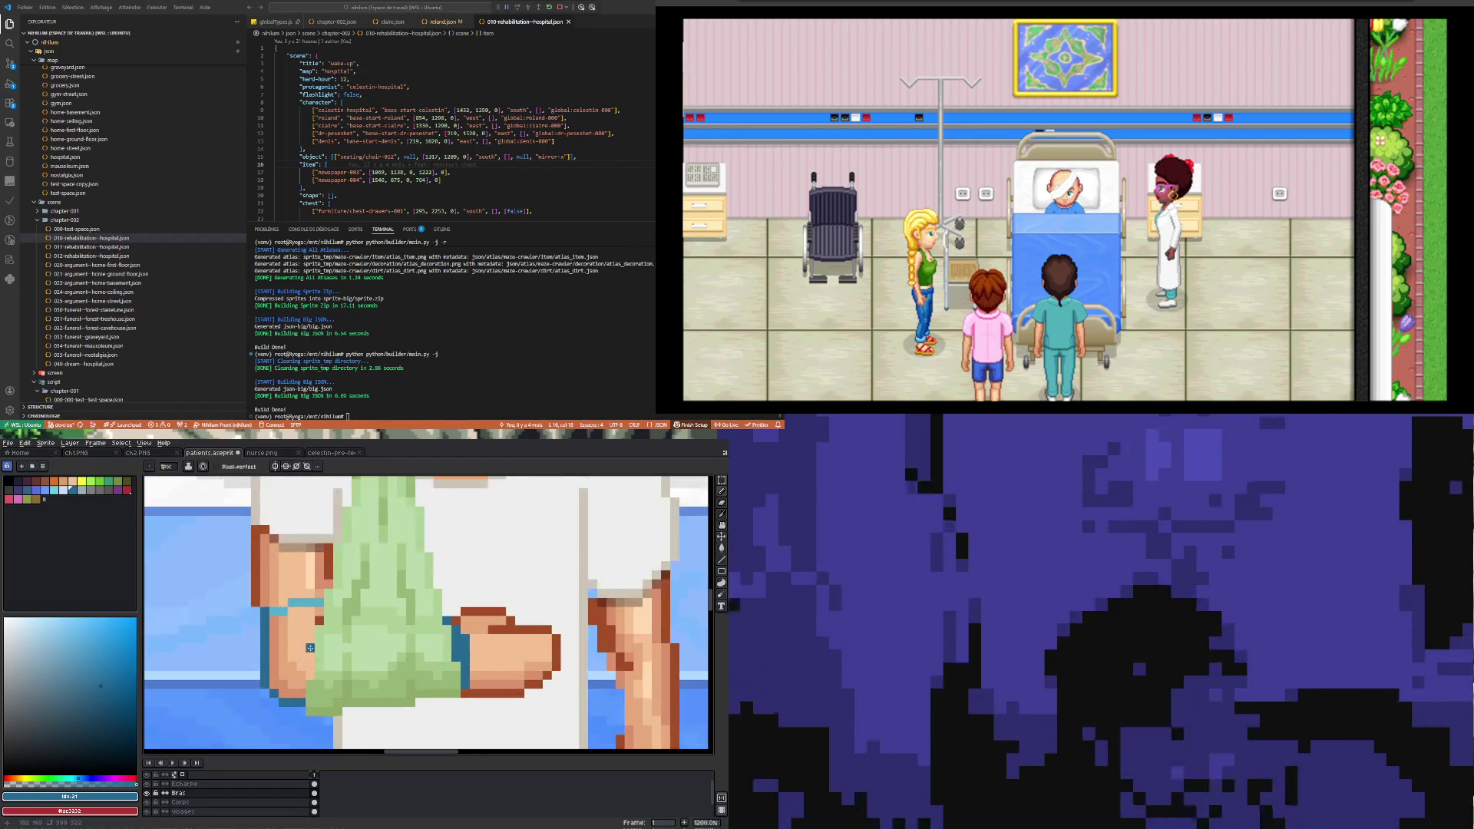
Step: Sample the cast's cyan and extend it over the wrist skin
{"action": "scroll", "coordinate": [307, 582], "scroll_direction": "up", "scroll_amount": 1}
{"action": "key", "text": "i"}
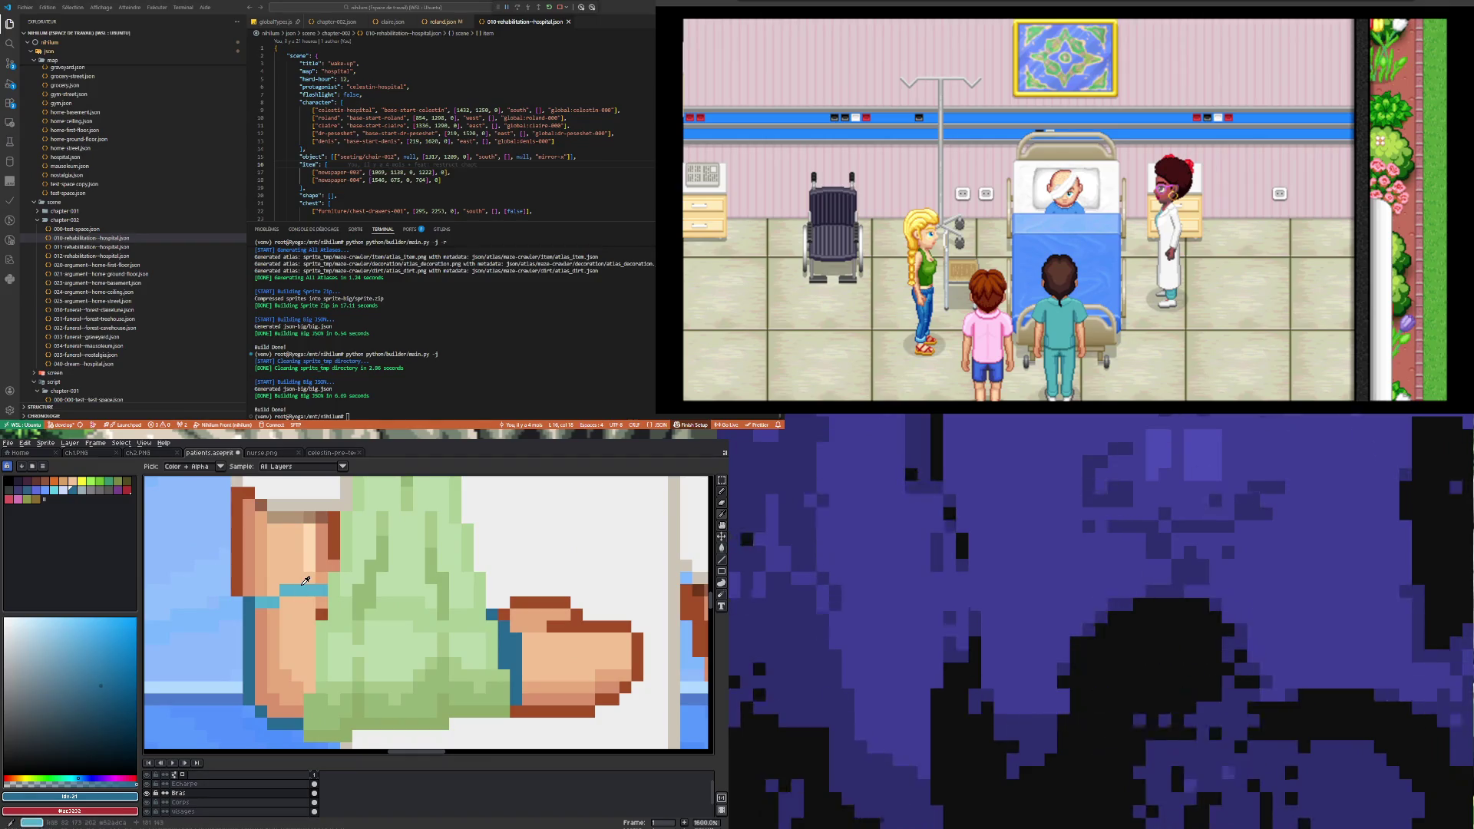
{"action": "left_click", "coordinate": [305, 581]}
{"action": "key", "text": "b"}
{"action": "left_click_drag", "start_coordinate": [281, 614], "coordinate": [302, 616]}
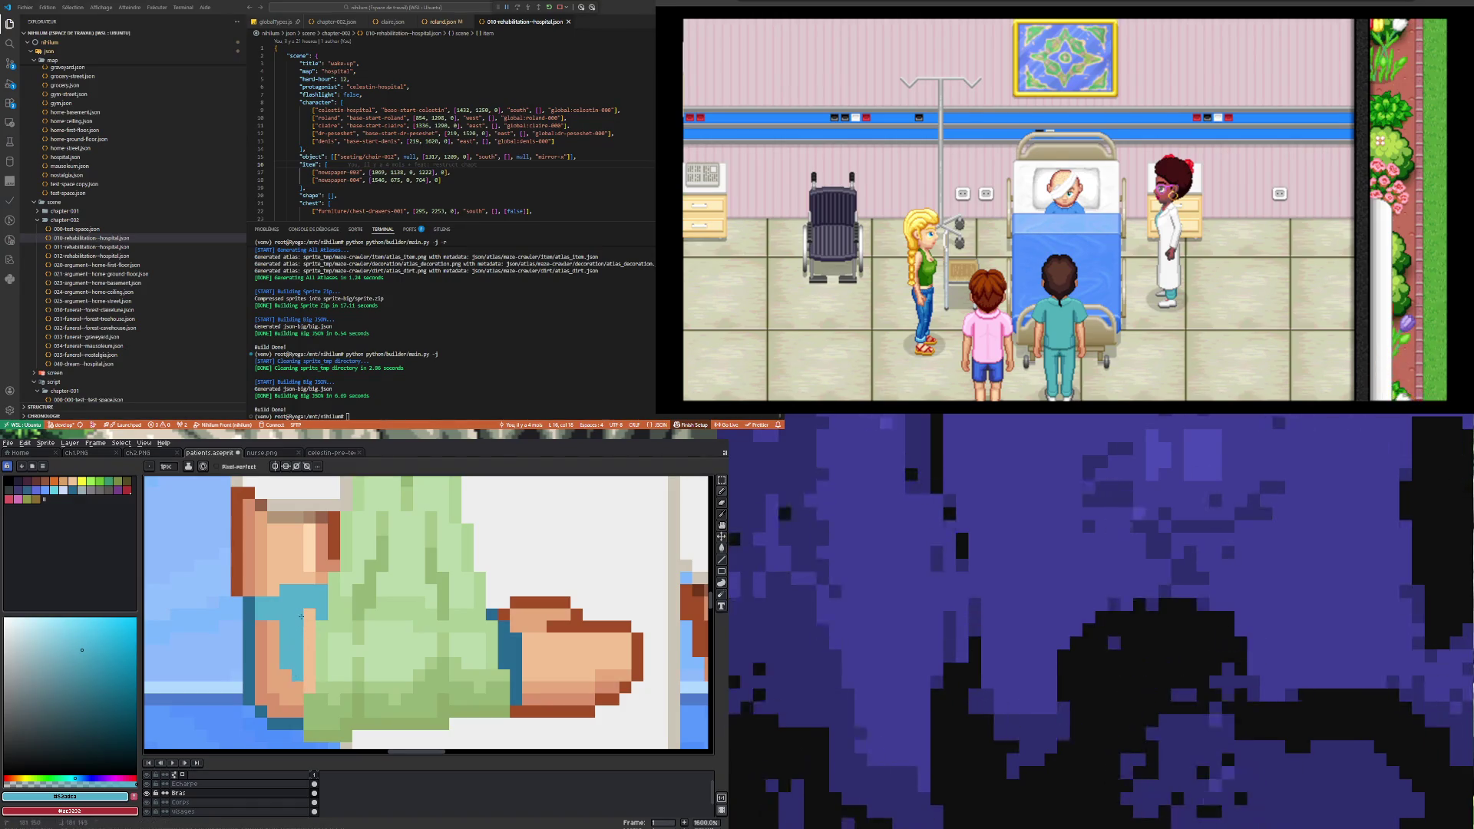
{"action": "left_click_drag", "start_coordinate": [313, 686], "coordinate": [312, 630]}
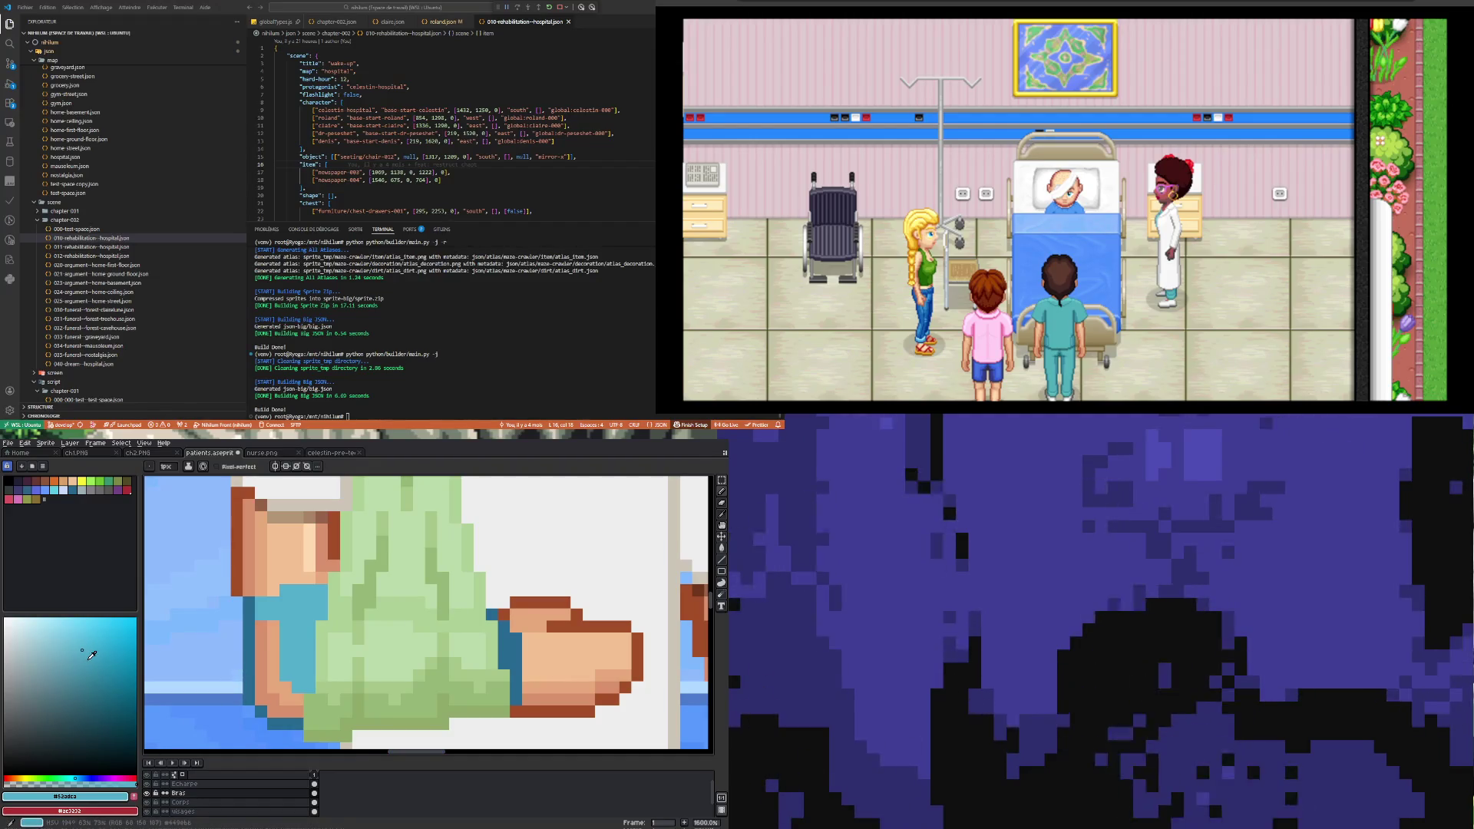
Step: Draw a darker teal shading line down the cast
{"action": "left_click", "coordinate": [91, 655]}
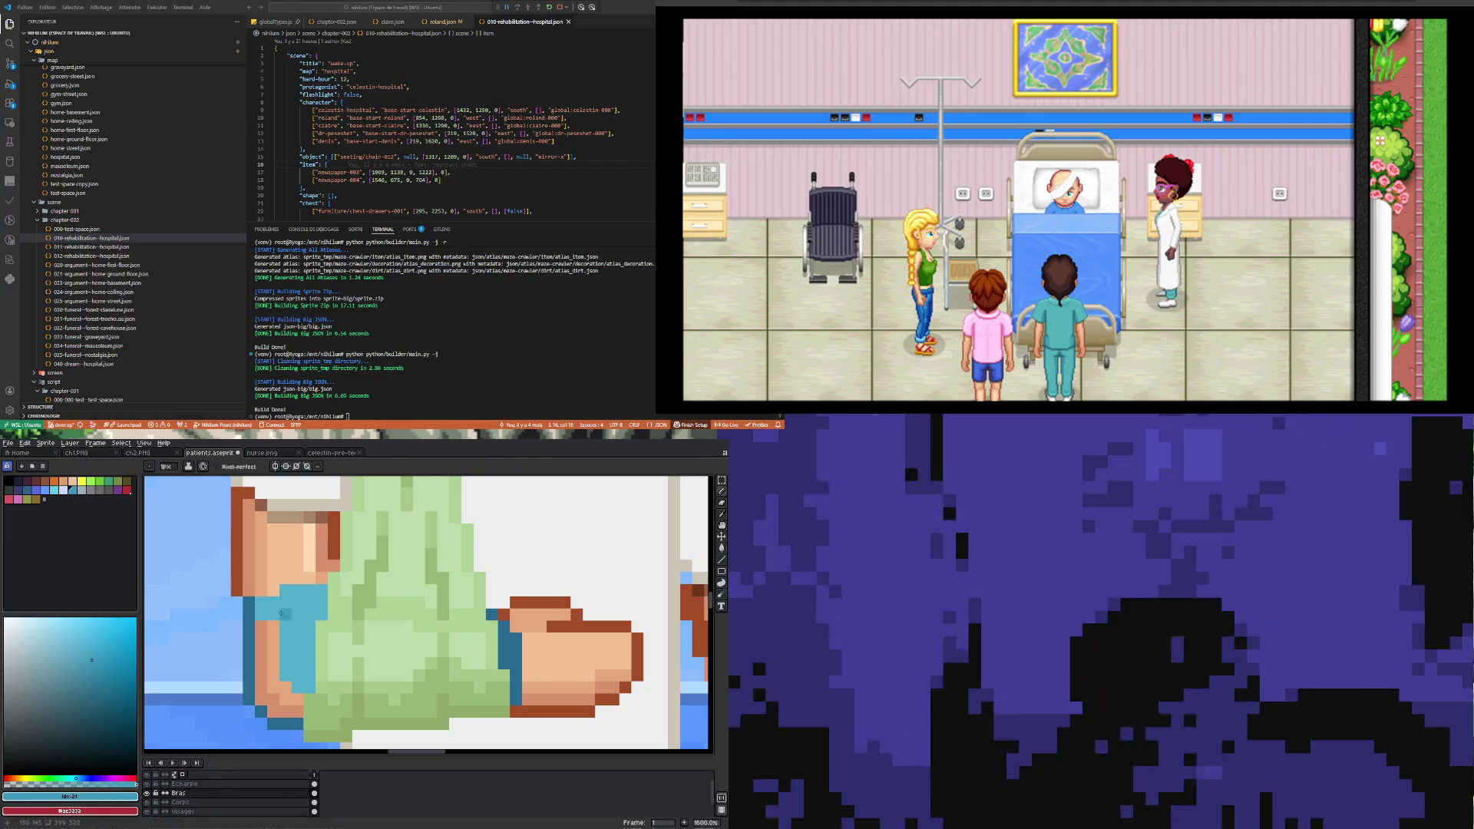
{"action": "left_click_drag", "start_coordinate": [277, 605], "coordinate": [273, 675]}
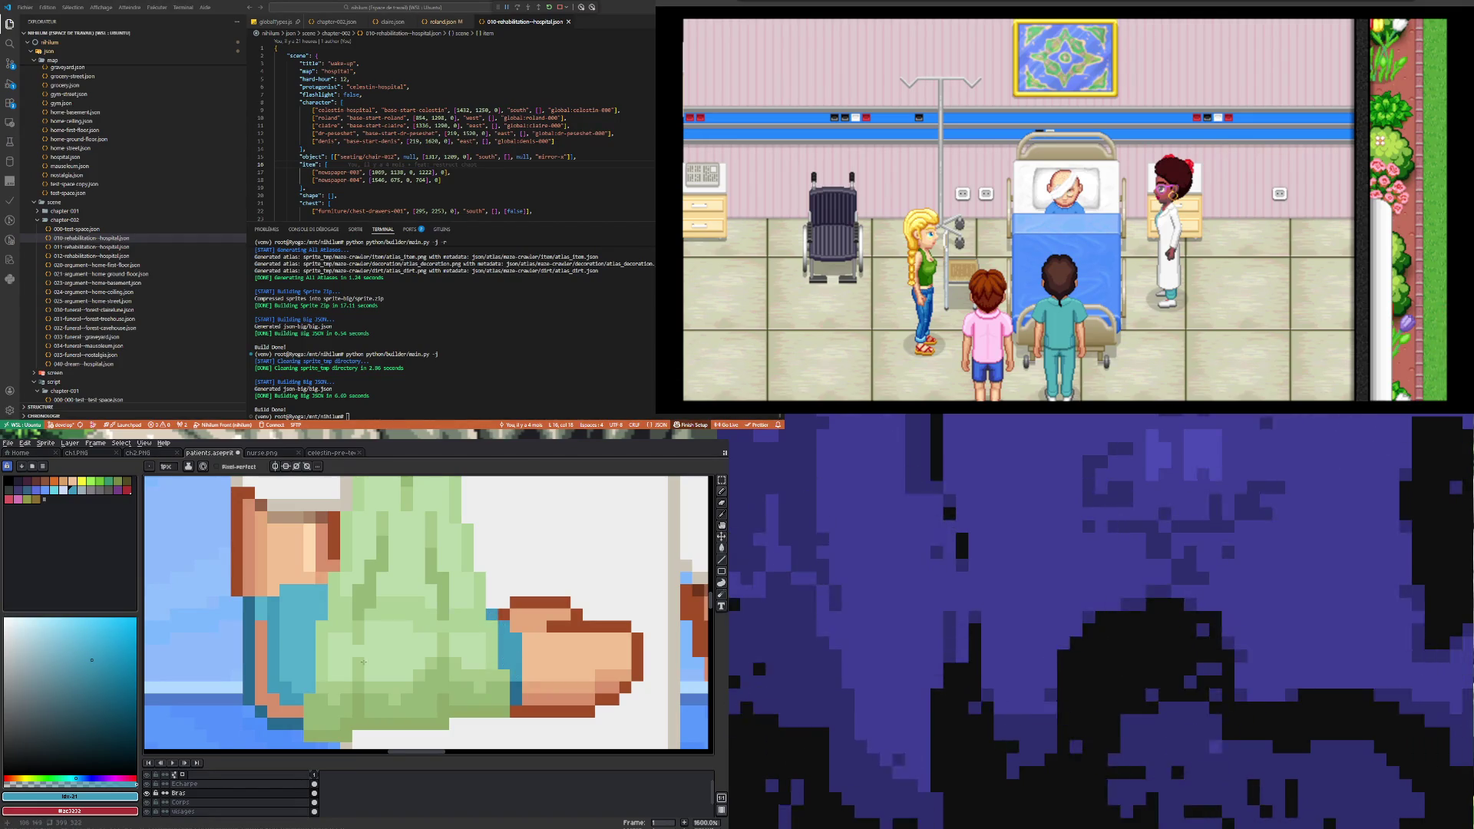
{"action": "scroll", "coordinate": [363, 661], "scroll_direction": "down", "scroll_amount": 4}
{"action": "scroll", "coordinate": [289, 629], "scroll_direction": "up", "scroll_amount": 3}
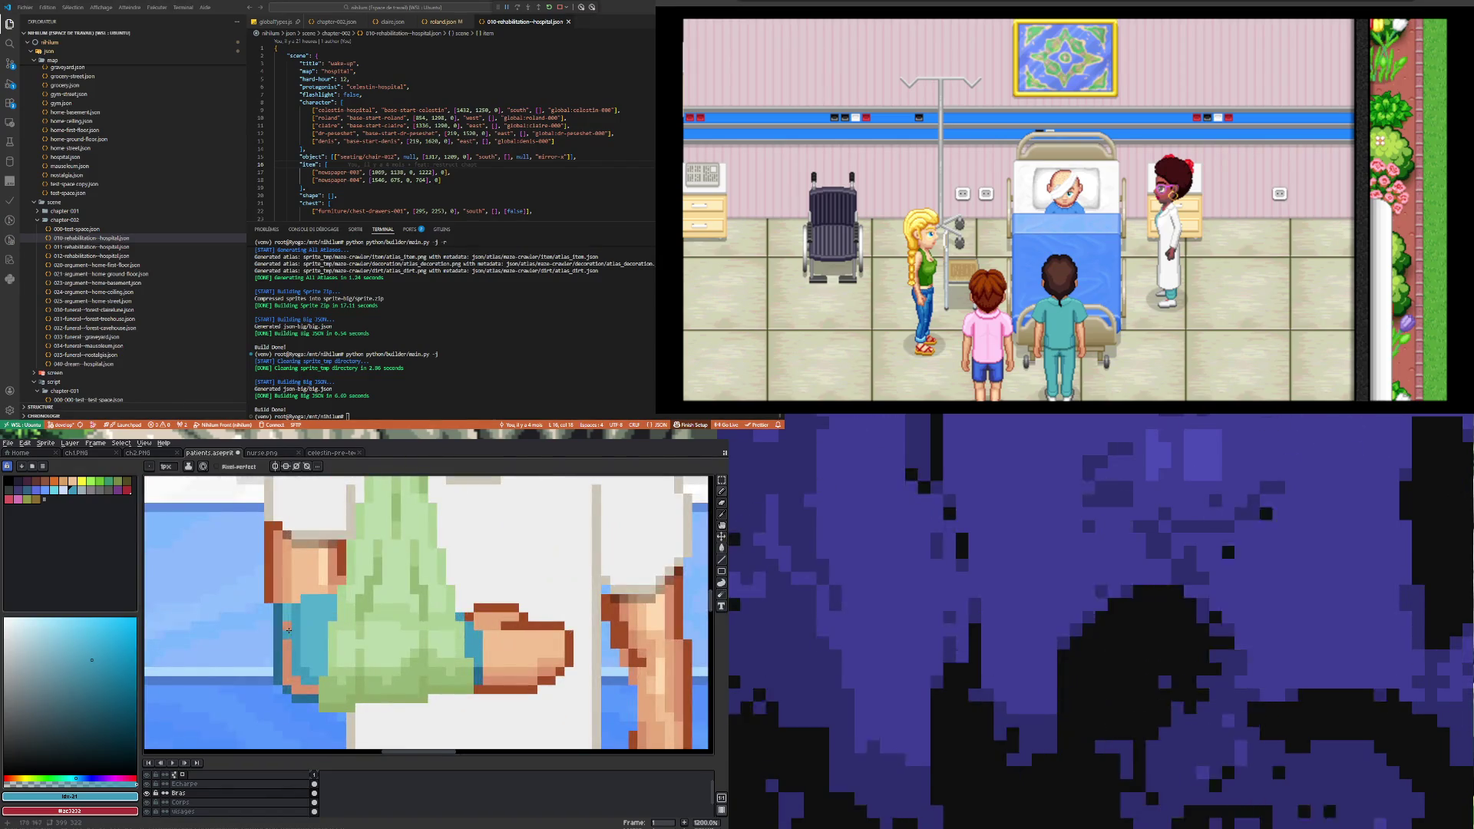
Step: Redraw the shirt's left edge in its dark blue outline colour
{"action": "key", "text": "i"}
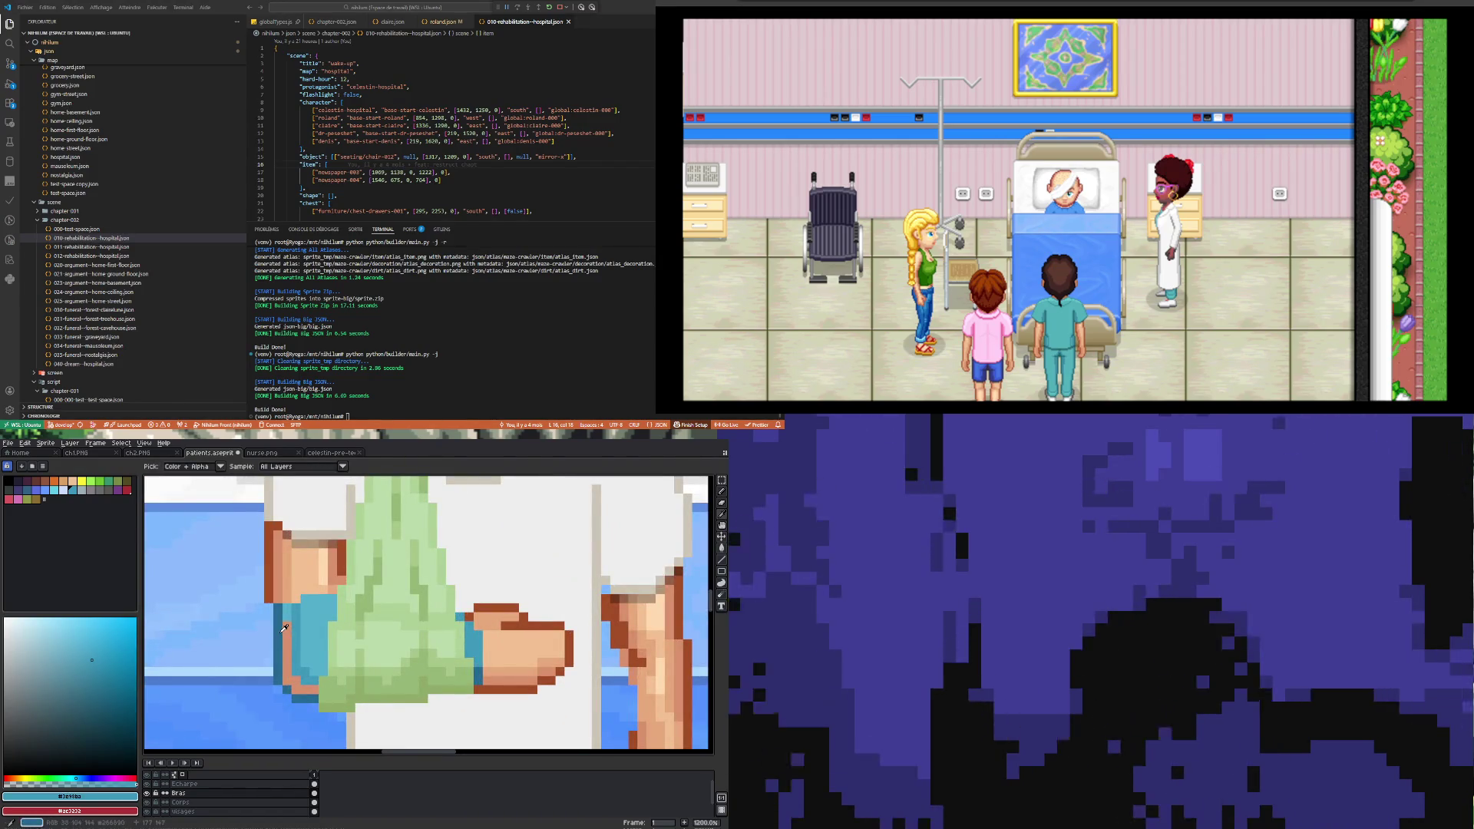
{"action": "left_click", "coordinate": [278, 641]}
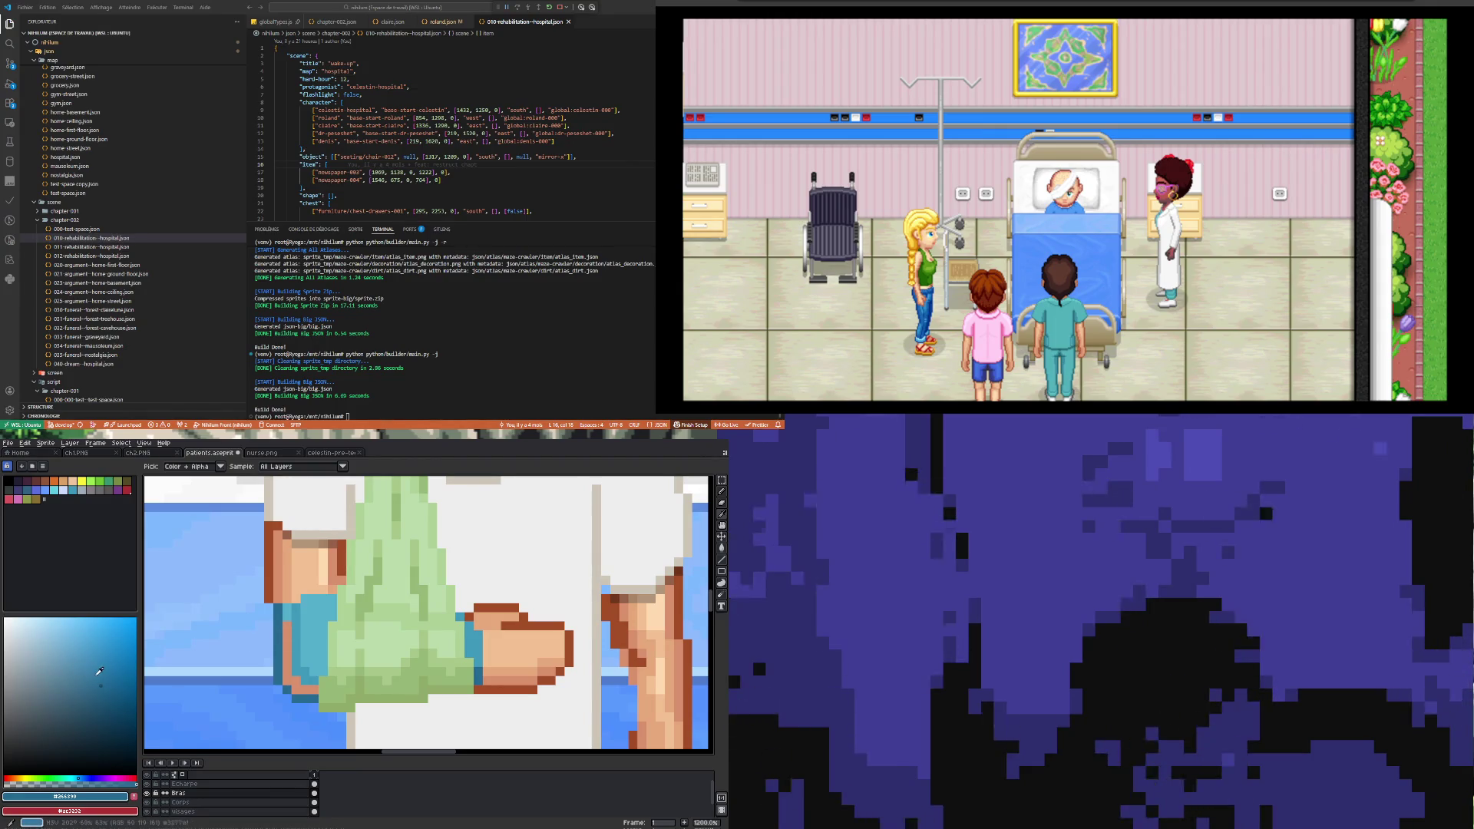
{"action": "left_click", "coordinate": [213, 681]}
{"action": "key", "text": "v"}
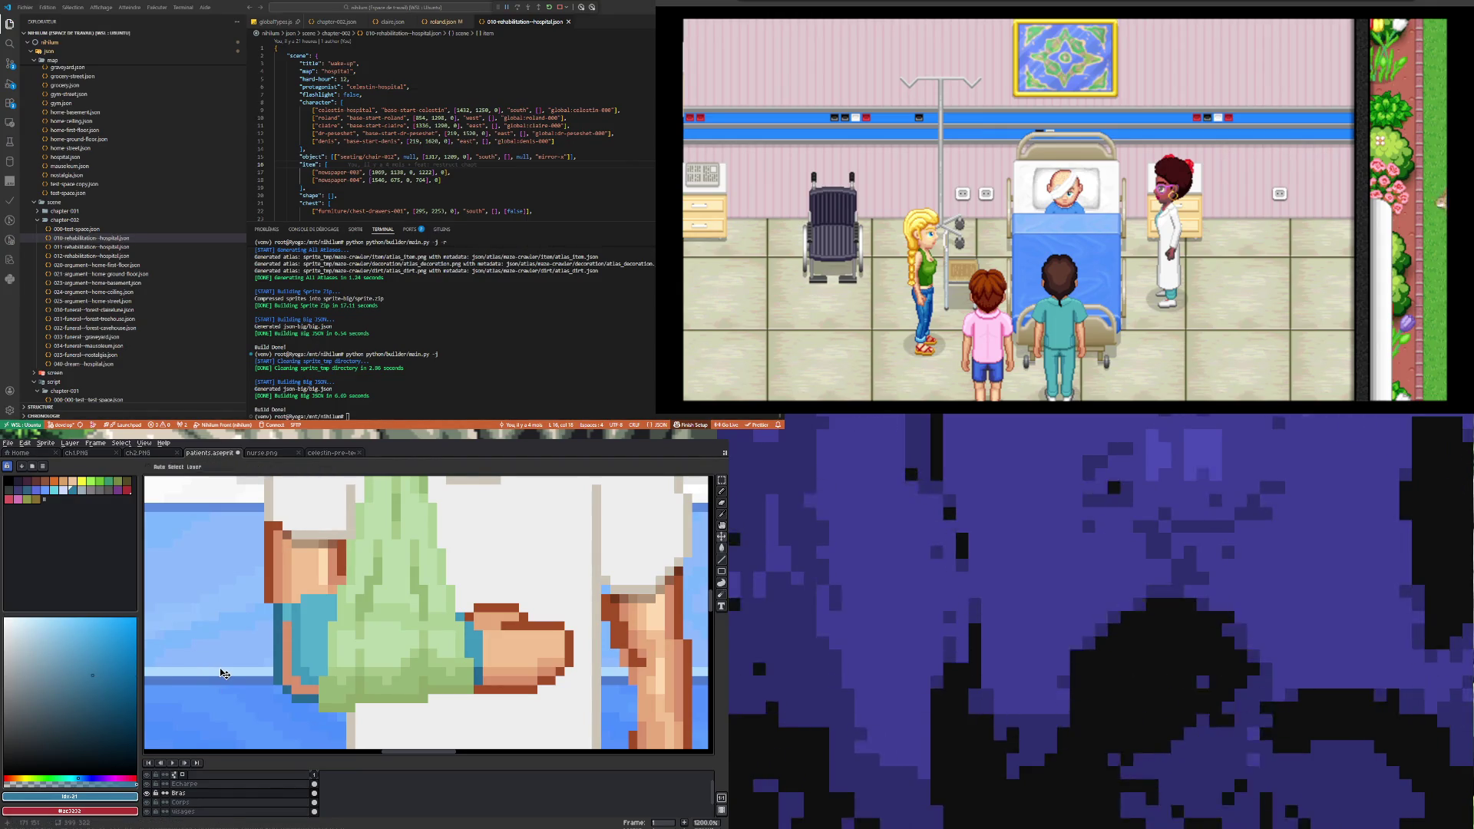
{"action": "key", "text": "b"}
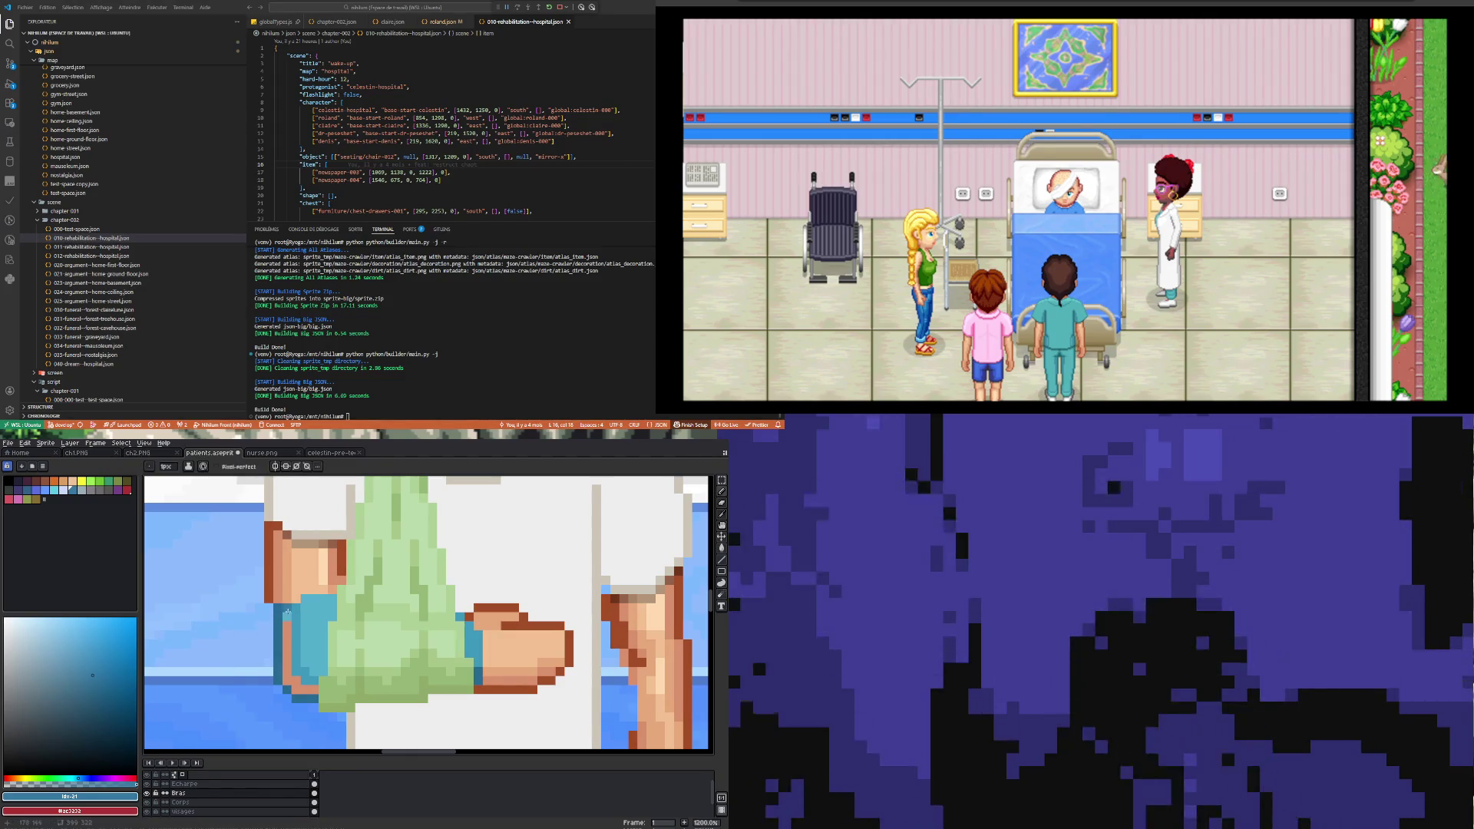
{"action": "left_click_drag", "start_coordinate": [287, 615], "coordinate": [287, 677]}
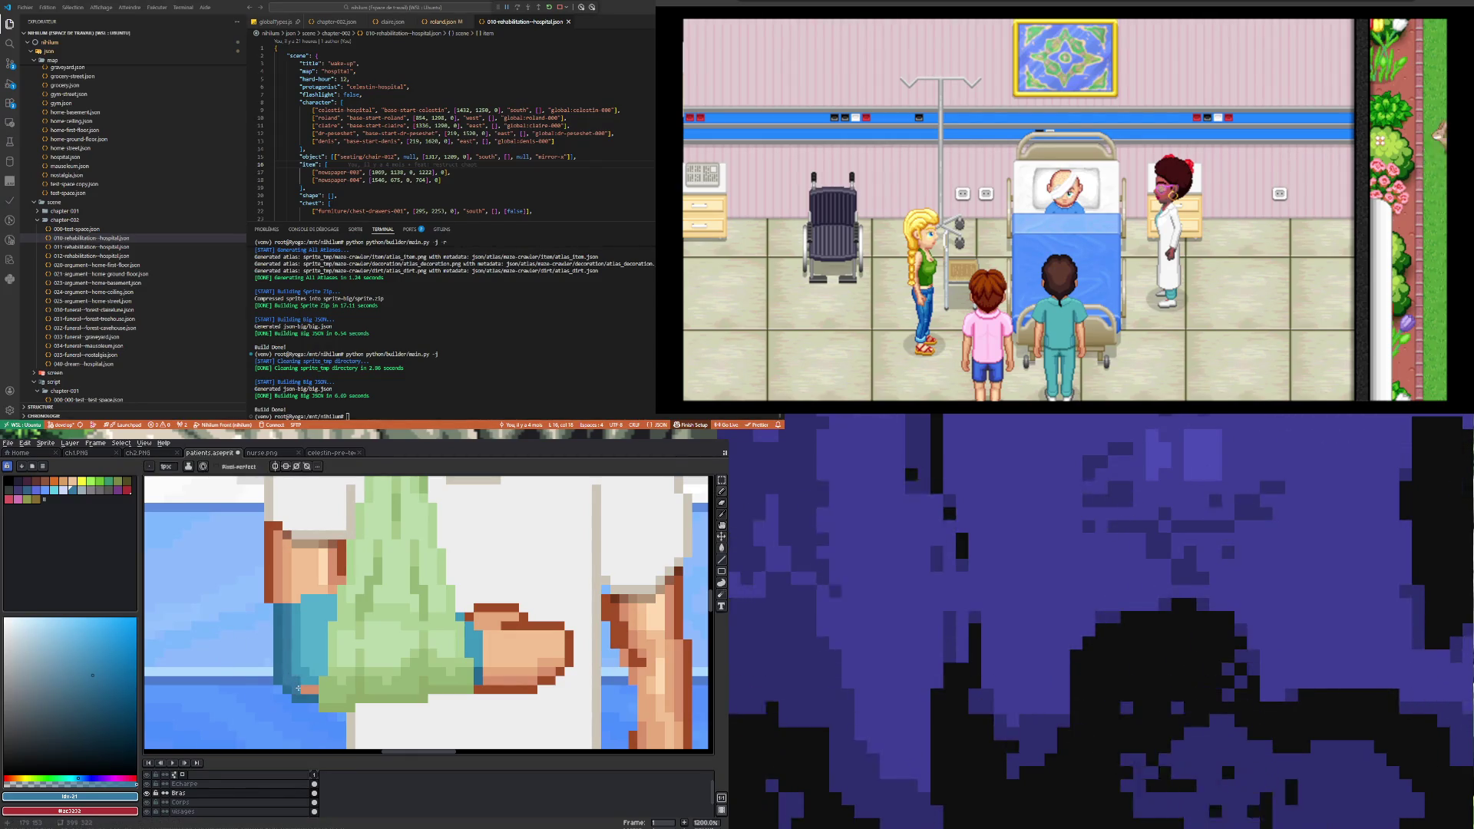
{"action": "left_click", "coordinate": [303, 689]}
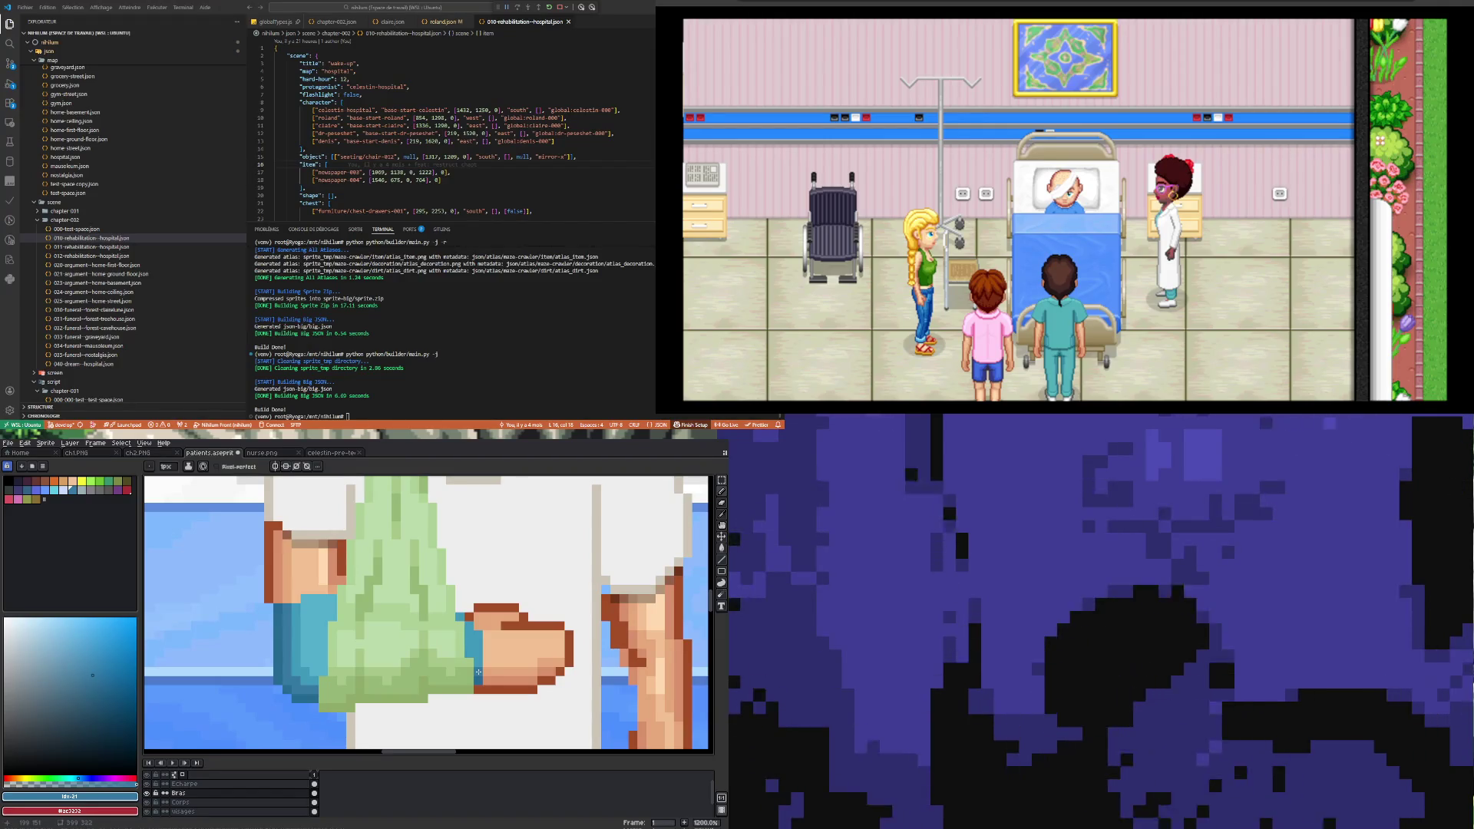
Step: Sample dark, light and mid-tone blues from the wrist, sleeve and cast for shading
{"action": "left_click", "coordinate": [474, 681], "text": "alt"}
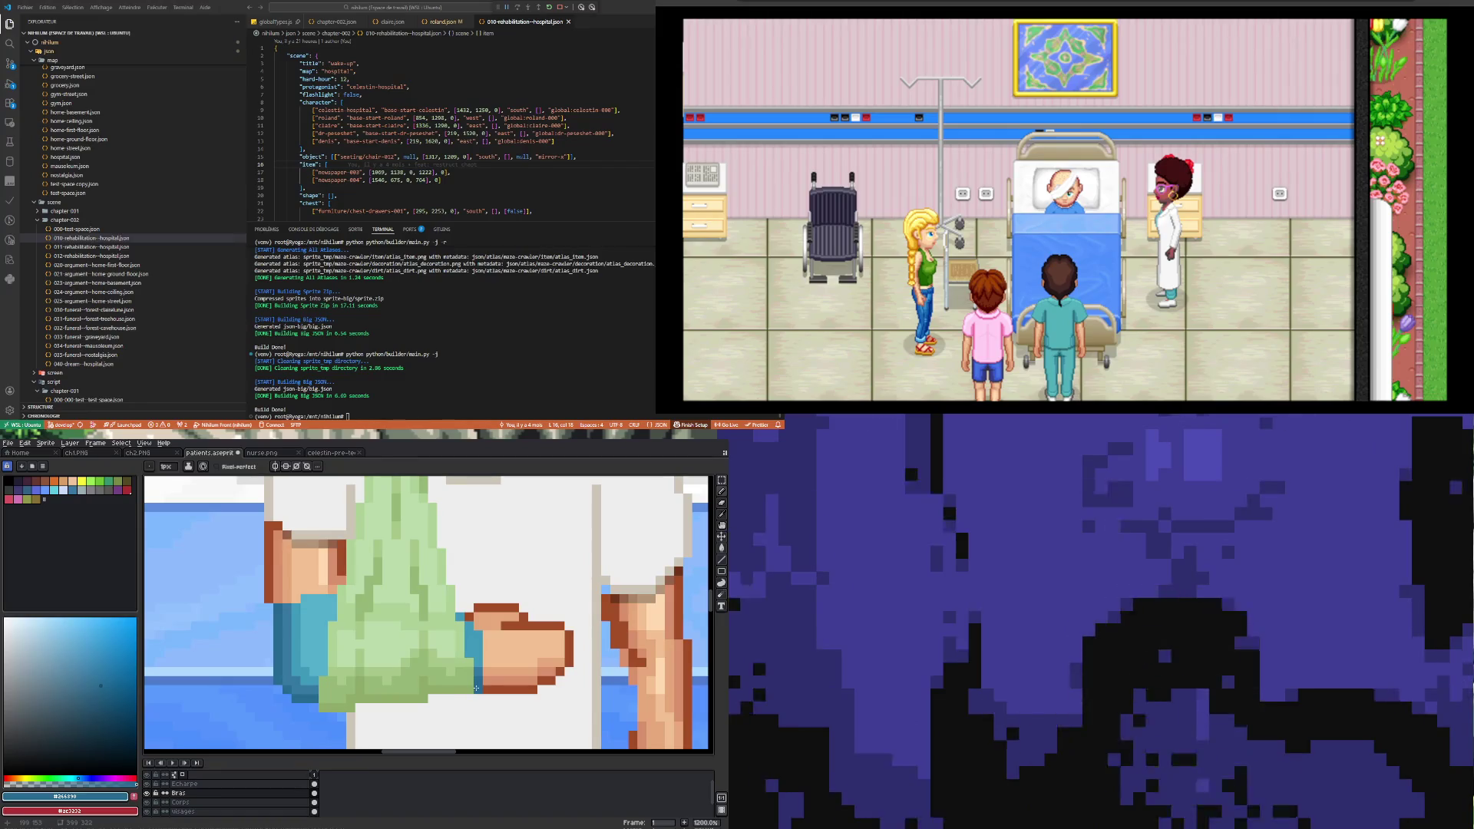
{"action": "key", "text": "i"}
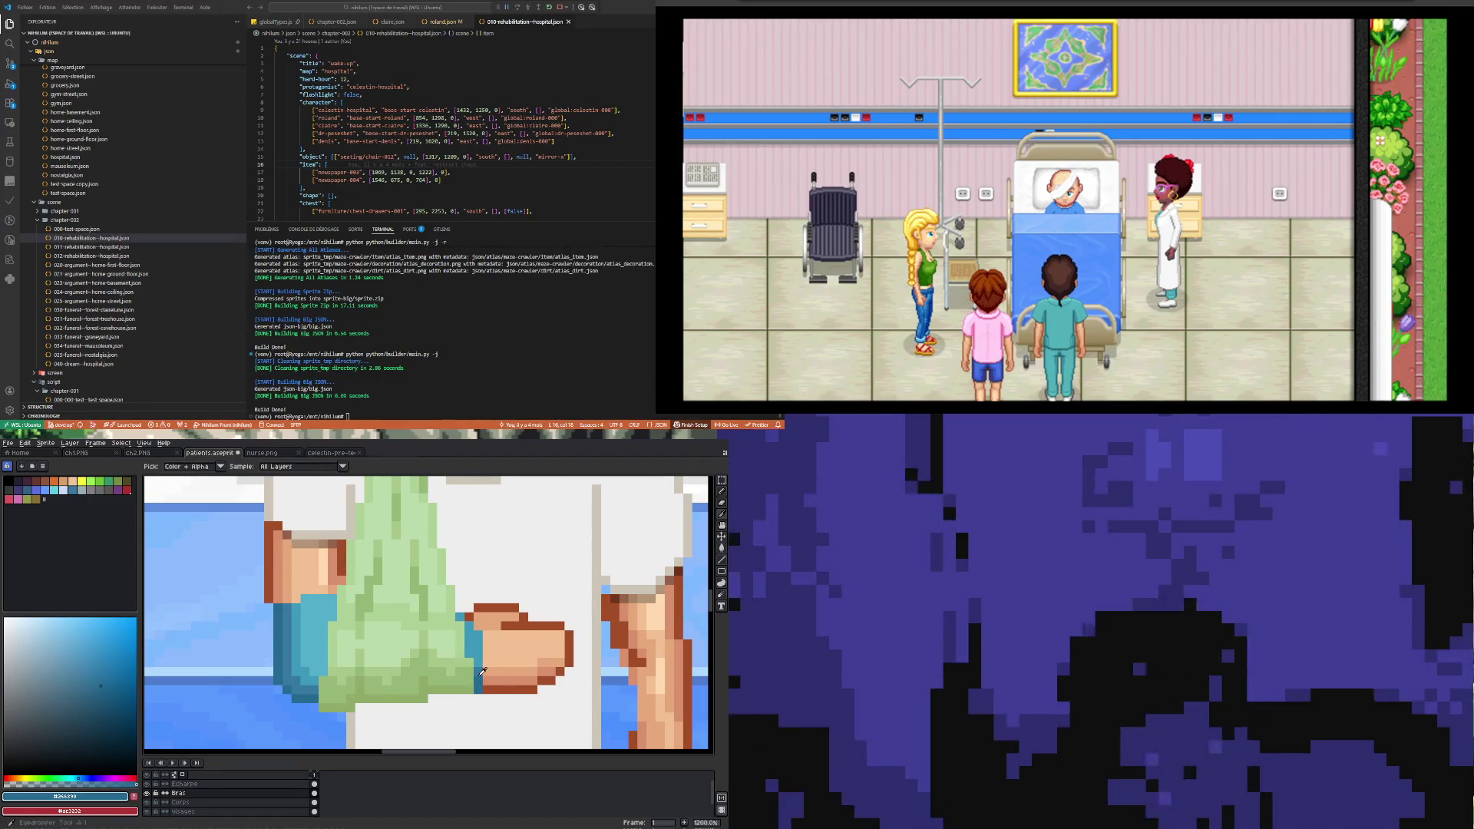
{"action": "left_click", "coordinate": [483, 667]}
{"action": "key", "text": "b"}
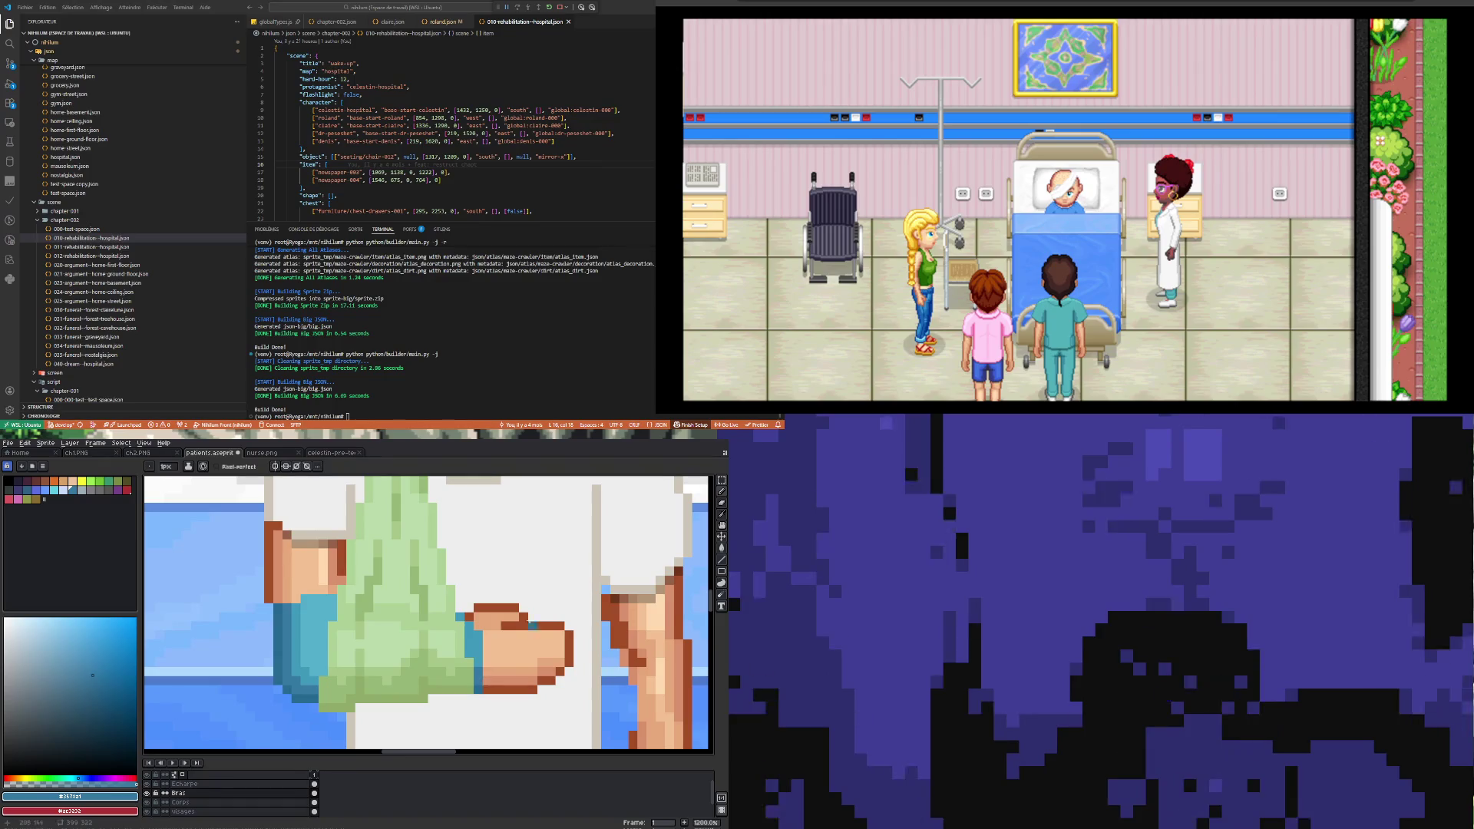
{"action": "key", "text": "i"}
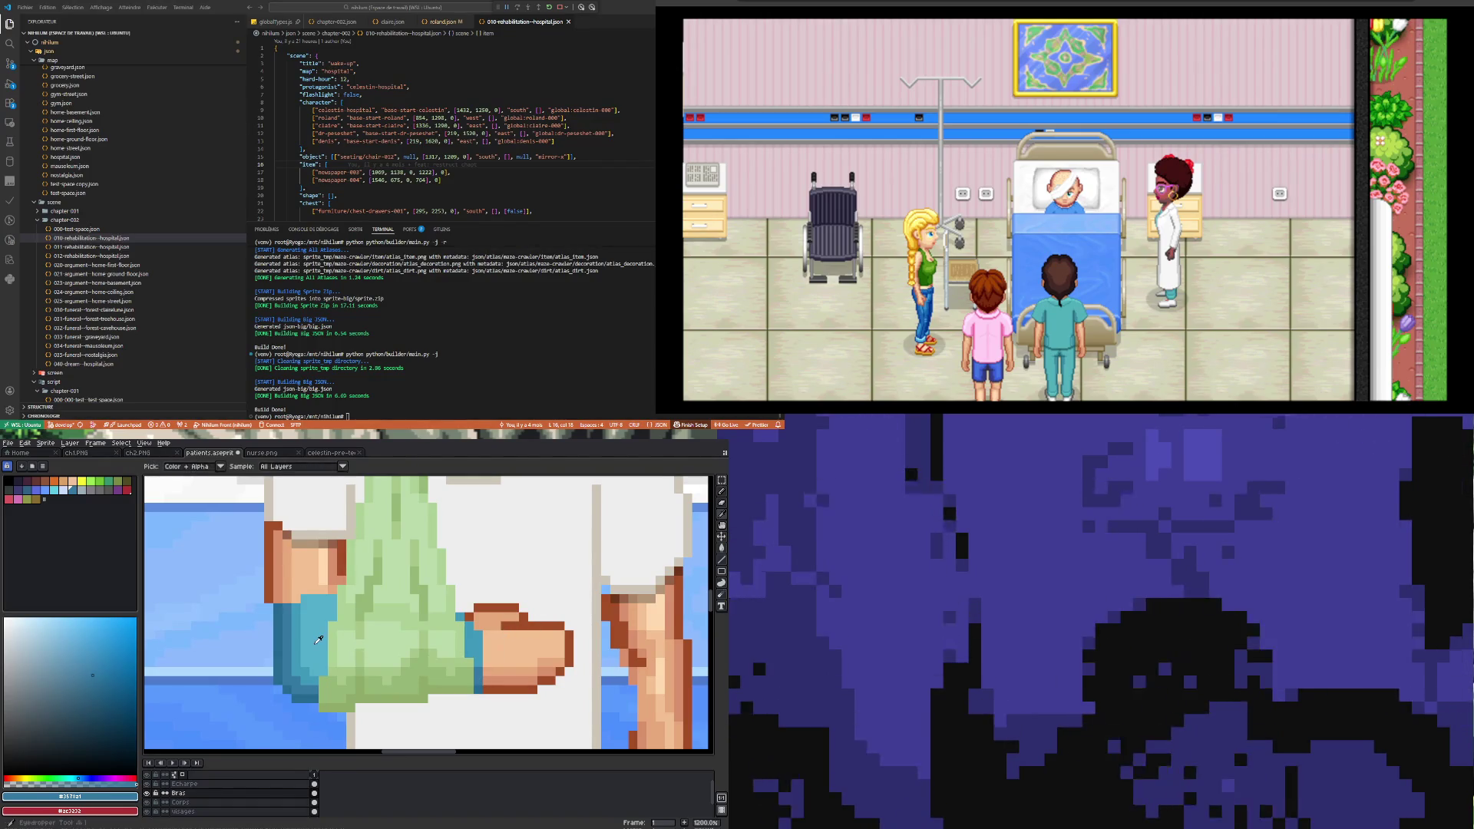
{"action": "left_click", "coordinate": [319, 639]}
{"action": "key", "text": "b"}
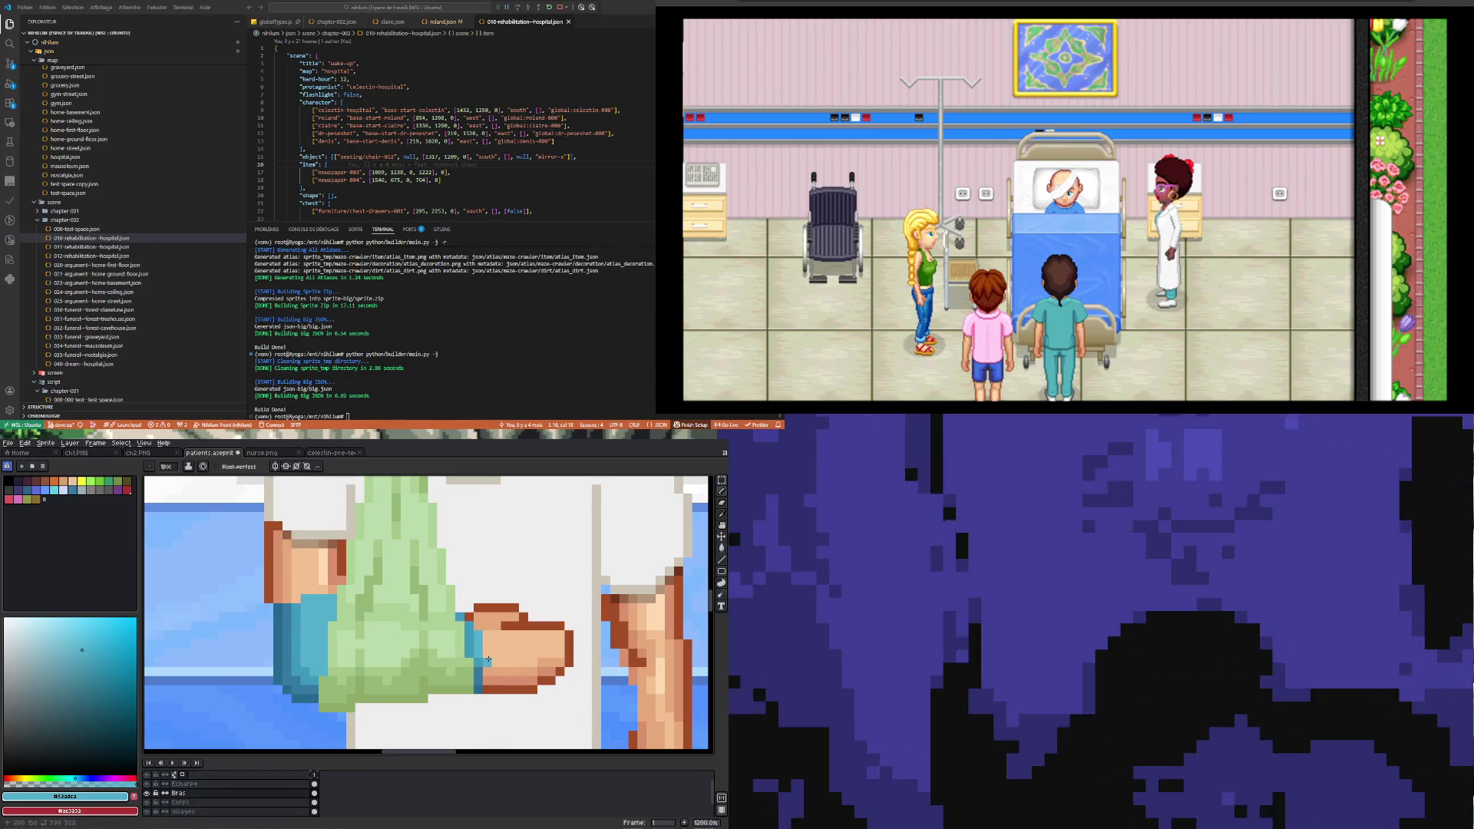
{"action": "key", "text": "i"}
{"action": "left_click", "coordinate": [482, 661]}
{"action": "key", "text": "b"}
{"action": "scroll", "coordinate": [509, 678], "scroll_direction": "down", "scroll_amount": 3}
{"action": "scroll", "coordinate": [507, 660], "scroll_direction": "up", "scroll_amount": 1}
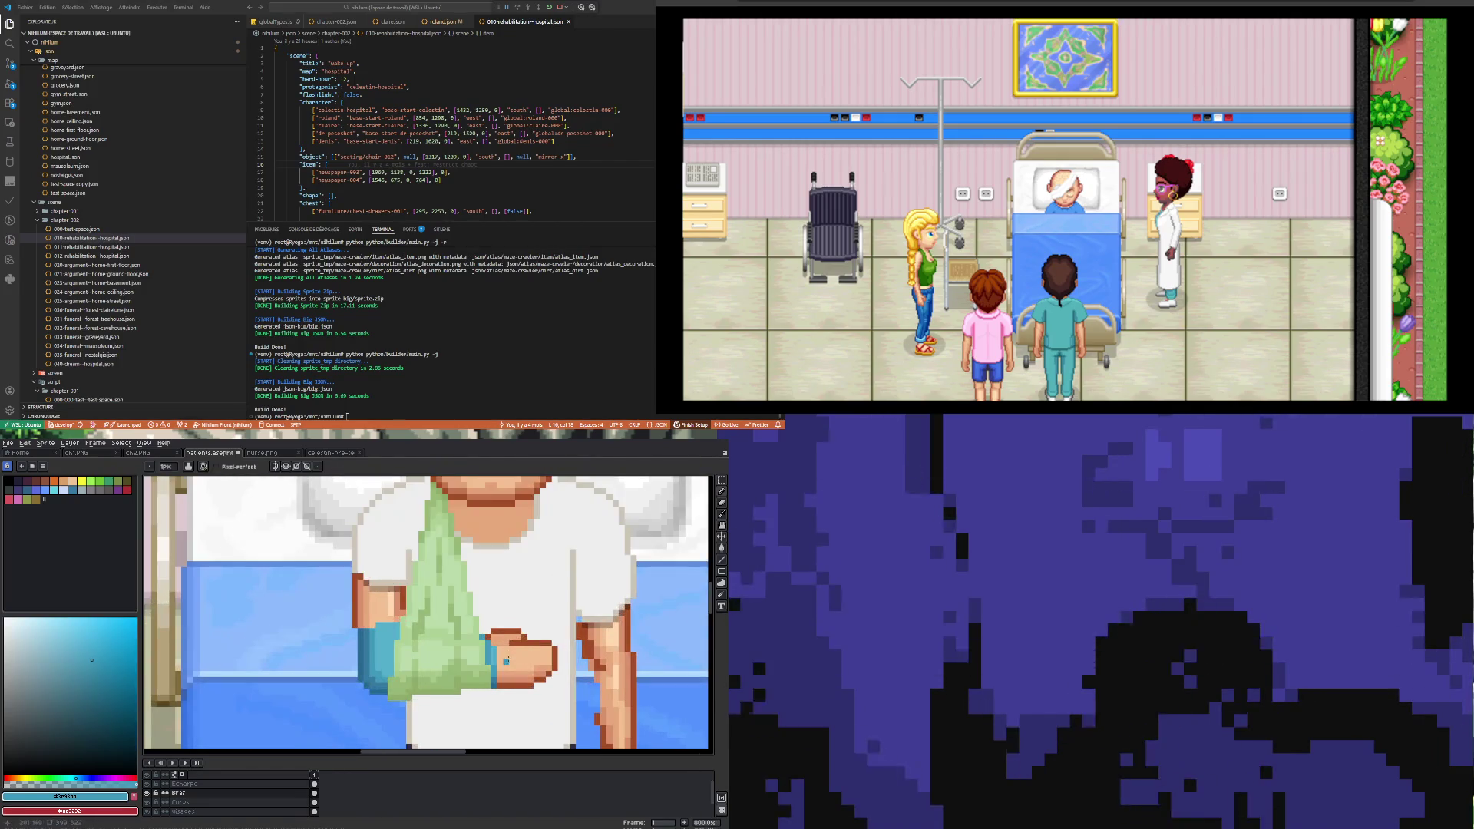
Step: Sample the shirt's white and repaint edge pixels around the hand
{"action": "key", "text": "i"}
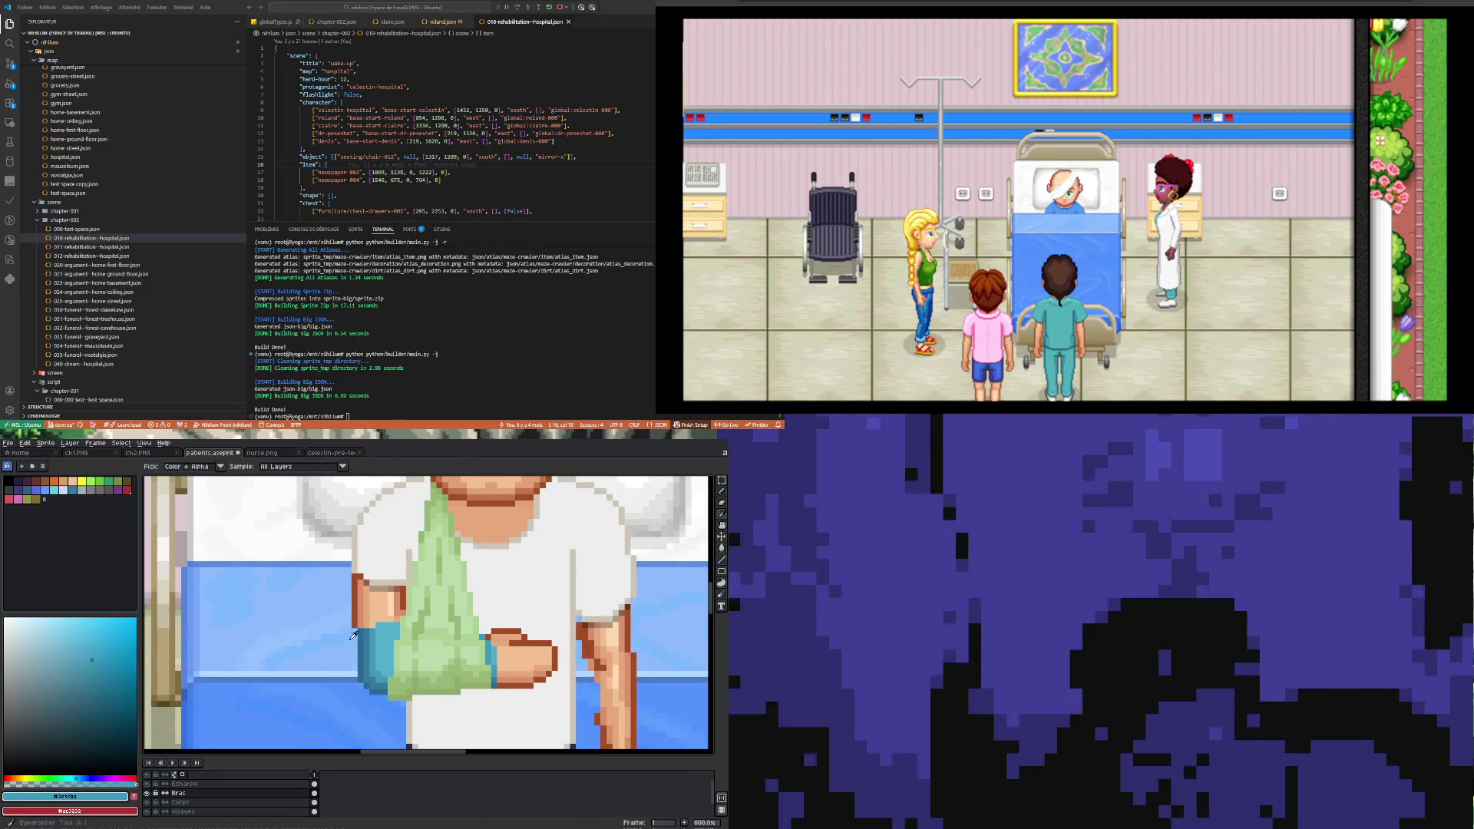
{"action": "left_click", "coordinate": [392, 556]}
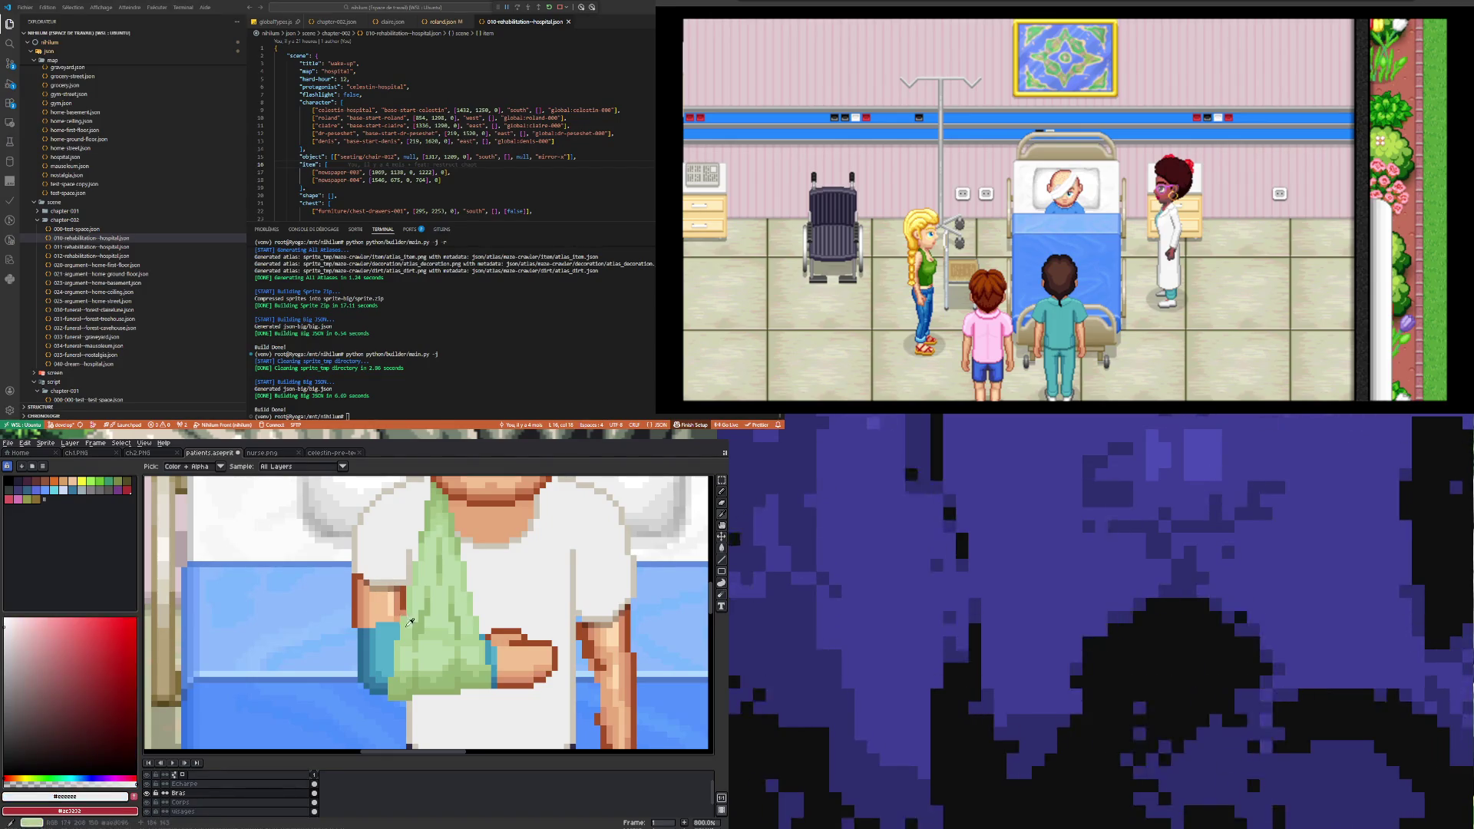
{"action": "key", "text": "b"}
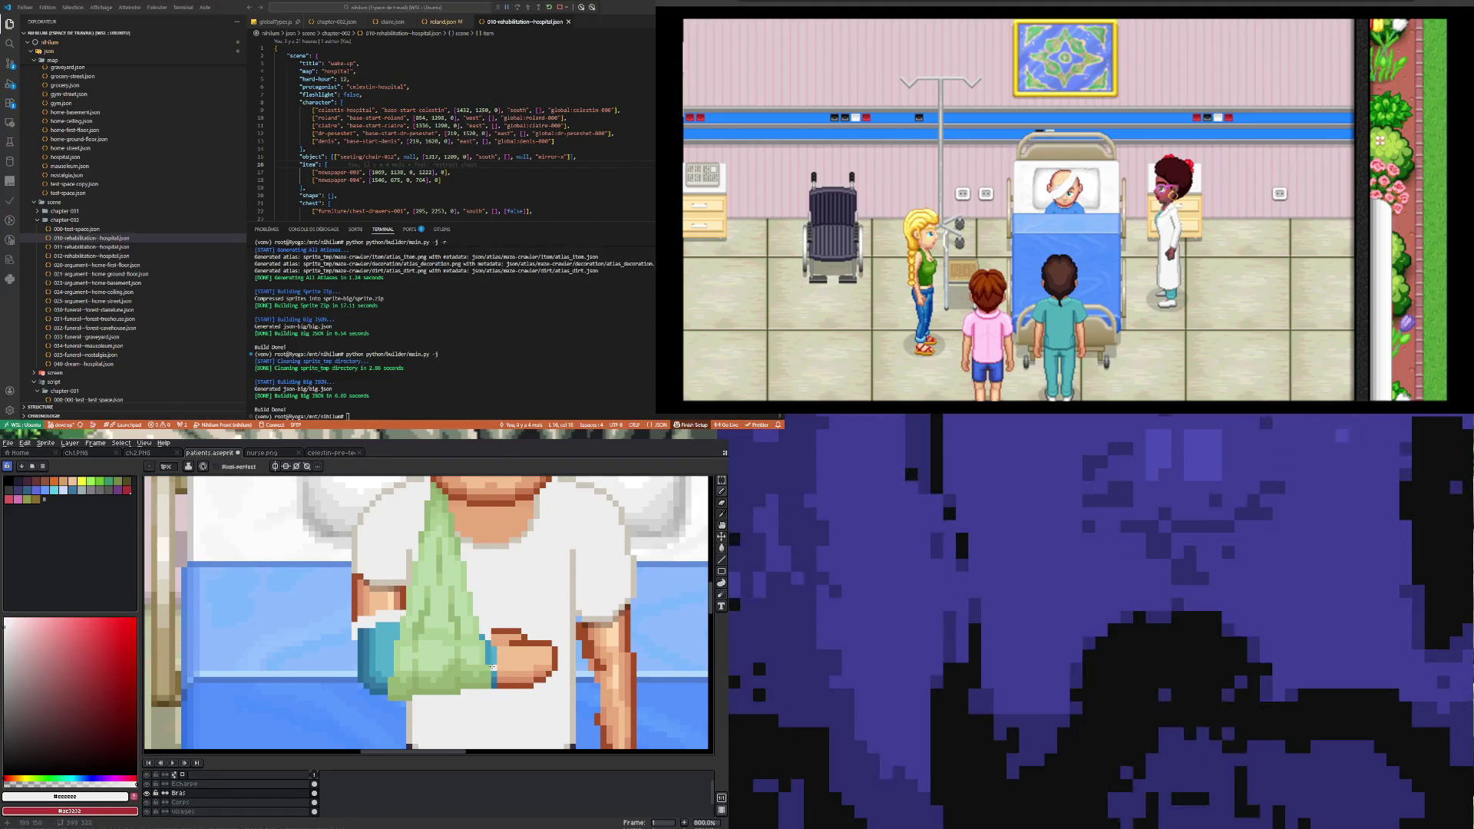
{"action": "scroll", "coordinate": [492, 666], "scroll_direction": "down", "scroll_amount": 2}
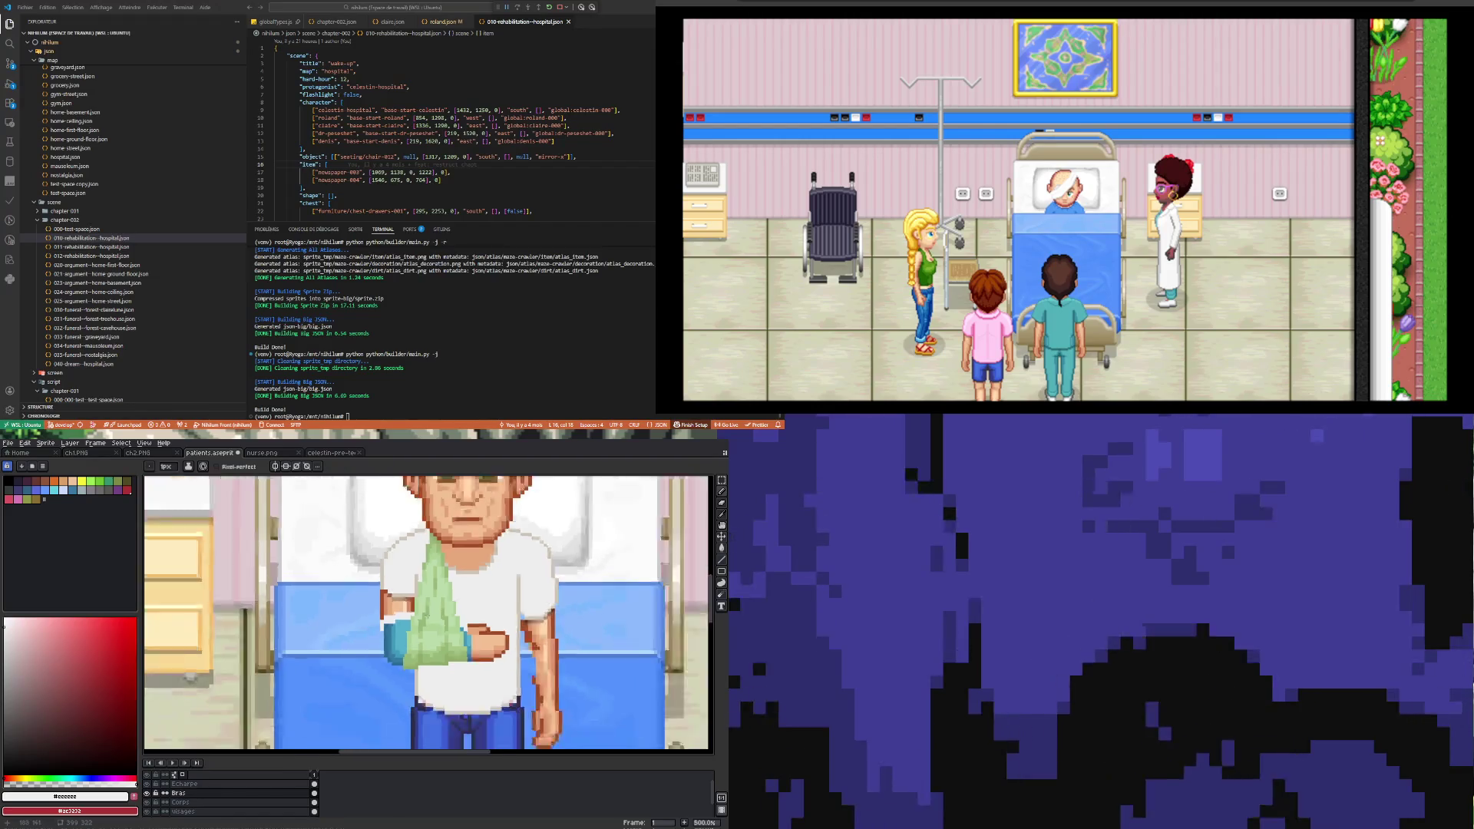
Step: On the Corps layer, fill the white shirt with a sampled blue
{"action": "scroll", "coordinate": [428, 614], "scroll_direction": "down", "scroll_amount": 3}
{"action": "scroll", "coordinate": [428, 614], "scroll_direction": "up", "scroll_amount": 1}
{"action": "scroll", "coordinate": [429, 614], "scroll_direction": "down", "scroll_amount": 1}
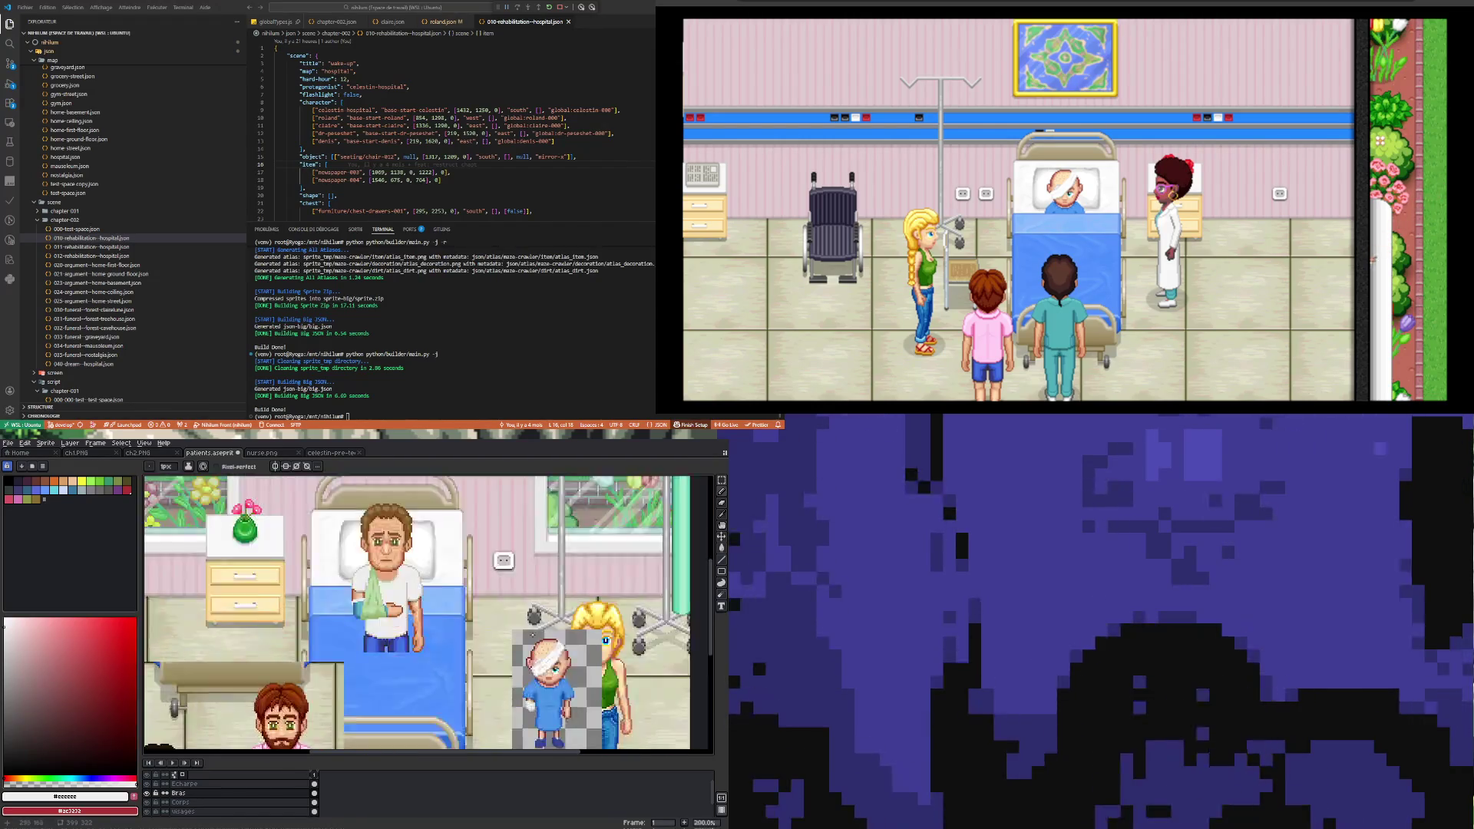
{"action": "scroll", "coordinate": [430, 626], "scroll_direction": "up", "scroll_amount": 1}
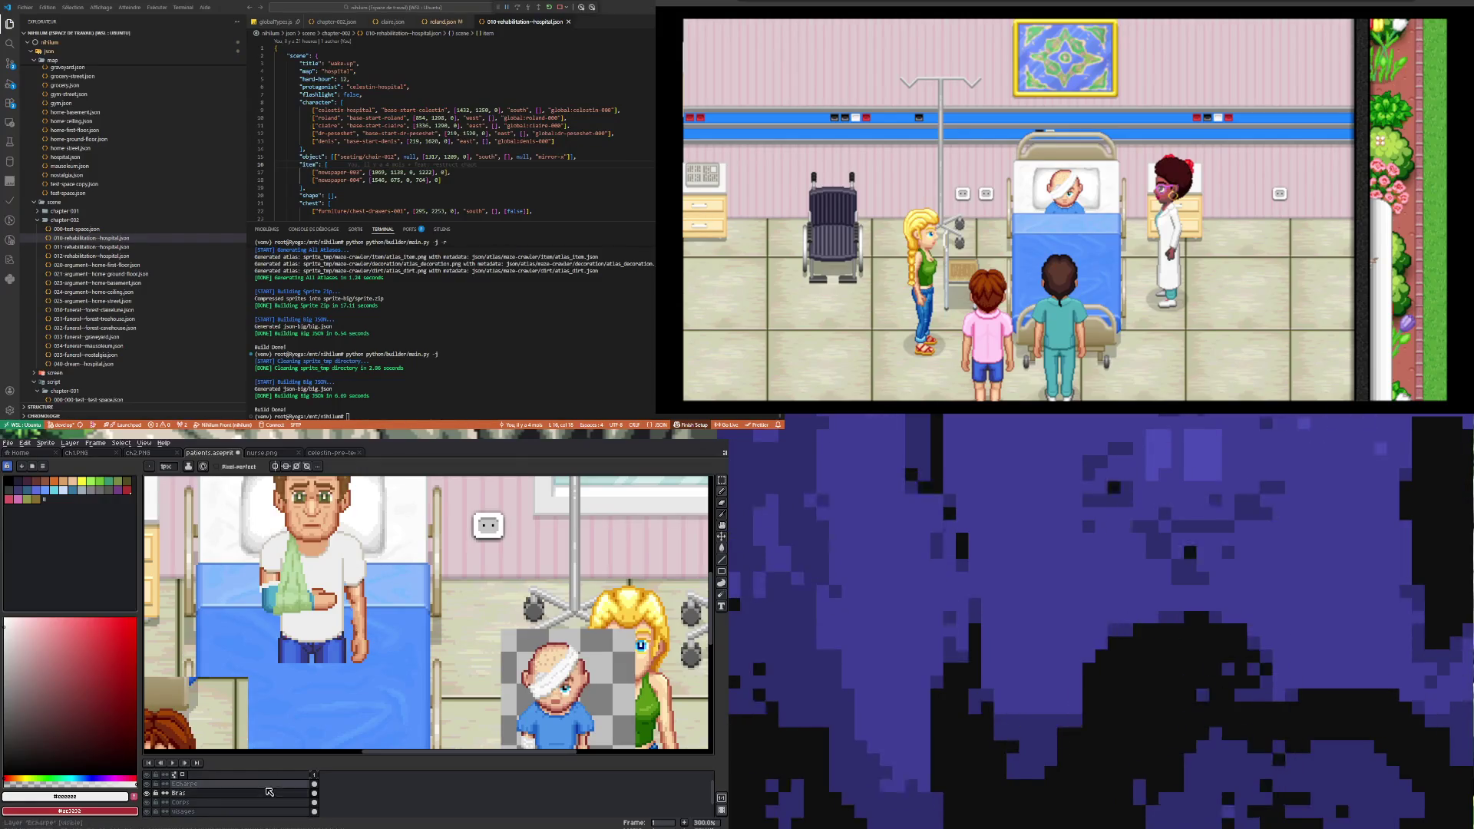
{"action": "left_click", "coordinate": [316, 803]}
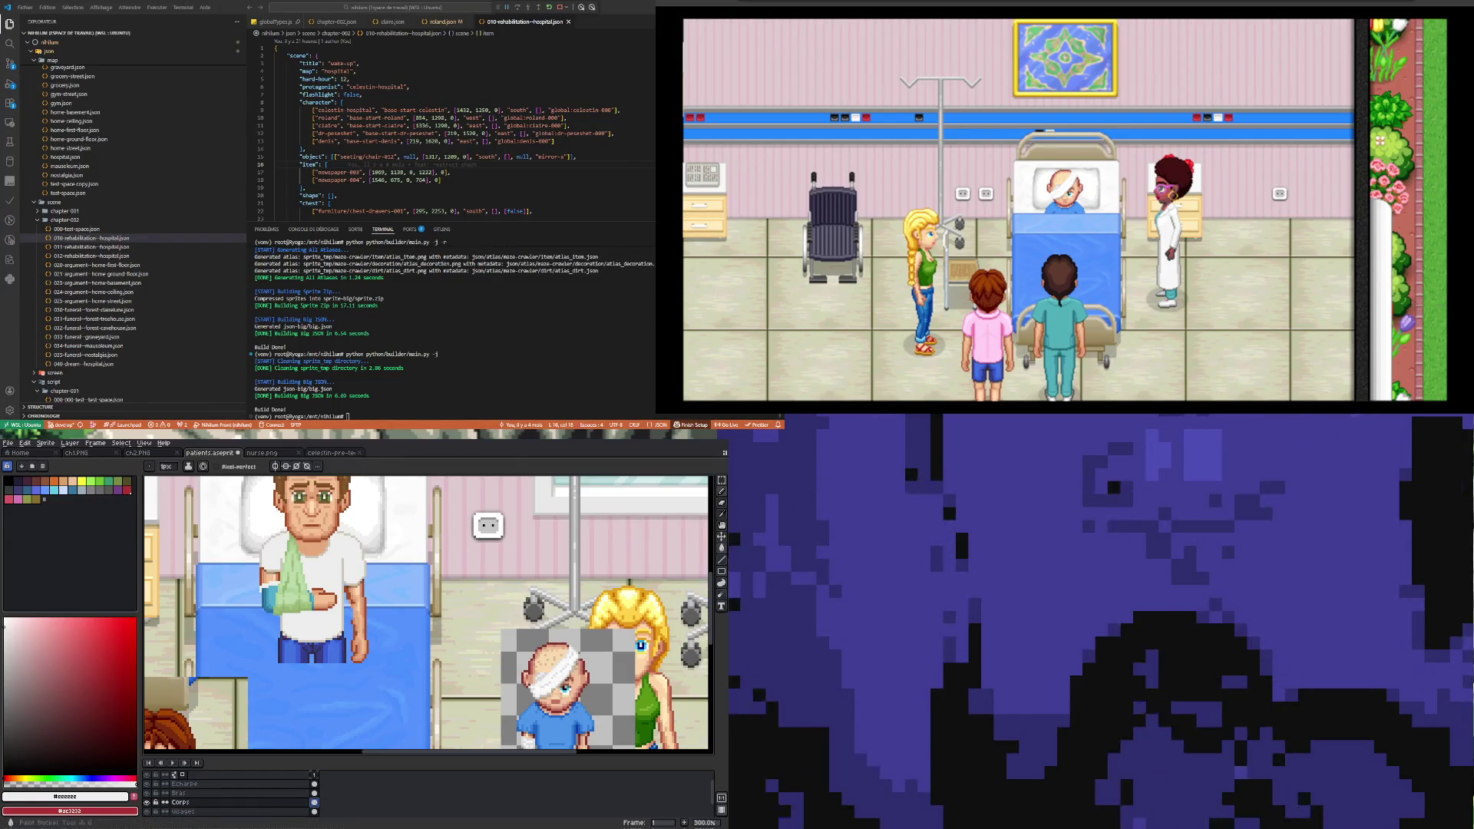
{"action": "left_click", "coordinate": [722, 523]}
{"action": "left_click", "coordinate": [383, 675]}
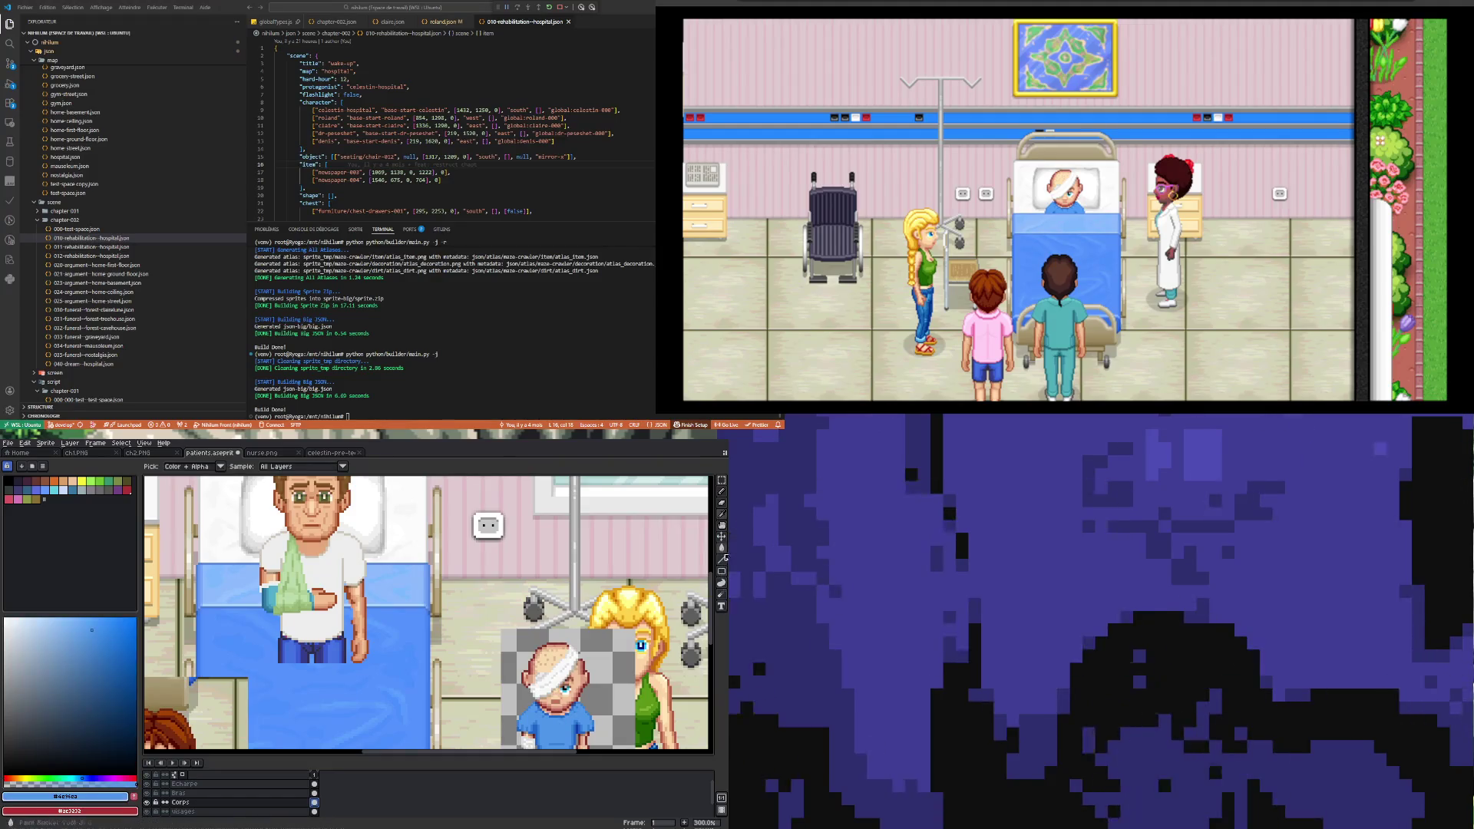
{"action": "left_click", "coordinate": [722, 546]}
{"action": "left_click", "coordinate": [340, 568]}
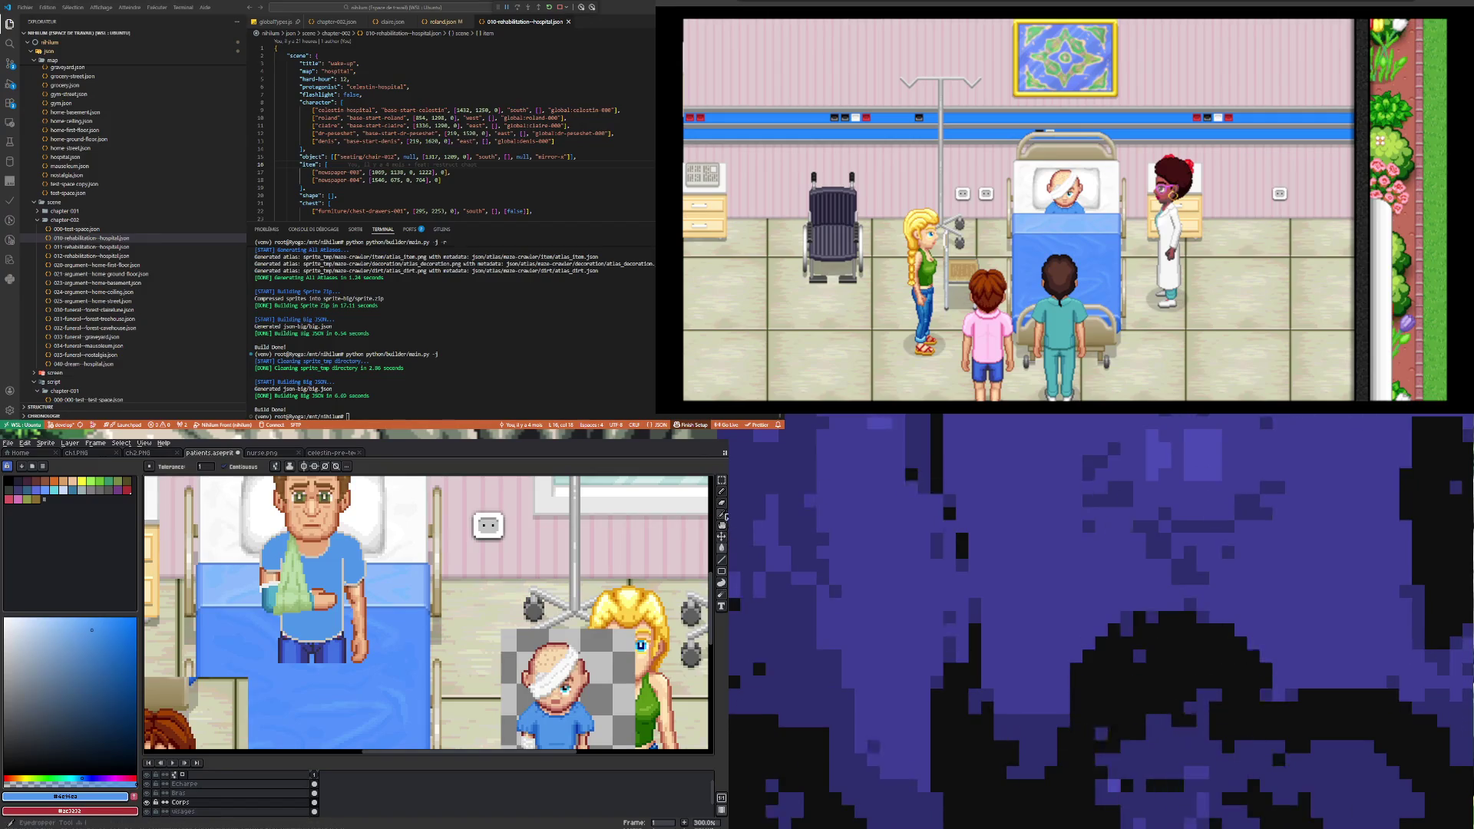
Step: Fill the strip along the arm edge with a darker sampled blue
{"action": "key", "text": "i"}
{"action": "left_click", "coordinate": [566, 676]}
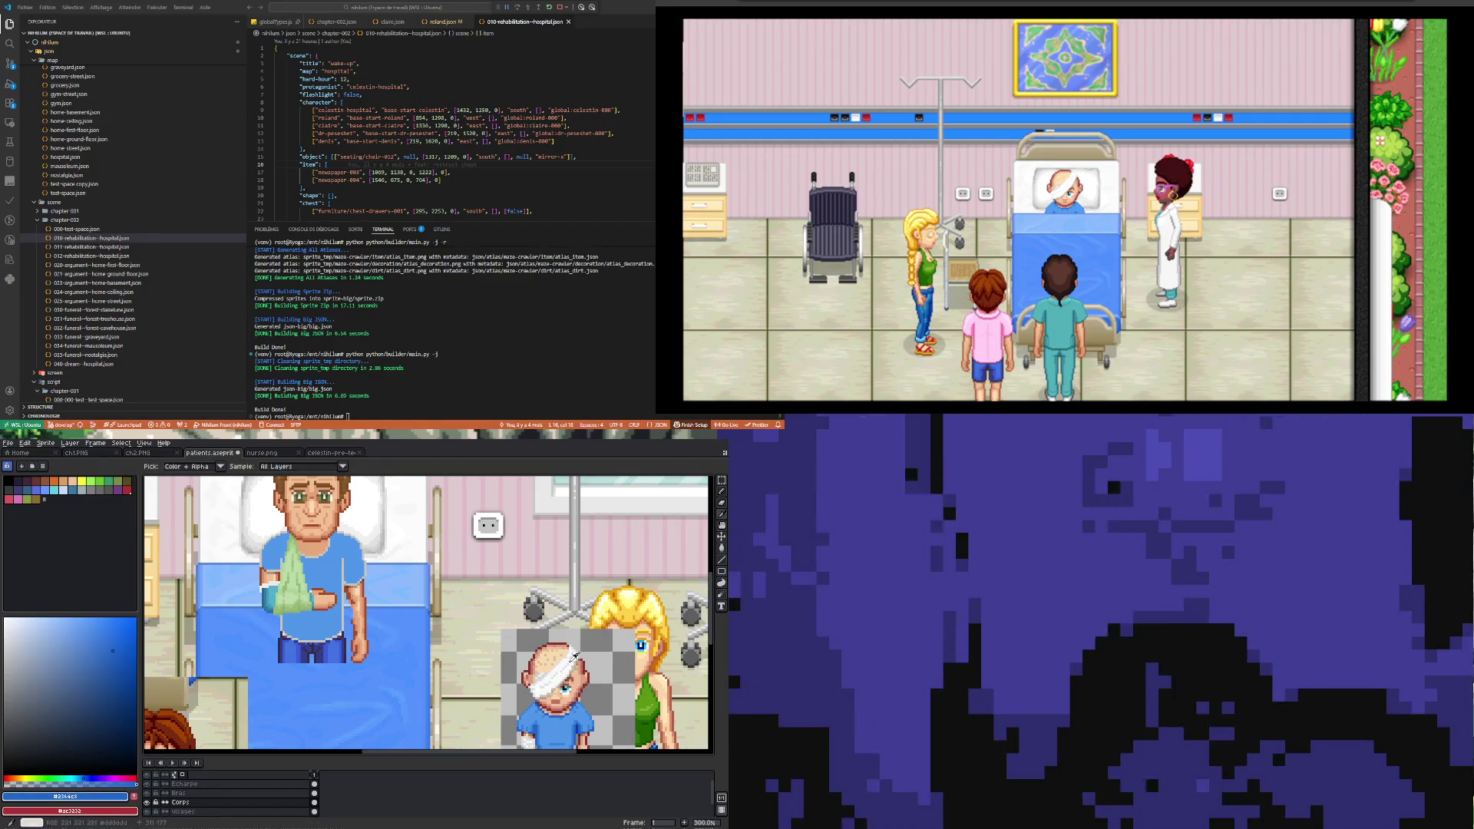
{"action": "key", "text": "g"}
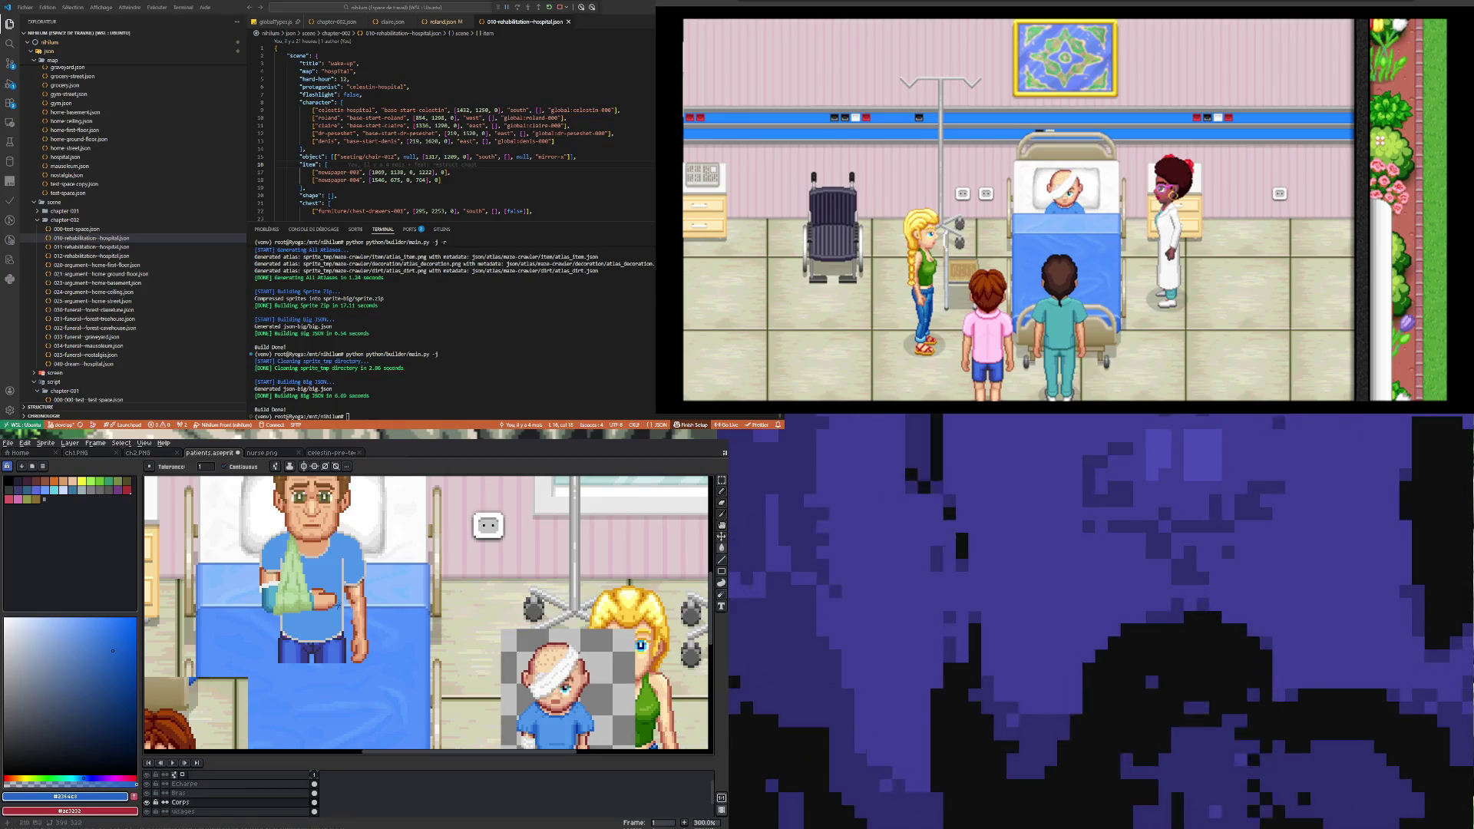
{"action": "left_click", "coordinate": [342, 598]}
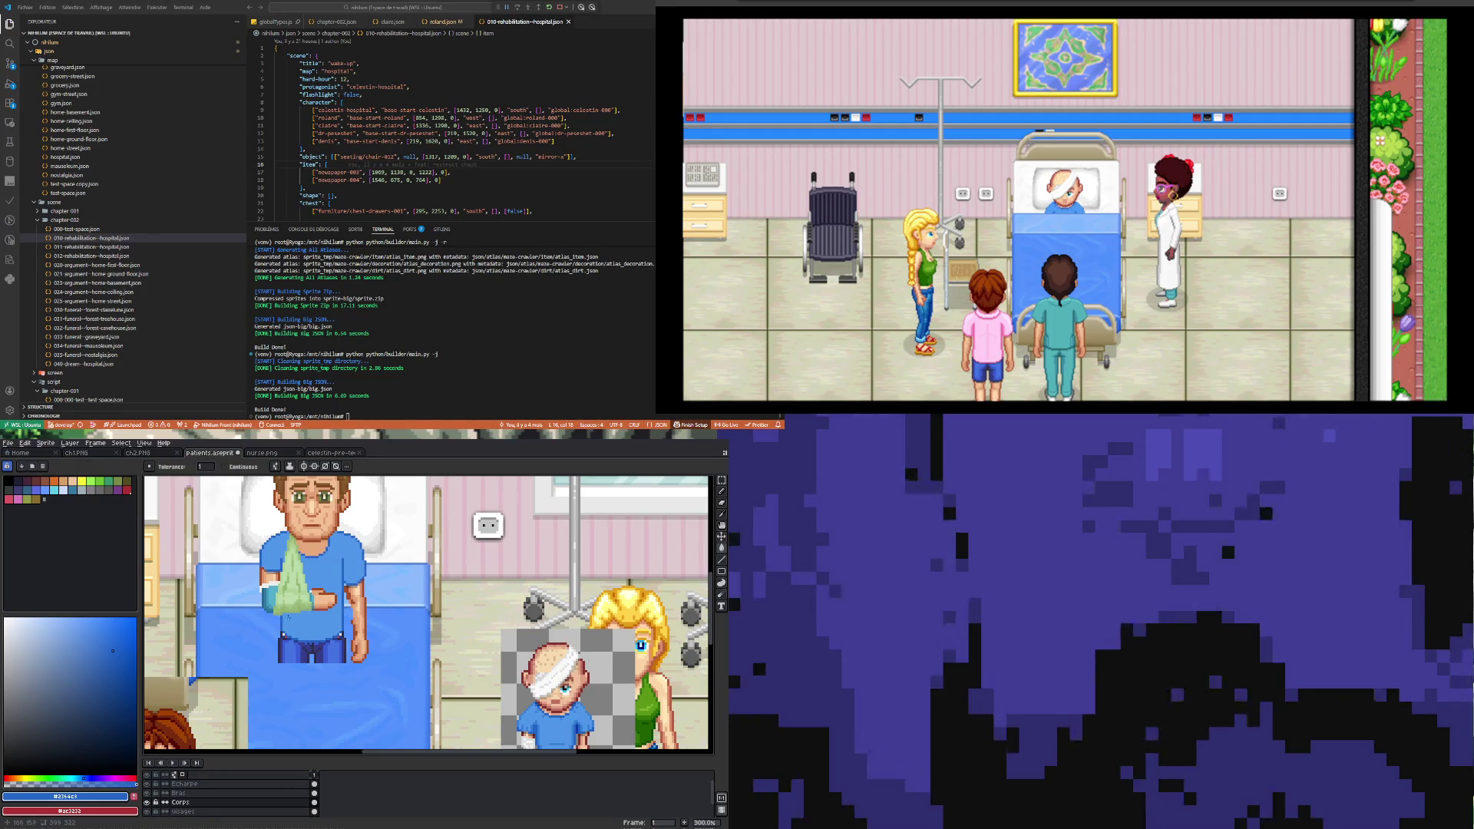
{"action": "scroll", "coordinate": [288, 616], "scroll_direction": "up", "scroll_amount": 3}
{"action": "scroll", "coordinate": [284, 622], "scroll_direction": "up", "scroll_amount": 1}
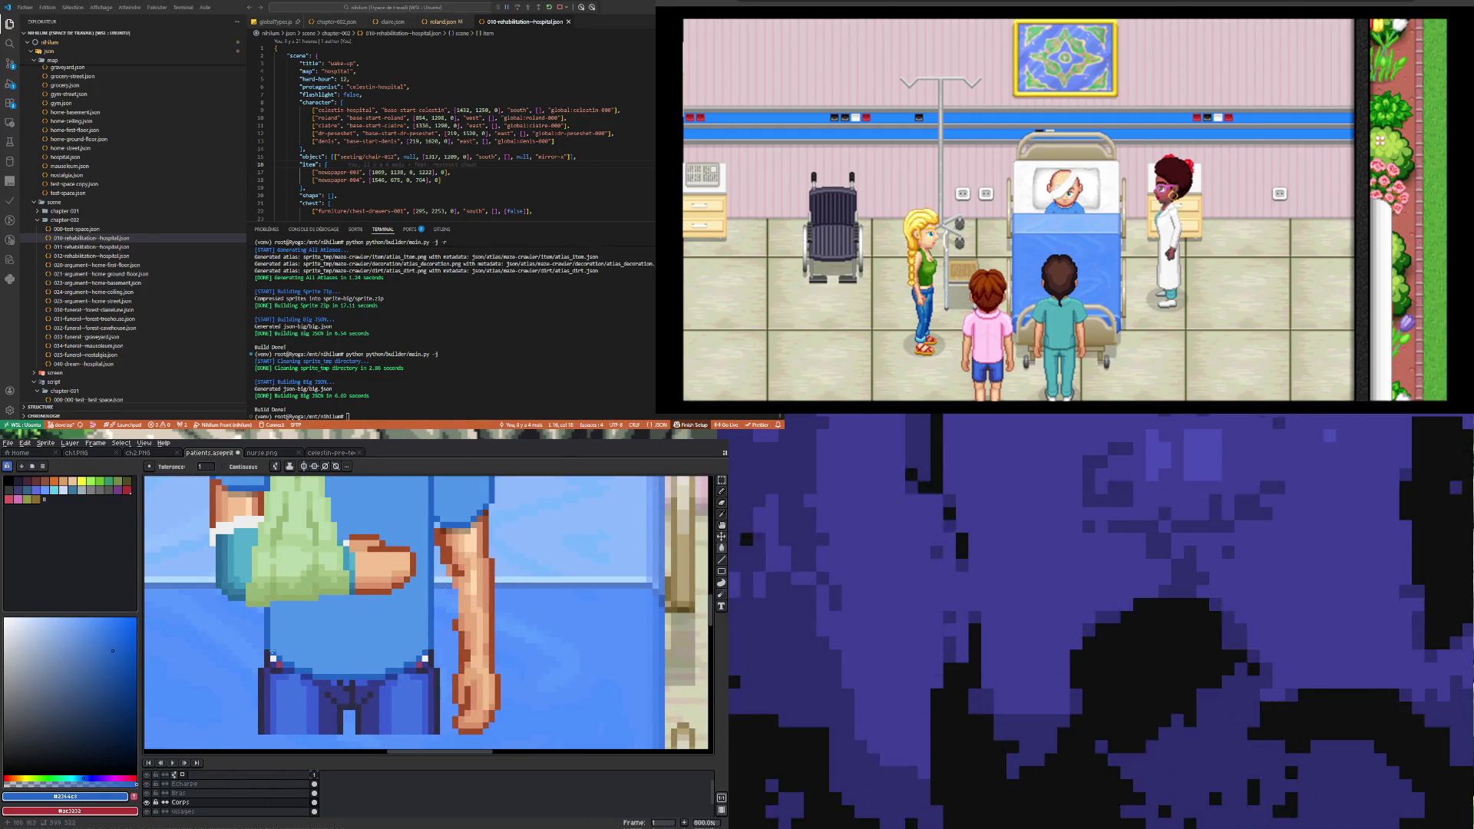
{"action": "key", "text": "b"}
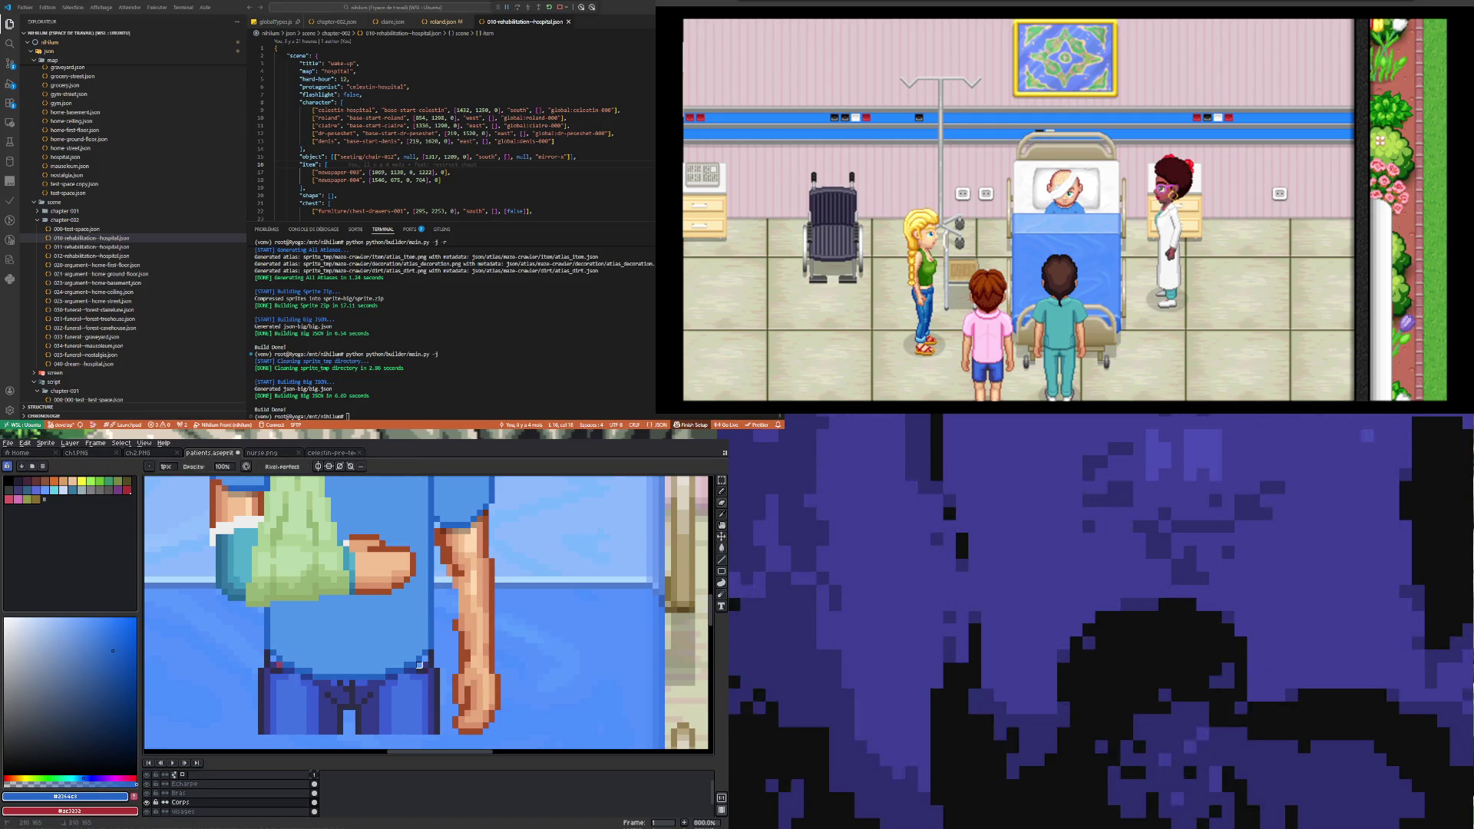
{"action": "scroll", "coordinate": [407, 682], "scroll_direction": "down", "scroll_amount": 3}
{"action": "scroll", "coordinate": [400, 632], "scroll_direction": "up", "scroll_amount": 1}
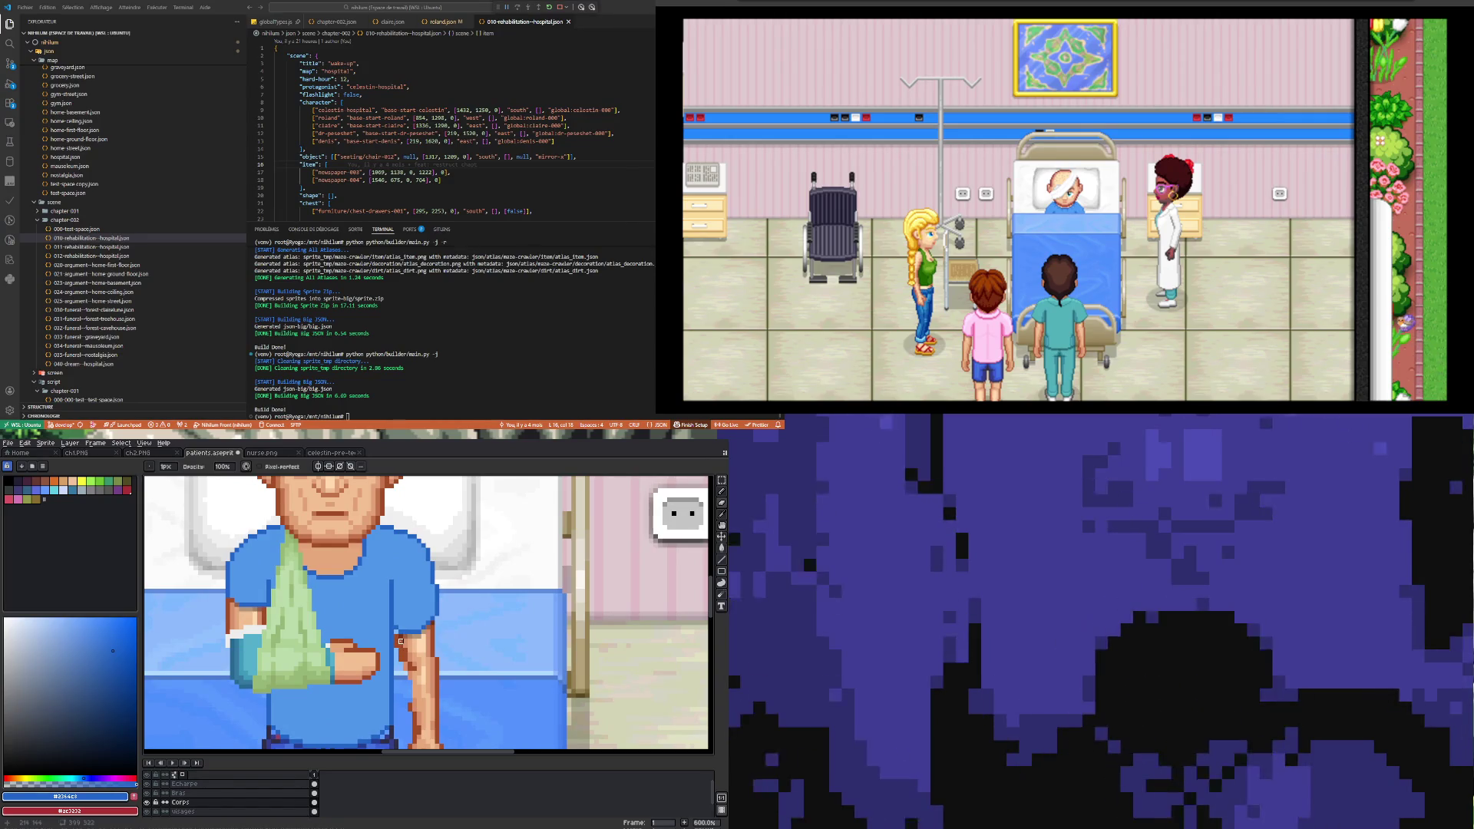
{"action": "scroll", "coordinate": [405, 645], "scroll_direction": "down", "scroll_amount": 3}
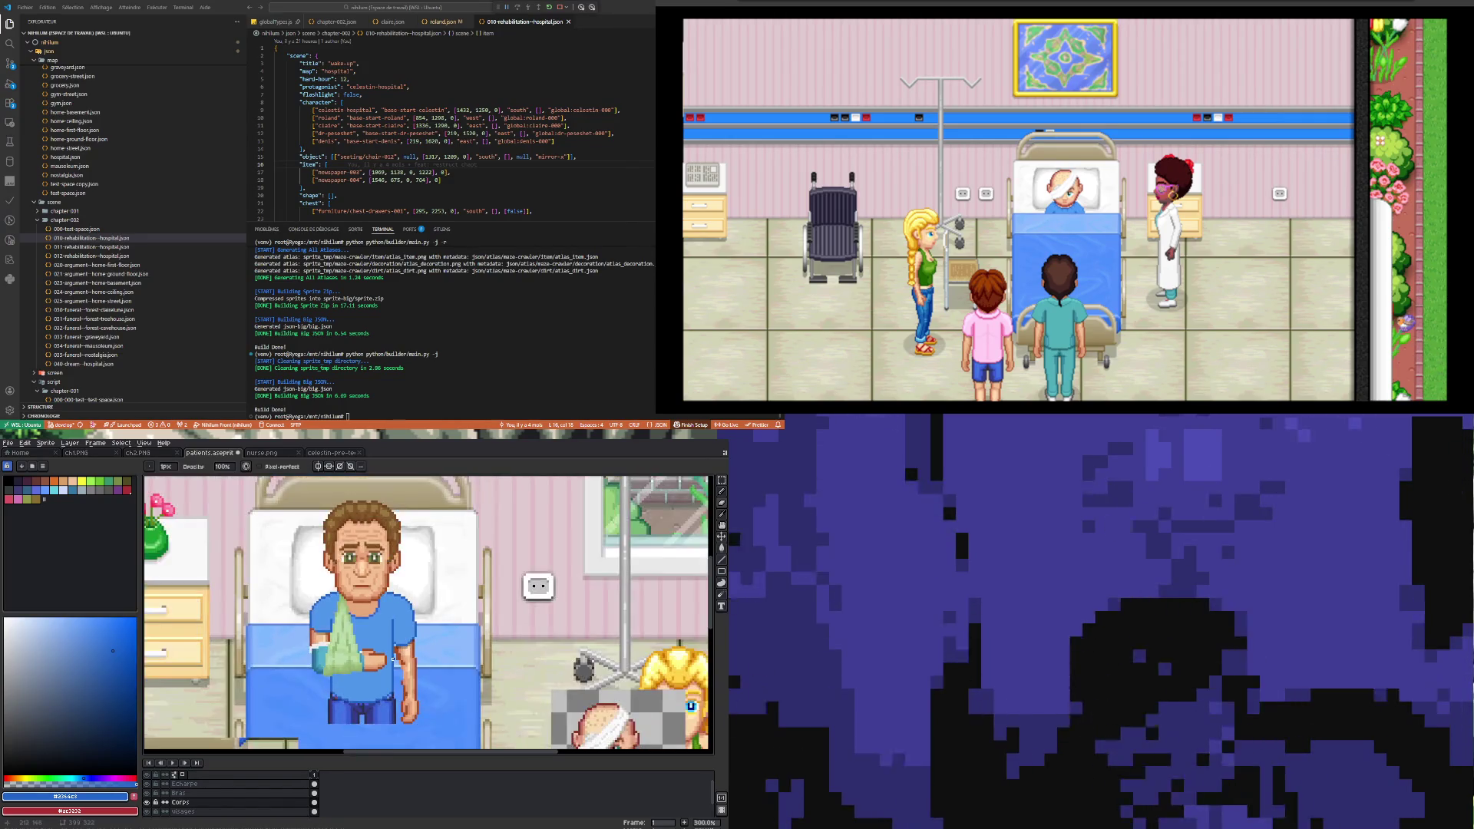
{"action": "scroll", "coordinate": [388, 650], "scroll_direction": "down", "scroll_amount": 2}
{"action": "scroll", "coordinate": [387, 650], "scroll_direction": "up", "scroll_amount": 1}
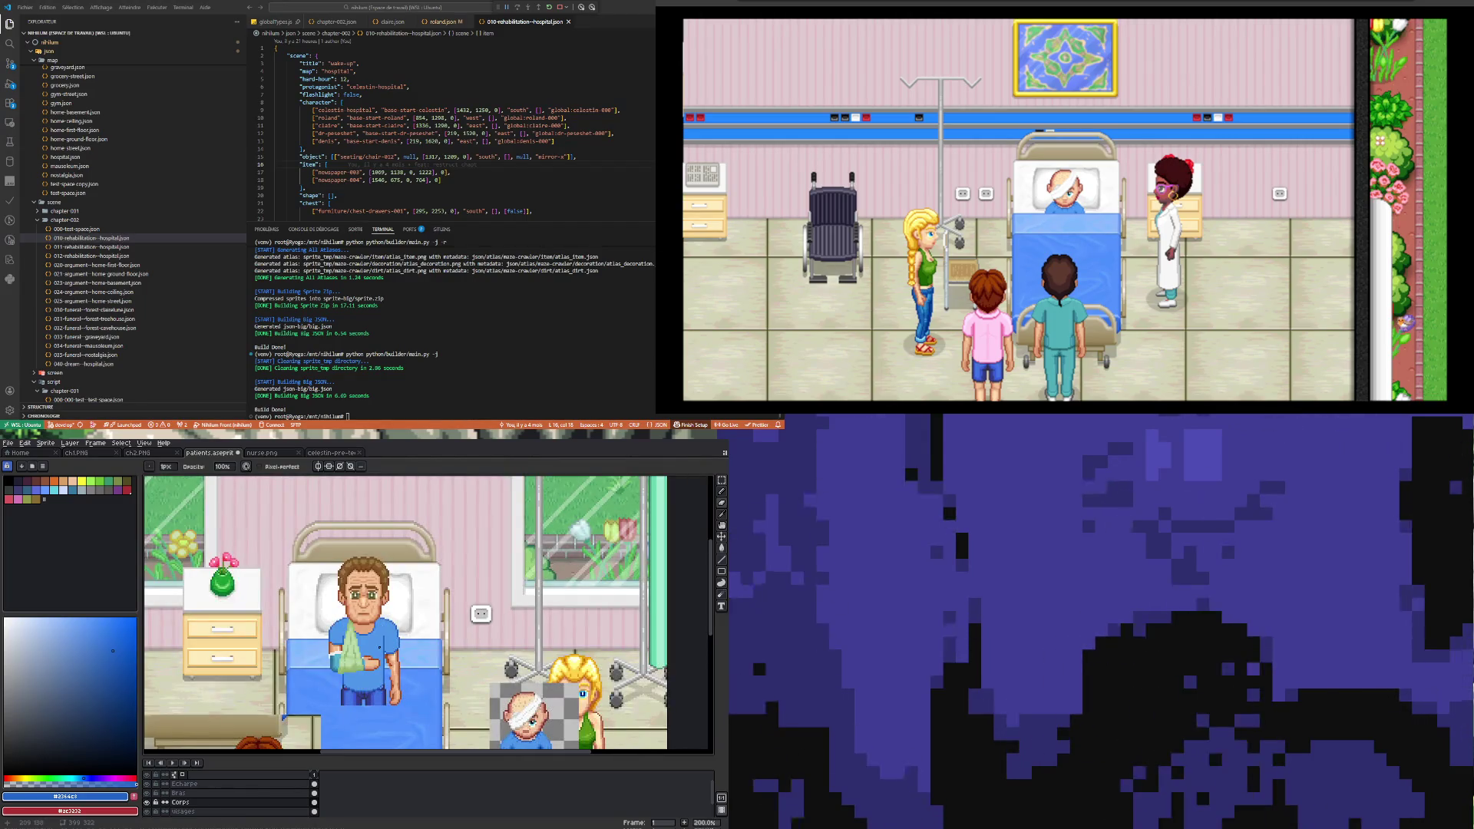
{"action": "scroll", "coordinate": [346, 663], "scroll_direction": "down", "scroll_amount": 2}
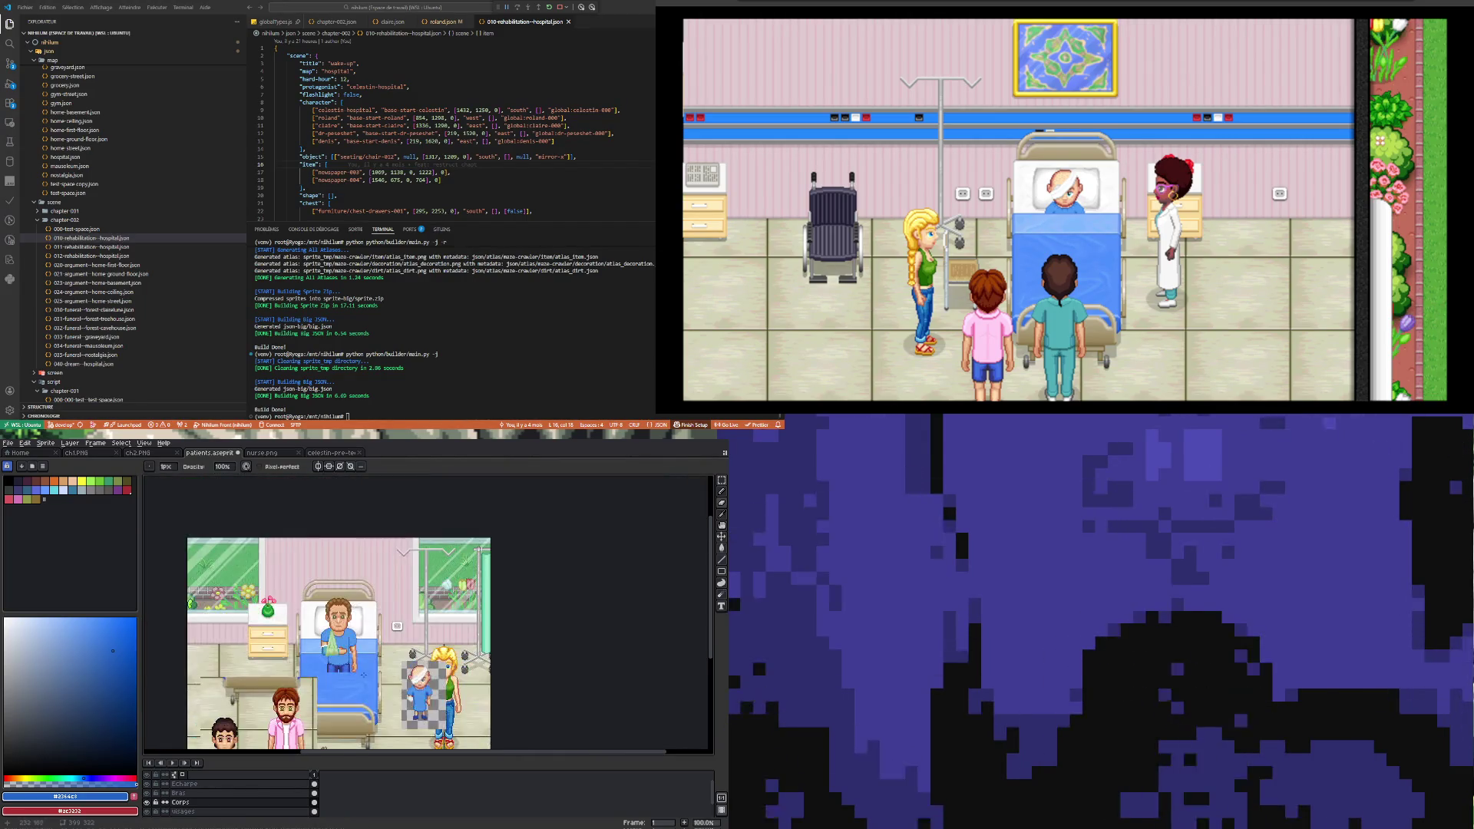
{"action": "scroll", "coordinate": [347, 671], "scroll_direction": "up", "scroll_amount": 2}
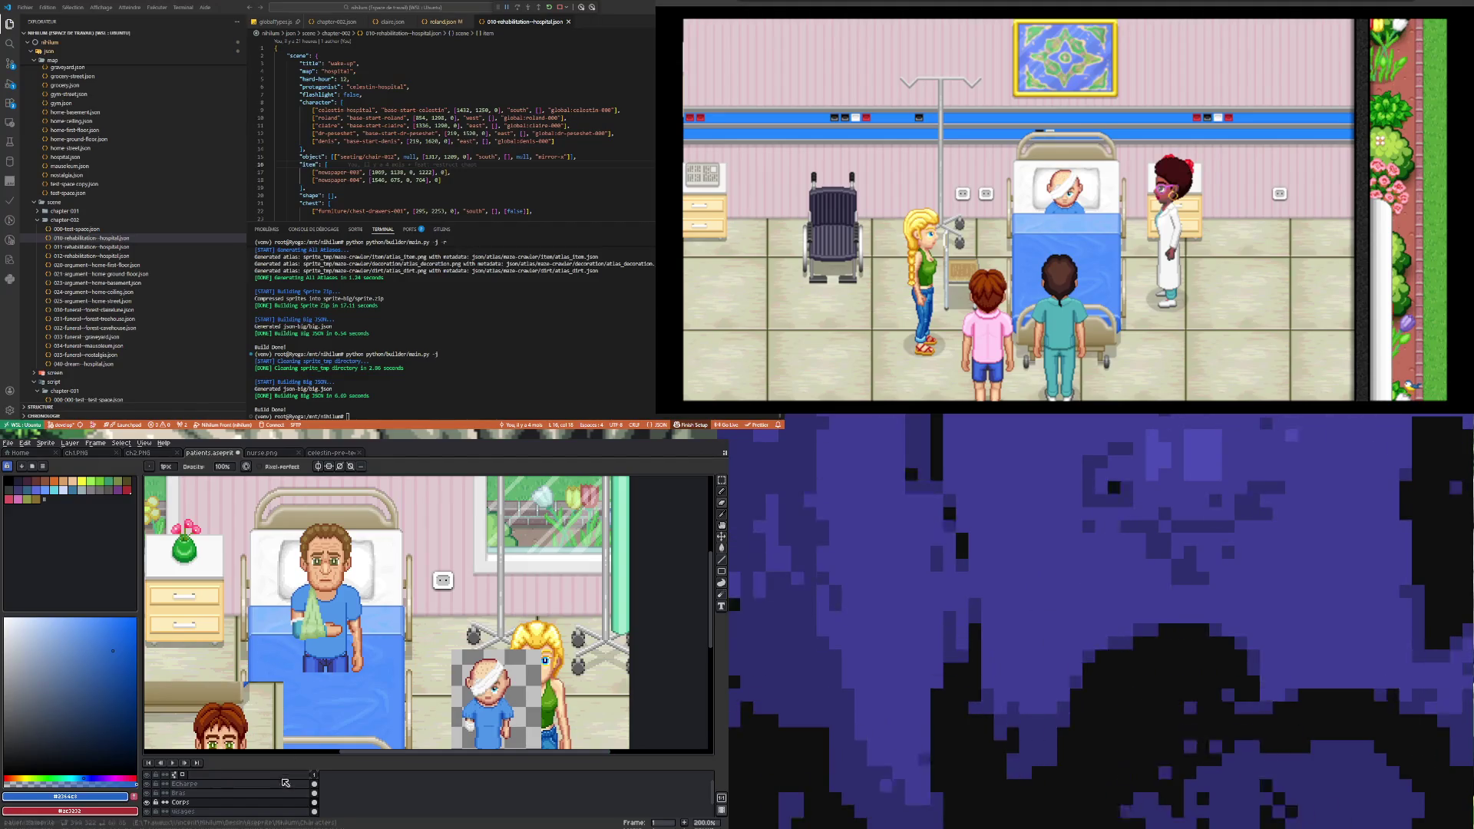
{"action": "left_click", "coordinate": [316, 793]}
{"action": "left_click", "coordinate": [315, 784]}
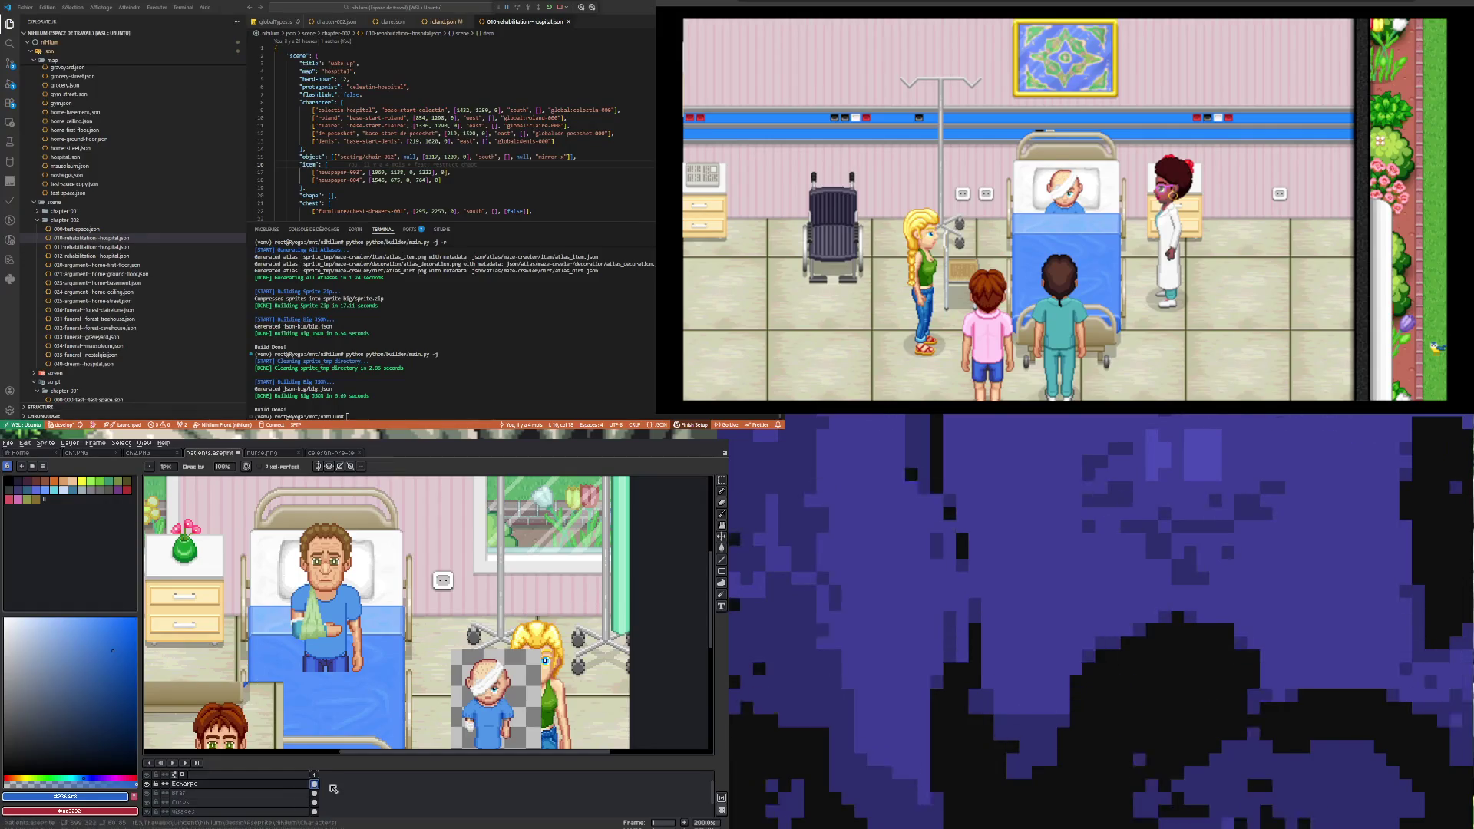
{"action": "left_click", "coordinate": [315, 793]}
{"action": "scroll", "coordinate": [288, 644], "scroll_direction": "up", "scroll_amount": 4}
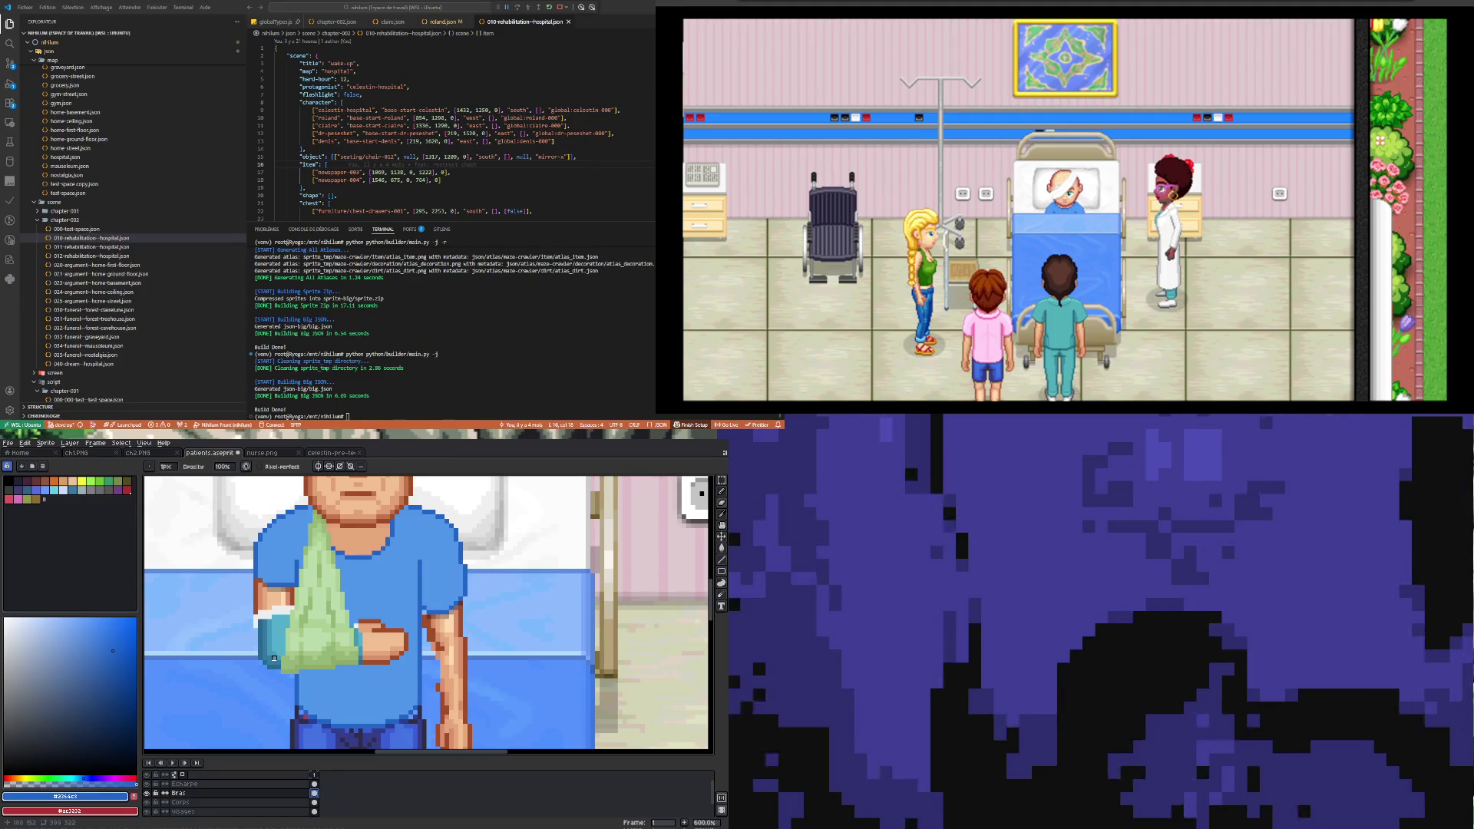
Step: Draw a near-white line beside the sling near the hand
{"action": "scroll", "coordinate": [362, 636], "scroll_direction": "up", "scroll_amount": 1}
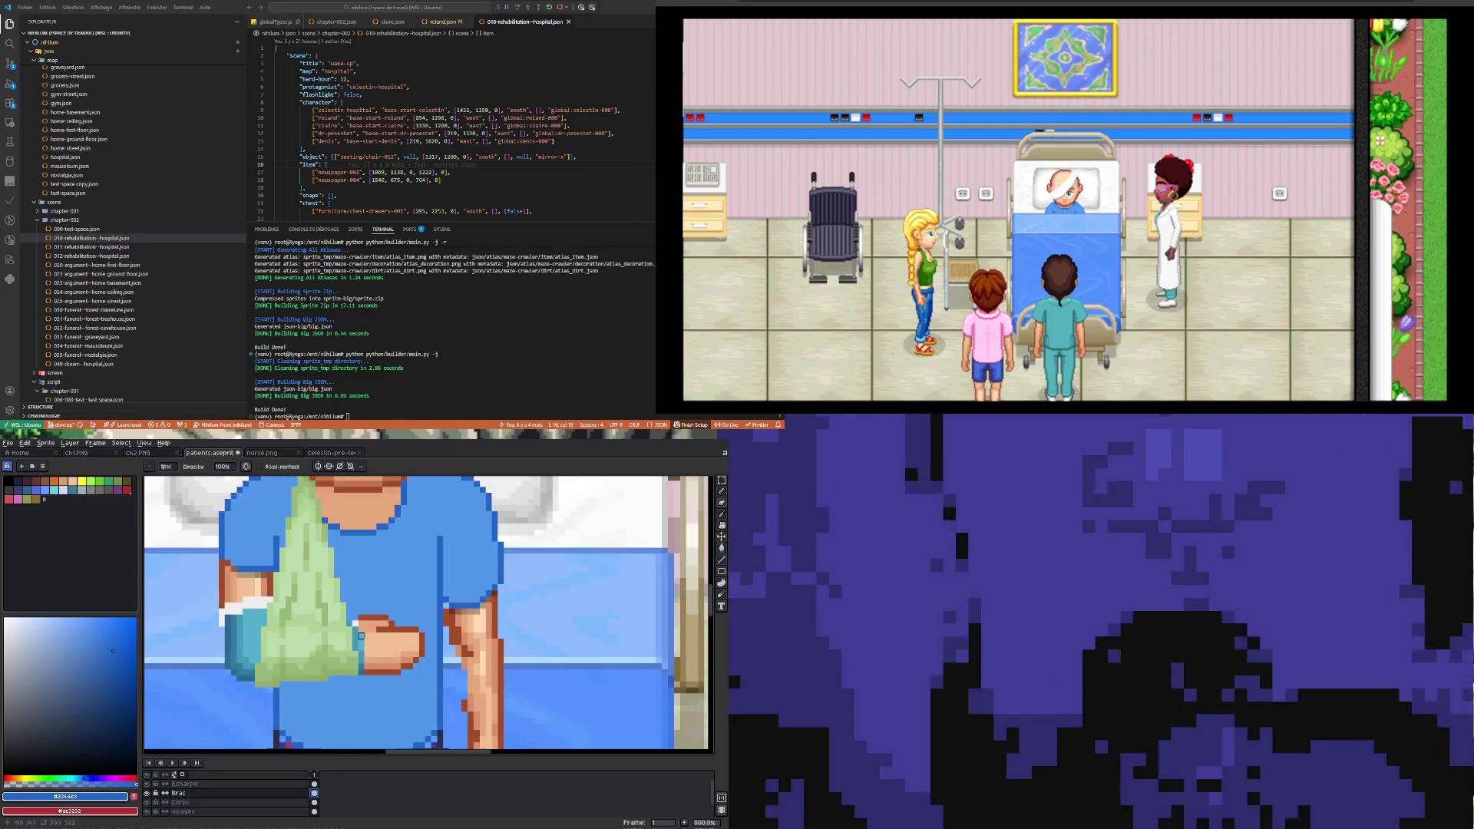
{"action": "left_click", "coordinate": [356, 623], "text": "alt"}
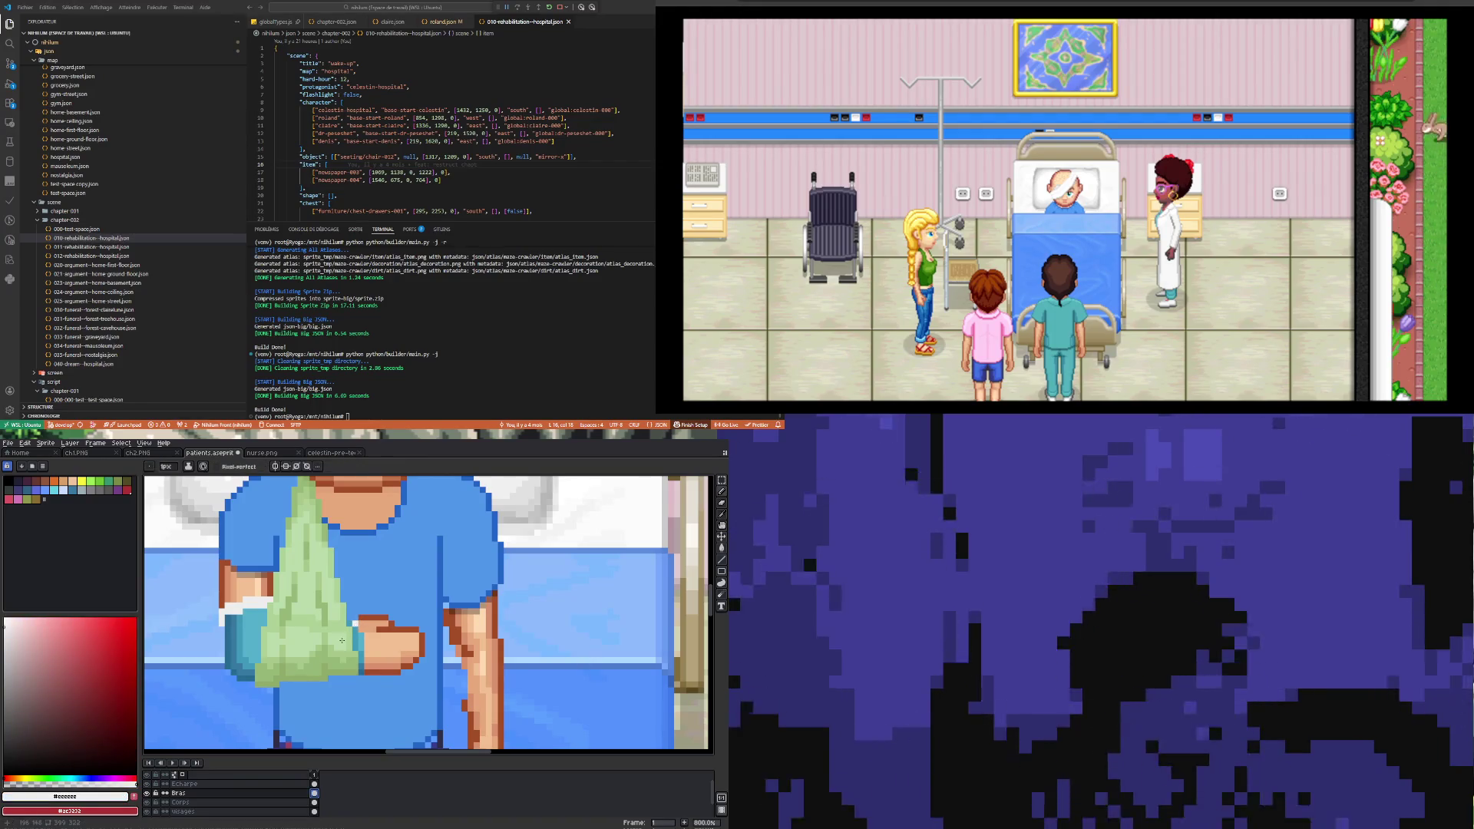
{"action": "left_click_drag", "start_coordinate": [366, 636], "coordinate": [360, 672]}
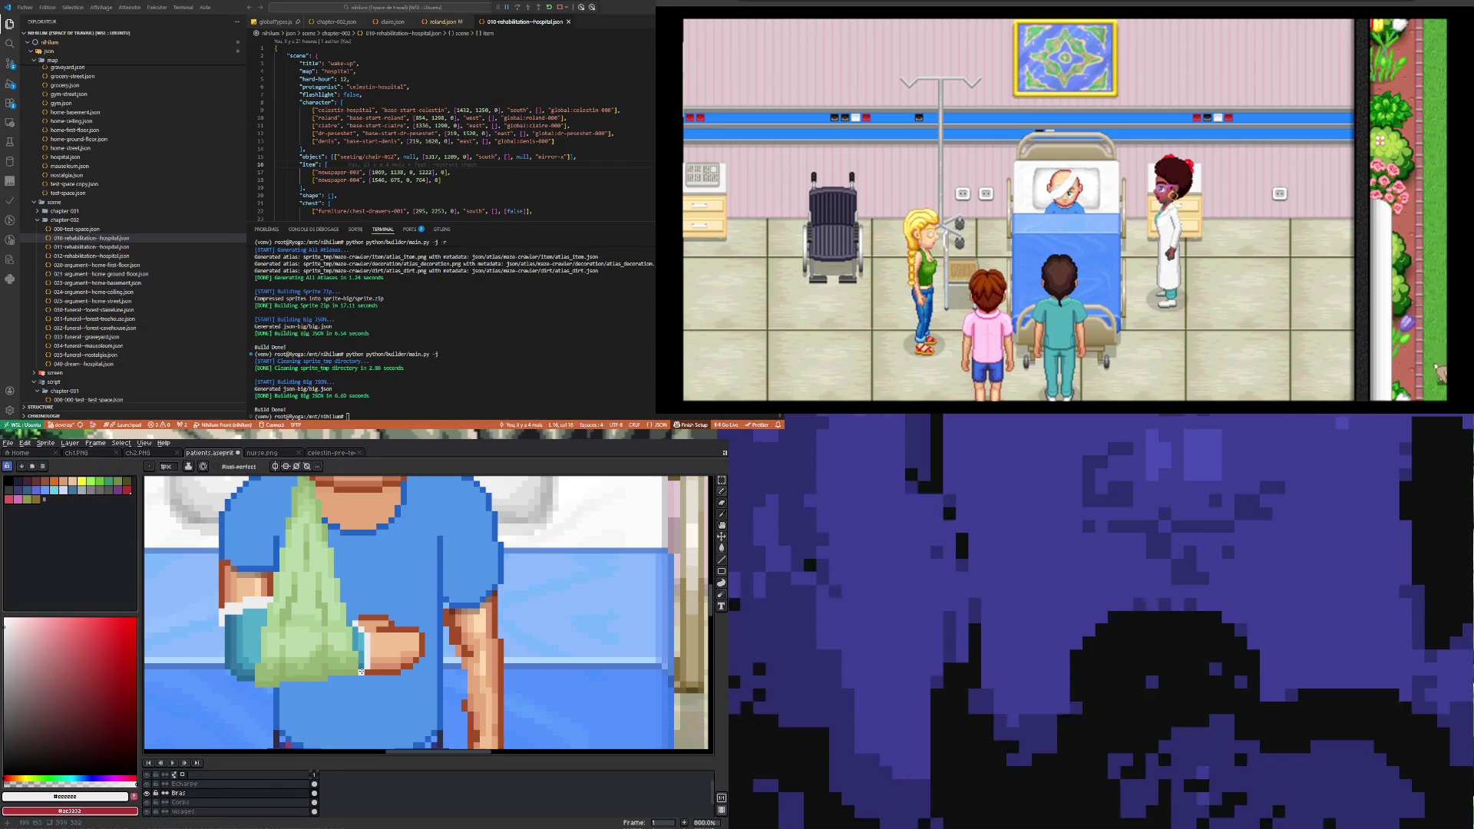
{"action": "scroll", "coordinate": [363, 652], "scroll_direction": "down", "scroll_amount": 3}
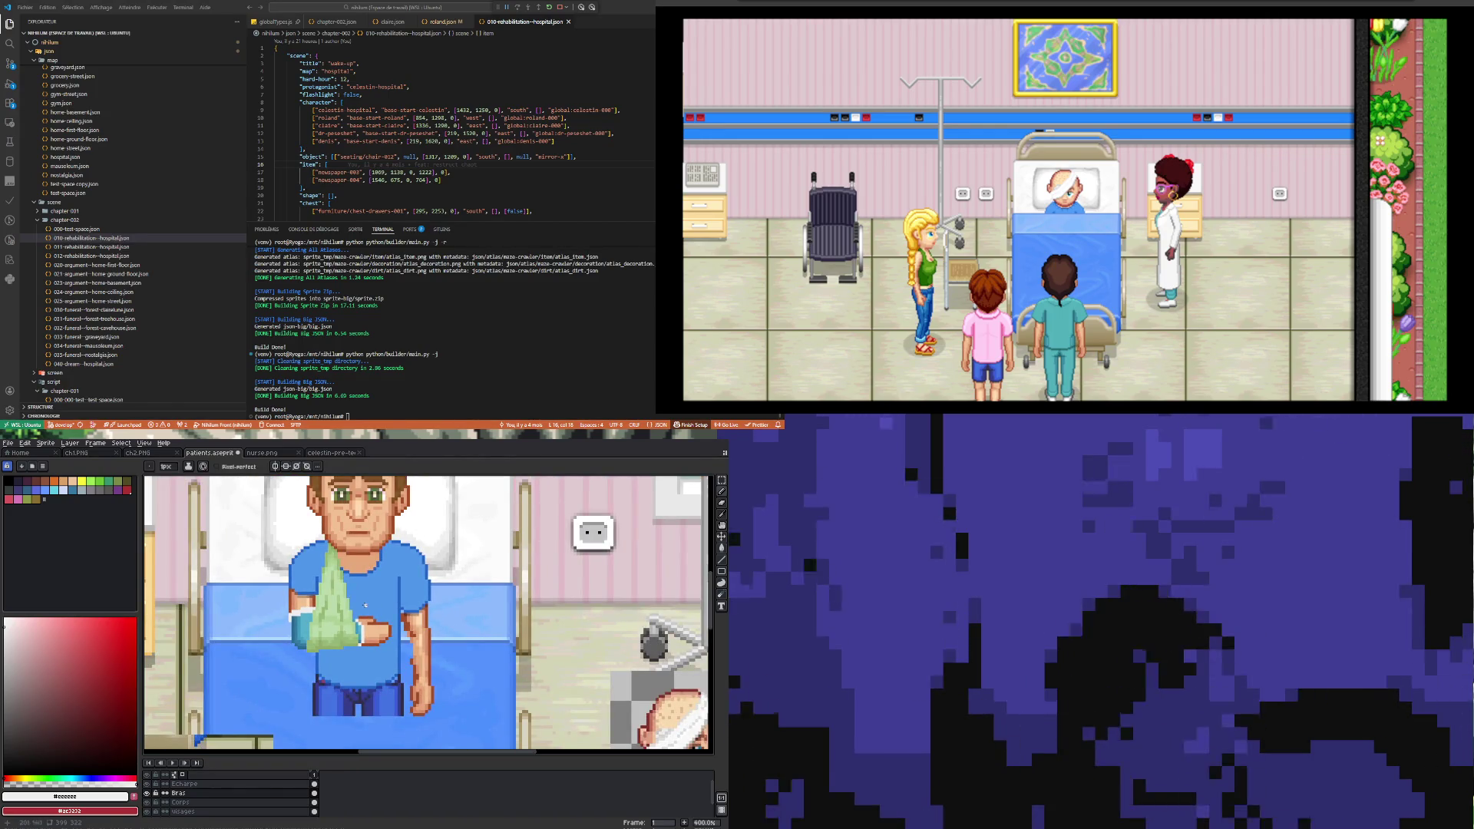
{"action": "scroll", "coordinate": [362, 633], "scroll_direction": "up", "scroll_amount": 8}
Step: Paint two pixels on the hand in the light sleeve blue
{"action": "key", "text": "i"}
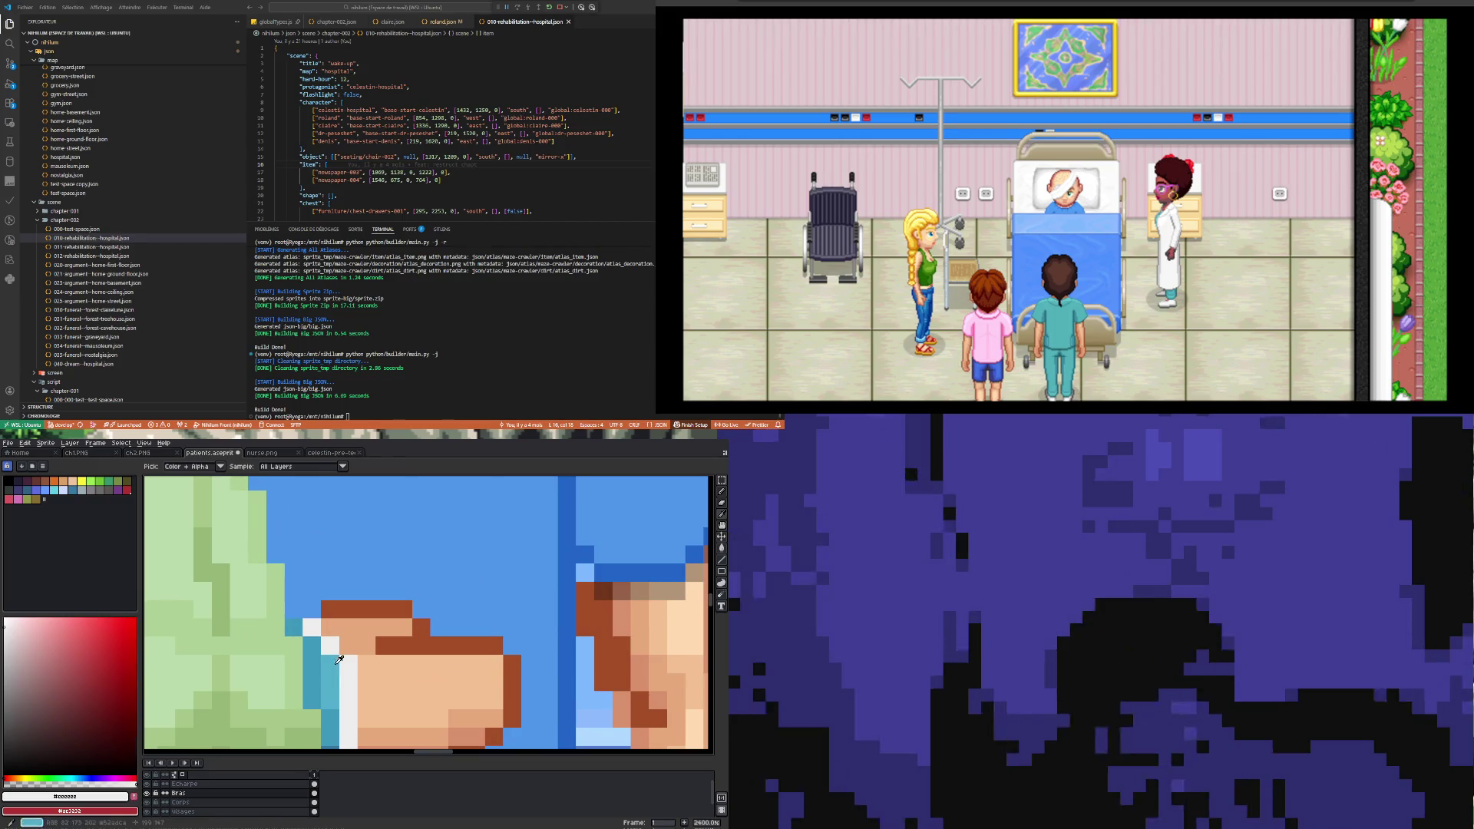
{"action": "left_click", "coordinate": [340, 658]}
{"action": "key", "text": "b"}
{"action": "mouse_move", "coordinate": [349, 645]}
{"action": "left_mouse_down"}
{"action": "mouse_move", "coordinate": [403, 646]}
{"action": "mouse_move", "coordinate": [348, 670]}
{"action": "left_mouse_up"}
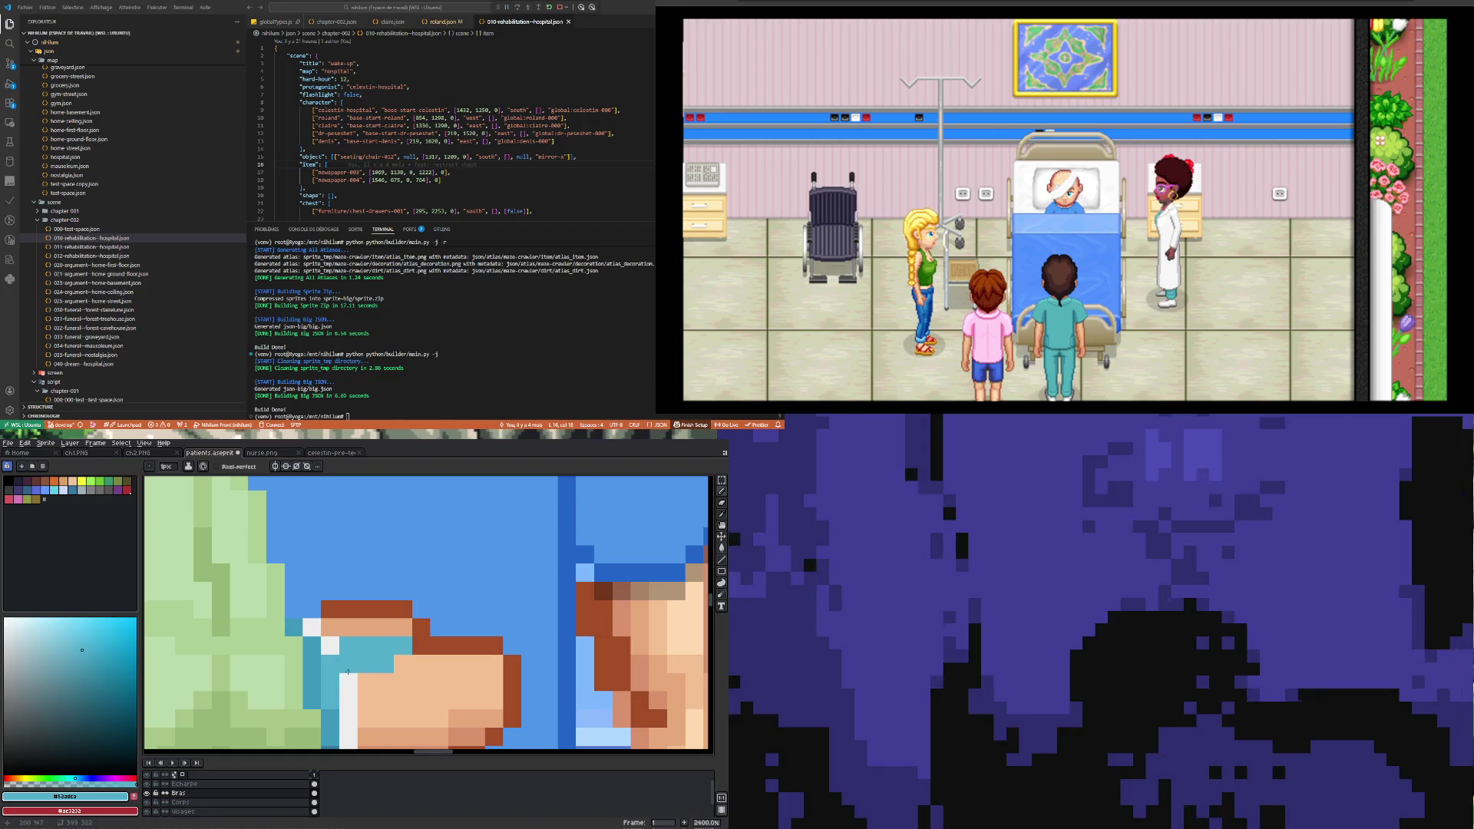
{"action": "scroll", "coordinate": [349, 672], "scroll_direction": "down", "scroll_amount": 6}
{"action": "scroll", "coordinate": [357, 671], "scroll_direction": "up", "scroll_amount": 4}
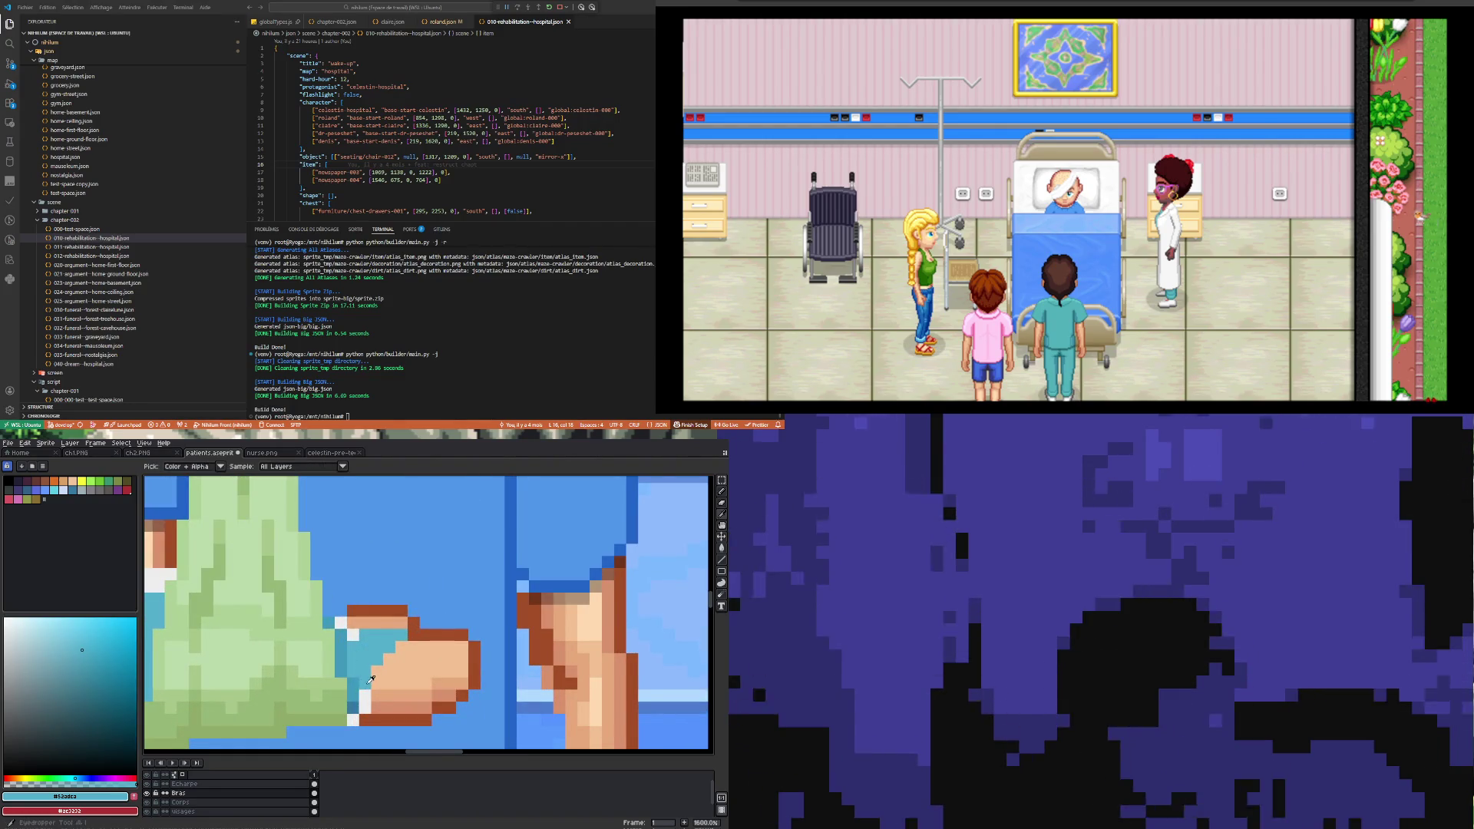
Step: Add two white highlight pixels on the hand
{"action": "left_click", "coordinate": [365, 700], "text": "alt"}
{"action": "left_click", "coordinate": [375, 674]}
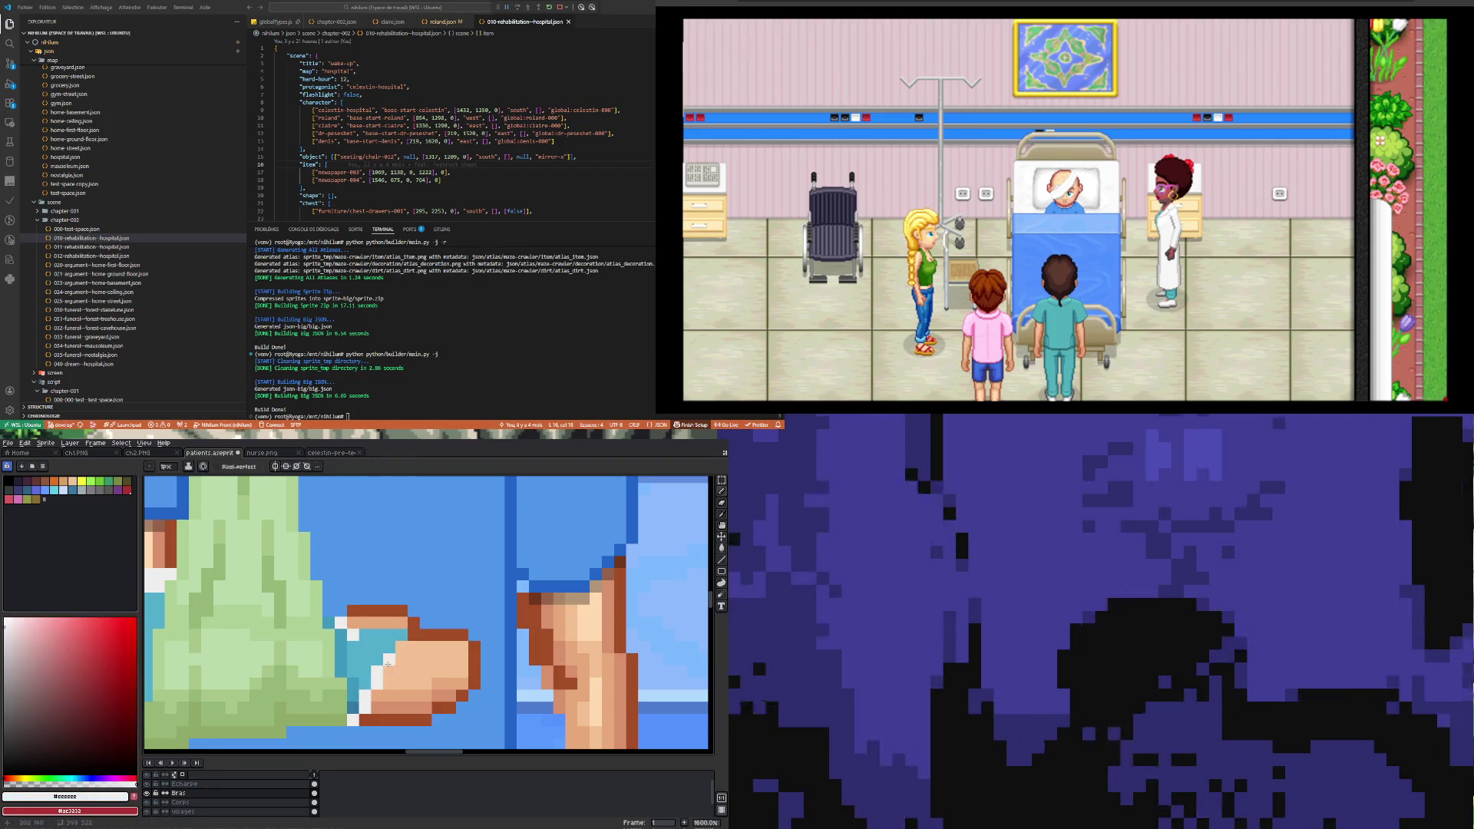
{"action": "left_click", "coordinate": [368, 636]}
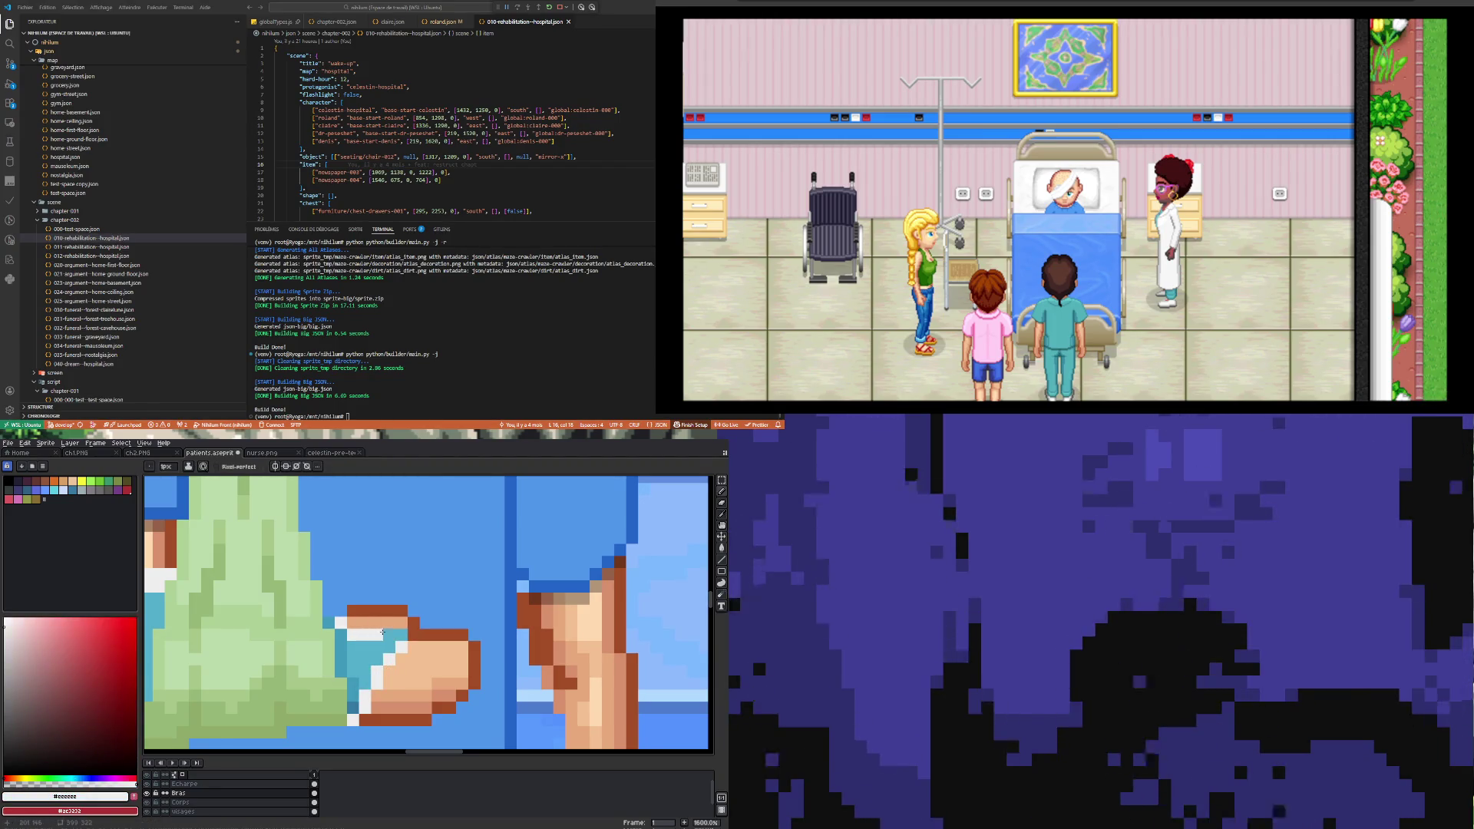
{"action": "scroll", "coordinate": [398, 620], "scroll_direction": "down", "scroll_amount": 4}
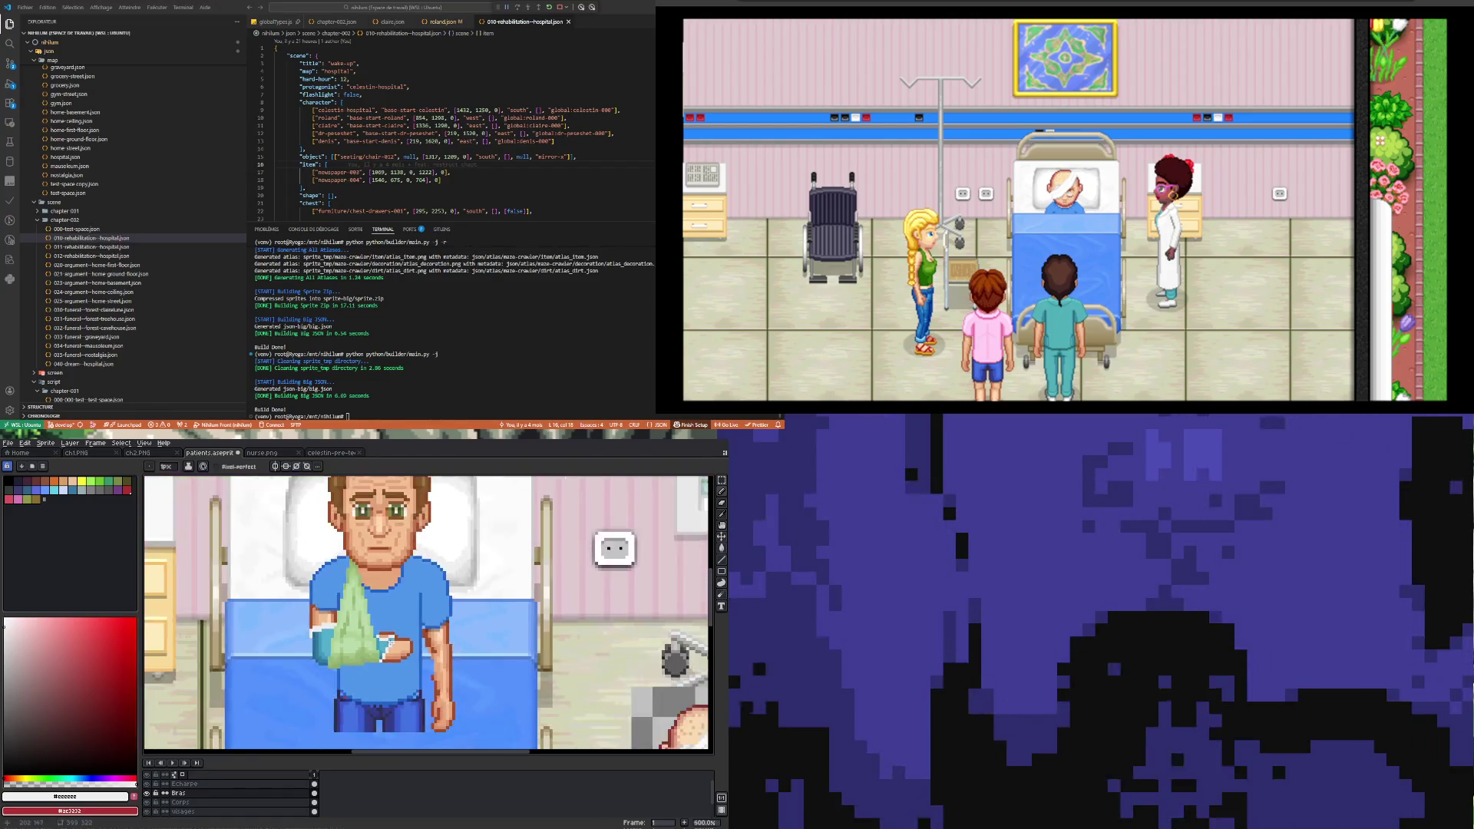
{"action": "scroll", "coordinate": [393, 636], "scroll_direction": "up", "scroll_amount": 2}
{"action": "scroll", "coordinate": [387, 664], "scroll_direction": "up", "scroll_amount": 5}
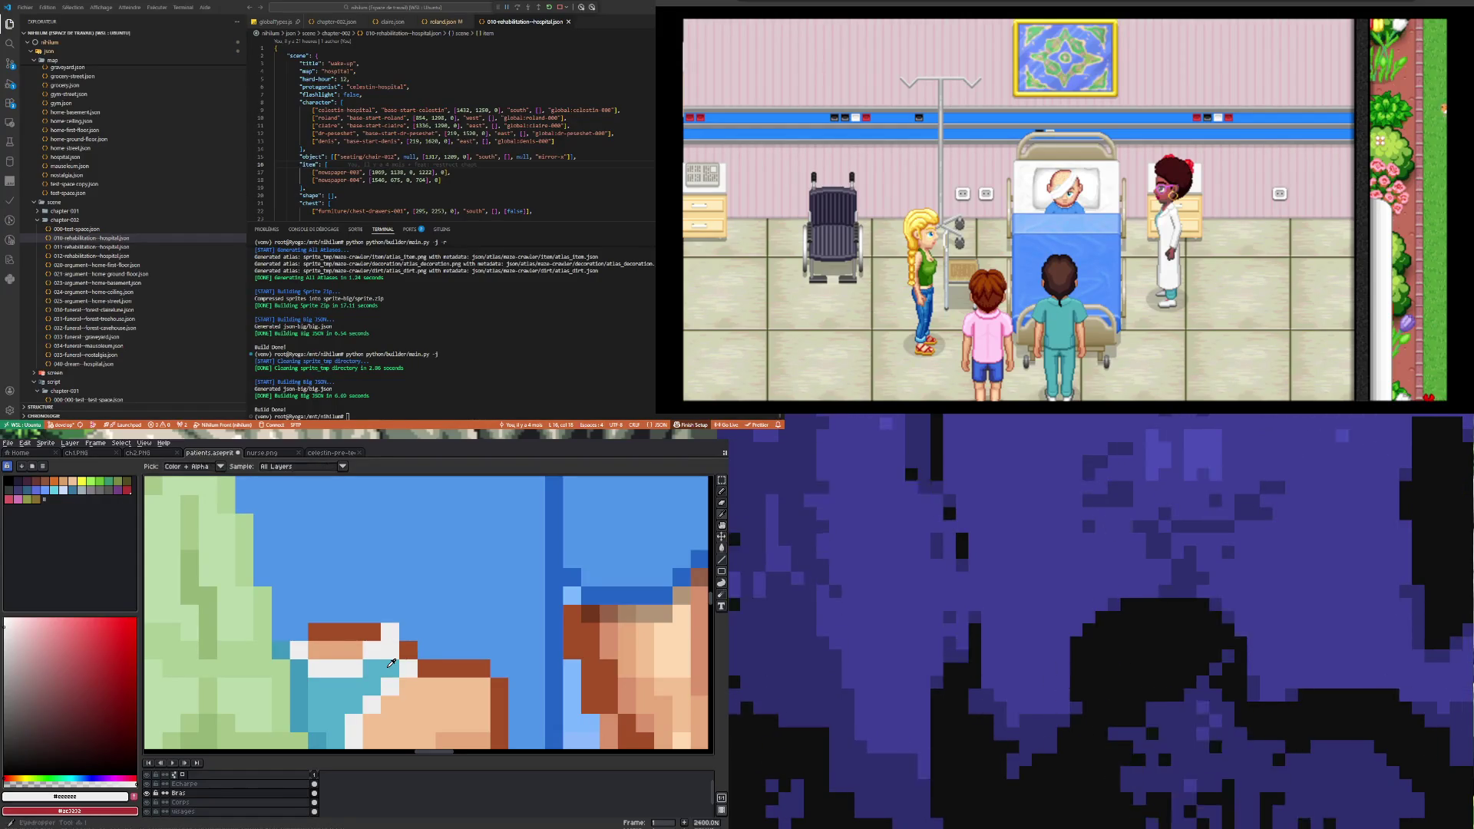
Step: Paint a row of teal cast pixels beside the hand
{"action": "left_click", "coordinate": [396, 664], "text": "alt"}
{"action": "left_click_drag", "start_coordinate": [408, 649], "coordinate": [377, 647]}
{"action": "scroll", "coordinate": [377, 647], "scroll_direction": "down", "scroll_amount": 5}
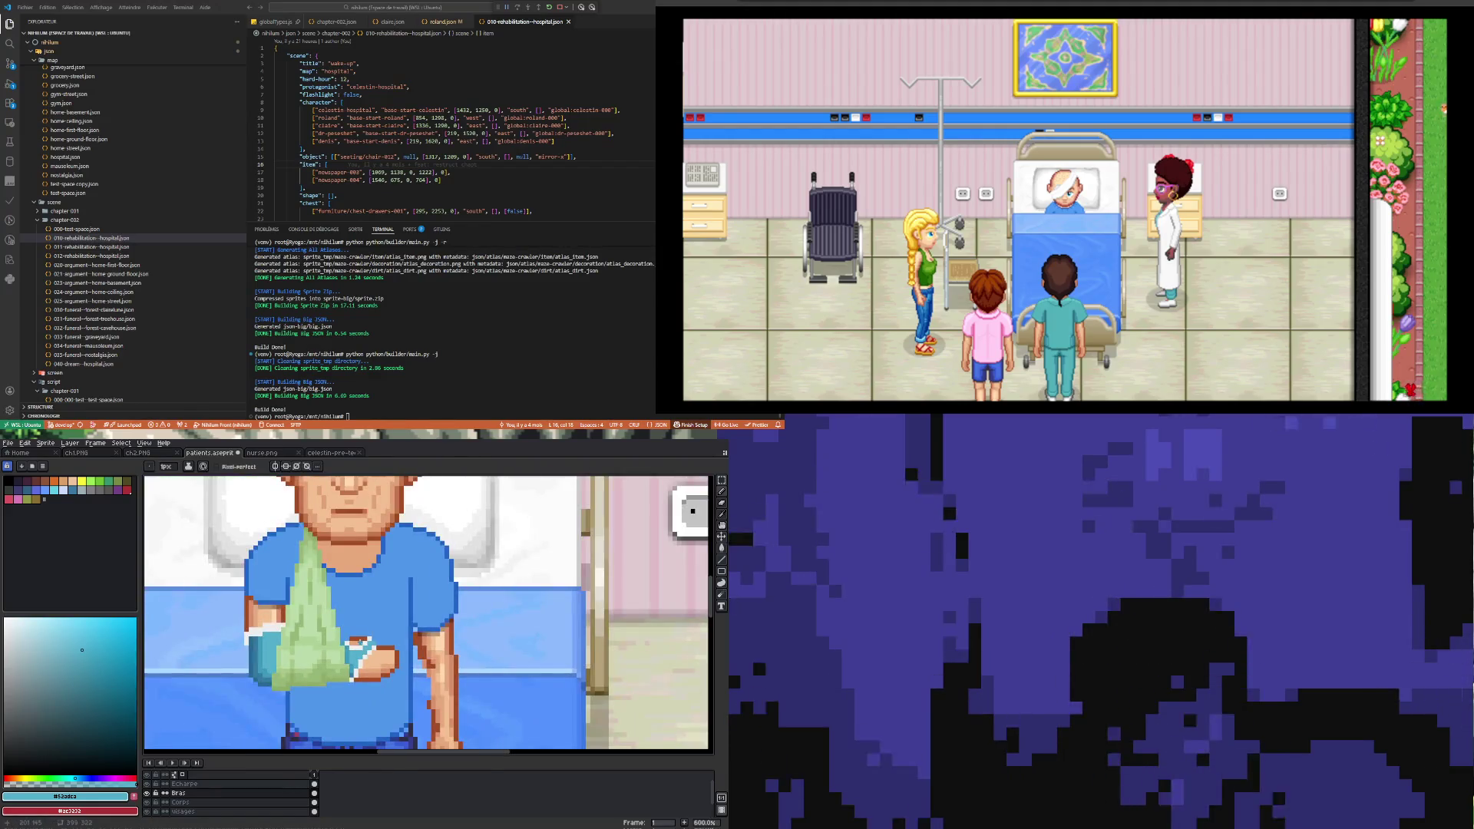
{"action": "scroll", "coordinate": [368, 646], "scroll_direction": "up", "scroll_amount": 5}
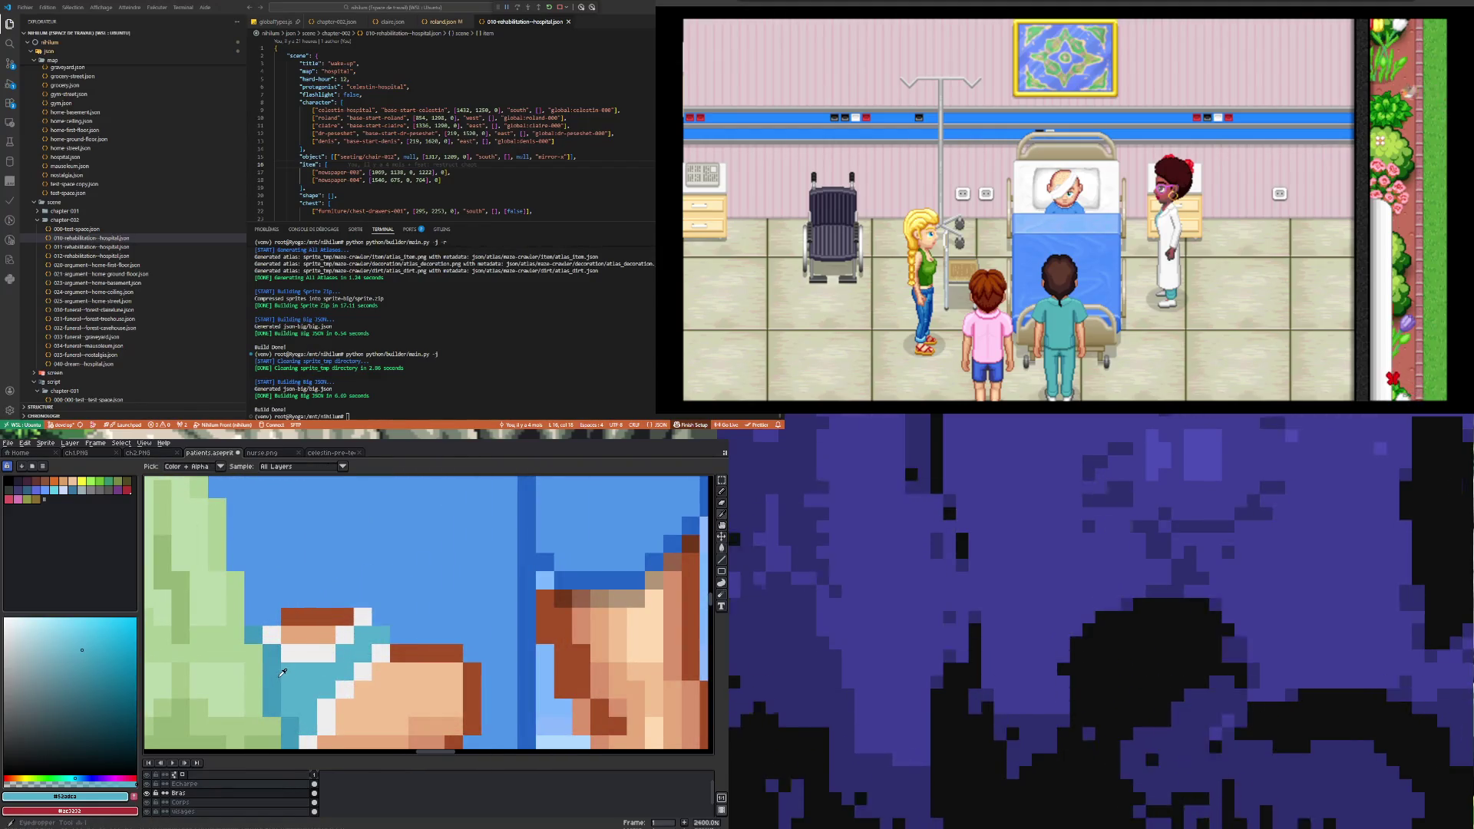
Step: Add darker and even darker teal shading pixels to the cast
{"action": "left_click", "coordinate": [300, 667], "text": "alt"}
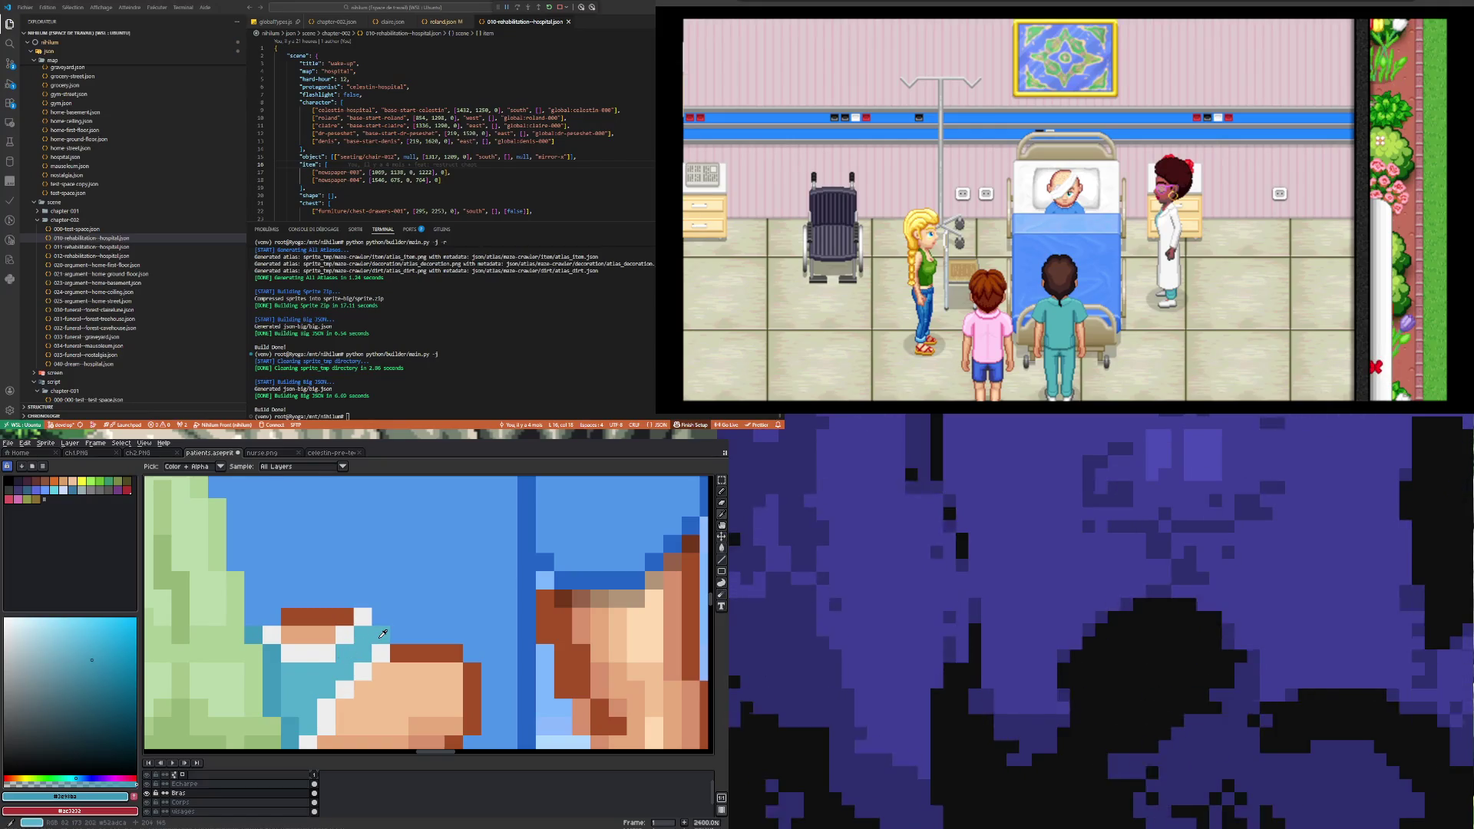
{"action": "left_click", "coordinate": [362, 633]}
{"action": "scroll", "coordinate": [301, 679], "scroll_direction": "down", "scroll_amount": 4}
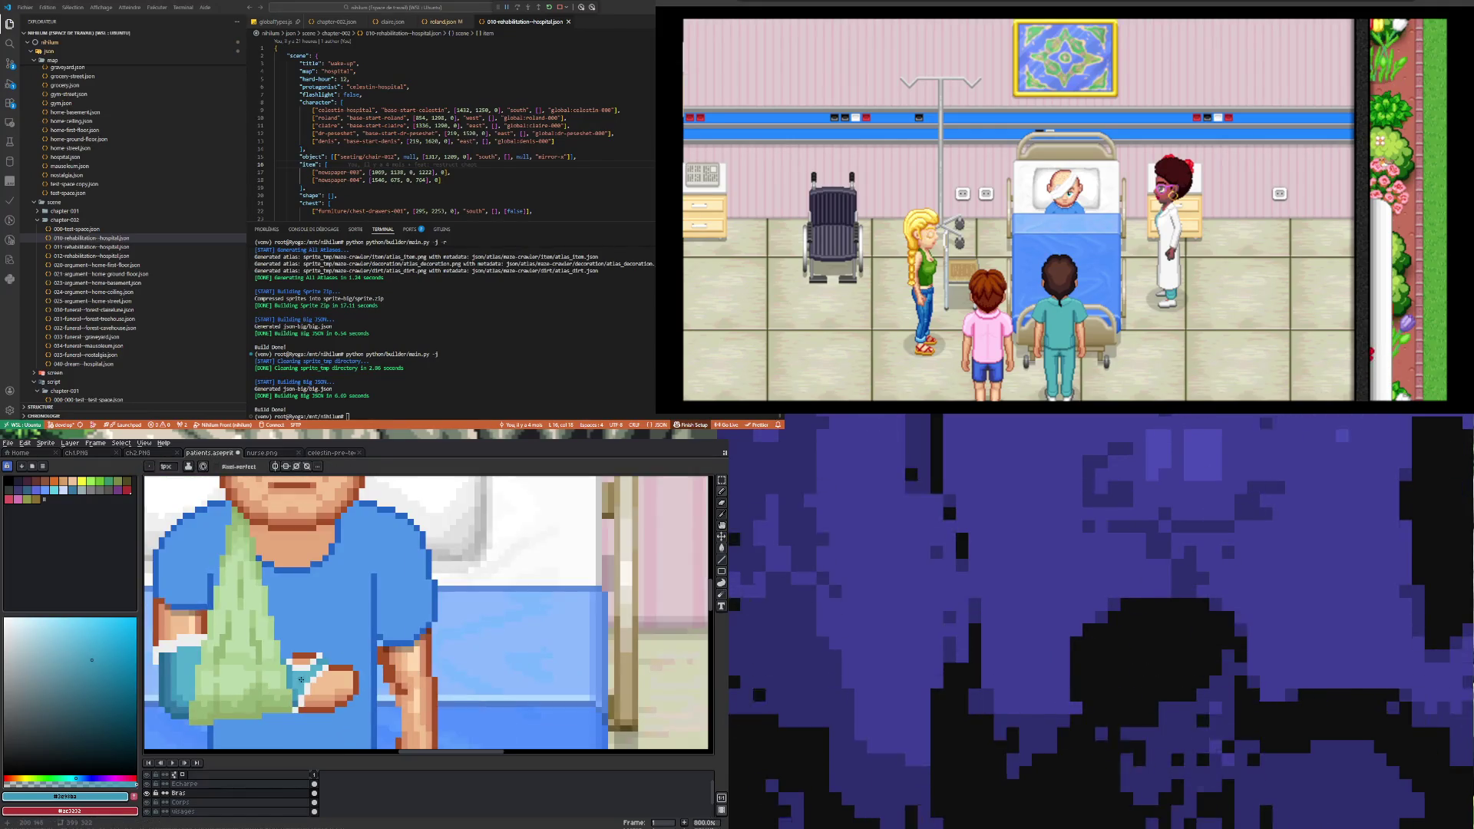
{"action": "scroll", "coordinate": [301, 691], "scroll_direction": "up", "scroll_amount": 4}
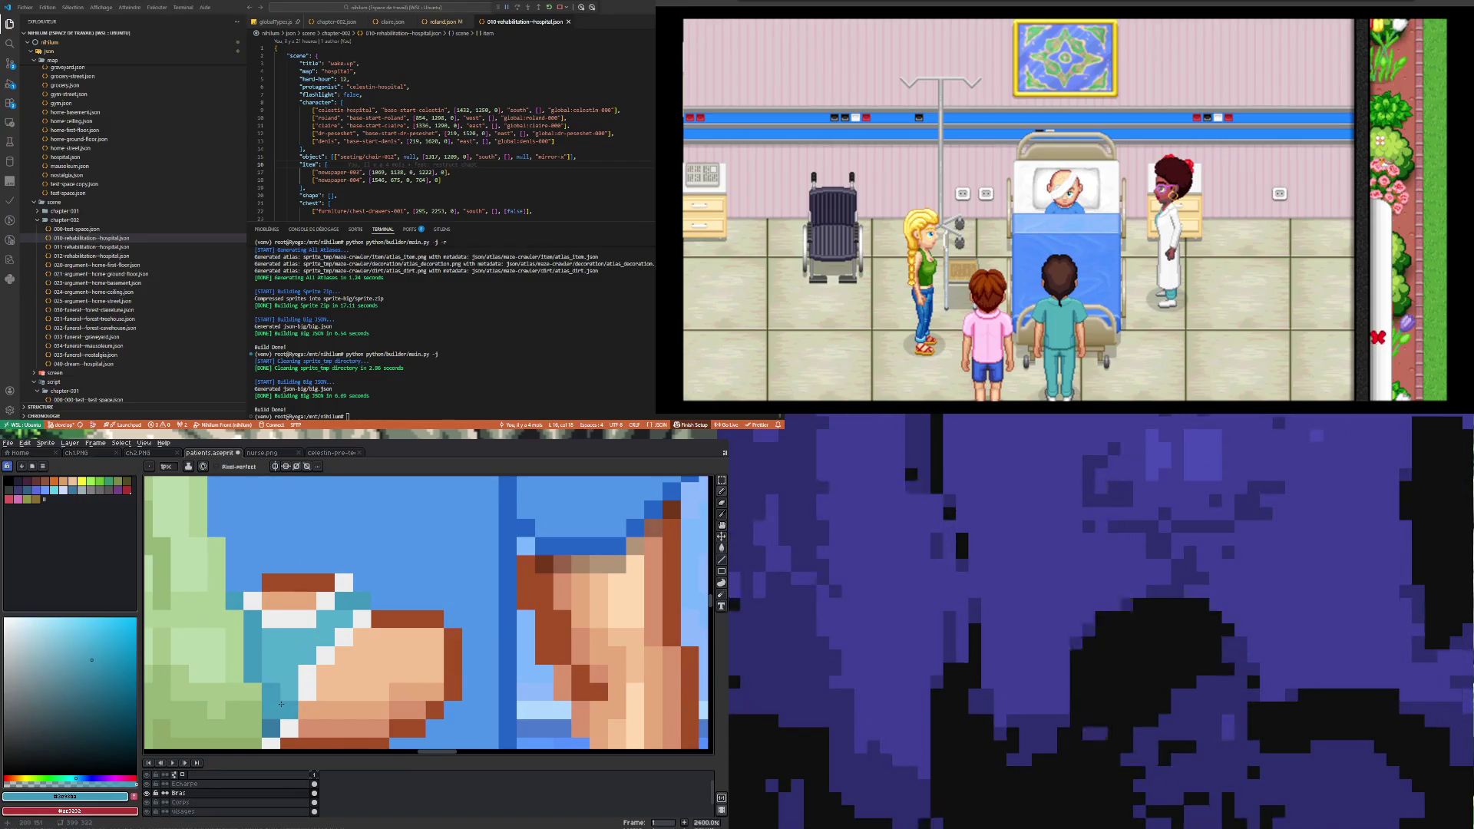
{"action": "left_click", "coordinate": [272, 692], "text": "alt"}
{"action": "left_click", "coordinate": [358, 612]}
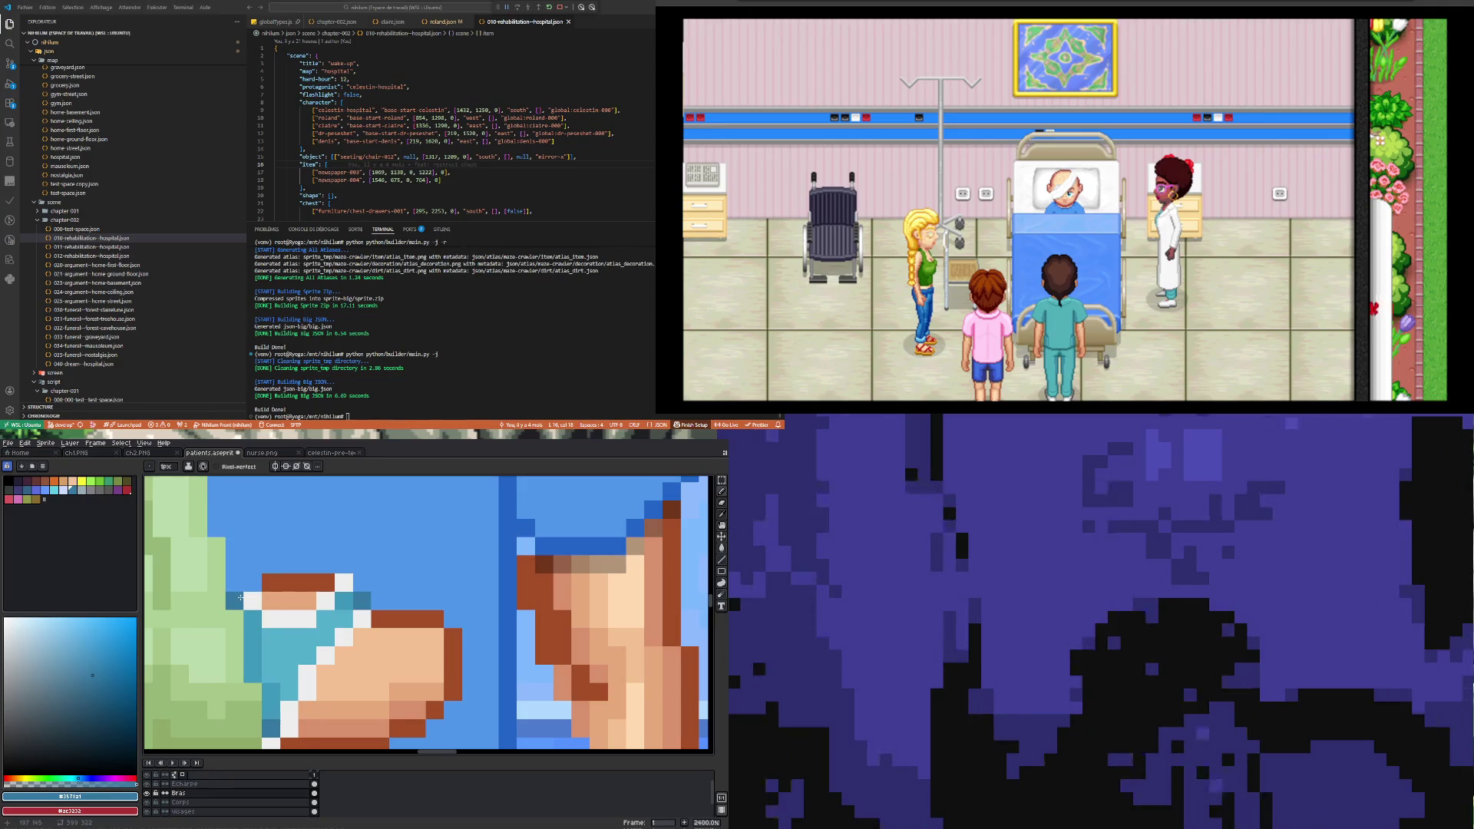
{"action": "scroll", "coordinate": [300, 675], "scroll_direction": "down", "scroll_amount": 5}
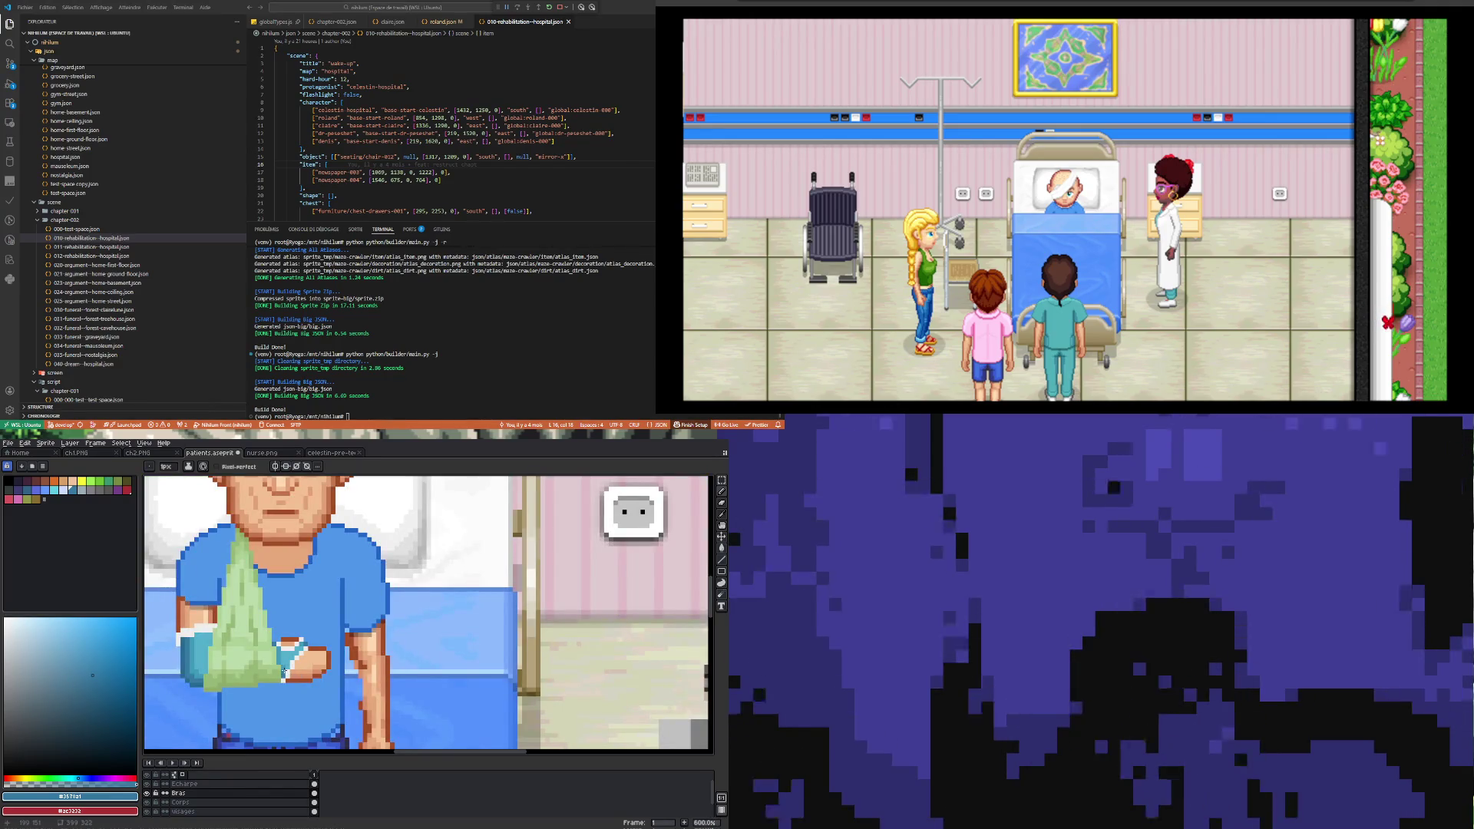
{"action": "scroll", "coordinate": [273, 693], "scroll_direction": "up", "scroll_amount": 2}
{"action": "scroll", "coordinate": [303, 633], "scroll_direction": "up", "scroll_amount": 1}
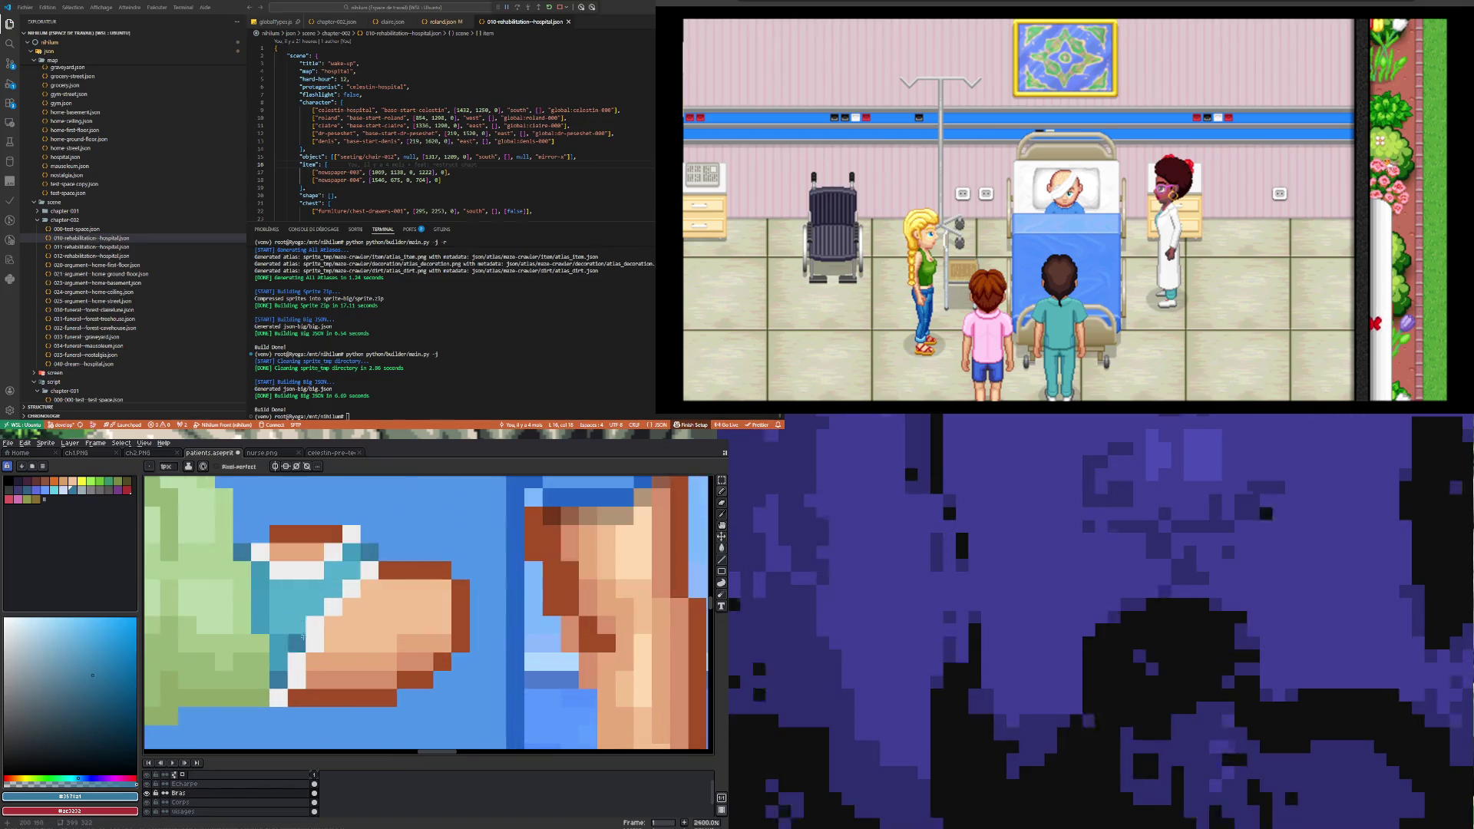
{"action": "scroll", "coordinate": [269, 649], "scroll_direction": "down", "scroll_amount": 4}
{"action": "scroll", "coordinate": [229, 661], "scroll_direction": "up", "scroll_amount": 4}
{"action": "scroll", "coordinate": [230, 660], "scroll_direction": "down", "scroll_amount": 2}
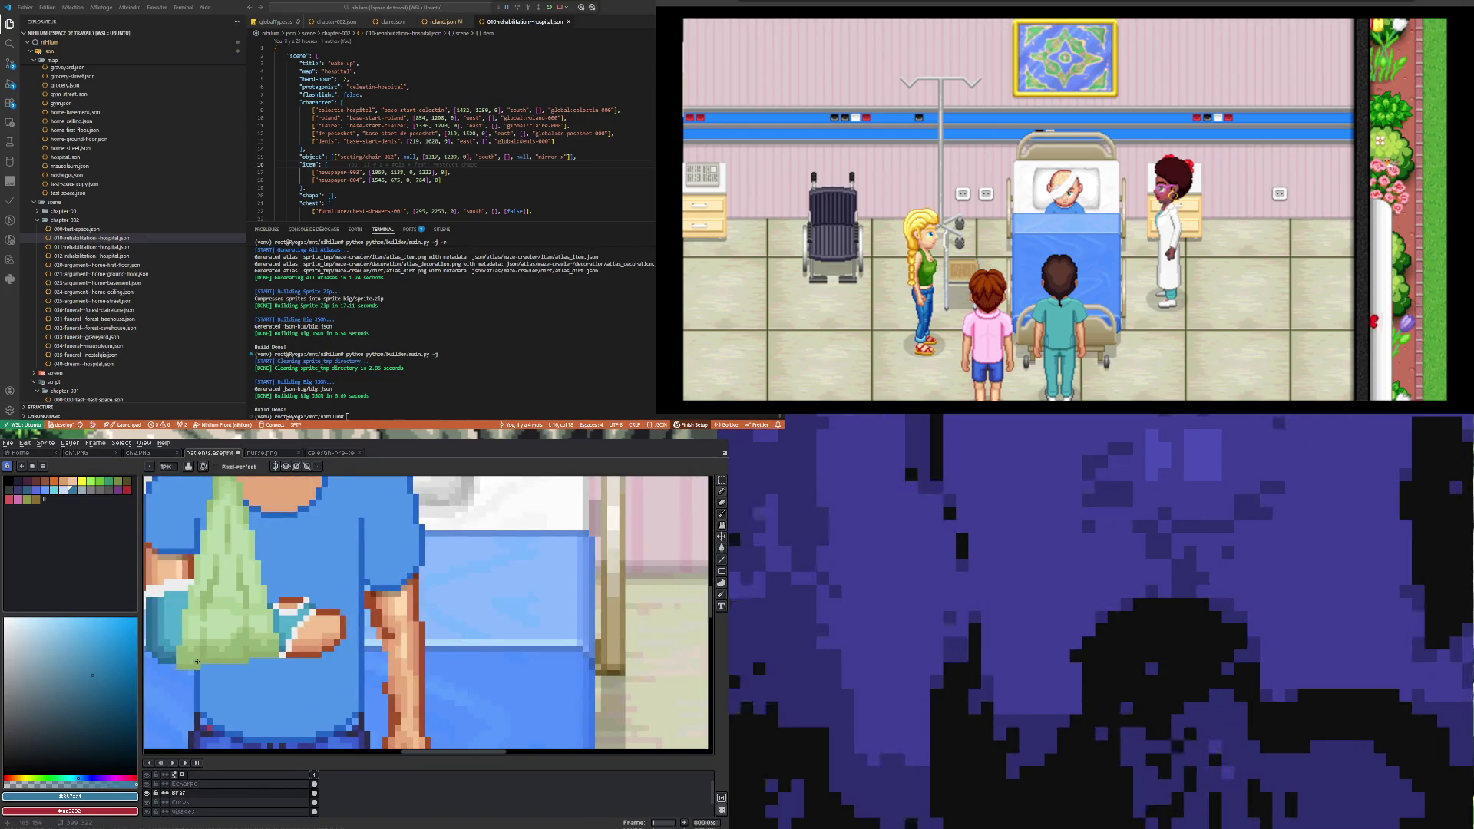
{"action": "scroll", "coordinate": [165, 658], "scroll_direction": "up", "scroll_amount": 1}
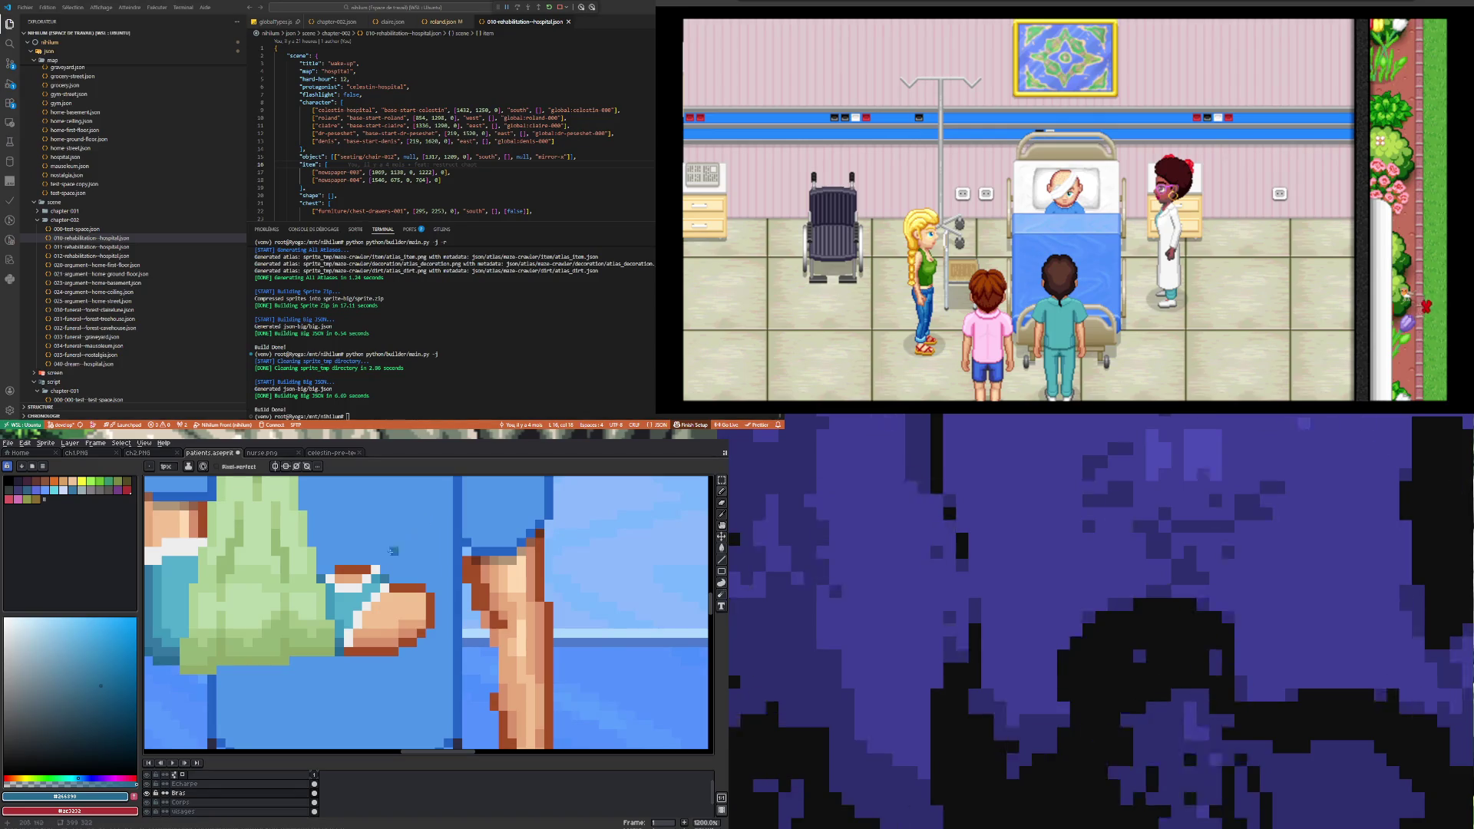
{"action": "scroll", "coordinate": [336, 645], "scroll_direction": "up", "scroll_amount": 1}
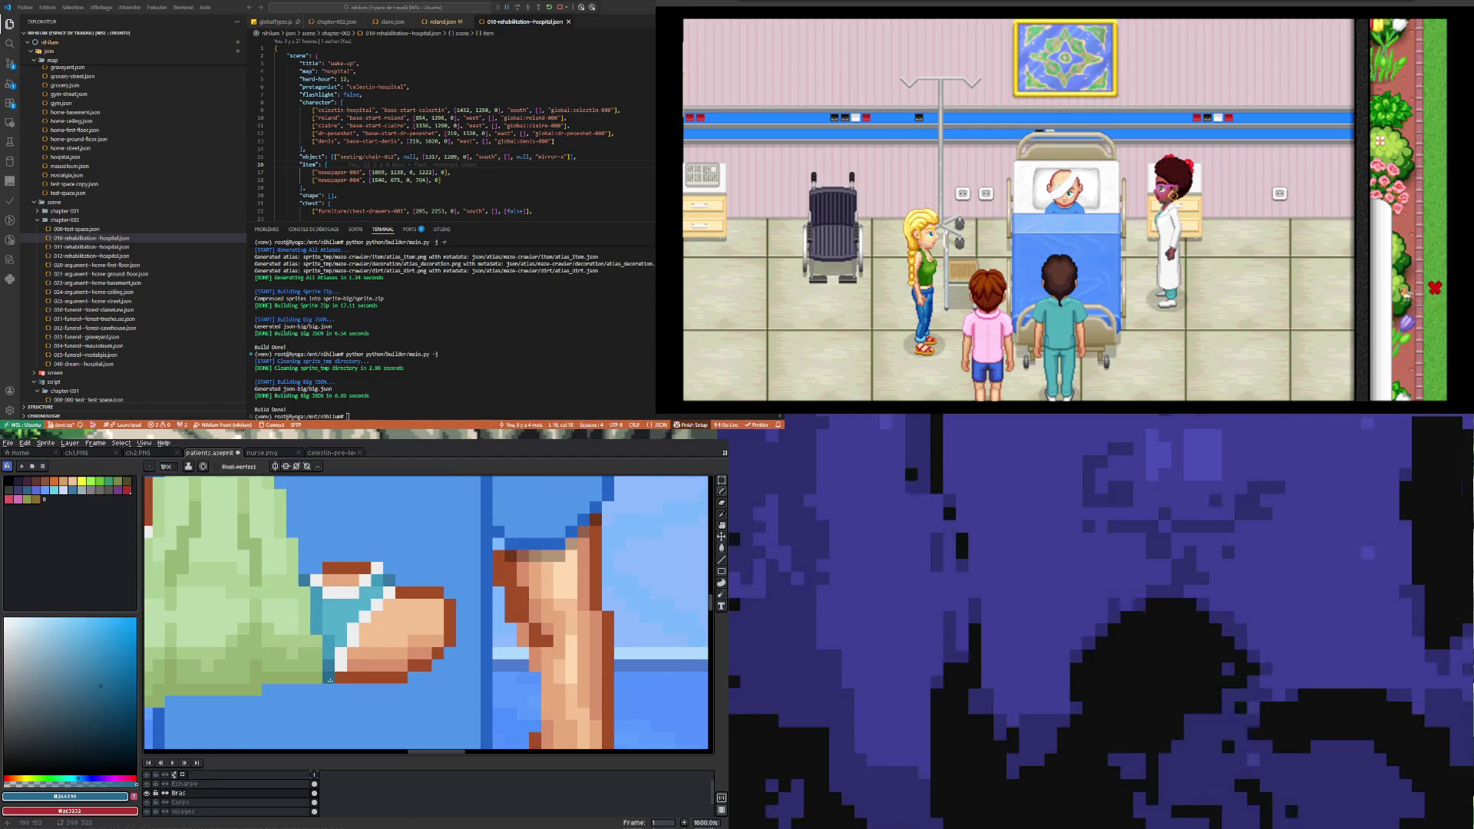
Step: Paint one more white pixel near the hand
{"action": "left_click", "coordinate": [341, 654], "text": "alt"}
{"action": "left_click", "coordinate": [344, 674]}
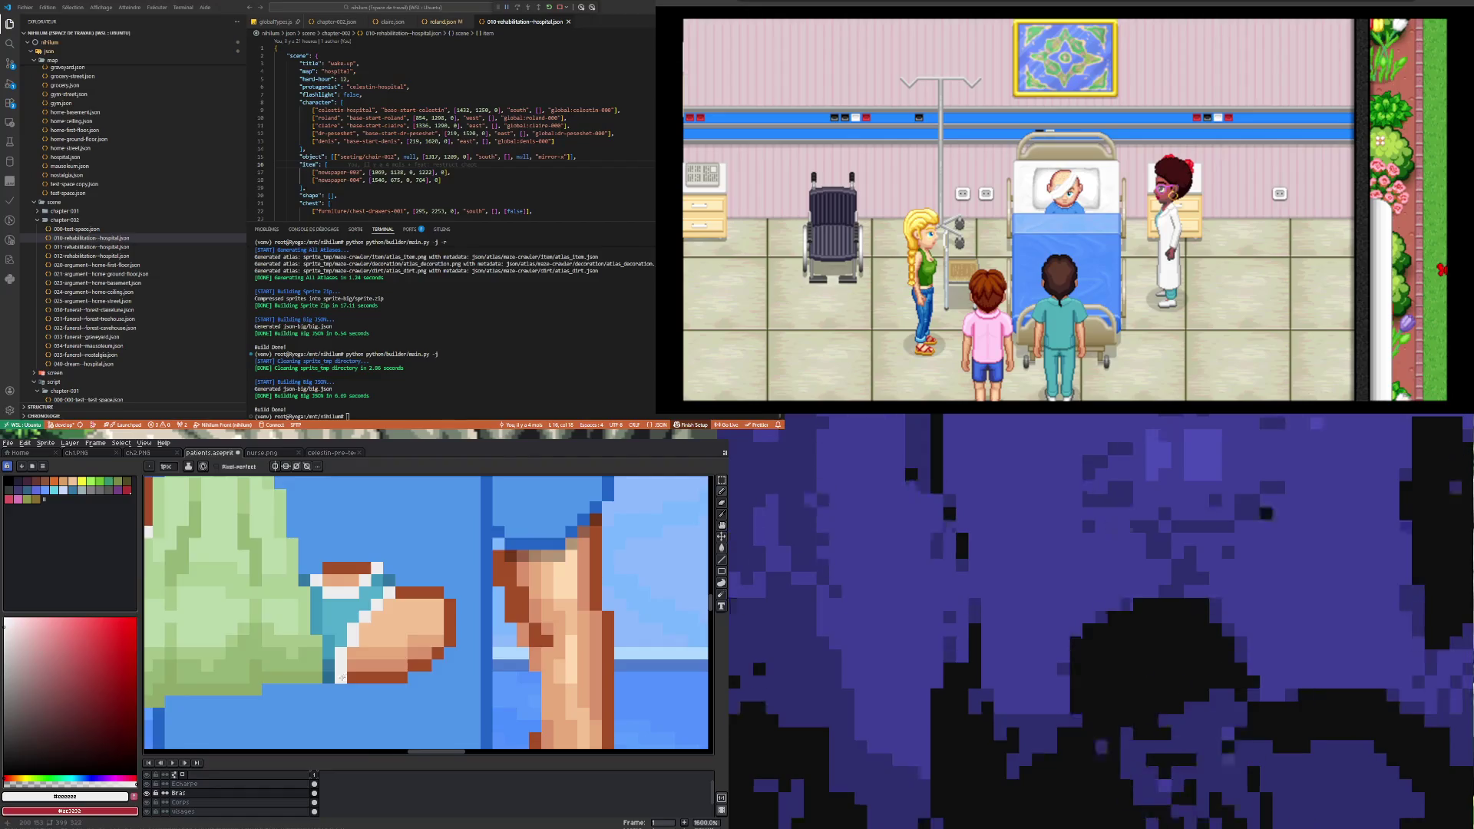
{"action": "scroll", "coordinate": [344, 674], "scroll_direction": "down", "scroll_amount": 5}
{"action": "left_click", "coordinate": [72, 489]}
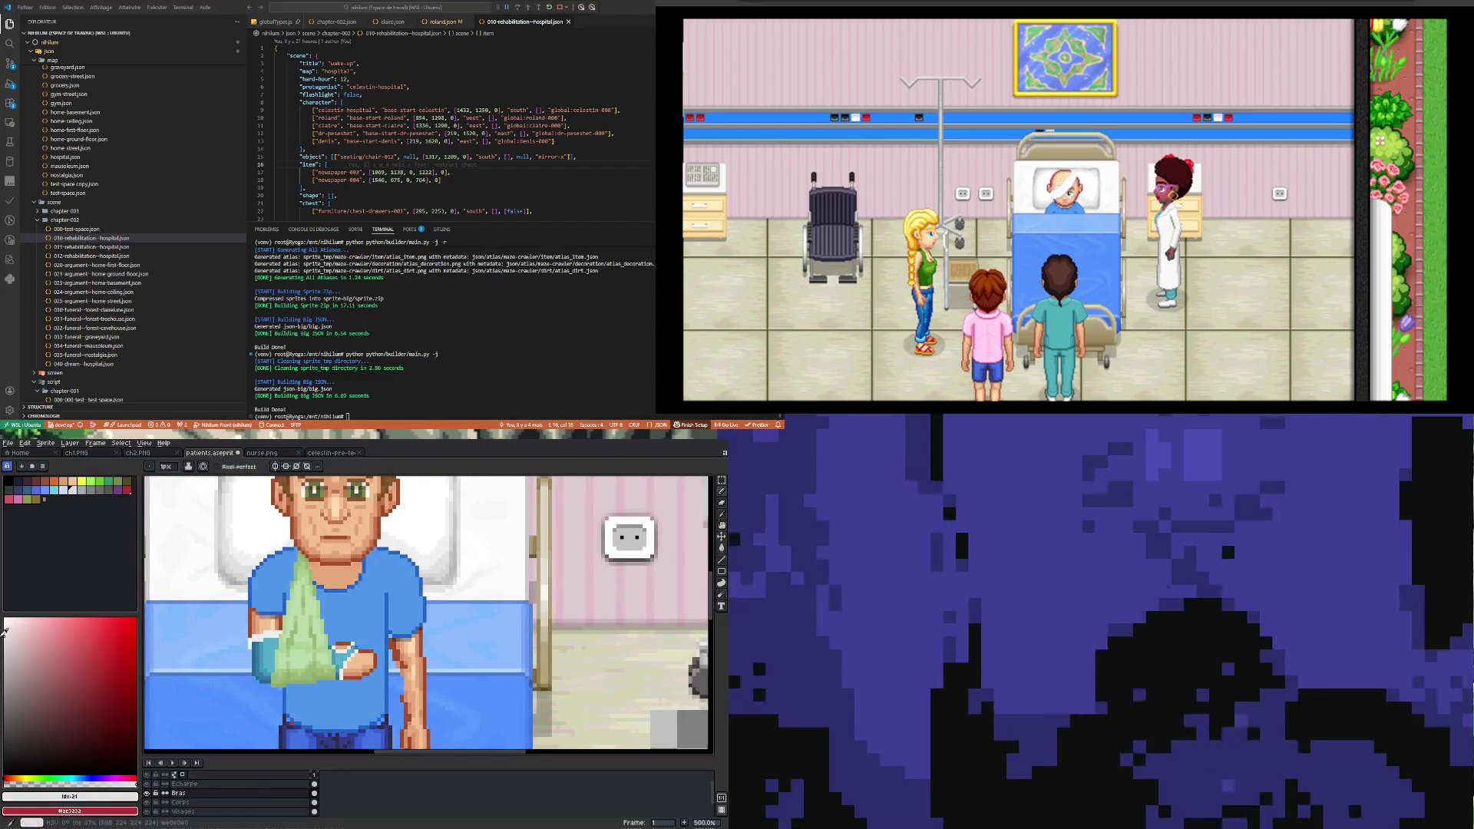
Step: Sample light grey #d8d8d8 and paint it over the white band on the arm beside the sling
{"action": "scroll", "coordinate": [339, 665], "scroll_direction": "up", "scroll_amount": 4}
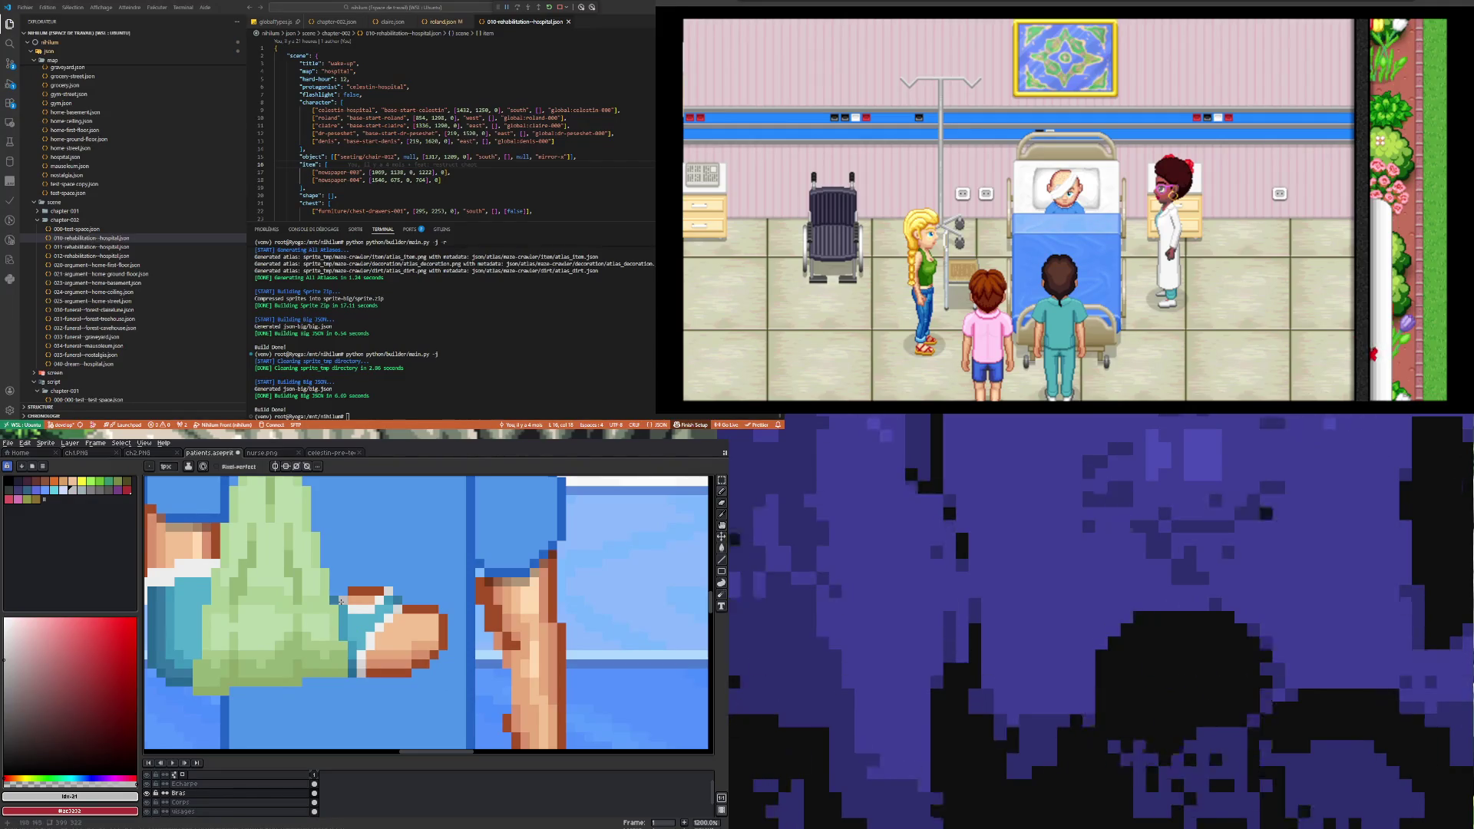
{"action": "scroll", "coordinate": [341, 601], "scroll_direction": "down", "scroll_amount": 4}
{"action": "scroll", "coordinate": [267, 606], "scroll_direction": "up", "scroll_amount": 5}
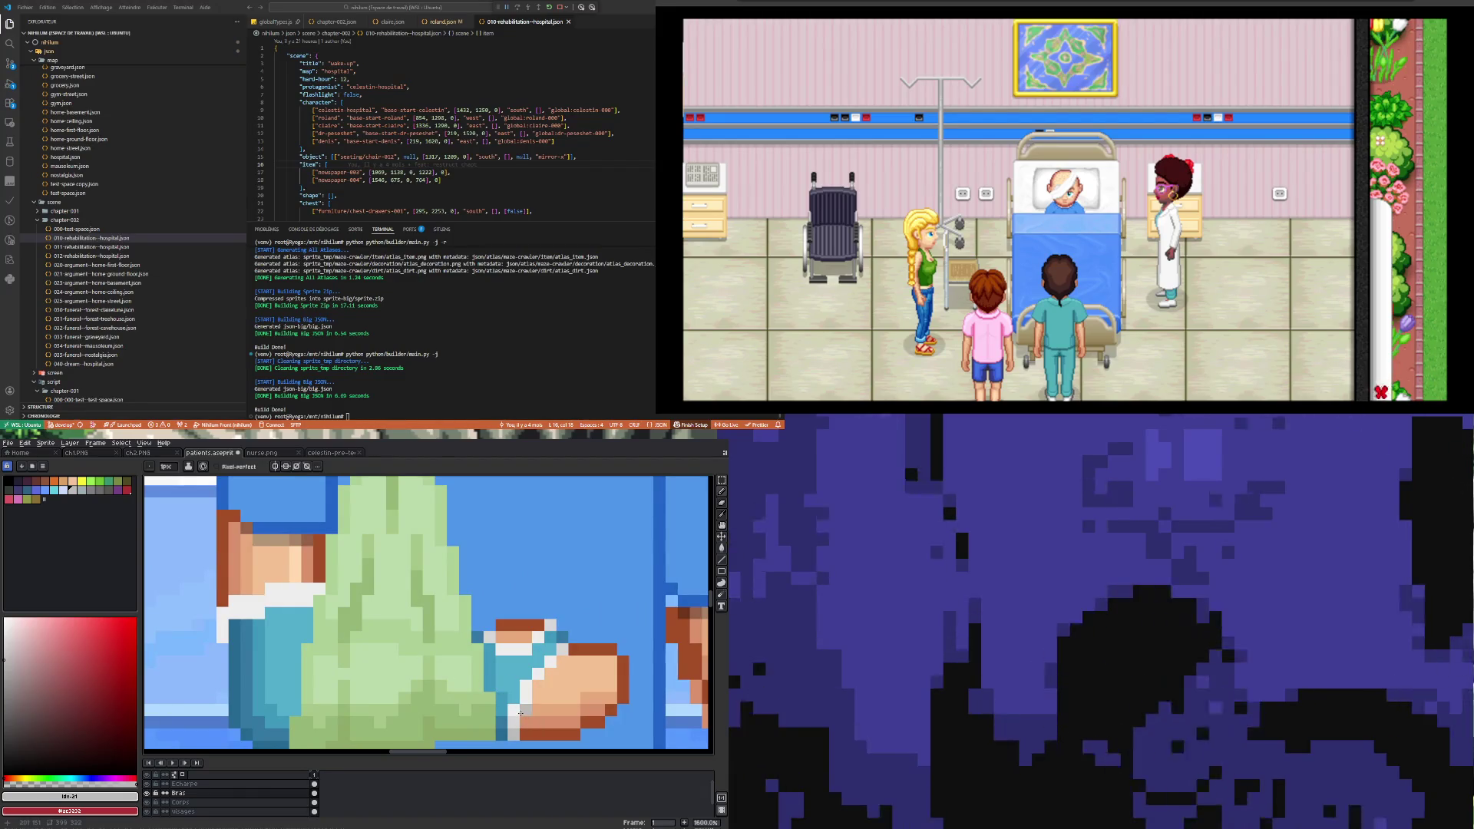
{"action": "left_click", "coordinate": [512, 712], "text": "alt"}
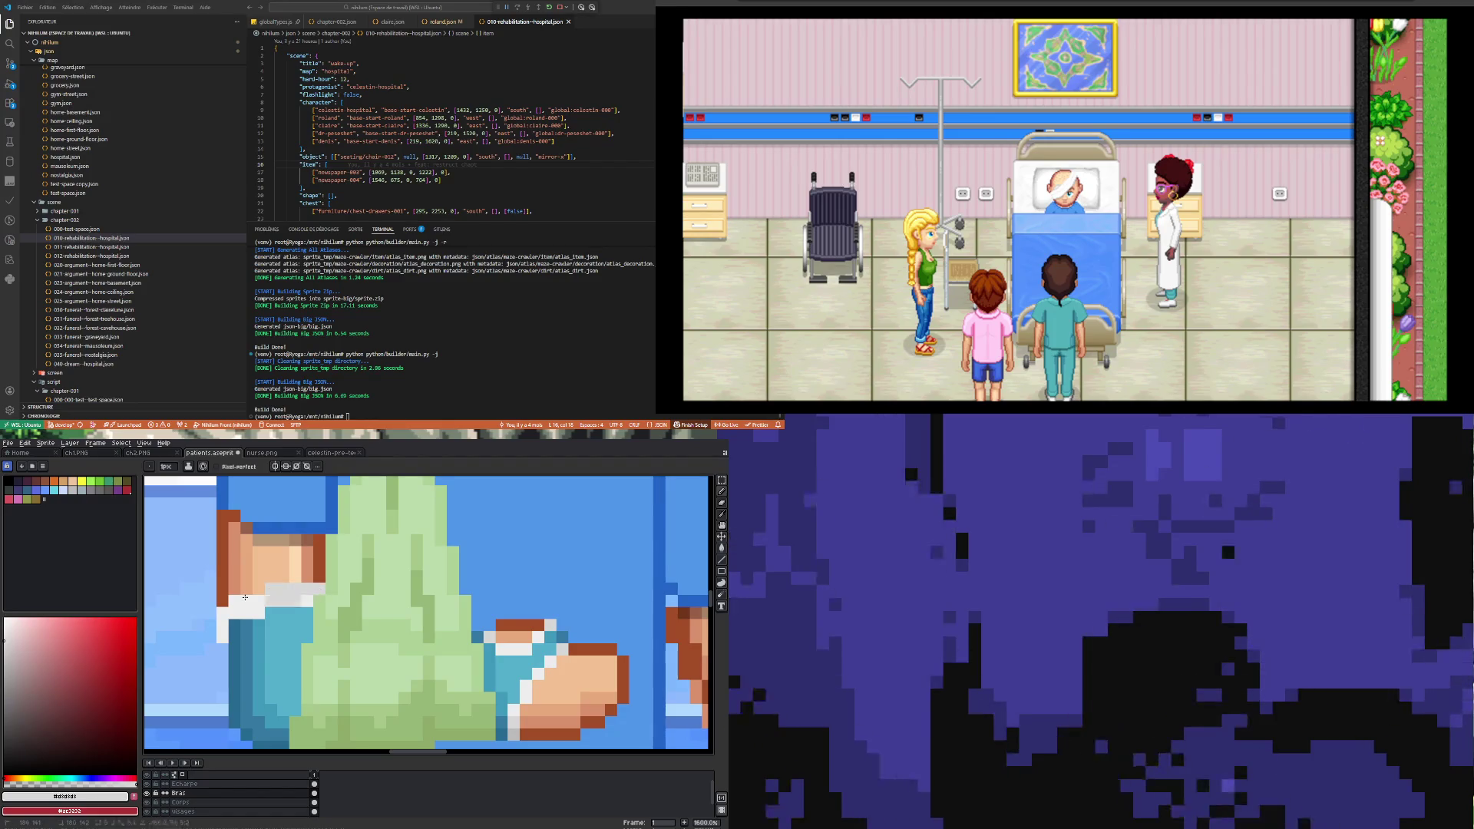
{"action": "left_click_drag", "start_coordinate": [265, 597], "coordinate": [242, 602]}
{"action": "scroll", "coordinate": [220, 613], "scroll_direction": "down", "scroll_amount": 3}
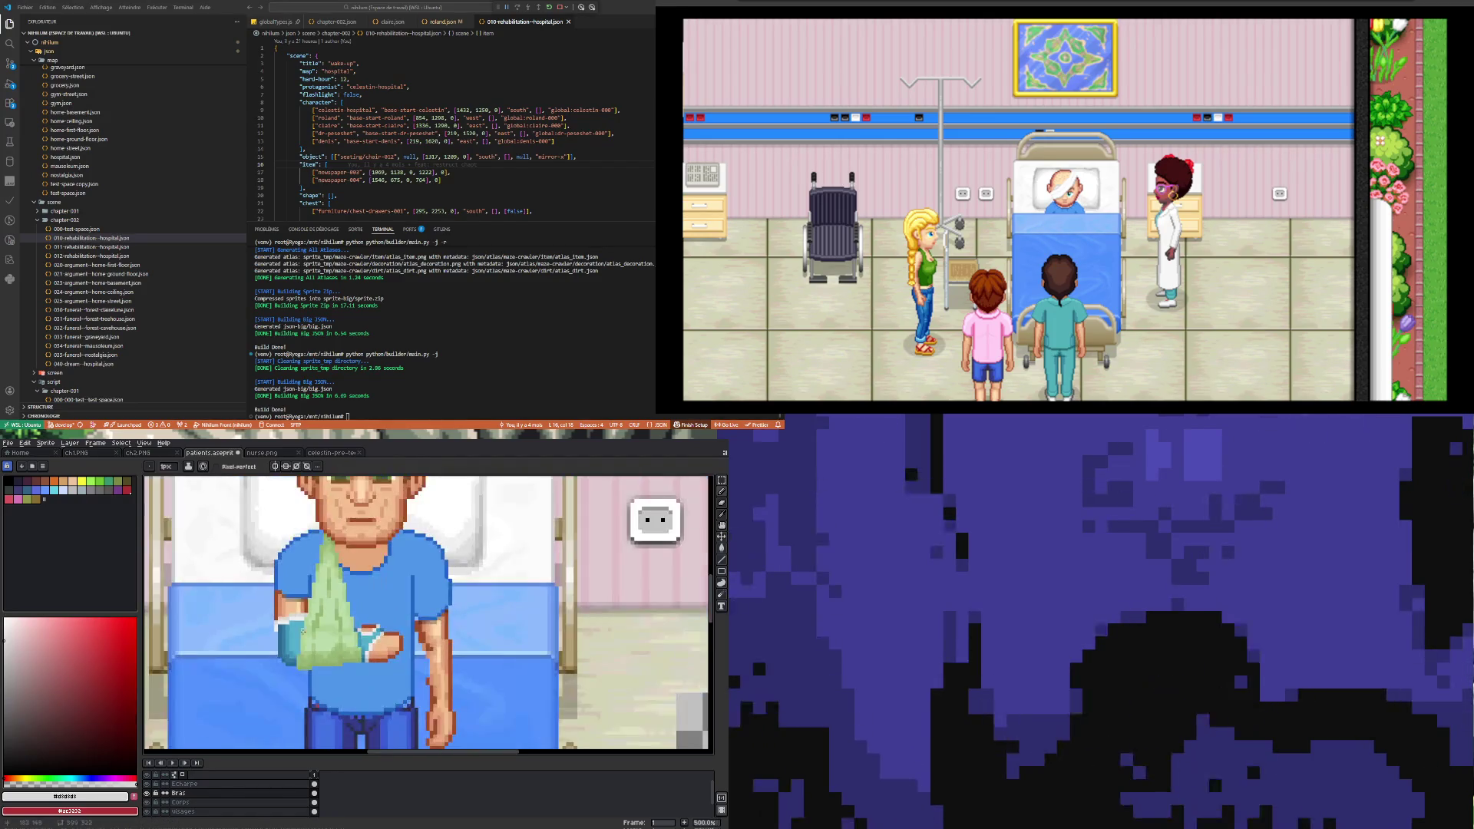
{"action": "scroll", "coordinate": [314, 632], "scroll_direction": "up", "scroll_amount": 4}
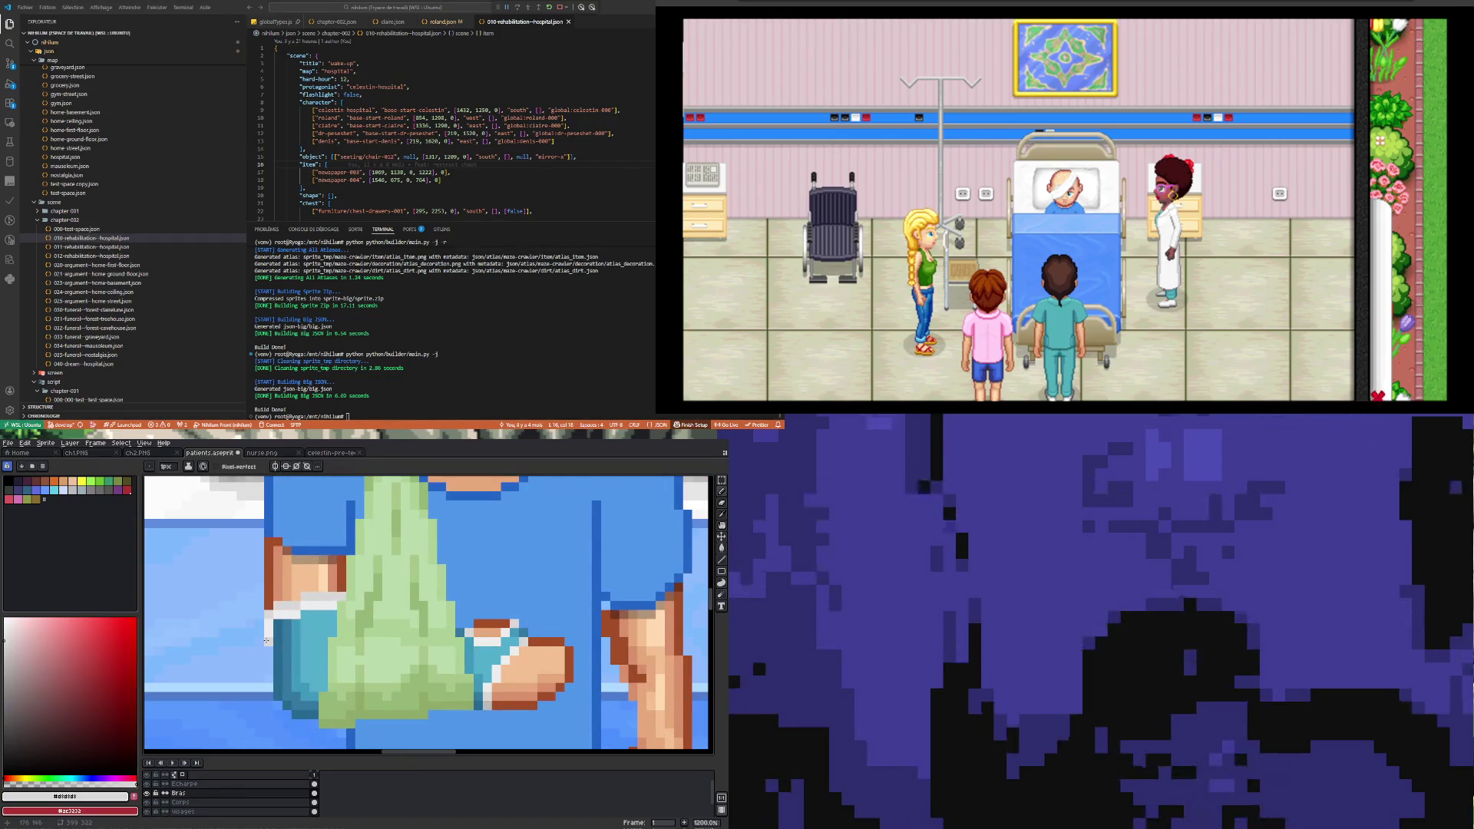
{"action": "scroll", "coordinate": [296, 668], "scroll_direction": "down", "scroll_amount": 3}
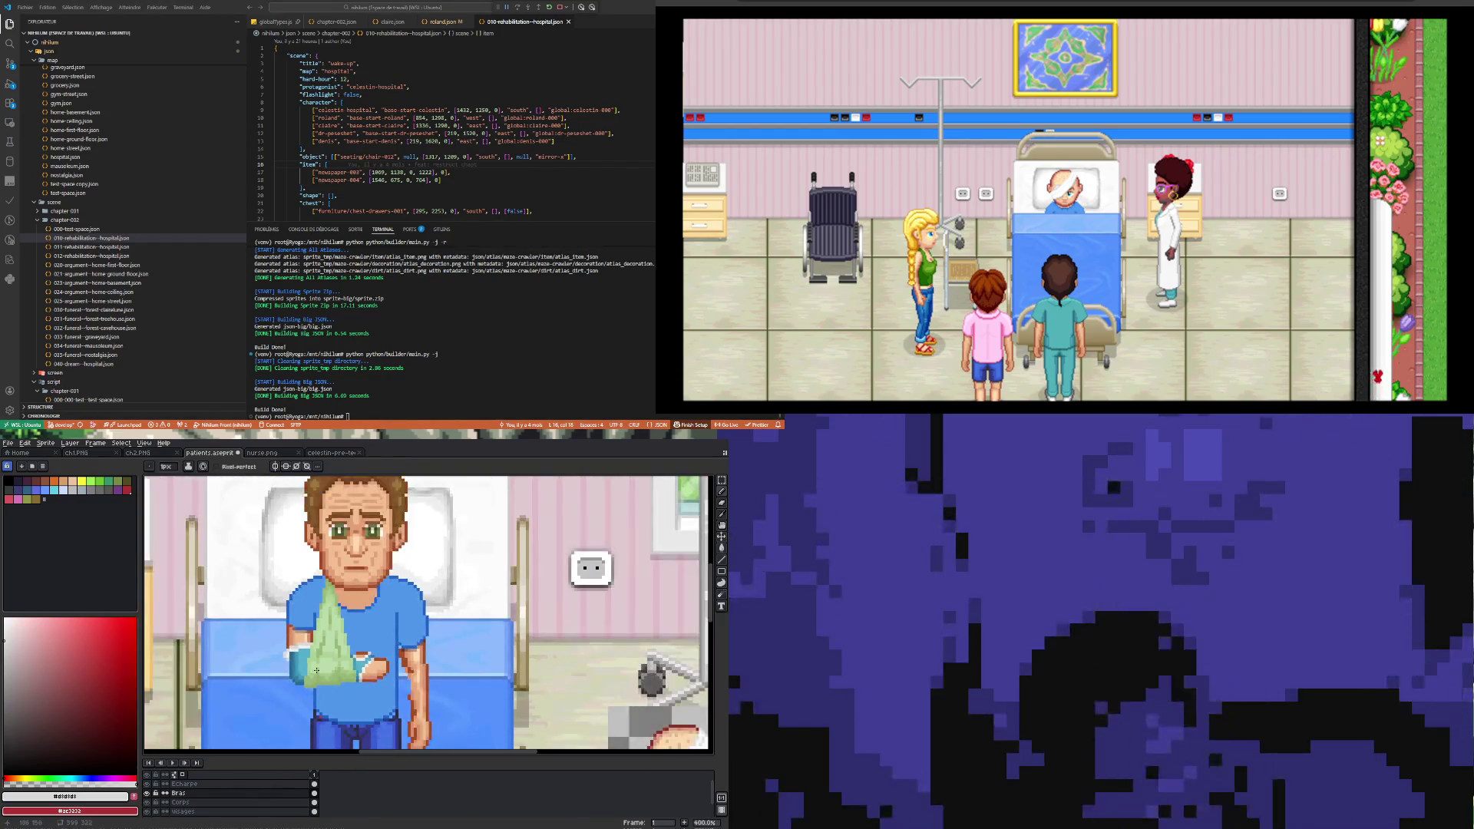
{"action": "scroll", "coordinate": [322, 677], "scroll_direction": "up", "scroll_amount": 2}
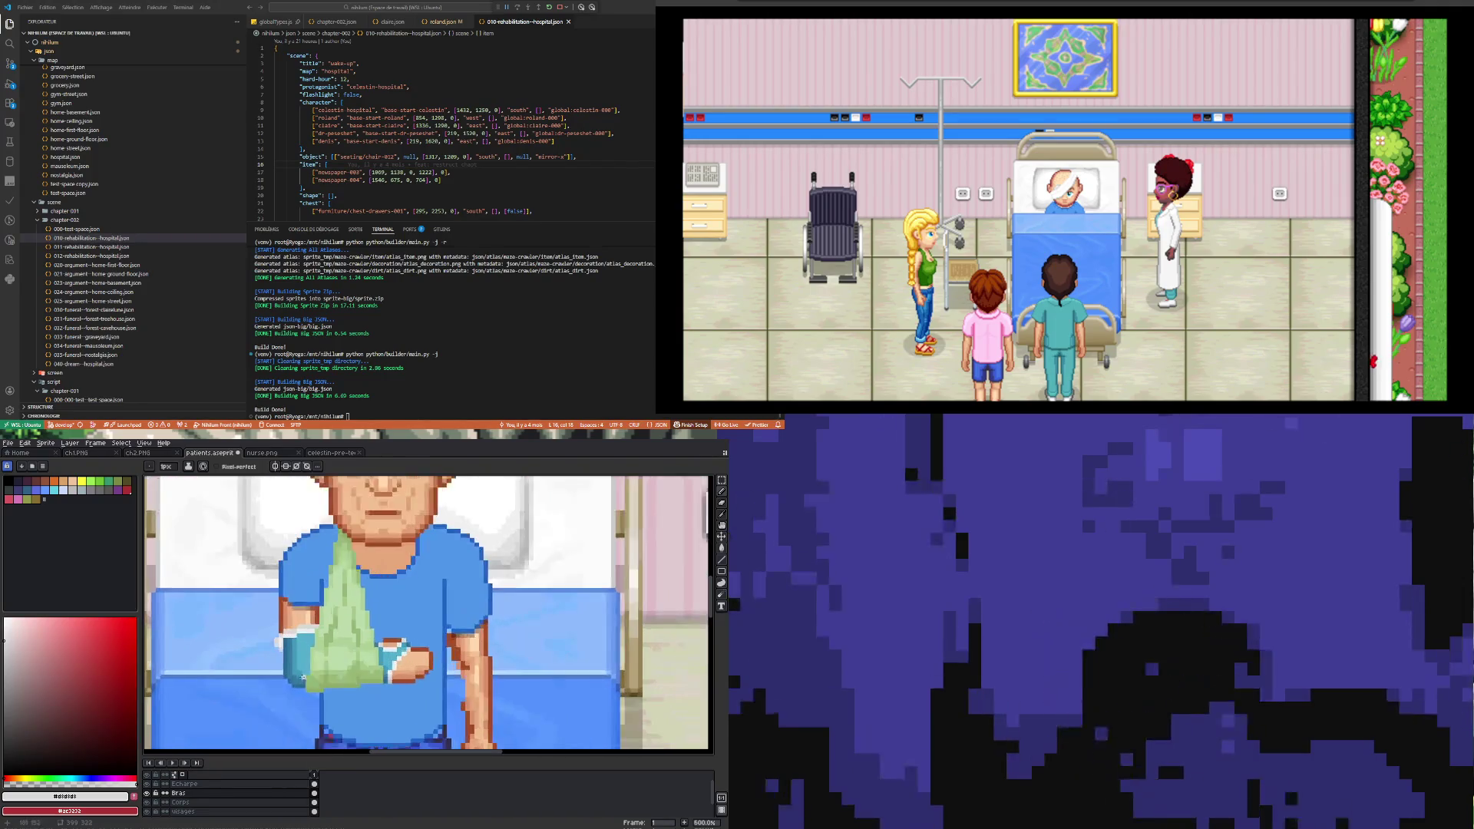
Step: Try rectangular selections around the cast hand and the sling, deselecting each
{"action": "key", "text": "m"}
{"action": "left_click_drag", "start_coordinate": [261, 619], "coordinate": [300, 698]}
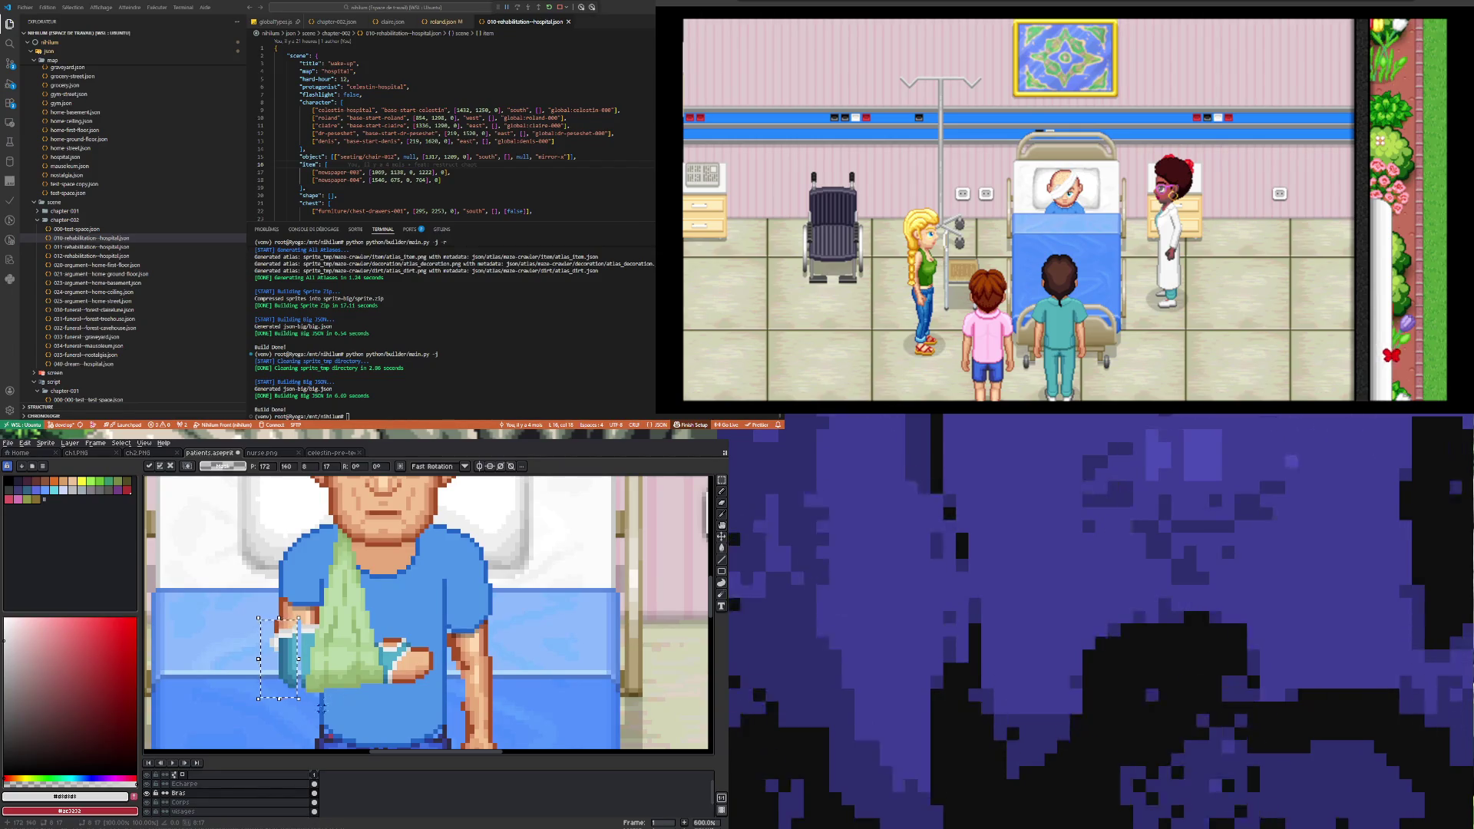
{"action": "key", "text": "ctrl+d"}
{"action": "scroll", "coordinate": [275, 632], "scroll_direction": "up", "scroll_amount": 3}
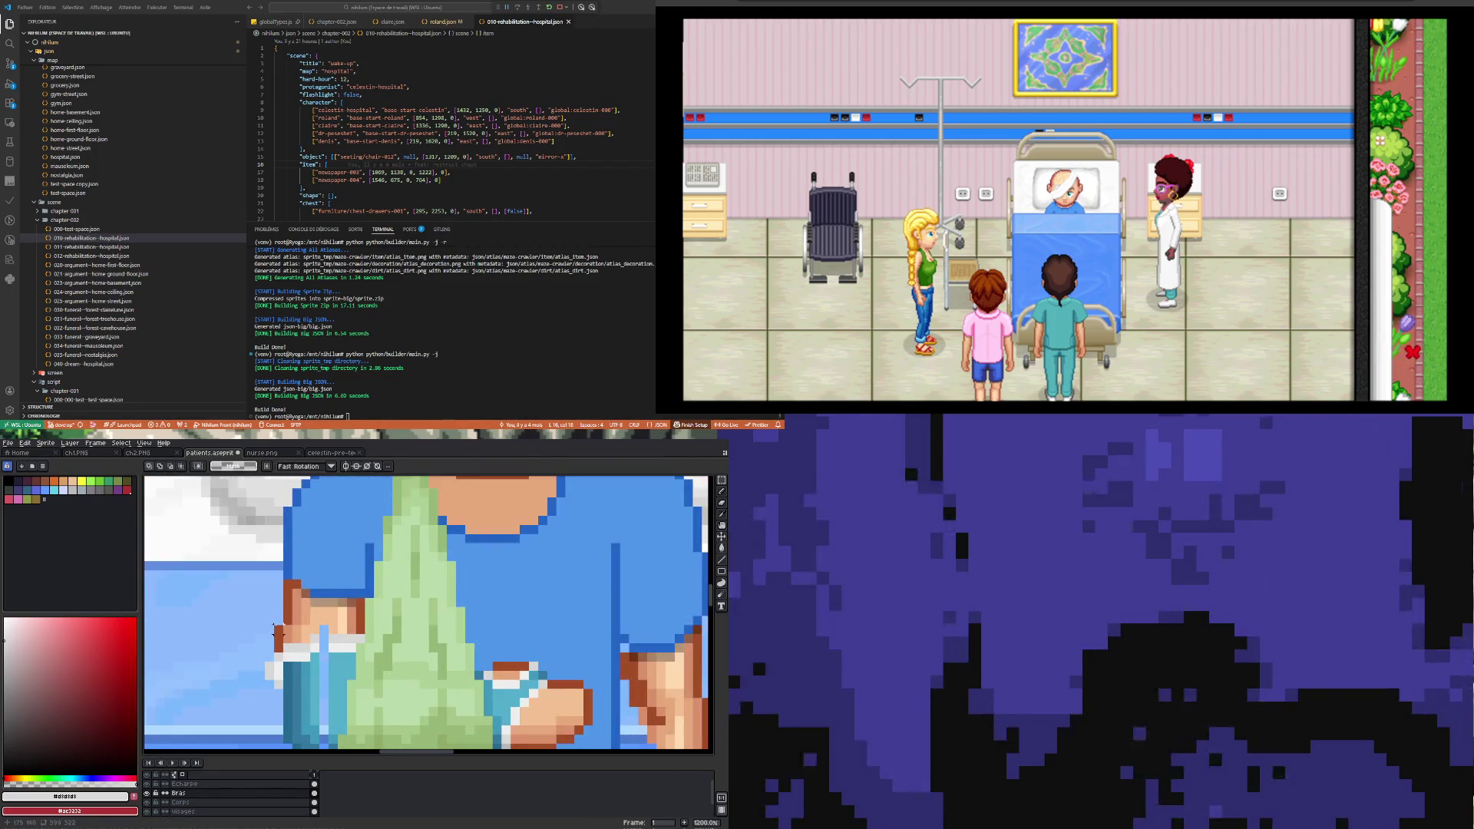
{"action": "mouse_move", "coordinate": [272, 622]}
{"action": "left_mouse_down"}
{"action": "mouse_move", "coordinate": [313, 645]}
{"action": "mouse_move", "coordinate": [247, 652]}
{"action": "mouse_move", "coordinate": [256, 691]}
{"action": "left_mouse_up"}
{"action": "key", "text": "ctrl+d"}
{"action": "scroll", "coordinate": [317, 669], "scroll_direction": "down", "scroll_amount": 3}
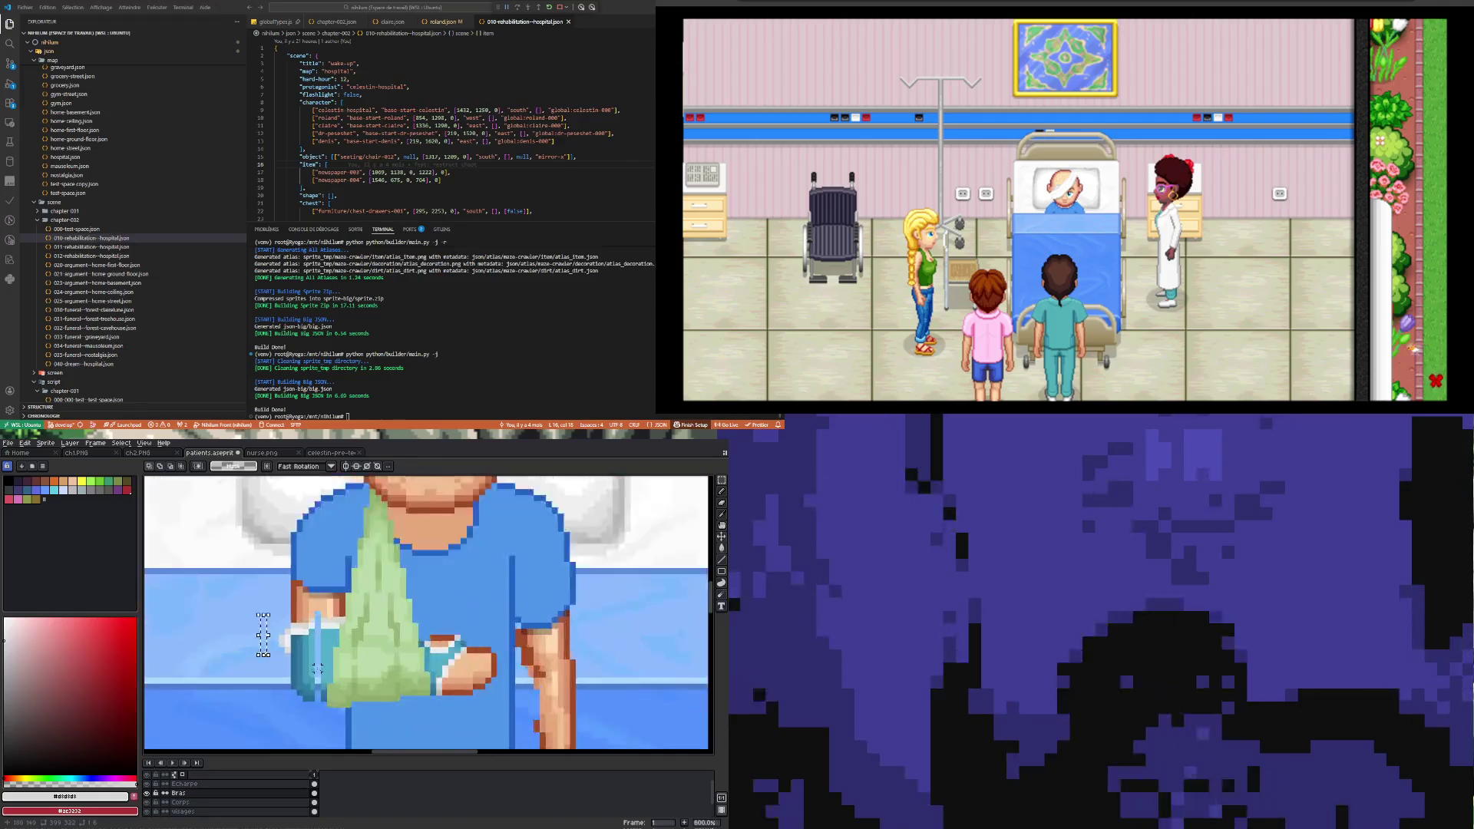
{"action": "scroll", "coordinate": [317, 669], "scroll_direction": "up", "scroll_amount": 3}
Step: Stretch a tall narrow strip beside the sling wider to the right and commit it
{"action": "left_click_drag", "start_coordinate": [301, 578], "coordinate": [314, 719]}
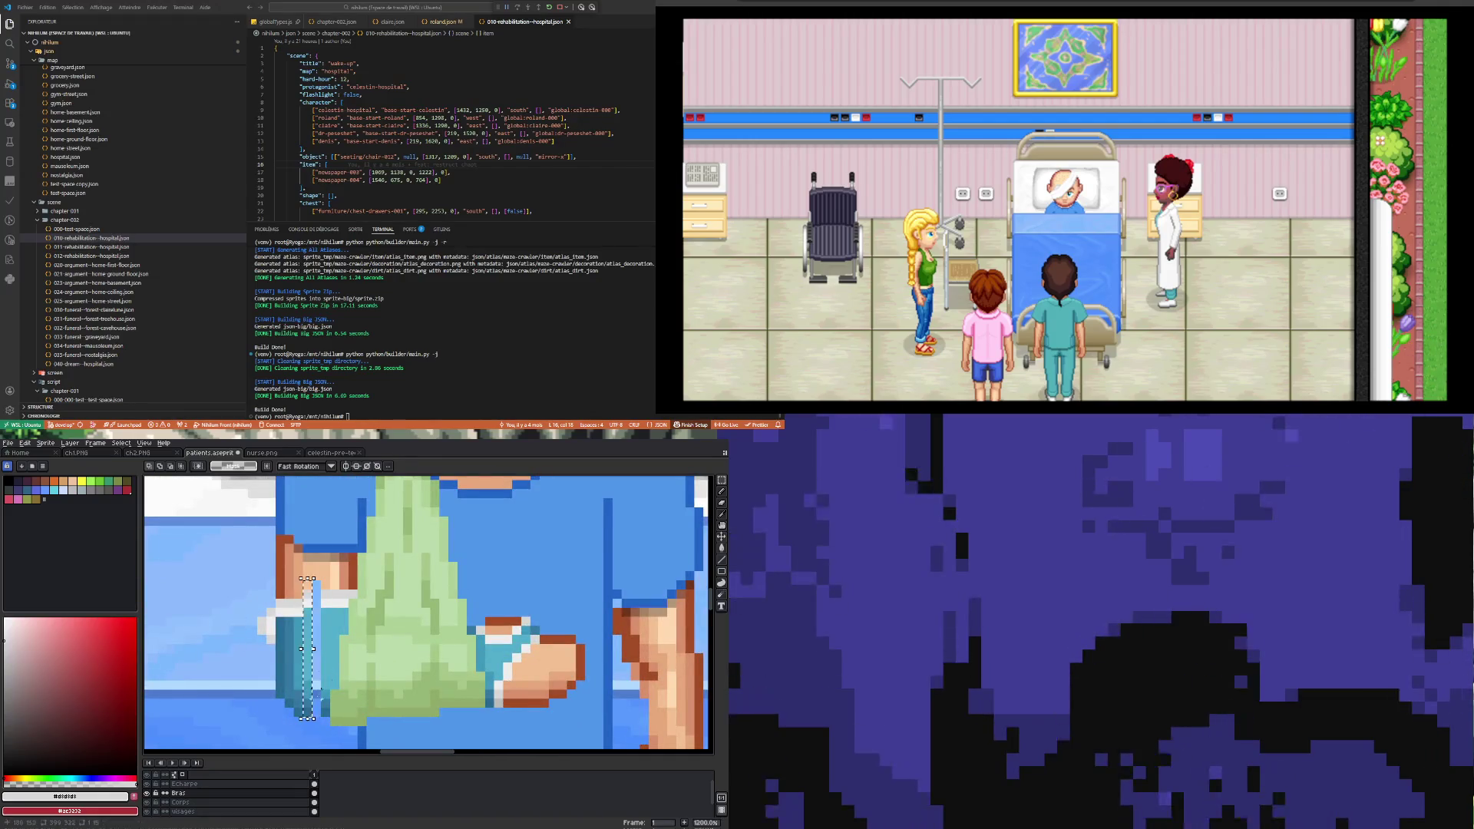
{"action": "left_click_drag", "start_coordinate": [314, 648], "coordinate": [322, 649]}
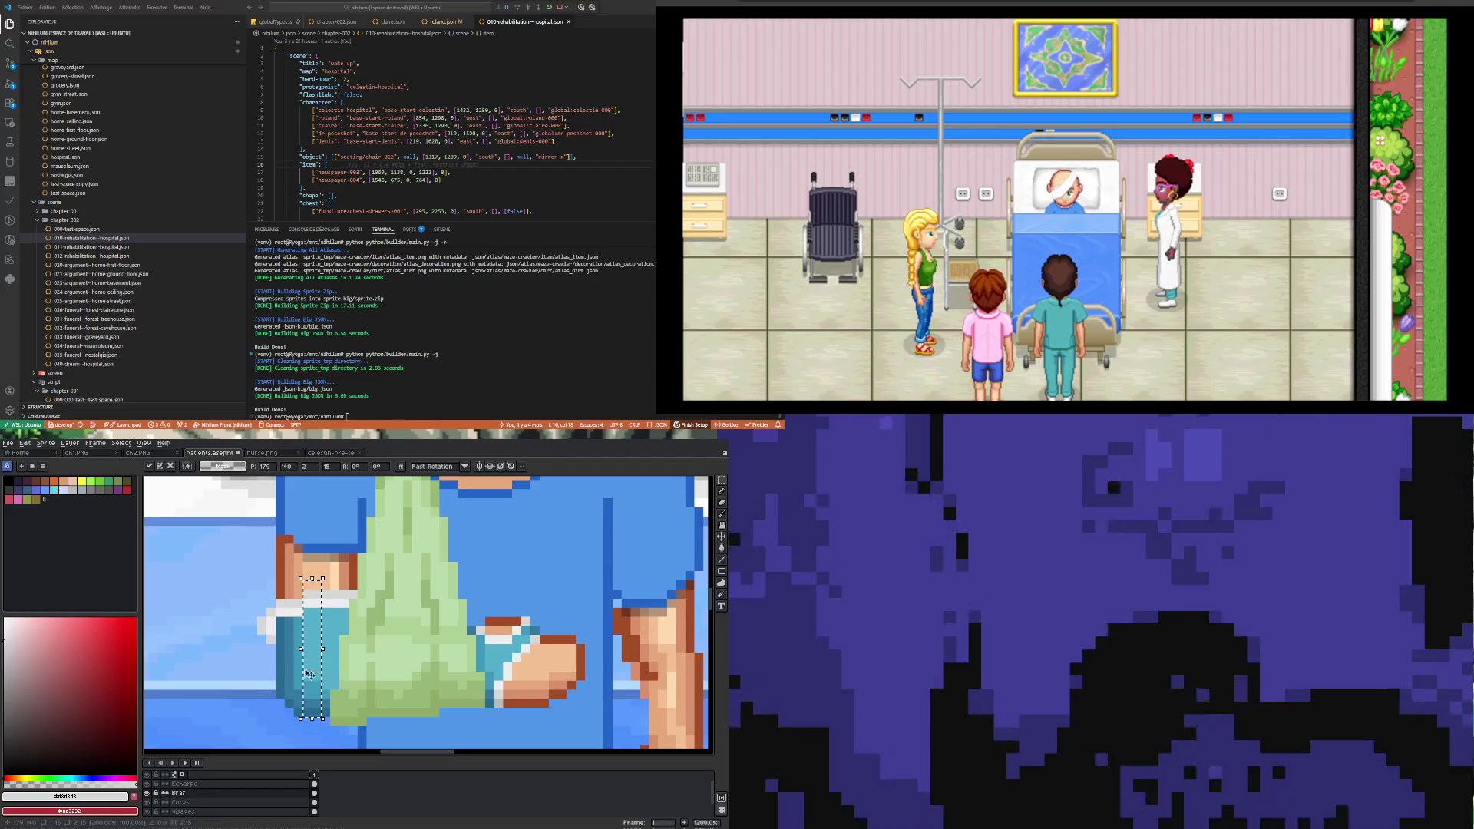
{"action": "key", "text": "Return"}
{"action": "scroll", "coordinate": [314, 668], "scroll_direction": "down", "scroll_amount": 4}
{"action": "scroll", "coordinate": [313, 672], "scroll_direction": "up", "scroll_amount": 3}
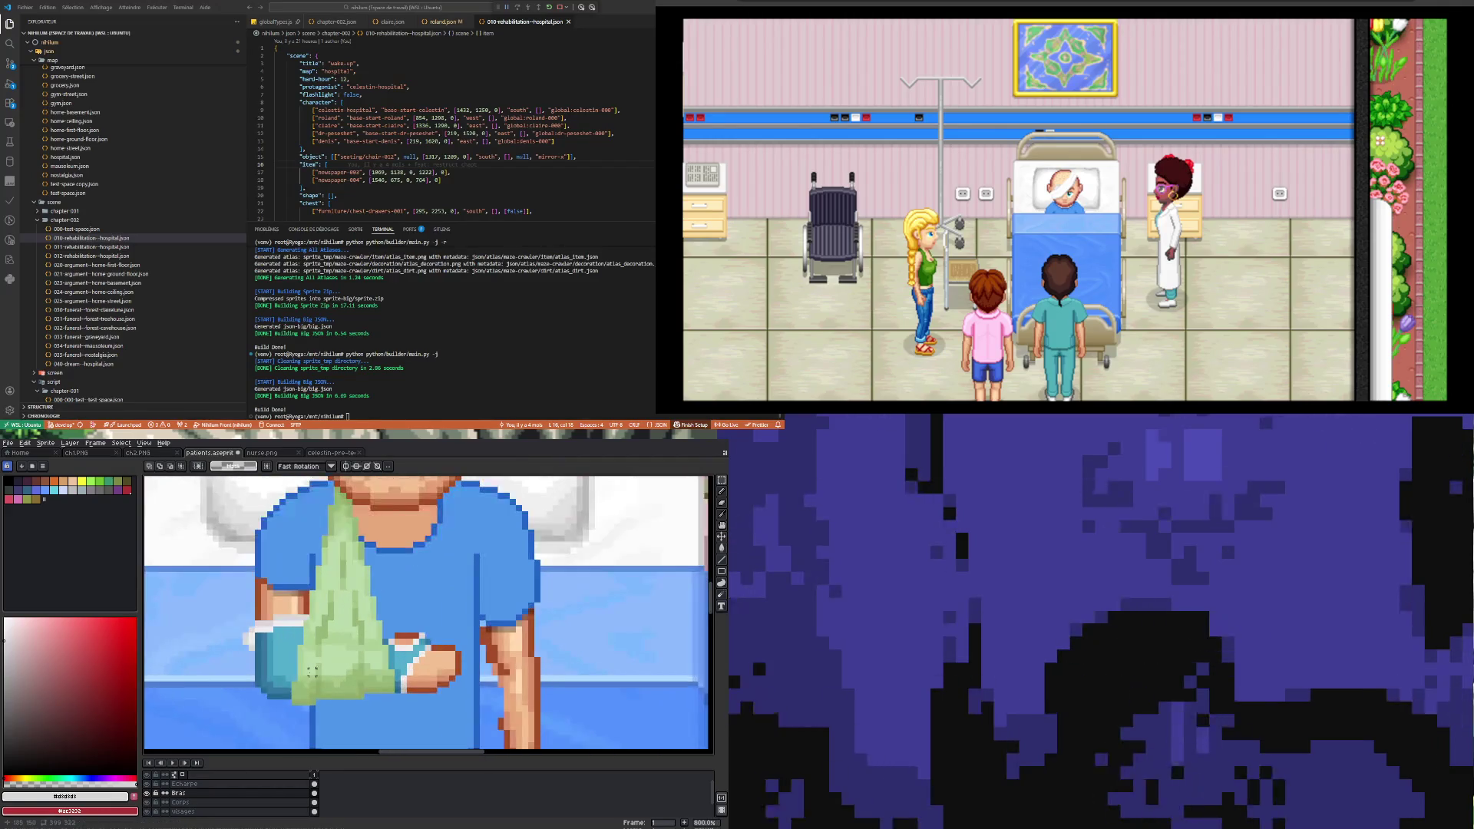
{"action": "scroll", "coordinate": [311, 669], "scroll_direction": "up", "scroll_amount": 3}
{"action": "key", "text": "i"}
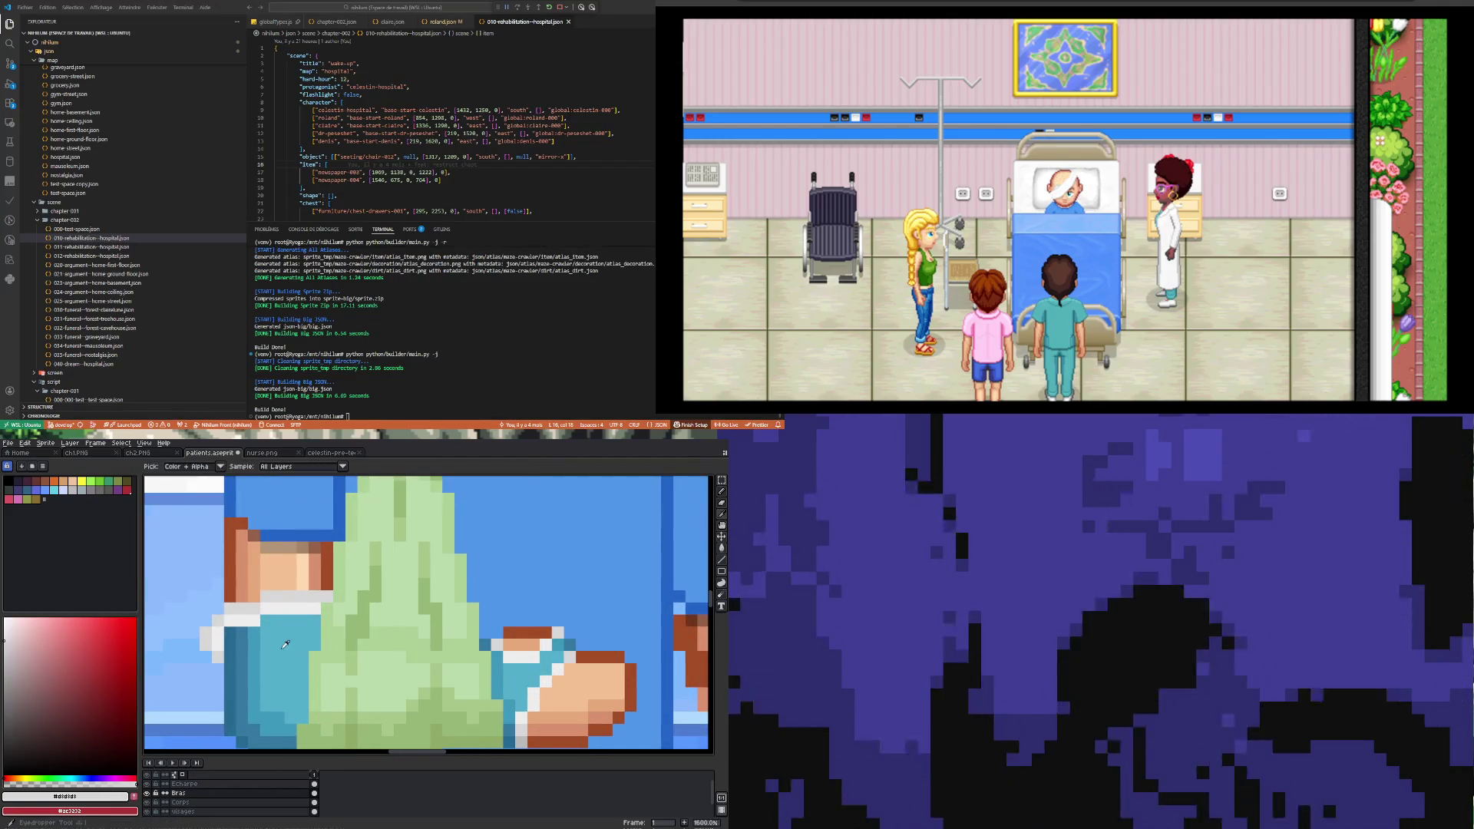
Step: Sample the cast's teal and toggle the arm layer off and on to check the sling
{"action": "left_click", "coordinate": [256, 660]}
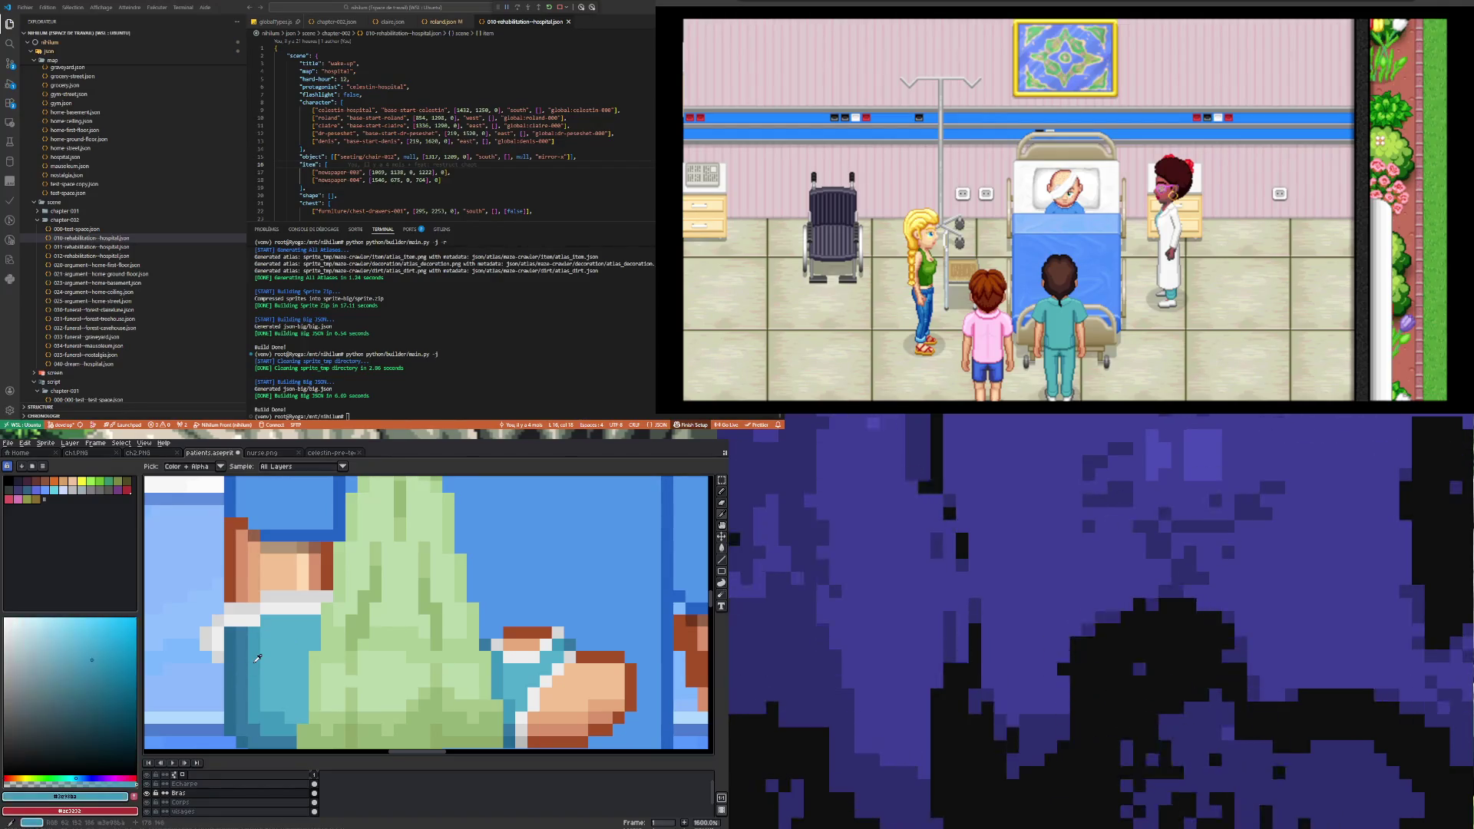
{"action": "key", "text": "b"}
{"action": "scroll", "coordinate": [267, 703], "scroll_direction": "down", "scroll_amount": 3}
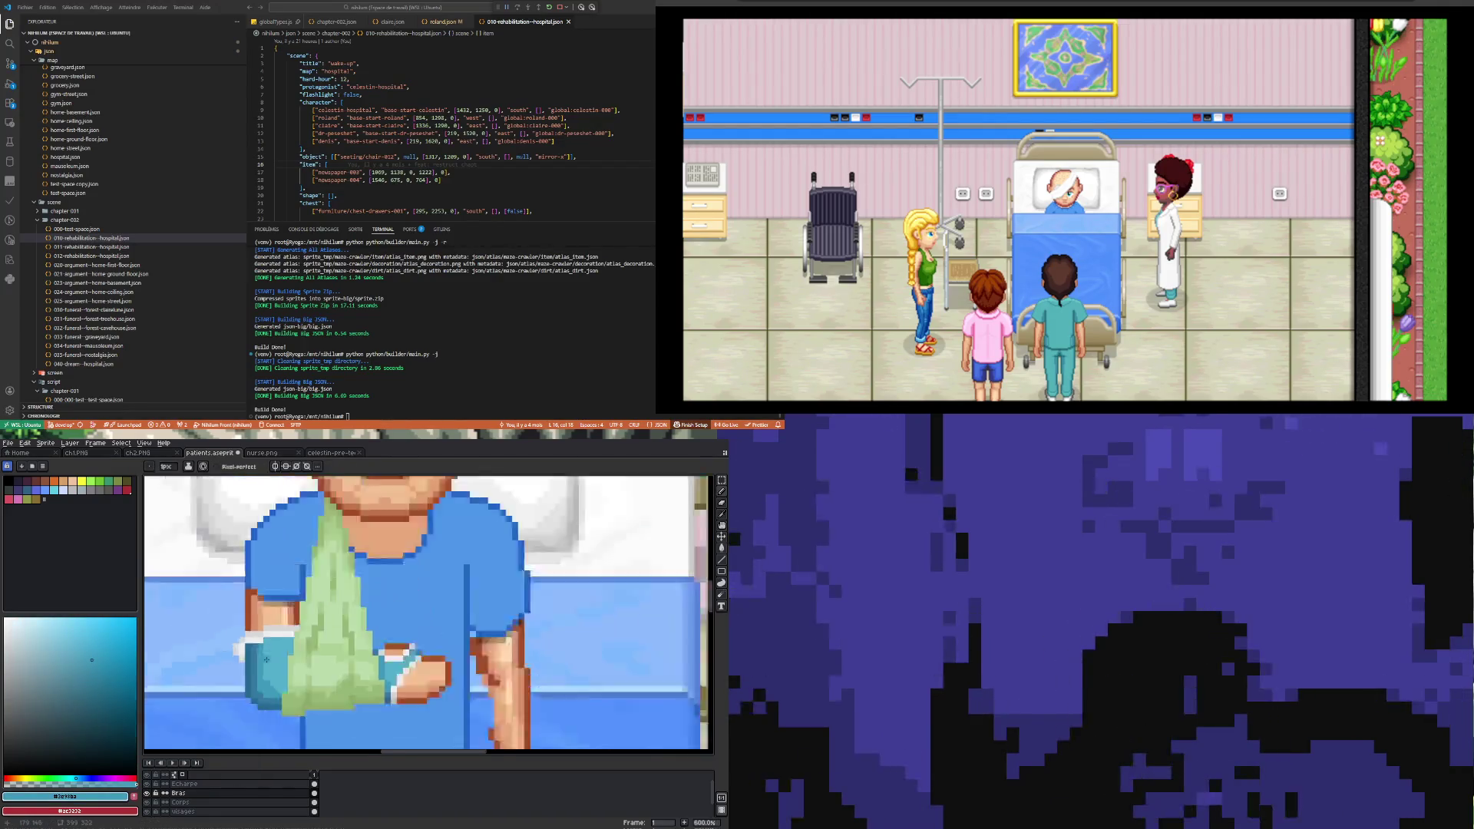
{"action": "scroll", "coordinate": [267, 703], "scroll_direction": "up", "scroll_amount": 2}
{"action": "scroll", "coordinate": [267, 703], "scroll_direction": "down", "scroll_amount": 5}
{"action": "left_click", "coordinate": [147, 793]}
{"action": "left_click", "coordinate": [146, 793]}
Step: Sample colours from the arm, including its brown outline and skin tone
{"action": "scroll", "coordinate": [258, 697], "scroll_direction": "up", "scroll_amount": 3}
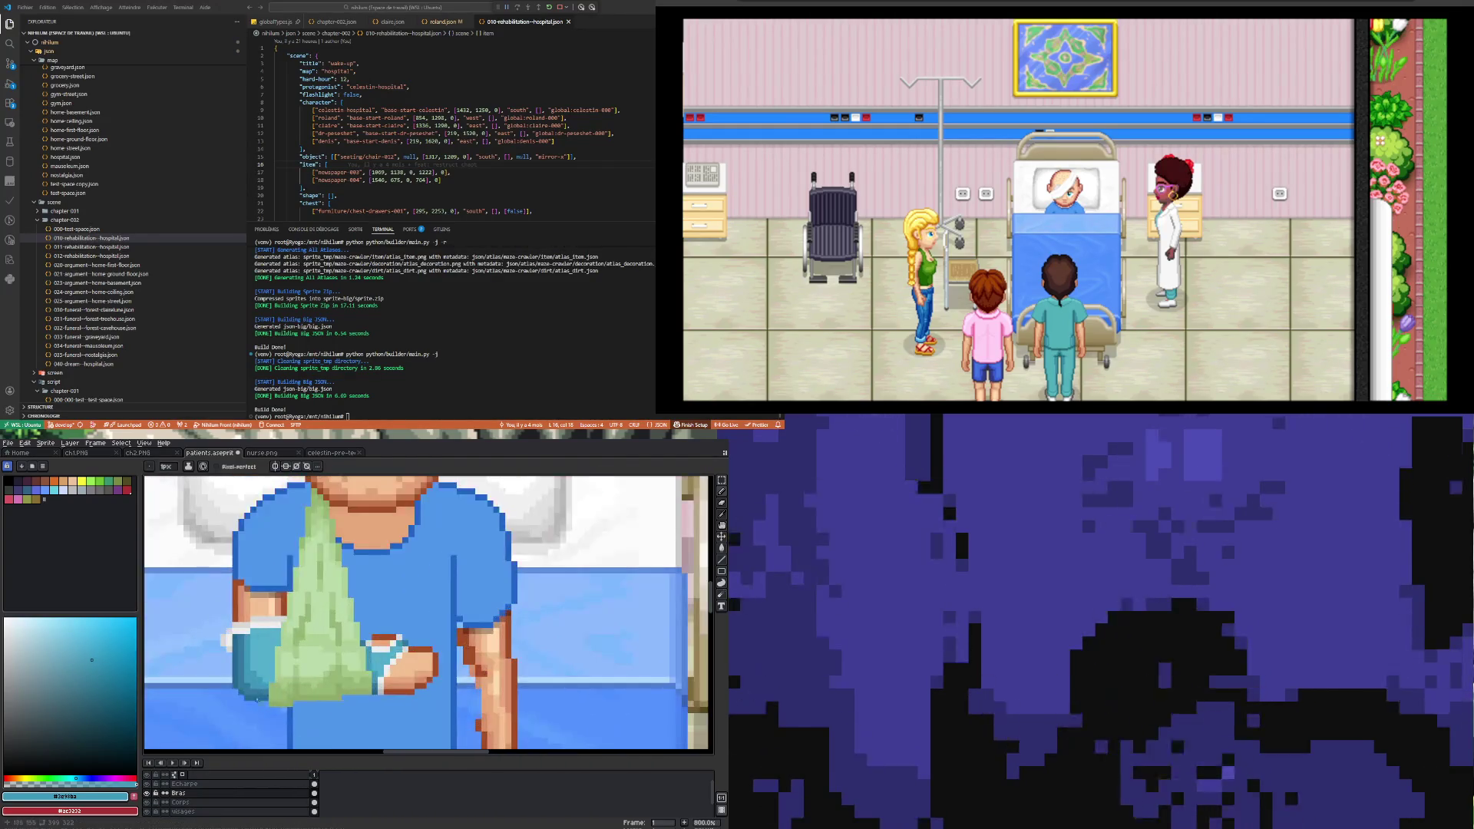
{"action": "scroll", "coordinate": [256, 694], "scroll_direction": "up", "scroll_amount": 2}
{"action": "scroll", "coordinate": [264, 653], "scroll_direction": "down", "scroll_amount": 2}
{"action": "scroll", "coordinate": [264, 653], "scroll_direction": "up", "scroll_amount": 2}
{"action": "key", "text": "i"}
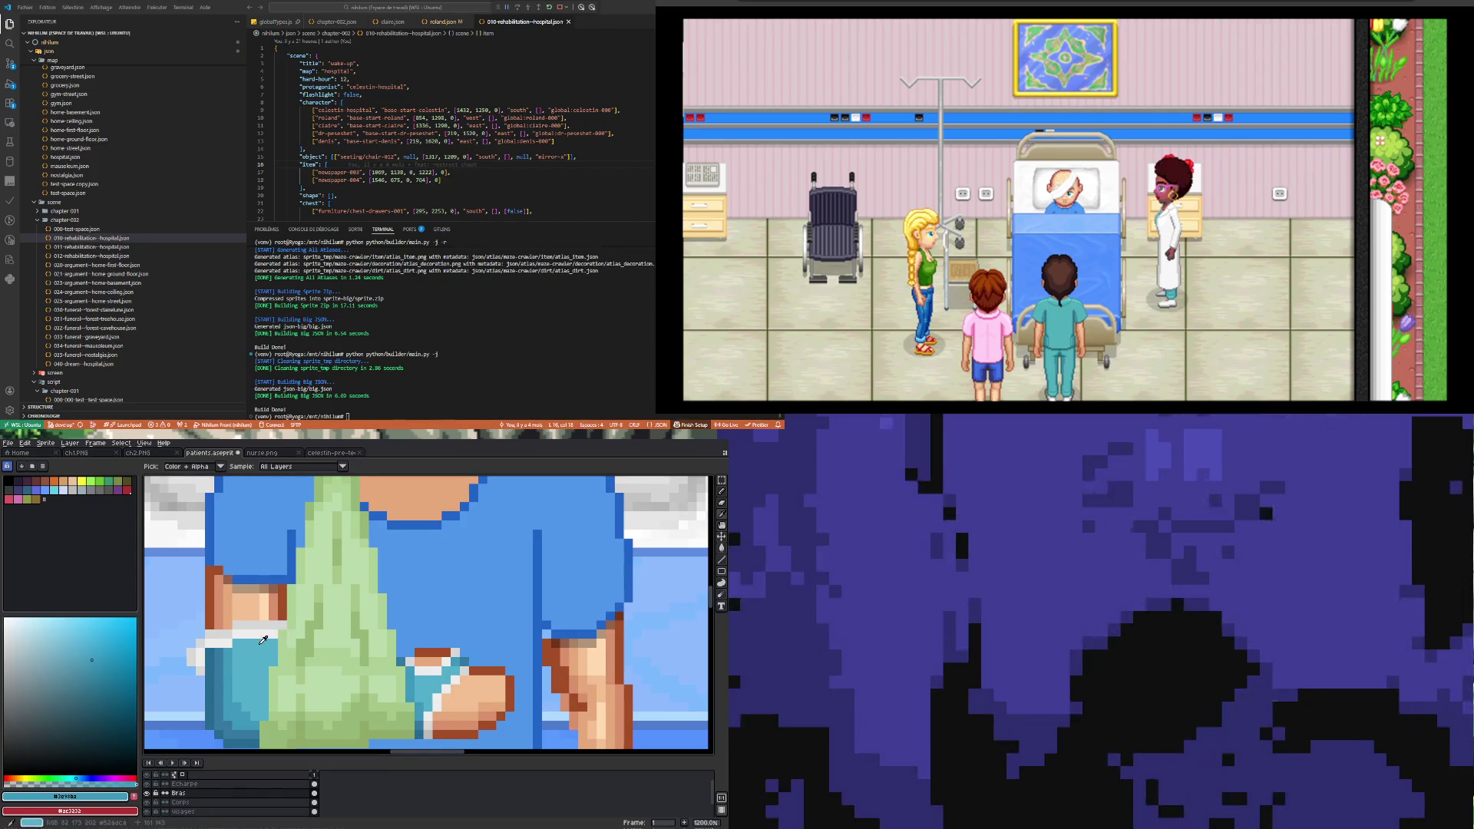
{"action": "key", "text": "b"}
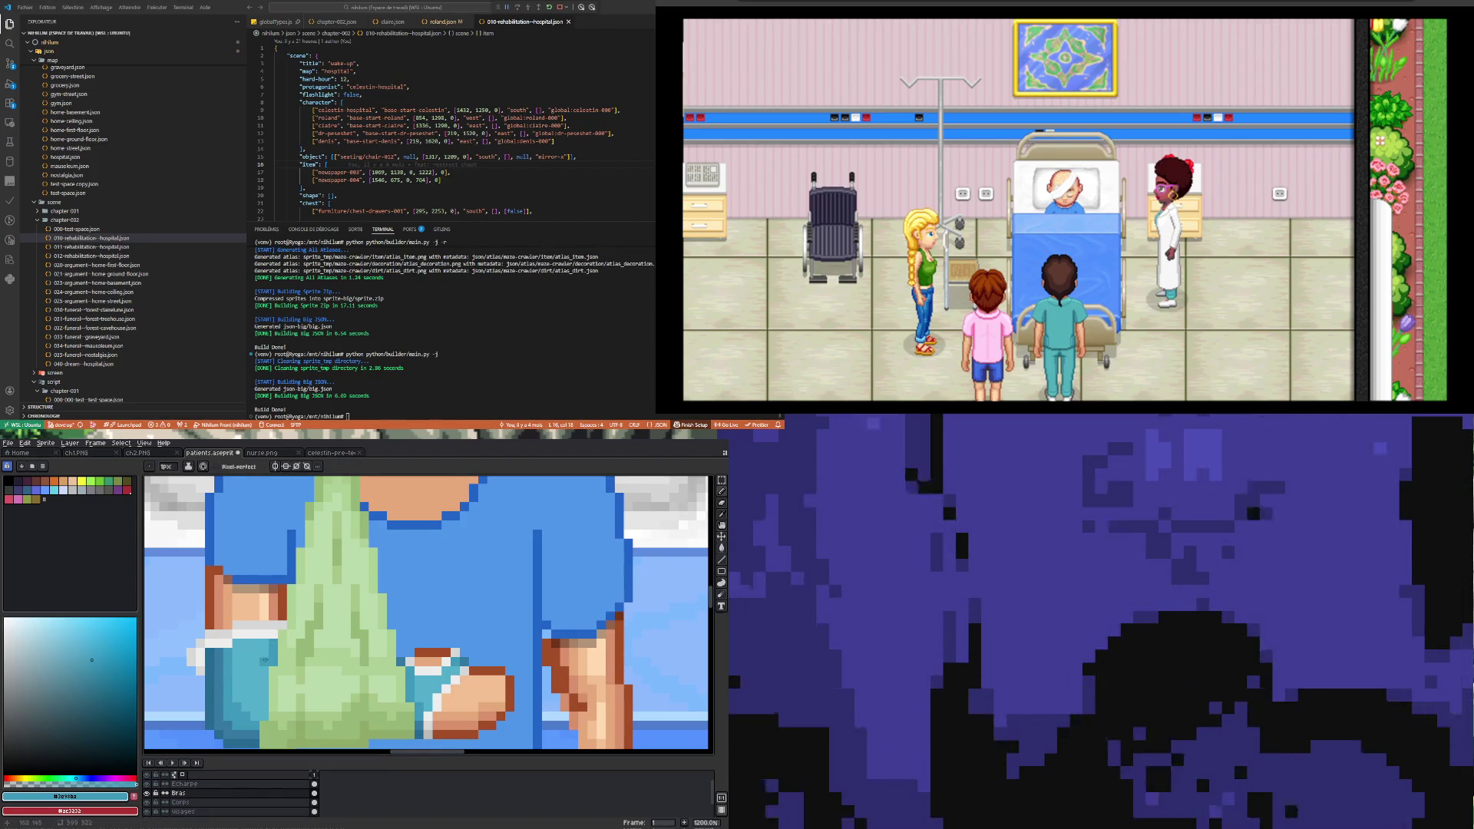
{"action": "scroll", "coordinate": [265, 671], "scroll_direction": "down", "scroll_amount": 5}
{"action": "scroll", "coordinate": [267, 659], "scroll_direction": "up", "scroll_amount": 5}
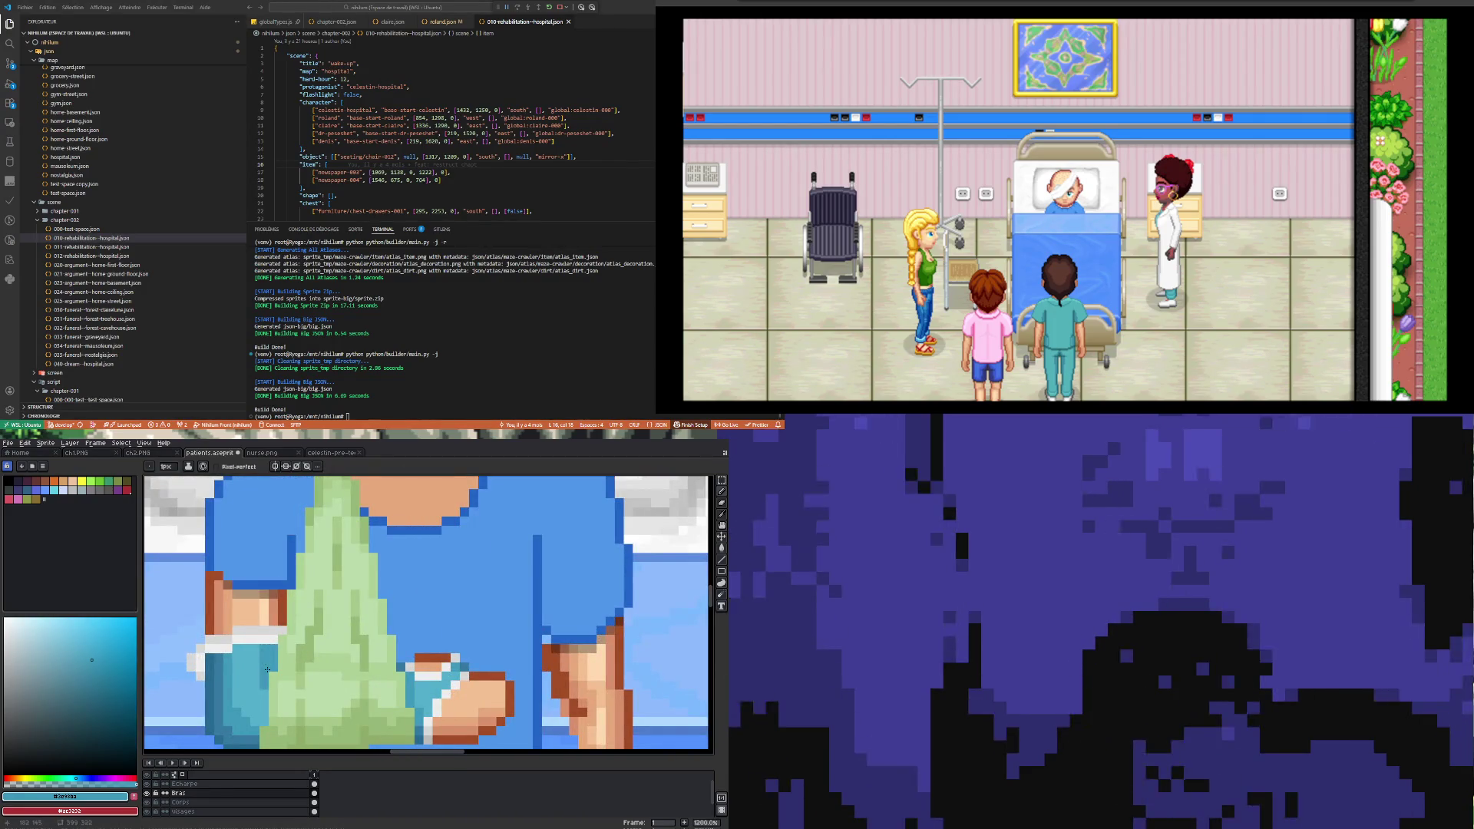
{"action": "scroll", "coordinate": [268, 669], "scroll_direction": "down", "scroll_amount": 5}
{"action": "scroll", "coordinate": [279, 695], "scroll_direction": "up", "scroll_amount": 5}
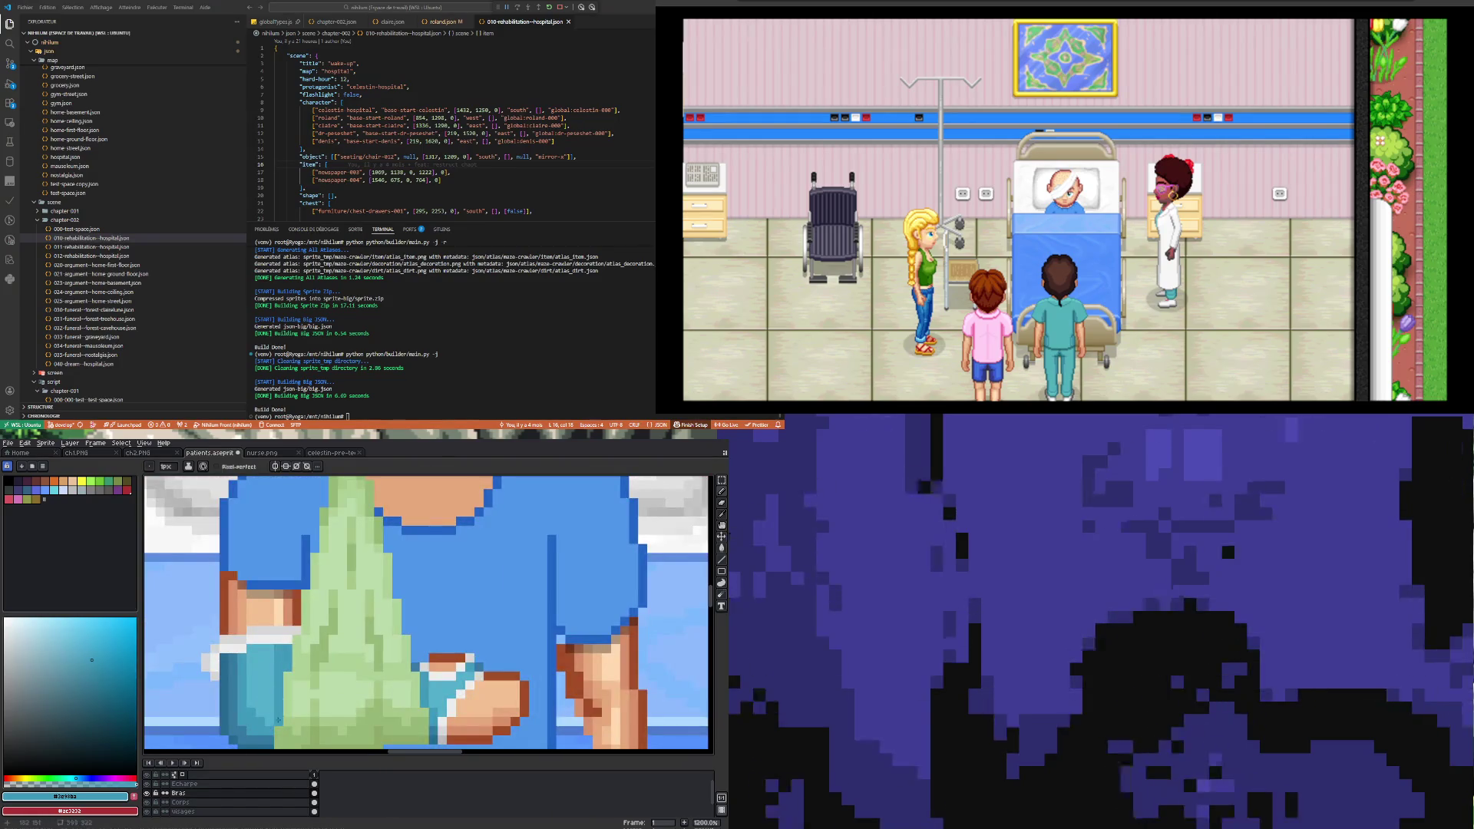
{"action": "scroll", "coordinate": [278, 720], "scroll_direction": "down", "scroll_amount": 3}
{"action": "scroll", "coordinate": [277, 662], "scroll_direction": "up", "scroll_amount": 1}
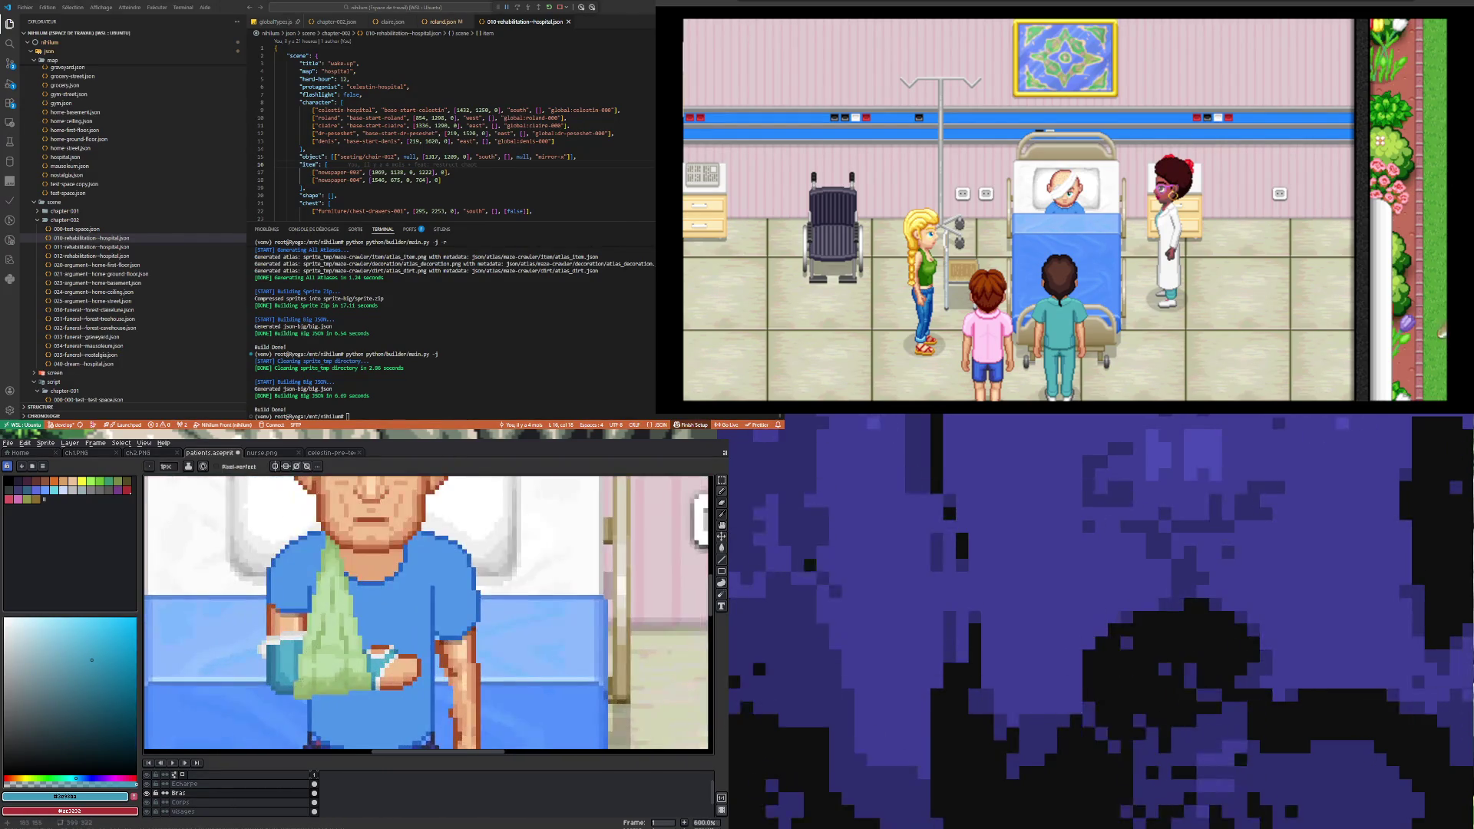
{"action": "scroll", "coordinate": [268, 651], "scroll_direction": "up", "scroll_amount": 1}
{"action": "scroll", "coordinate": [266, 649], "scroll_direction": "up", "scroll_amount": 2}
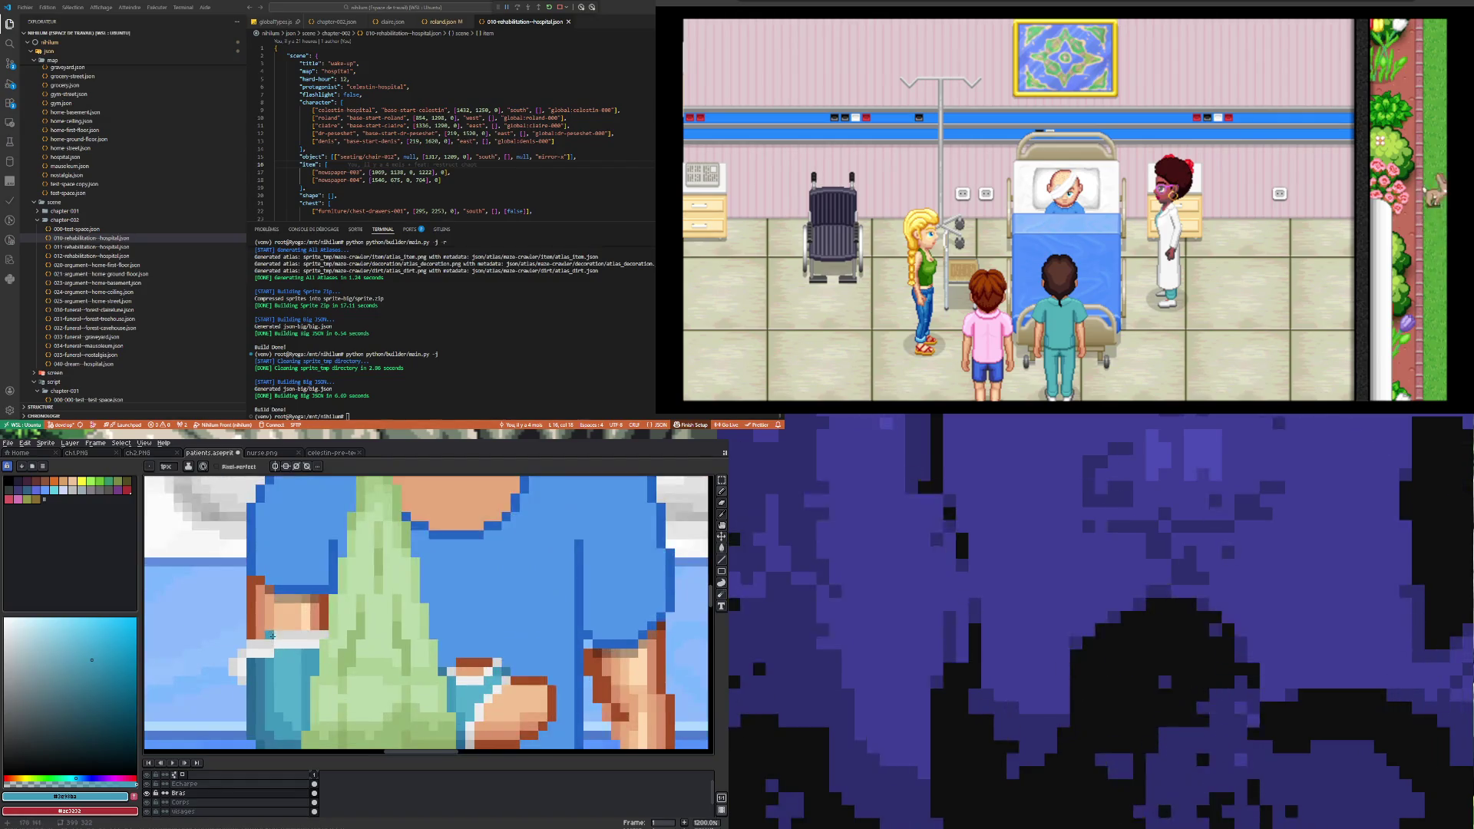
{"action": "left_click", "coordinate": [276, 633], "text": "alt"}
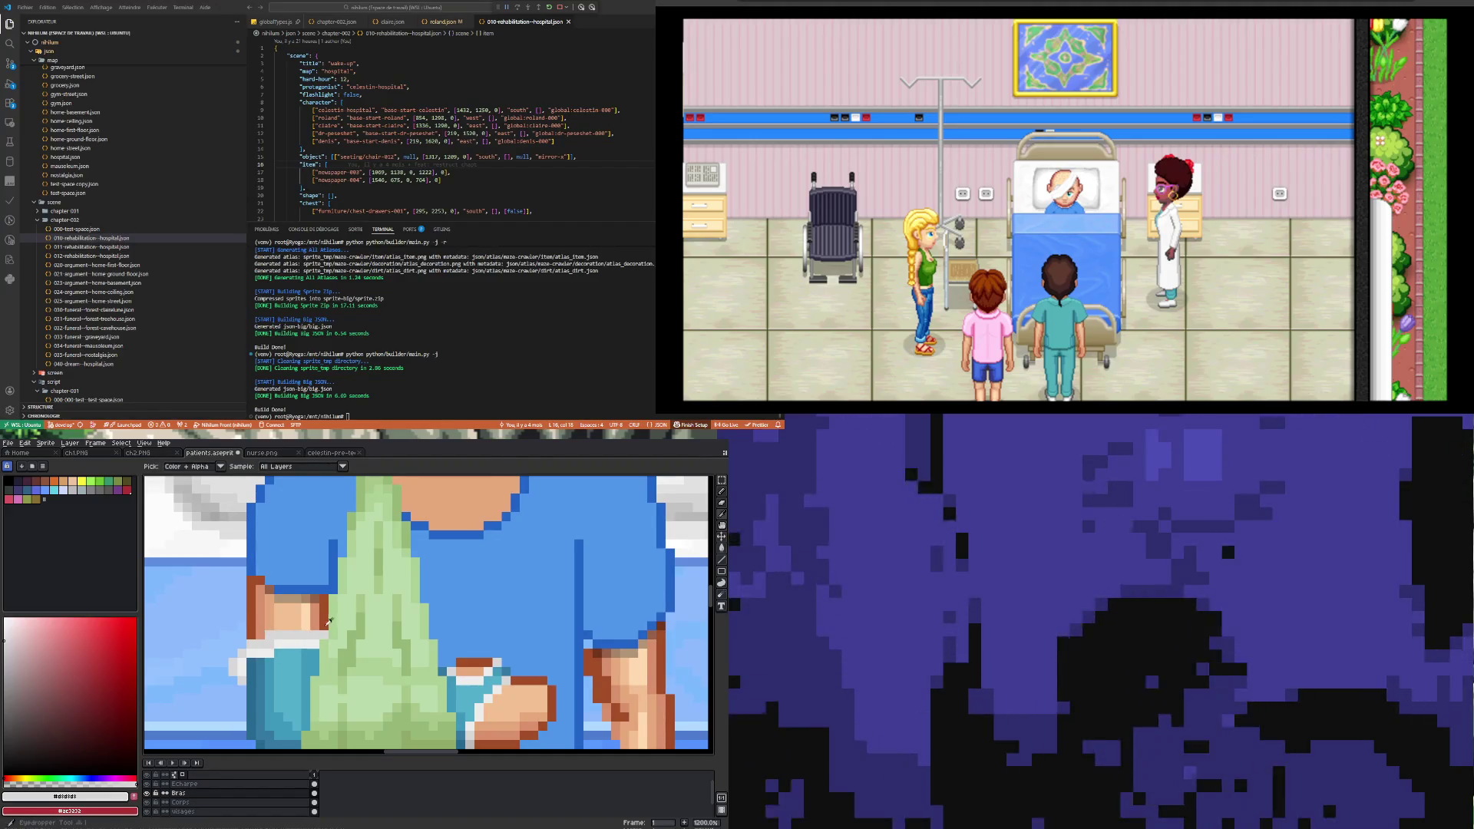
{"action": "left_click", "coordinate": [323, 634], "text": "alt"}
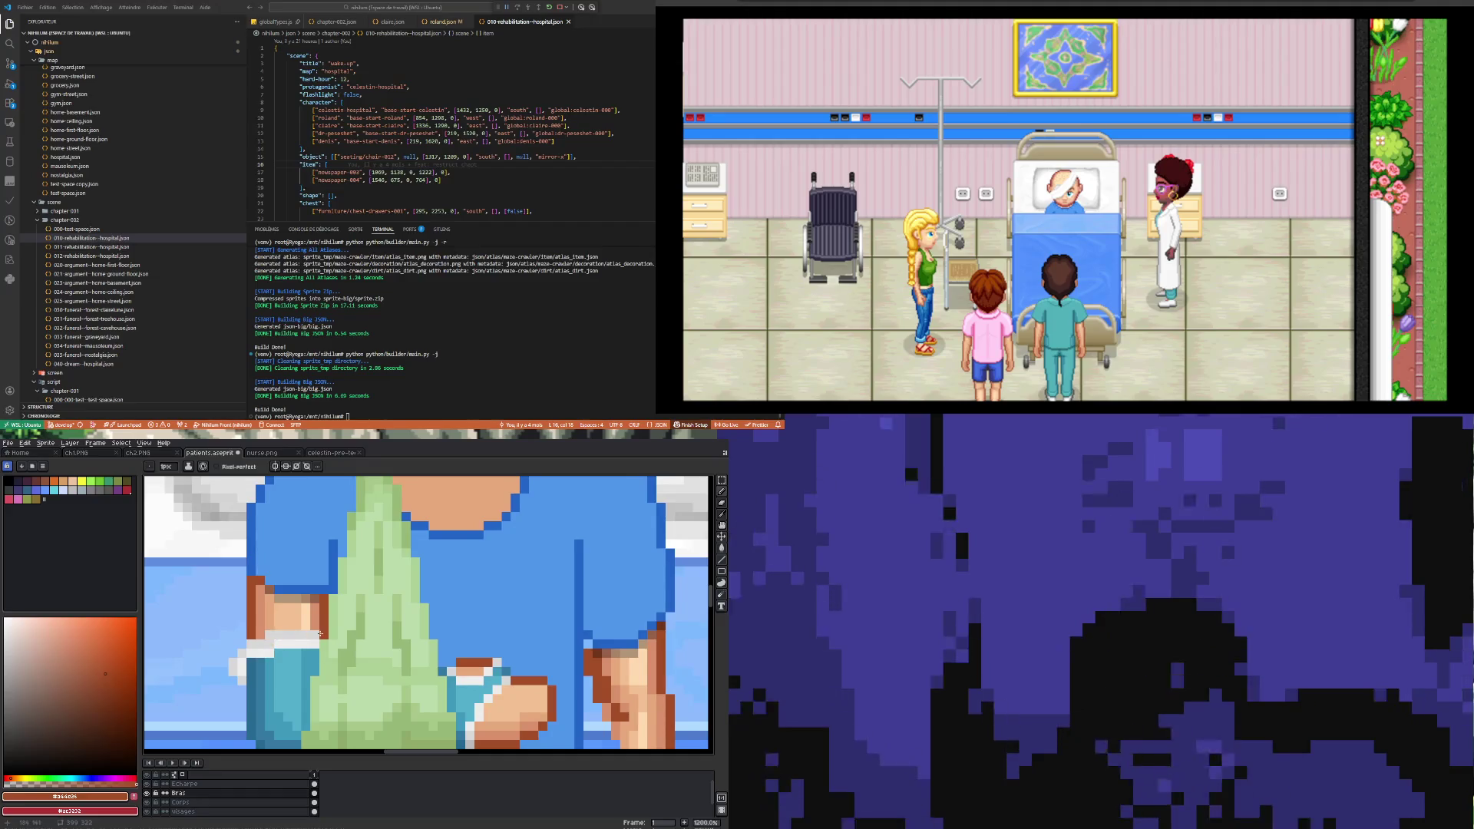
{"action": "left_click", "coordinate": [321, 619], "text": "alt"}
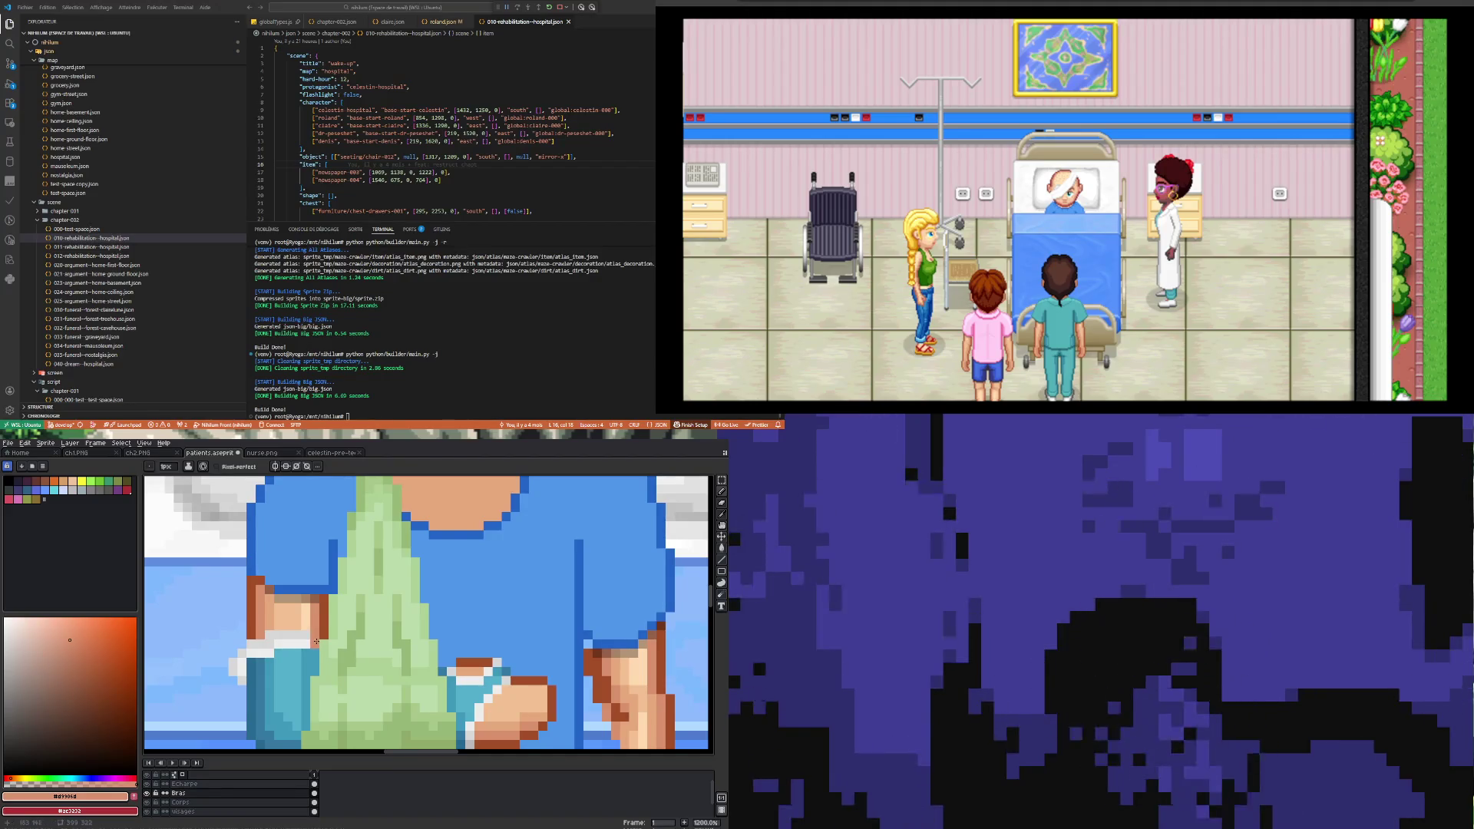
Step: Sample the light grey and slightly darker grey of the cast edge
{"action": "key", "text": "alt"}
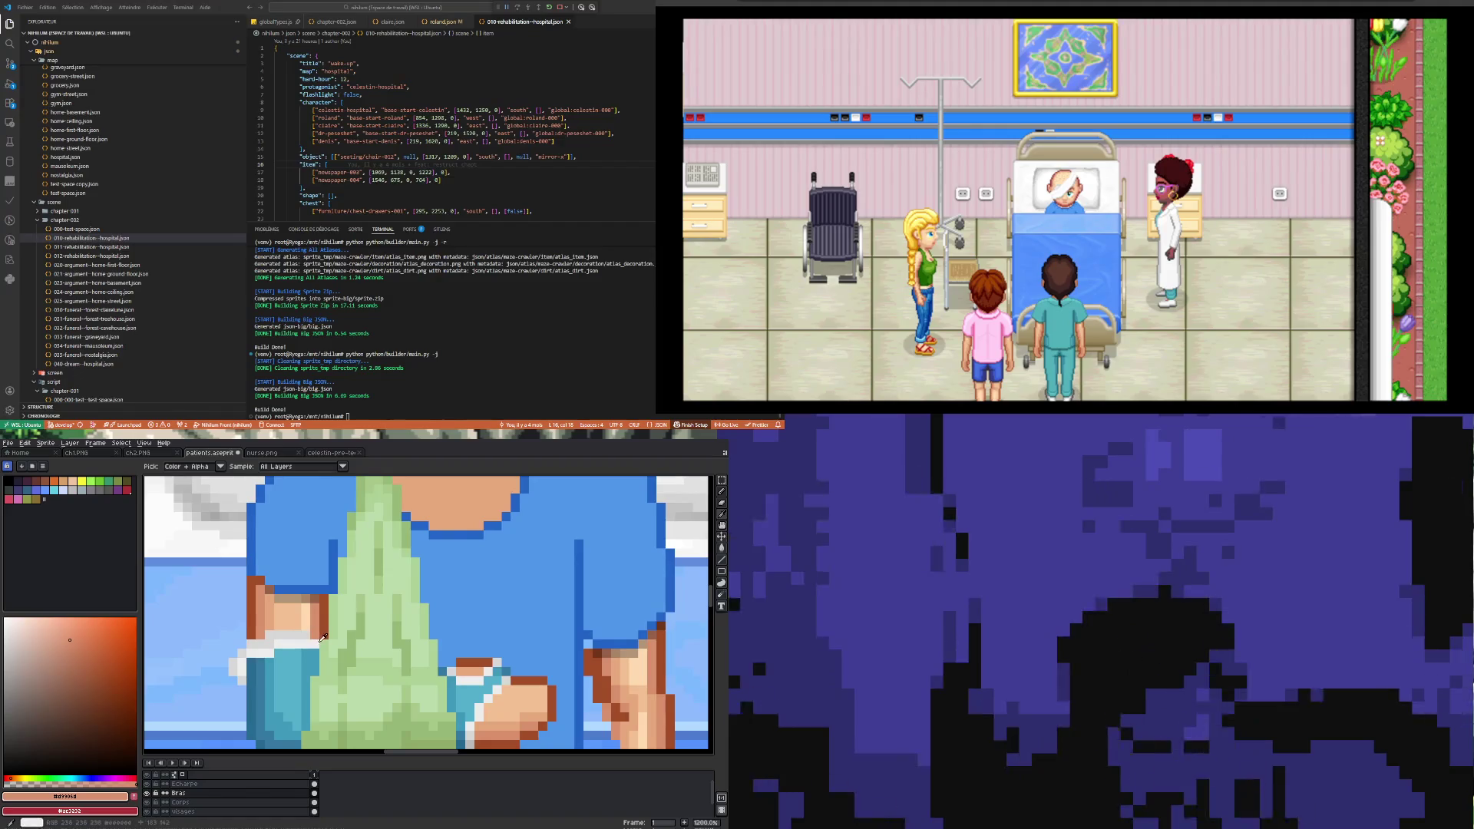
{"action": "left_click", "coordinate": [300, 633], "text": "alt"}
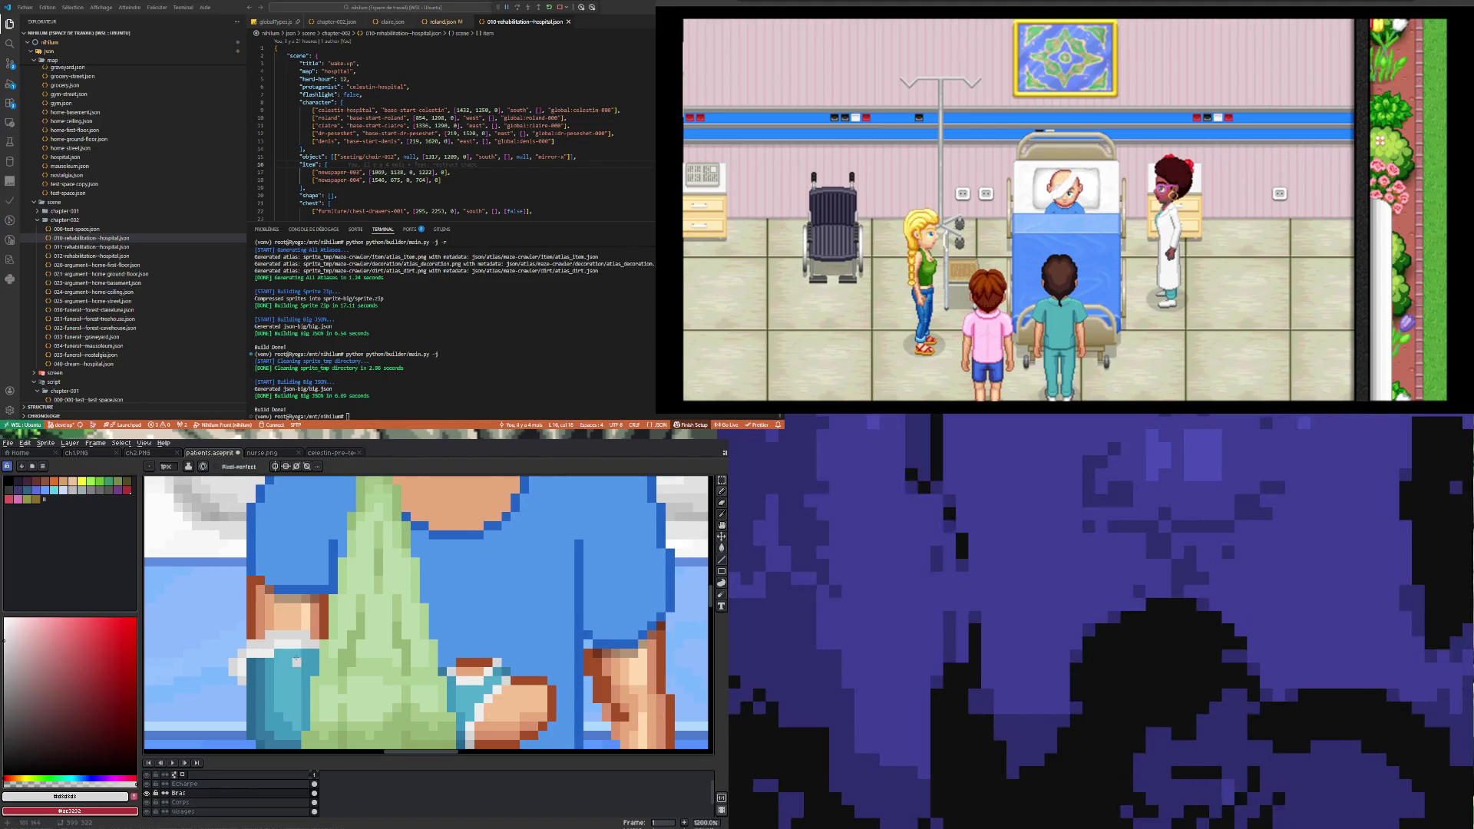
{"action": "left_click", "coordinate": [299, 638], "text": "alt"}
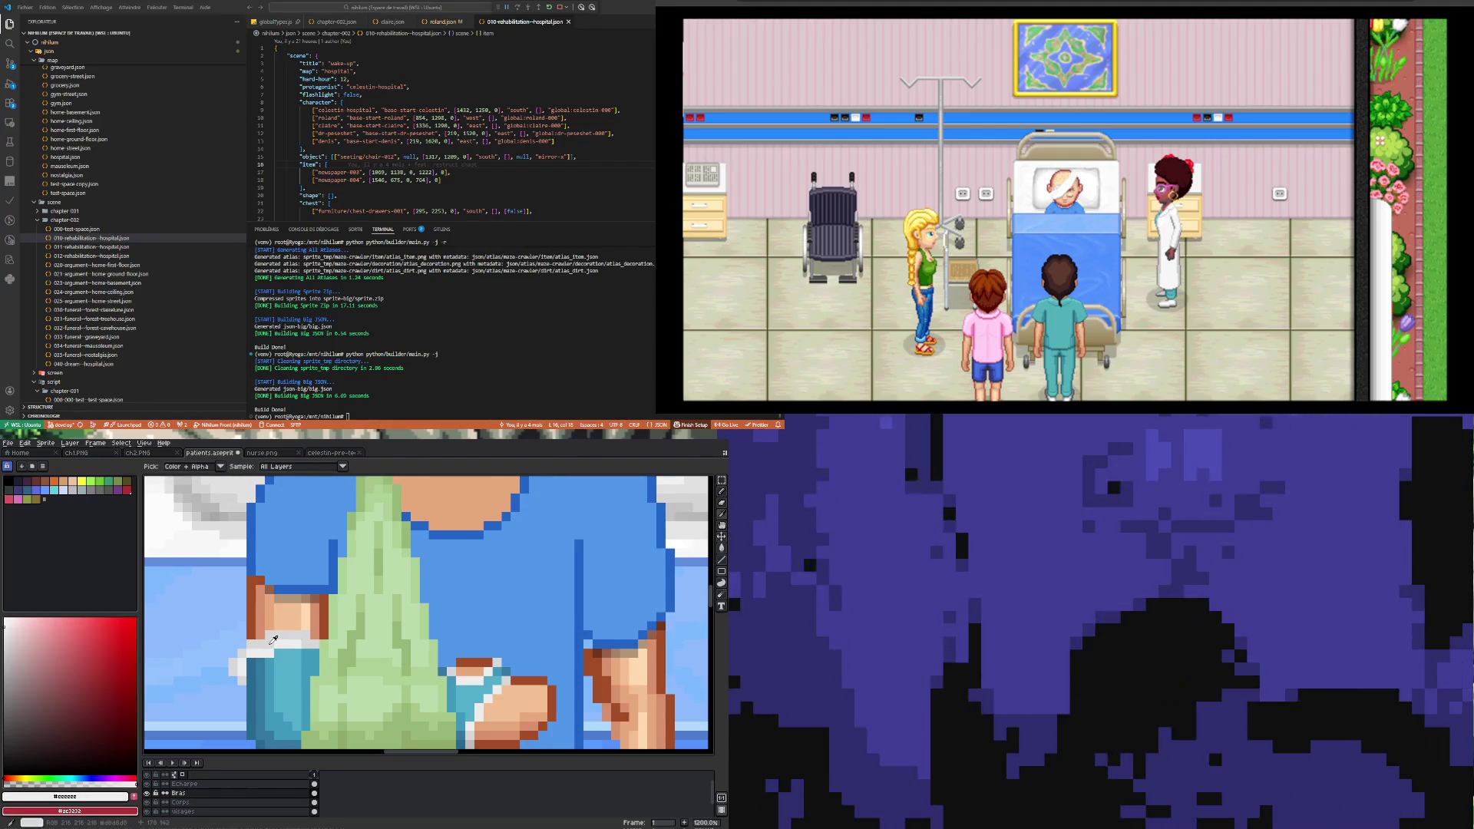
{"action": "key", "text": "b"}
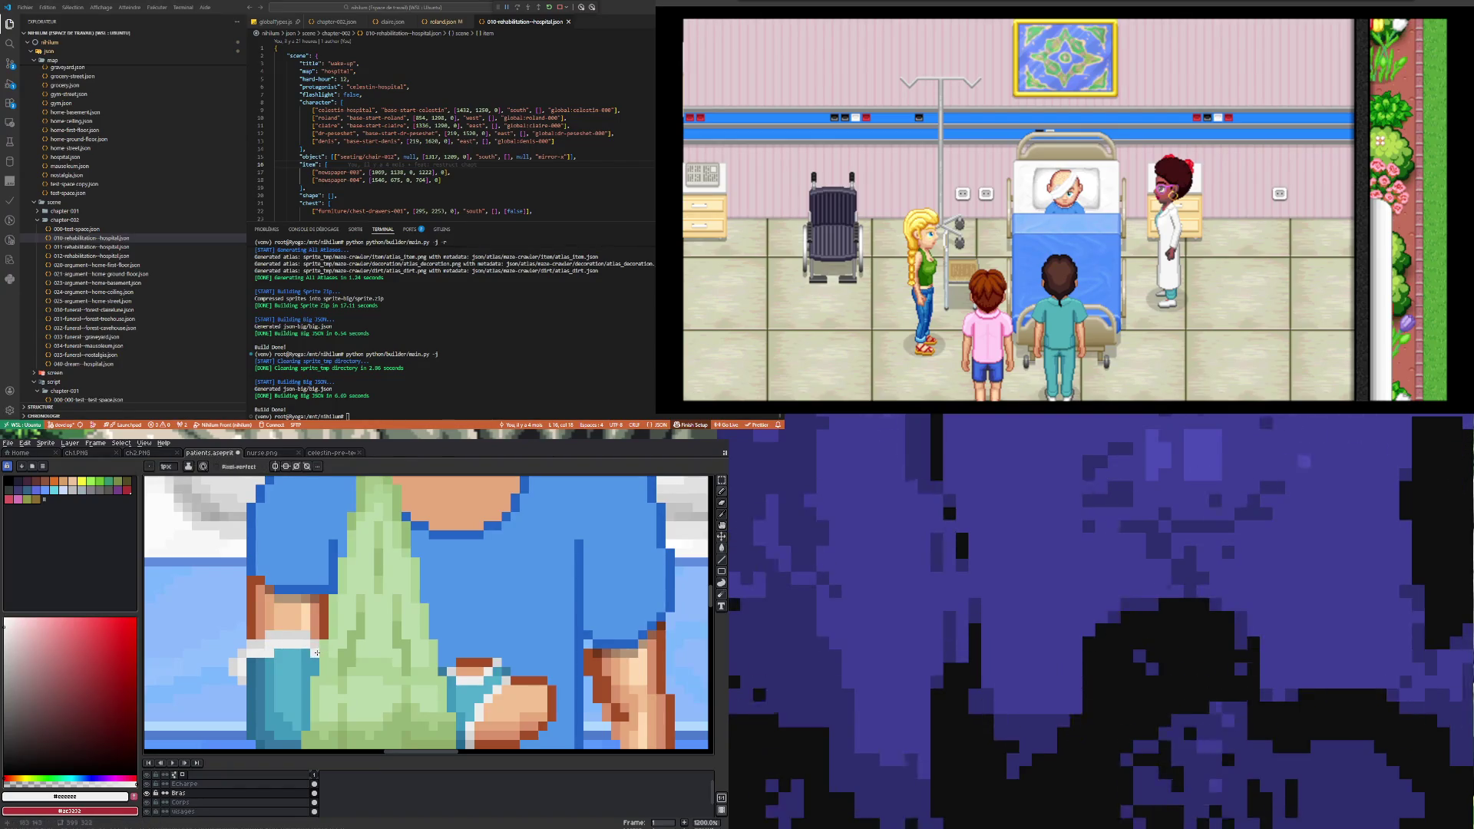
{"action": "scroll", "coordinate": [308, 606], "scroll_direction": "down", "scroll_amount": 6}
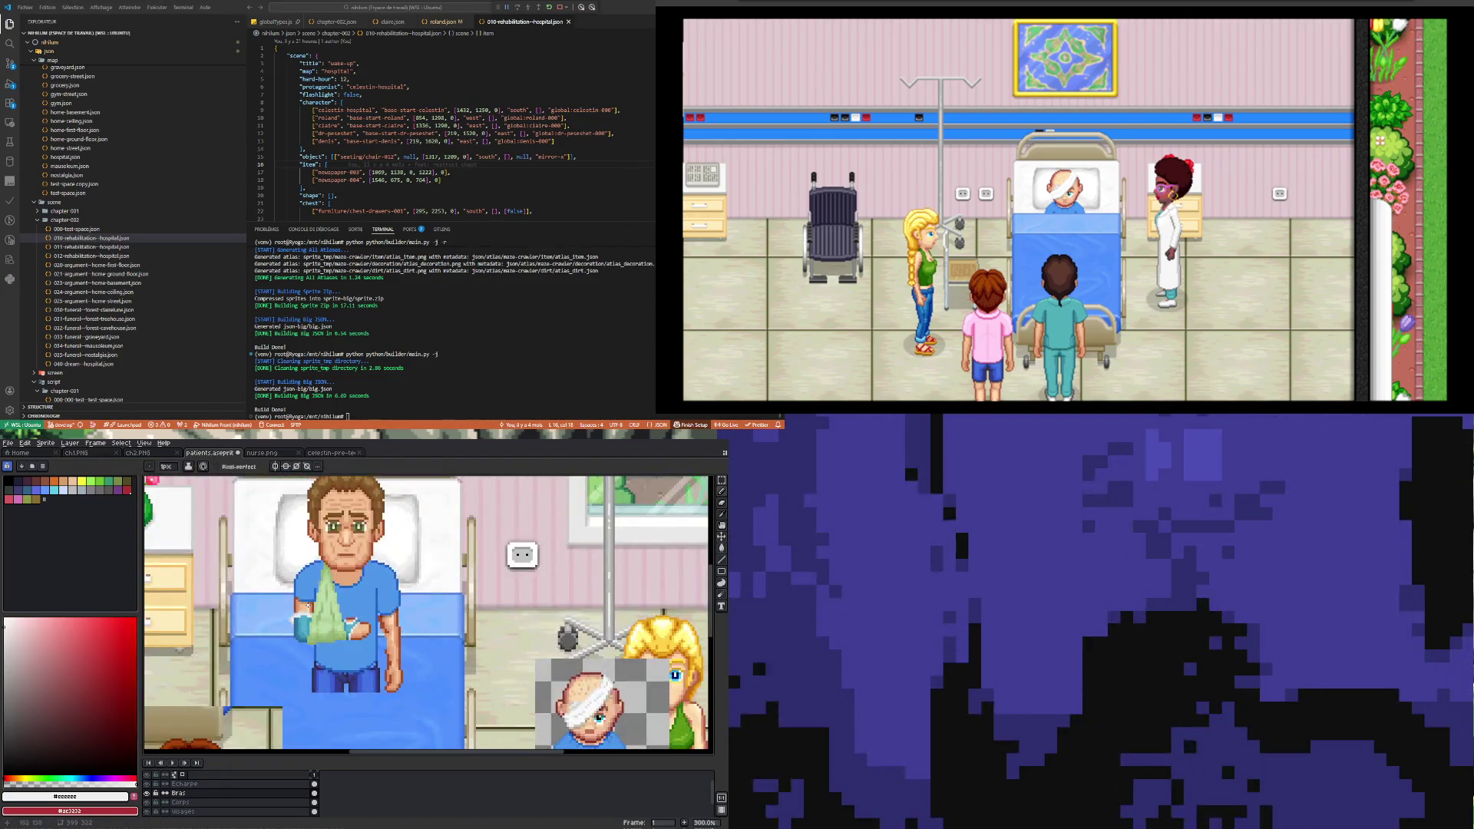
{"action": "scroll", "coordinate": [294, 626], "scroll_direction": "up", "scroll_amount": 7}
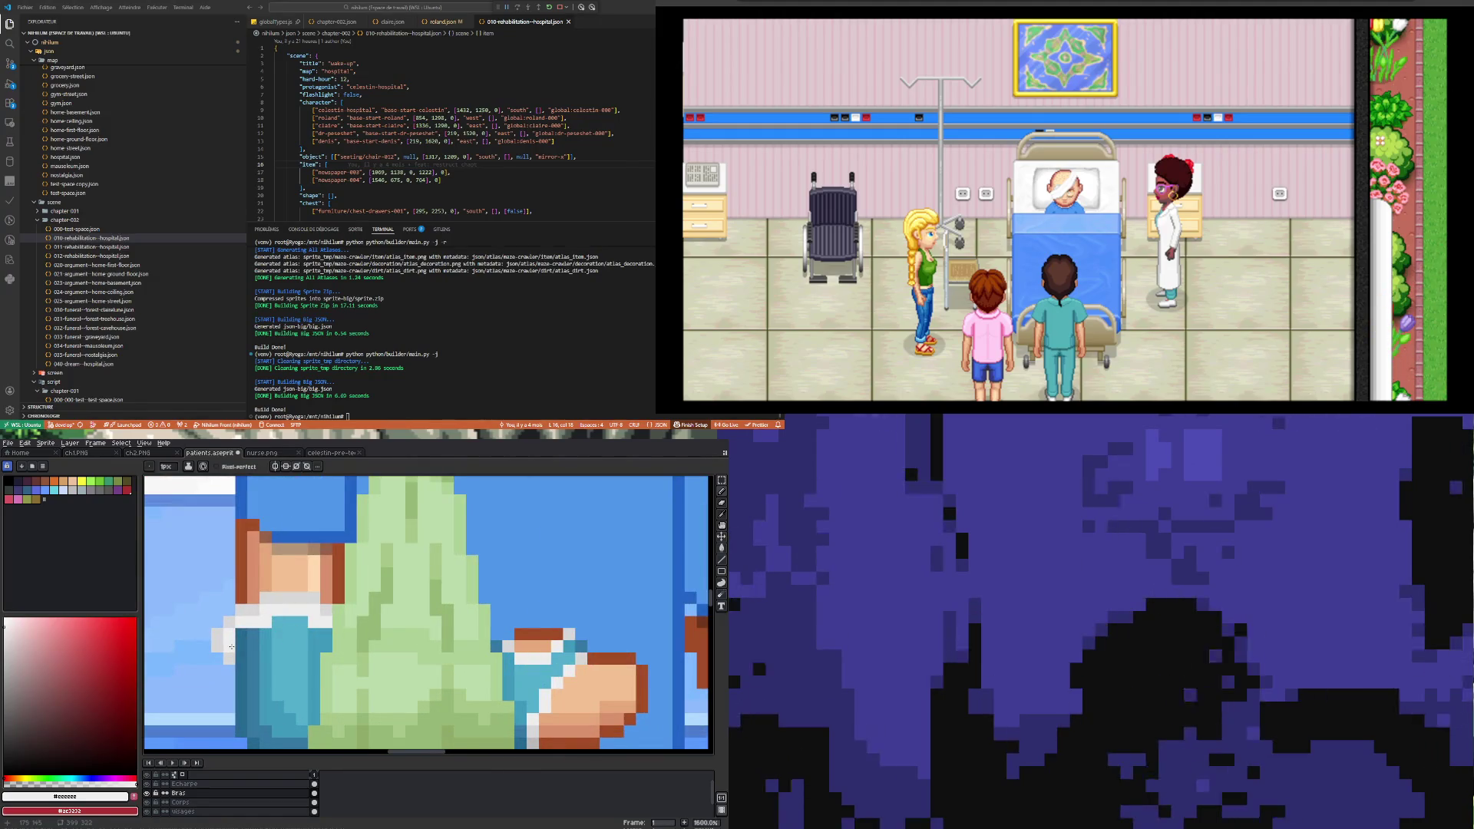
Step: Sample the darker and lighter teal shades of the cast
{"action": "key", "text": "i"}
{"action": "left_click", "coordinate": [259, 634]}
{"action": "key", "text": "b"}
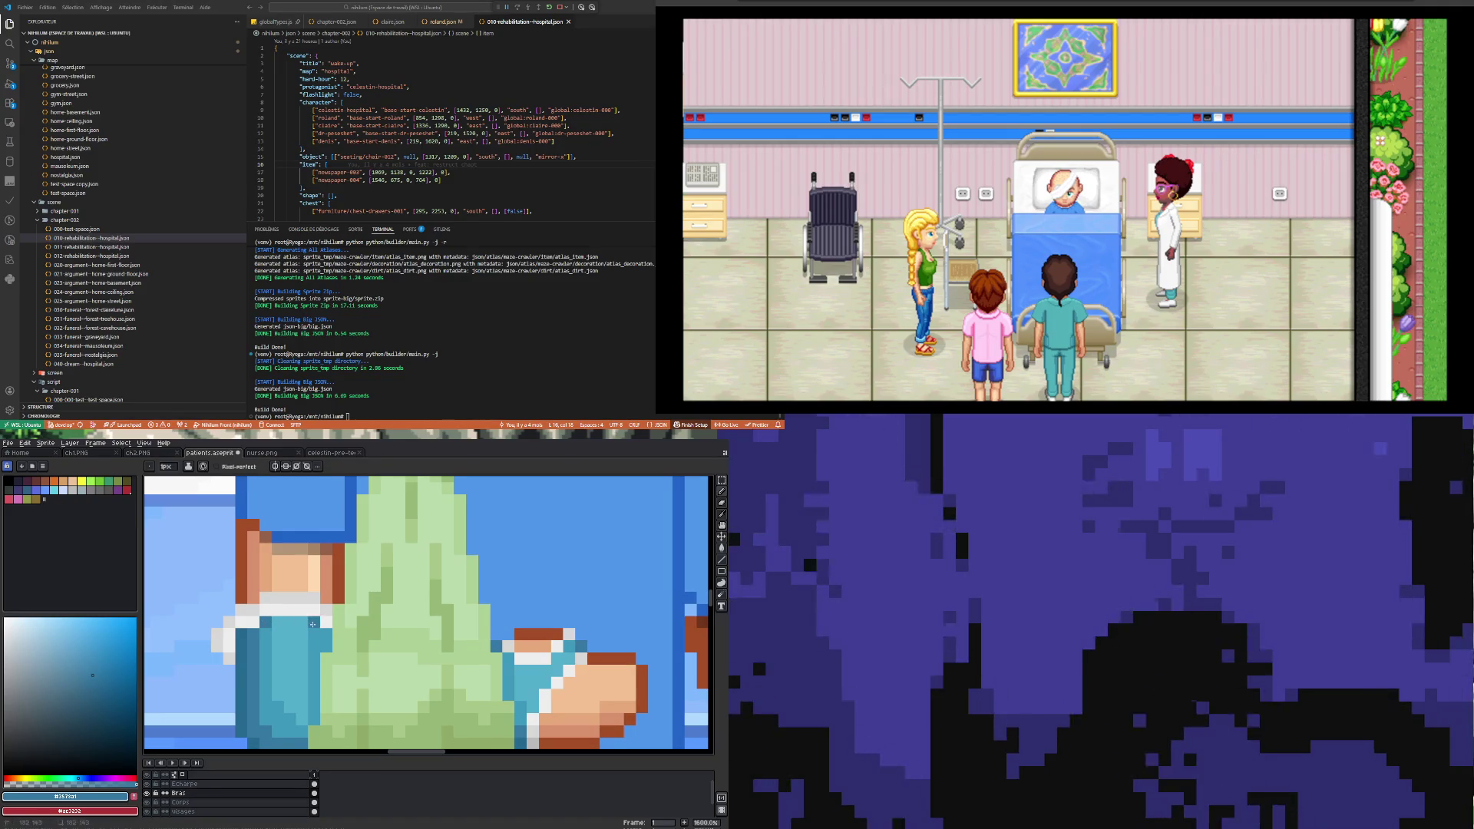
{"action": "scroll", "coordinate": [293, 634], "scroll_direction": "down", "scroll_amount": 5}
{"action": "scroll", "coordinate": [288, 641], "scroll_direction": "up", "scroll_amount": 5}
{"action": "key", "text": "i"}
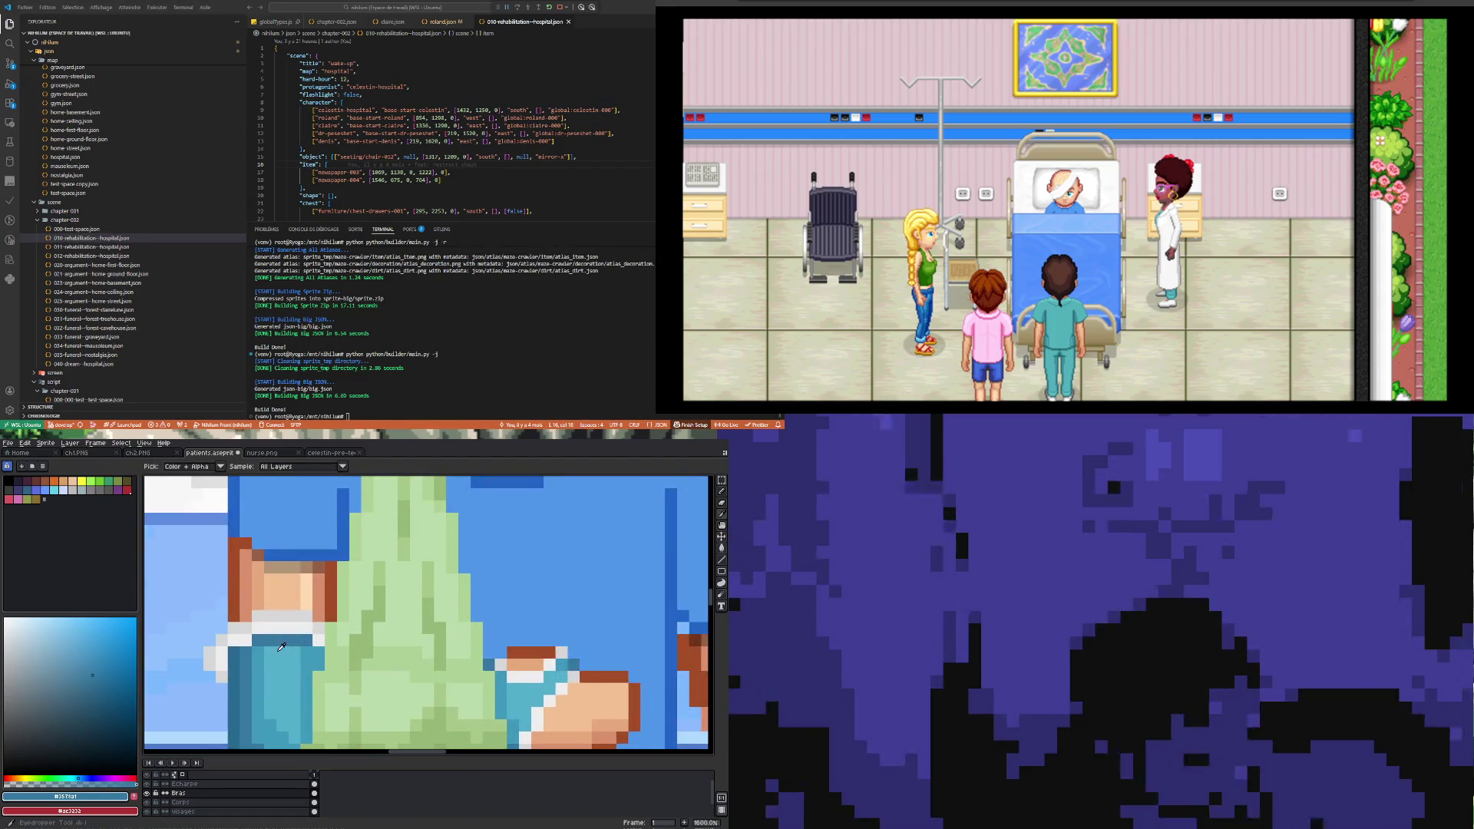
{"action": "left_click", "coordinate": [260, 655]}
{"action": "key", "text": "b"}
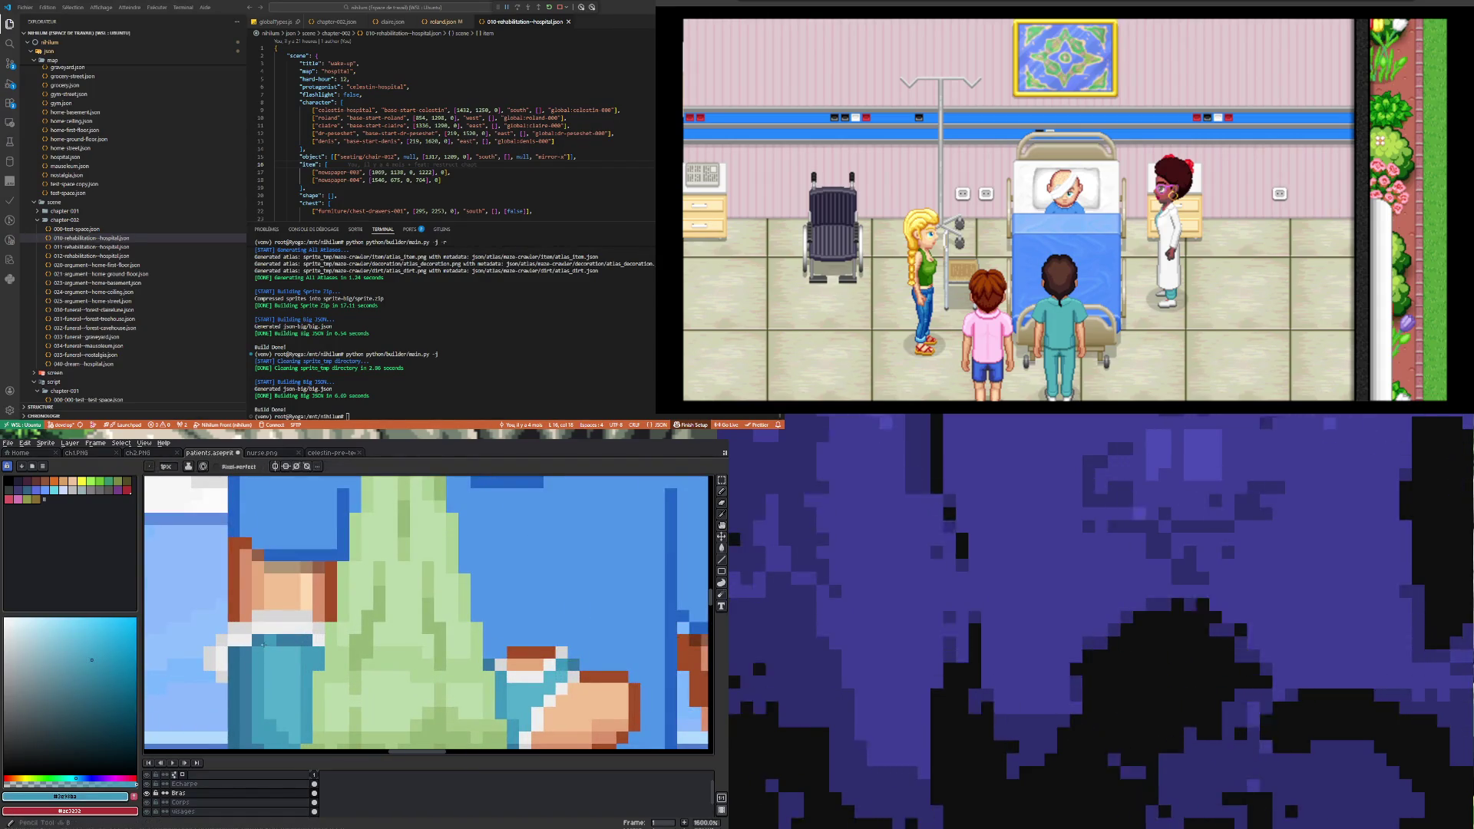
{"action": "scroll", "coordinate": [297, 653], "scroll_direction": "down", "scroll_amount": 5}
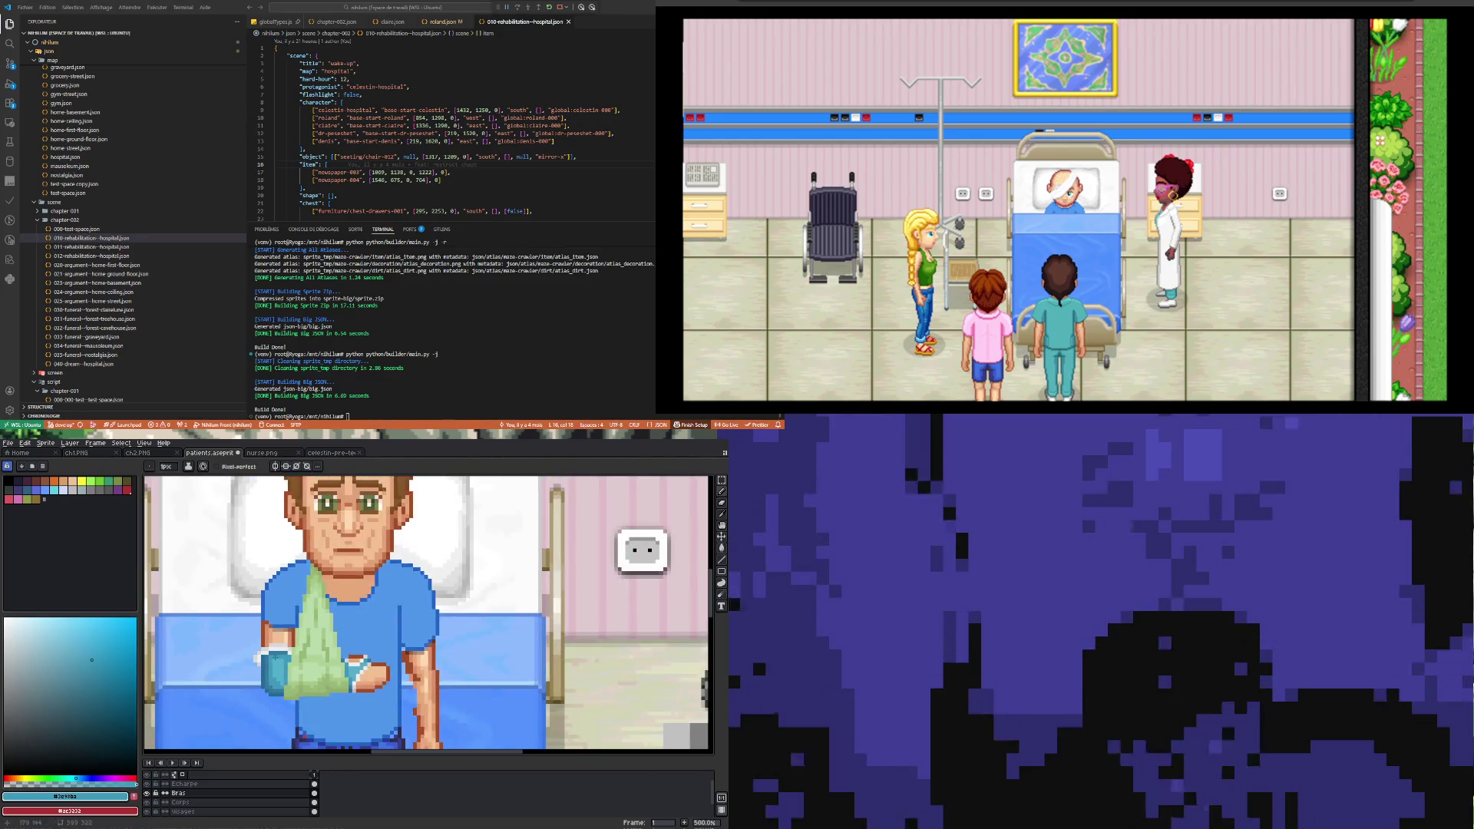
{"action": "scroll", "coordinate": [263, 653], "scroll_direction": "up", "scroll_amount": 4}
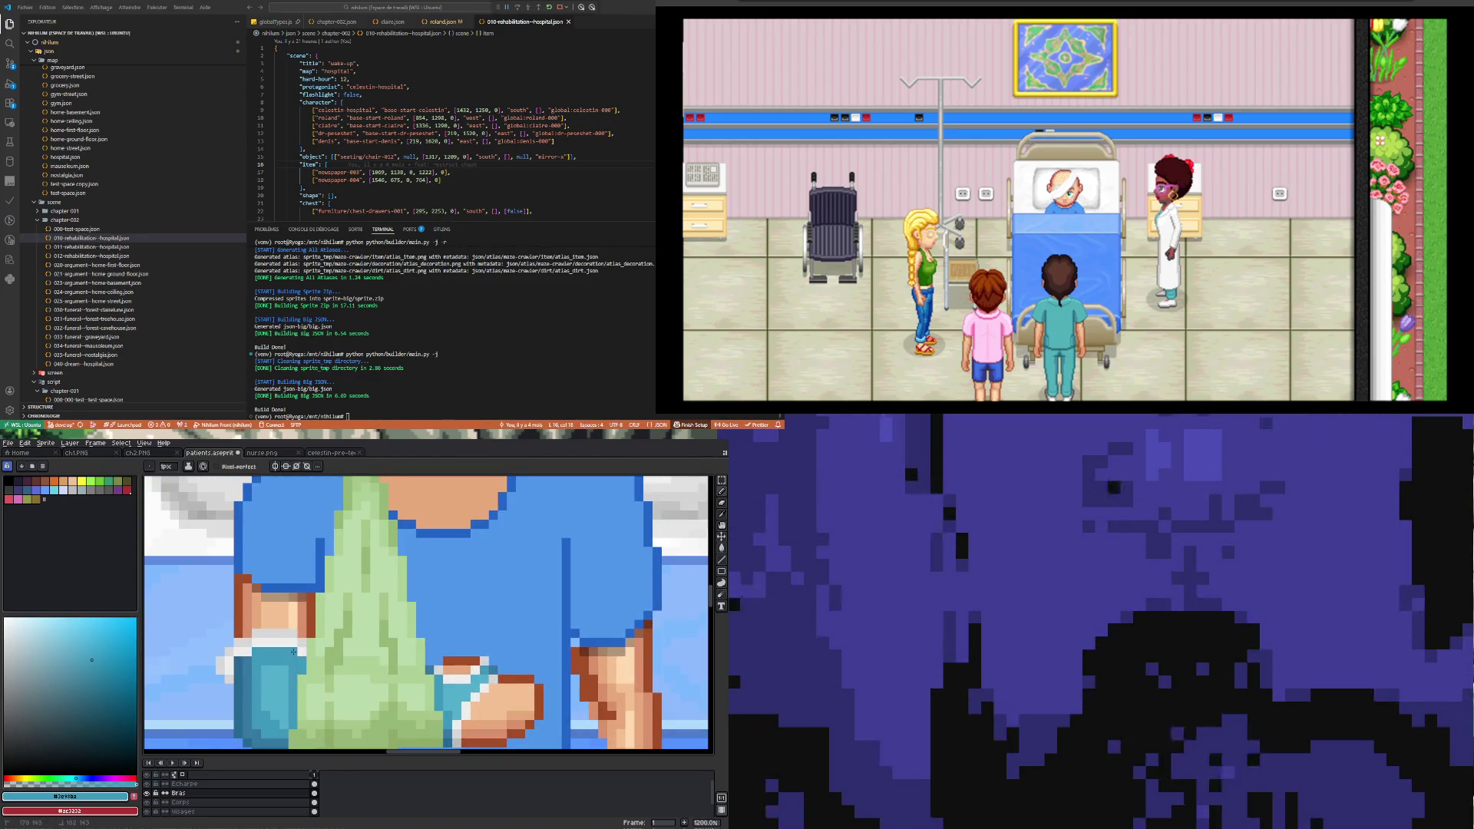
{"action": "scroll", "coordinate": [291, 622], "scroll_direction": "down", "scroll_amount": 6}
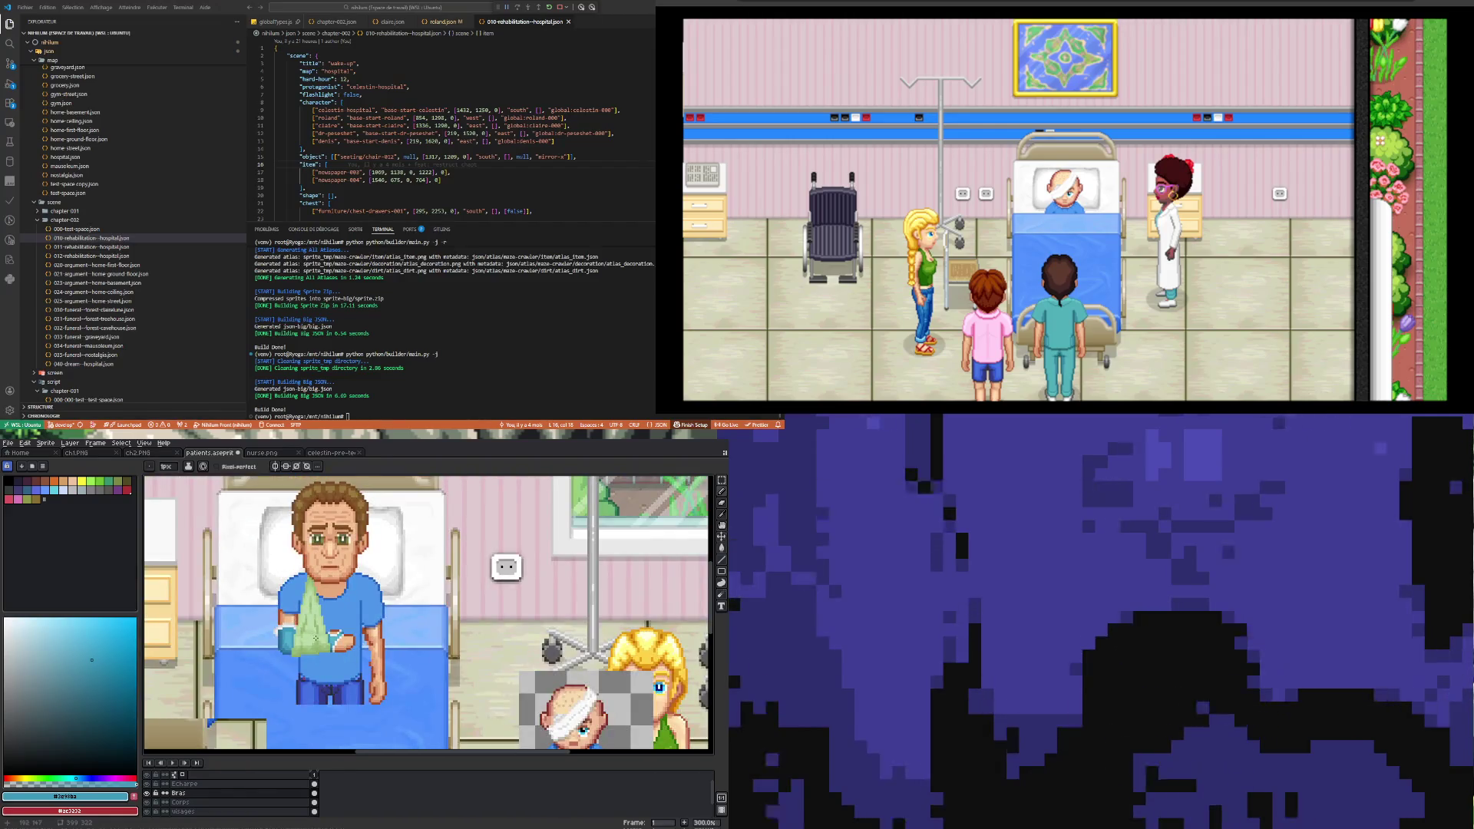
{"action": "scroll", "coordinate": [288, 632], "scroll_direction": "up", "scroll_amount": 4}
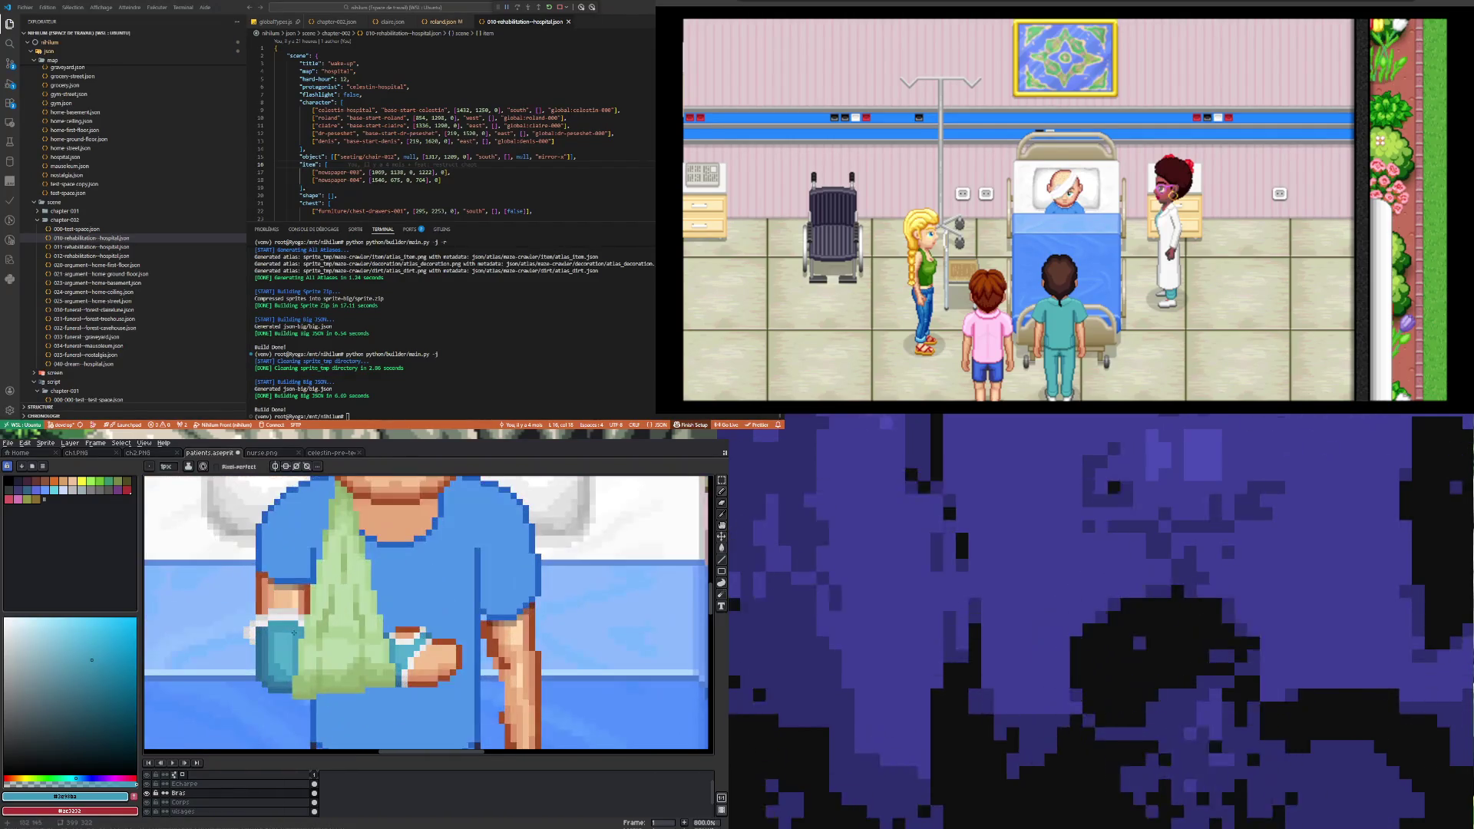
{"action": "scroll", "coordinate": [283, 629], "scroll_direction": "up", "scroll_amount": 2}
{"action": "scroll", "coordinate": [271, 626], "scroll_direction": "down", "scroll_amount": 3}
{"action": "scroll", "coordinate": [282, 617], "scroll_direction": "up", "scroll_amount": 4}
Step: Recolour the white cuff row of the cast light grey
{"action": "left_click", "coordinate": [255, 601], "text": "alt"}
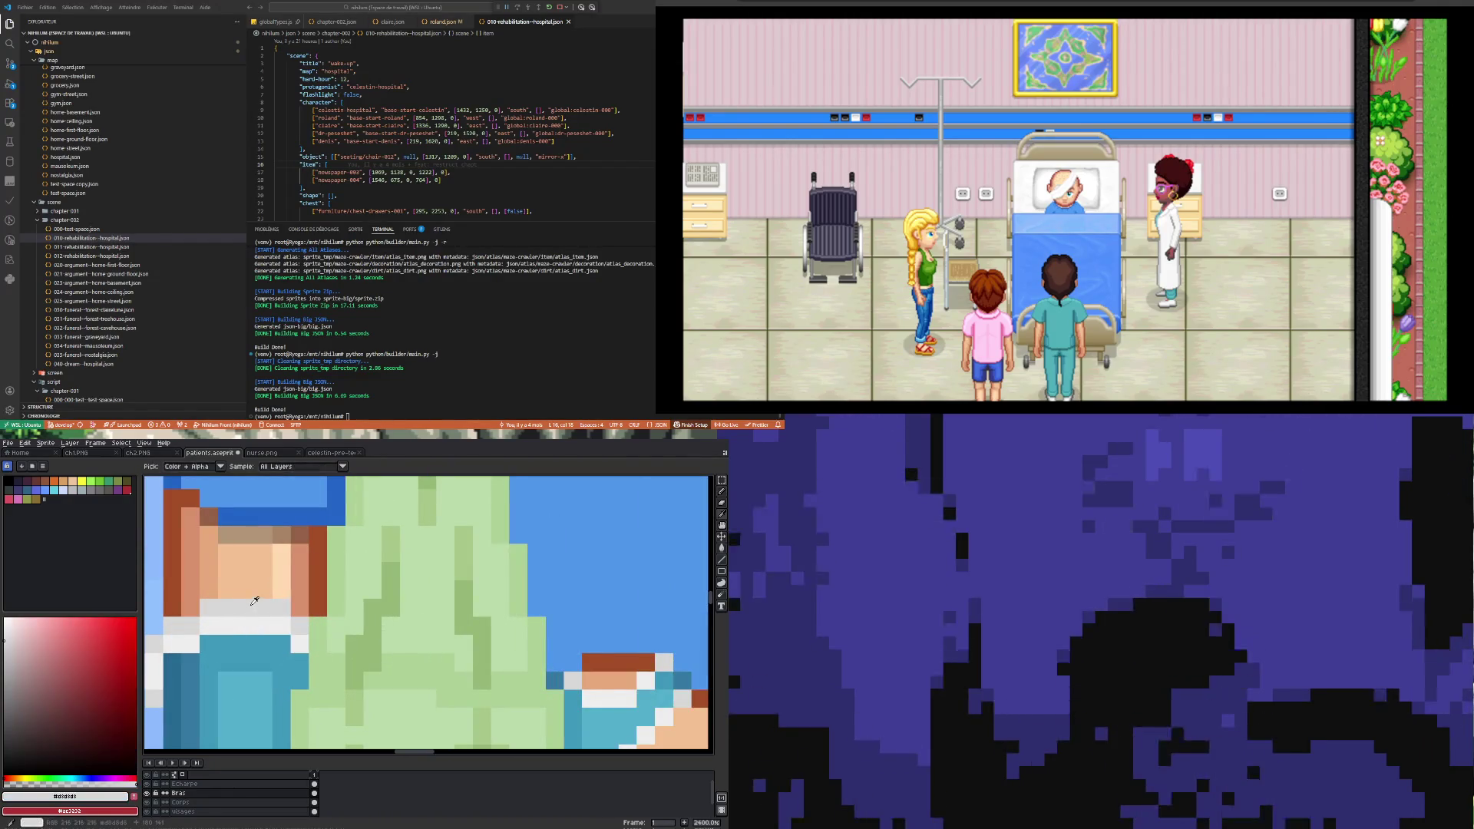
{"action": "left_click_drag", "start_coordinate": [300, 644], "coordinate": [196, 647]}
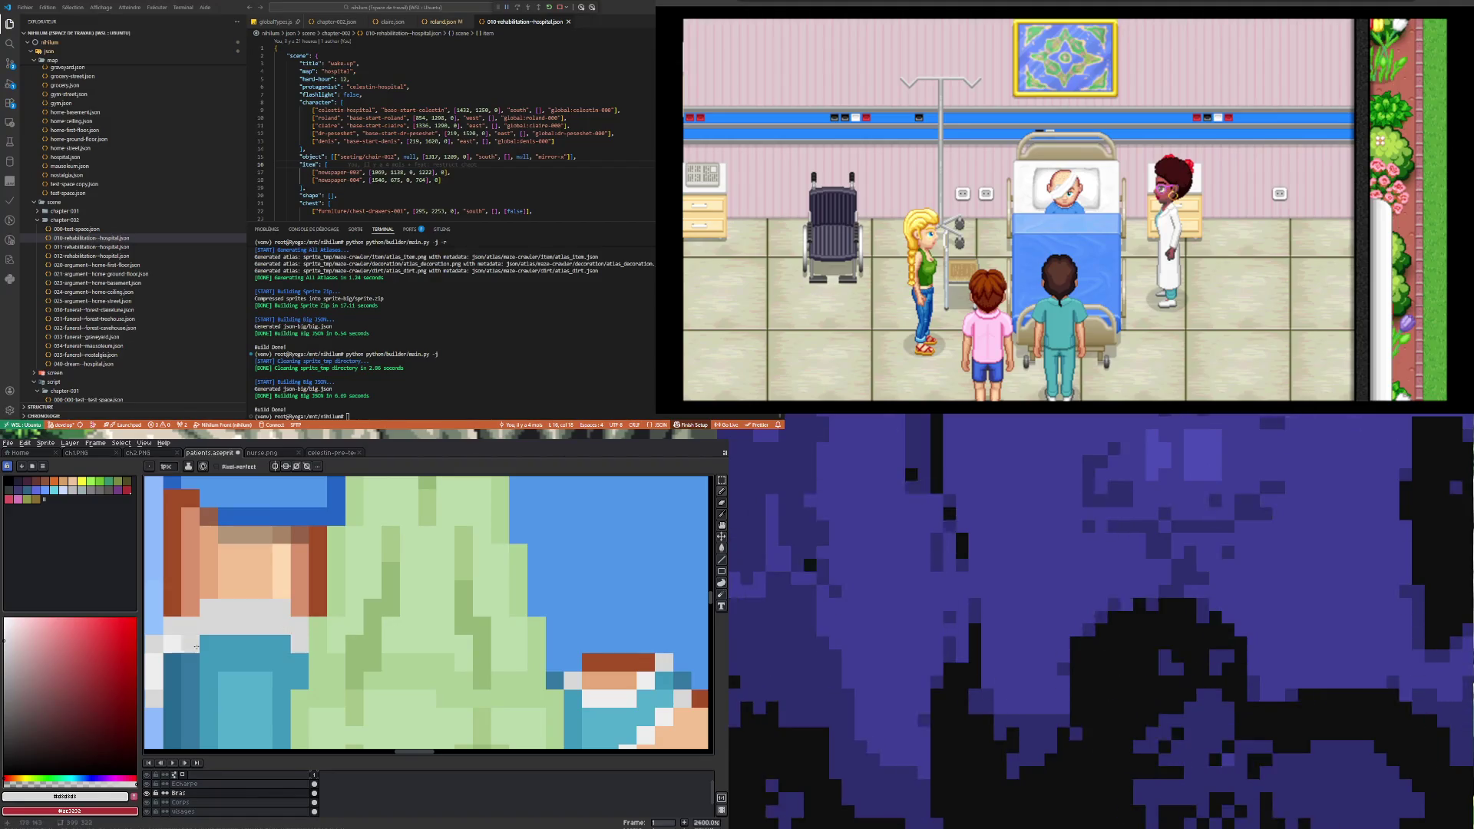
{"action": "scroll", "coordinate": [178, 644], "scroll_direction": "down", "scroll_amount": 5}
{"action": "scroll", "coordinate": [185, 653], "scroll_direction": "up", "scroll_amount": 3}
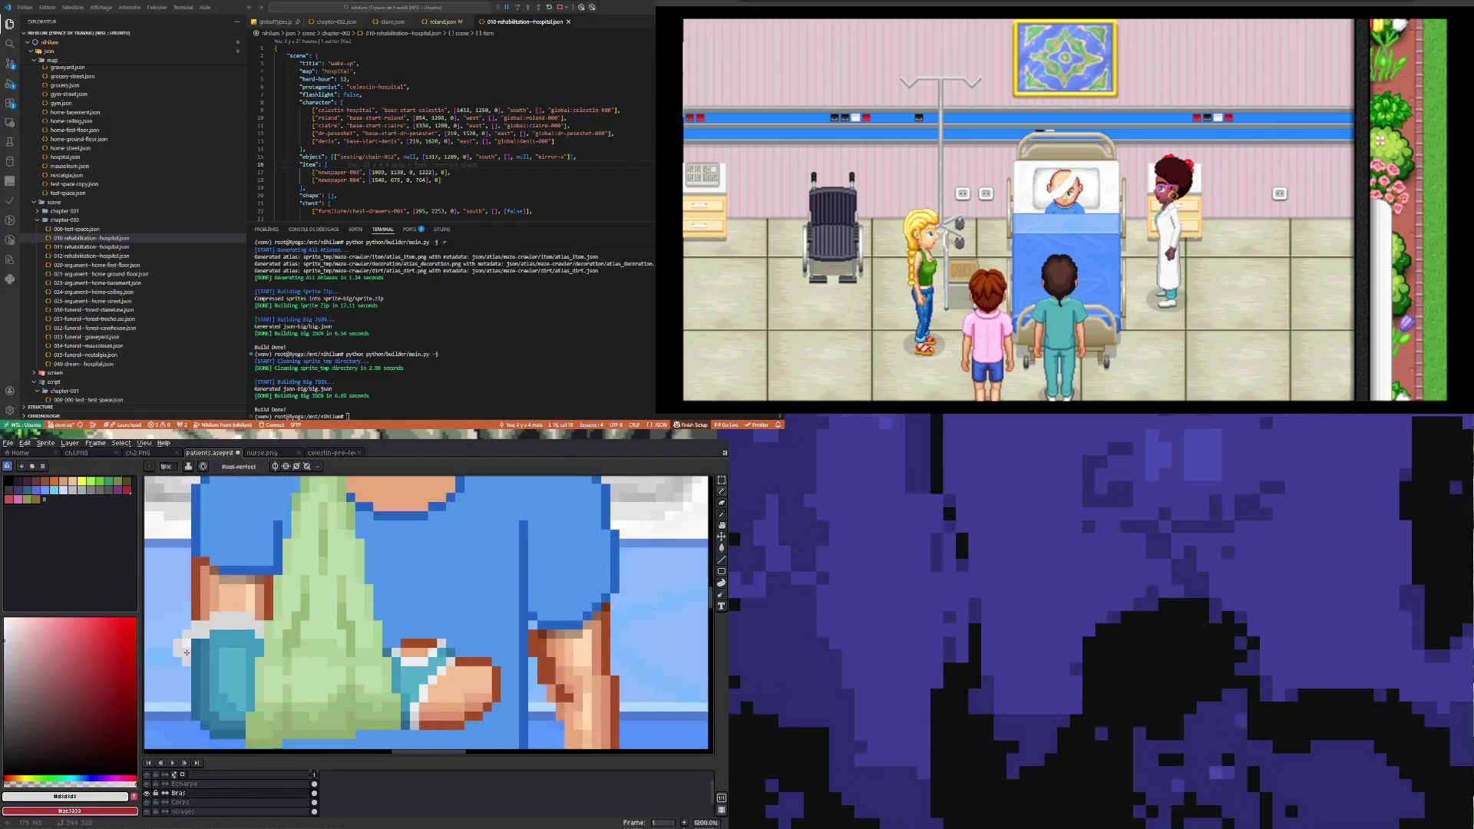
Step: Erase the cast's light edge column so blue shows, then sample the off-white colour
{"action": "key", "text": "e"}
{"action": "left_click", "coordinate": [178, 648]}
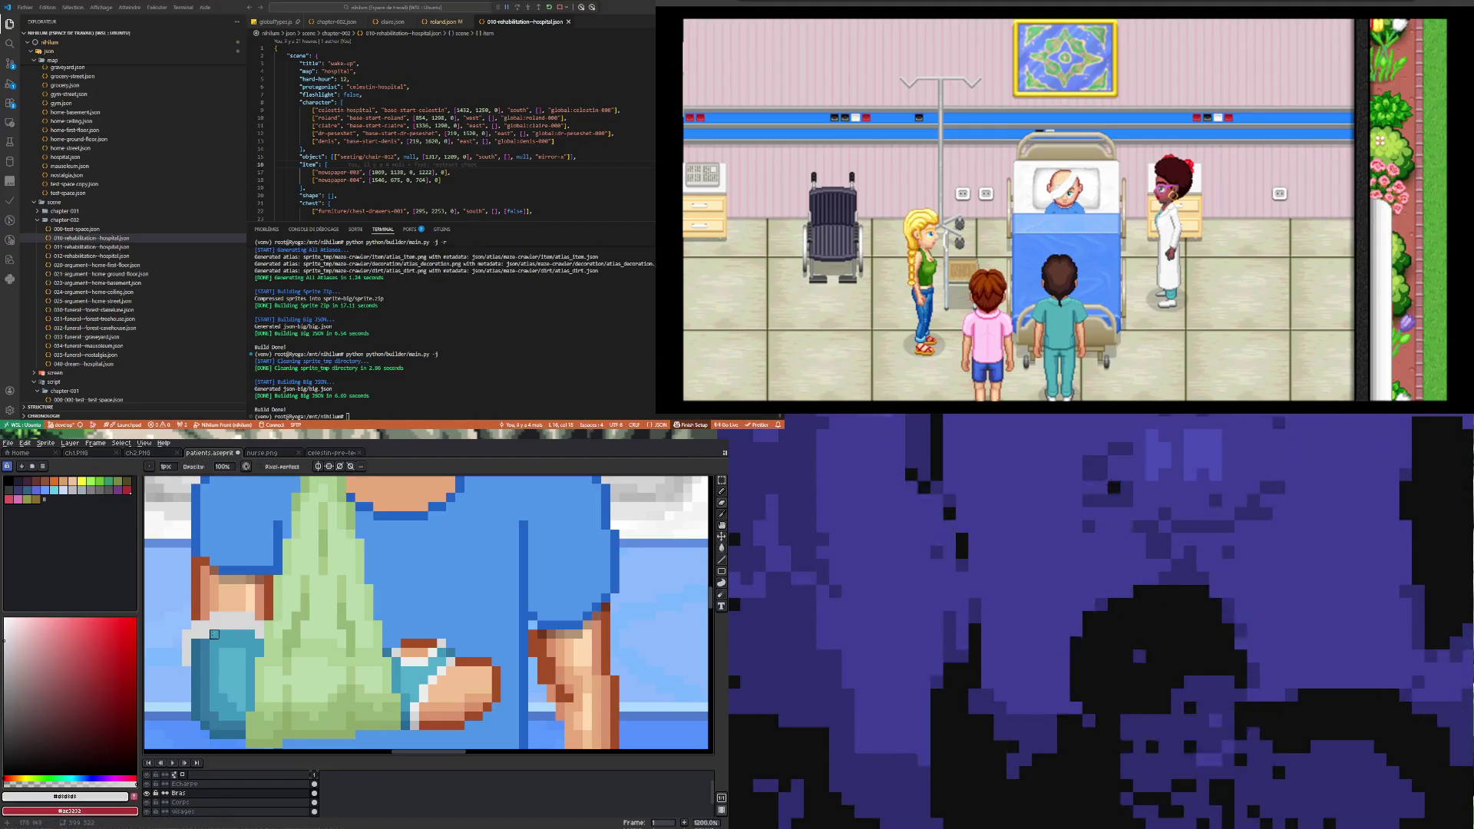
{"action": "left_click", "coordinate": [414, 661], "text": "alt"}
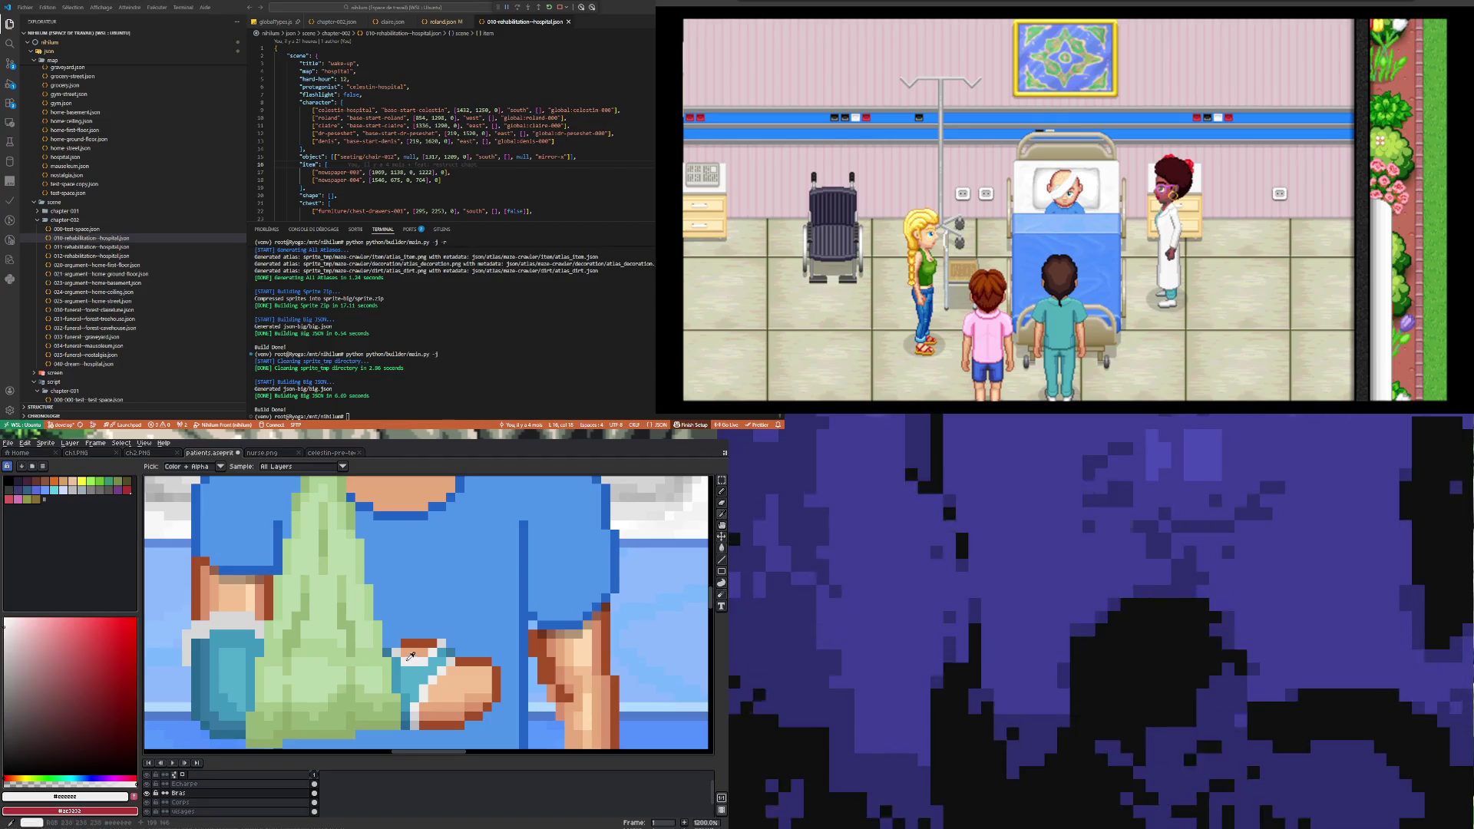
{"action": "key", "text": "b"}
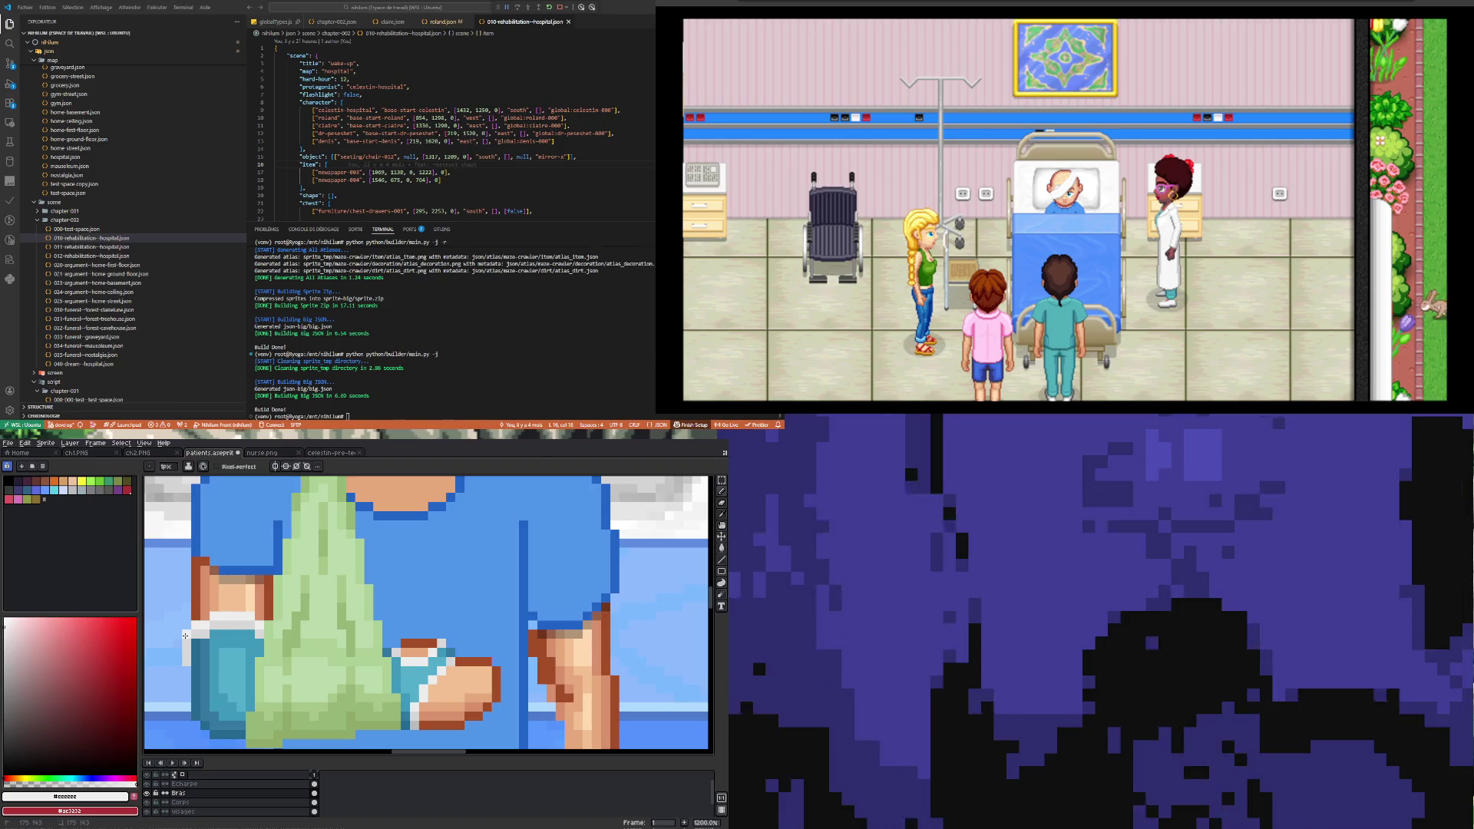
{"action": "scroll", "coordinate": [307, 641], "scroll_direction": "down", "scroll_amount": 3}
{"action": "scroll", "coordinate": [317, 644], "scroll_direction": "up", "scroll_amount": 3}
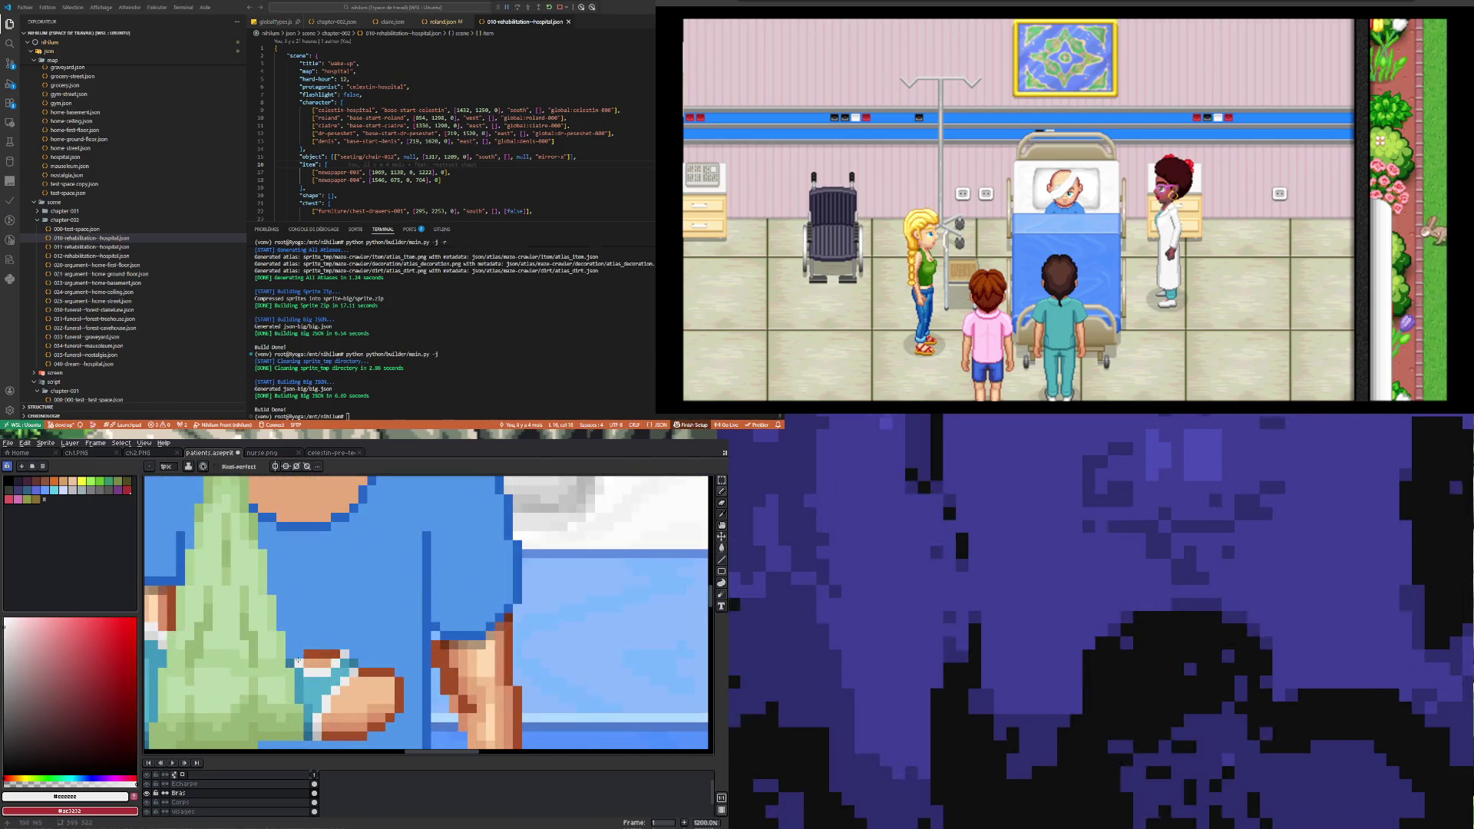
{"action": "scroll", "coordinate": [340, 685], "scroll_direction": "down", "scroll_amount": 5}
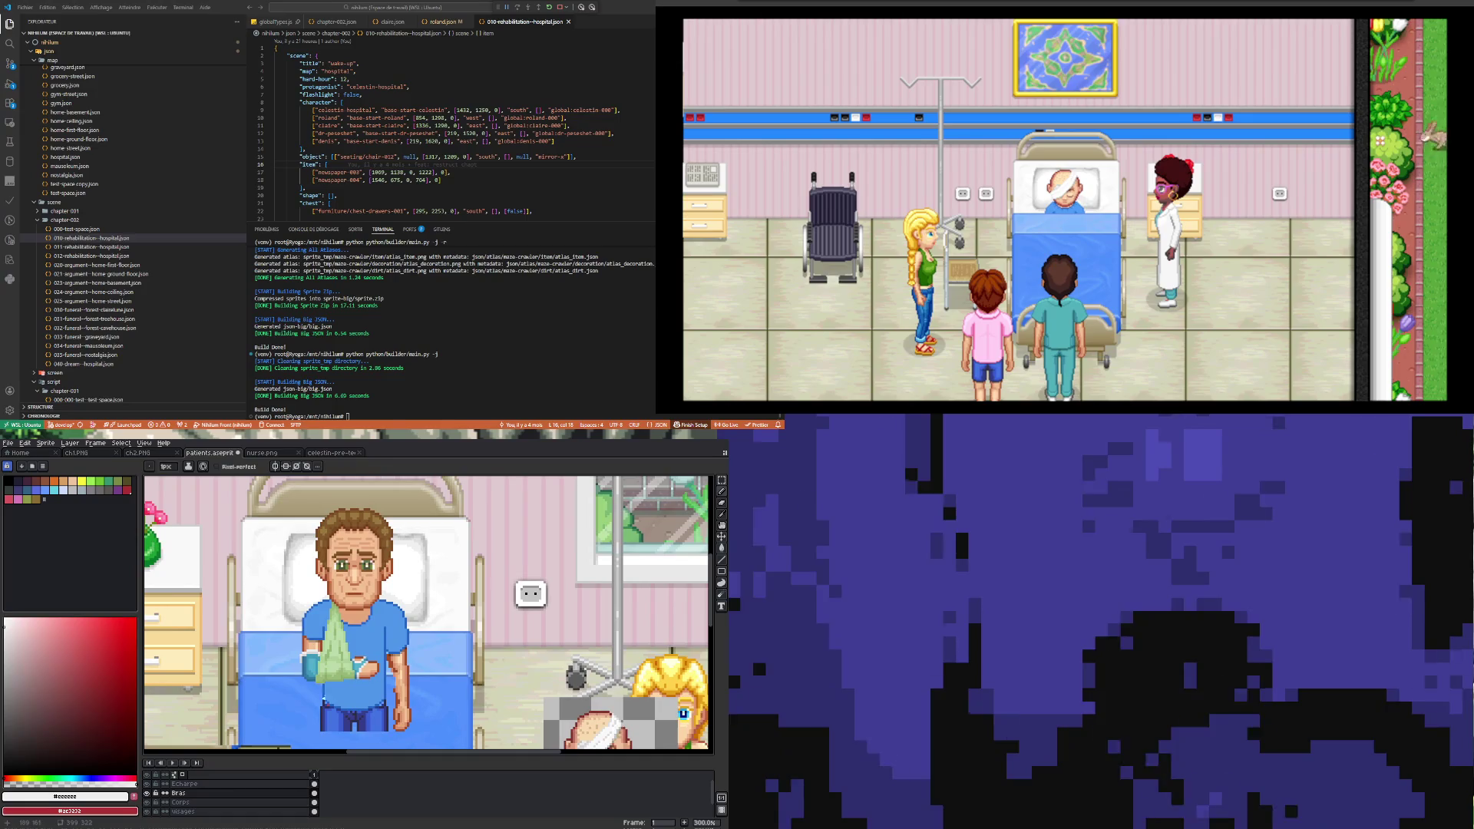
Step: Sample the light blue and undo the last pencil stroke on the cast
{"action": "scroll", "coordinate": [312, 658], "scroll_direction": "up", "scroll_amount": 4}
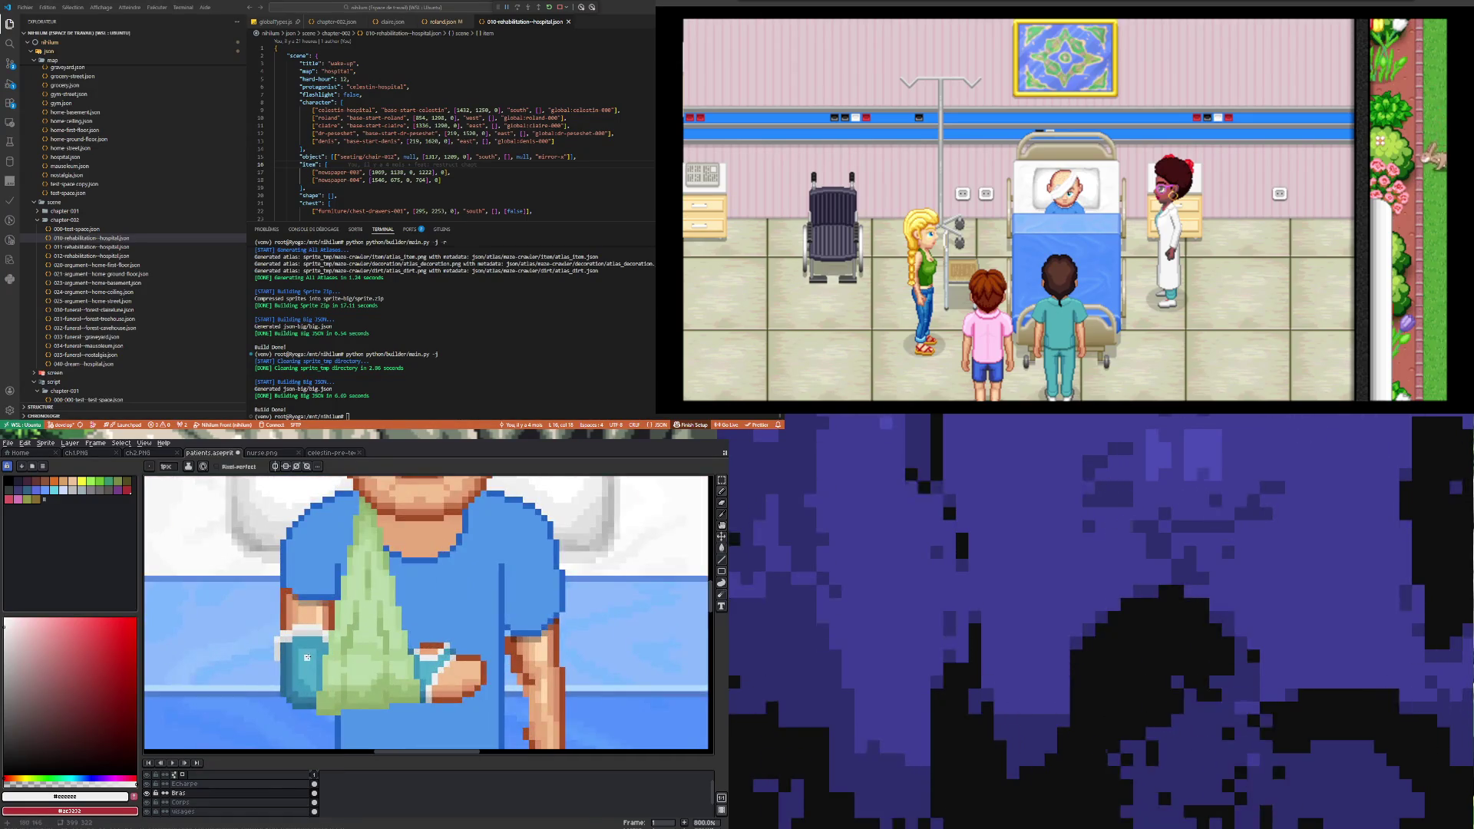
{"action": "left_click", "coordinate": [311, 652], "text": "alt"}
{"action": "scroll", "coordinate": [304, 635], "scroll_direction": "up", "scroll_amount": 3}
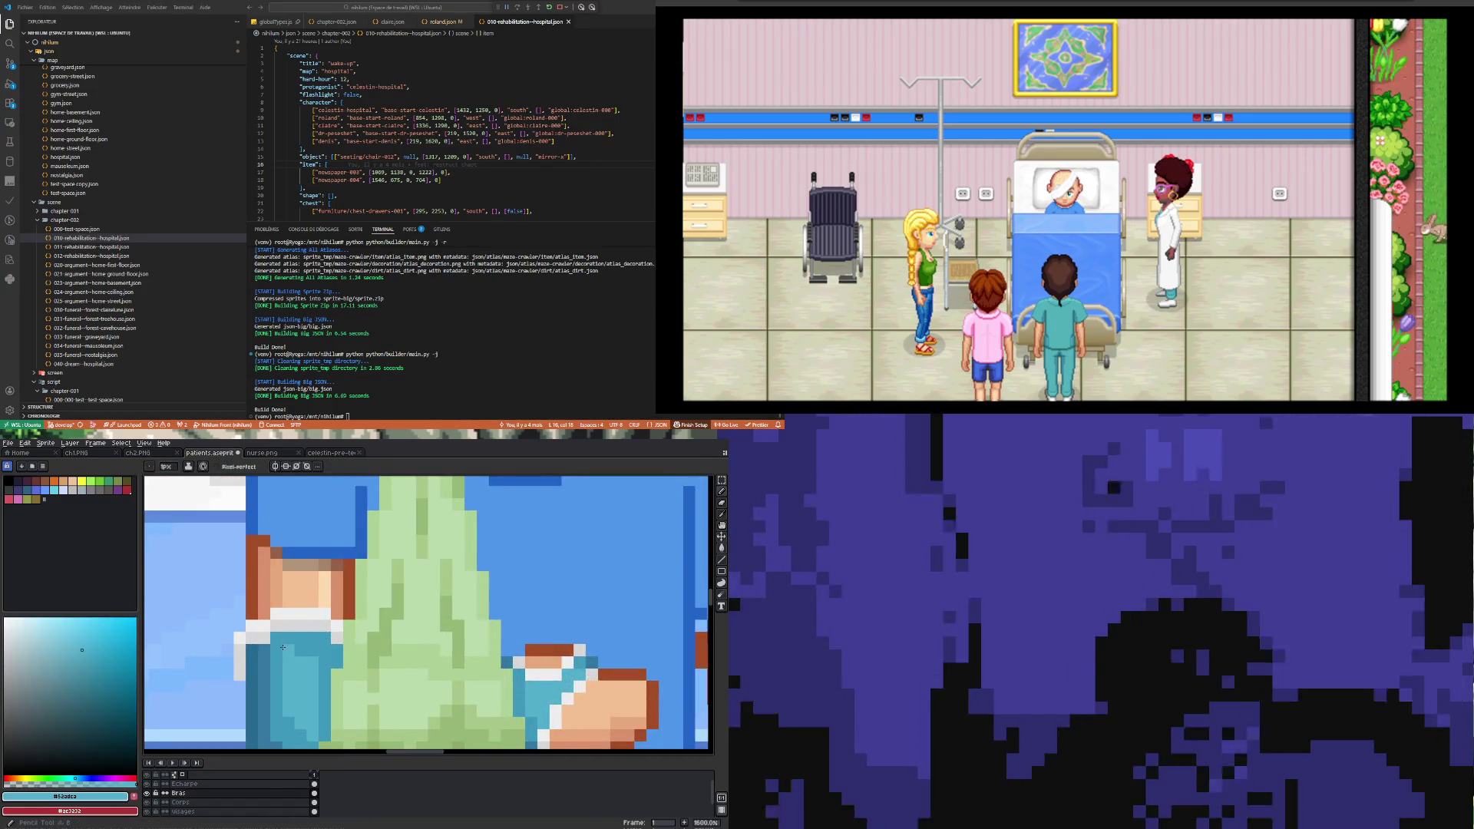
{"action": "scroll", "coordinate": [307, 661], "scroll_direction": "down", "scroll_amount": 5}
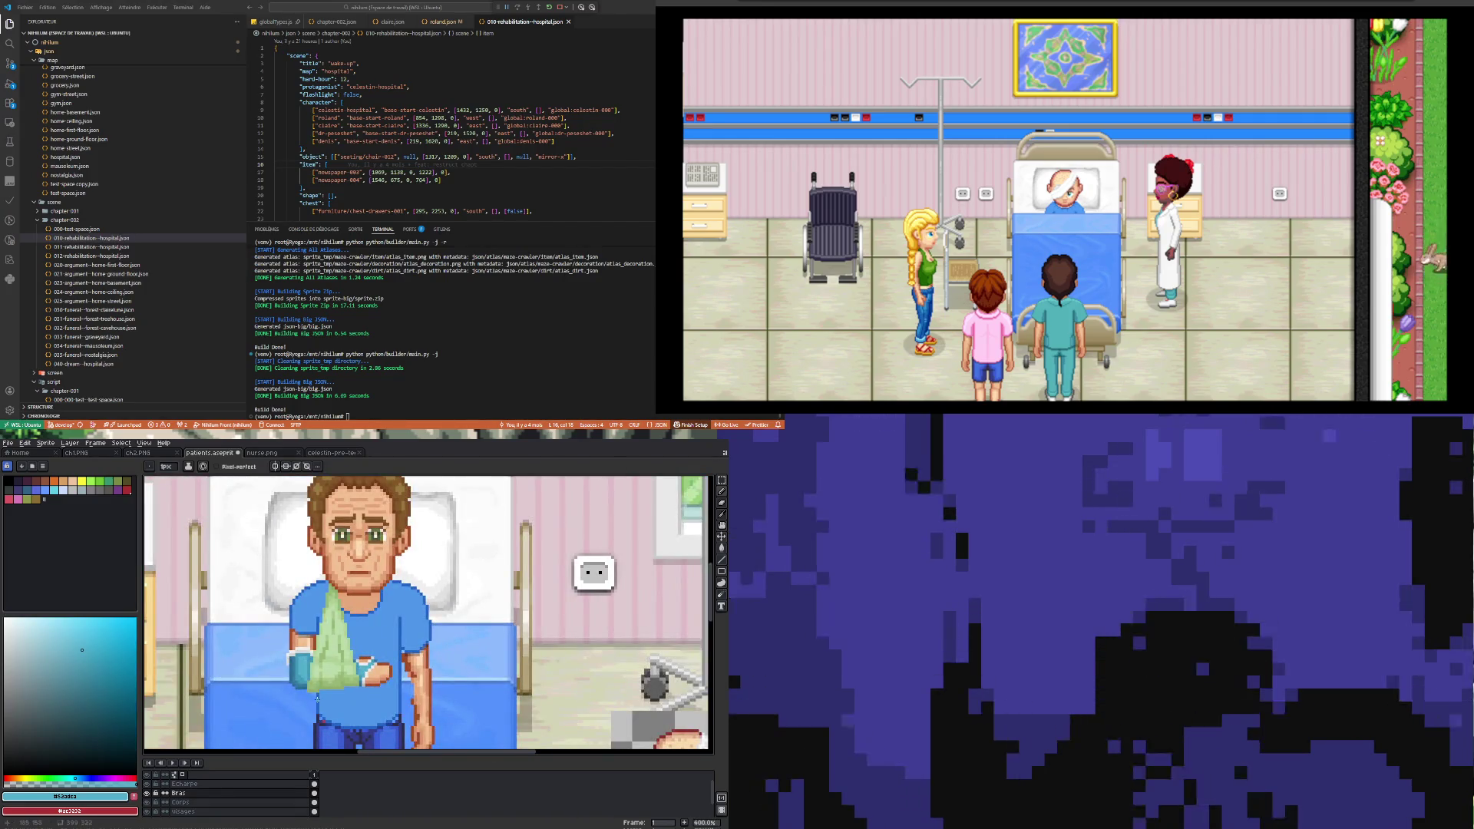
{"action": "scroll", "coordinate": [314, 695], "scroll_direction": "up", "scroll_amount": 4}
{"action": "scroll", "coordinate": [287, 665], "scroll_direction": "down", "scroll_amount": 2}
{"action": "scroll", "coordinate": [287, 665], "scroll_direction": "down", "scroll_amount": 2}
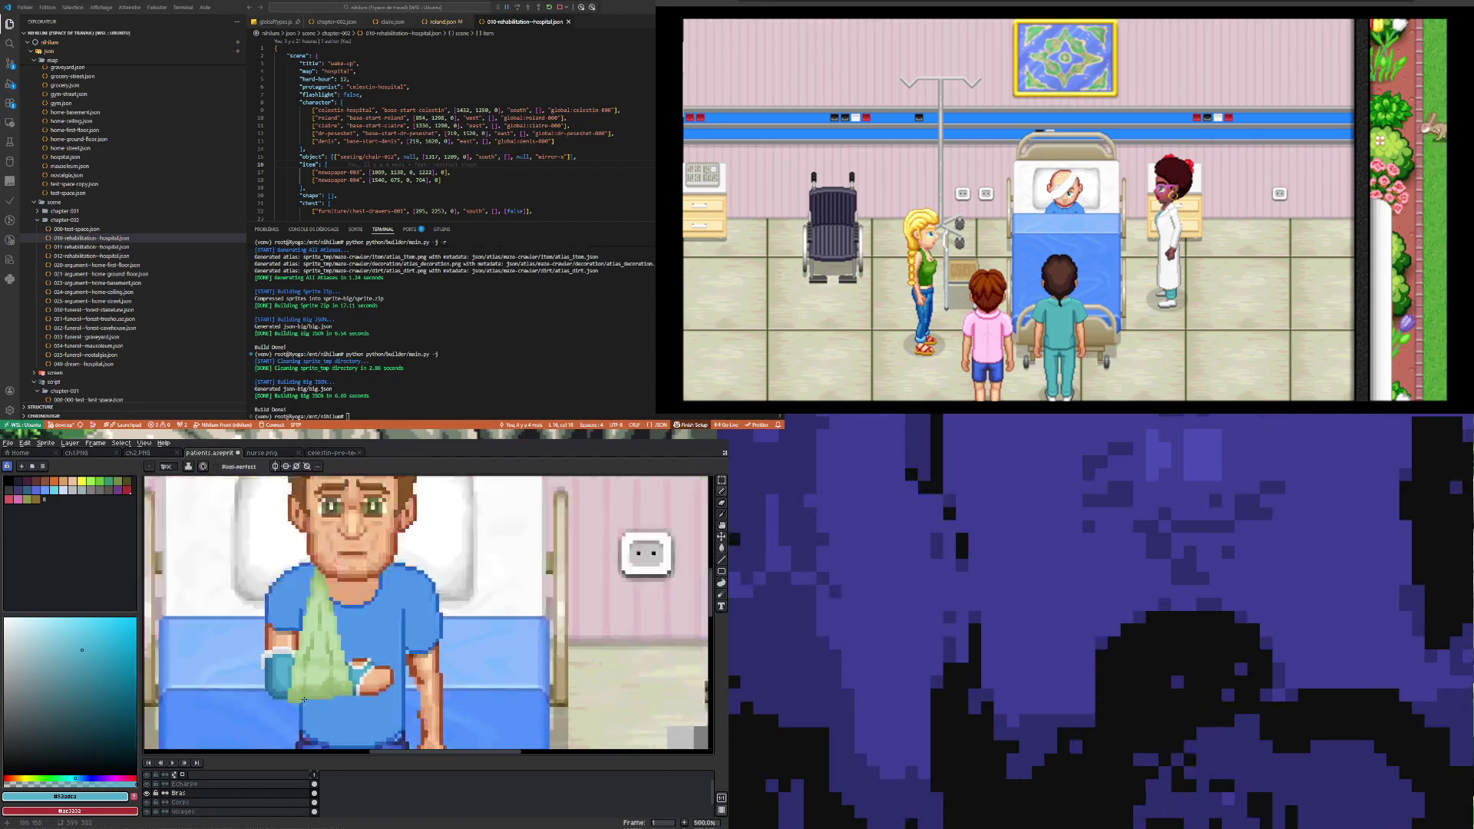
{"action": "scroll", "coordinate": [253, 599], "scroll_direction": "up", "scroll_amount": 4}
{"action": "key", "text": "ctrl+z"}
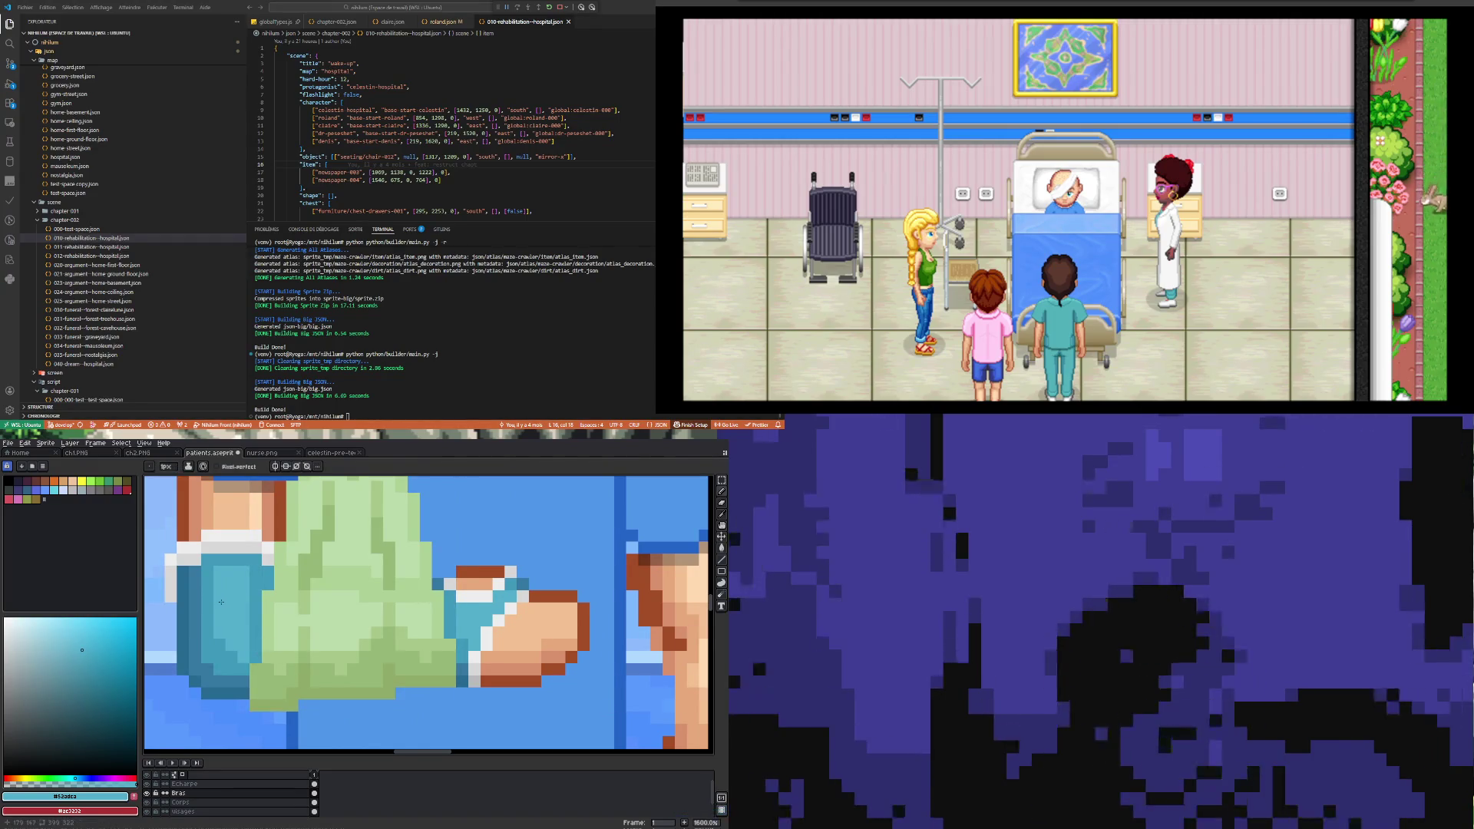
Step: Sample the cast's darker blue #3578a1 for drawing
{"action": "key", "text": "i"}
{"action": "left_click", "coordinate": [199, 588]}
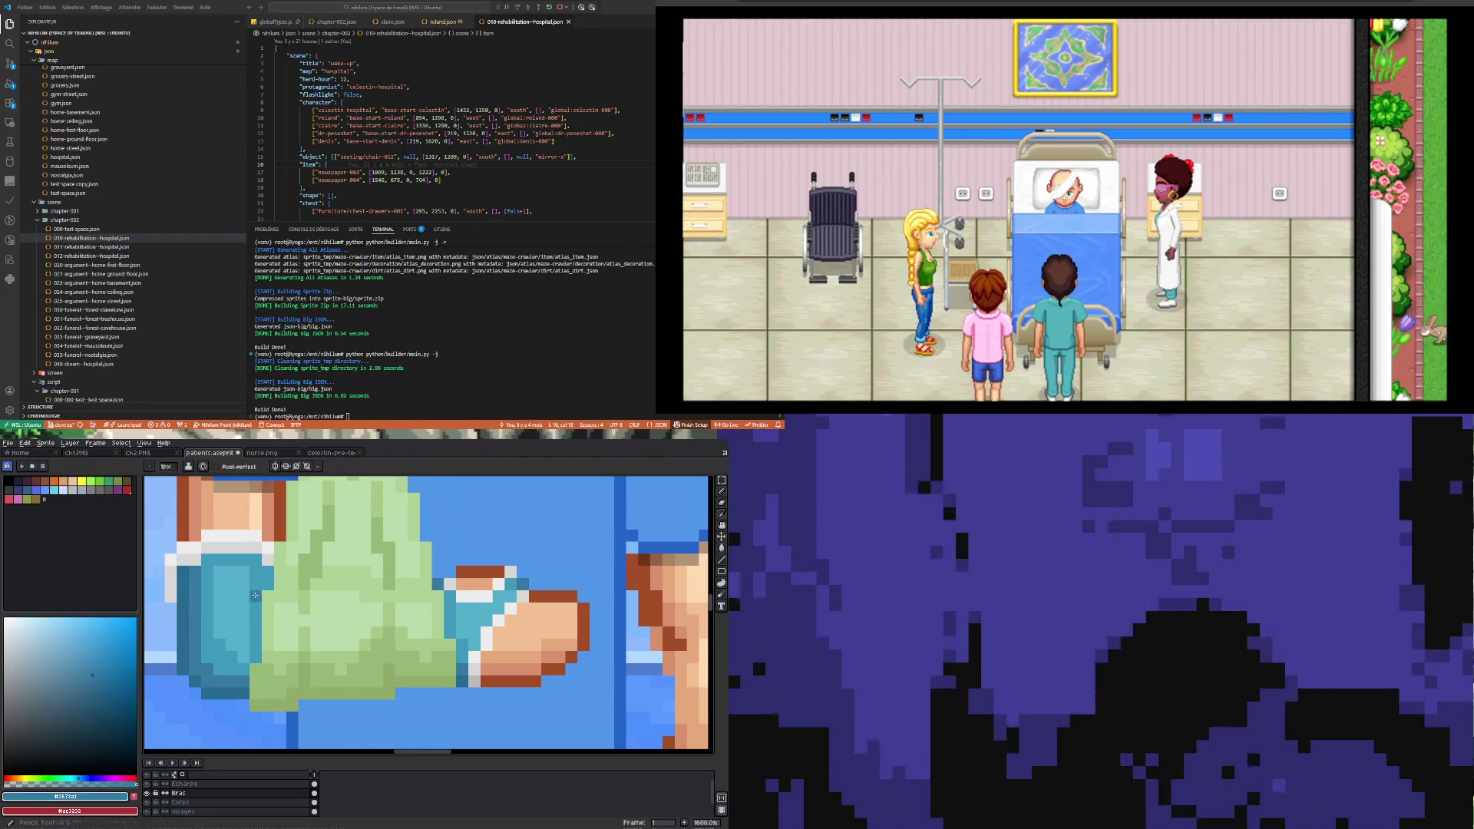
{"action": "key", "text": "b"}
{"action": "scroll", "coordinate": [257, 651], "scroll_direction": "down", "scroll_amount": 5}
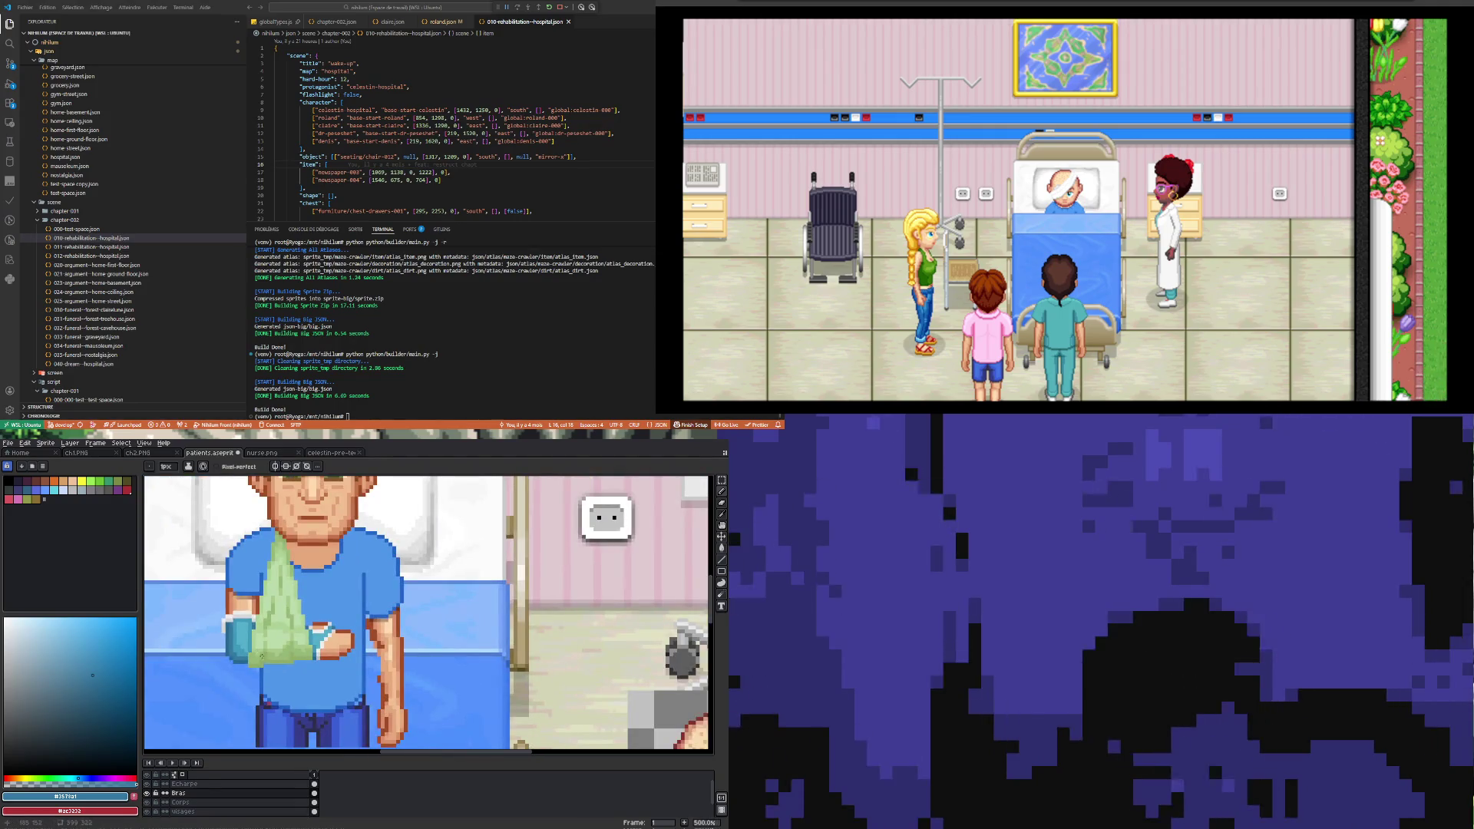
{"action": "scroll", "coordinate": [258, 623], "scroll_direction": "up", "scroll_amount": 1}
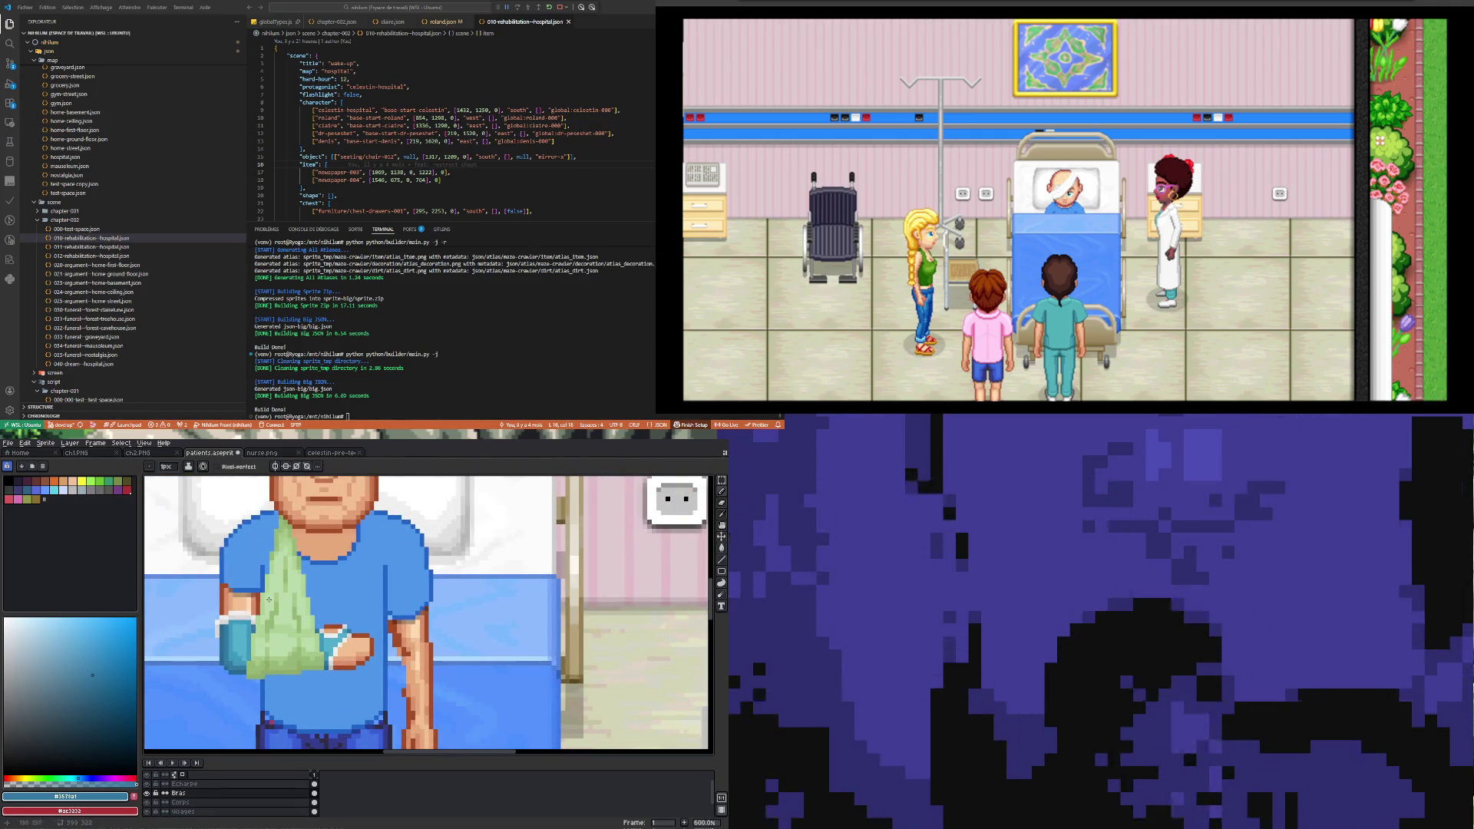
{"action": "scroll", "coordinate": [307, 595], "scroll_direction": "down", "scroll_amount": 1}
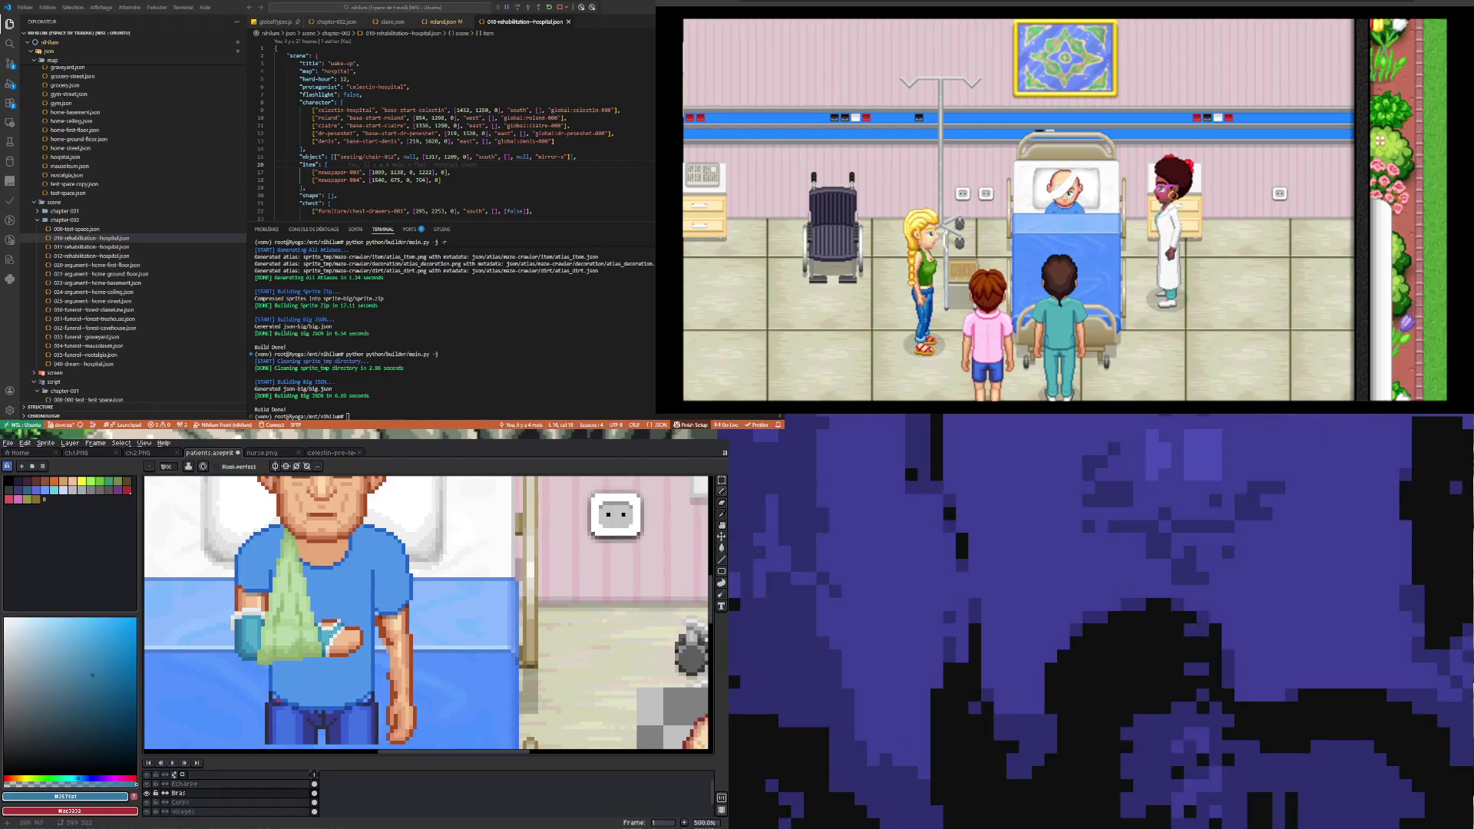
{"action": "scroll", "coordinate": [345, 614], "scroll_direction": "up", "scroll_amount": 3}
{"action": "scroll", "coordinate": [376, 626], "scroll_direction": "down", "scroll_amount": 3}
{"action": "scroll", "coordinate": [369, 635], "scroll_direction": "up", "scroll_amount": 5}
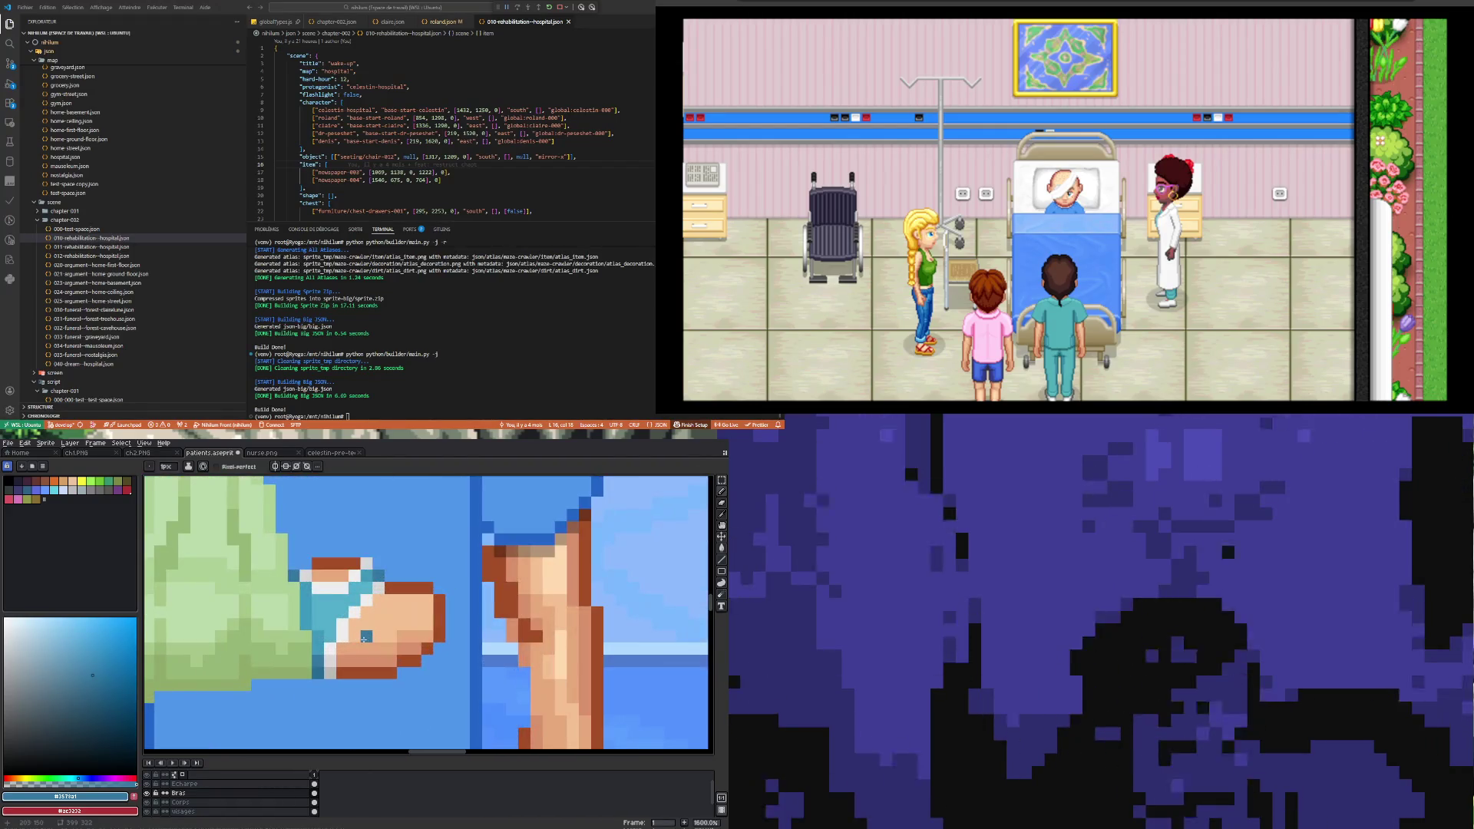
Step: Sample the hand's skin tone #e5a87a
{"action": "key", "text": "i"}
{"action": "left_click", "coordinate": [360, 644], "text": "alt"}
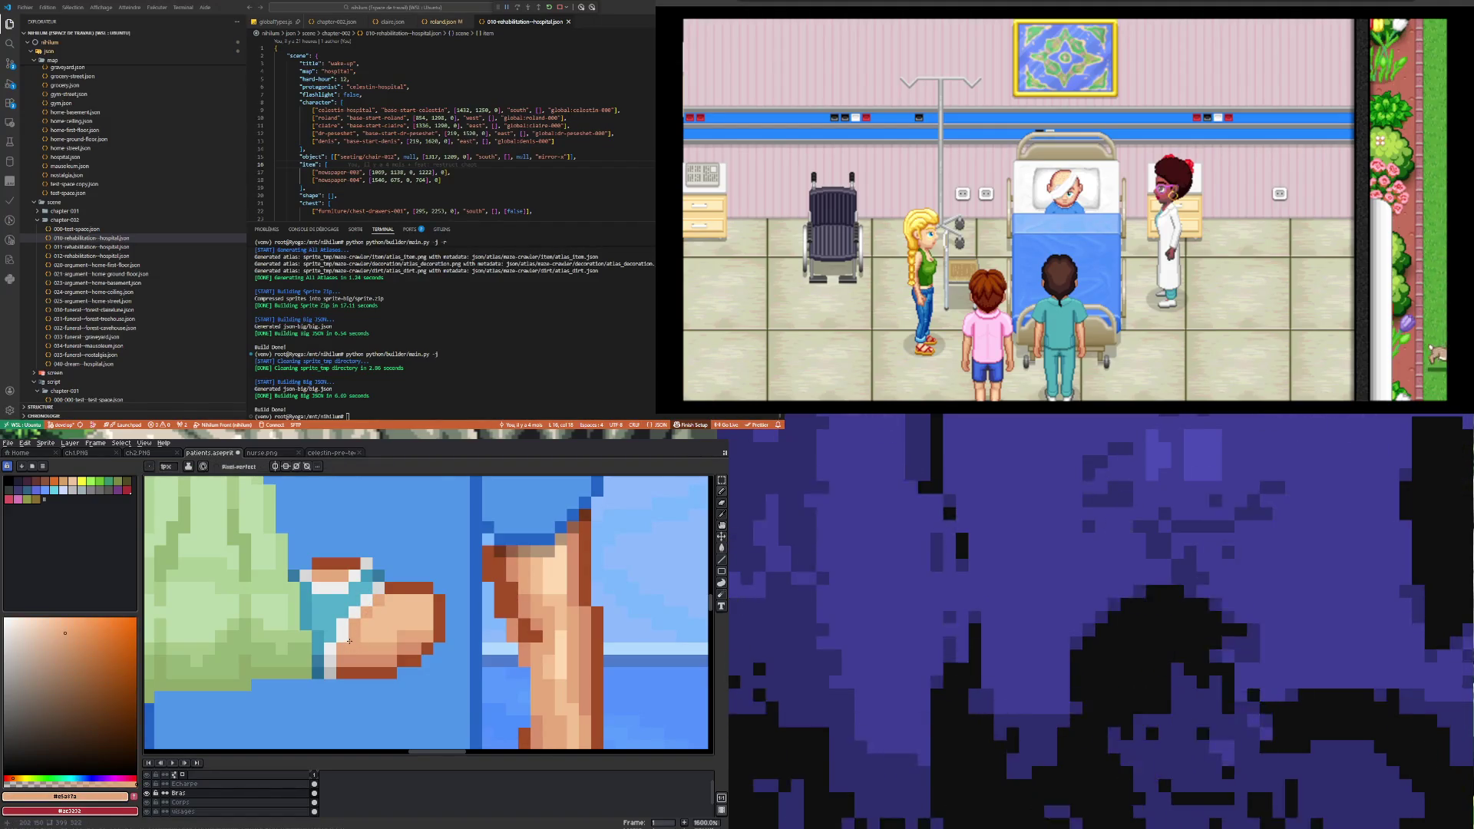
{"action": "scroll", "coordinate": [361, 622], "scroll_direction": "down", "scroll_amount": 6}
{"action": "scroll", "coordinate": [350, 637], "scroll_direction": "down", "scroll_amount": 3}
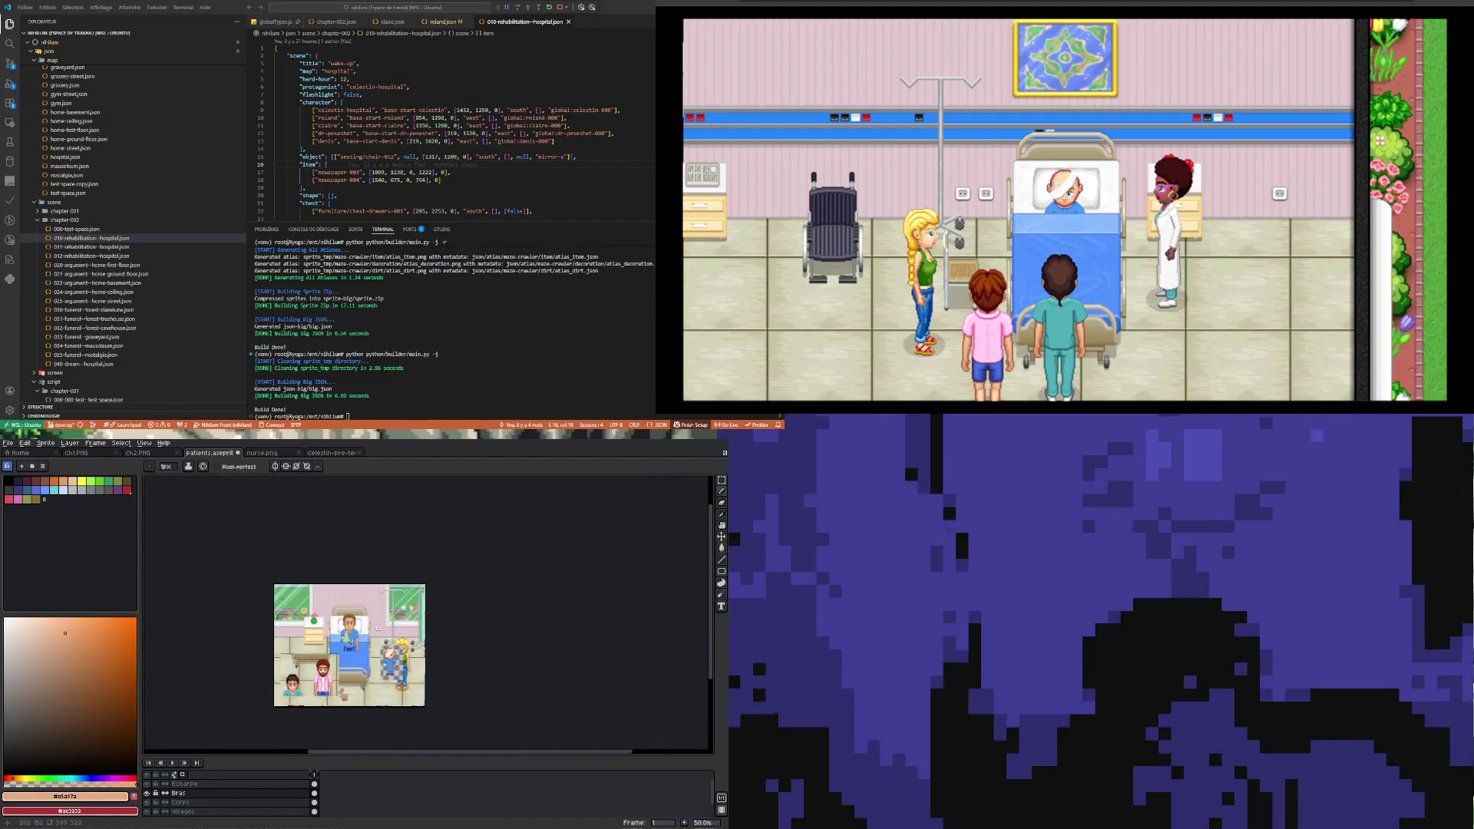
{"action": "scroll", "coordinate": [350, 626], "scroll_direction": "up", "scroll_amount": 2}
{"action": "scroll", "coordinate": [346, 600], "scroll_direction": "up", "scroll_amount": 2}
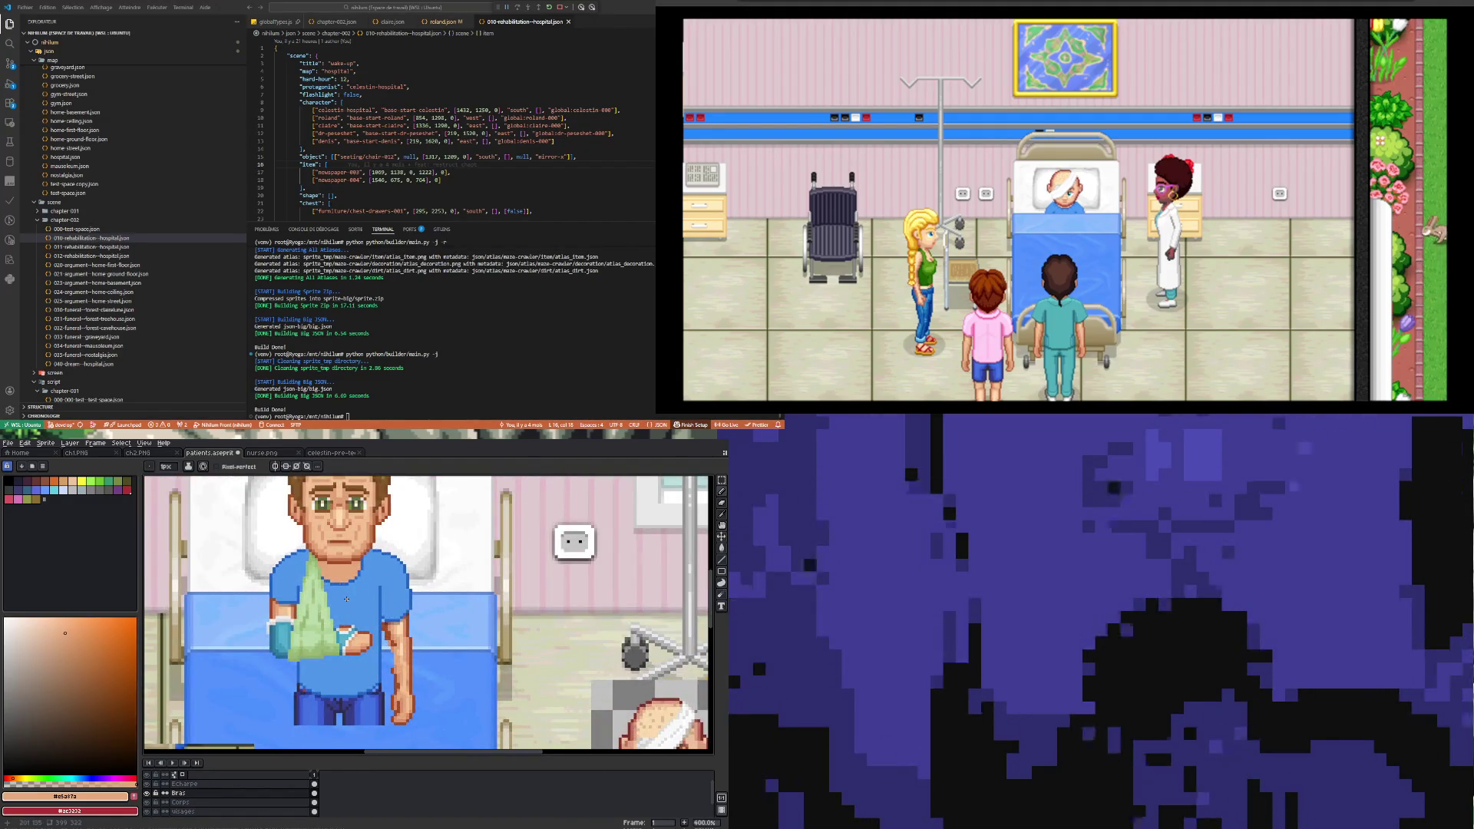
{"action": "scroll", "coordinate": [288, 622], "scroll_direction": "up", "scroll_amount": 2}
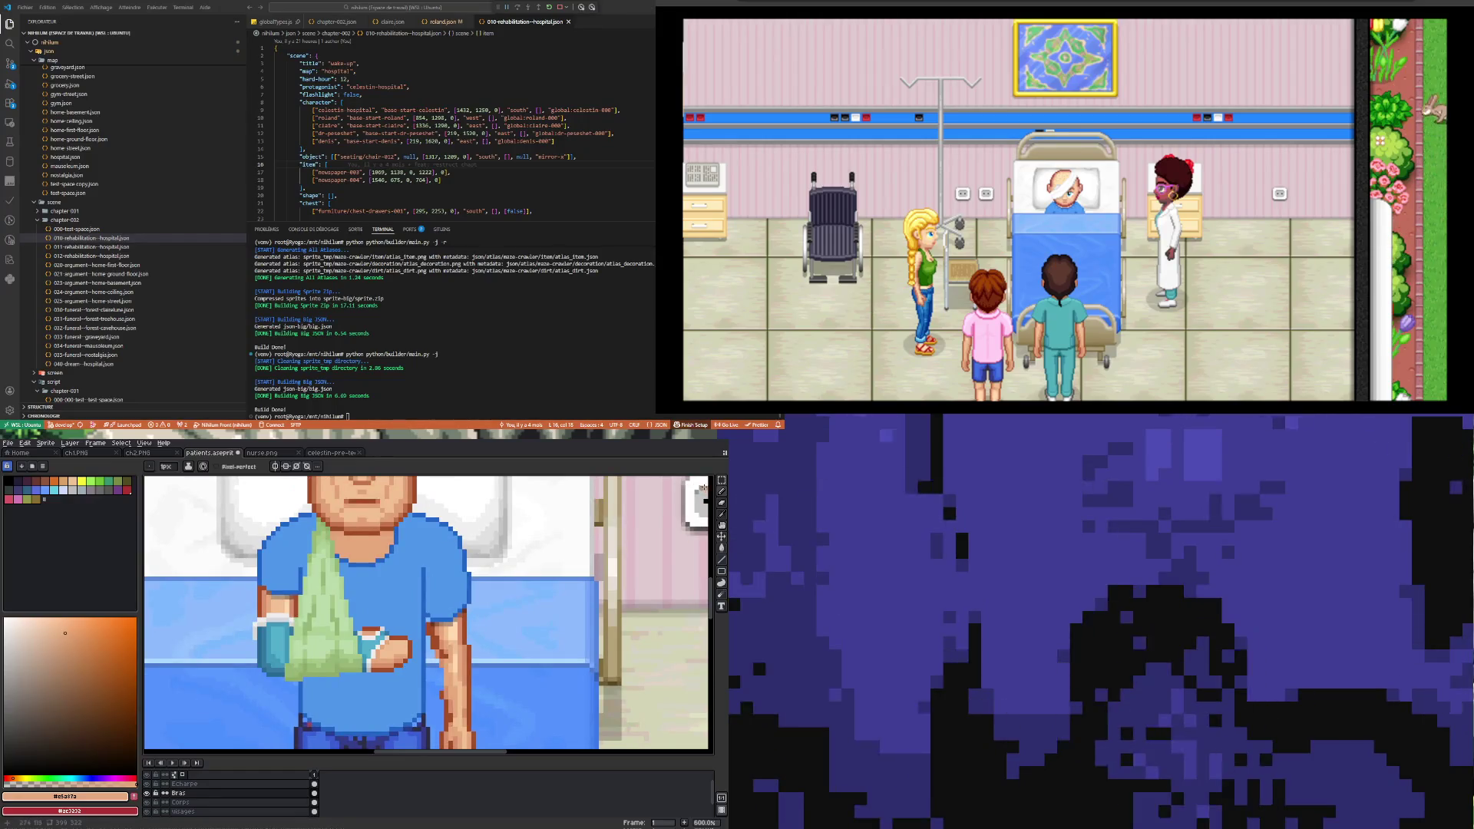
{"action": "key", "text": "m"}
{"action": "scroll", "coordinate": [184, 664], "scroll_direction": "up", "scroll_amount": 3}
Step: Raise the white cuff band one pixel and nudge a thin teal sleeve strip, committing both
{"action": "mouse_move", "coordinate": [292, 564]}
{"action": "left_mouse_down"}
{"action": "mouse_move", "coordinate": [355, 614]}
{"action": "mouse_move", "coordinate": [367, 604]}
{"action": "left_mouse_up"}
{"action": "key", "text": "Up"}
{"action": "key", "text": "Up"}
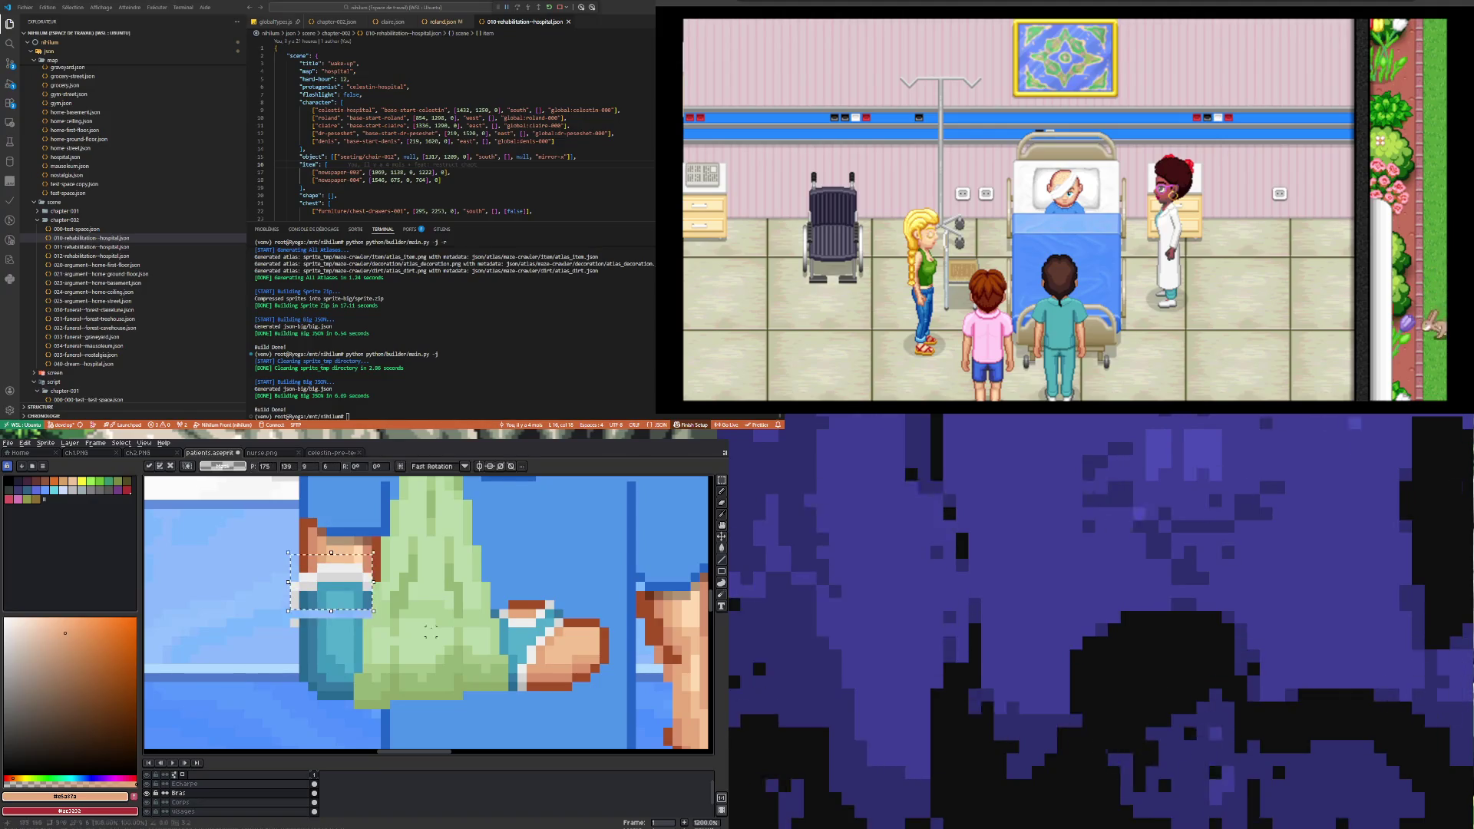
{"action": "key", "text": "Down"}
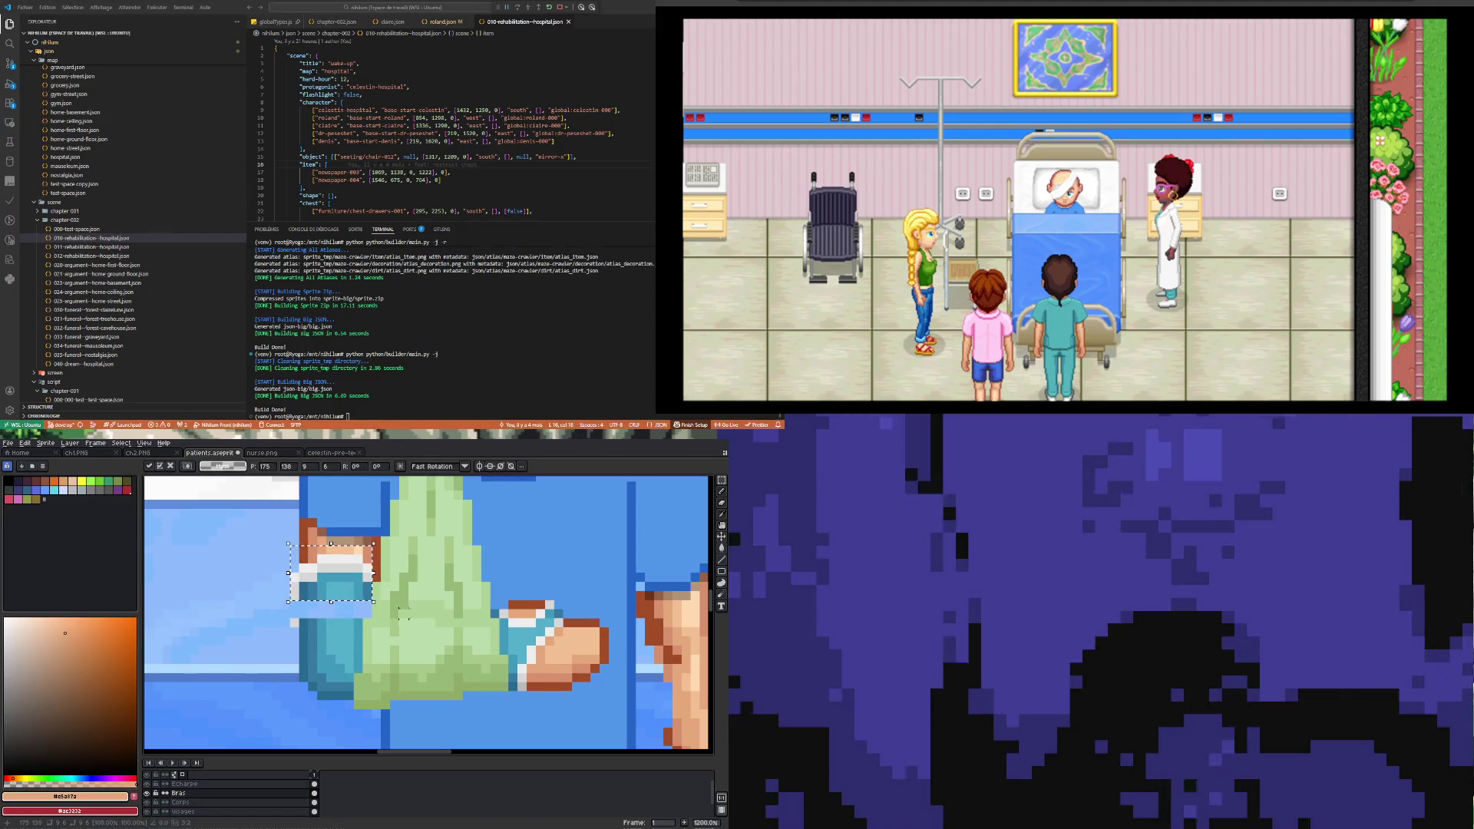
{"action": "key", "text": "Return"}
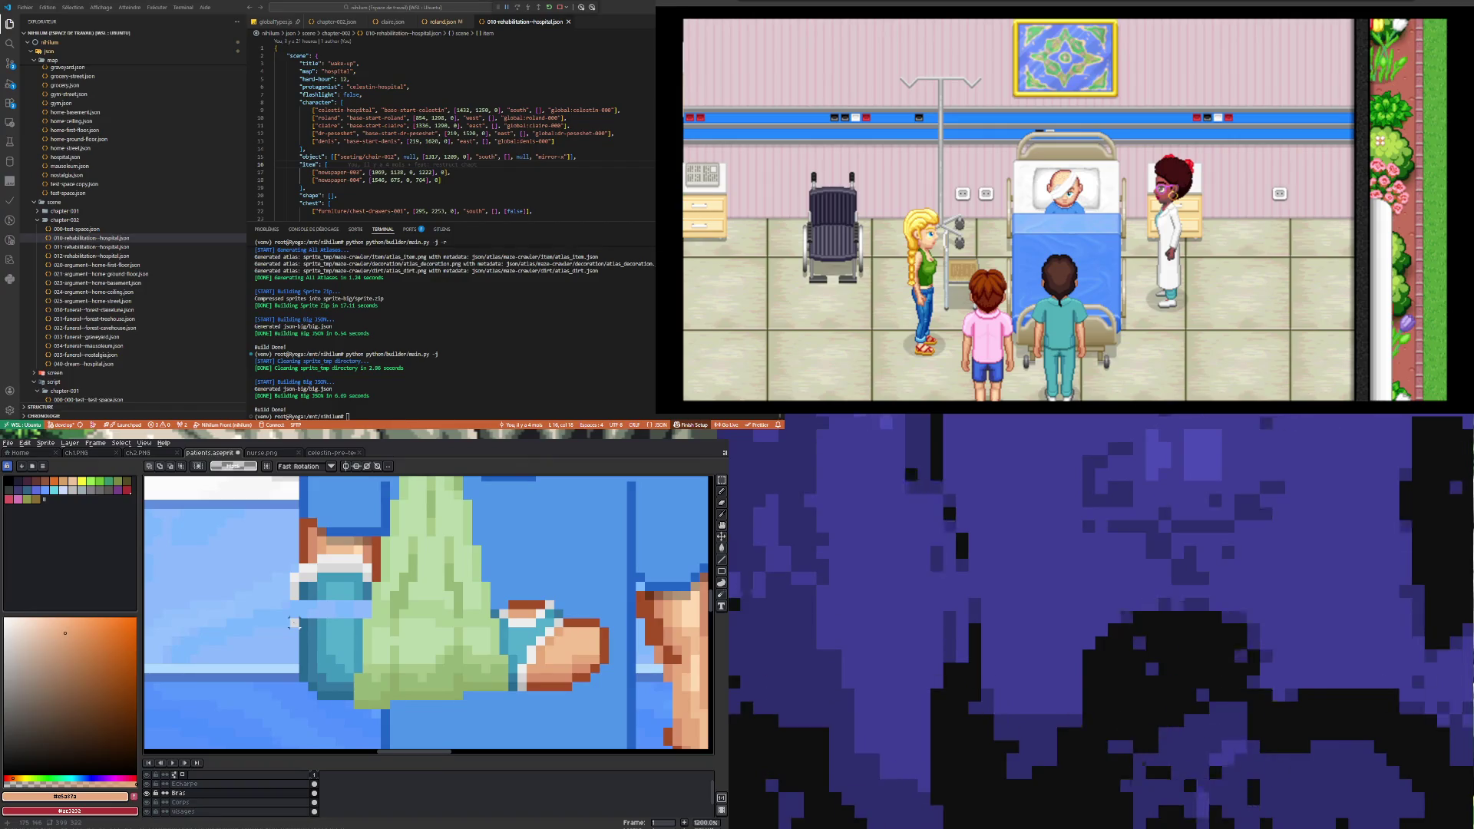
{"action": "left_click_drag", "start_coordinate": [304, 624], "coordinate": [365, 607]}
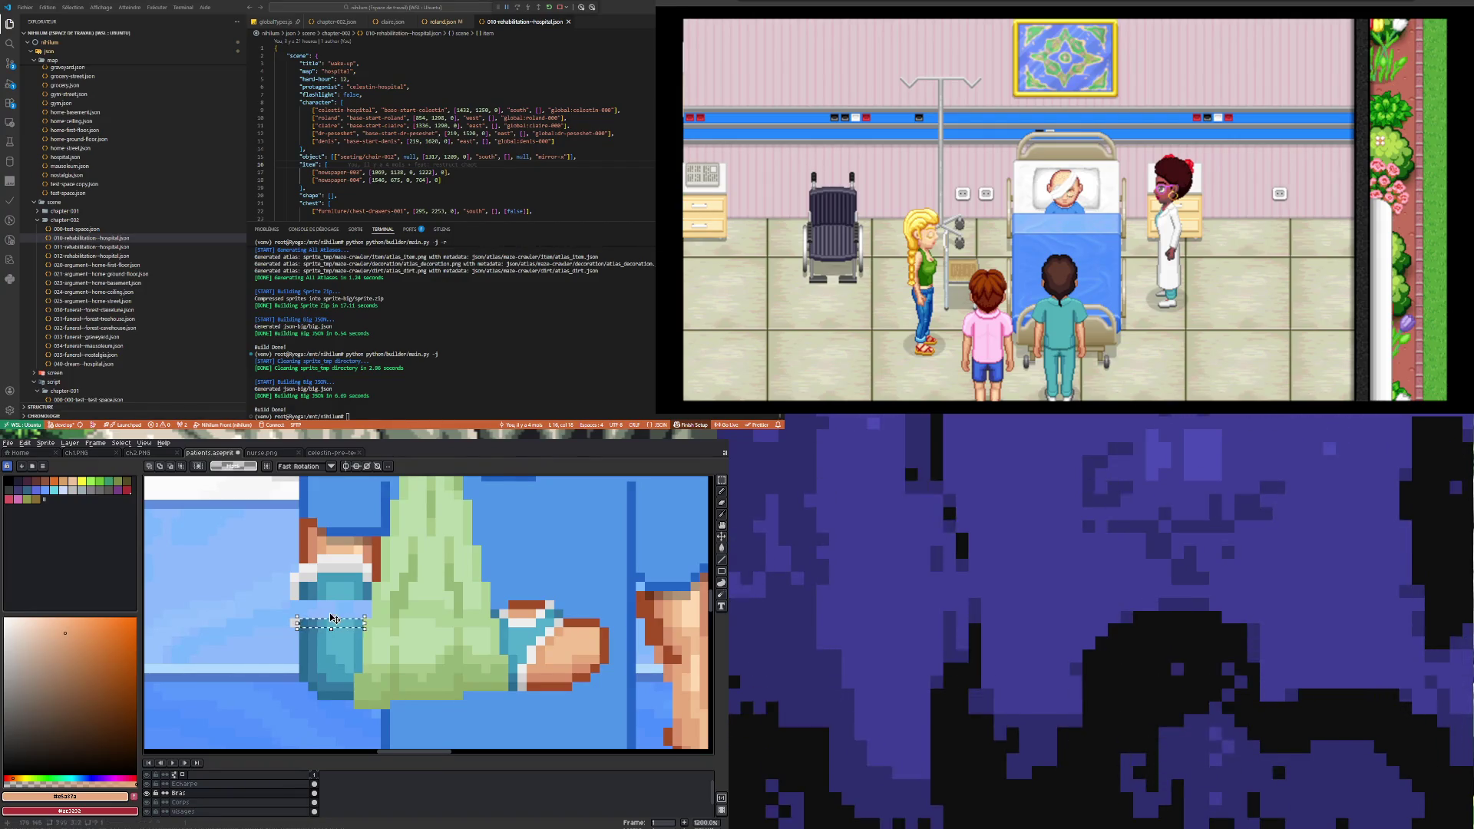
{"action": "key", "text": "Up"}
{"action": "key", "text": "Down"}
{"action": "key", "text": "Return"}
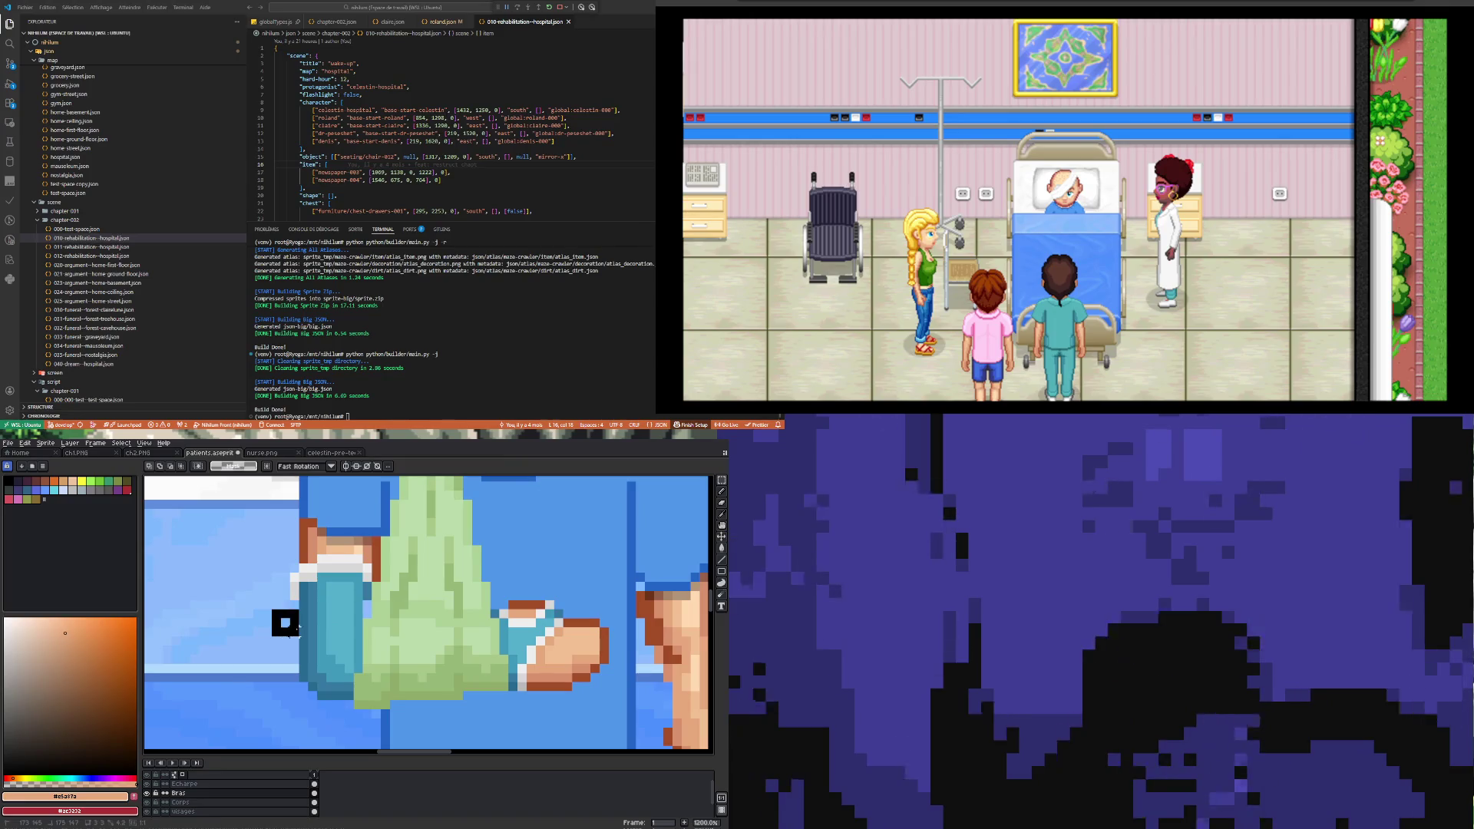
Step: Paint two teal #3578a1 pixels on the cast's edge
{"action": "scroll", "coordinate": [330, 595], "scroll_direction": "up", "scroll_amount": 1}
{"action": "key", "text": "i"}
{"action": "left_click", "coordinate": [380, 584]}
{"action": "key", "text": "b"}
{"action": "left_click_drag", "start_coordinate": [377, 616], "coordinate": [378, 600]}
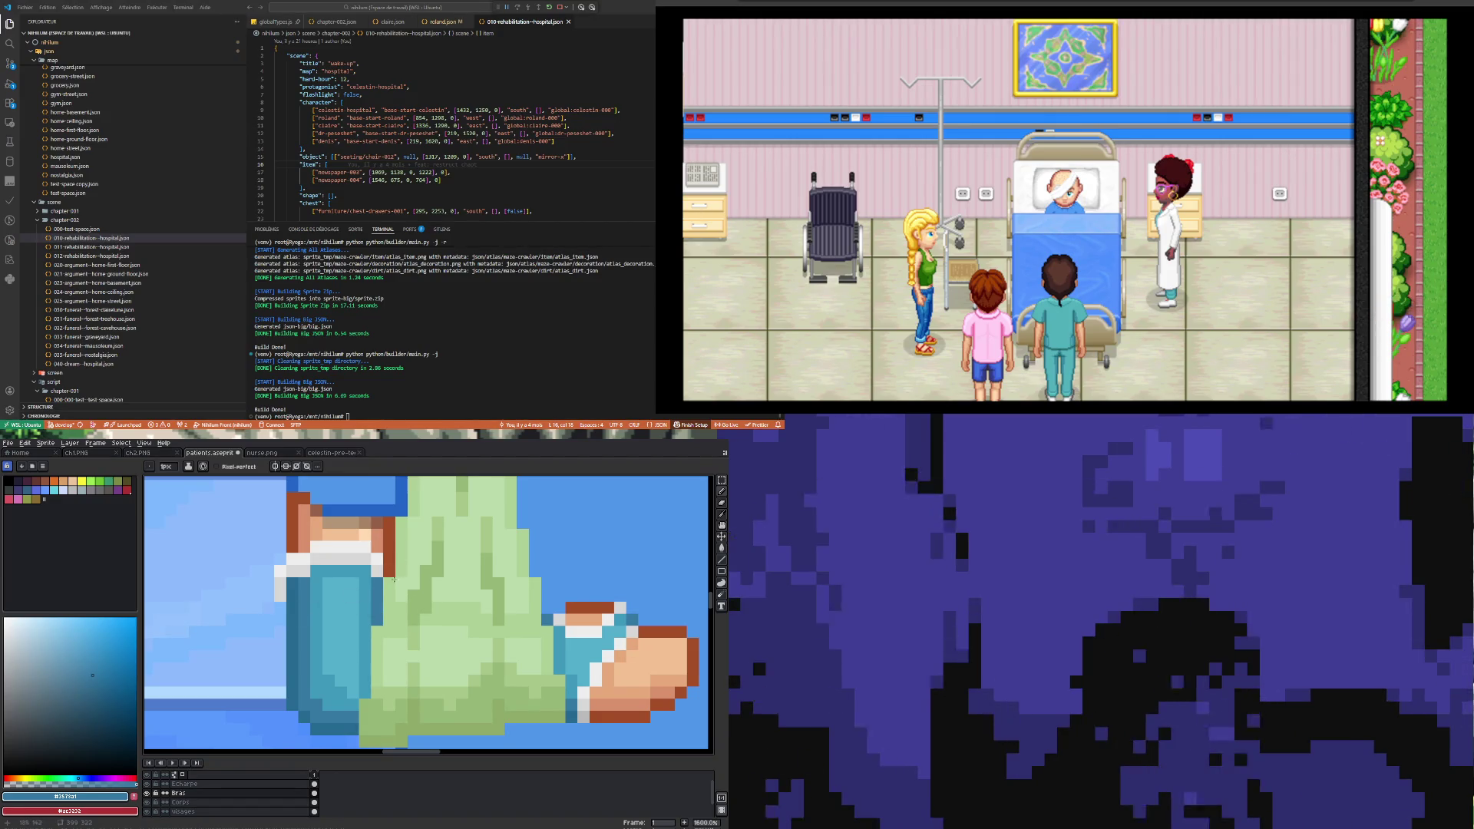
{"action": "key", "text": "i"}
{"action": "left_click", "coordinate": [381, 554]}
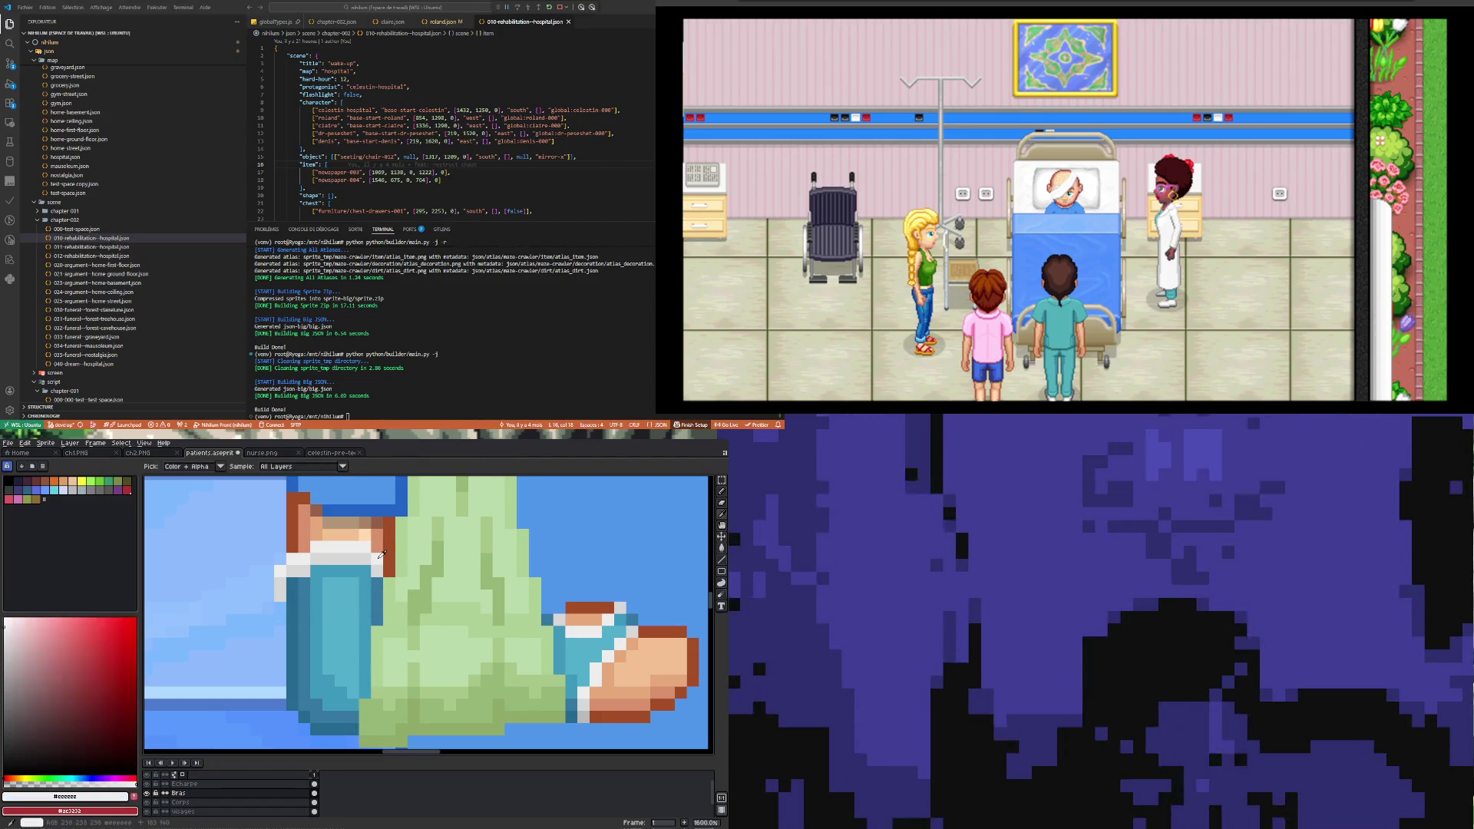
{"action": "key", "text": "b"}
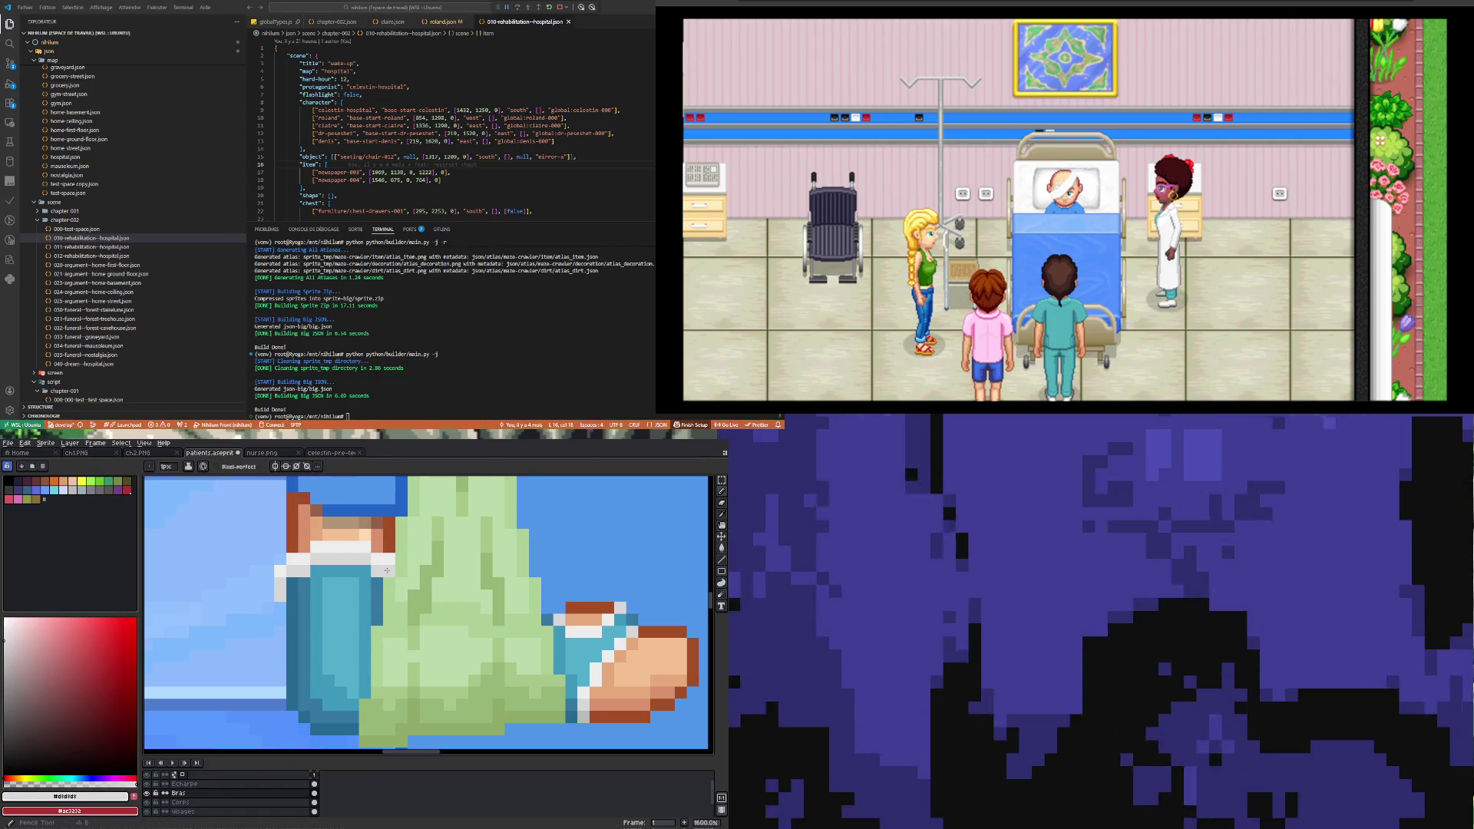
{"action": "scroll", "coordinate": [331, 605], "scroll_direction": "down", "scroll_amount": 3}
{"action": "scroll", "coordinate": [358, 591], "scroll_direction": "up", "scroll_amount": 3}
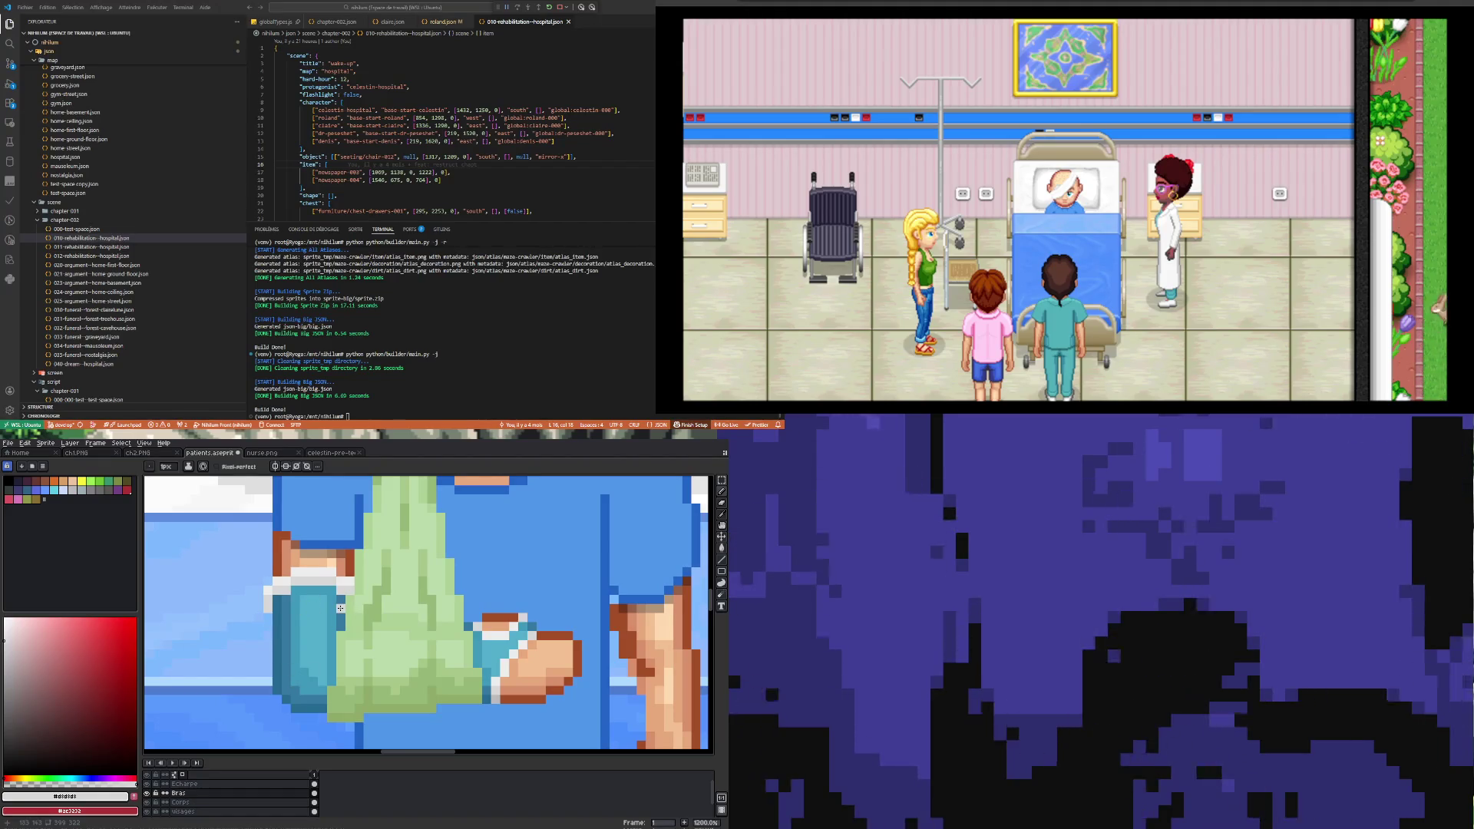
{"action": "key", "text": "i"}
{"action": "left_click", "coordinate": [301, 600]}
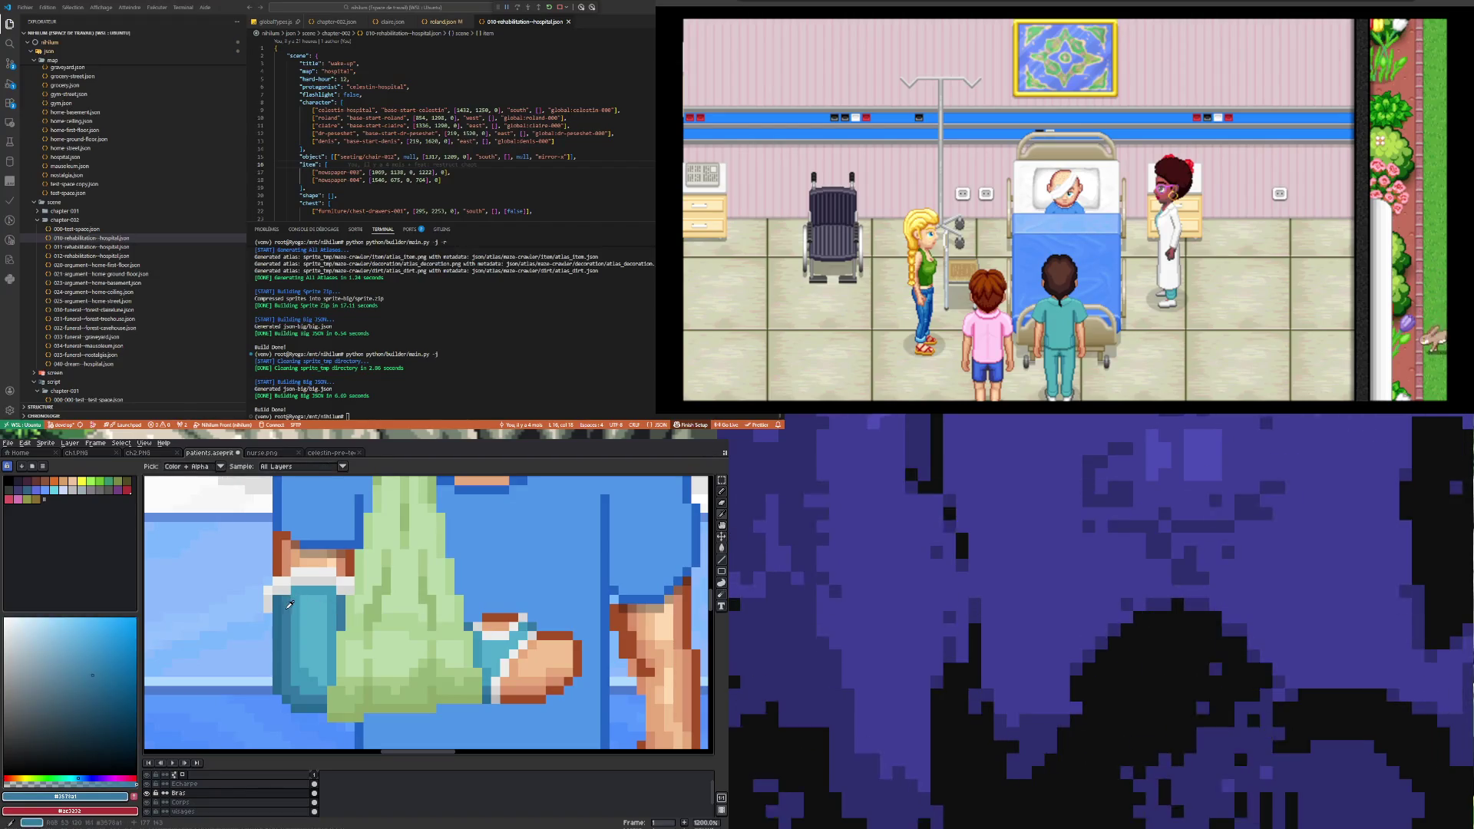
{"action": "key", "text": "b"}
{"action": "key", "text": "i"}
{"action": "left_click", "coordinate": [334, 693]}
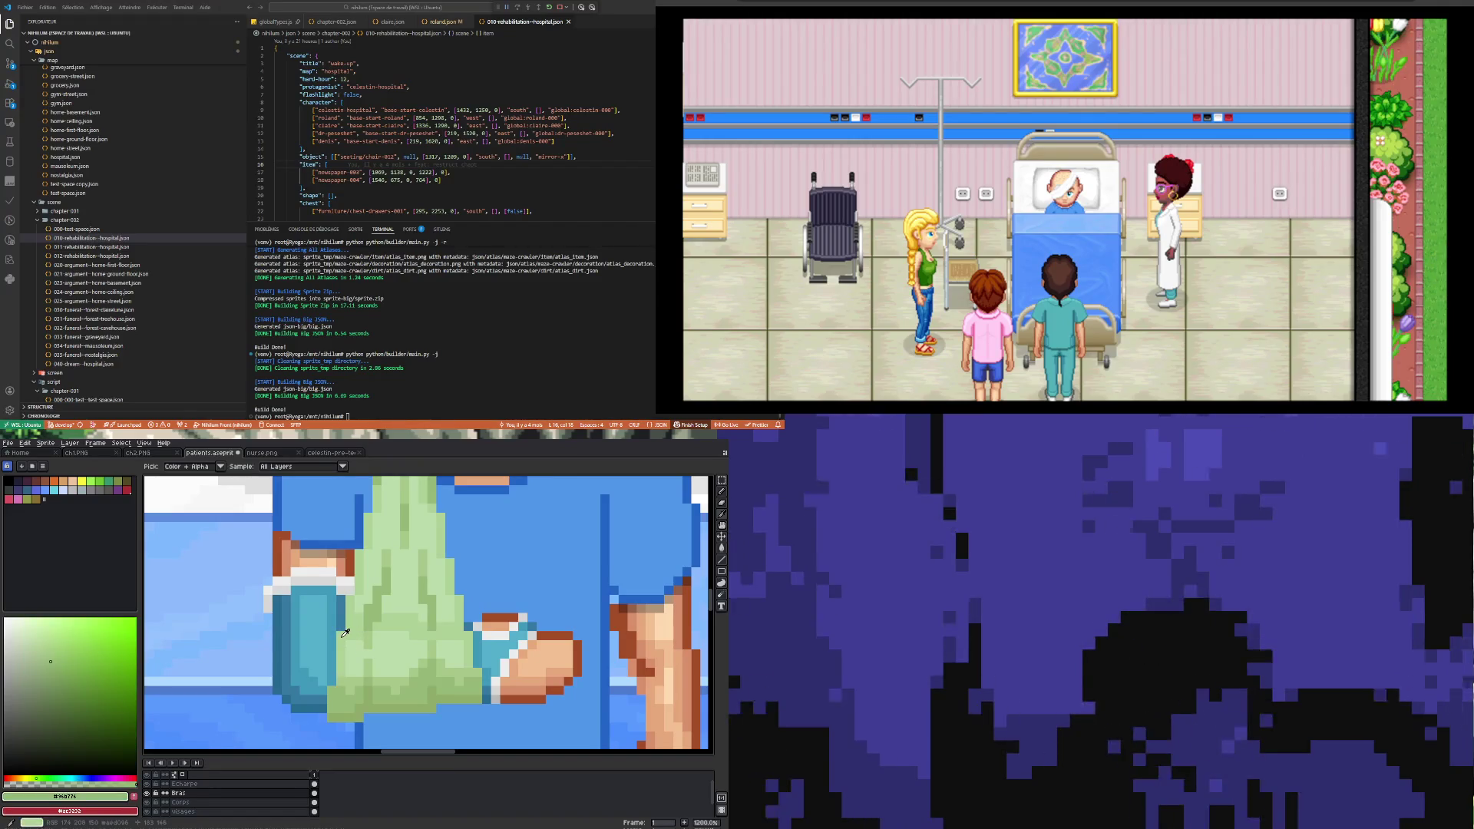
{"action": "key", "text": "b"}
{"action": "key", "text": "i"}
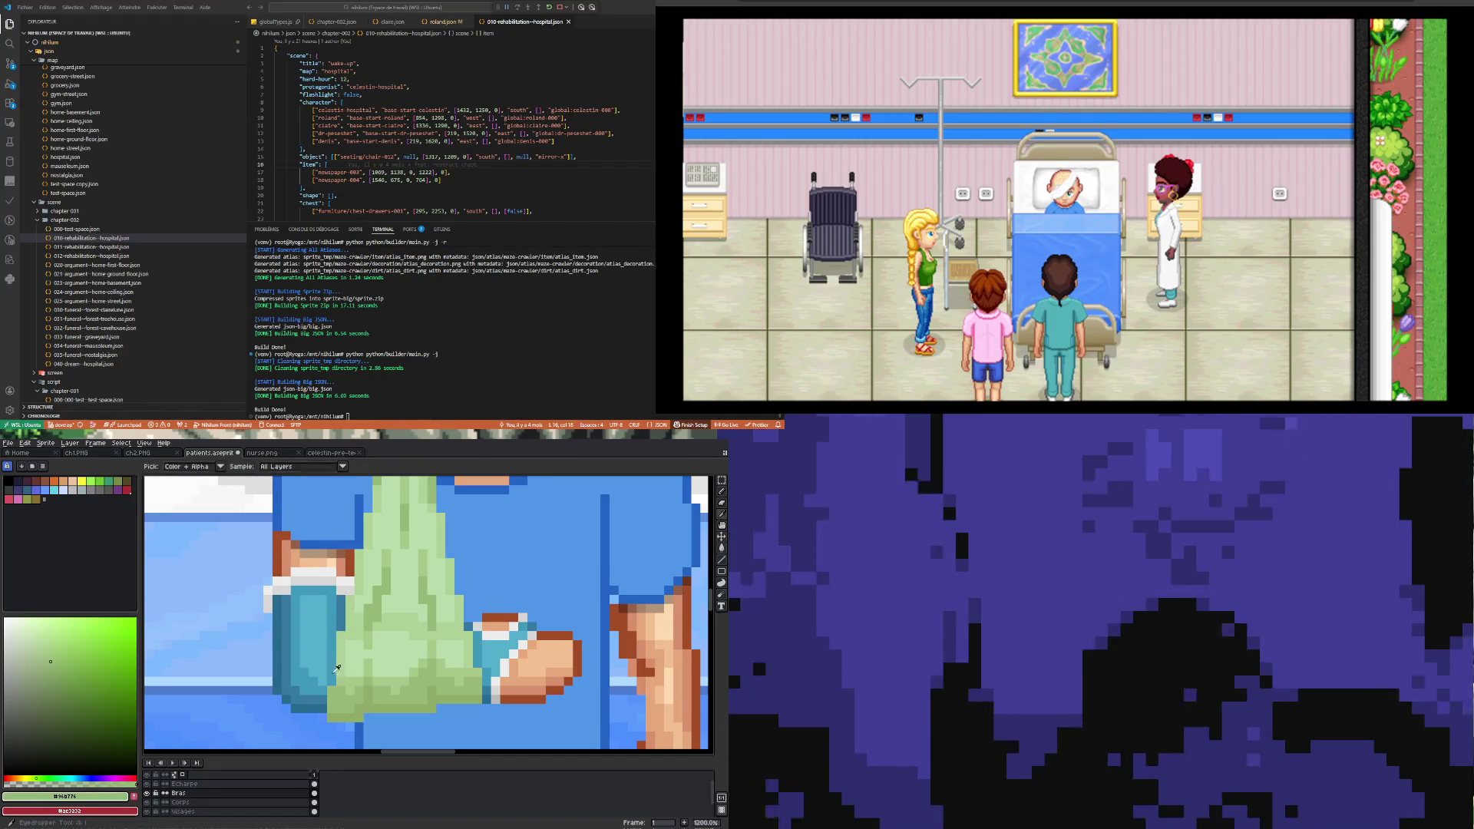
{"action": "key", "text": "b"}
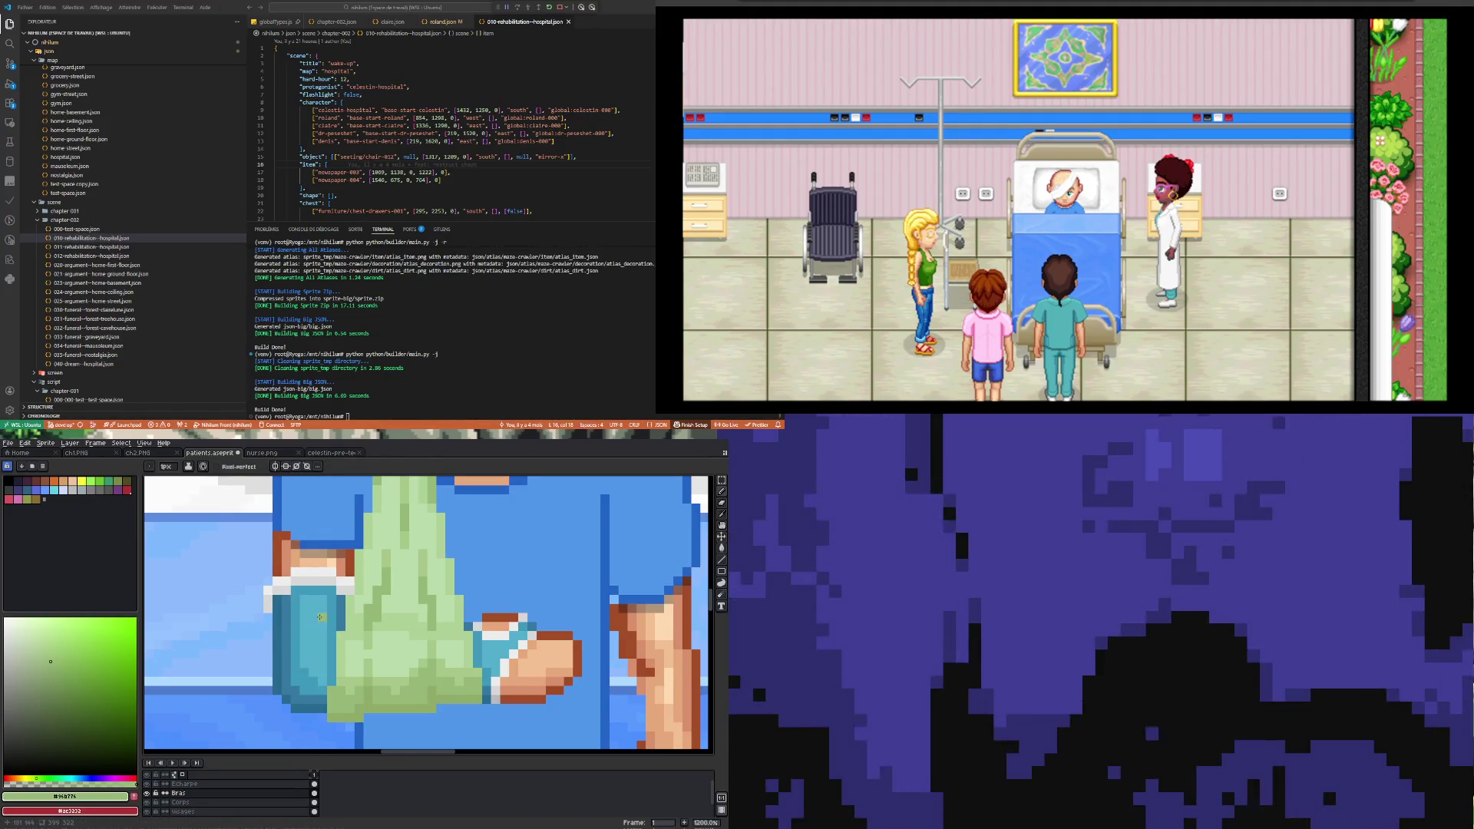
{"action": "scroll", "coordinate": [320, 616], "scroll_direction": "down", "scroll_amount": 4}
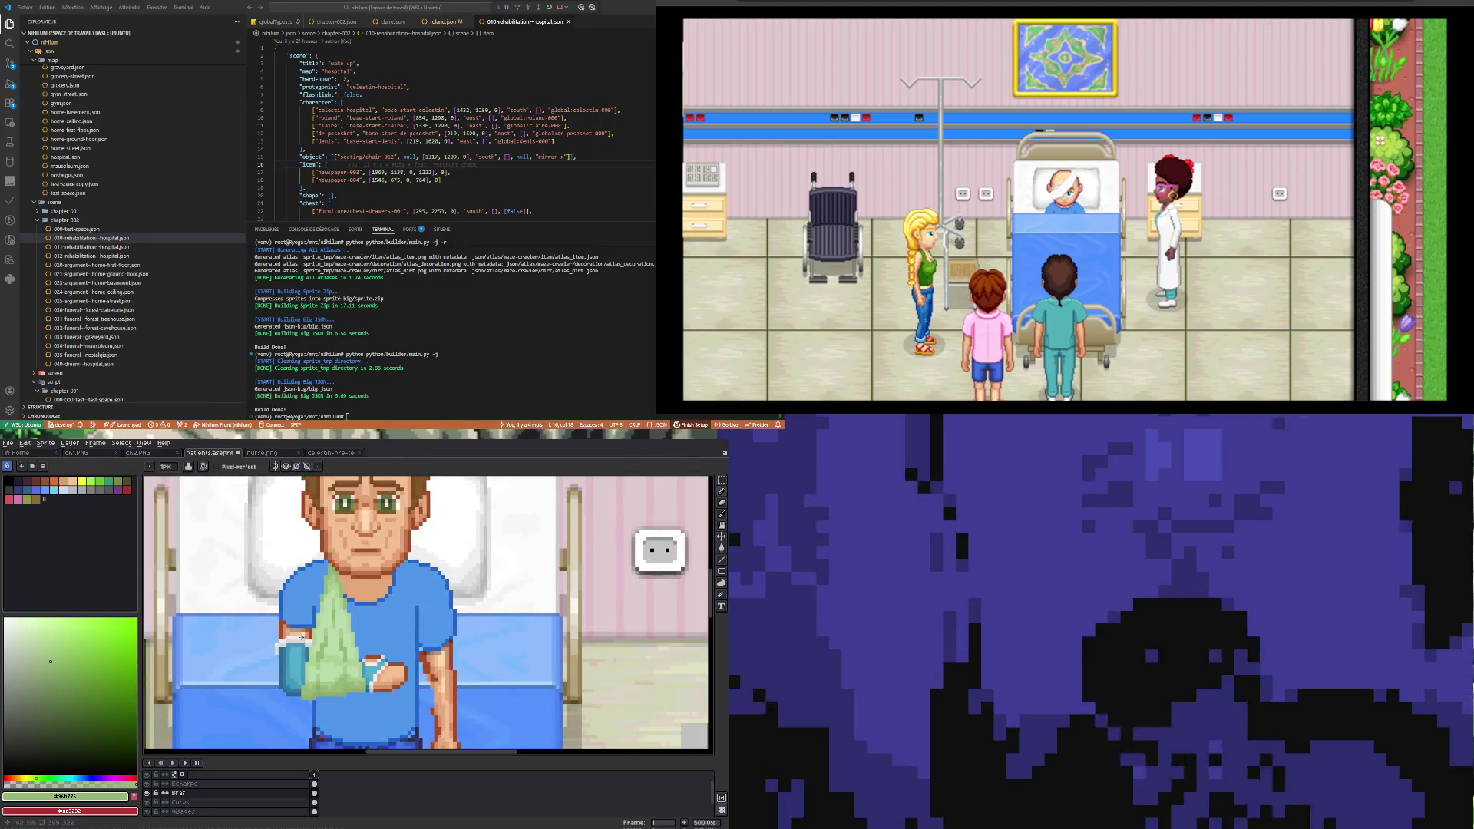
{"action": "scroll", "coordinate": [301, 638], "scroll_direction": "up", "scroll_amount": 1}
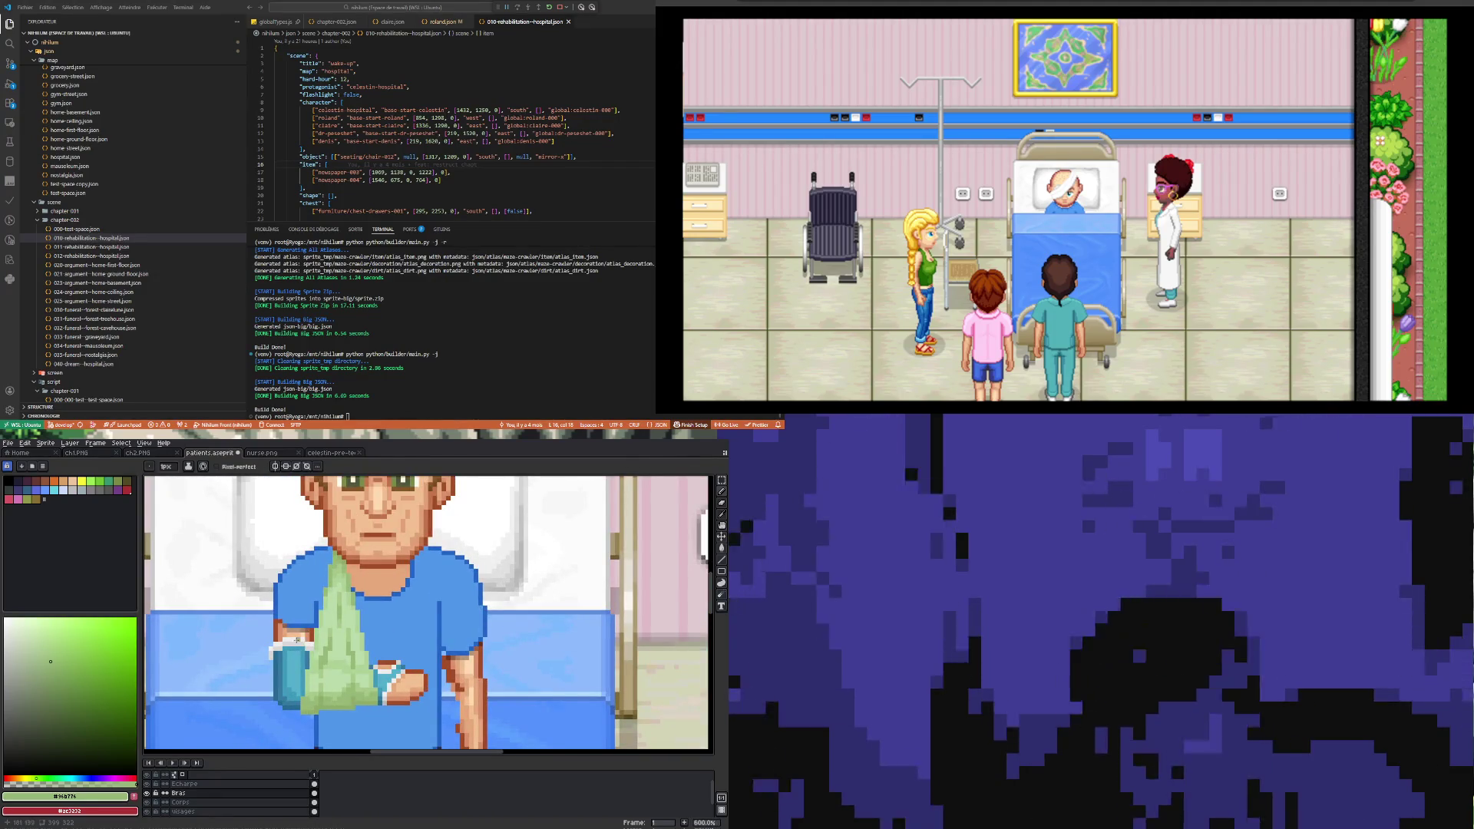
{"action": "scroll", "coordinate": [292, 639], "scroll_direction": "up", "scroll_amount": 1}
{"action": "scroll", "coordinate": [270, 651], "scroll_direction": "down", "scroll_amount": 2}
{"action": "scroll", "coordinate": [311, 670], "scroll_direction": "down", "scroll_amount": 2}
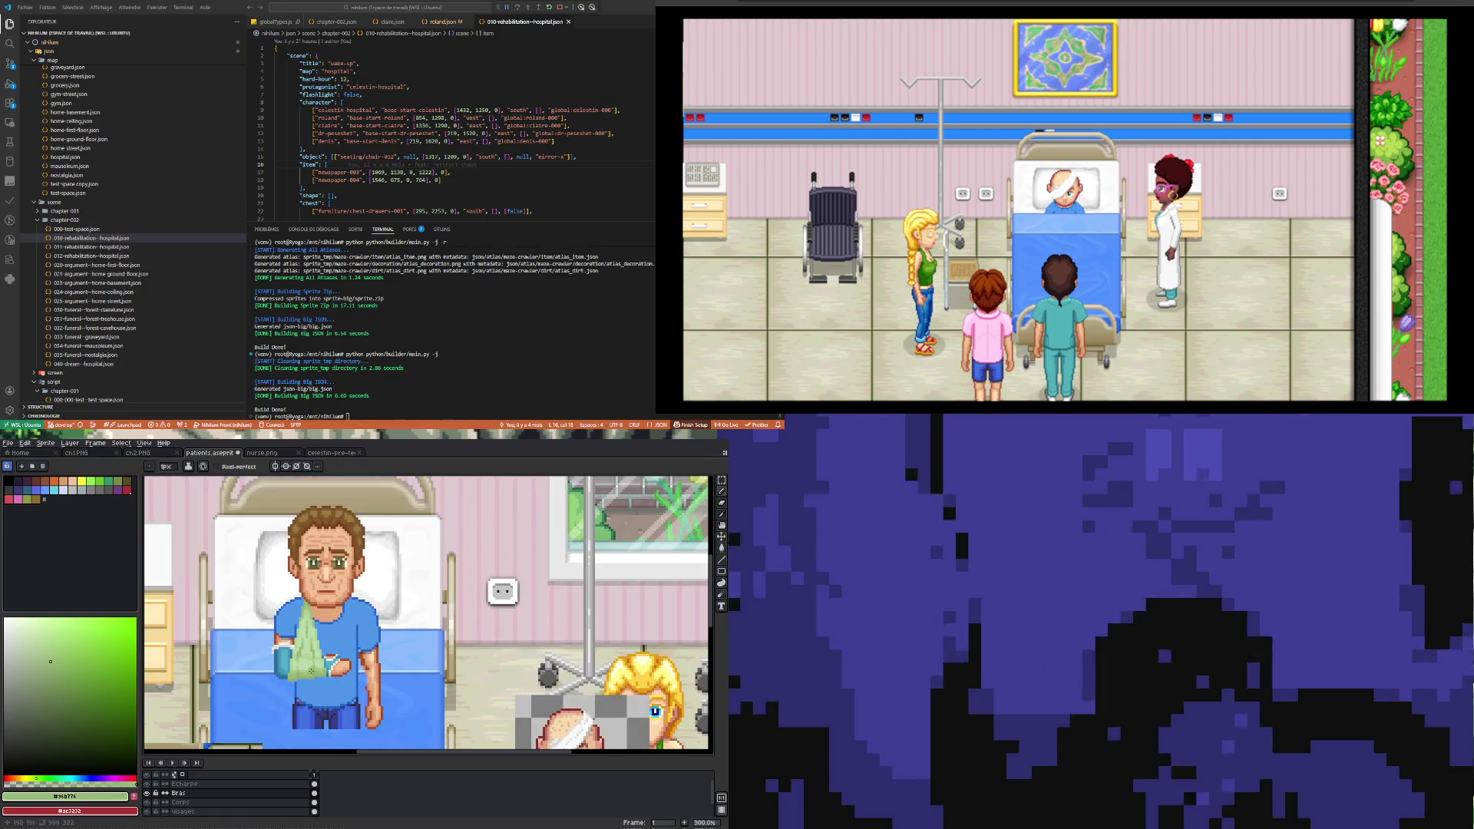
{"action": "scroll", "coordinate": [304, 667], "scroll_direction": "up", "scroll_amount": 5}
{"action": "scroll", "coordinate": [284, 666], "scroll_direction": "down", "scroll_amount": 7}
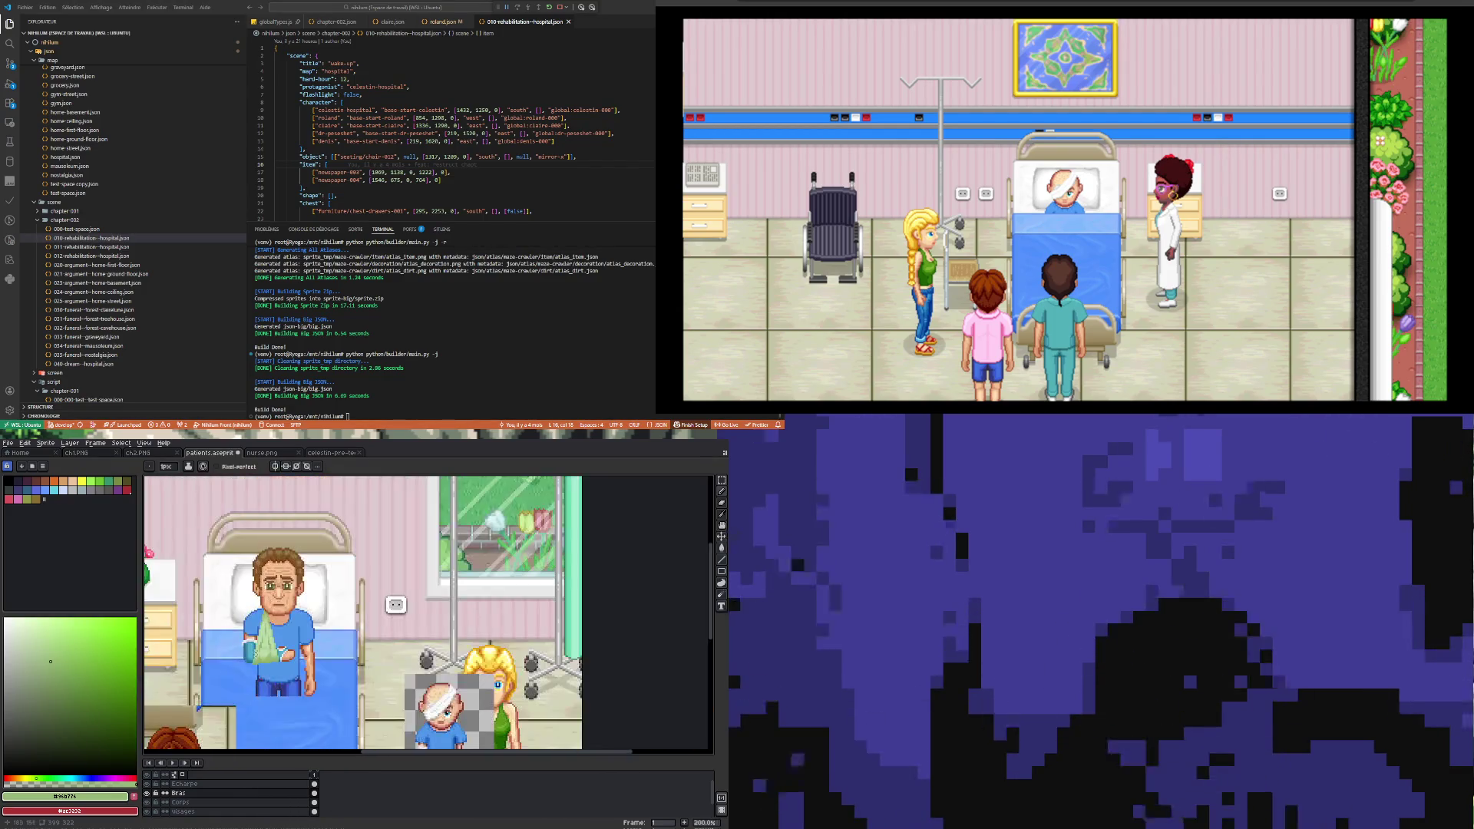
{"action": "scroll", "coordinate": [285, 678], "scroll_direction": "up", "scroll_amount": 4}
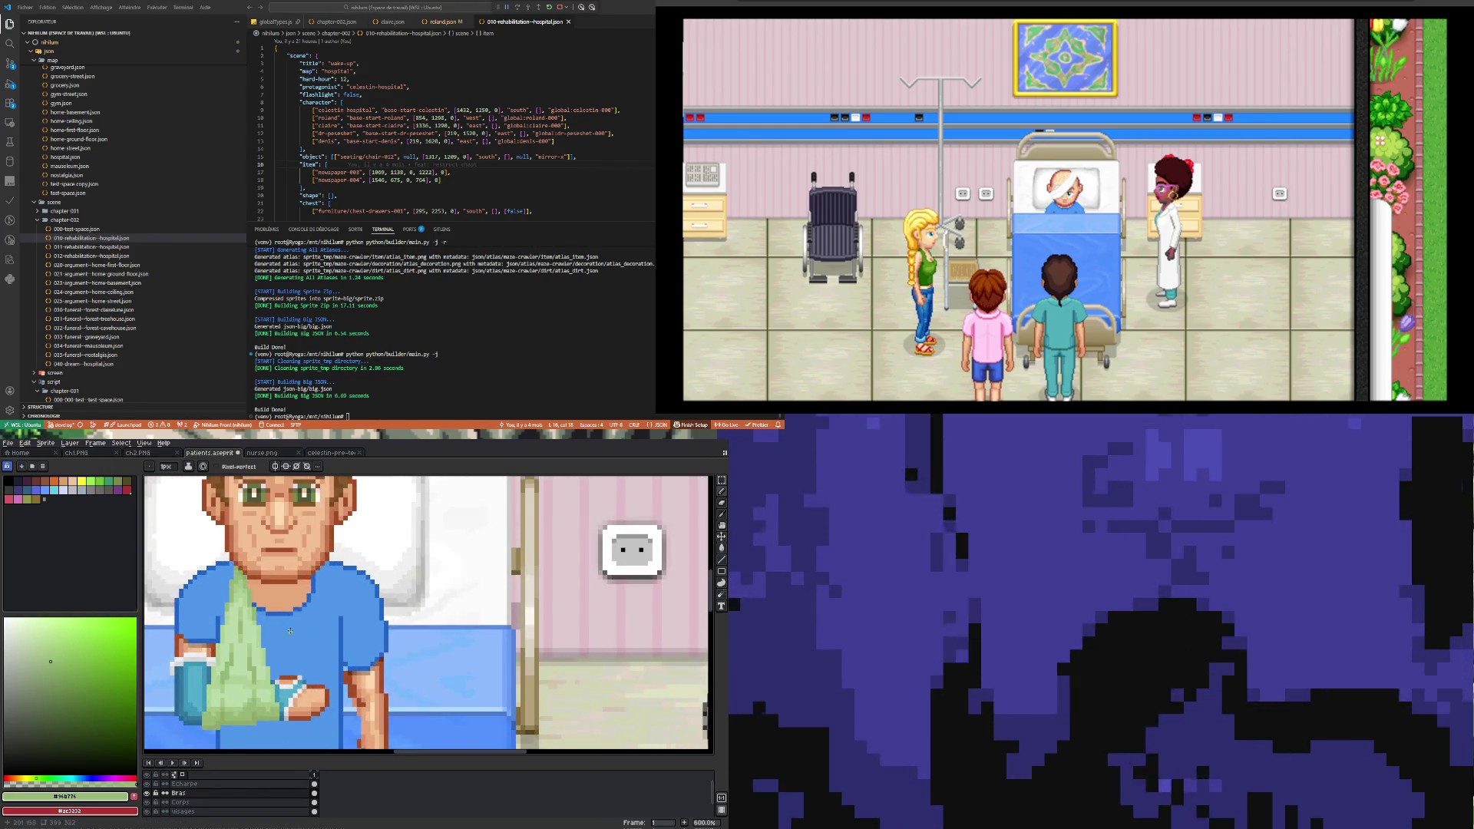
{"action": "scroll", "coordinate": [291, 631], "scroll_direction": "down", "scroll_amount": 5}
{"action": "scroll", "coordinate": [300, 700], "scroll_direction": "up", "scroll_amount": 5}
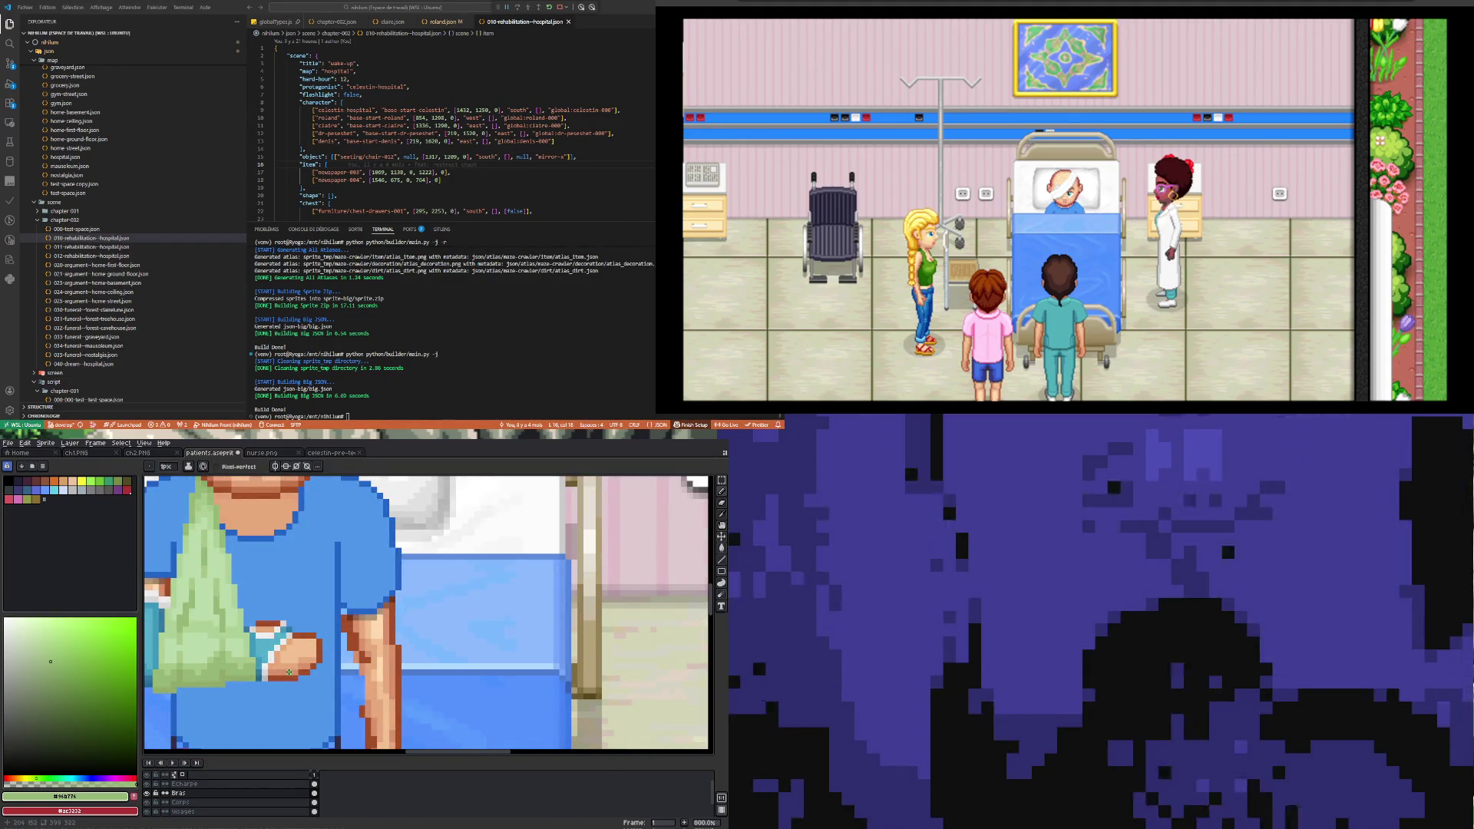
Step: Redraw the hand's brown outline and add light grey cast highlights, erasing stray pixels
{"action": "key", "text": "i"}
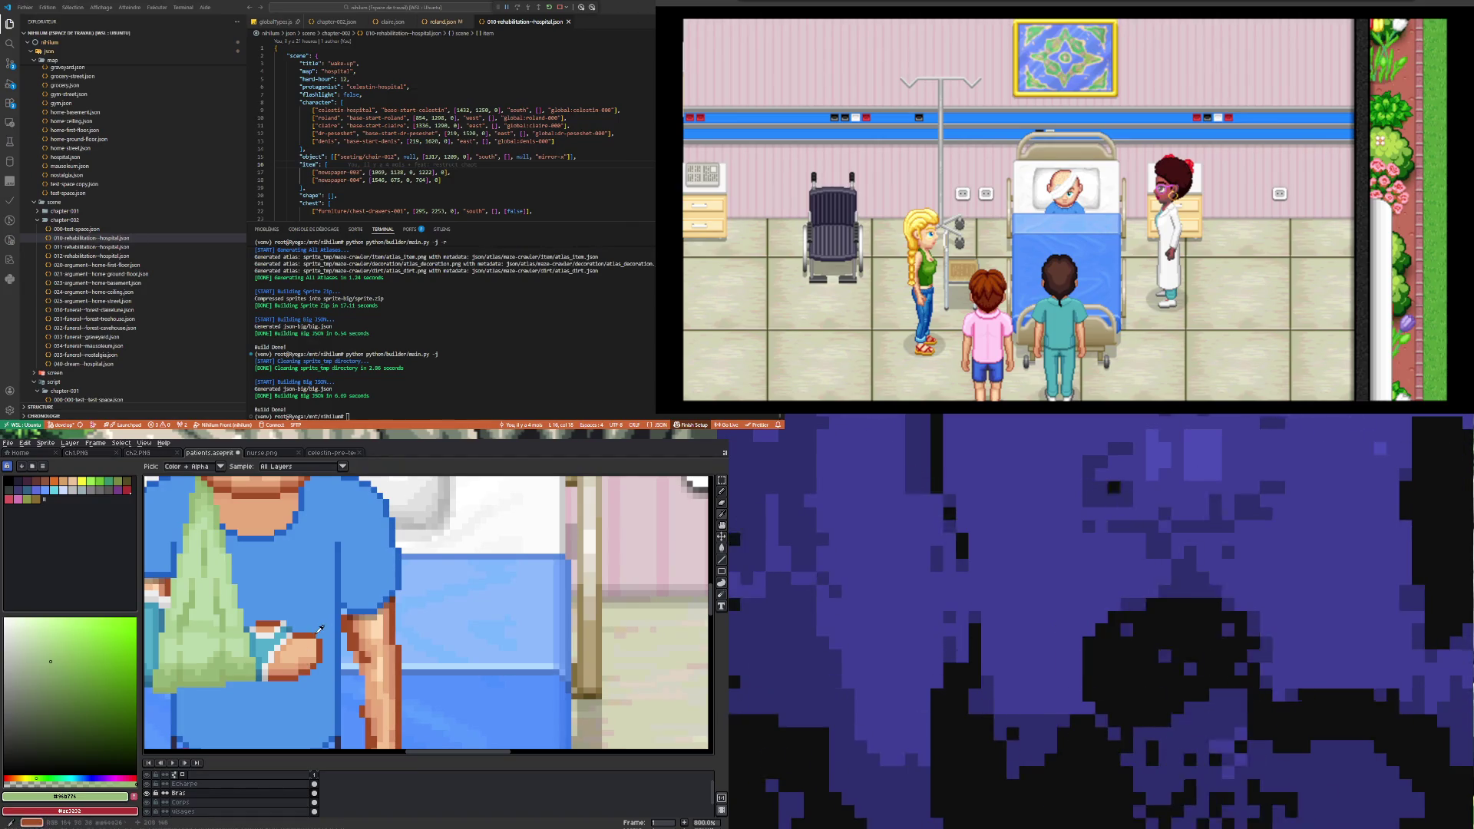
{"action": "left_click", "coordinate": [307, 634]}
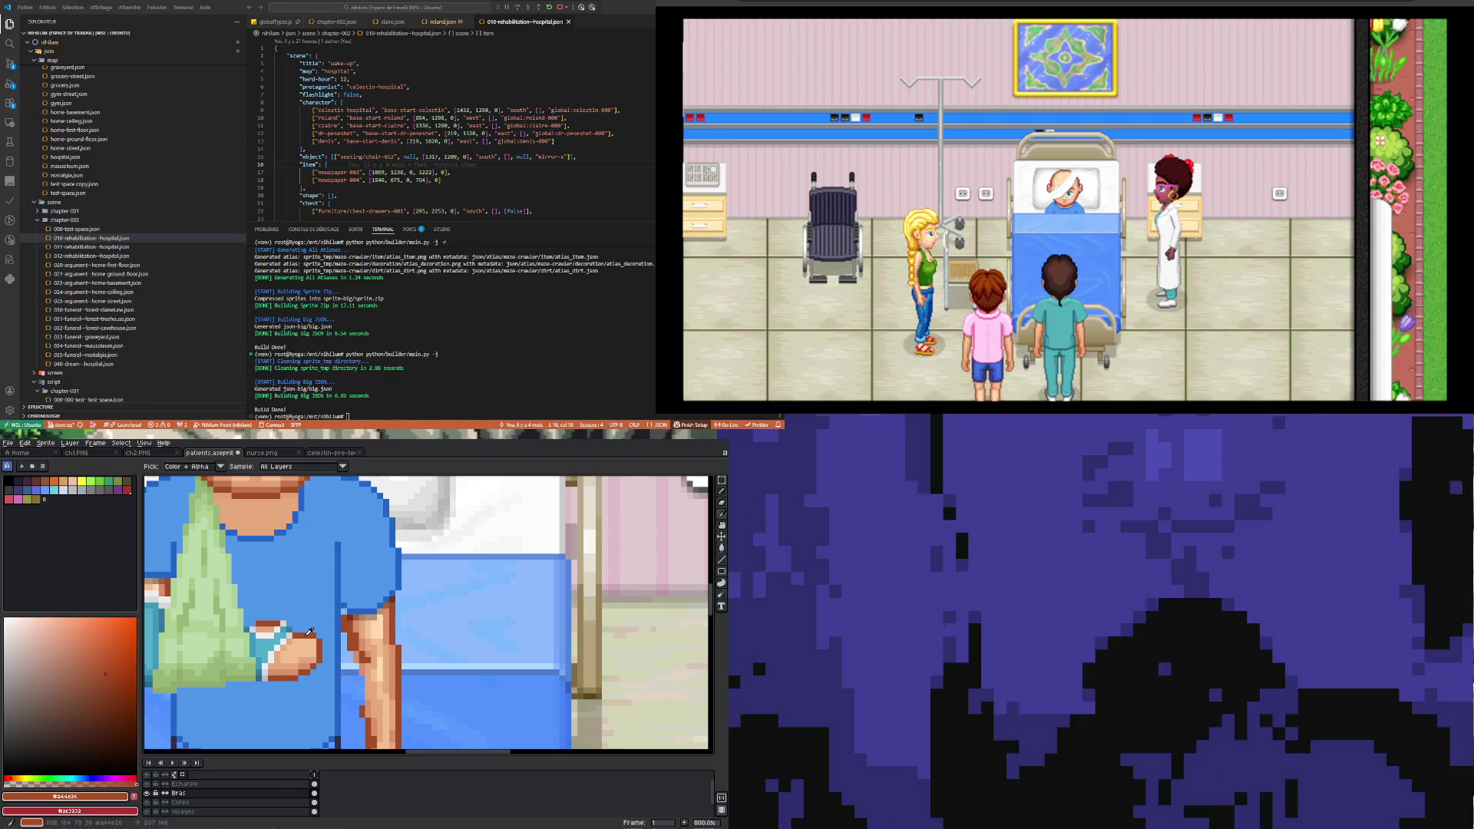
{"action": "key", "text": "b"}
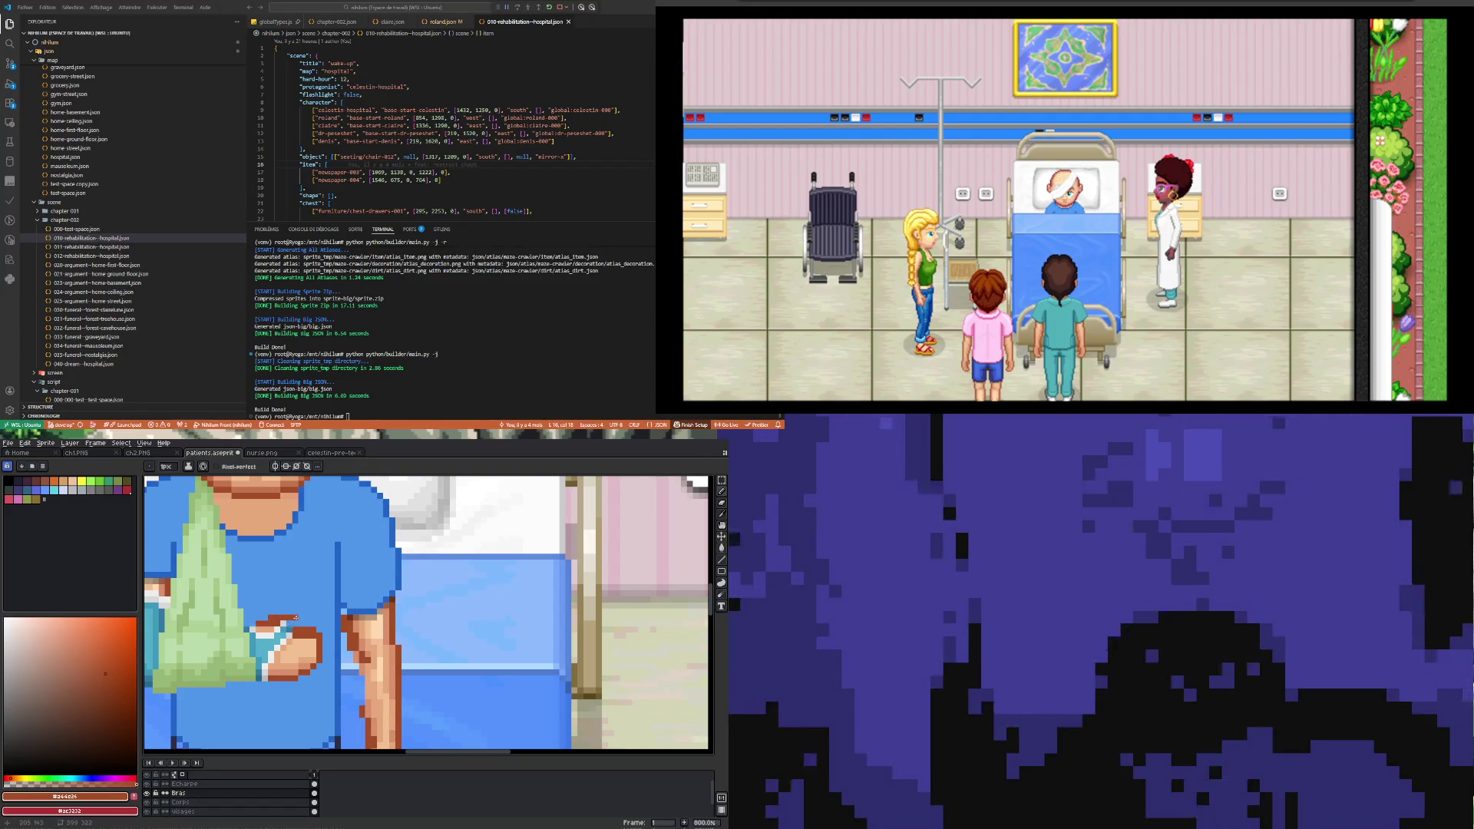
{"action": "key", "text": "i"}
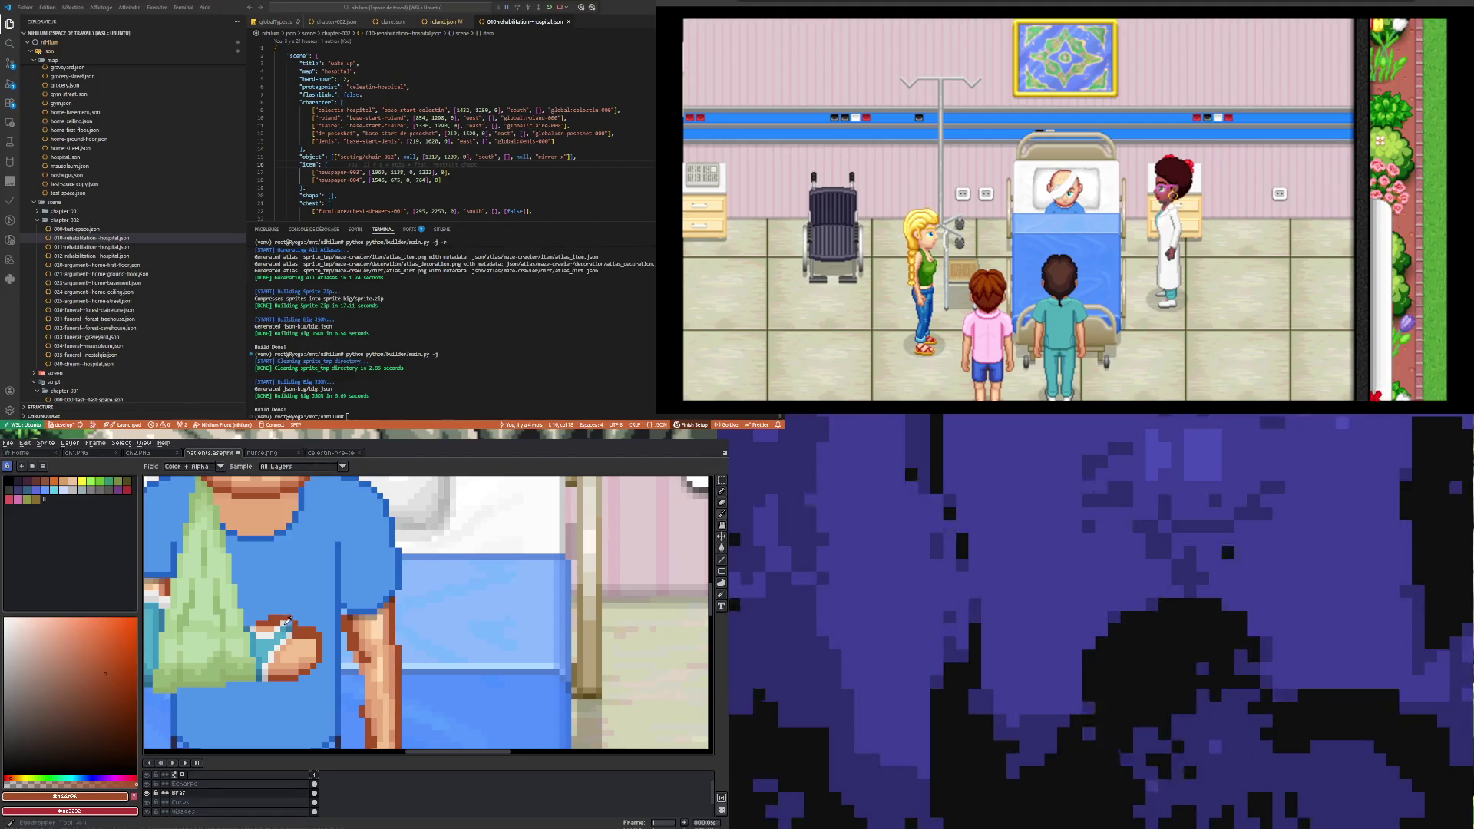
{"action": "left_click", "coordinate": [290, 623]}
{"action": "key", "text": "b"}
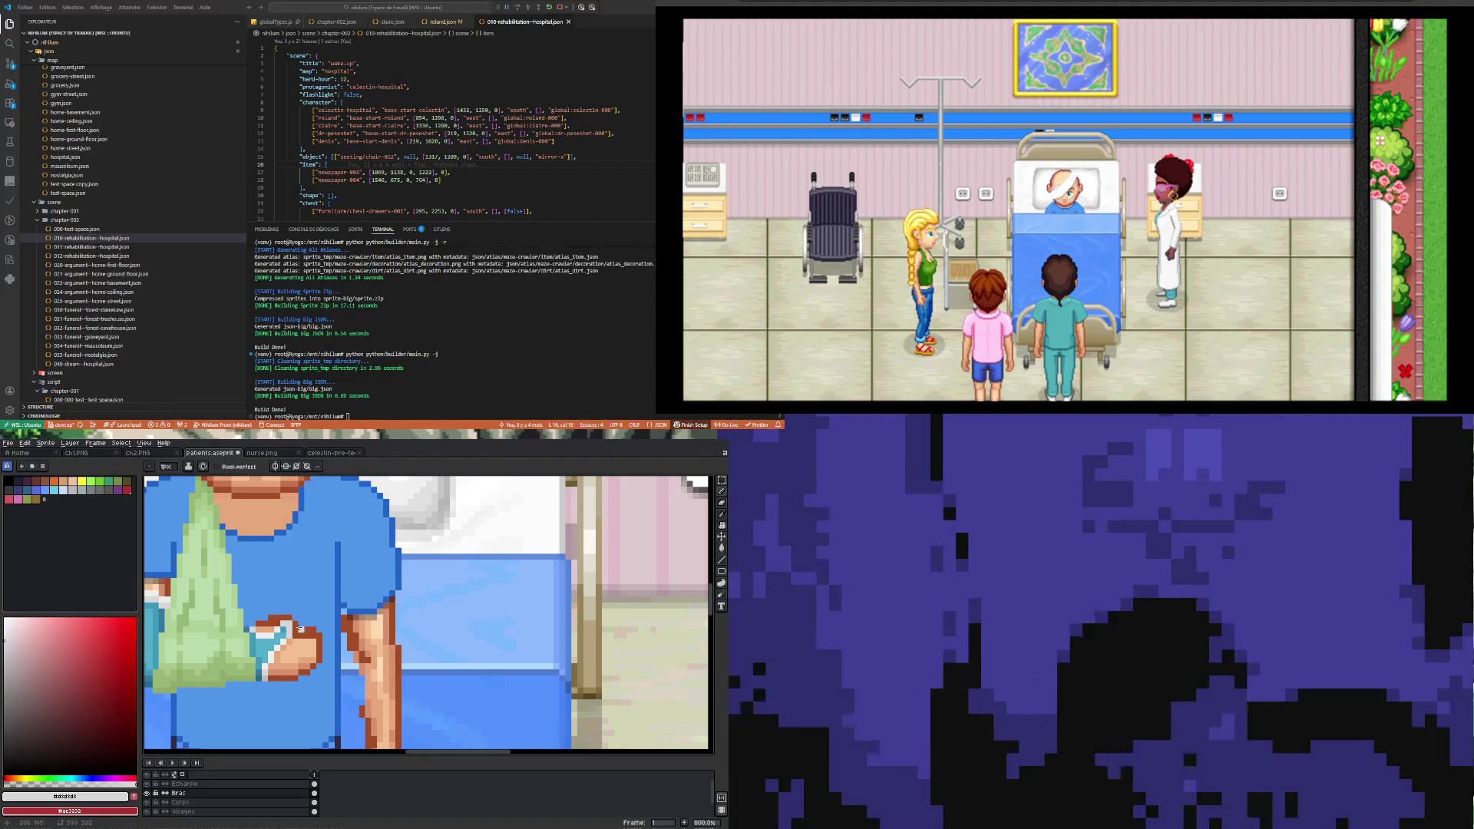
{"action": "key", "text": "e"}
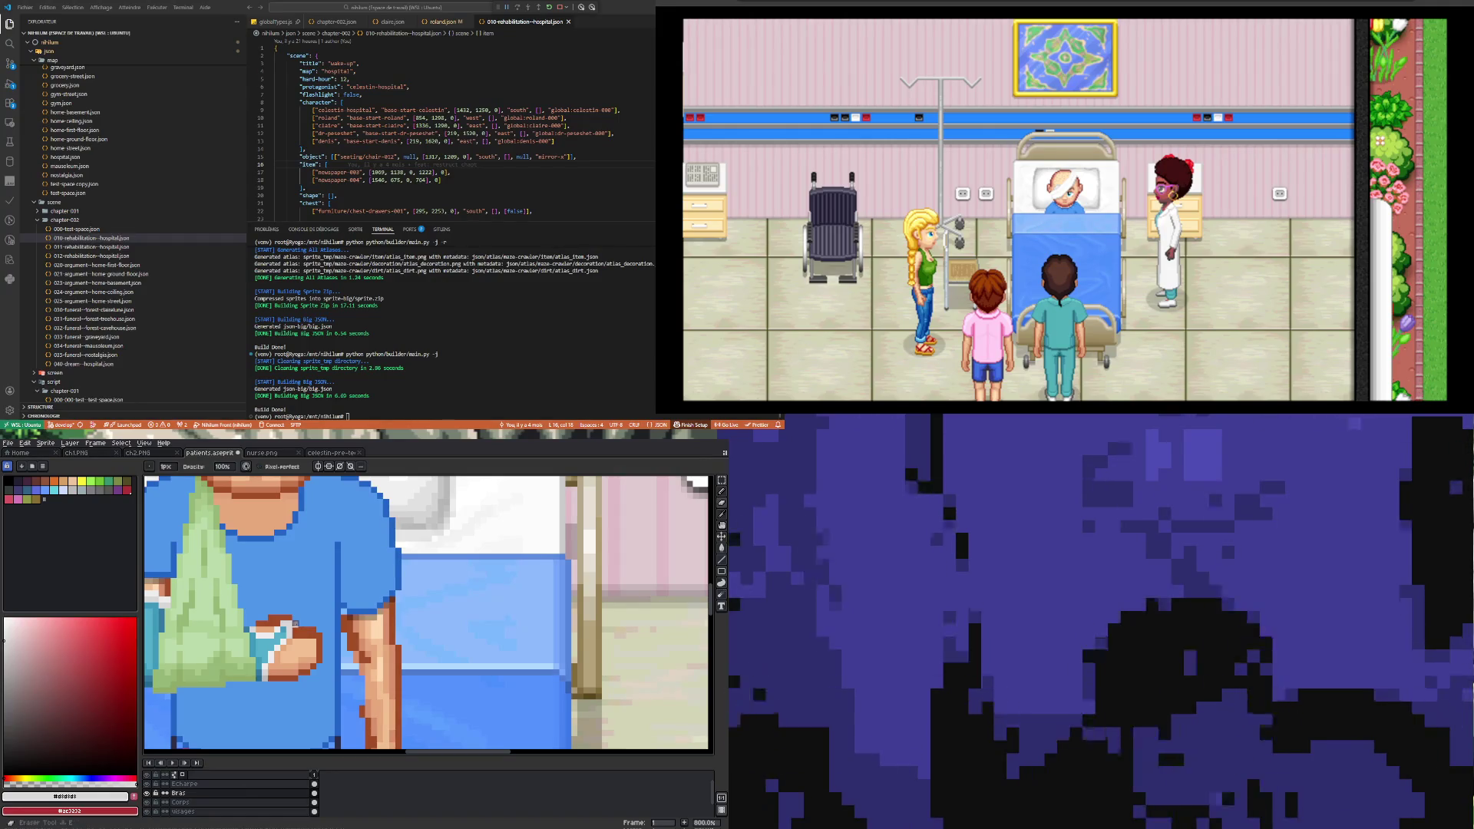
Step: Fill the hand with the light skin tone and touch up its dark brown outline
{"action": "key", "text": "i"}
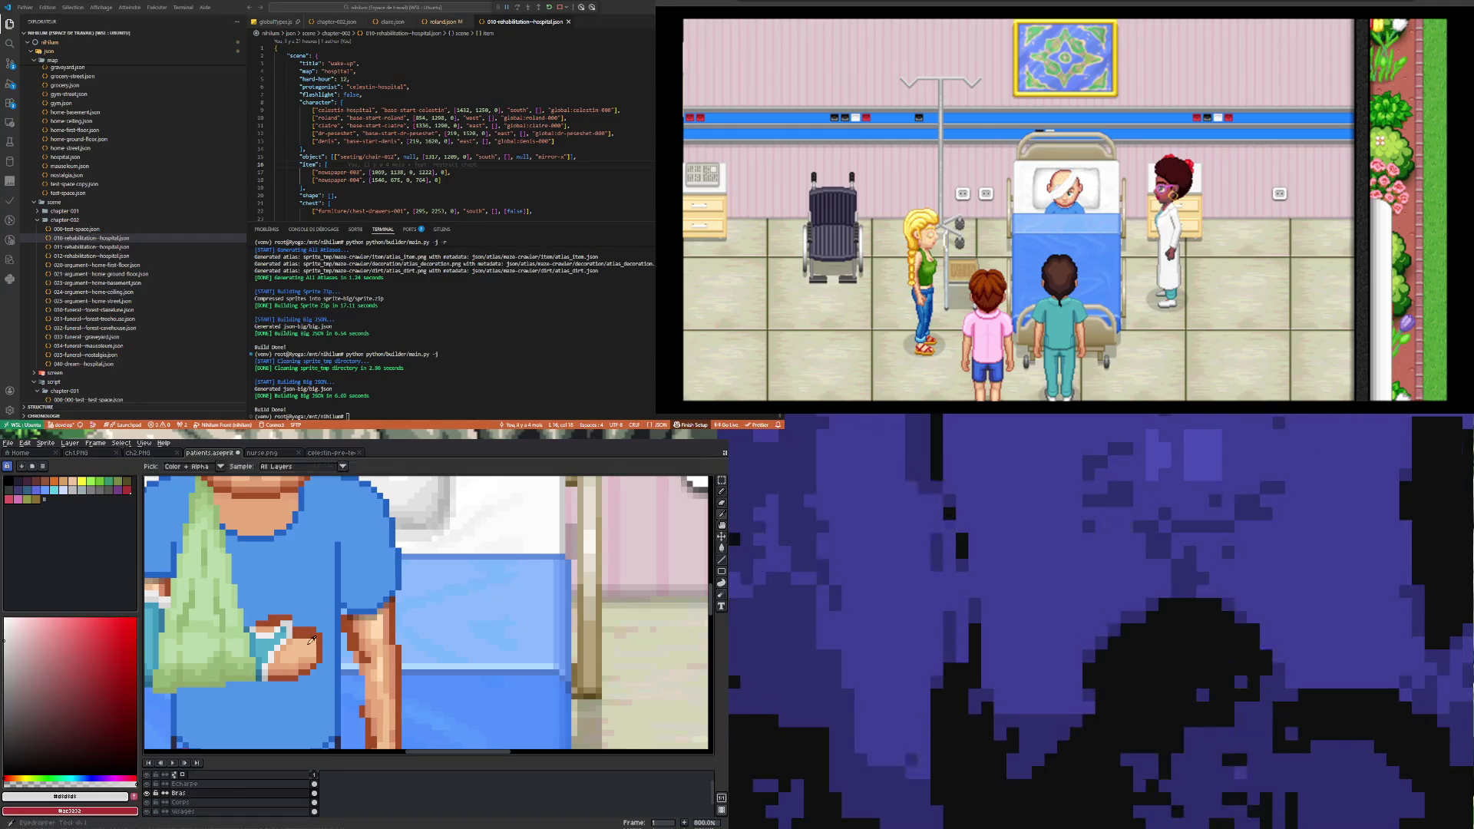
{"action": "left_click", "coordinate": [301, 637]}
{"action": "key", "text": "b"}
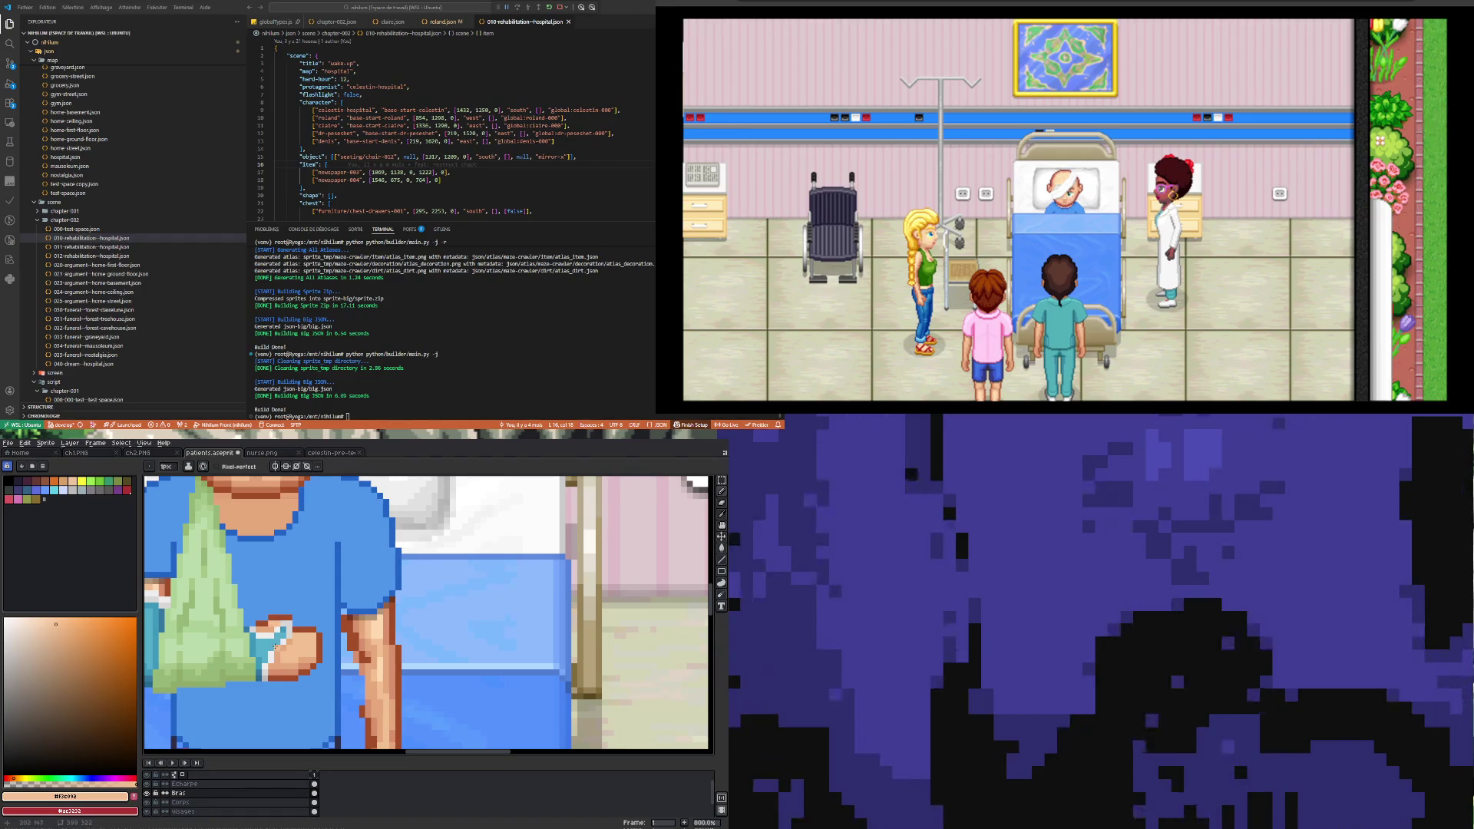
{"action": "scroll", "coordinate": [284, 637], "scroll_direction": "down", "scroll_amount": 4}
{"action": "scroll", "coordinate": [285, 656], "scroll_direction": "up", "scroll_amount": 4}
{"action": "key", "text": "i"}
{"action": "left_click", "coordinate": [301, 643]}
{"action": "key", "text": "b"}
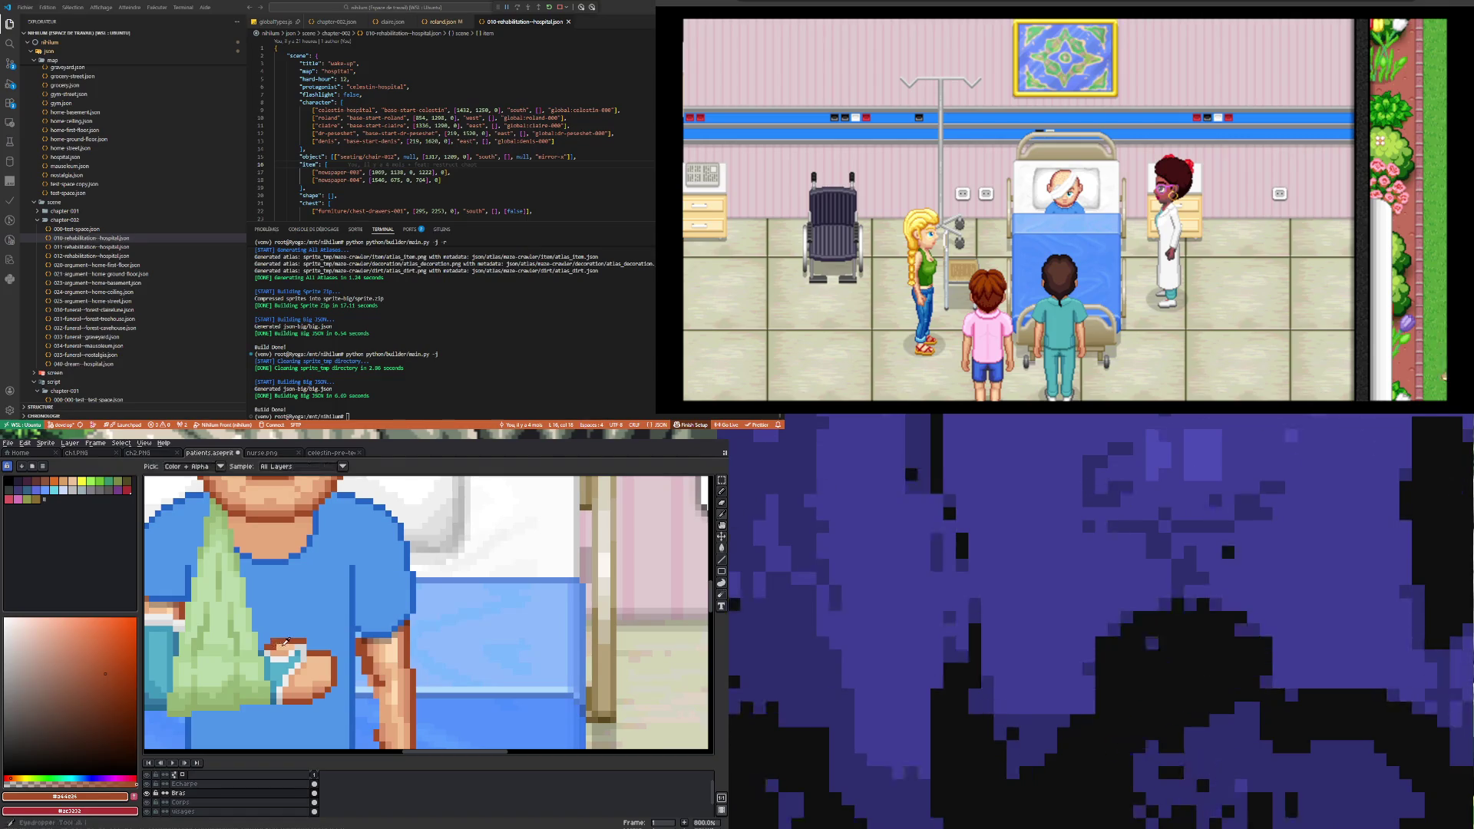
{"action": "left_click", "coordinate": [272, 647], "text": "alt"}
{"action": "scroll", "coordinate": [272, 647], "scroll_direction": "down", "scroll_amount": 4}
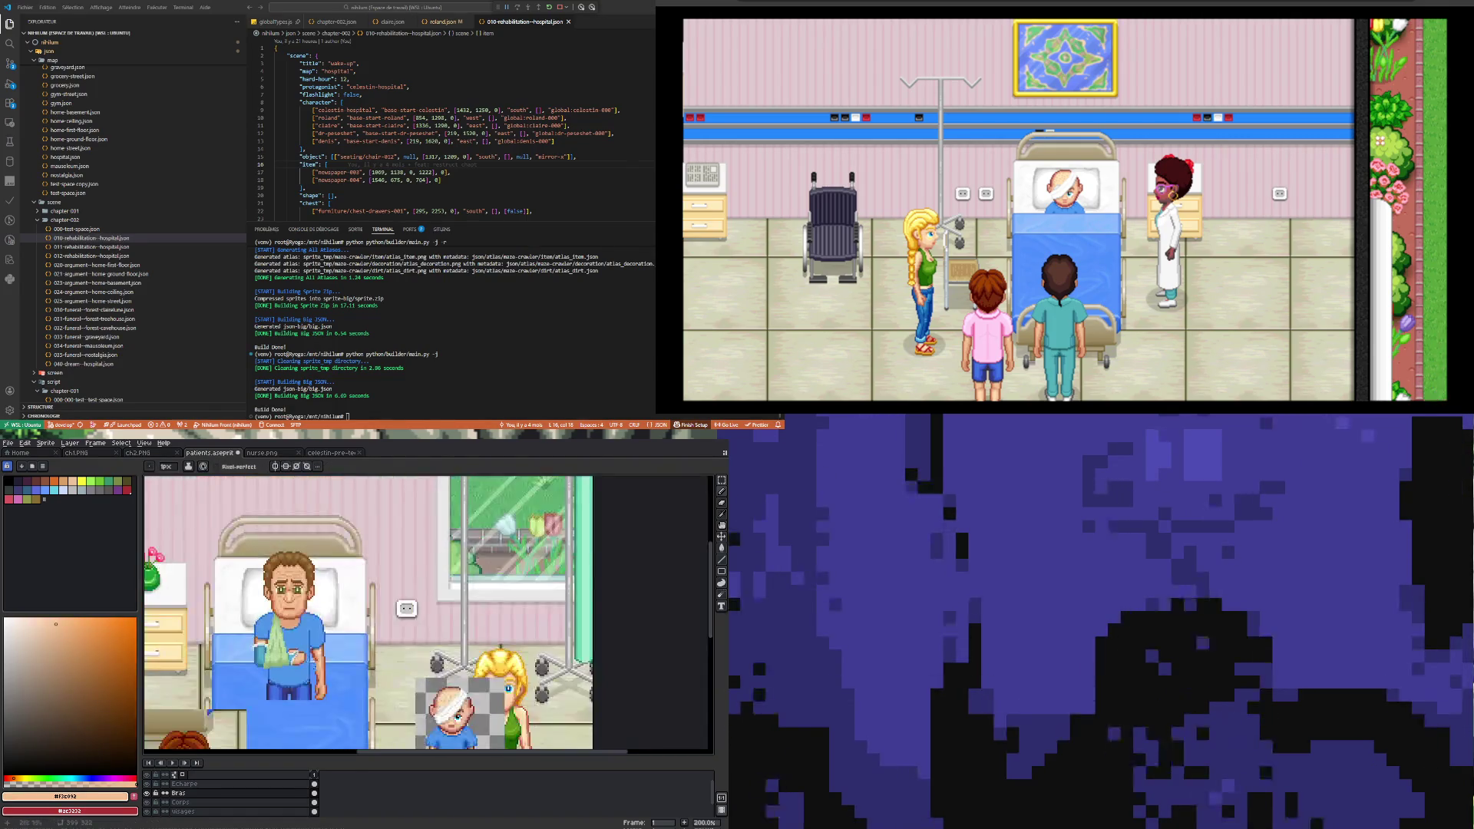
Step: Sample the hand's mid skin shade for the Pencil and undo the bad stroke near the wrist
{"action": "scroll", "coordinate": [313, 653], "scroll_direction": "up", "scroll_amount": 6}
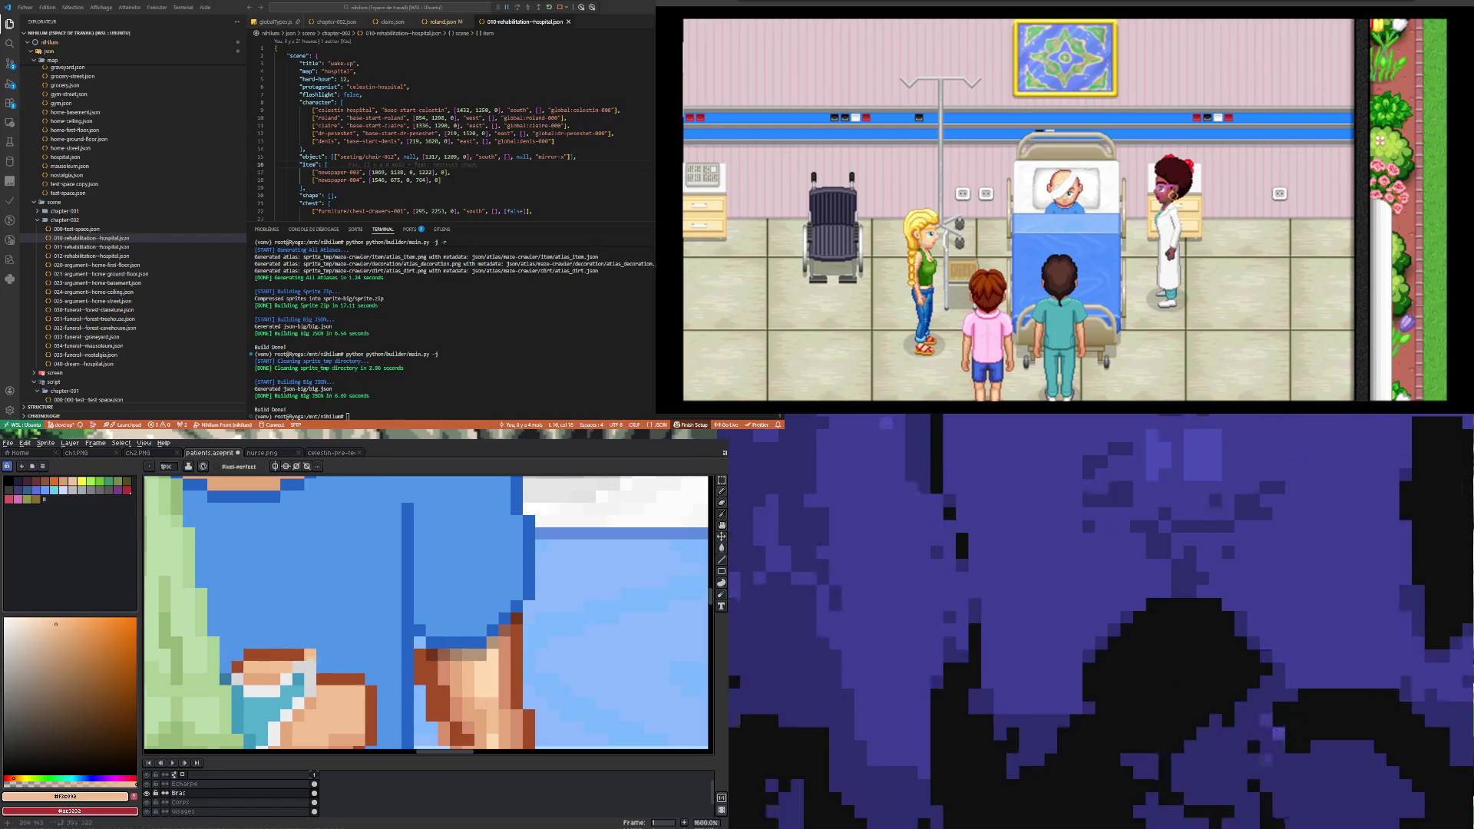
{"action": "scroll", "coordinate": [323, 660], "scroll_direction": "down", "scroll_amount": 4}
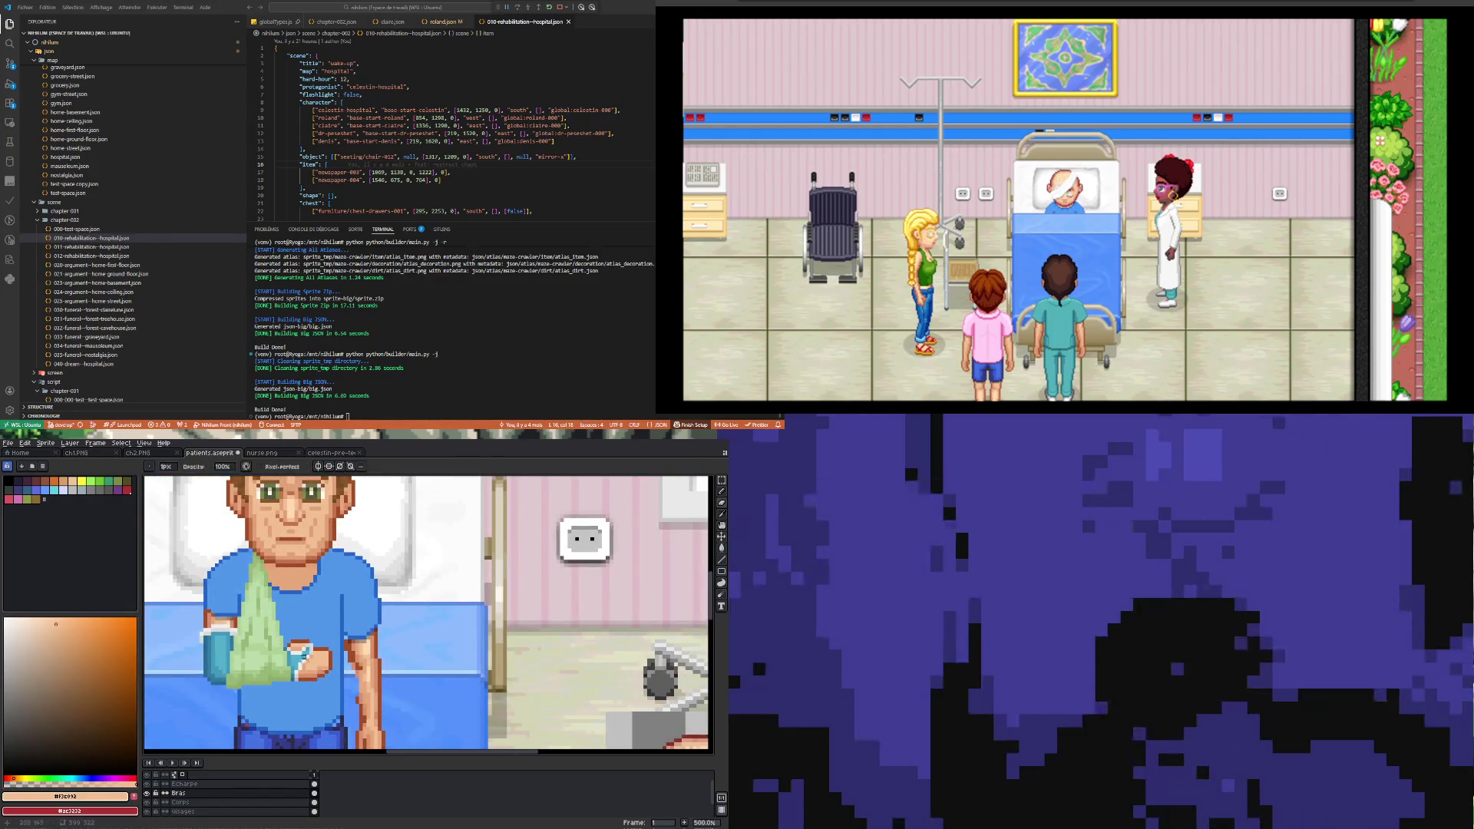
{"action": "scroll", "coordinate": [304, 653], "scroll_direction": "up", "scroll_amount": 4}
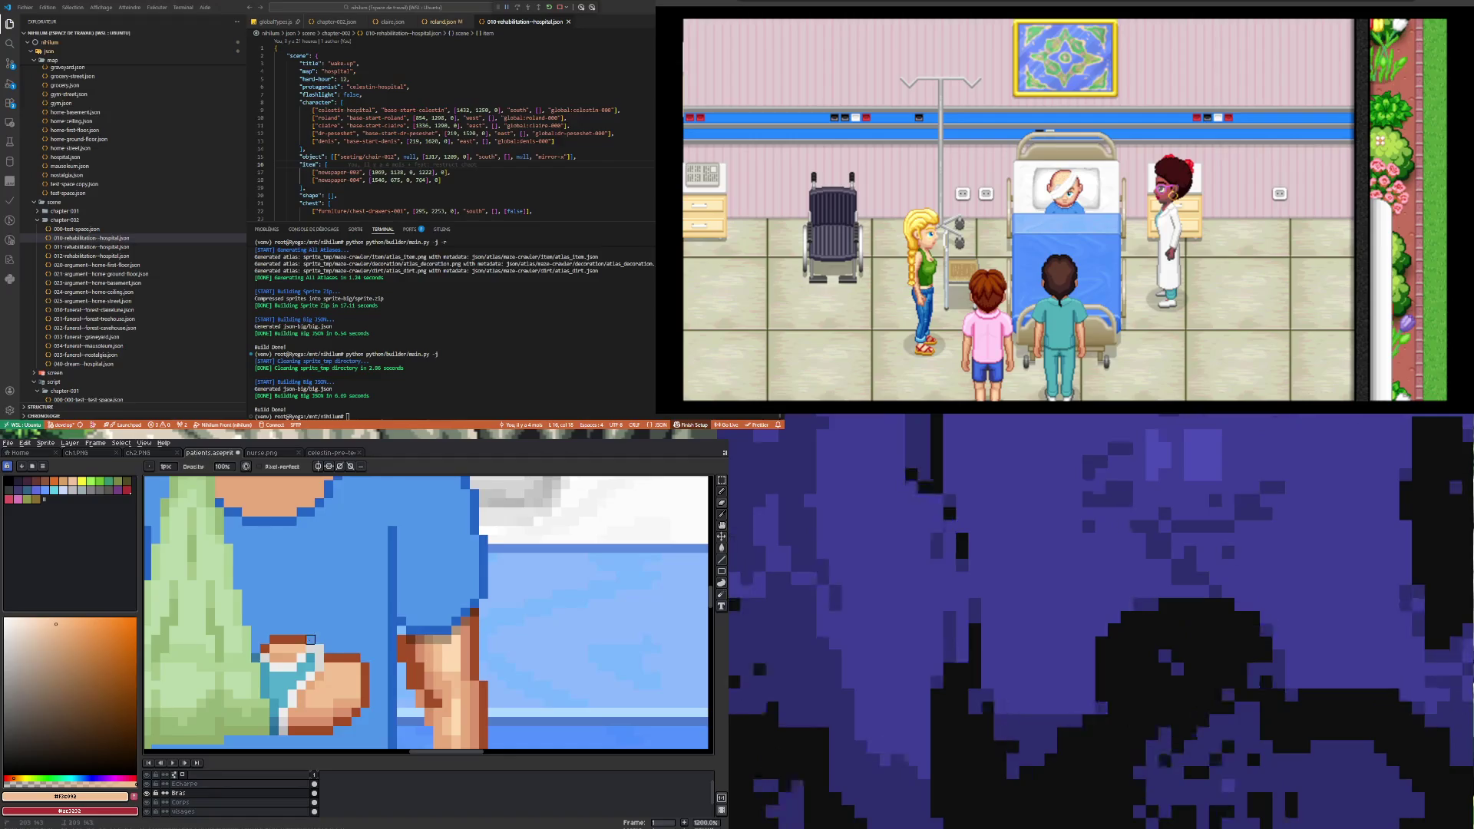
{"action": "scroll", "coordinate": [310, 639], "scroll_direction": "down", "scroll_amount": 6}
{"action": "scroll", "coordinate": [322, 657], "scroll_direction": "up", "scroll_amount": 6}
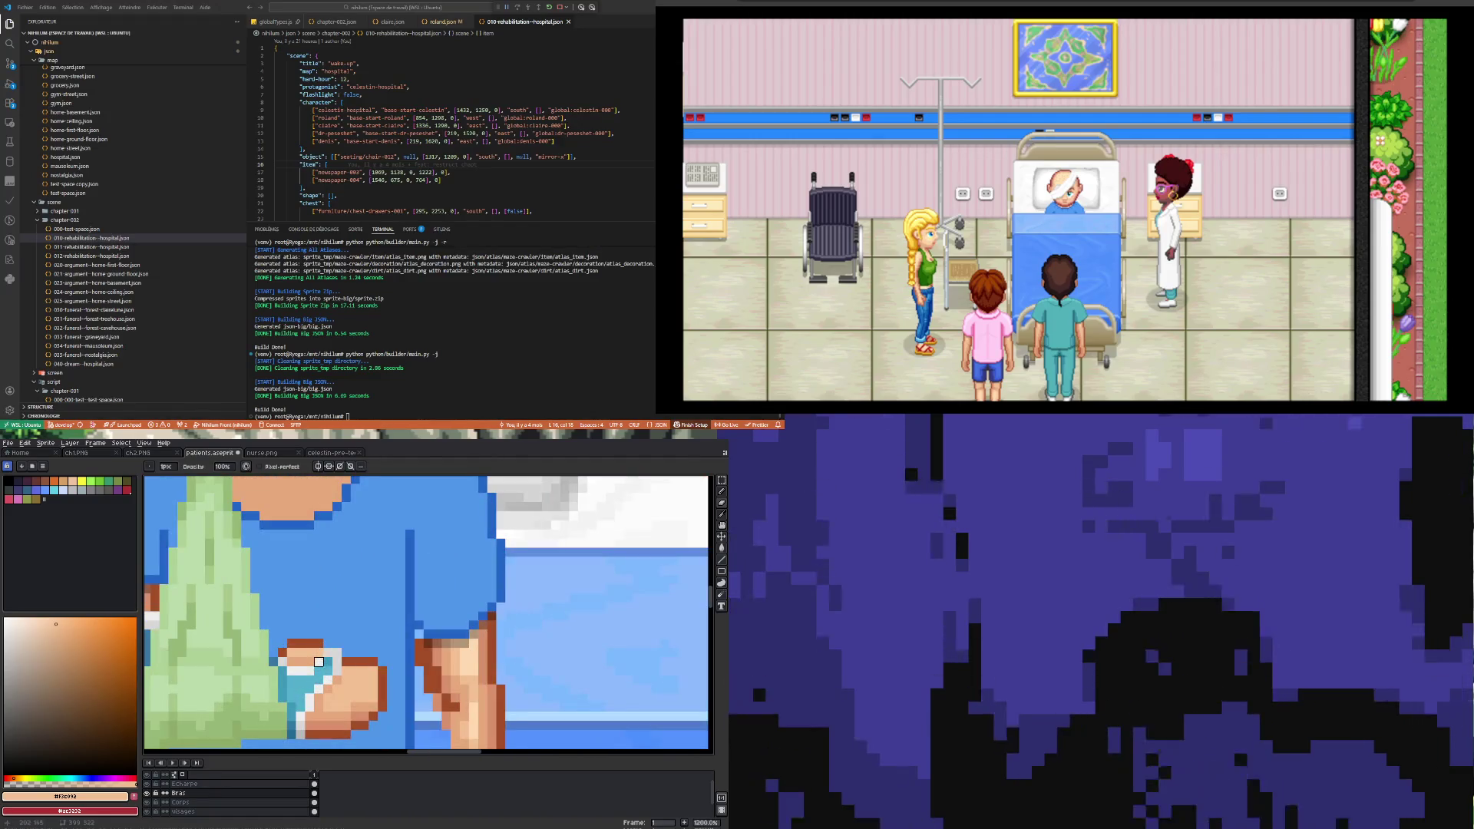
{"action": "key", "text": "i"}
{"action": "key", "text": "b"}
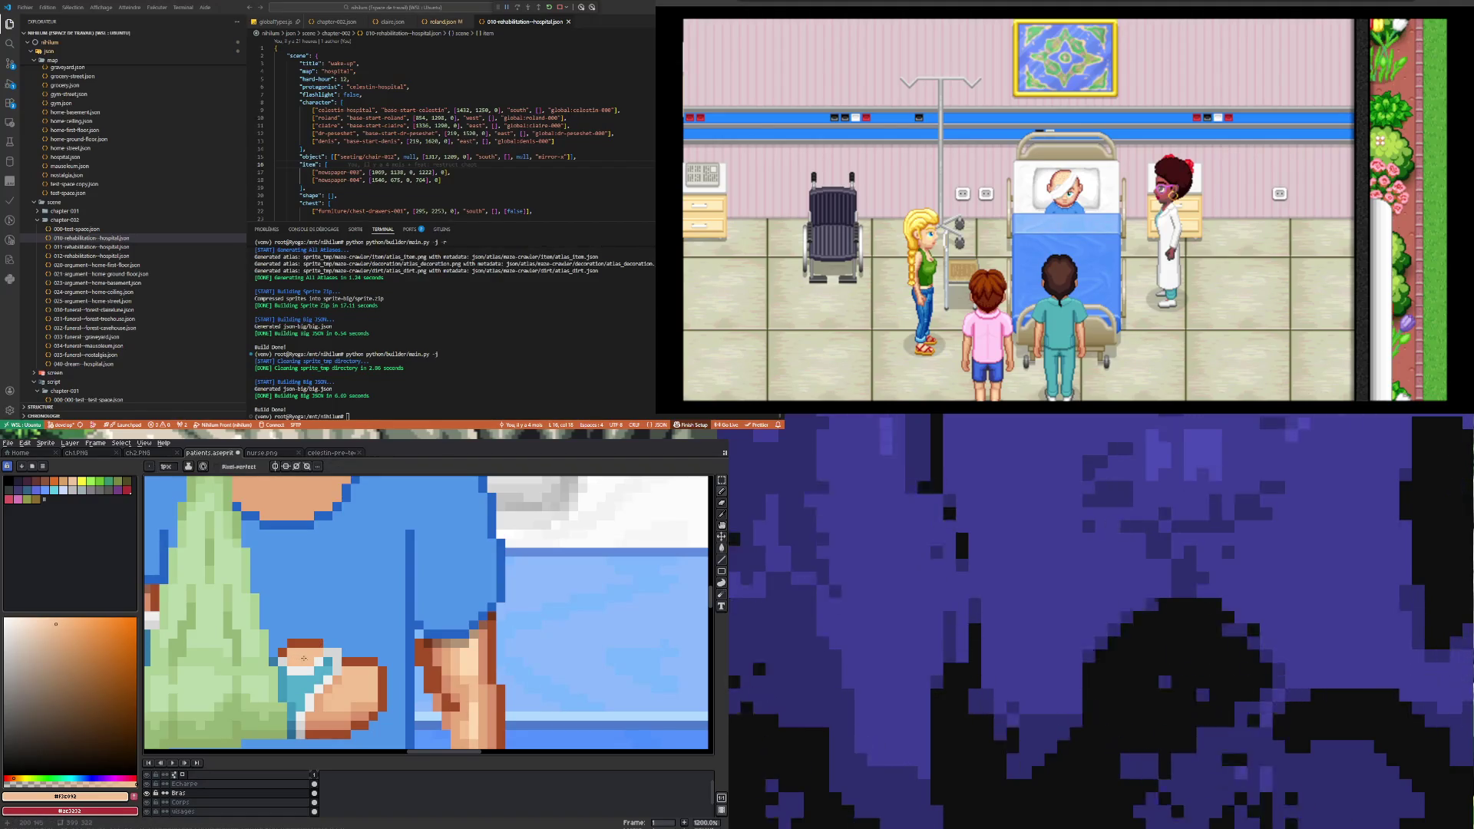
{"action": "key", "text": "i"}
{"action": "left_click", "coordinate": [369, 701]}
{"action": "key", "text": "b"}
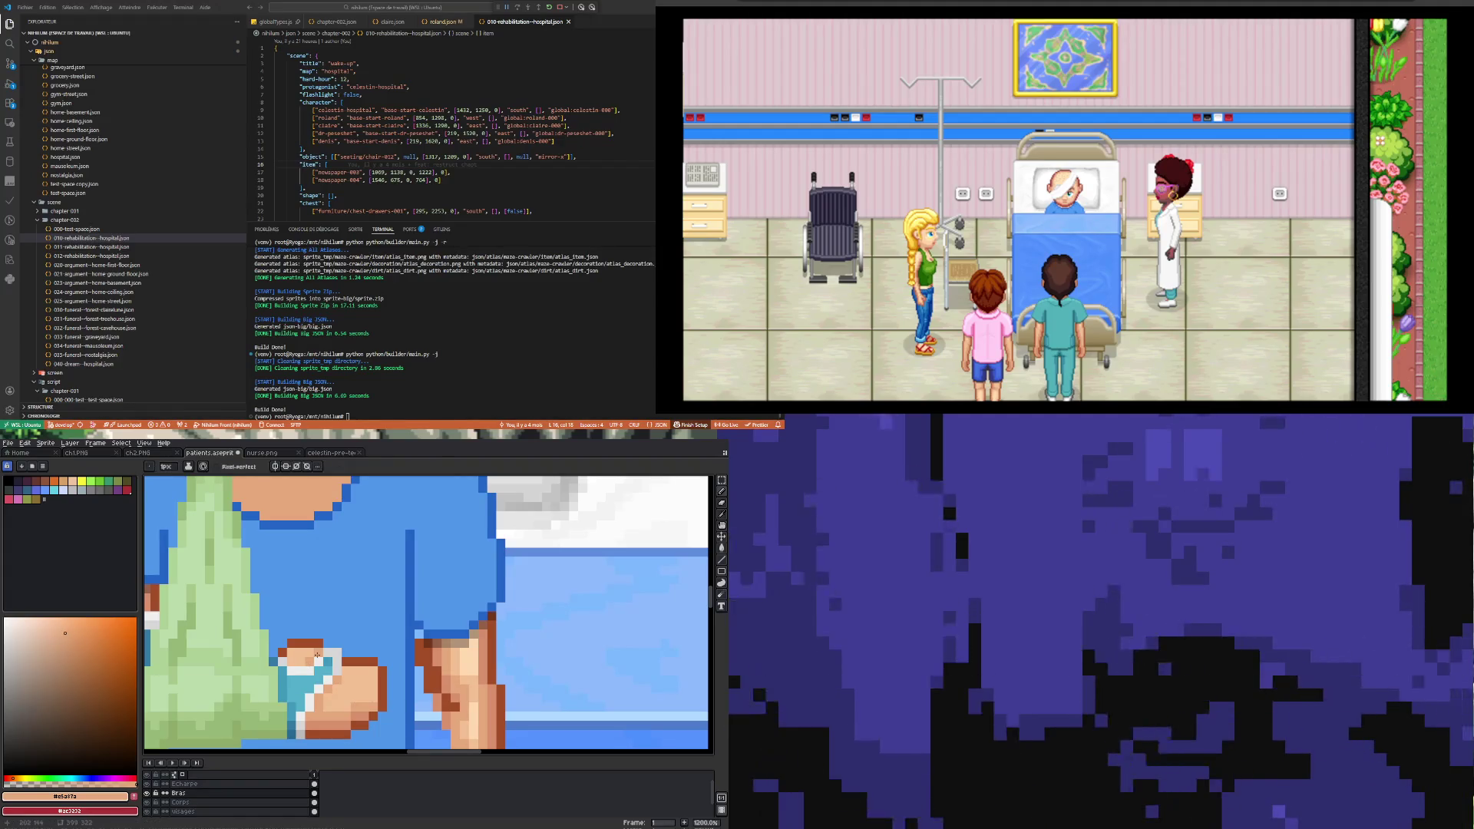
{"action": "scroll", "coordinate": [322, 668], "scroll_direction": "down", "scroll_amount": 3}
{"action": "scroll", "coordinate": [328, 679], "scroll_direction": "up", "scroll_amount": 2}
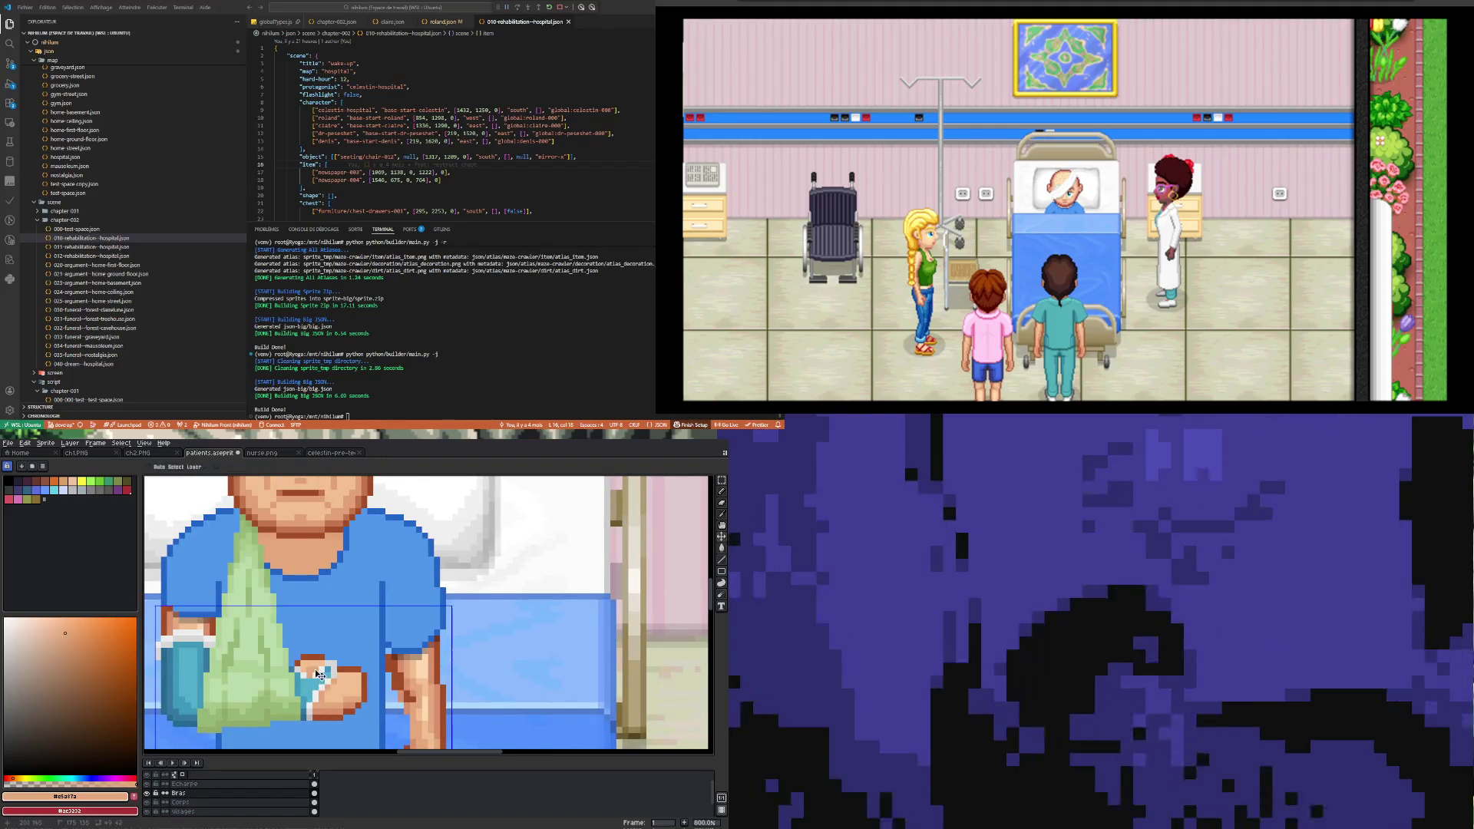
{"action": "key", "text": "ctrl+z"}
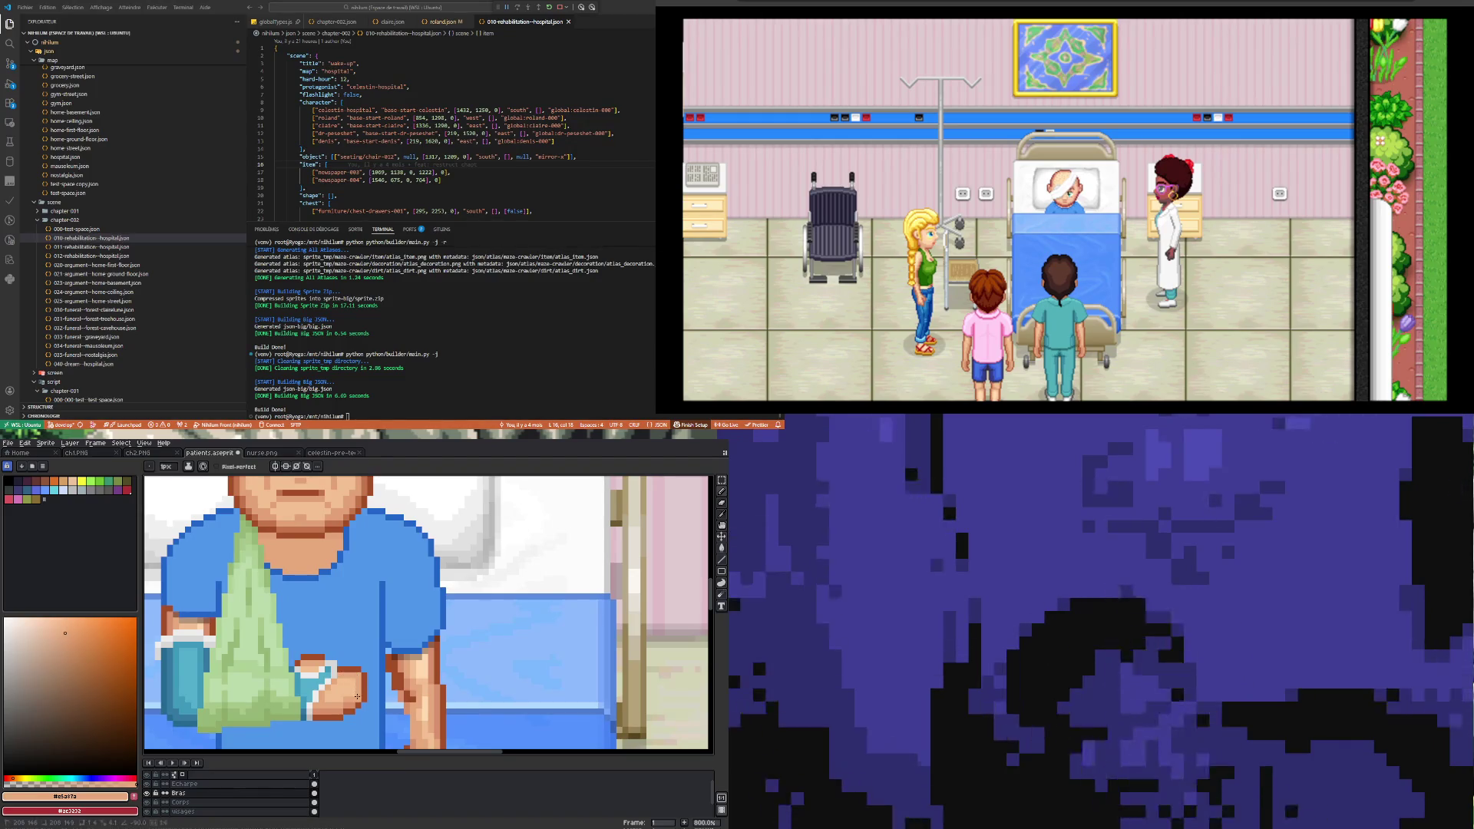
Step: Sample the dark brown outline, mid skin tone and light skin tone from the hand
{"action": "scroll", "coordinate": [353, 691], "scroll_direction": "down", "scroll_amount": 3}
{"action": "scroll", "coordinate": [334, 669], "scroll_direction": "up", "scroll_amount": 5}
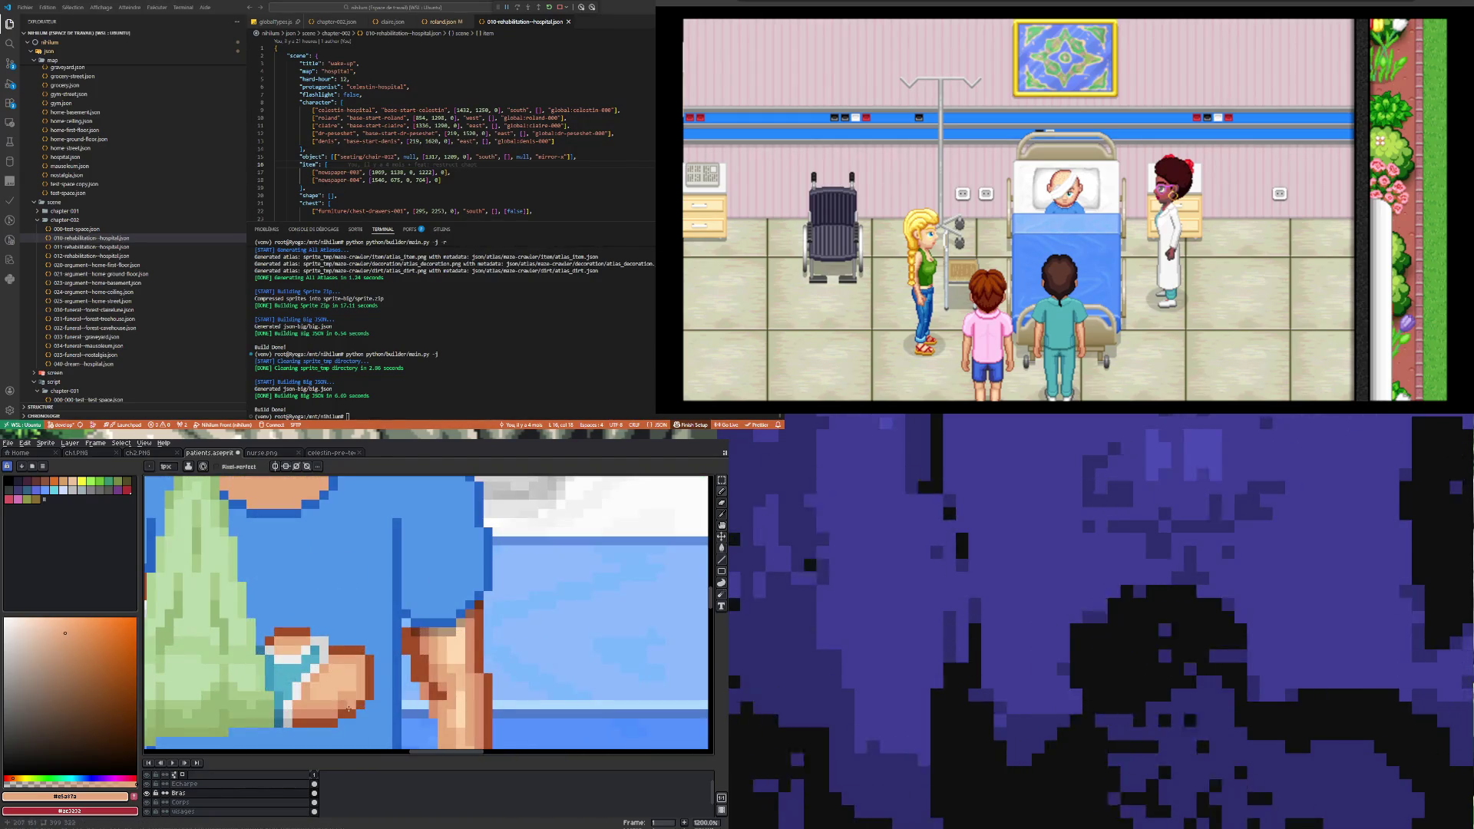
{"action": "left_click", "coordinate": [365, 705], "text": "alt"}
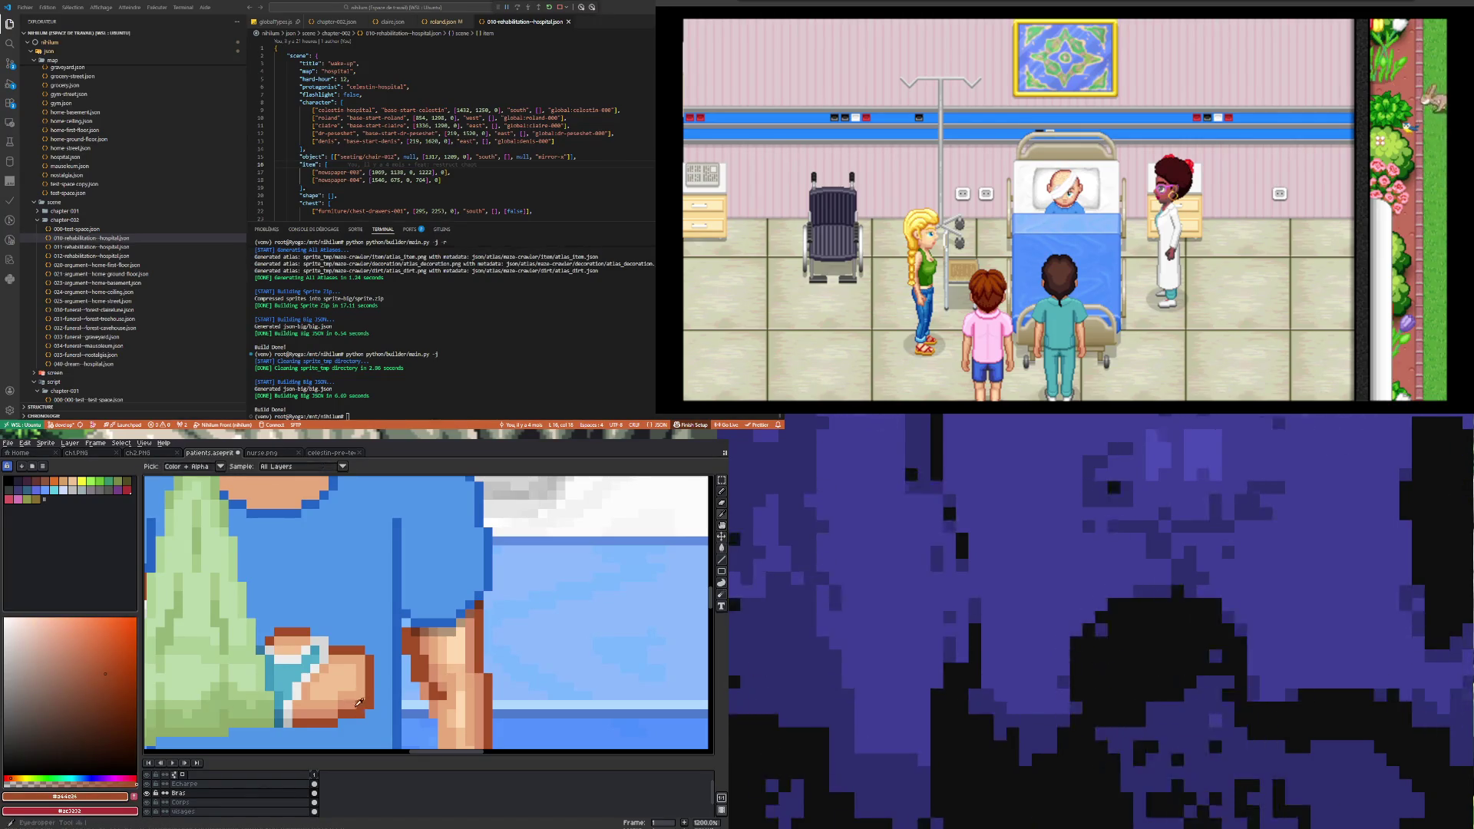
{"action": "left_click", "coordinate": [358, 702], "text": "alt"}
{"action": "scroll", "coordinate": [357, 703], "scroll_direction": "down", "scroll_amount": 3}
{"action": "scroll", "coordinate": [334, 665], "scroll_direction": "up", "scroll_amount": 3}
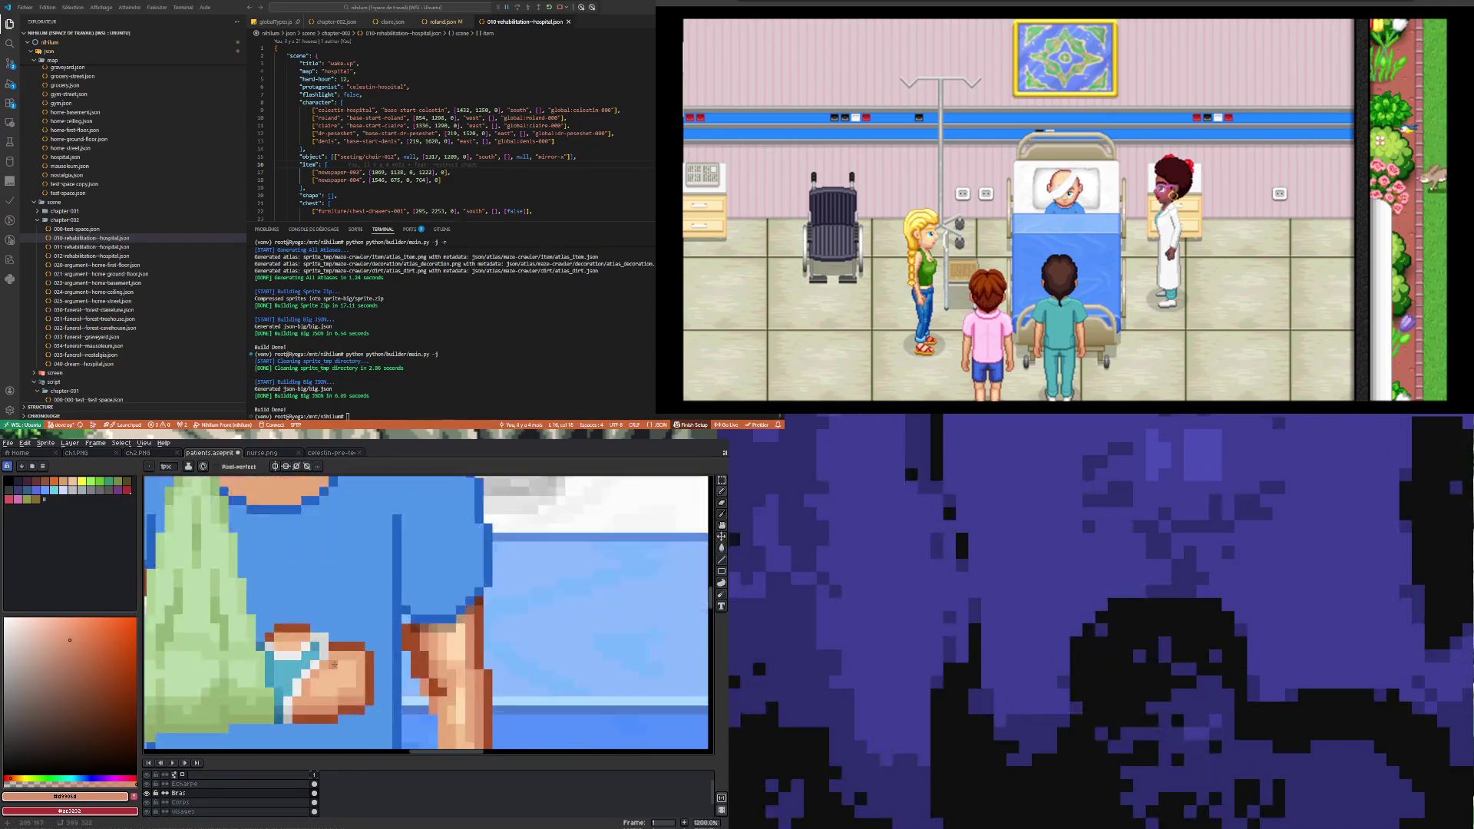
{"action": "left_click", "coordinate": [342, 689], "text": "alt"}
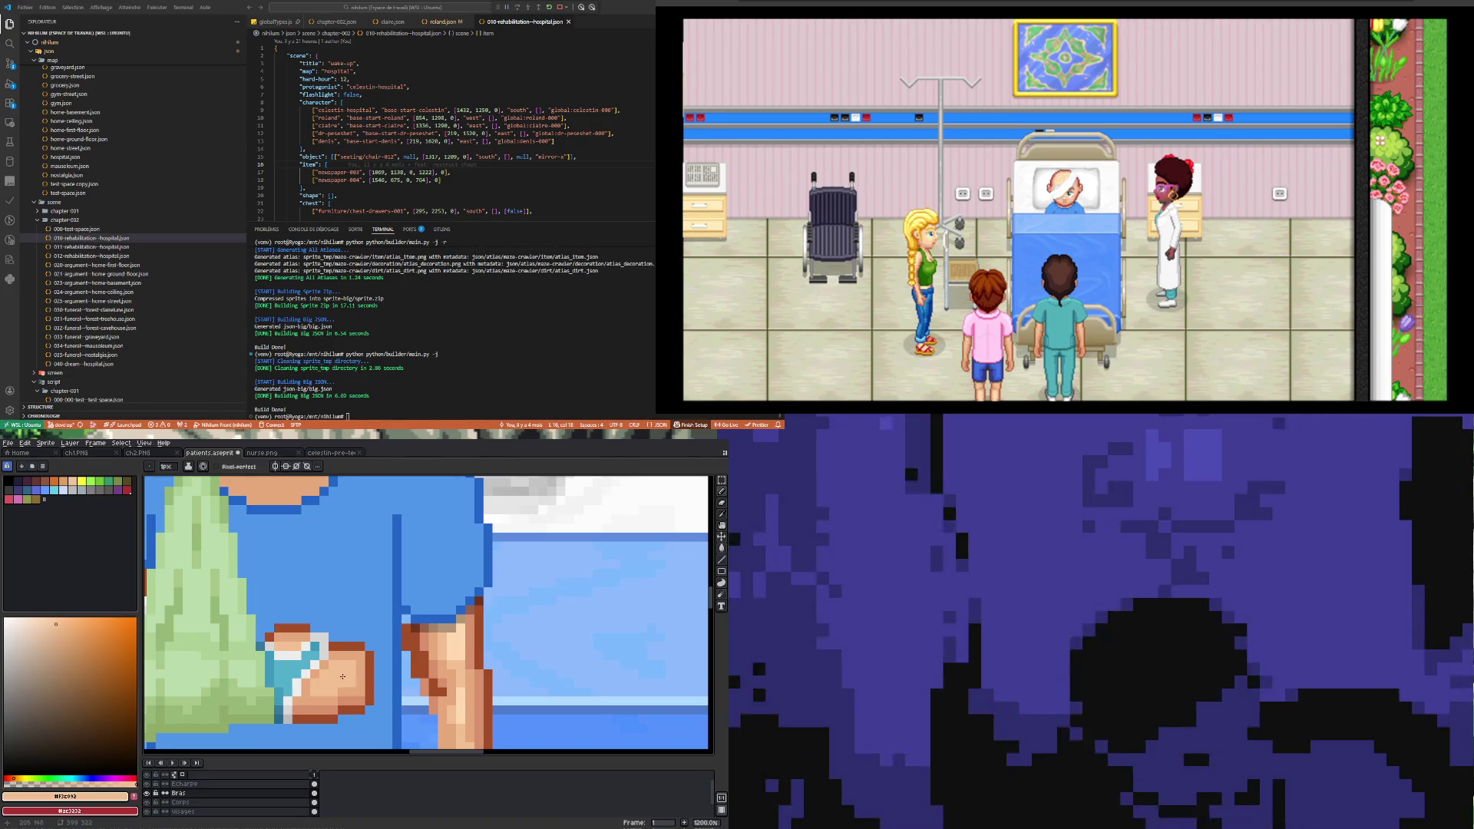
{"action": "scroll", "coordinate": [365, 691], "scroll_direction": "down", "scroll_amount": 4}
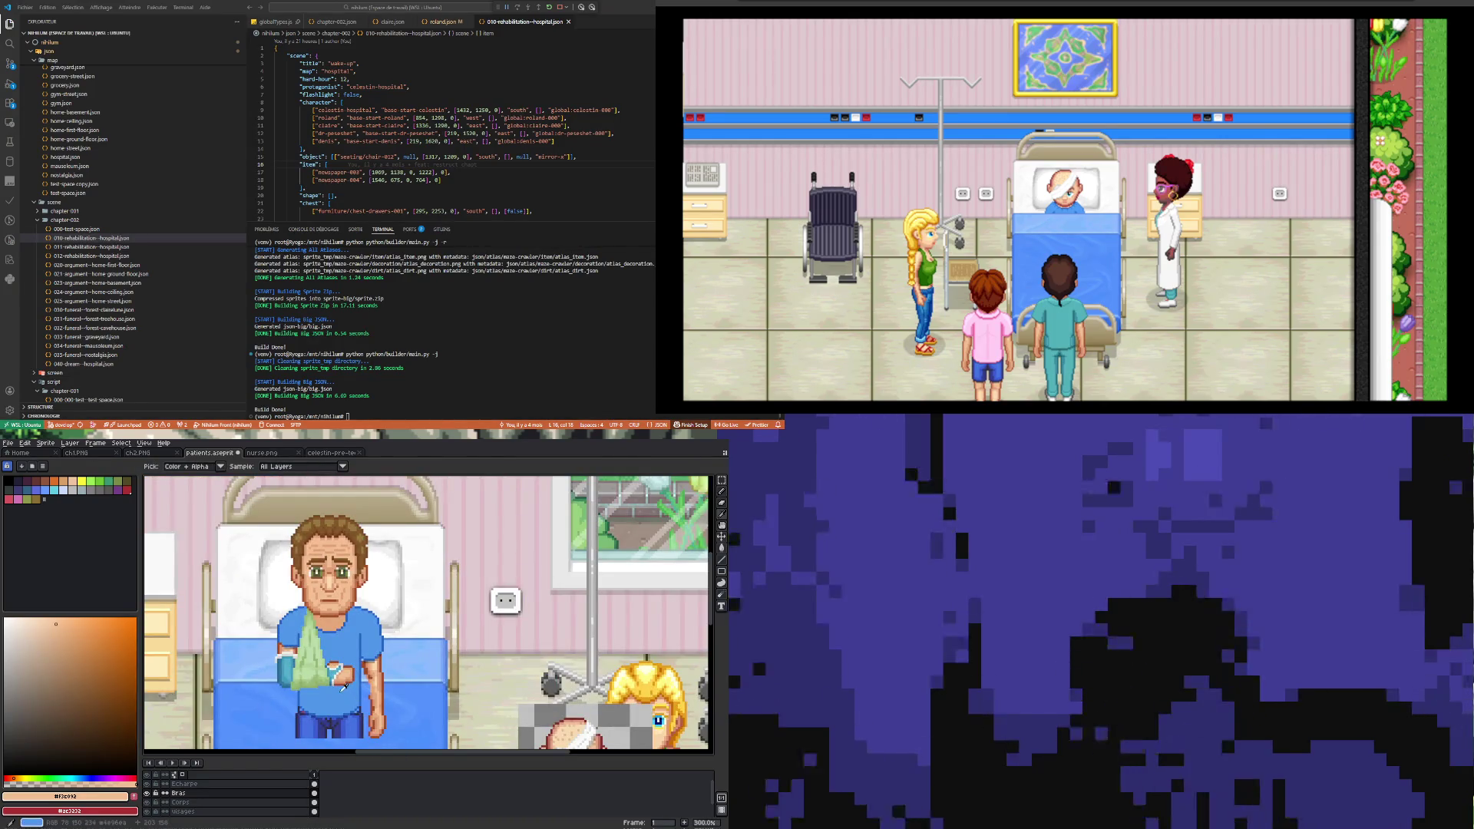
{"action": "scroll", "coordinate": [346, 687], "scroll_direction": "up", "scroll_amount": 3}
{"action": "scroll", "coordinate": [340, 689], "scroll_direction": "up", "scroll_amount": 2}
{"action": "scroll", "coordinate": [335, 676], "scroll_direction": "down", "scroll_amount": 5}
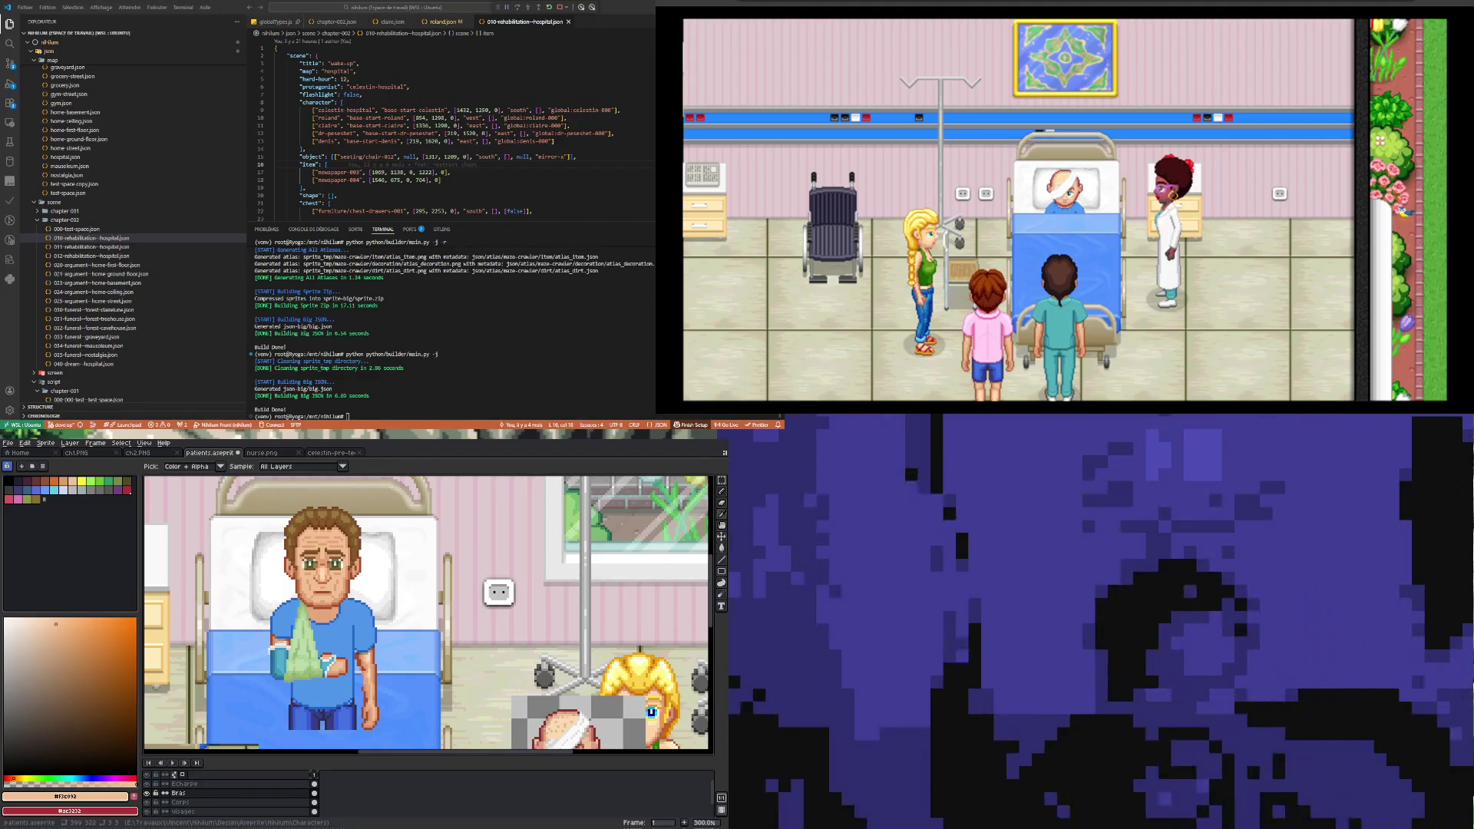
{"action": "scroll", "coordinate": [379, 642], "scroll_direction": "down", "scroll_amount": 3}
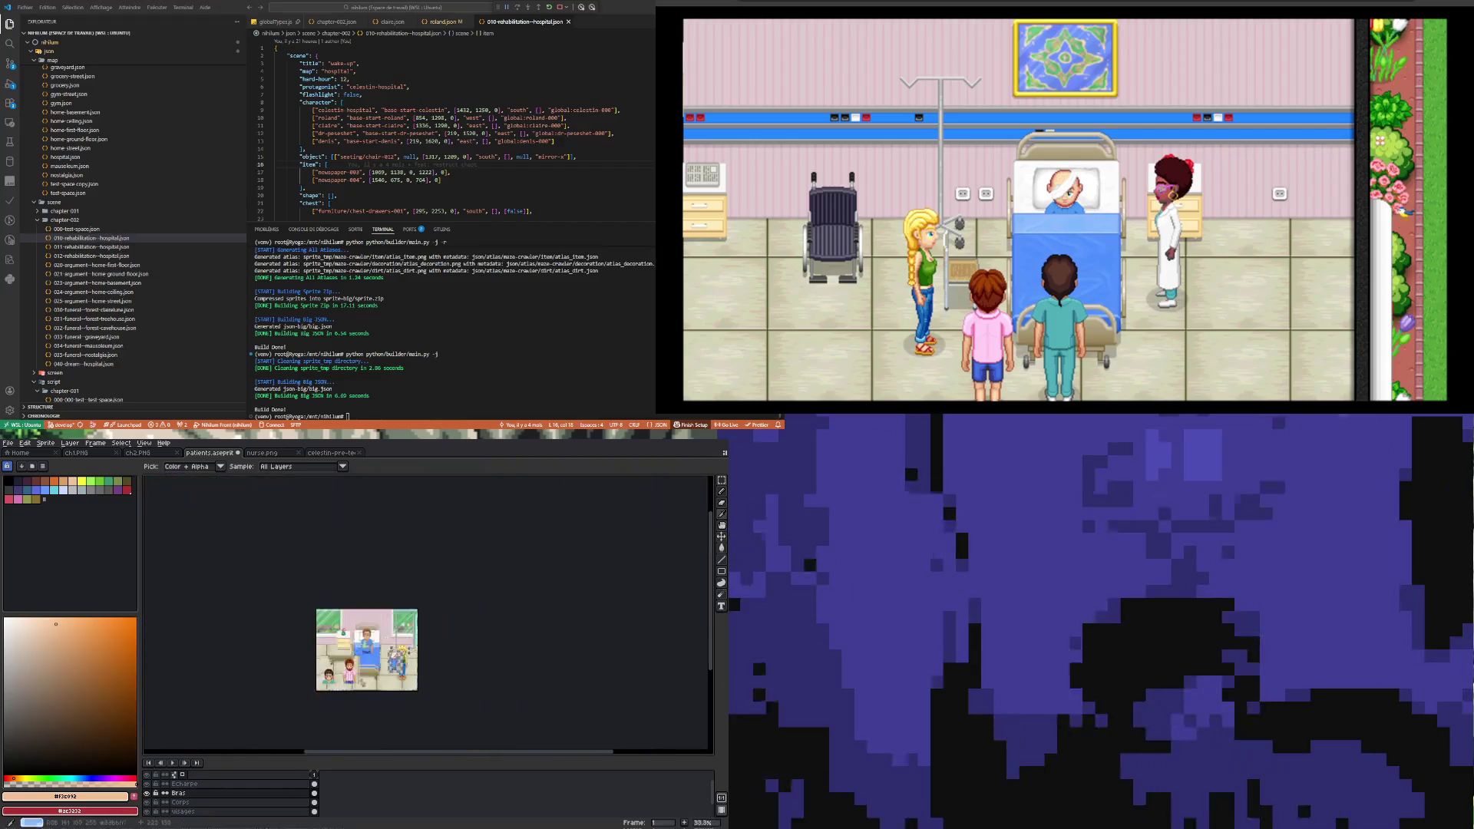
{"action": "scroll", "coordinate": [378, 649], "scroll_direction": "up", "scroll_amount": 4}
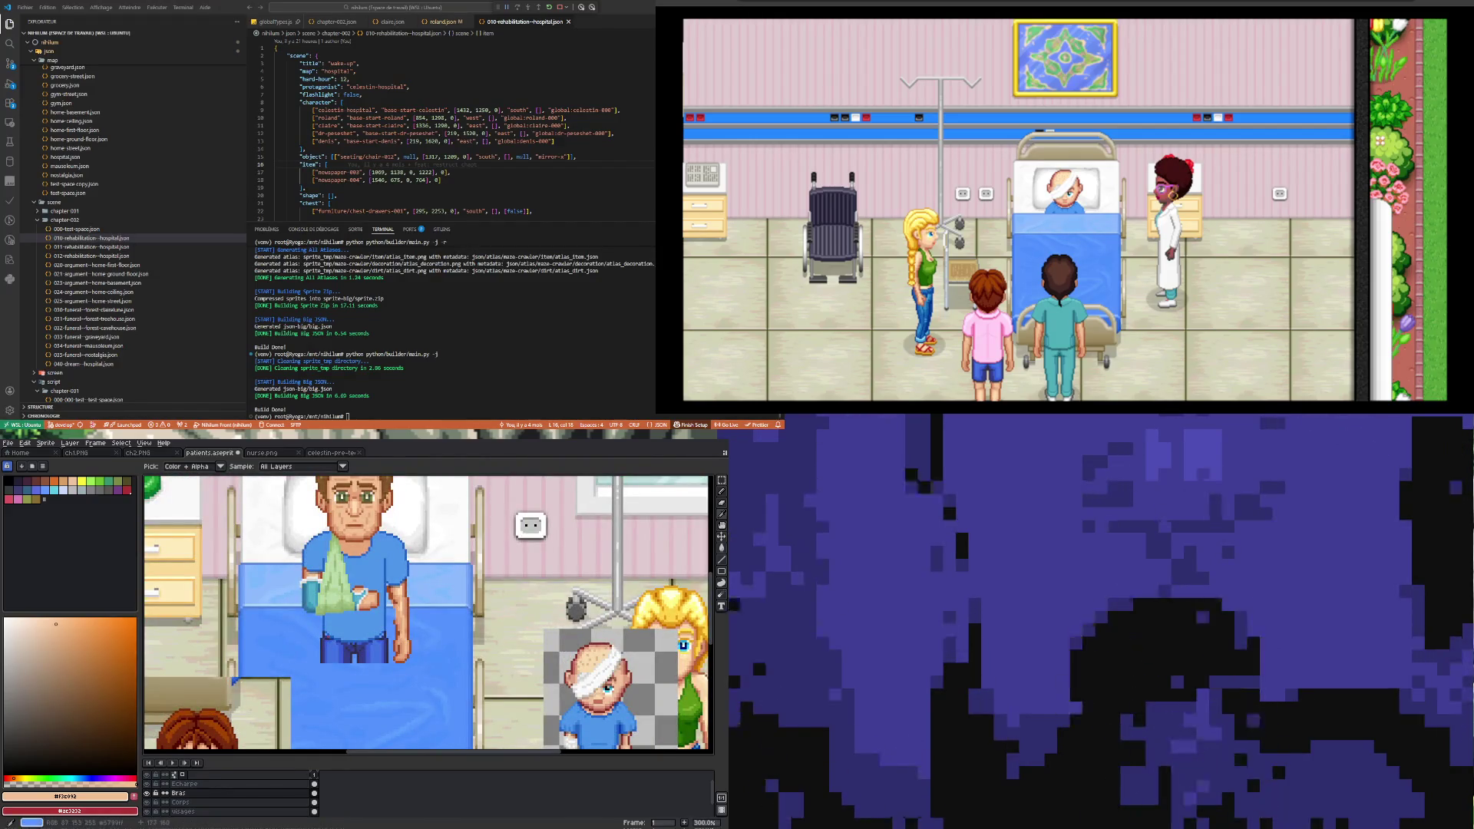
{"action": "scroll", "coordinate": [378, 642], "scroll_direction": "down", "scroll_amount": 1}
{"action": "scroll", "coordinate": [379, 641], "scroll_direction": "up", "scroll_amount": 1}
{"action": "scroll", "coordinate": [378, 642], "scroll_direction": "down", "scroll_amount": 2}
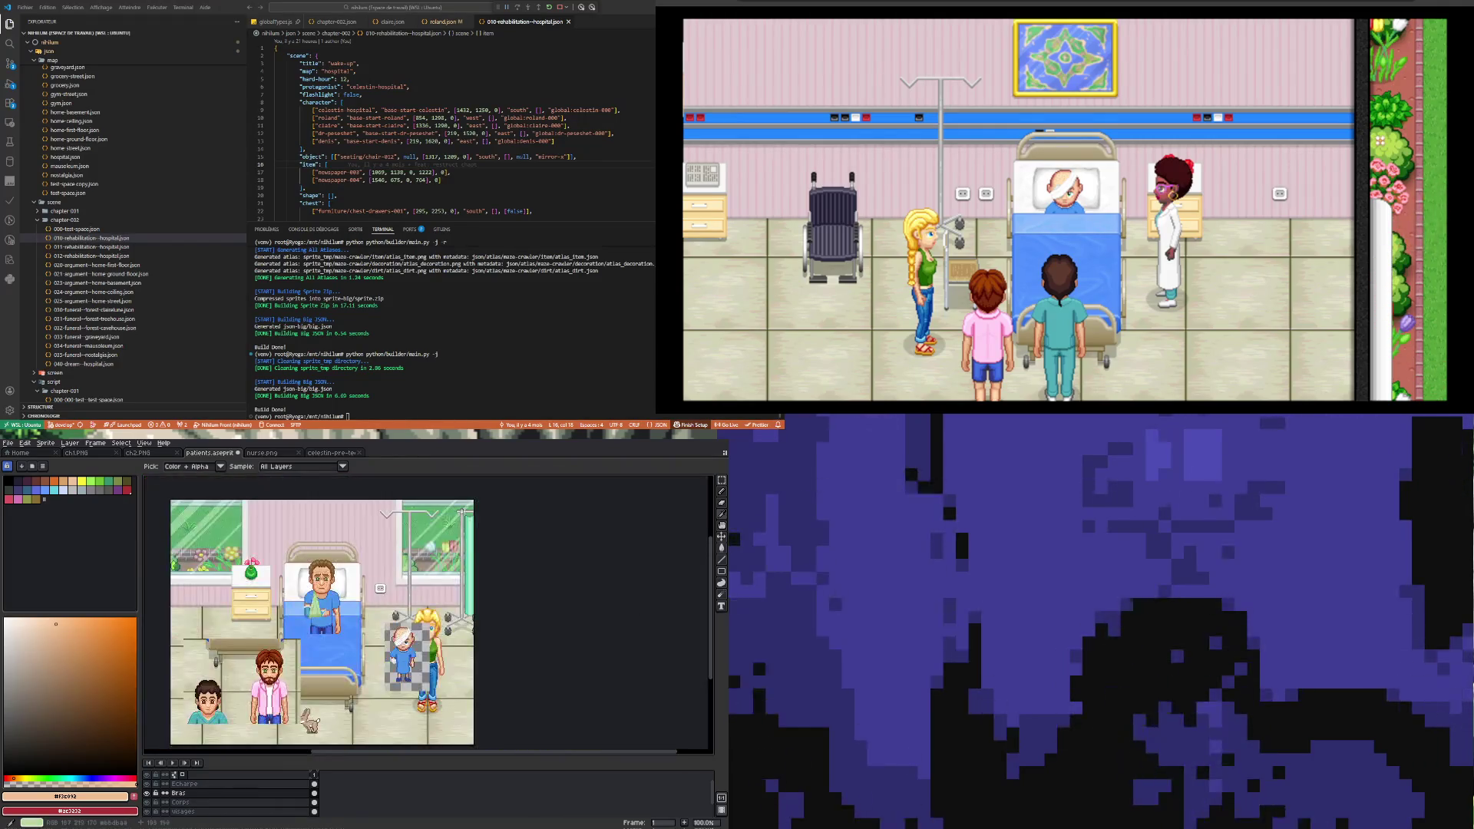
{"action": "scroll", "coordinate": [319, 606], "scroll_direction": "up", "scroll_amount": 2}
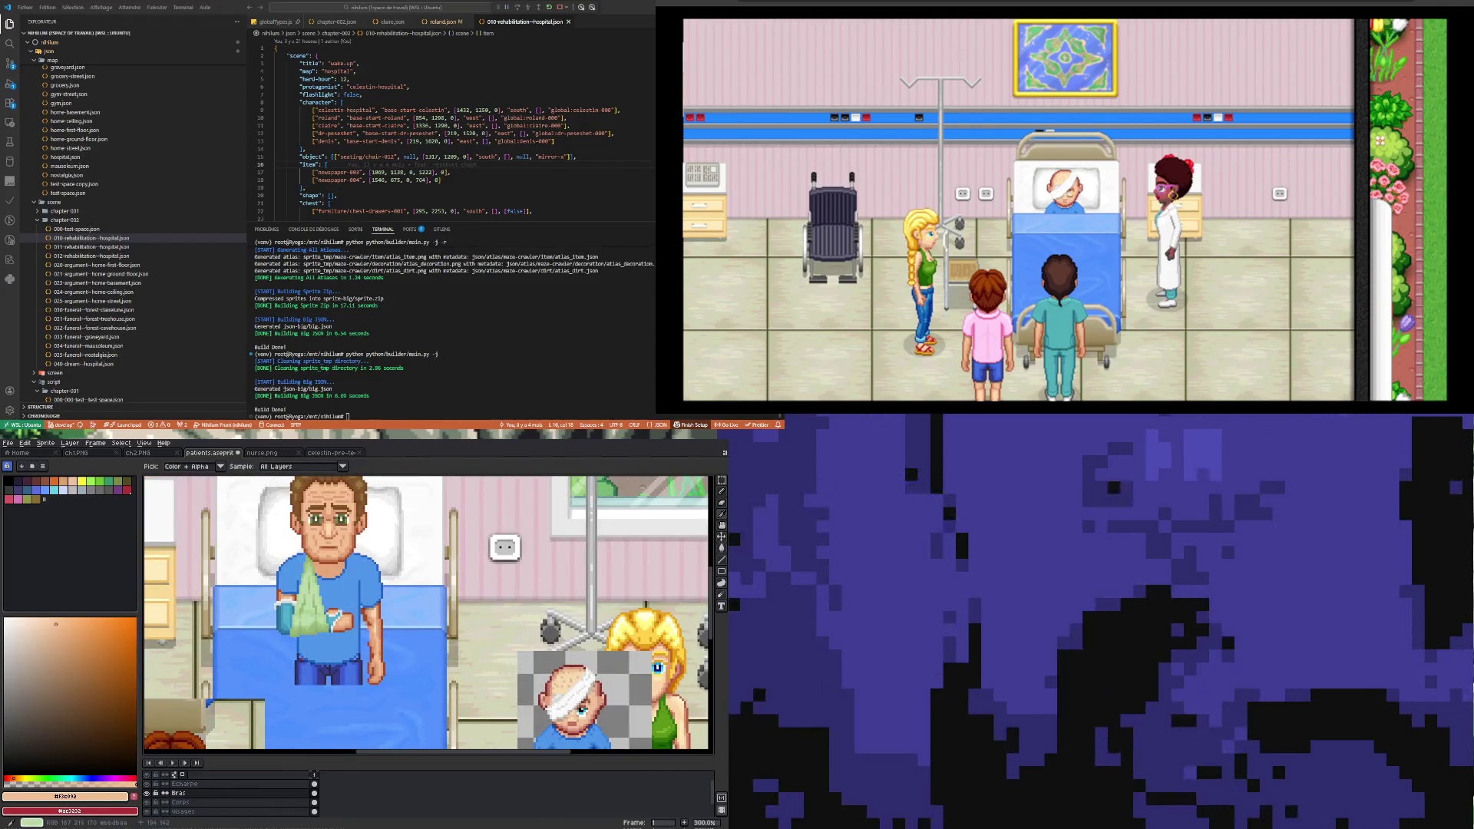
{"action": "scroll", "coordinate": [303, 603], "scroll_direction": "down", "scroll_amount": 2}
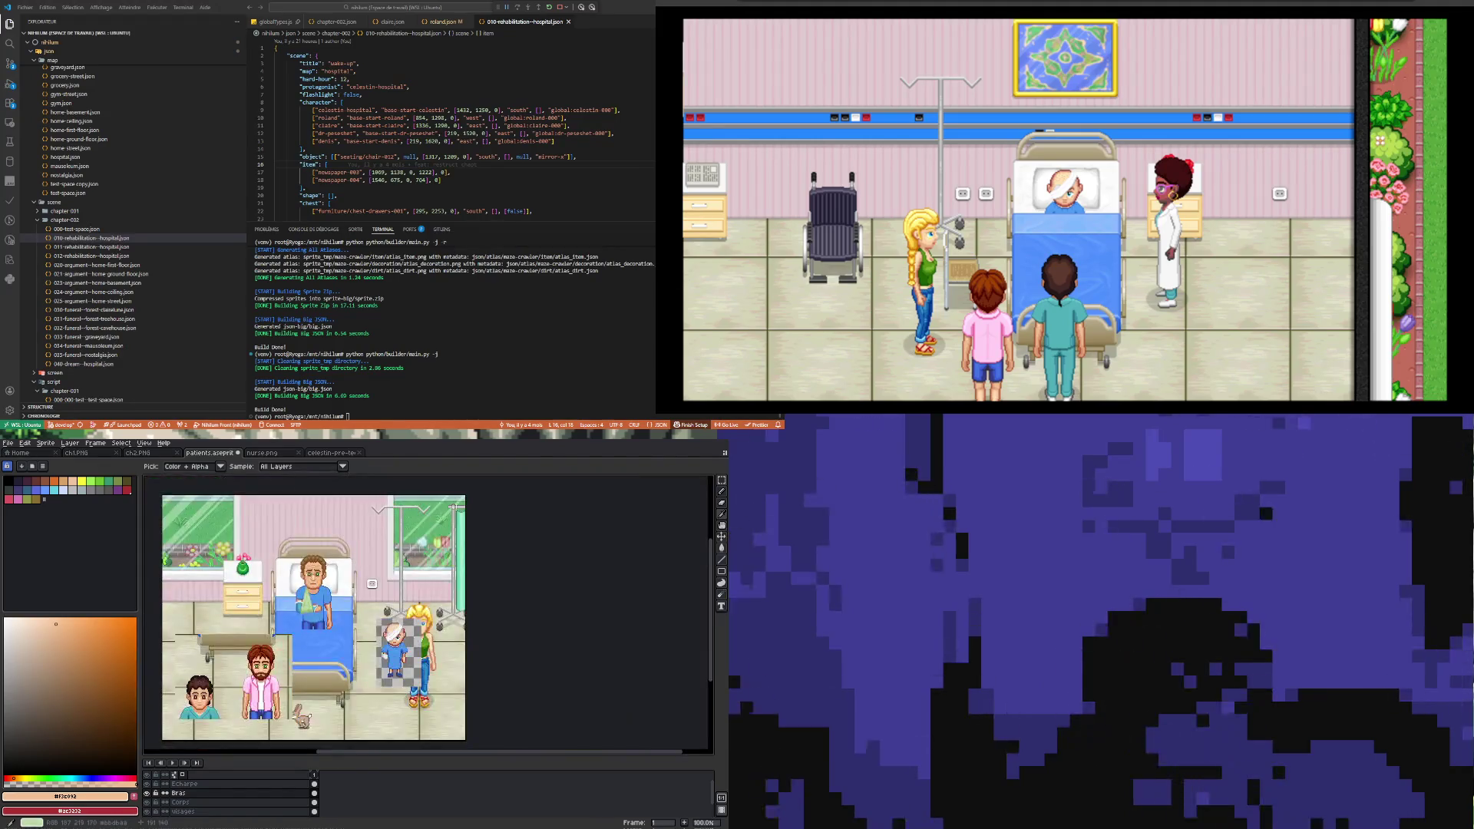
{"action": "scroll", "coordinate": [454, 507], "scroll_direction": "up", "scroll_amount": 2}
{"action": "scroll", "coordinate": [449, 512], "scroll_direction": "down", "scroll_amount": 2}
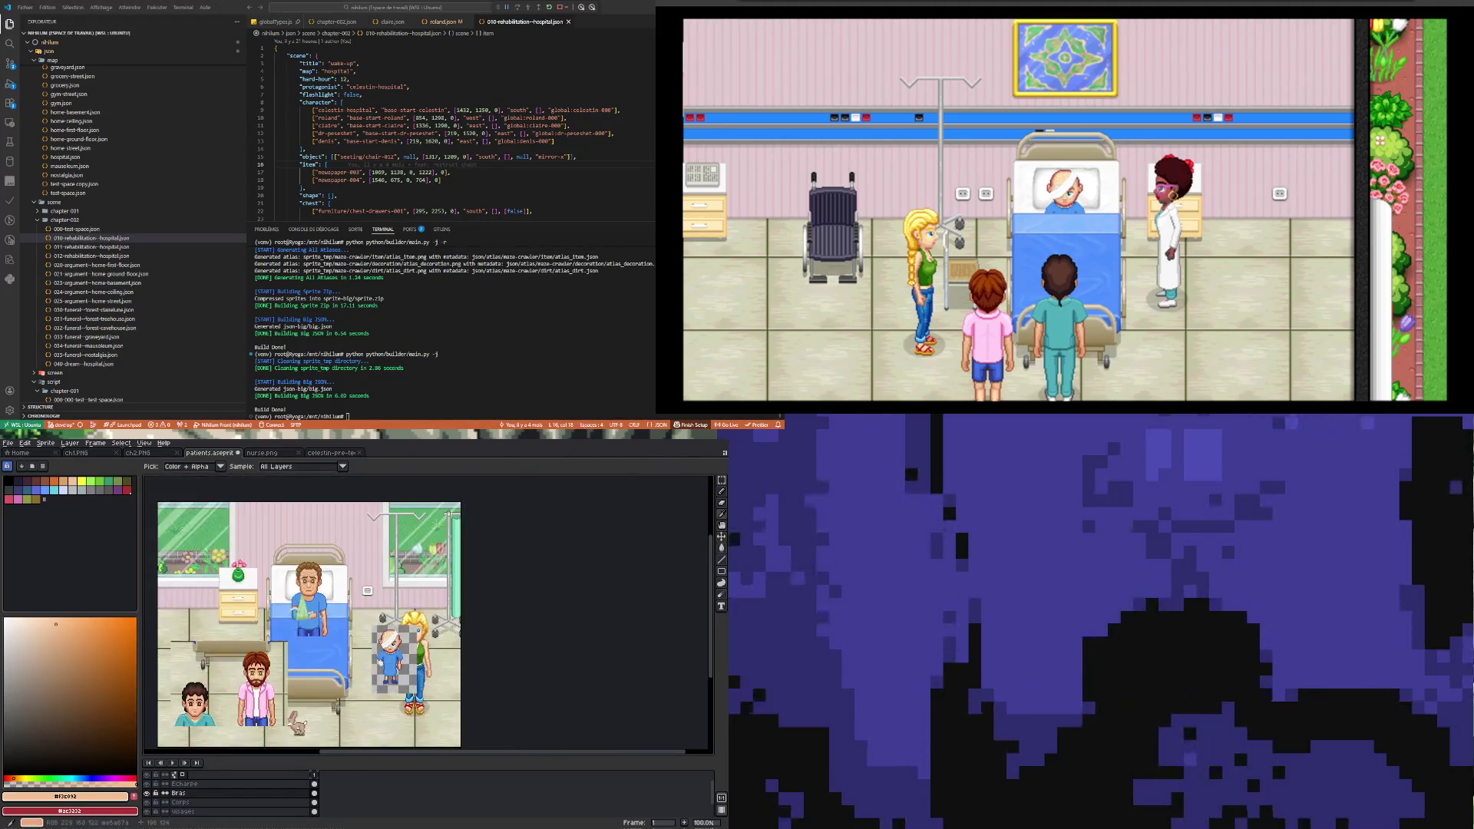
{"action": "scroll", "coordinate": [448, 512], "scroll_direction": "up", "scroll_amount": 2}
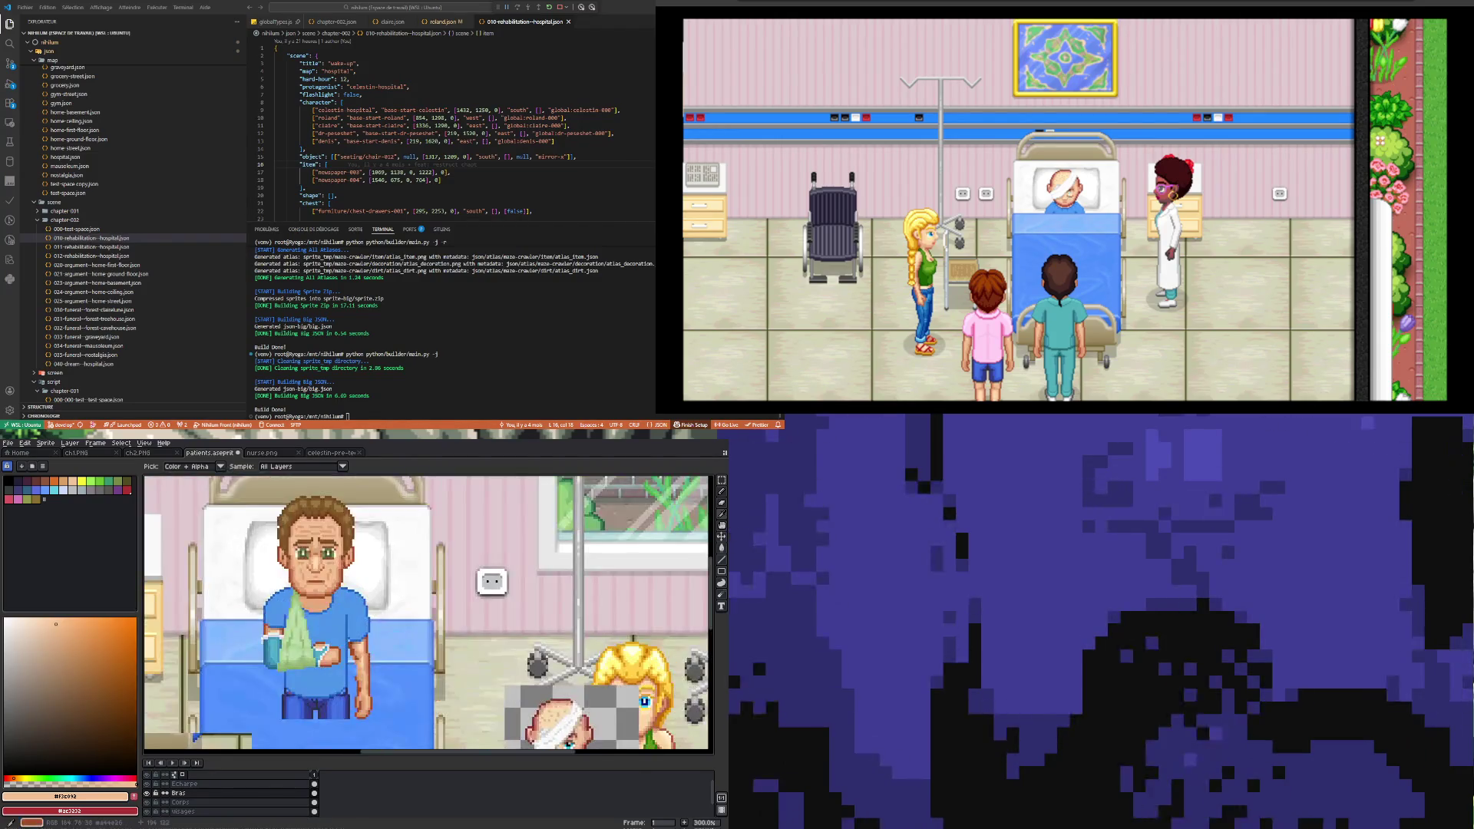
{"action": "scroll", "coordinate": [305, 596], "scroll_direction": "down", "scroll_amount": 1}
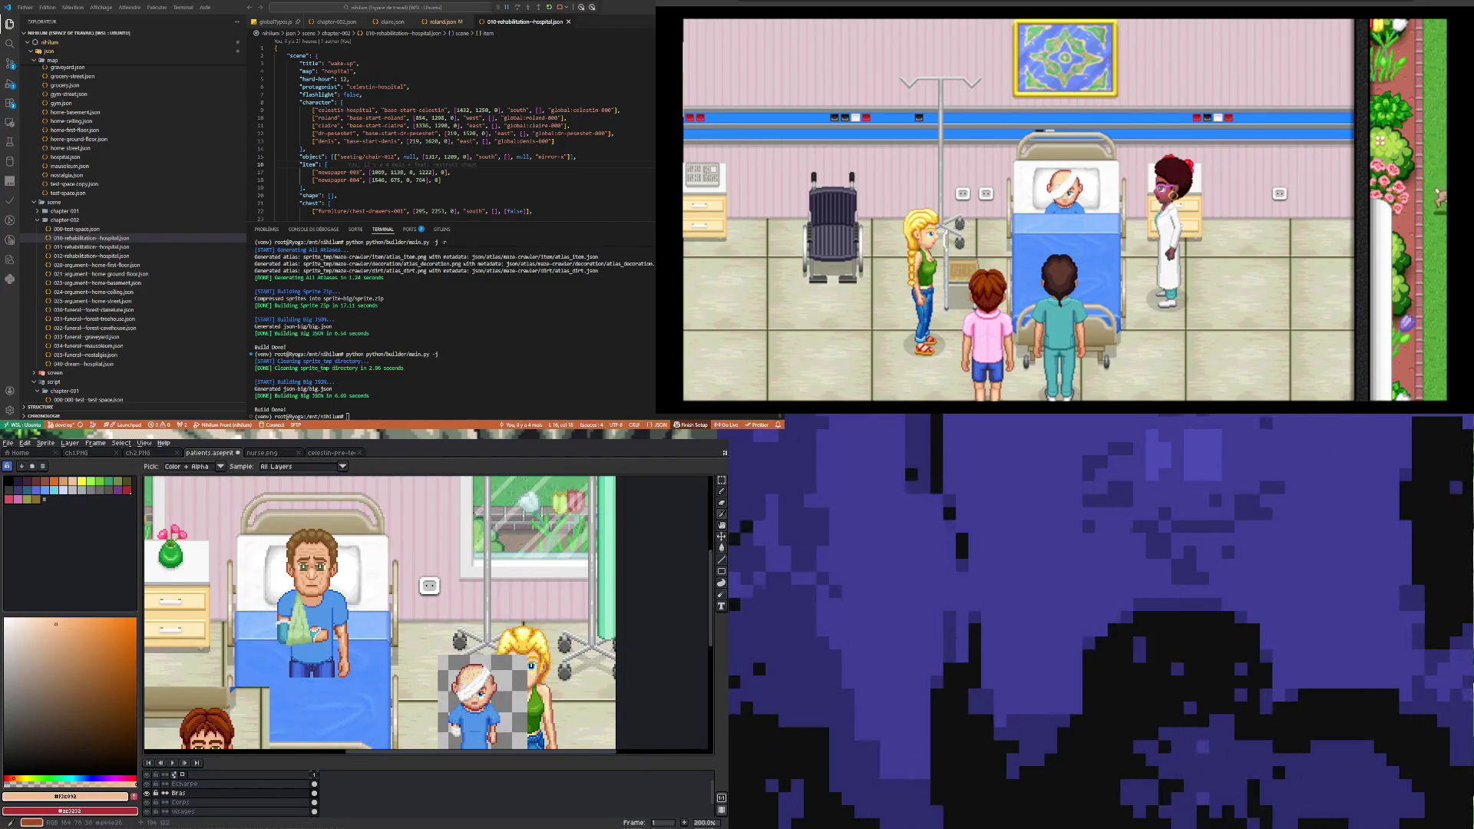
{"action": "scroll", "coordinate": [284, 603], "scroll_direction": "up", "scroll_amount": 4}
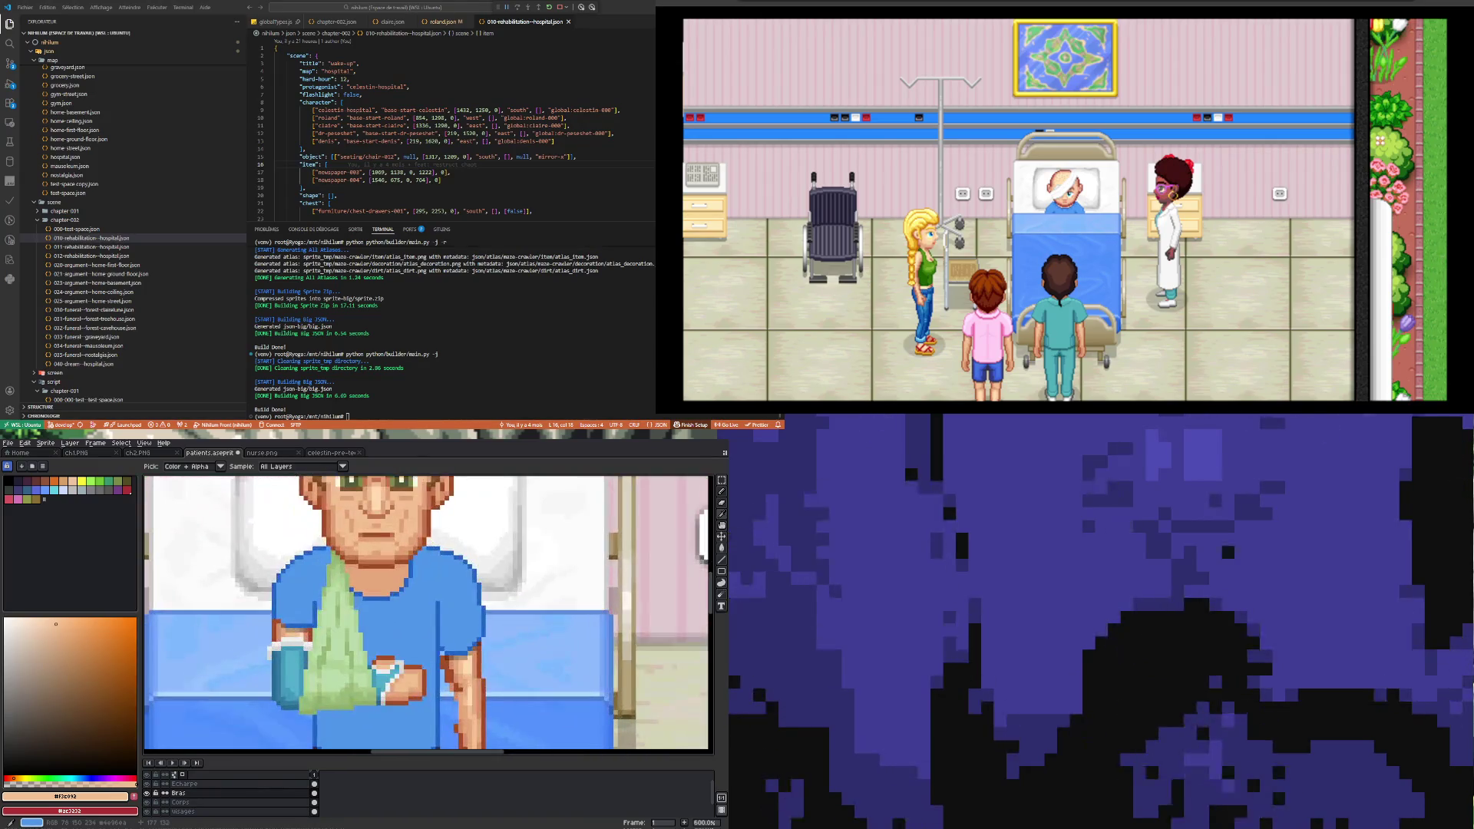
Step: Sample the shirt's dark blue outline colour and switch from the Corps layer to the Bras layer
{"action": "left_click", "coordinate": [277, 588]}
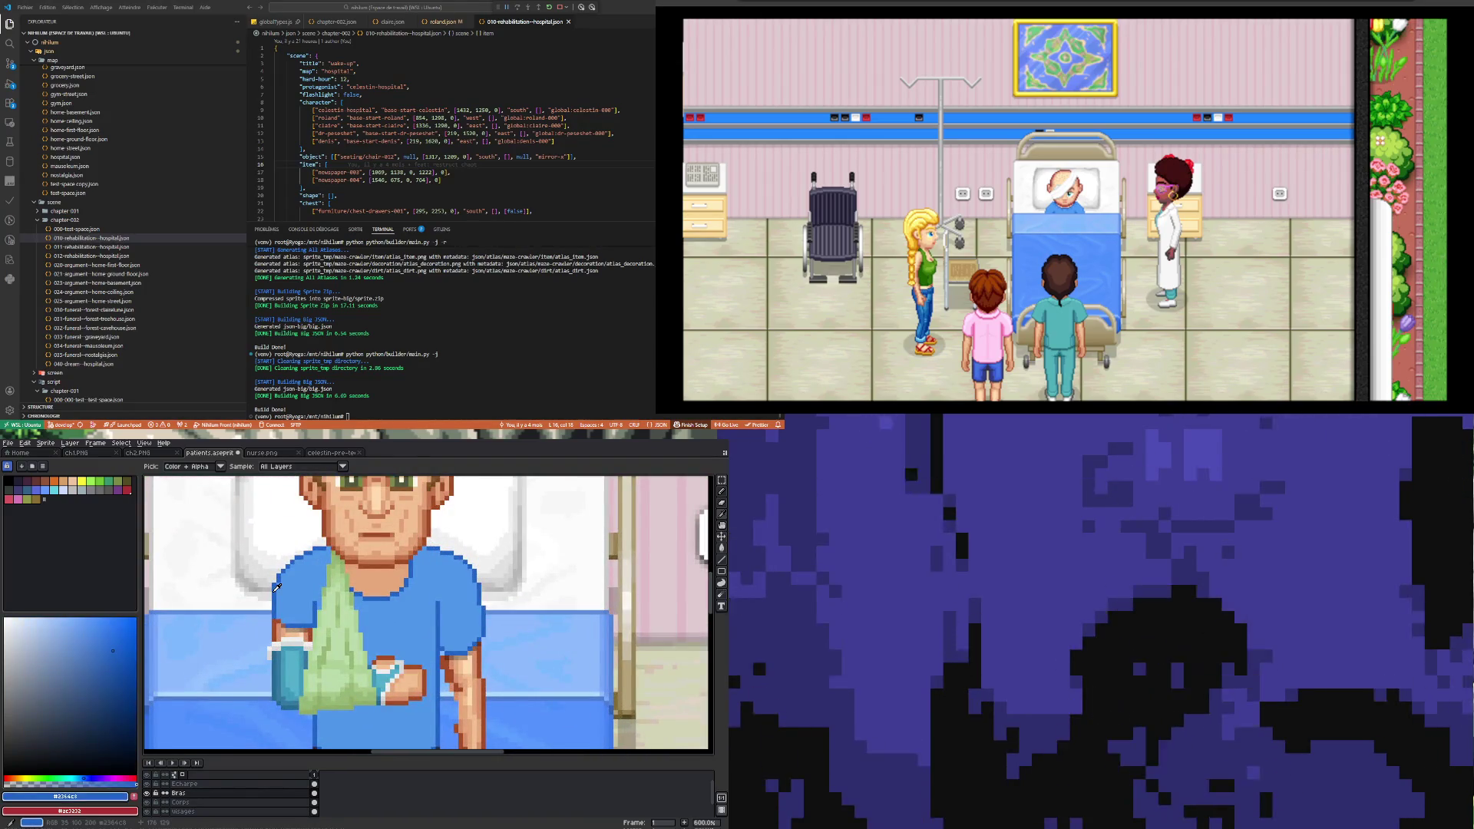
{"action": "scroll", "coordinate": [277, 587], "scroll_direction": "down", "scroll_amount": 3}
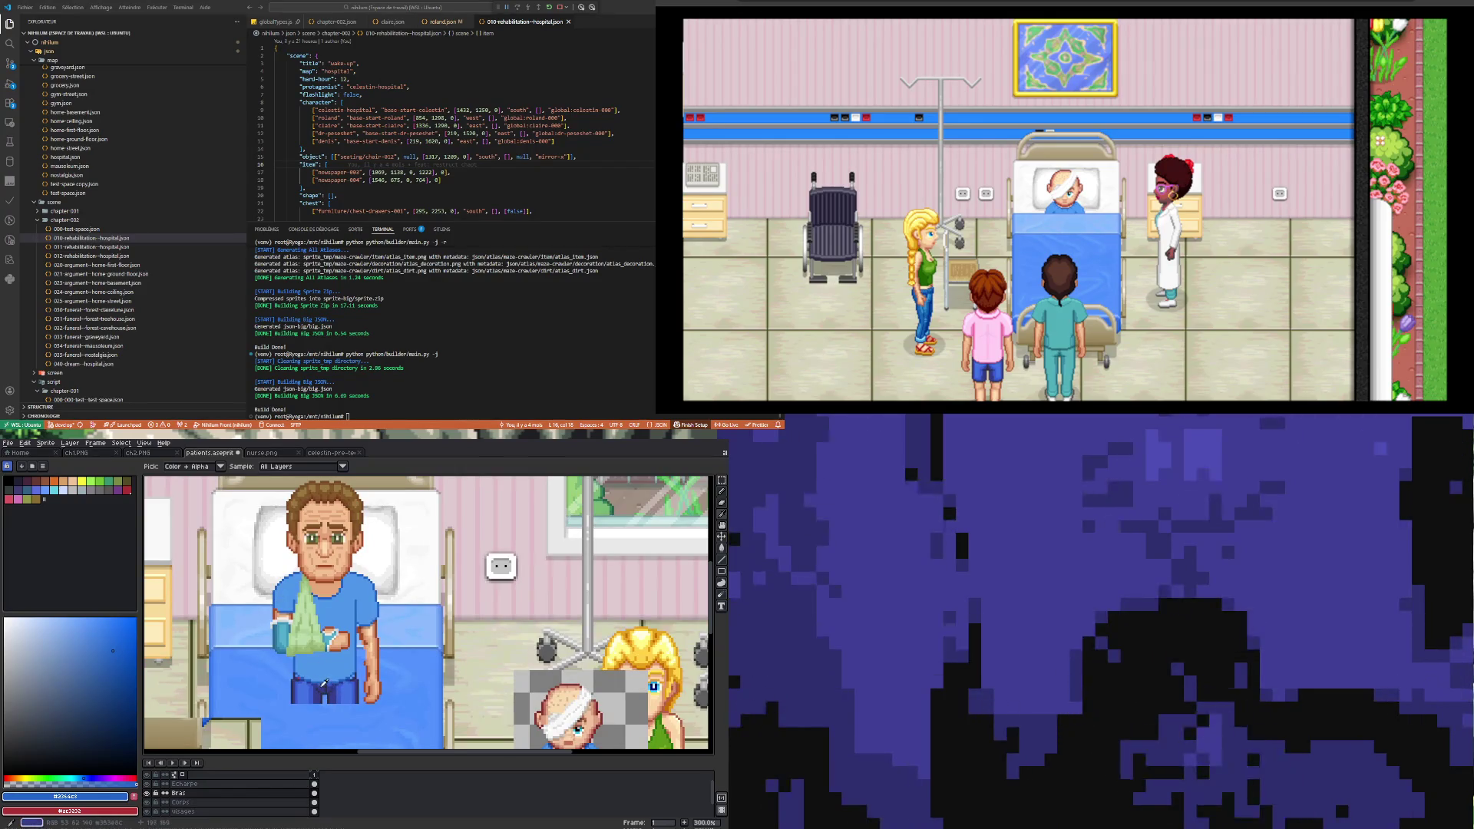
{"action": "left_click", "coordinate": [304, 632], "text": "ctrl"}
{"action": "scroll", "coordinate": [304, 632], "scroll_direction": "up", "scroll_amount": 6}
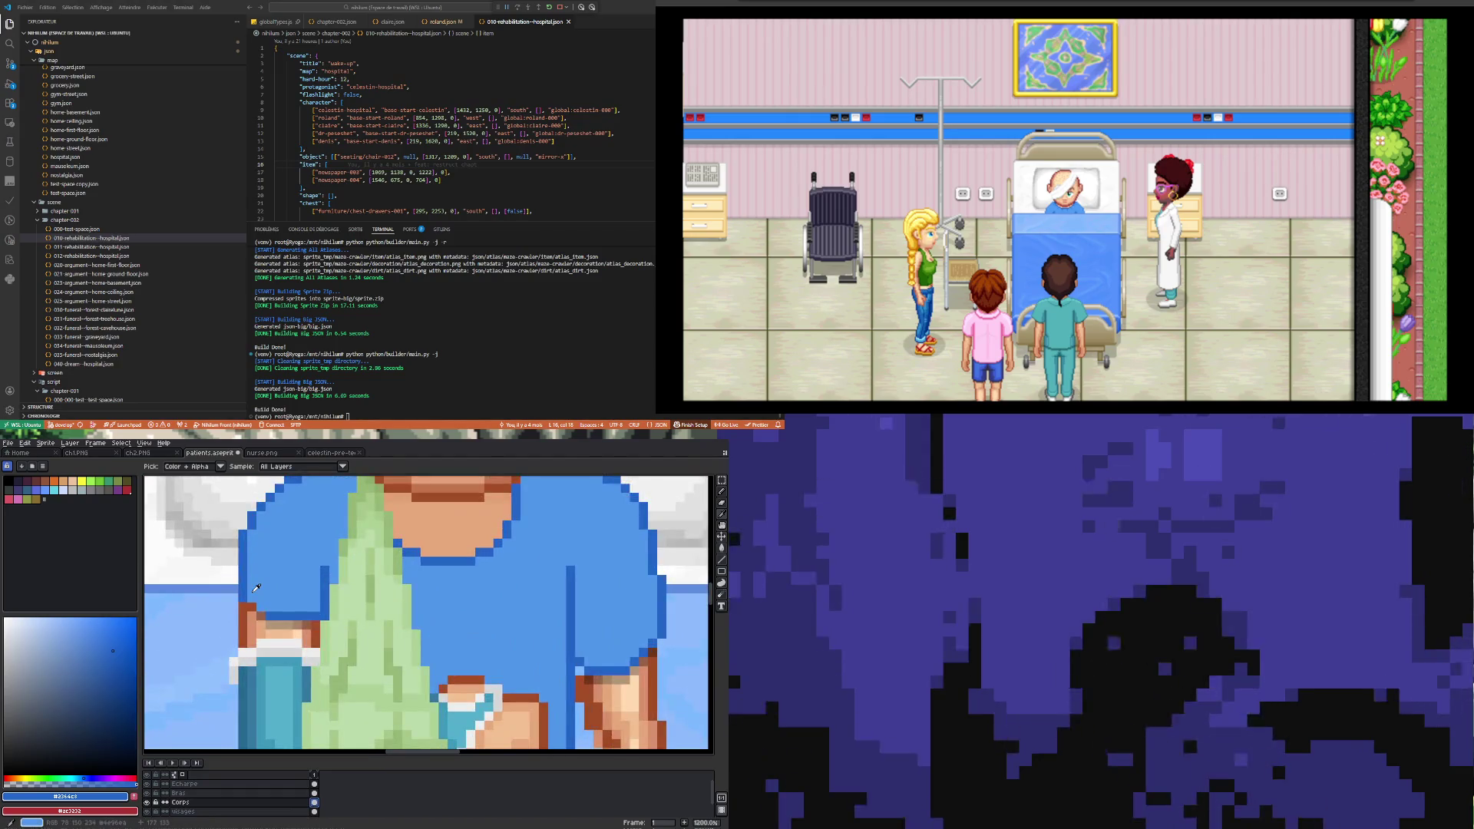
{"action": "key", "text": "b"}
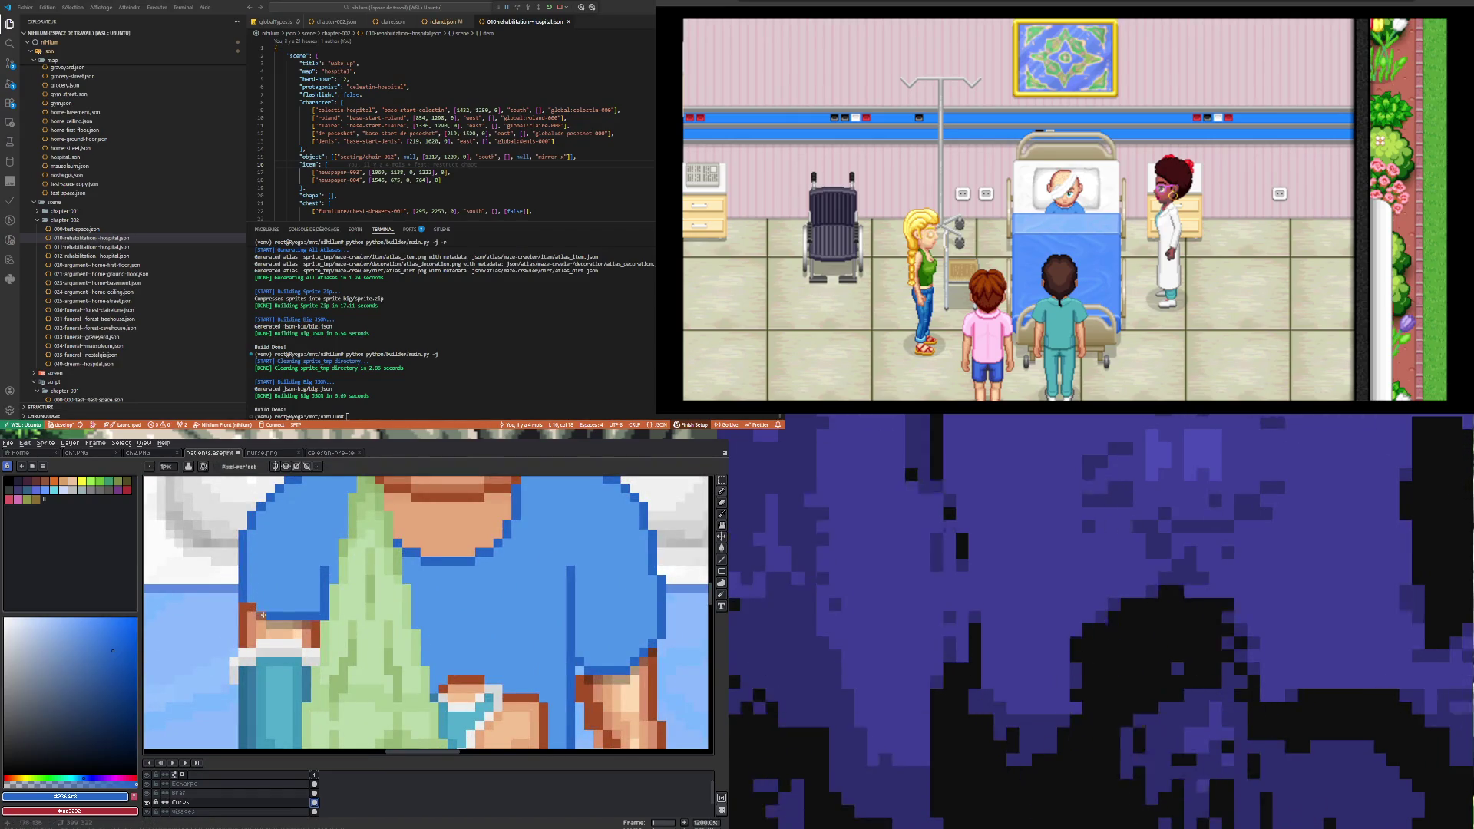
{"action": "left_click", "coordinate": [317, 794]}
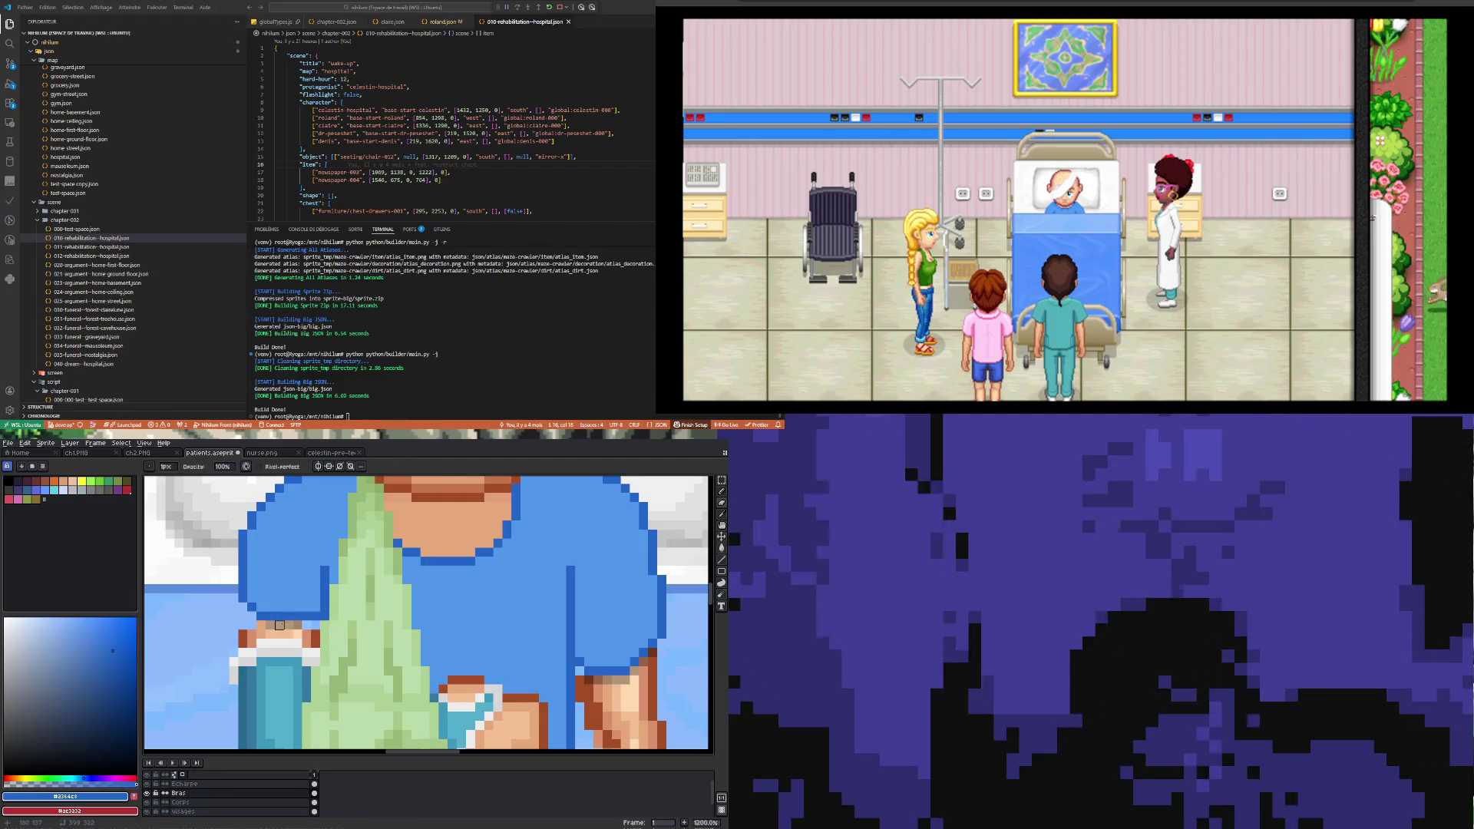
Step: Alternate sampling the shirt's lighter blue and dark blue outline on the sleeve
{"action": "scroll", "coordinate": [200, 632], "scroll_direction": "up", "scroll_amount": 1}
{"action": "left_click", "coordinate": [201, 632], "text": "alt"}
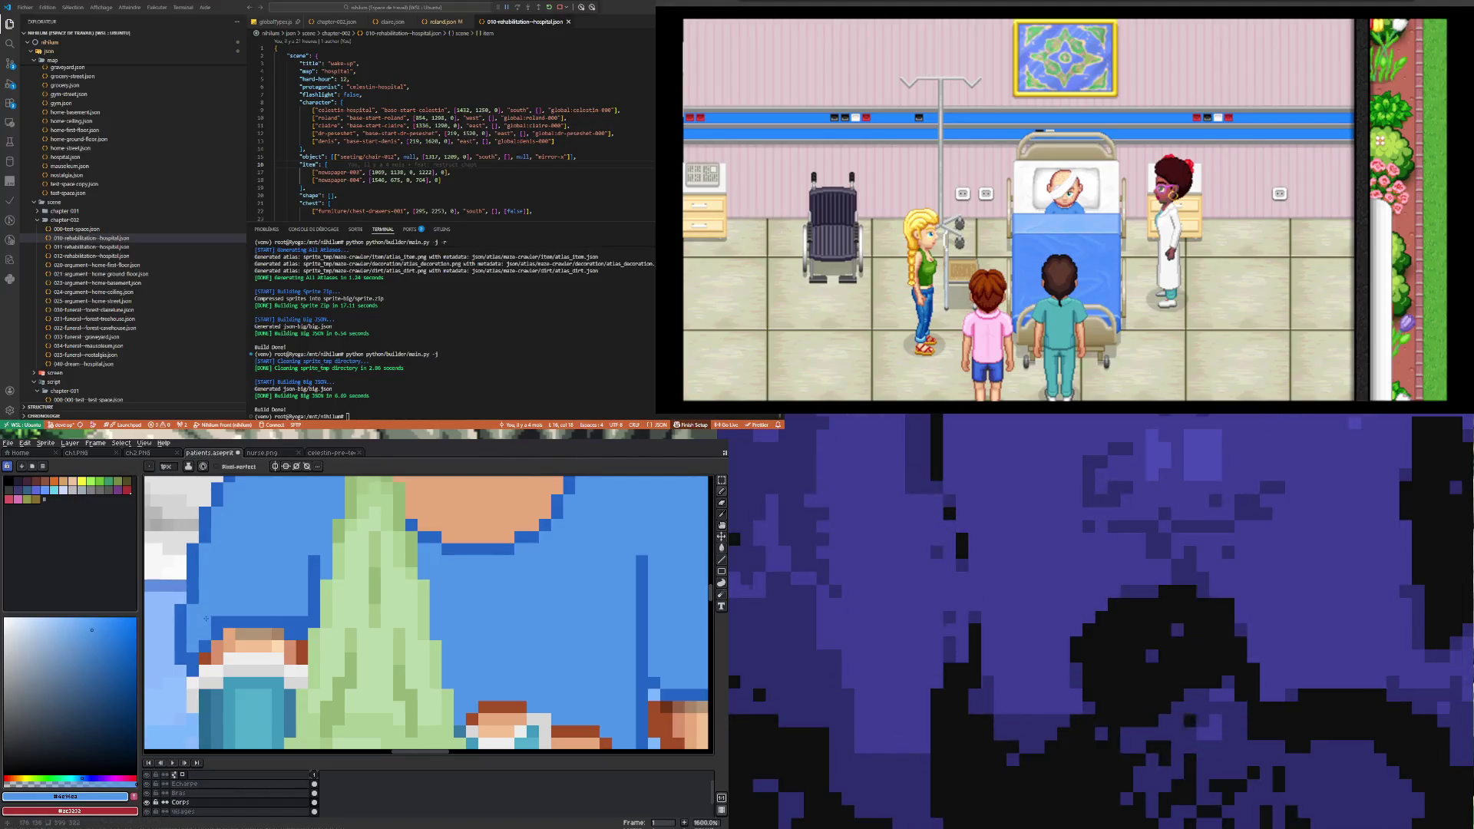
{"action": "scroll", "coordinate": [263, 590], "scroll_direction": "down", "scroll_amount": 4}
{"action": "scroll", "coordinate": [276, 579], "scroll_direction": "up", "scroll_amount": 4}
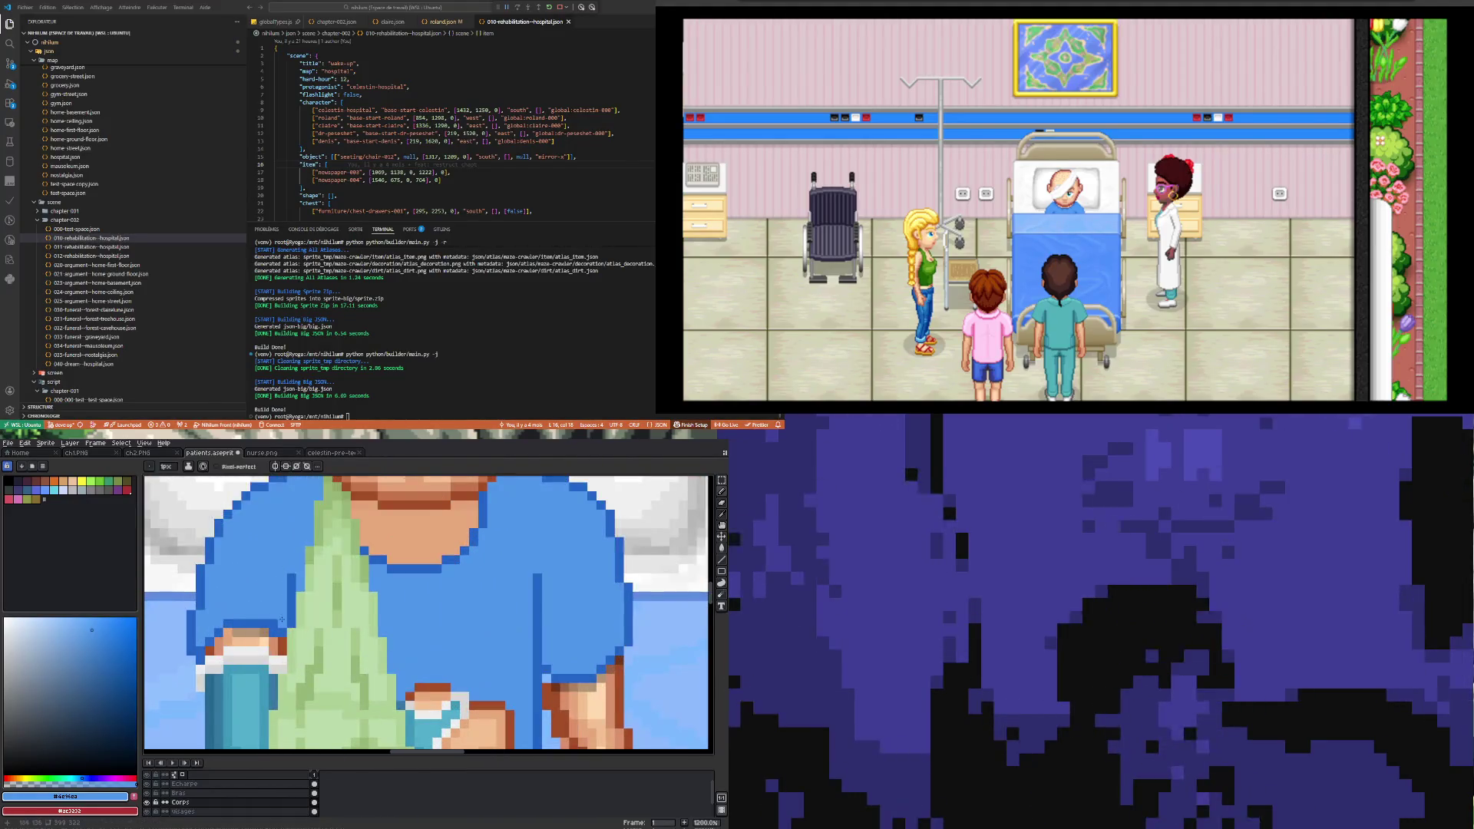
{"action": "scroll", "coordinate": [279, 633], "scroll_direction": "down", "scroll_amount": 7}
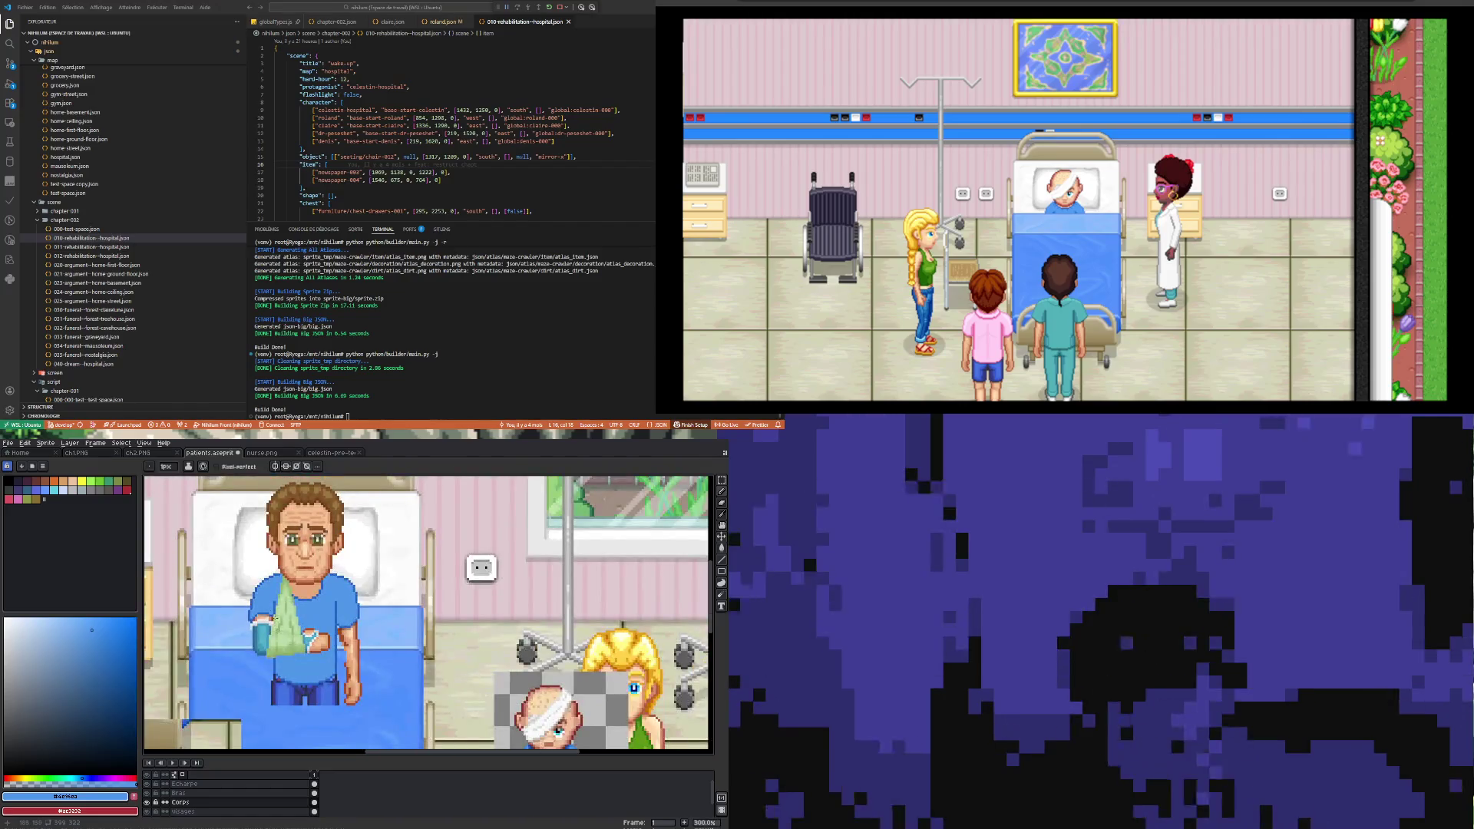
{"action": "scroll", "coordinate": [279, 633], "scroll_direction": "up", "scroll_amount": 6}
{"action": "key", "text": "alt"}
{"action": "left_click", "coordinate": [274, 621], "text": "alt"}
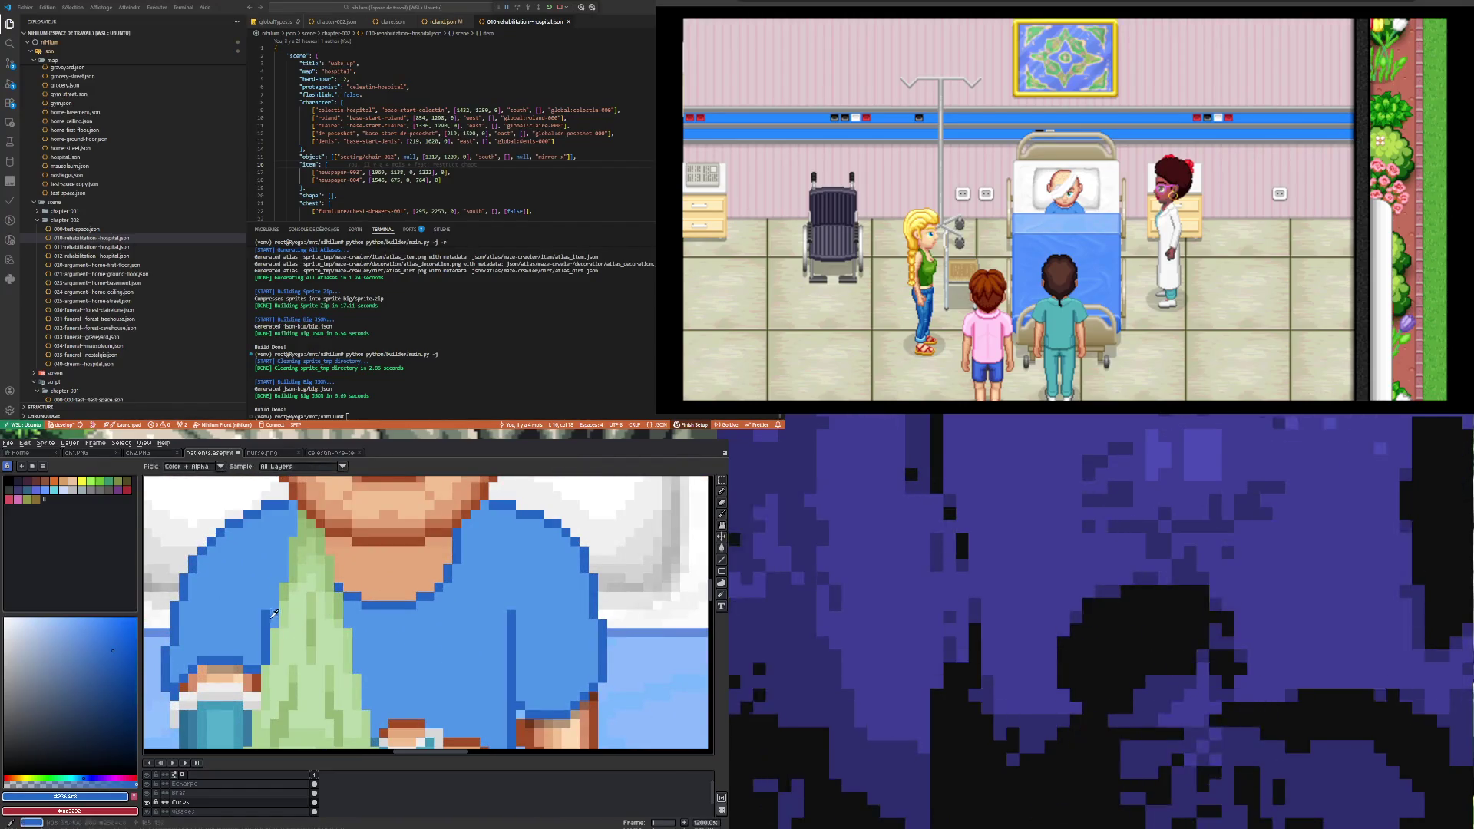
{"action": "scroll", "coordinate": [250, 612], "scroll_direction": "down", "scroll_amount": 1}
{"action": "scroll", "coordinate": [250, 612], "scroll_direction": "down", "scroll_amount": 4}
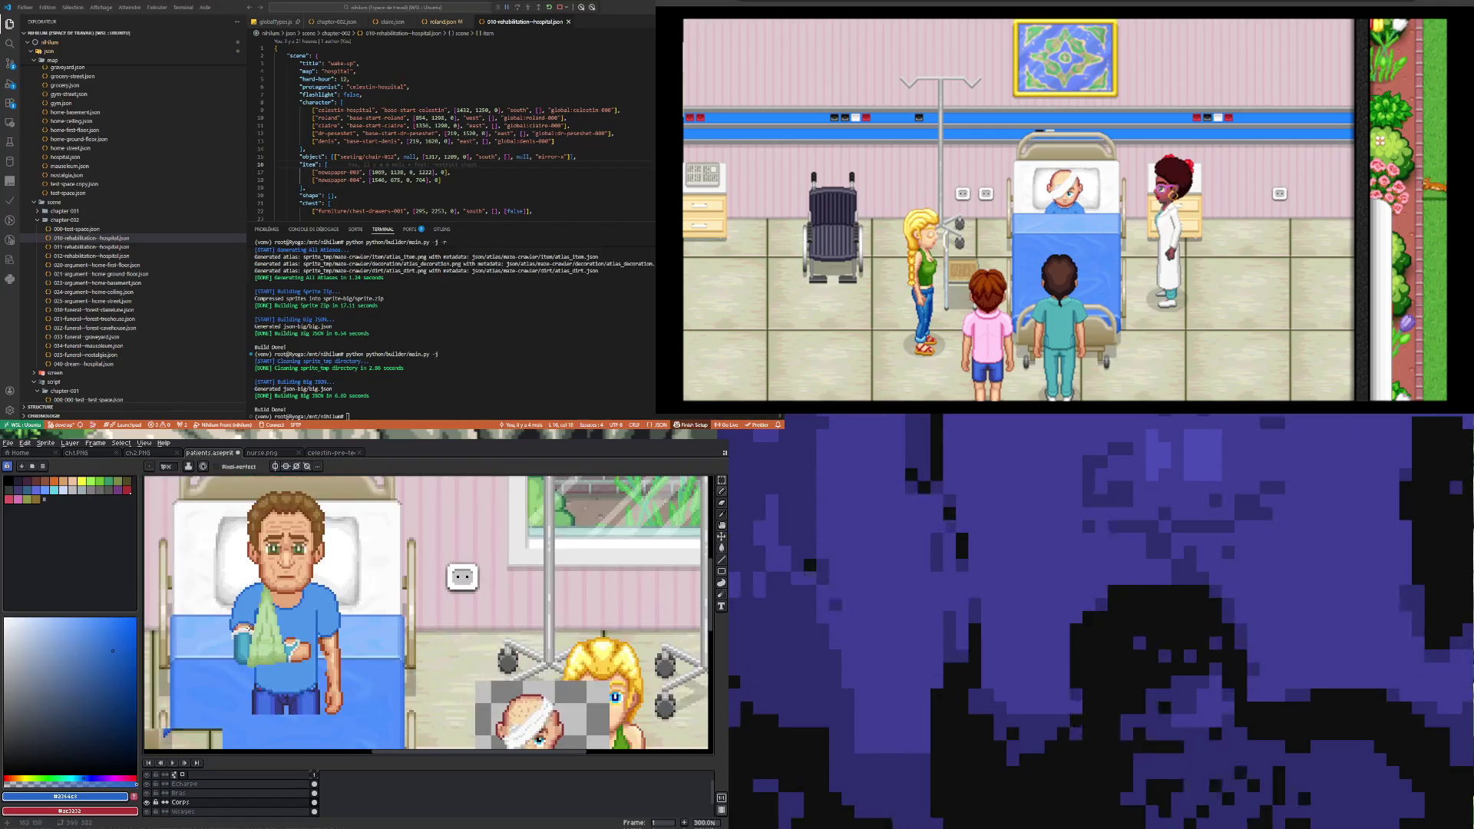
{"action": "scroll", "coordinate": [252, 613], "scroll_direction": "up", "scroll_amount": 3}
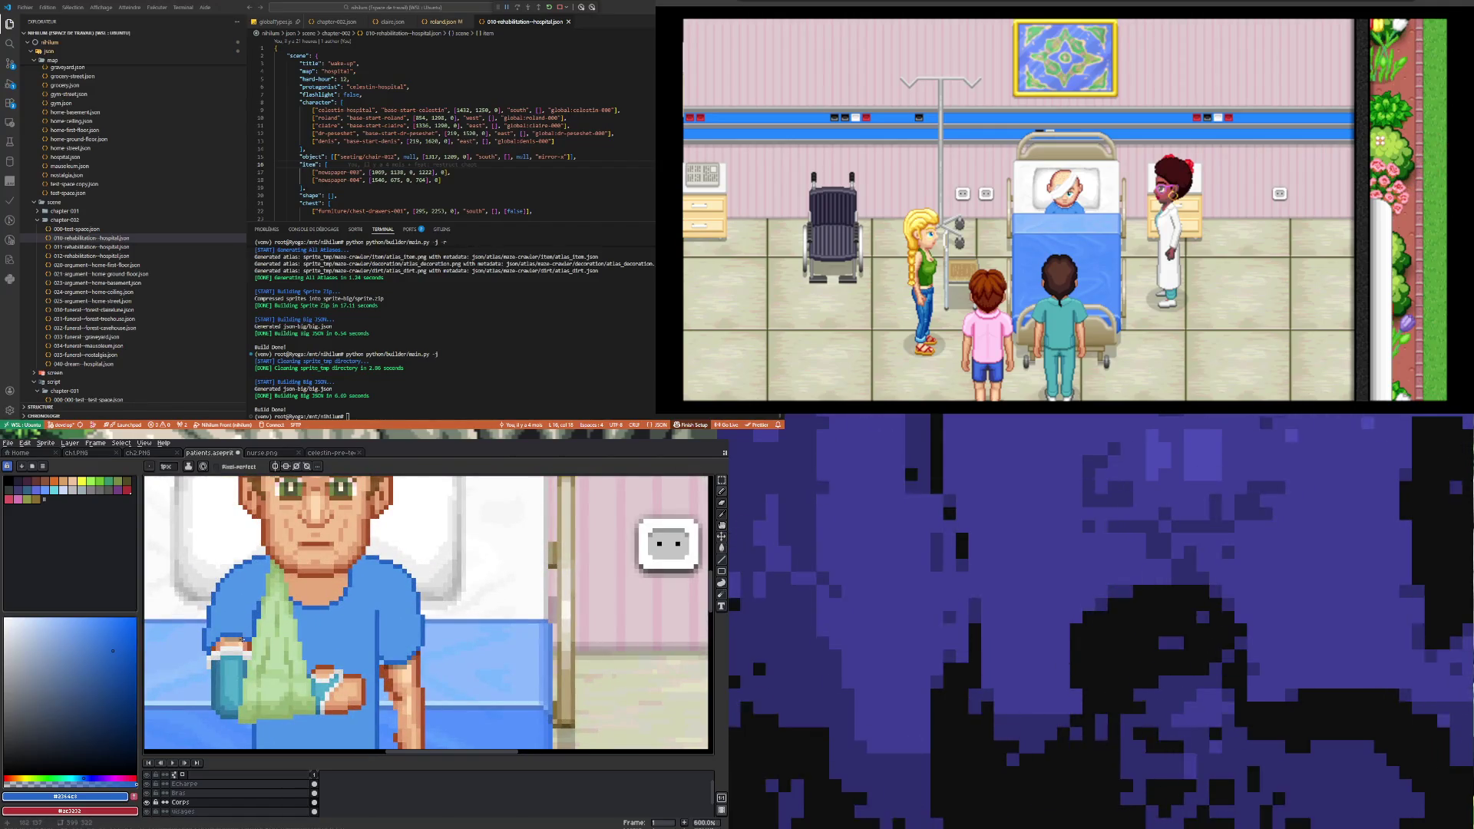
{"action": "scroll", "coordinate": [253, 614], "scroll_direction": "up", "scroll_amount": 3}
Step: Resample the lighter shirt blue, then the dark outline blue, to finish the sleeve edge
{"action": "key", "text": "alt"}
{"action": "left_click", "coordinate": [257, 581], "text": "alt"}
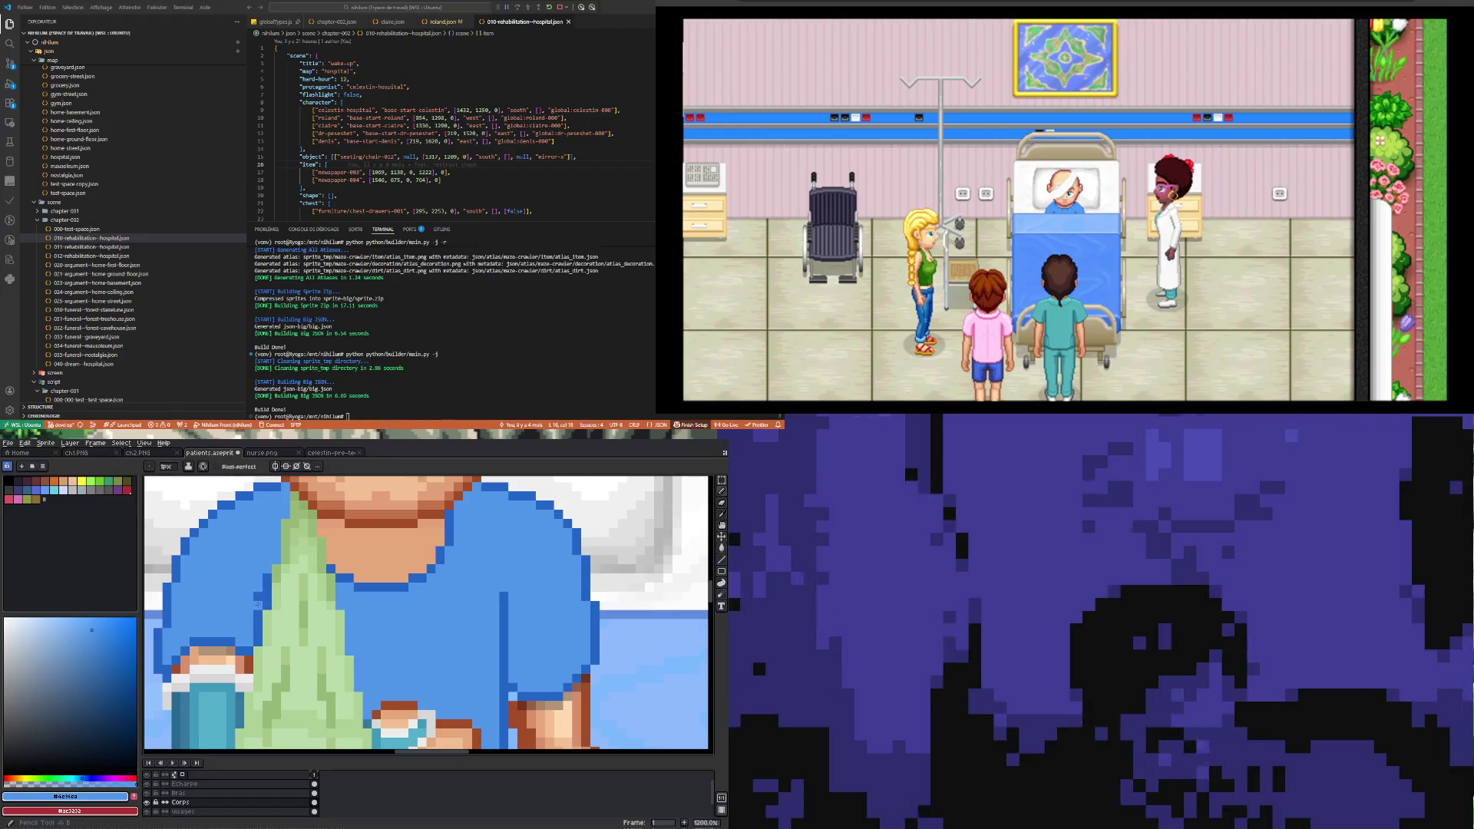
{"action": "scroll", "coordinate": [253, 615], "scroll_direction": "down", "scroll_amount": 4}
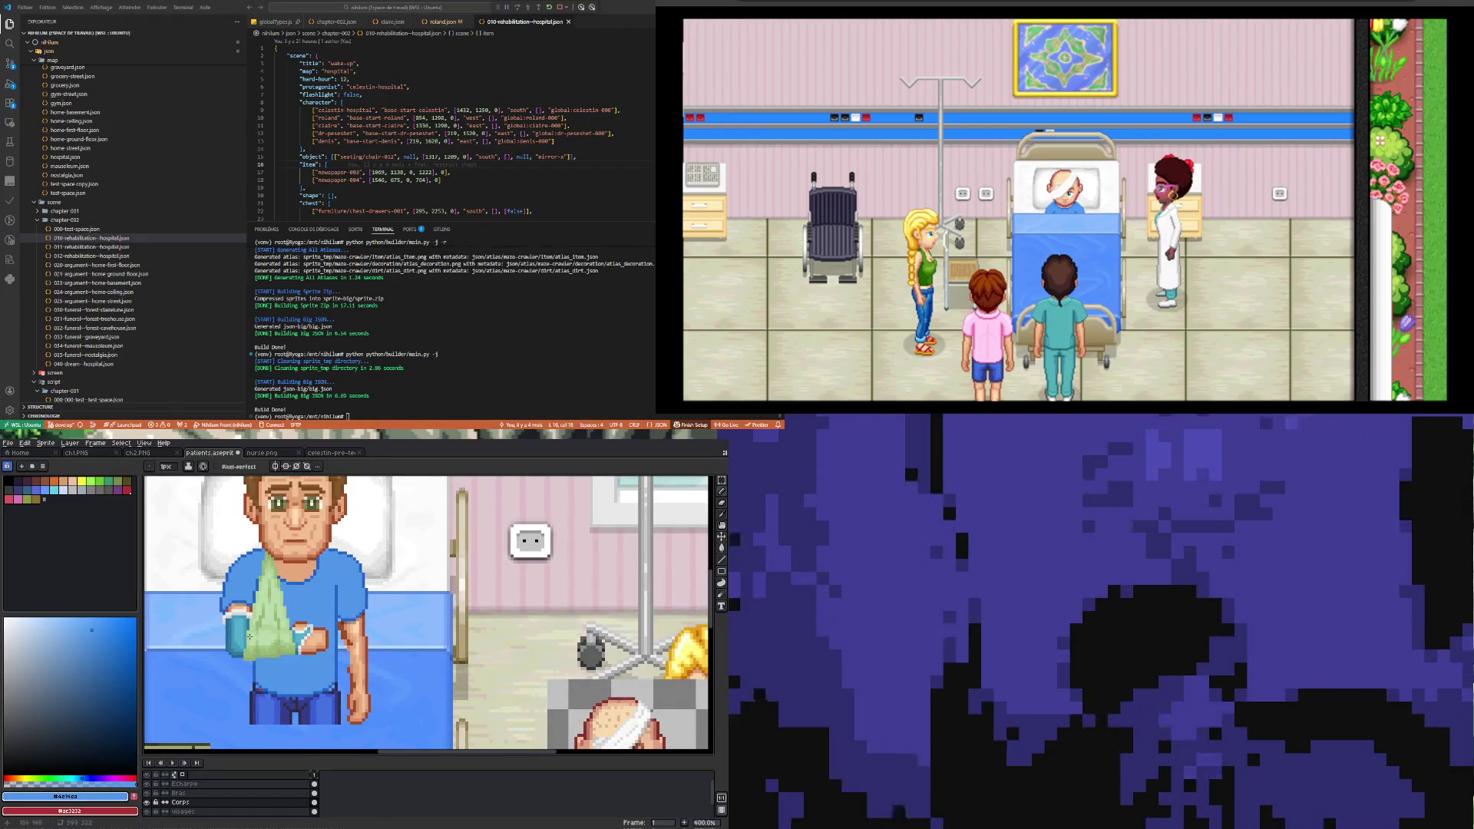
{"action": "scroll", "coordinate": [250, 637], "scroll_direction": "up", "scroll_amount": 1}
{"action": "scroll", "coordinate": [226, 612], "scroll_direction": "up", "scroll_amount": 1}
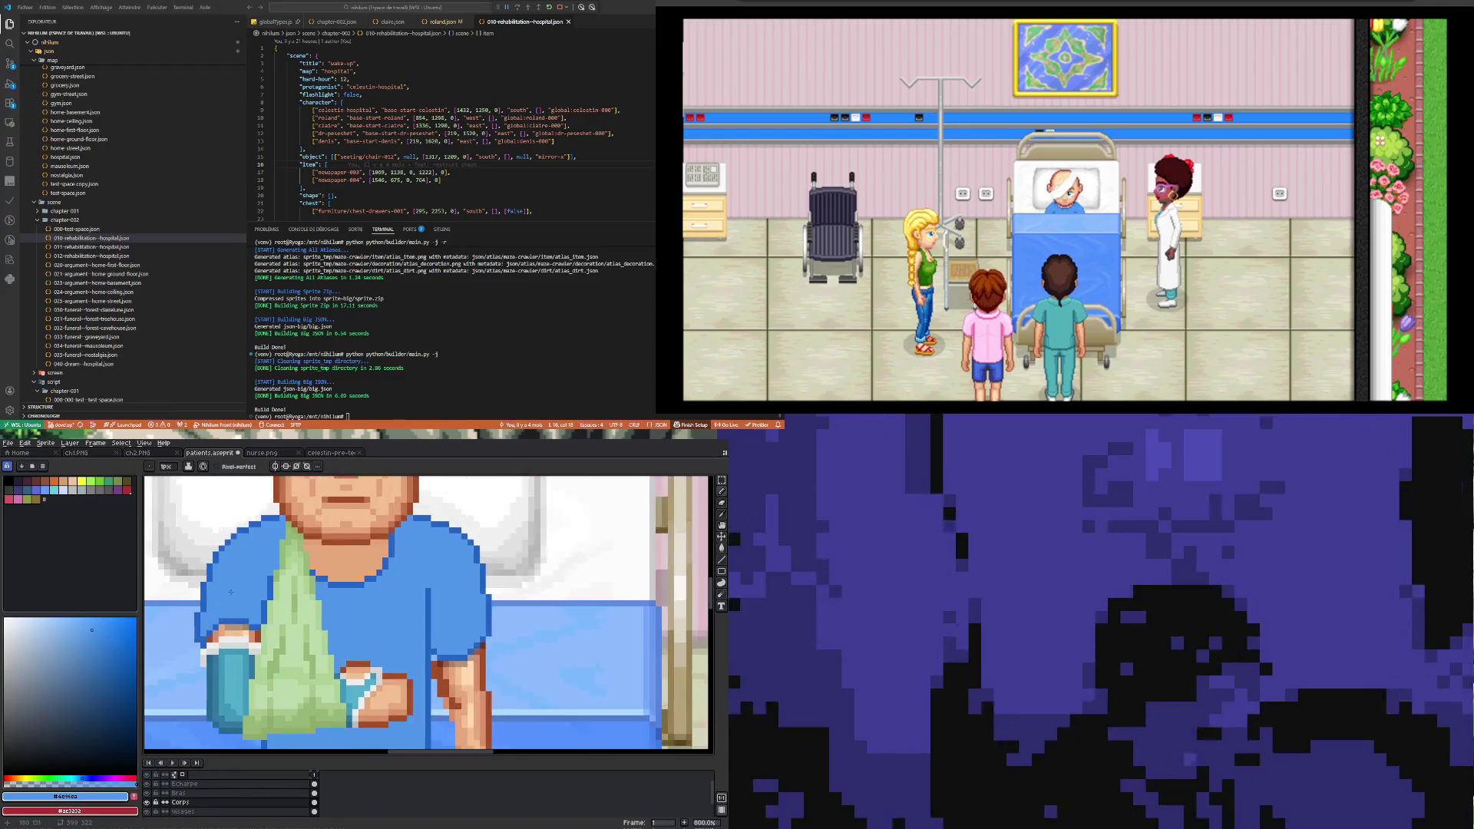
{"action": "left_click", "coordinate": [202, 631], "text": "alt"}
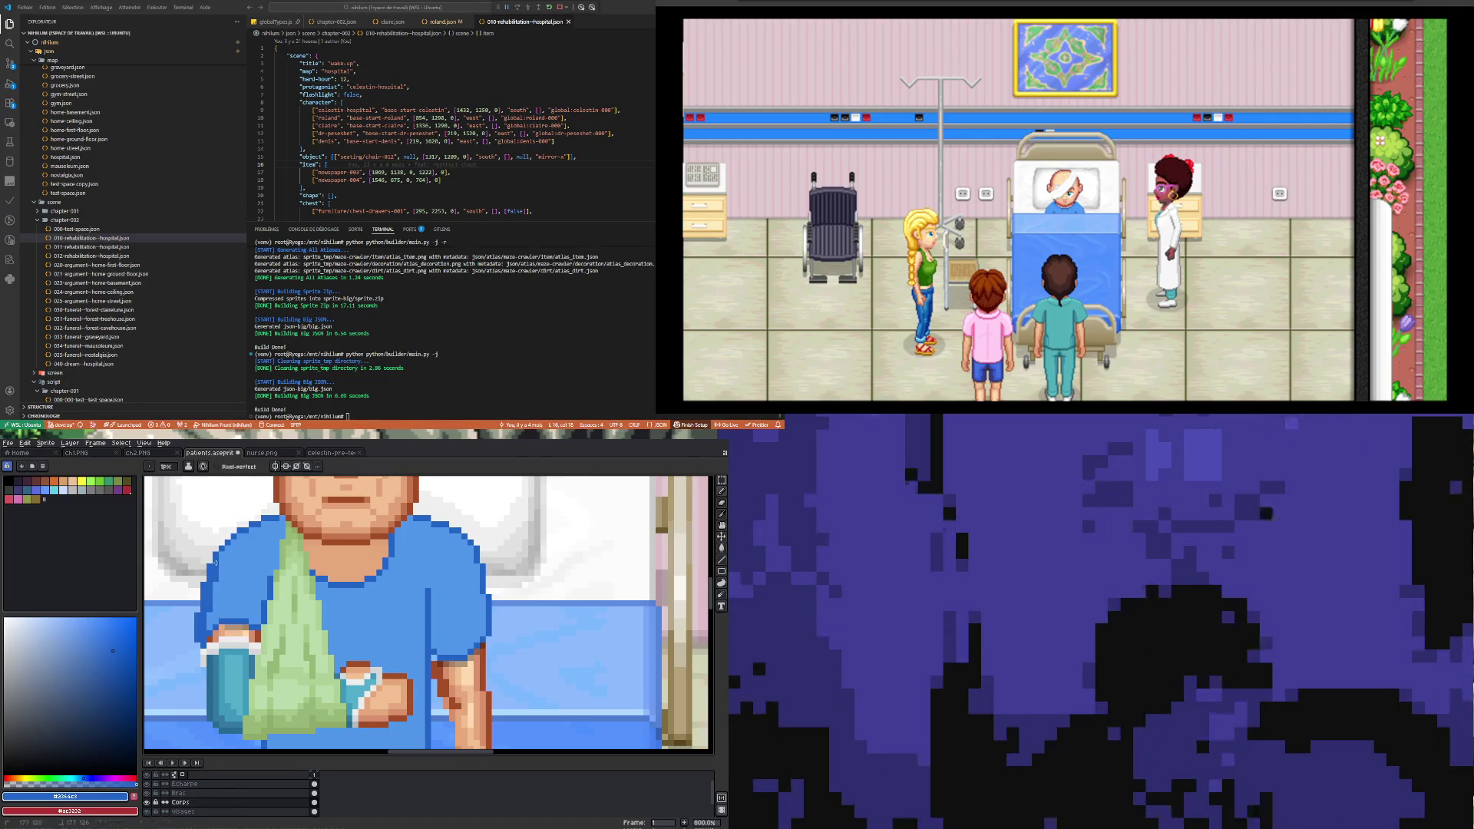
{"action": "scroll", "coordinate": [228, 587], "scroll_direction": "down", "scroll_amount": 4}
{"action": "scroll", "coordinate": [228, 587], "scroll_direction": "up", "scroll_amount": 5}
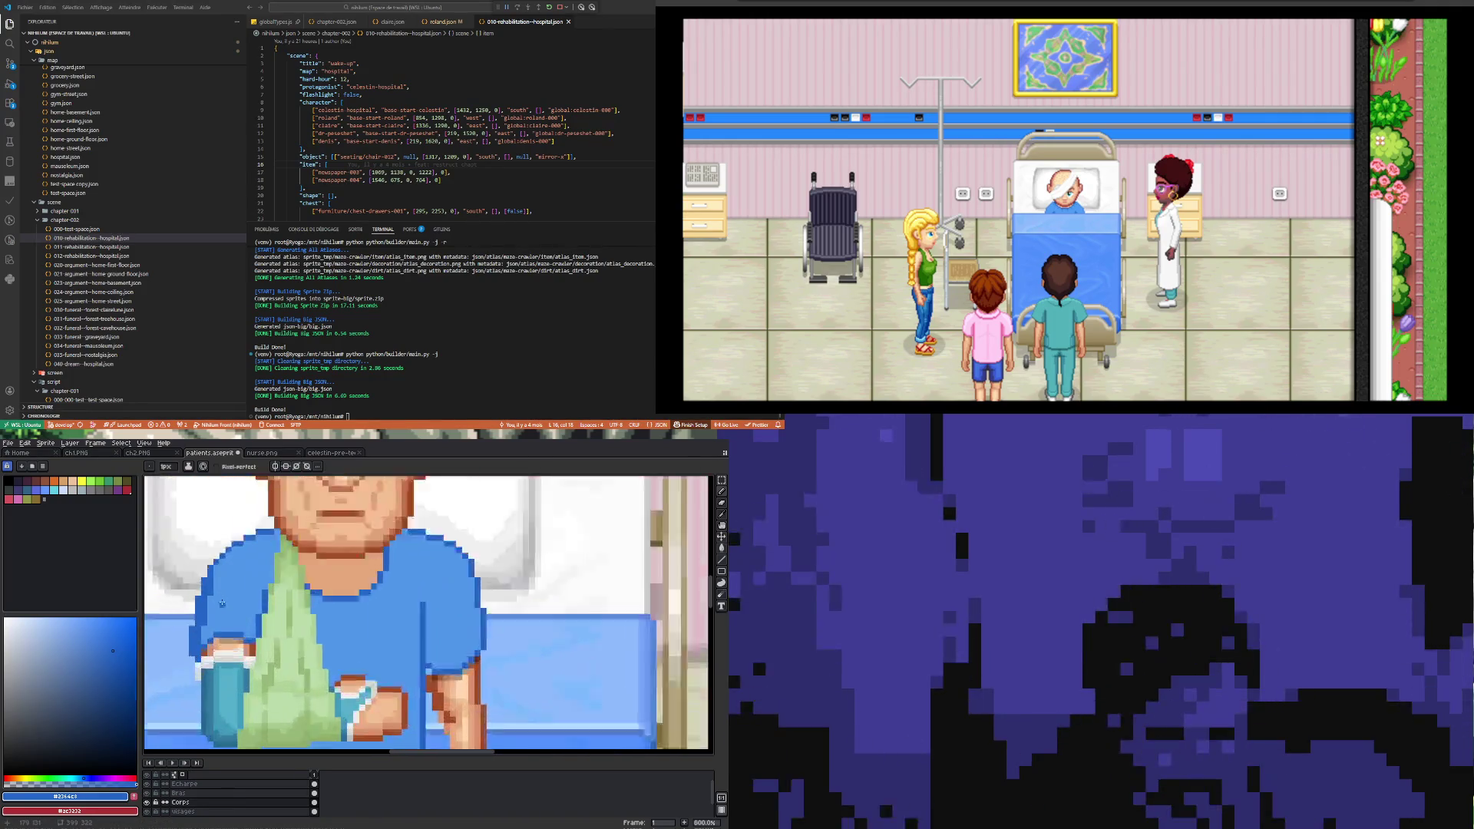
{"action": "scroll", "coordinate": [232, 607], "scroll_direction": "down", "scroll_amount": 4}
{"action": "scroll", "coordinate": [234, 631], "scroll_direction": "up", "scroll_amount": 1}
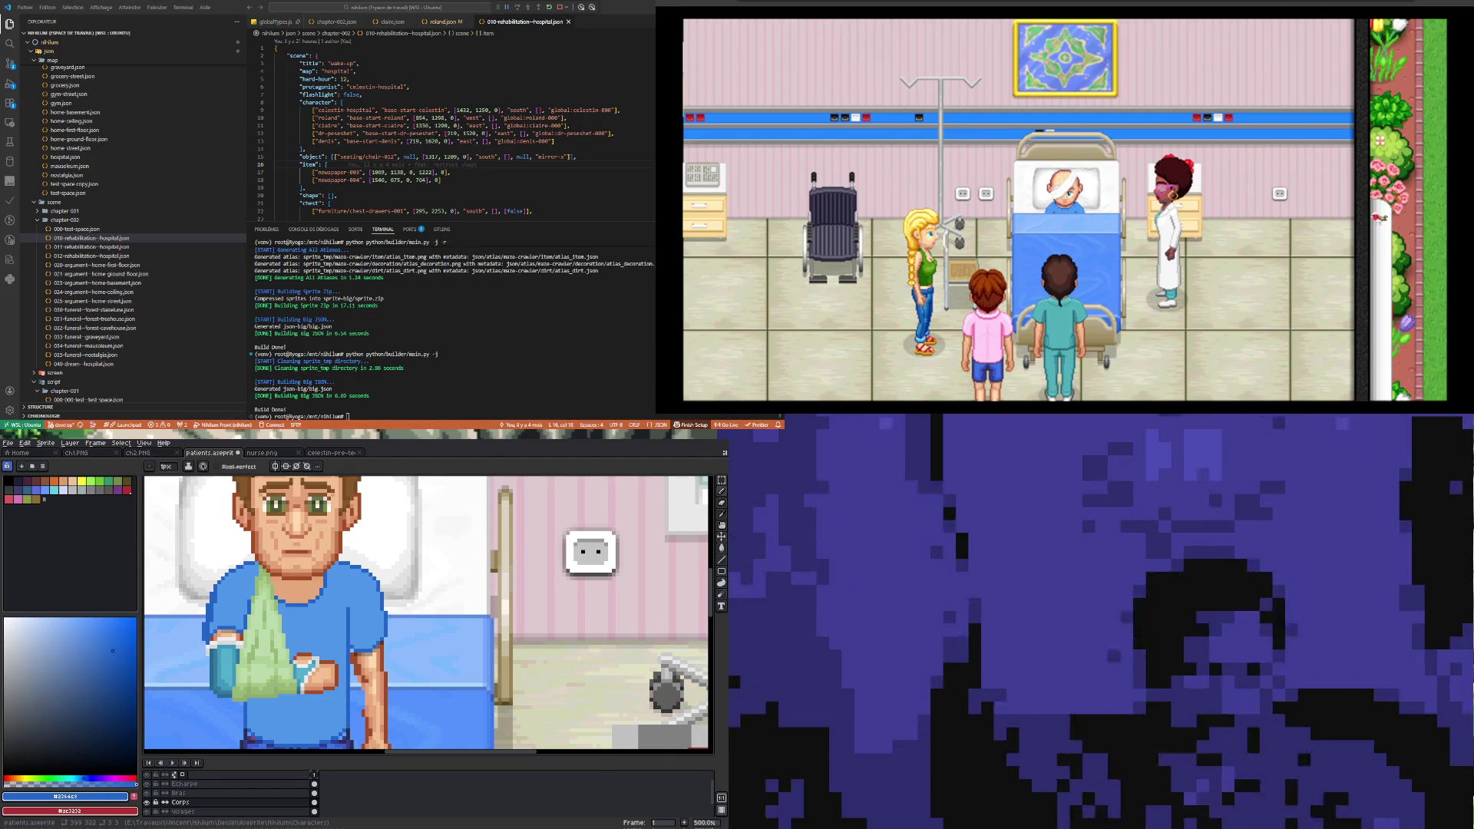
{"action": "key", "text": "1"}
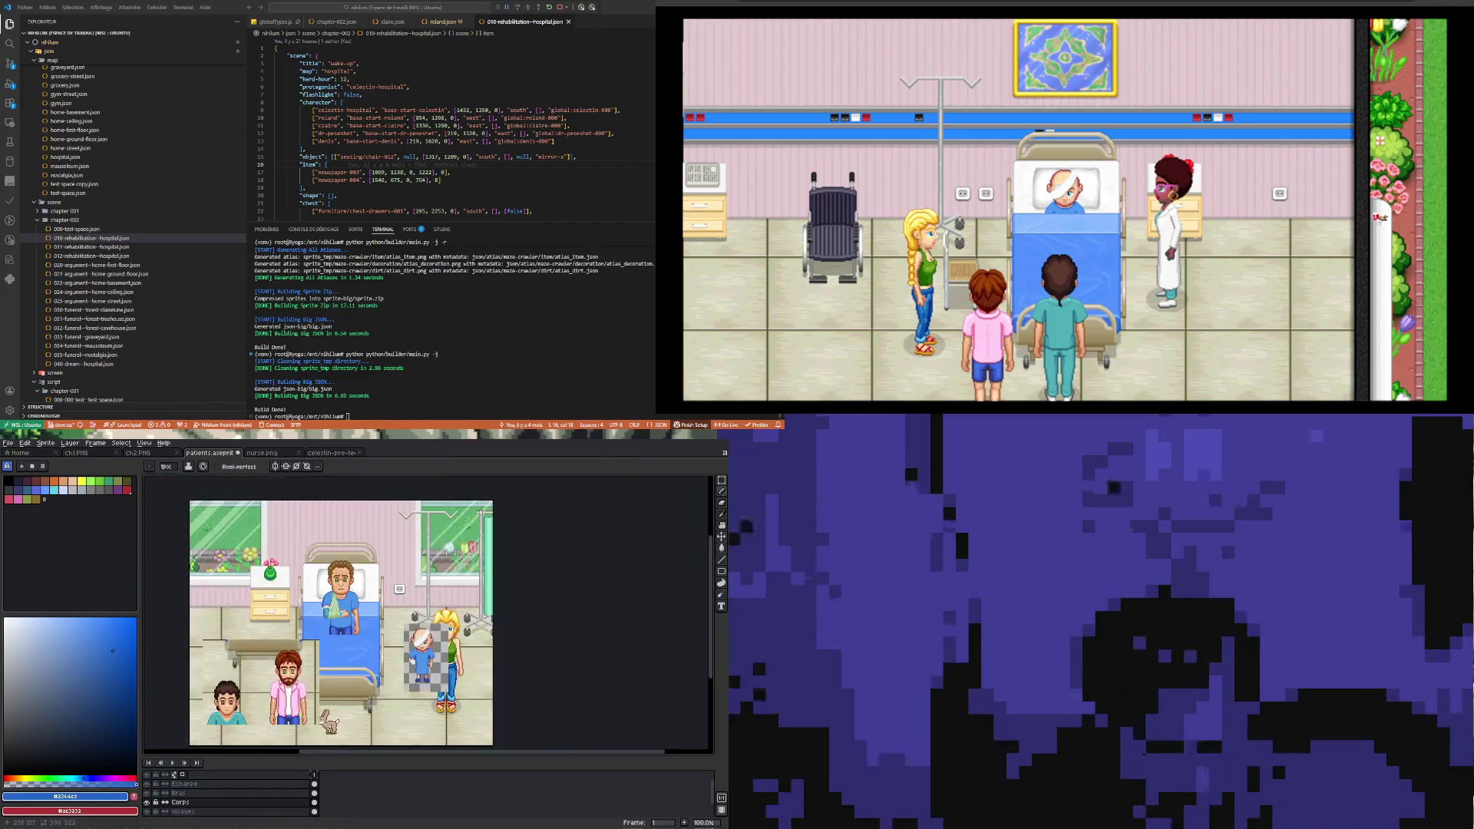
{"action": "key", "text": "3"}
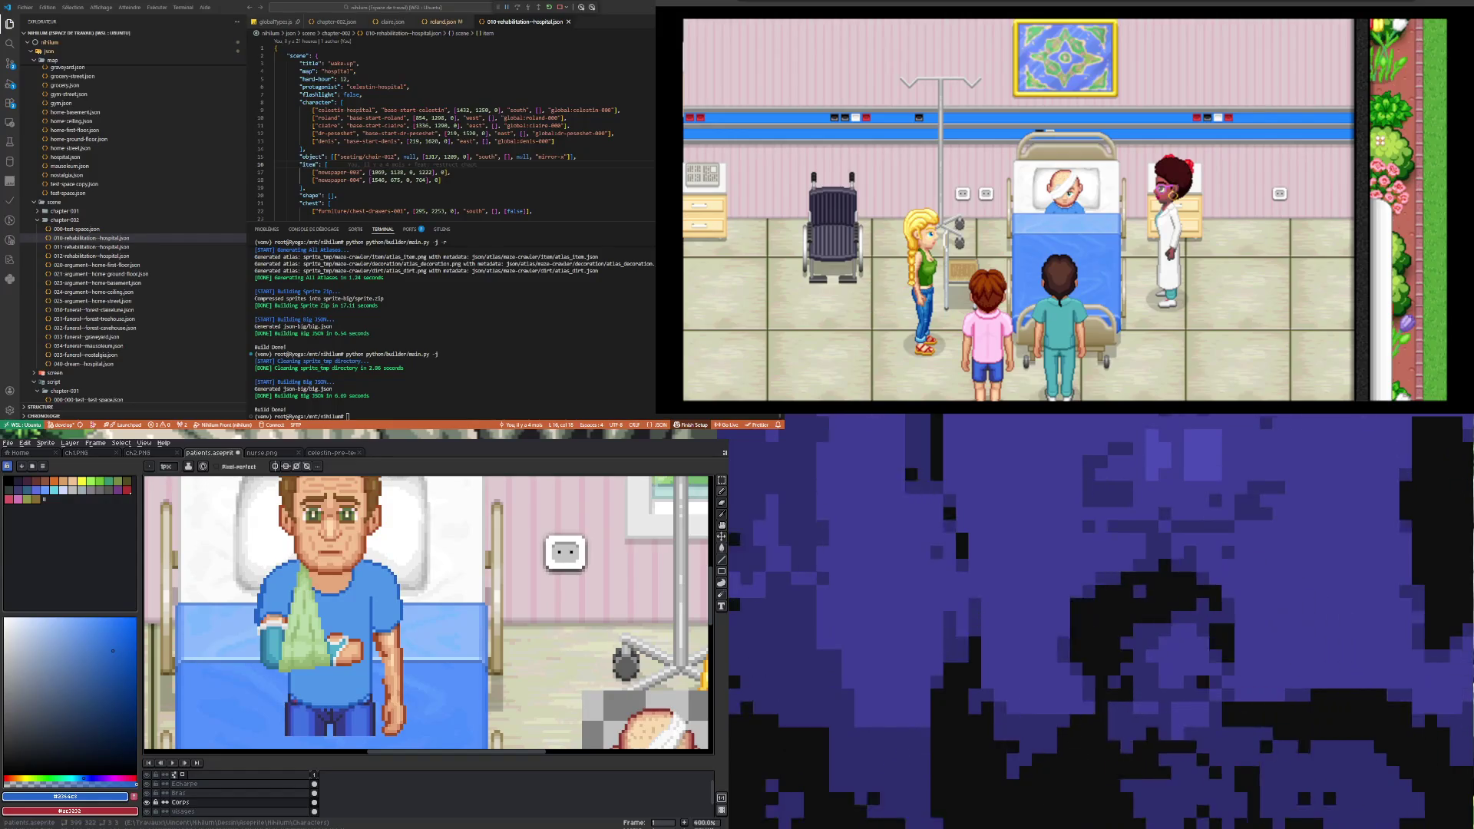
{"action": "scroll", "coordinate": [343, 682], "scroll_direction": "down", "scroll_amount": 3}
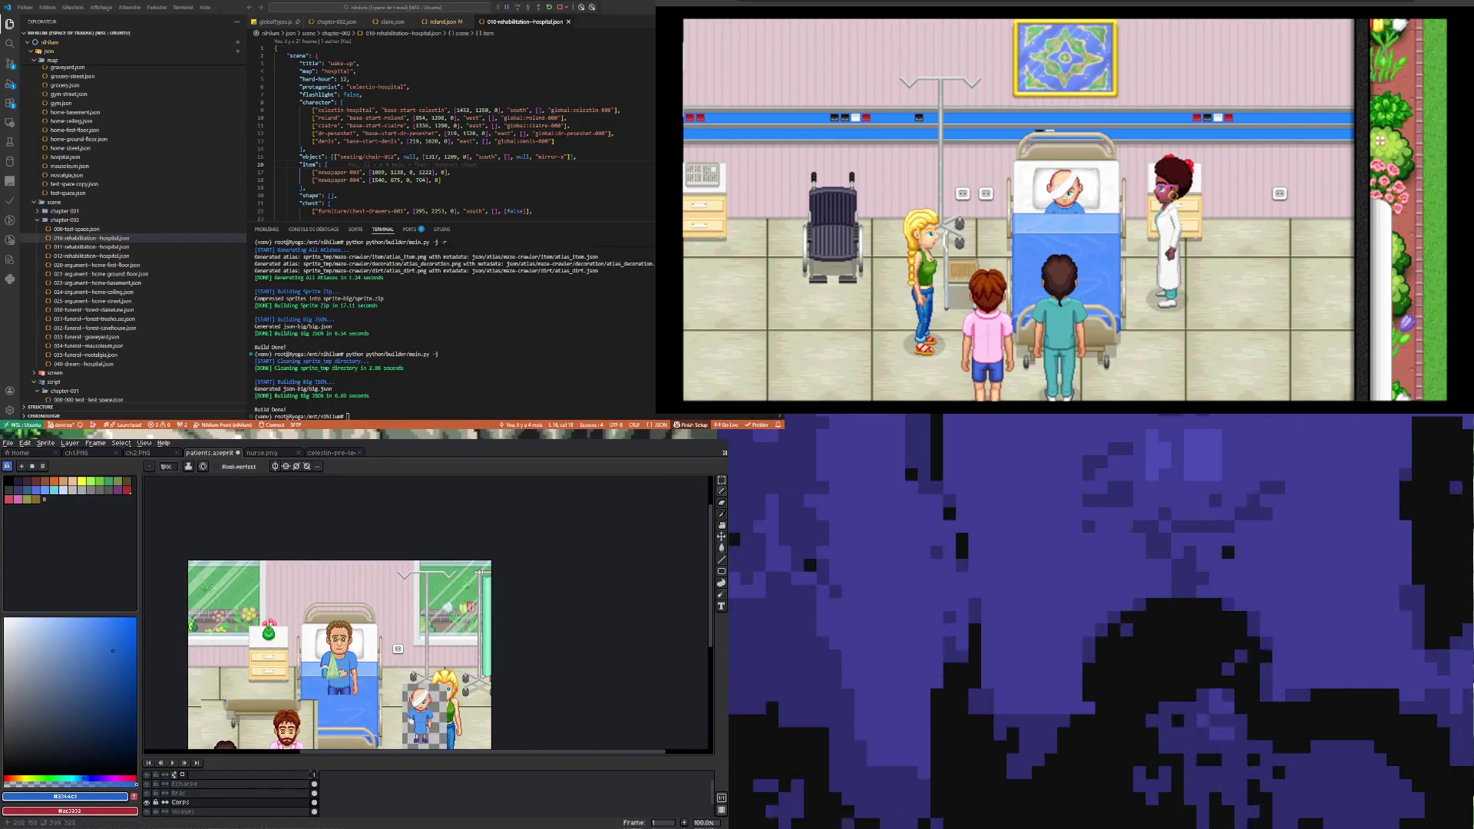
{"action": "scroll", "coordinate": [330, 681], "scroll_direction": "up", "scroll_amount": 3}
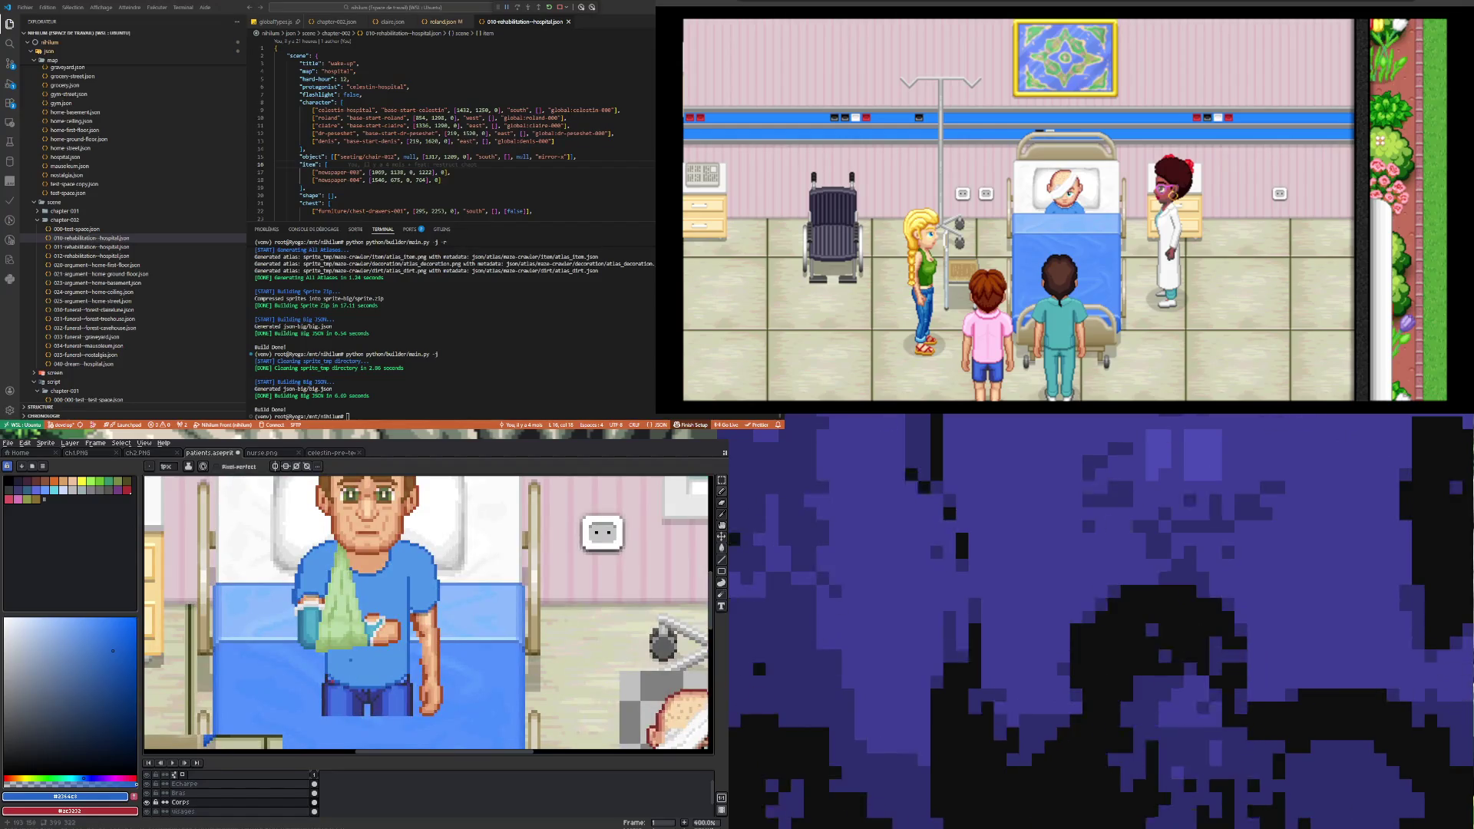
{"action": "scroll", "coordinate": [350, 660], "scroll_direction": "up", "scroll_amount": 1}
{"action": "scroll", "coordinate": [361, 653], "scroll_direction": "down", "scroll_amount": 3}
{"action": "scroll", "coordinate": [377, 638], "scroll_direction": "up", "scroll_amount": 1}
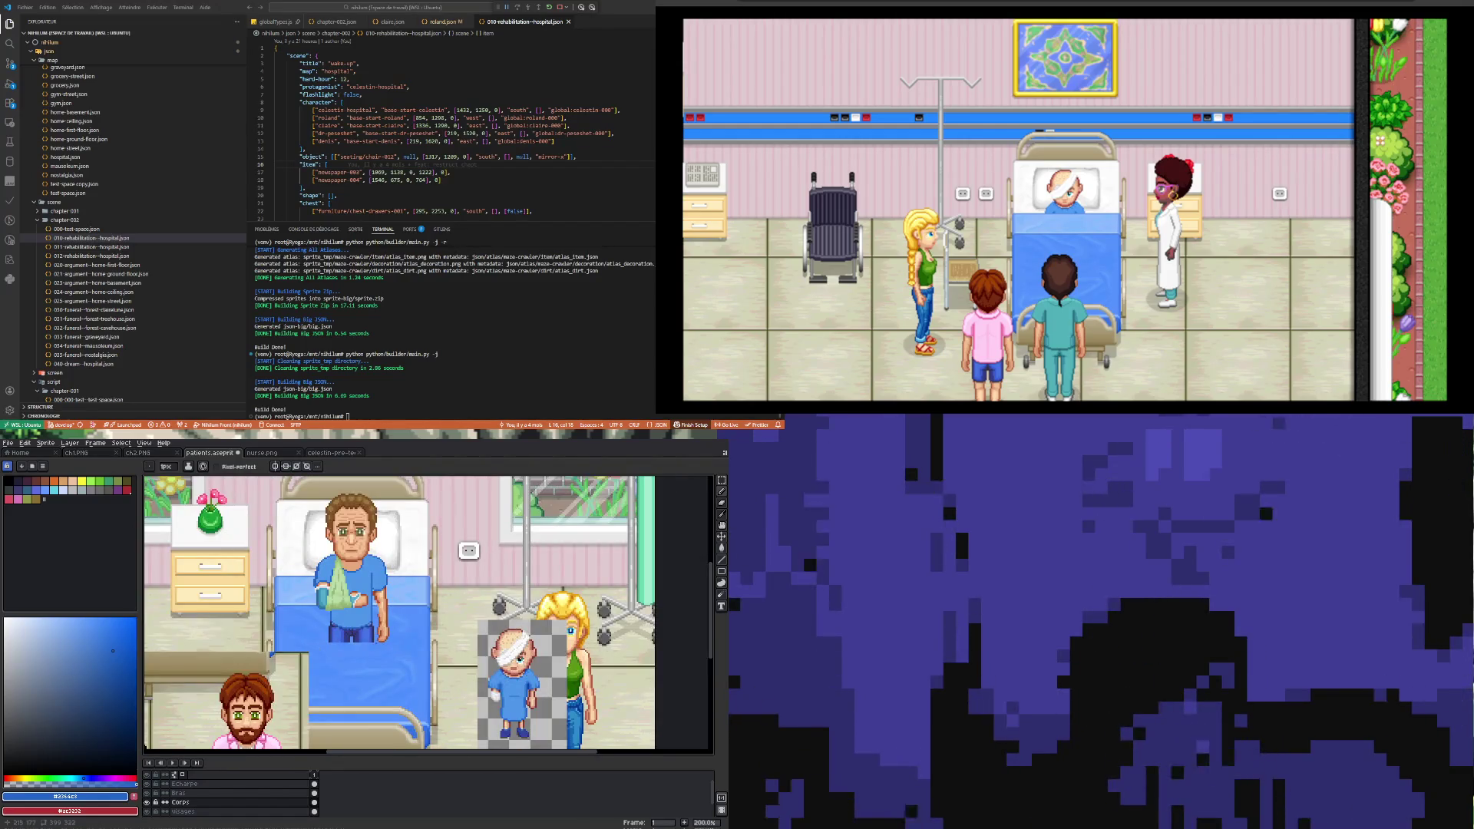
{"action": "scroll", "coordinate": [427, 614], "scroll_direction": "up", "scroll_amount": 1}
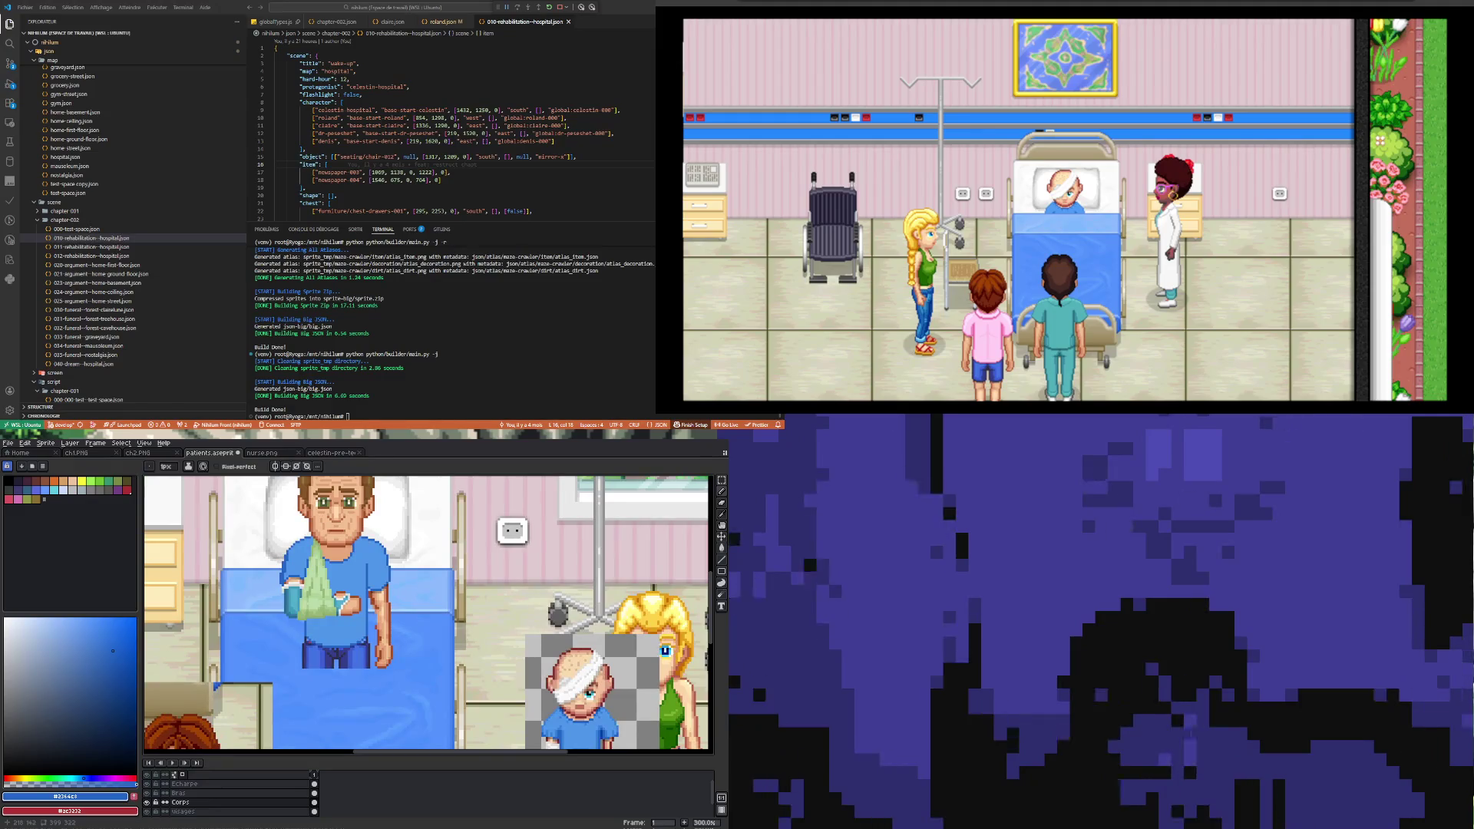
{"action": "scroll", "coordinate": [427, 614], "scroll_direction": "down", "scroll_amount": 1}
{"action": "scroll", "coordinate": [386, 645], "scroll_direction": "down", "scroll_amount": 1}
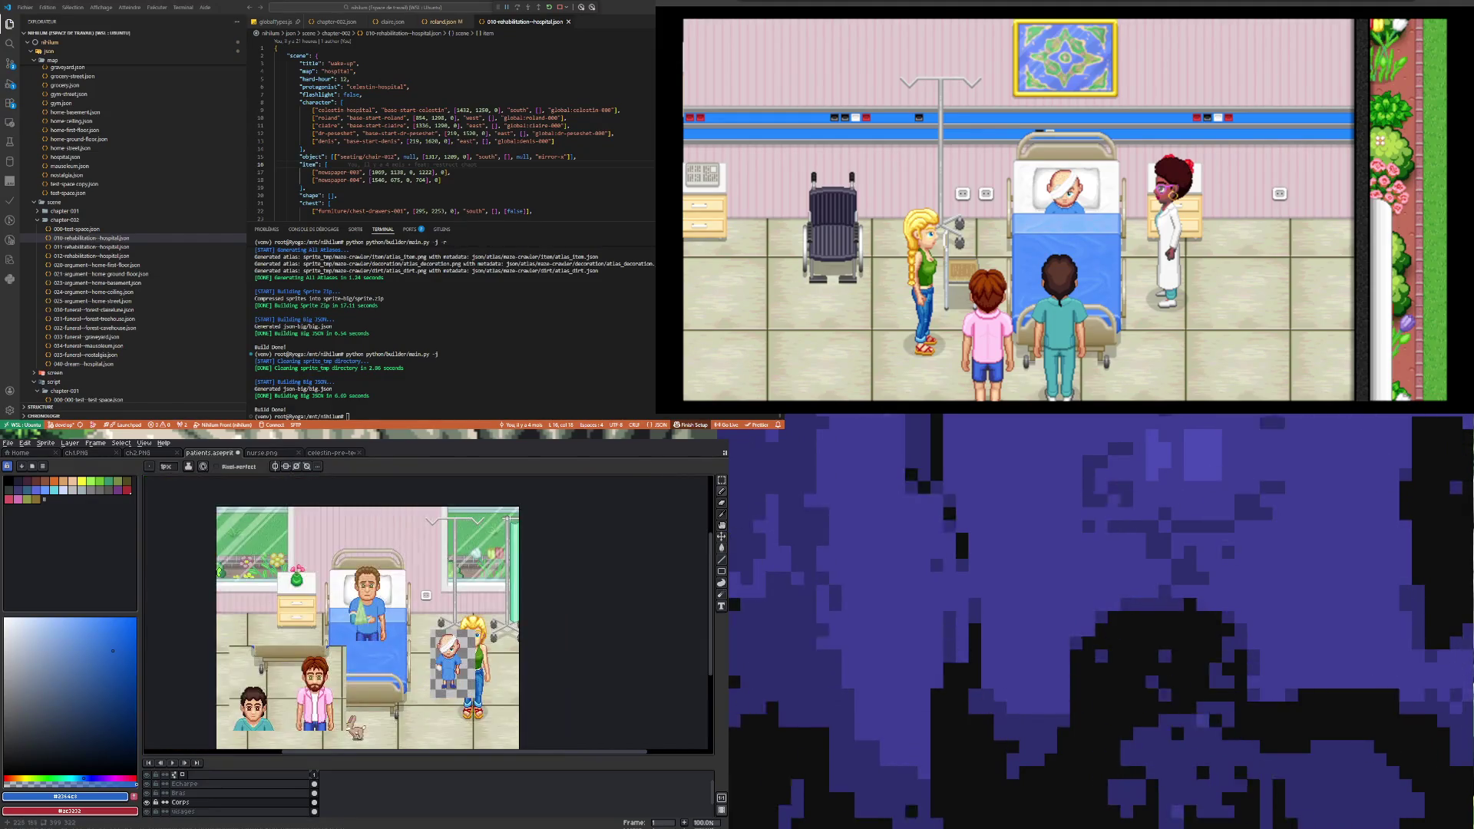
{"action": "scroll", "coordinate": [420, 625], "scroll_direction": "up", "scroll_amount": 2}
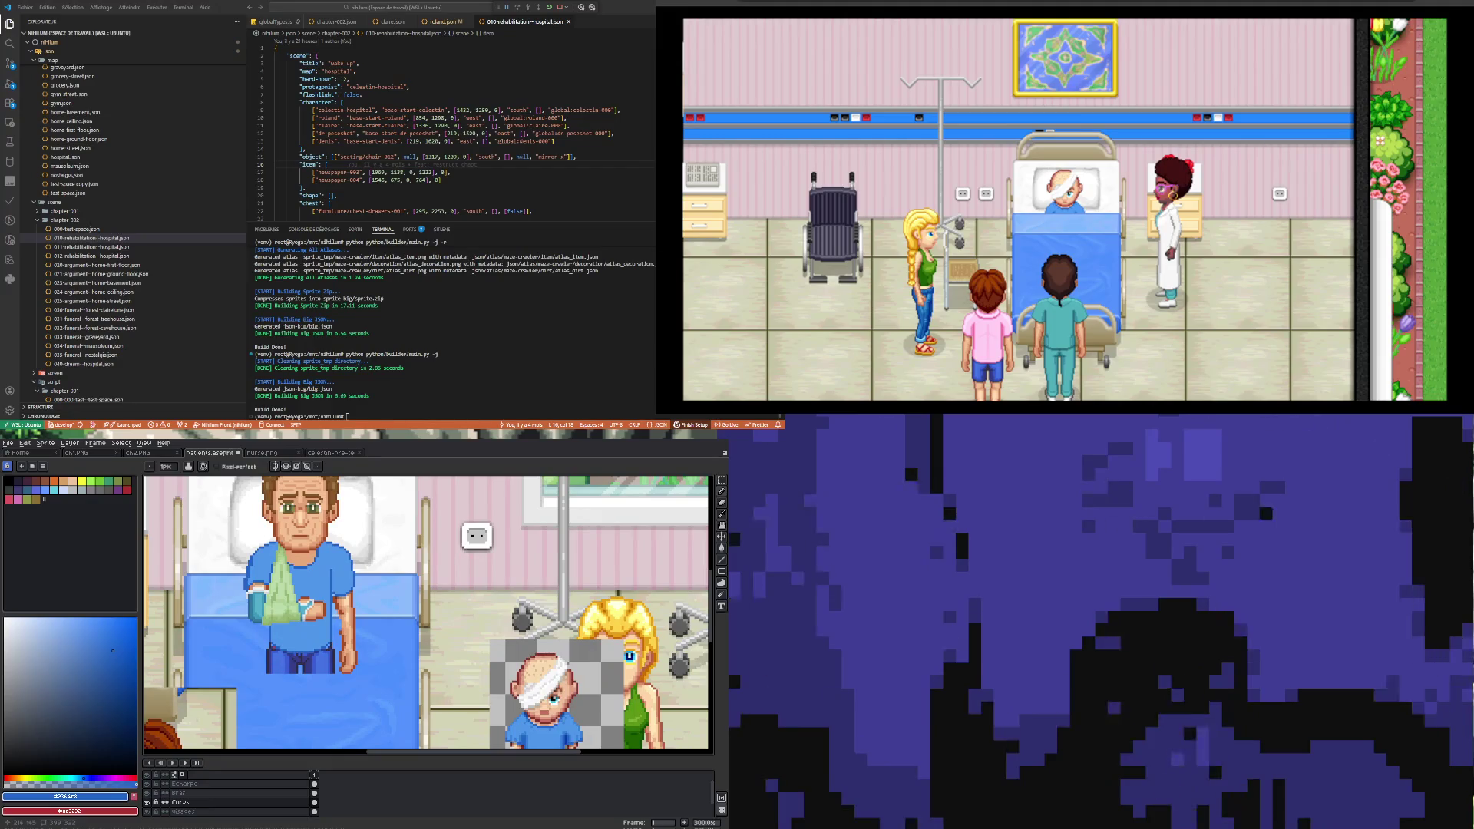
{"action": "scroll", "coordinate": [338, 652], "scroll_direction": "down", "scroll_amount": 1}
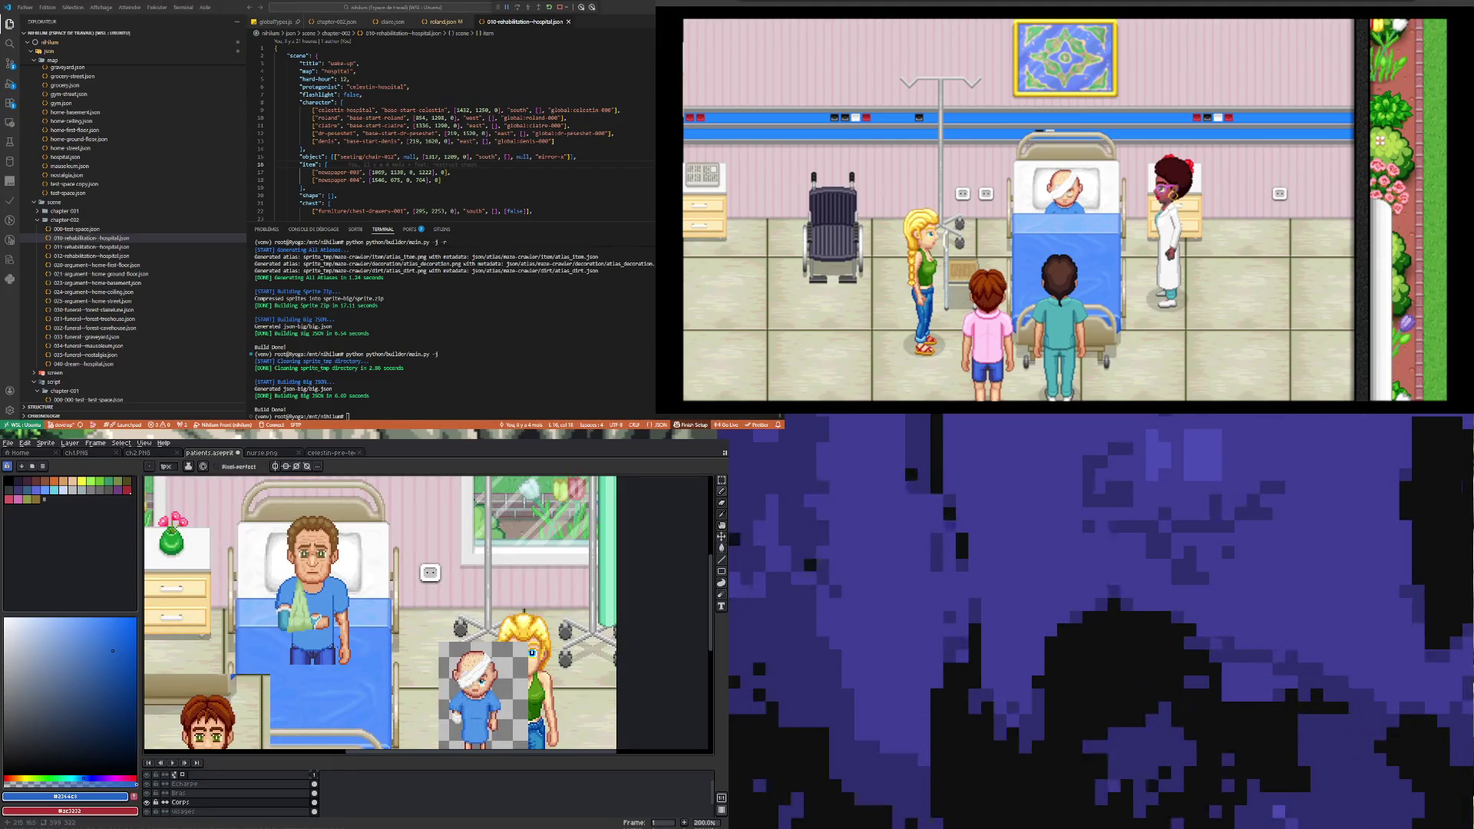
{"action": "scroll", "coordinate": [315, 629], "scroll_direction": "up", "scroll_amount": 3}
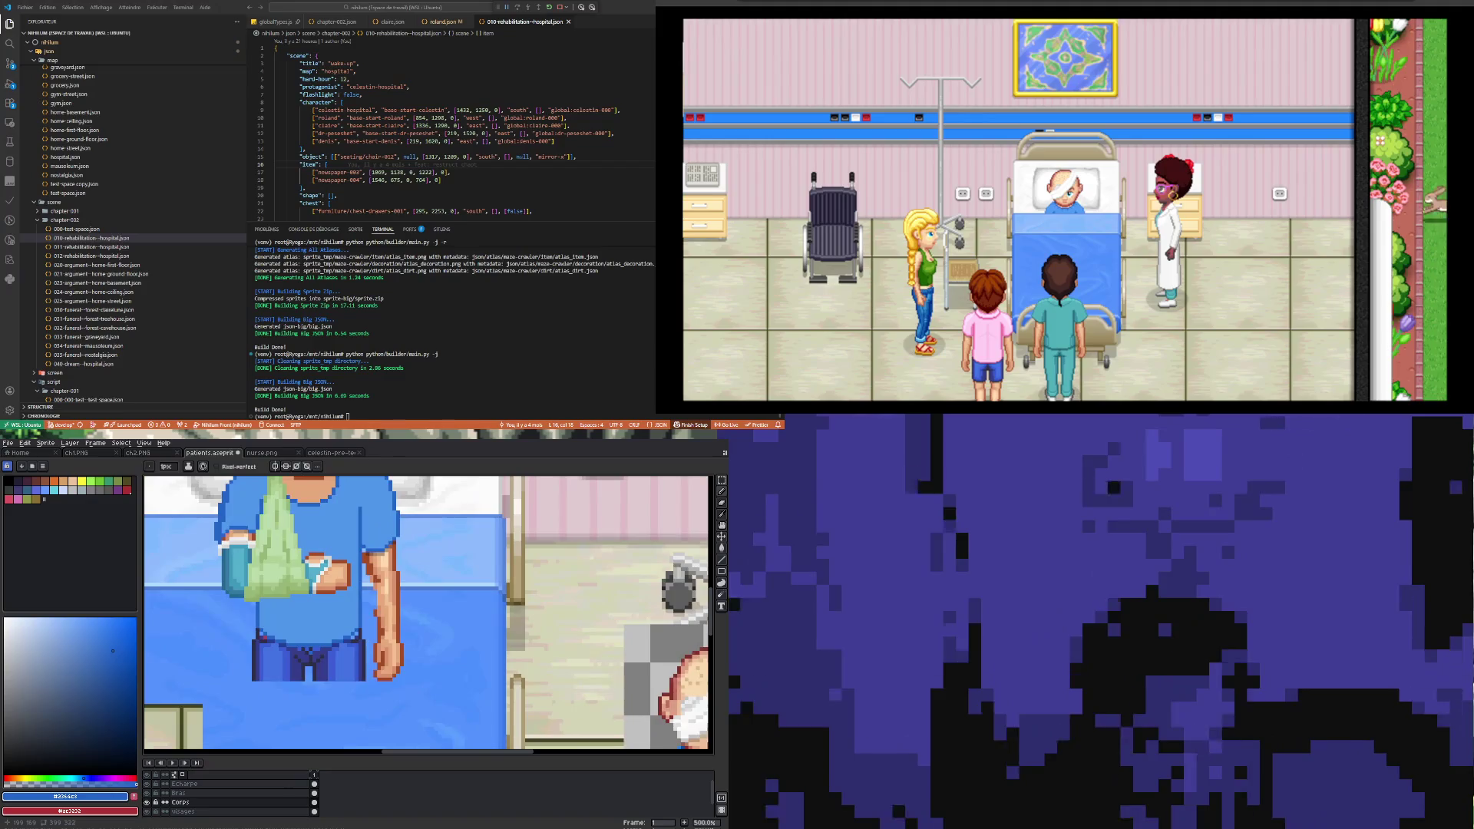
{"action": "scroll", "coordinate": [284, 622], "scroll_direction": "up", "scroll_amount": 1}
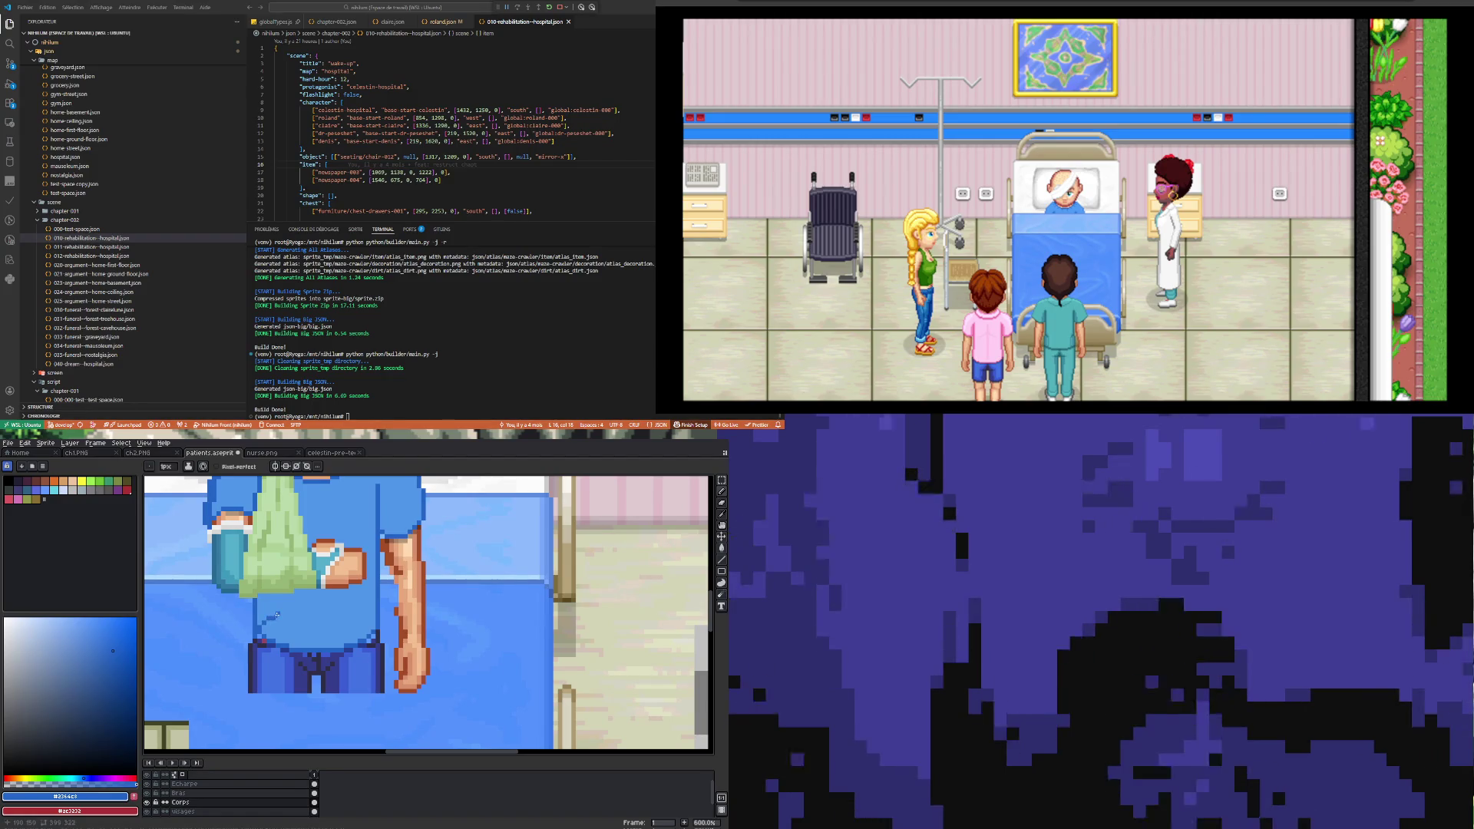
Step: Turn on horizontal symmetry and draw a mirrored dark belly line across the shirt
{"action": "left_click", "coordinate": [279, 468]}
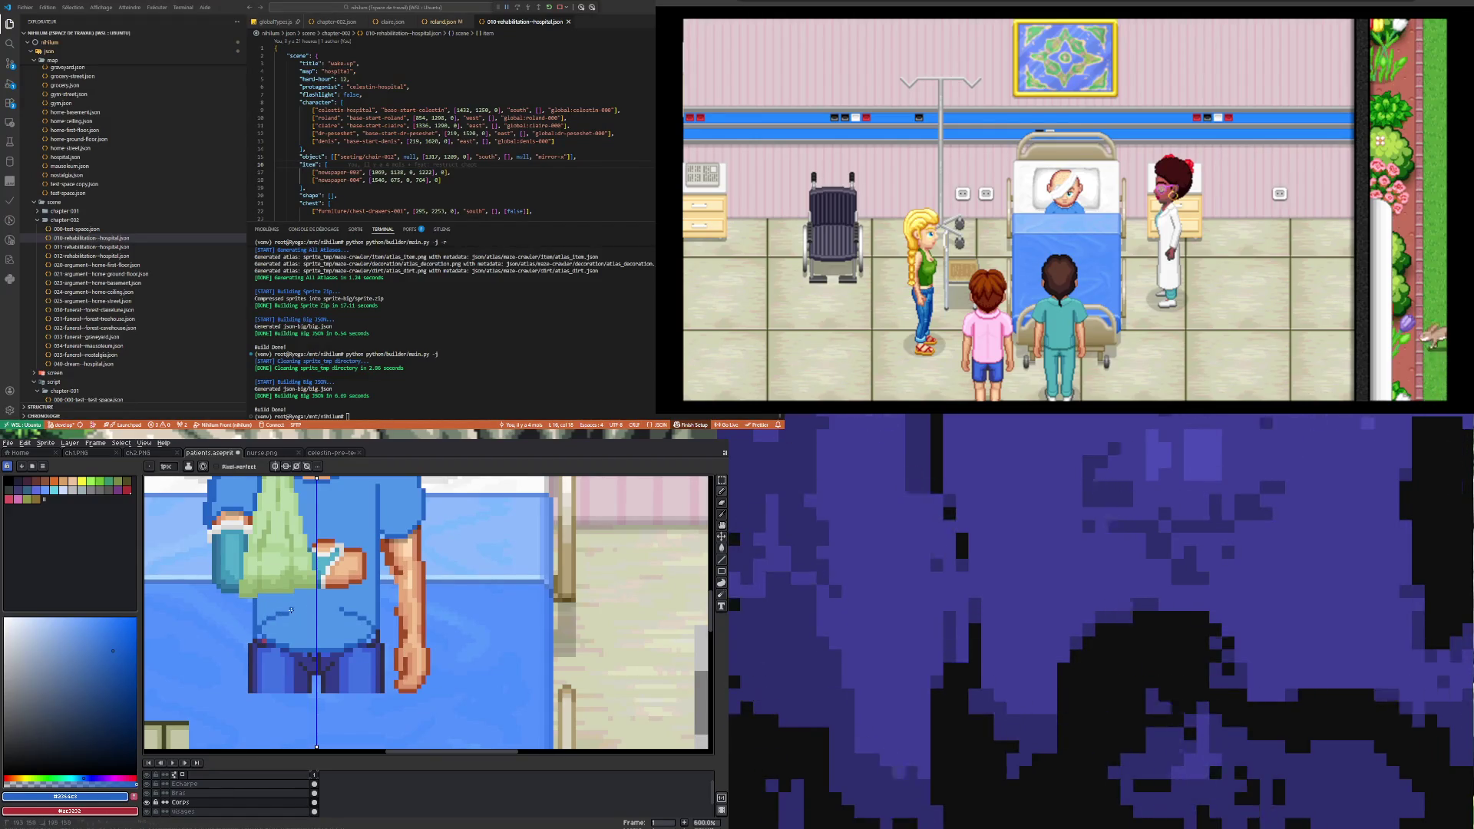
{"action": "left_click_drag", "start_coordinate": [292, 611], "coordinate": [314, 614]}
{"action": "scroll", "coordinate": [299, 635], "scroll_direction": "down", "scroll_amount": 4}
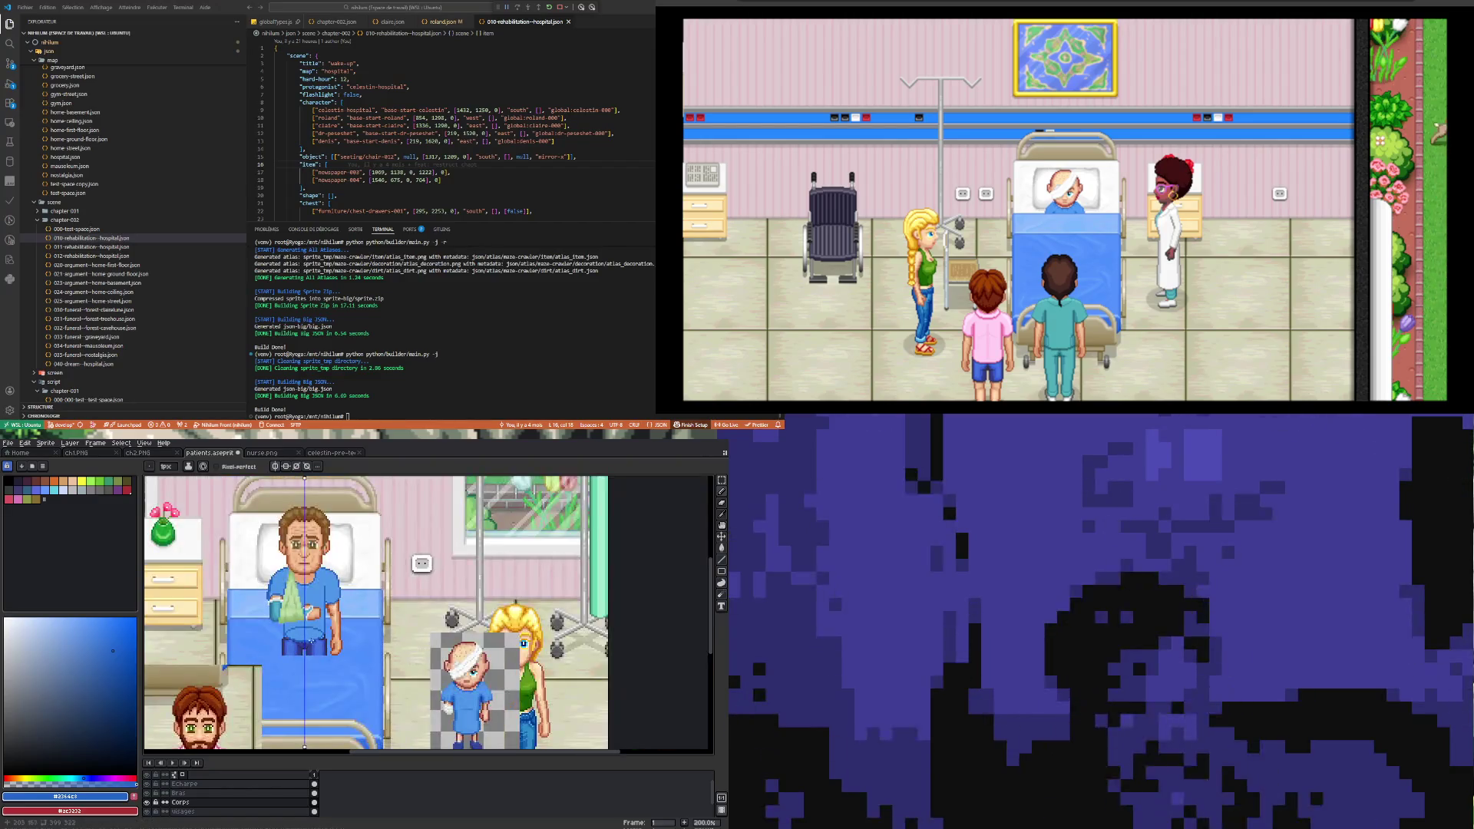
{"action": "scroll", "coordinate": [300, 635], "scroll_direction": "up", "scroll_amount": 3}
{"action": "scroll", "coordinate": [295, 634], "scroll_direction": "down", "scroll_amount": 2}
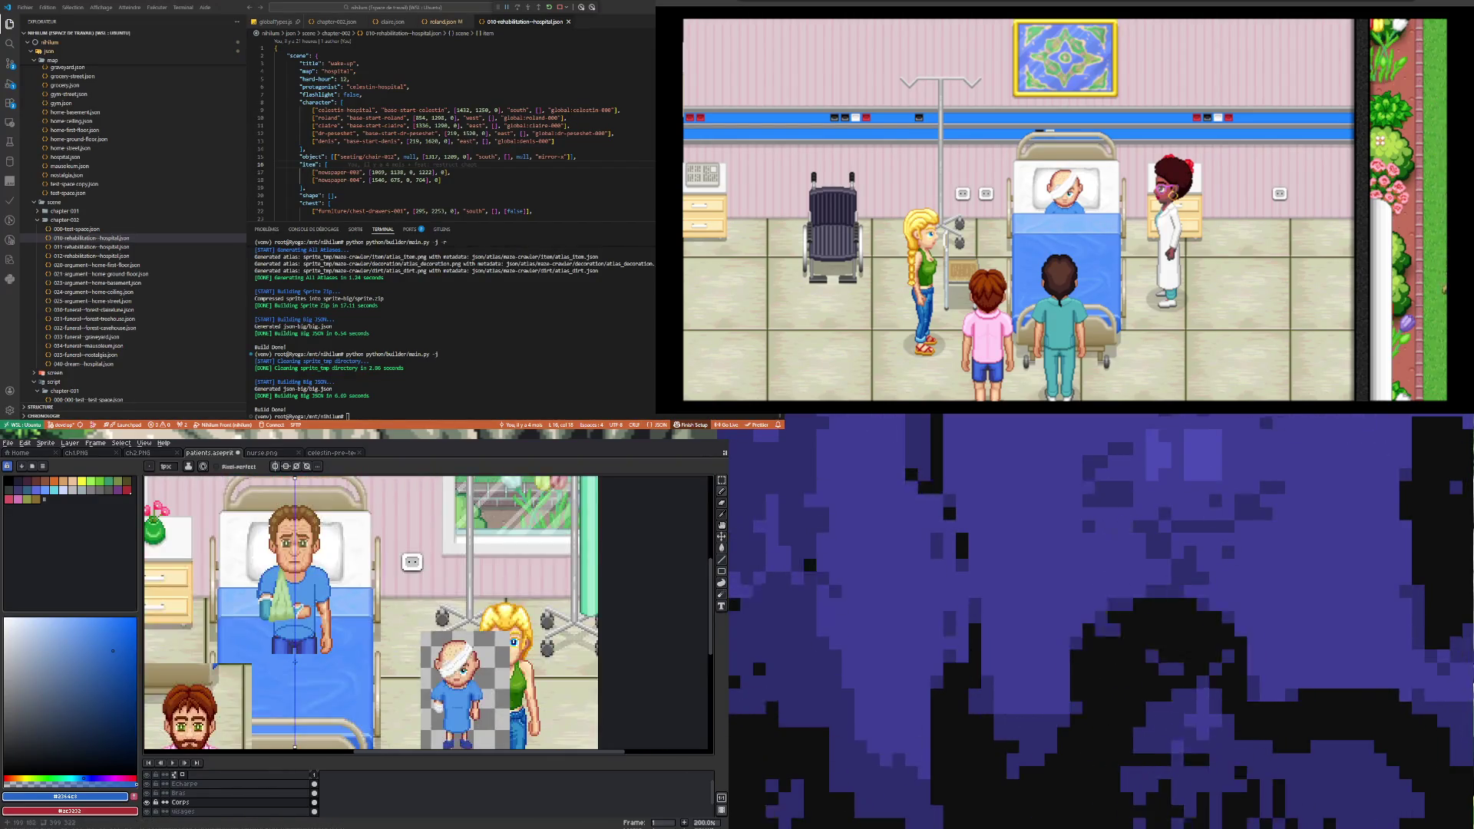
{"action": "scroll", "coordinate": [295, 661], "scroll_direction": "up", "scroll_amount": 2}
{"action": "scroll", "coordinate": [292, 661], "scroll_direction": "down", "scroll_amount": 3}
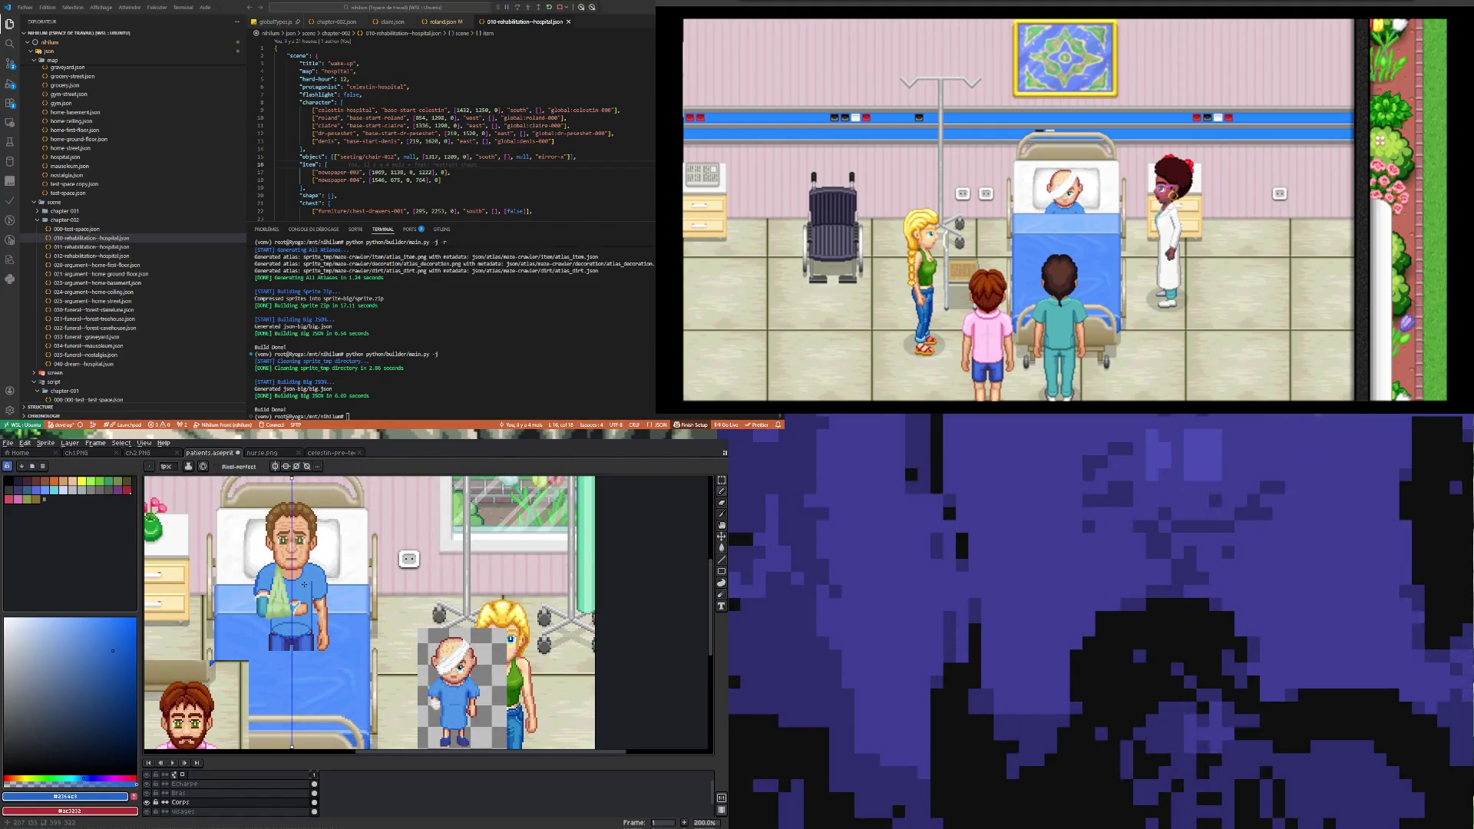
{"action": "scroll", "coordinate": [304, 585], "scroll_direction": "up", "scroll_amount": 5}
{"action": "scroll", "coordinate": [306, 598], "scroll_direction": "up", "scroll_amount": 2}
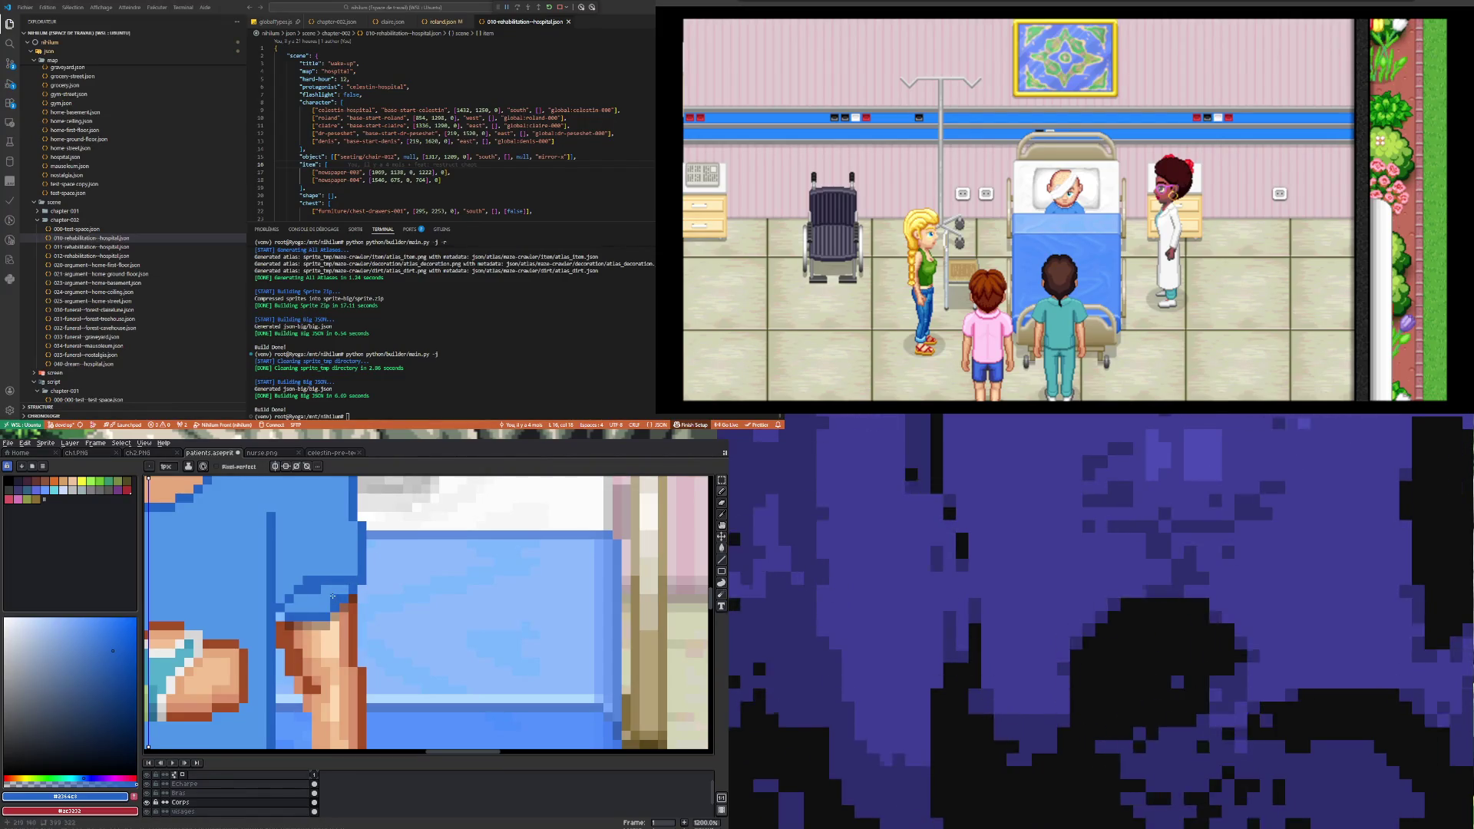
Step: Erase the dark blue pixel line on the shirt near the arm, then return to the Pencil
{"action": "key", "text": "e"}
{"action": "mouse_move", "coordinate": [307, 589]}
{"action": "left_mouse_down"}
{"action": "mouse_move", "coordinate": [352, 589]}
{"action": "mouse_move", "coordinate": [299, 599]}
{"action": "left_mouse_up"}
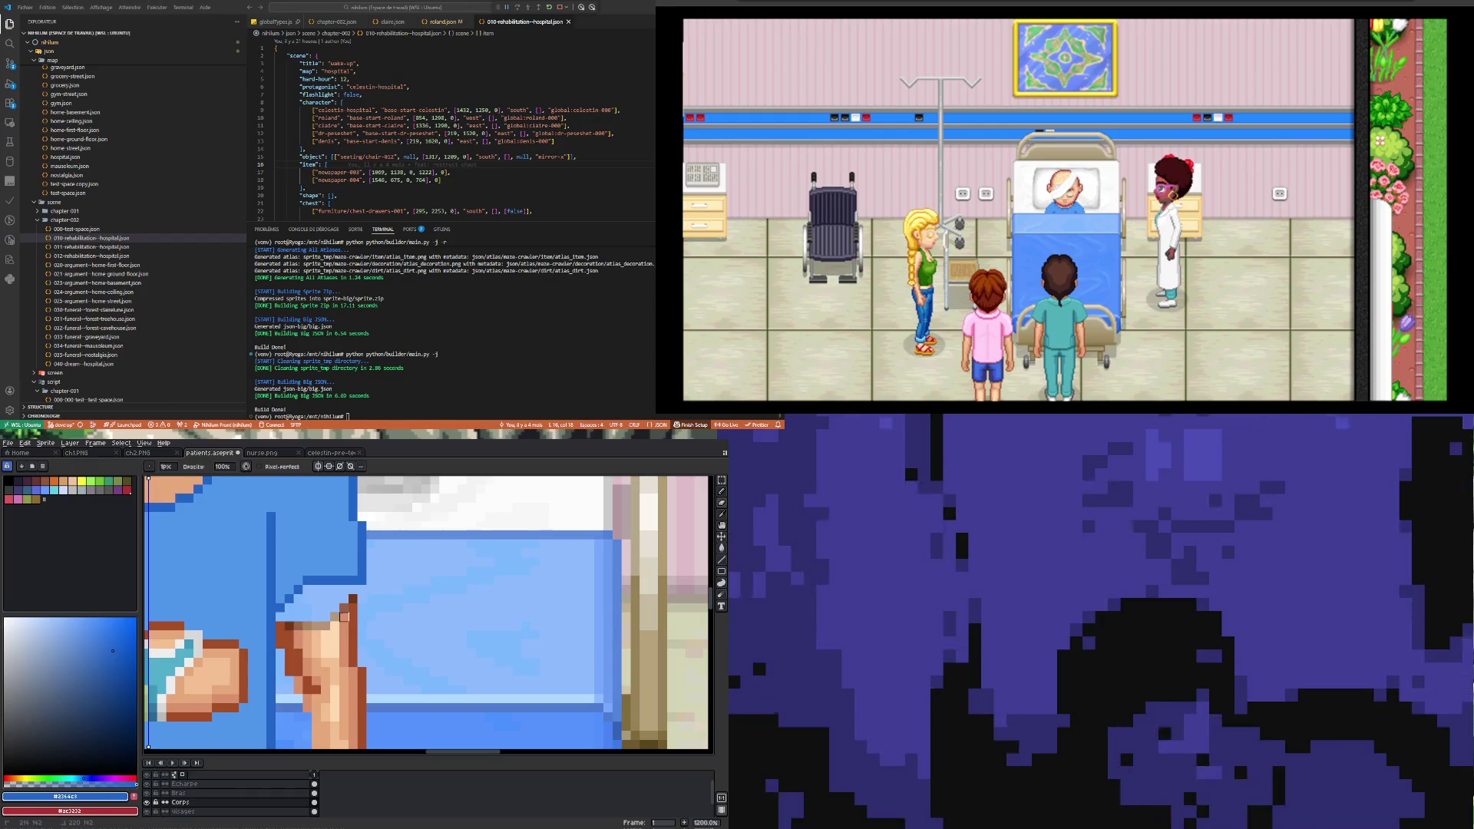
{"action": "scroll", "coordinate": [338, 622], "scroll_direction": "down", "scroll_amount": 6}
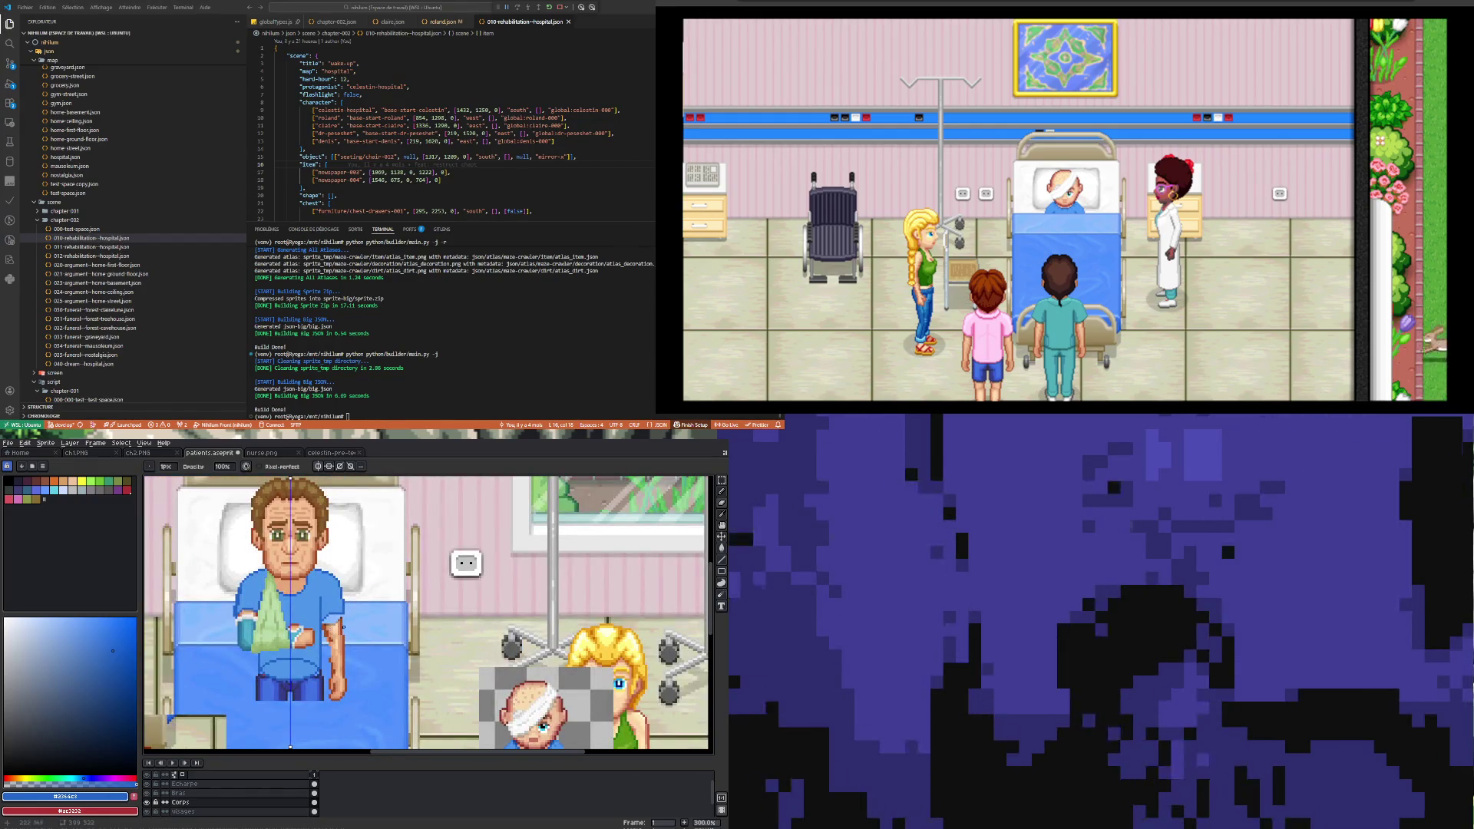
{"action": "scroll", "coordinate": [338, 622], "scroll_direction": "up", "scroll_amount": 3}
{"action": "scroll", "coordinate": [343, 612], "scroll_direction": "up", "scroll_amount": 1}
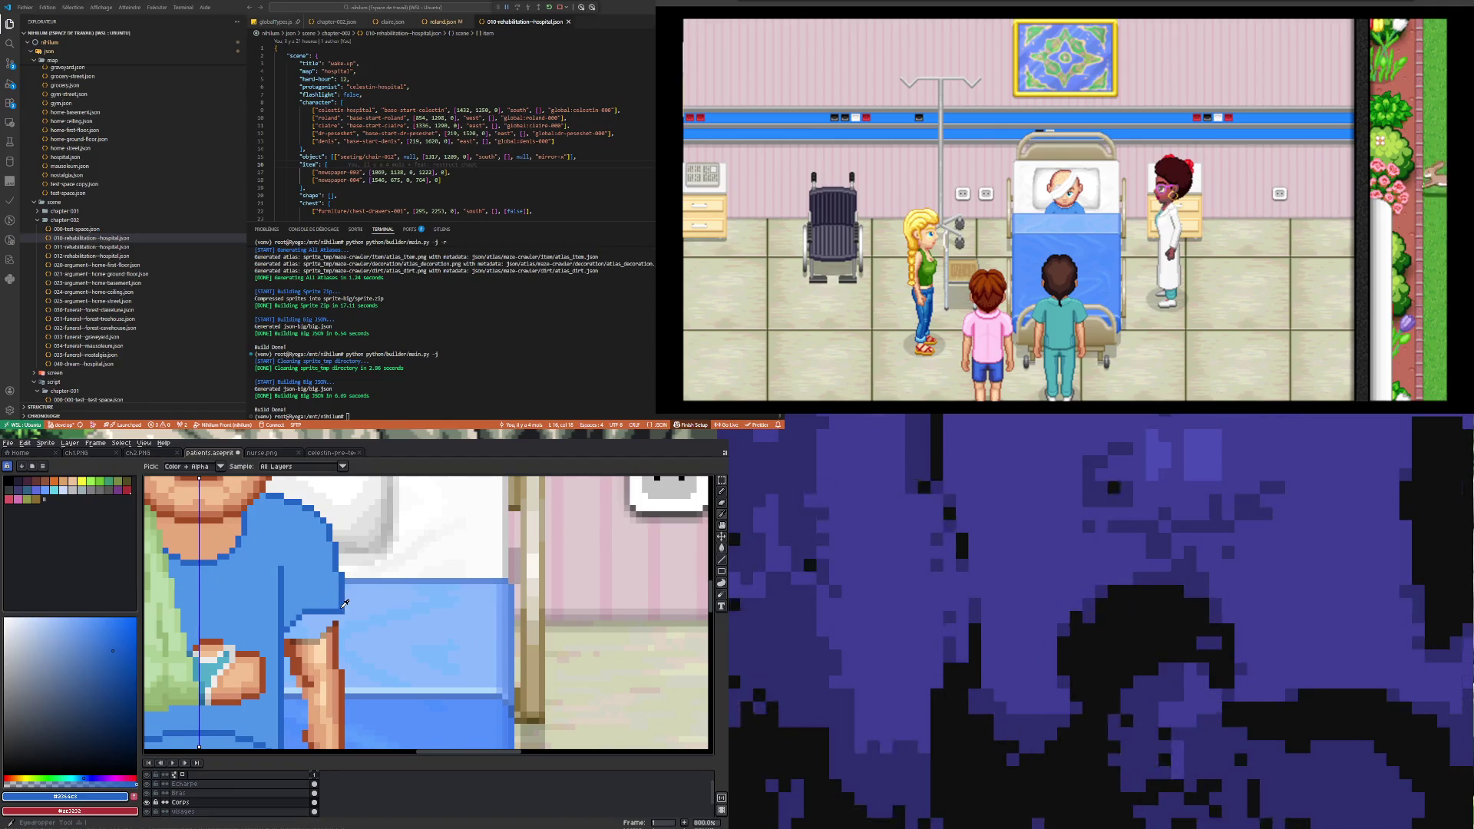
{"action": "key", "text": "b"}
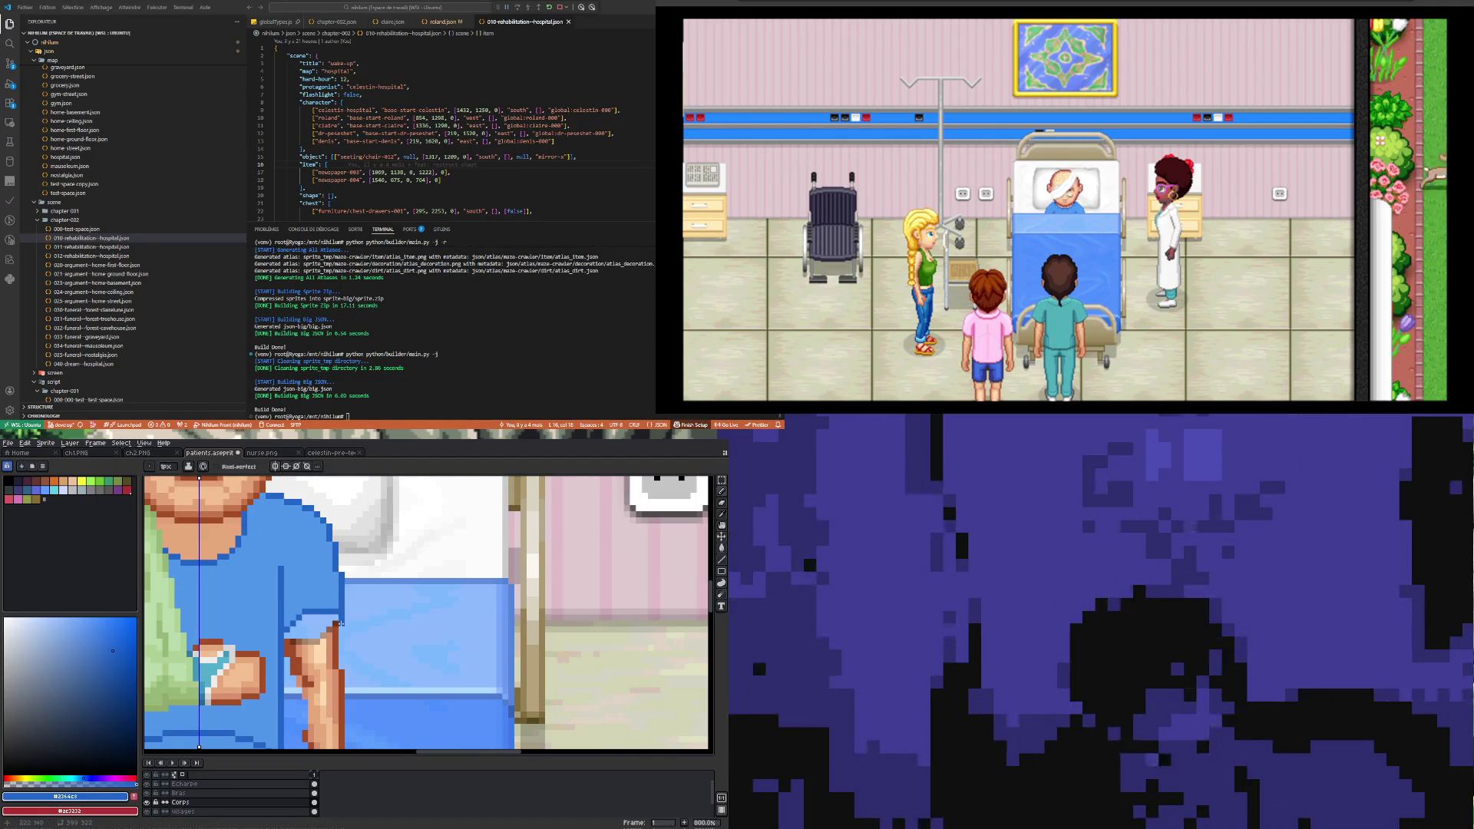
{"action": "scroll", "coordinate": [347, 652], "scroll_direction": "down", "scroll_amount": 1}
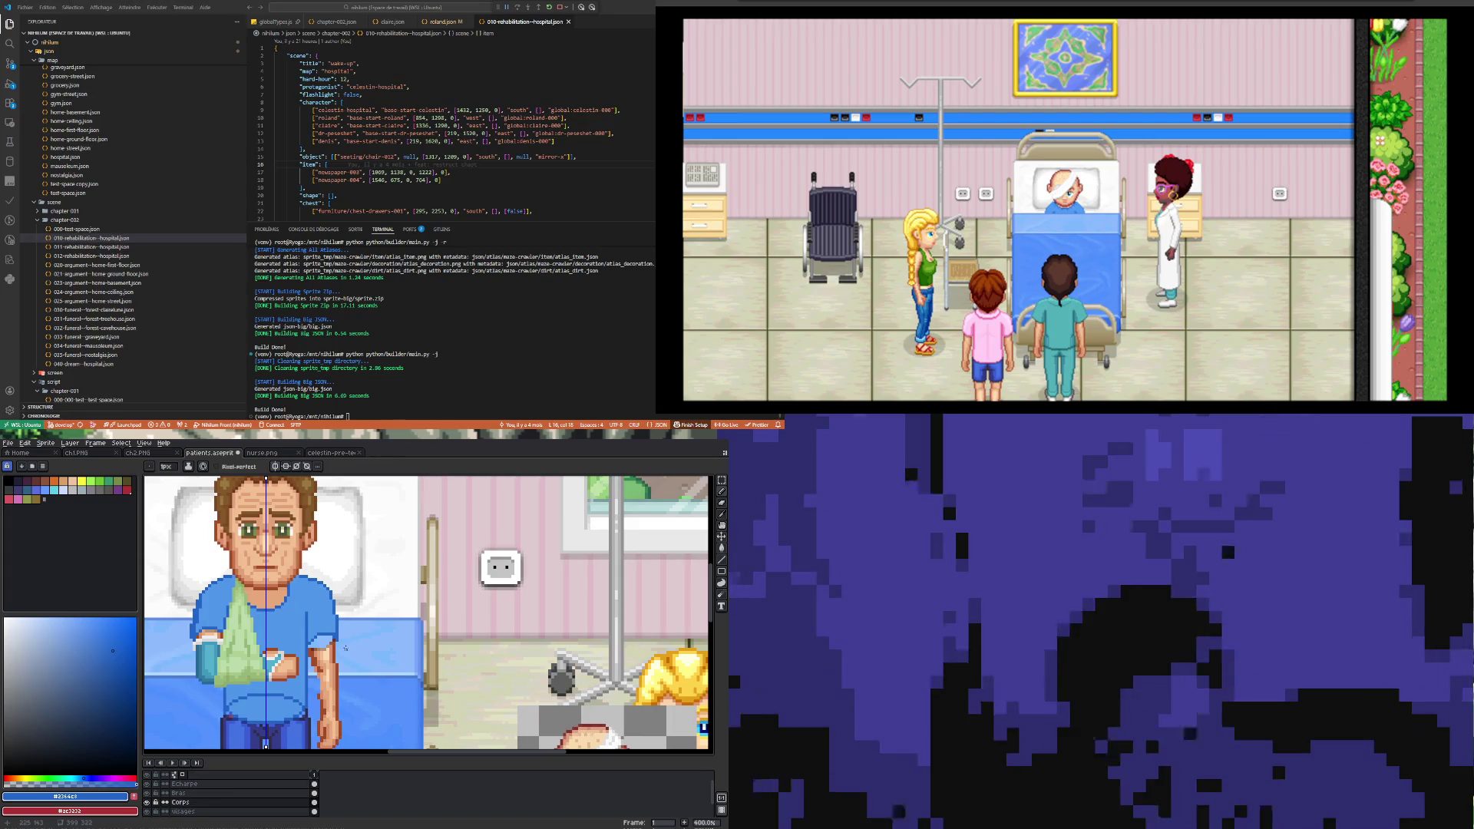
{"action": "scroll", "coordinate": [347, 645], "scroll_direction": "down", "scroll_amount": 1}
{"action": "scroll", "coordinate": [322, 656], "scroll_direction": "up", "scroll_amount": 2}
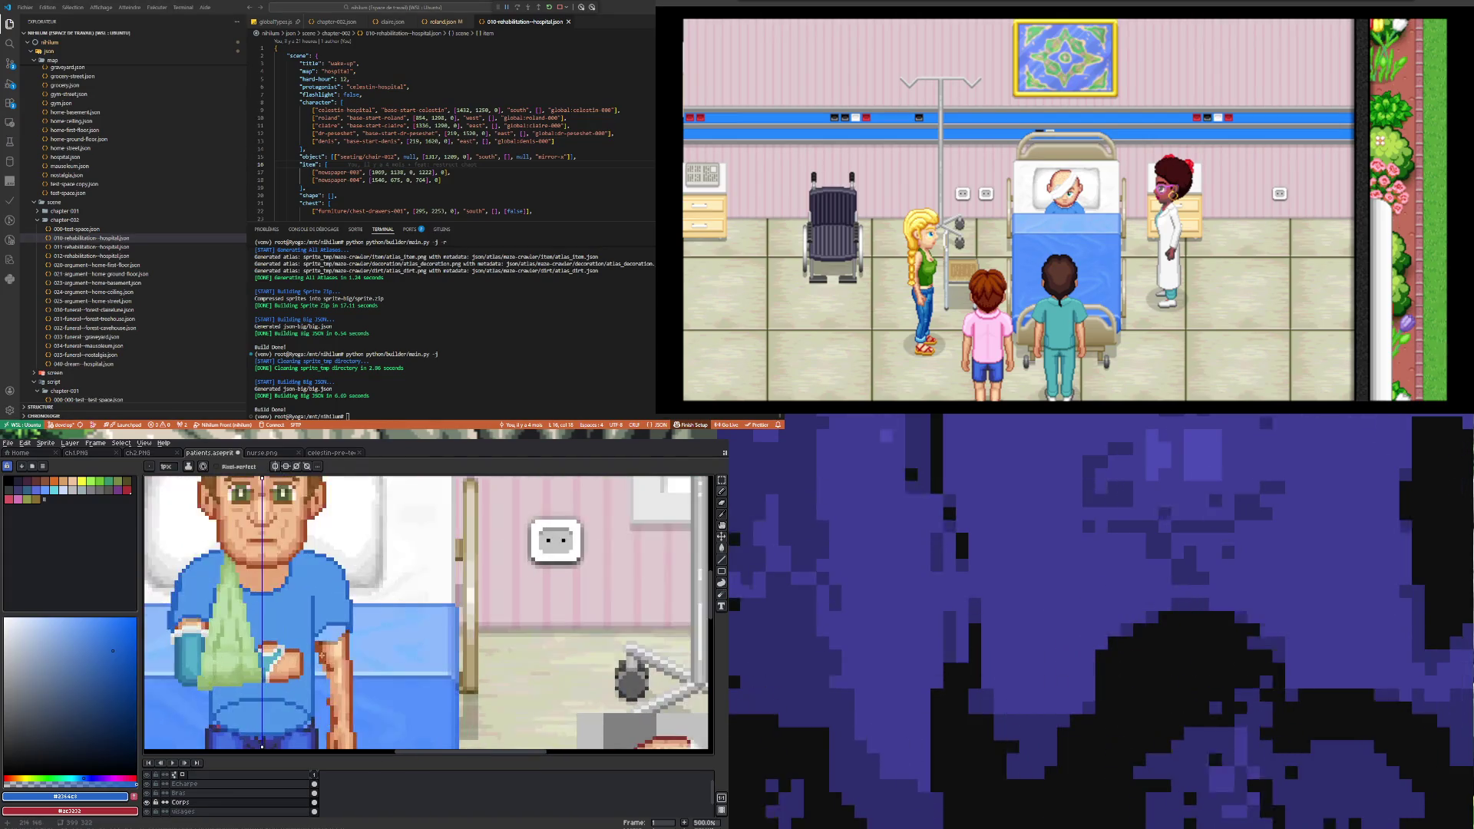
{"action": "scroll", "coordinate": [320, 630], "scroll_direction": "up", "scroll_amount": 4}
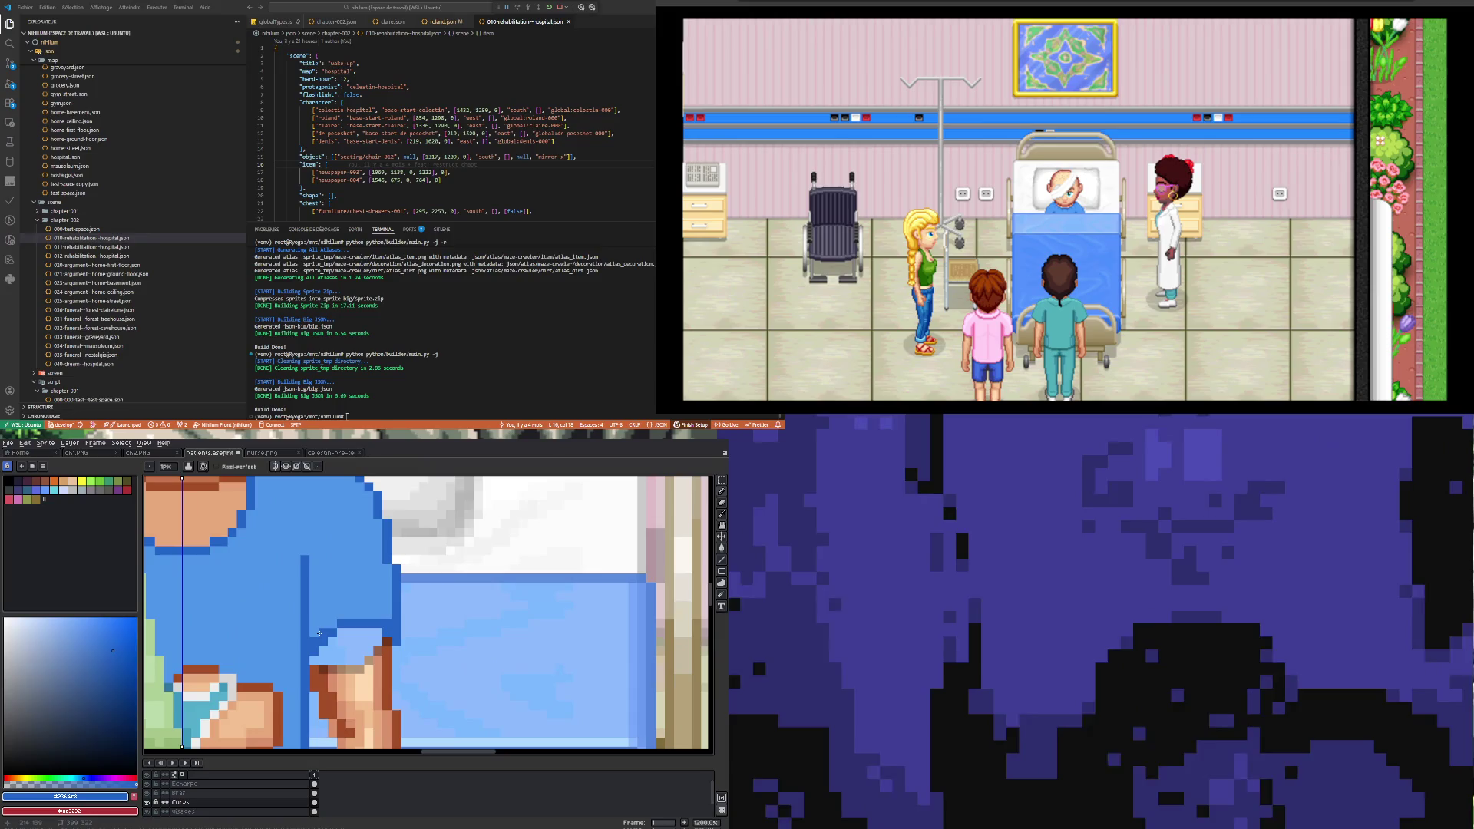
{"action": "scroll", "coordinate": [329, 628], "scroll_direction": "down", "scroll_amount": 3}
{"action": "scroll", "coordinate": [357, 672], "scroll_direction": "up", "scroll_amount": 1}
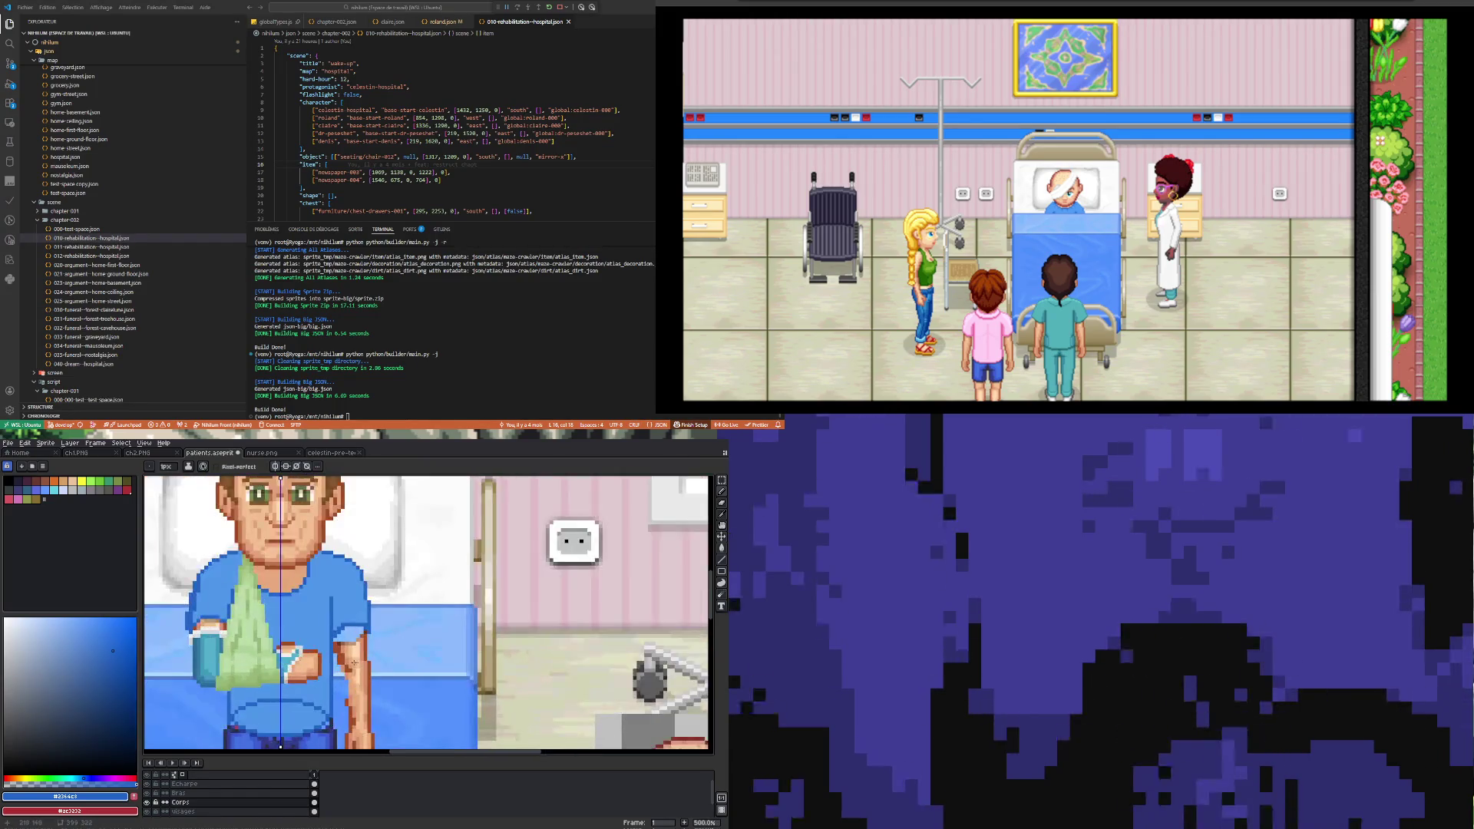
{"action": "scroll", "coordinate": [332, 603], "scroll_direction": "up", "scroll_amount": 1}
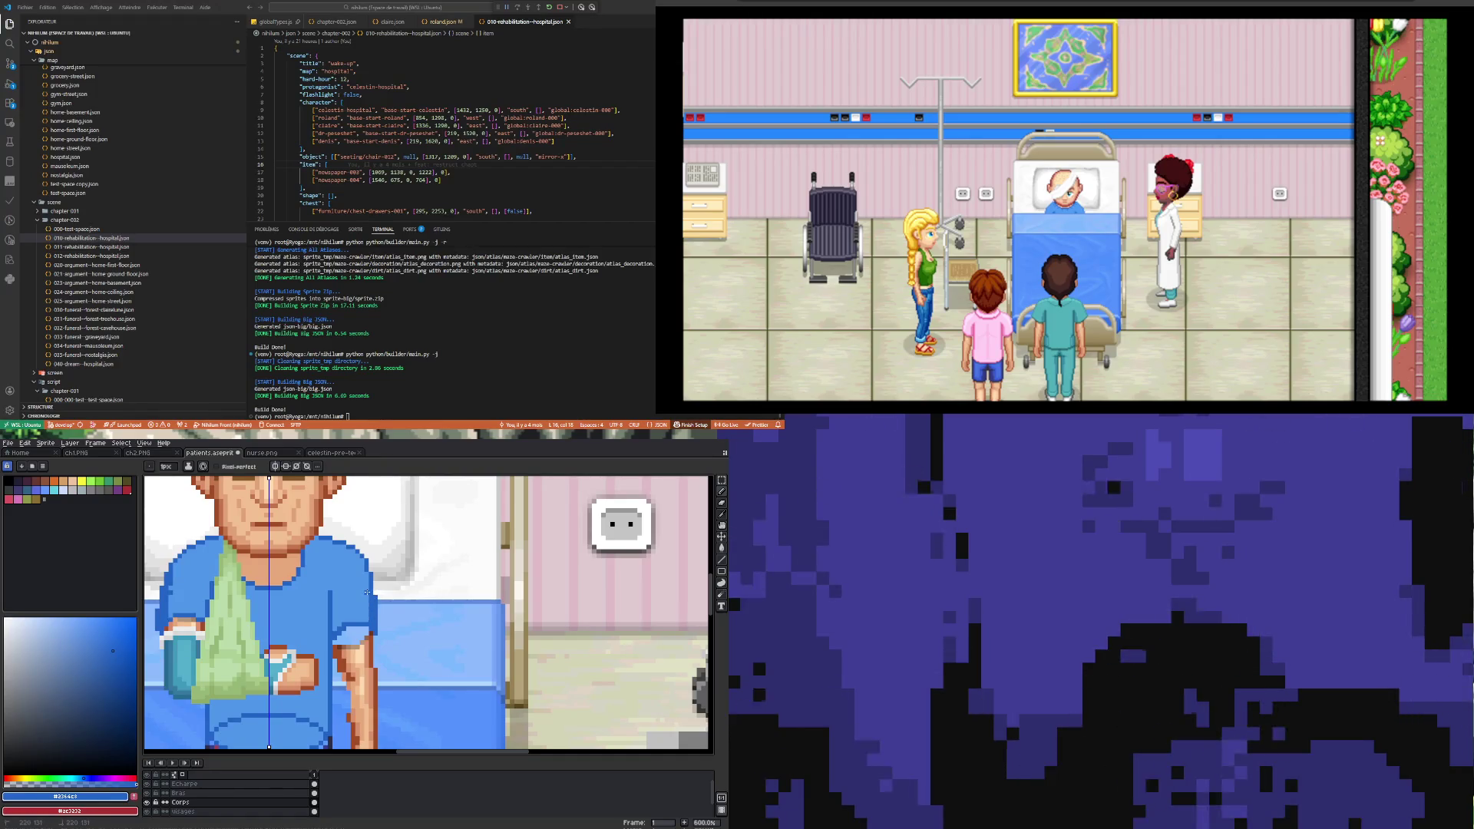
Step: Undo the last shirt pencil stroke and switch off symmetry mirroring
{"action": "key", "text": "ctrl+z"}
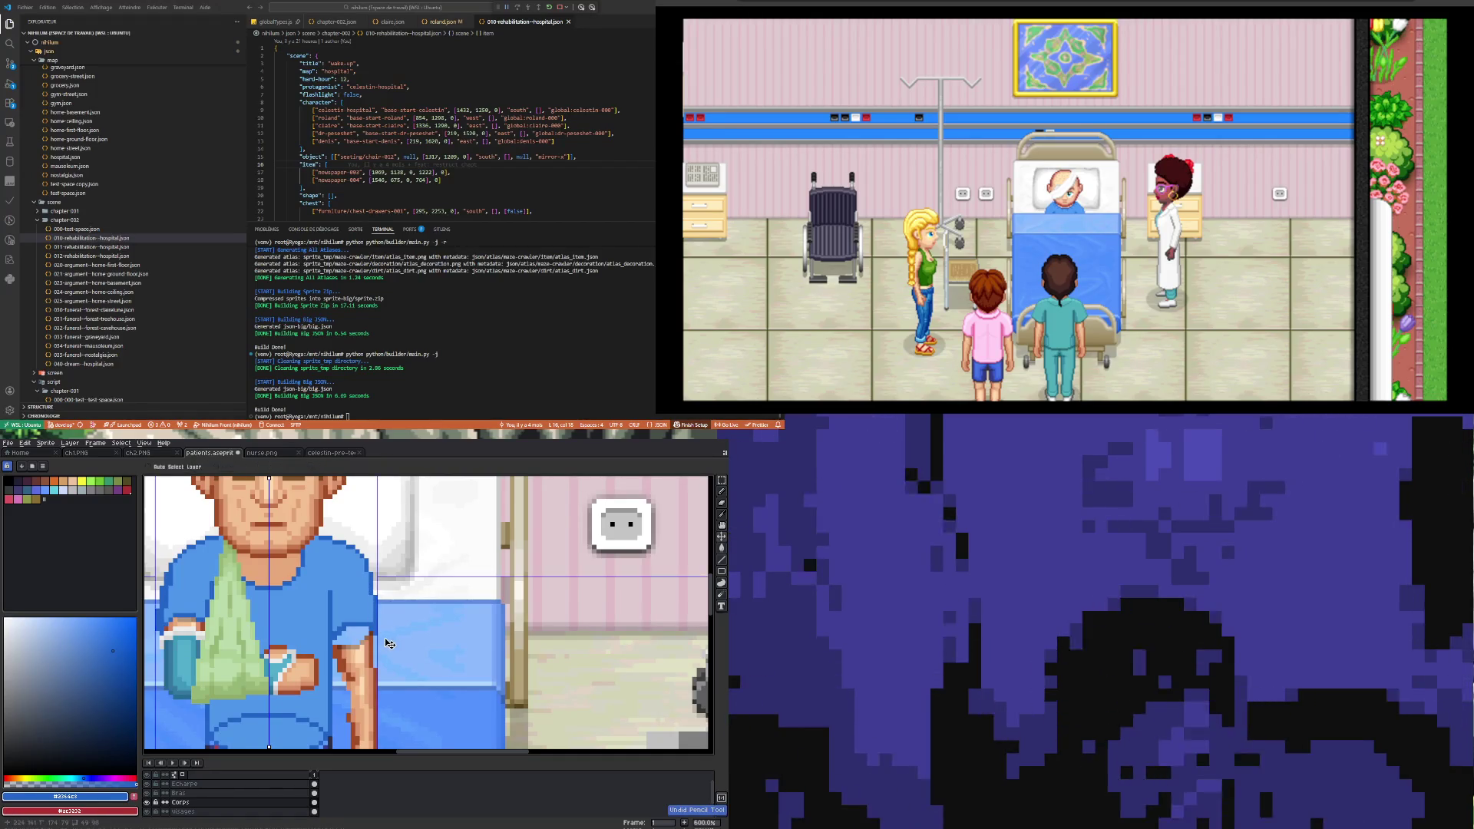
{"action": "scroll", "coordinate": [384, 638], "scroll_direction": "down", "scroll_amount": 1}
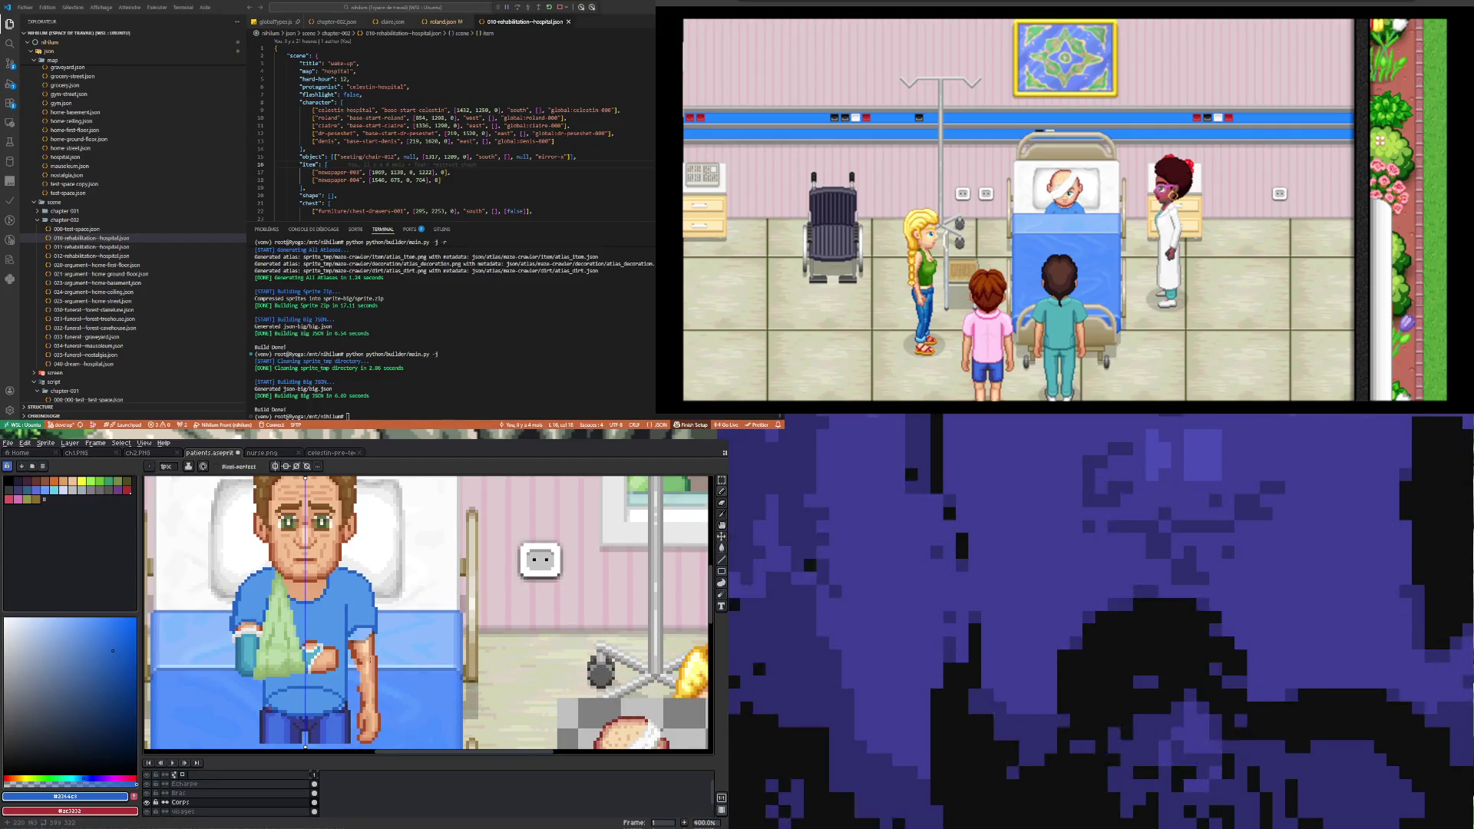
{"action": "left_click", "coordinate": [277, 466]}
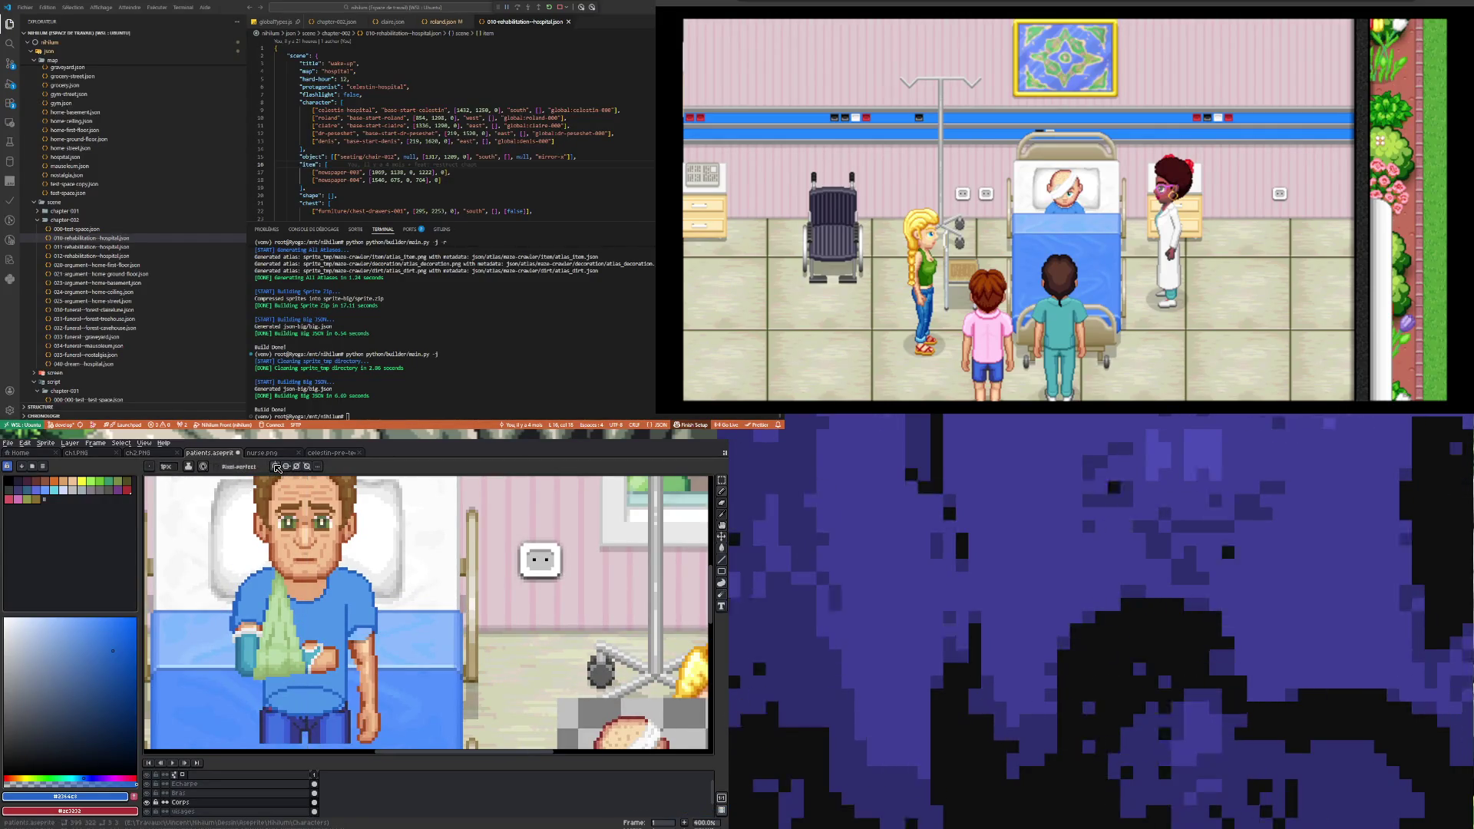
{"action": "scroll", "coordinate": [238, 614], "scroll_direction": "down", "scroll_amount": 3}
{"action": "scroll", "coordinate": [238, 615], "scroll_direction": "up", "scroll_amount": 5}
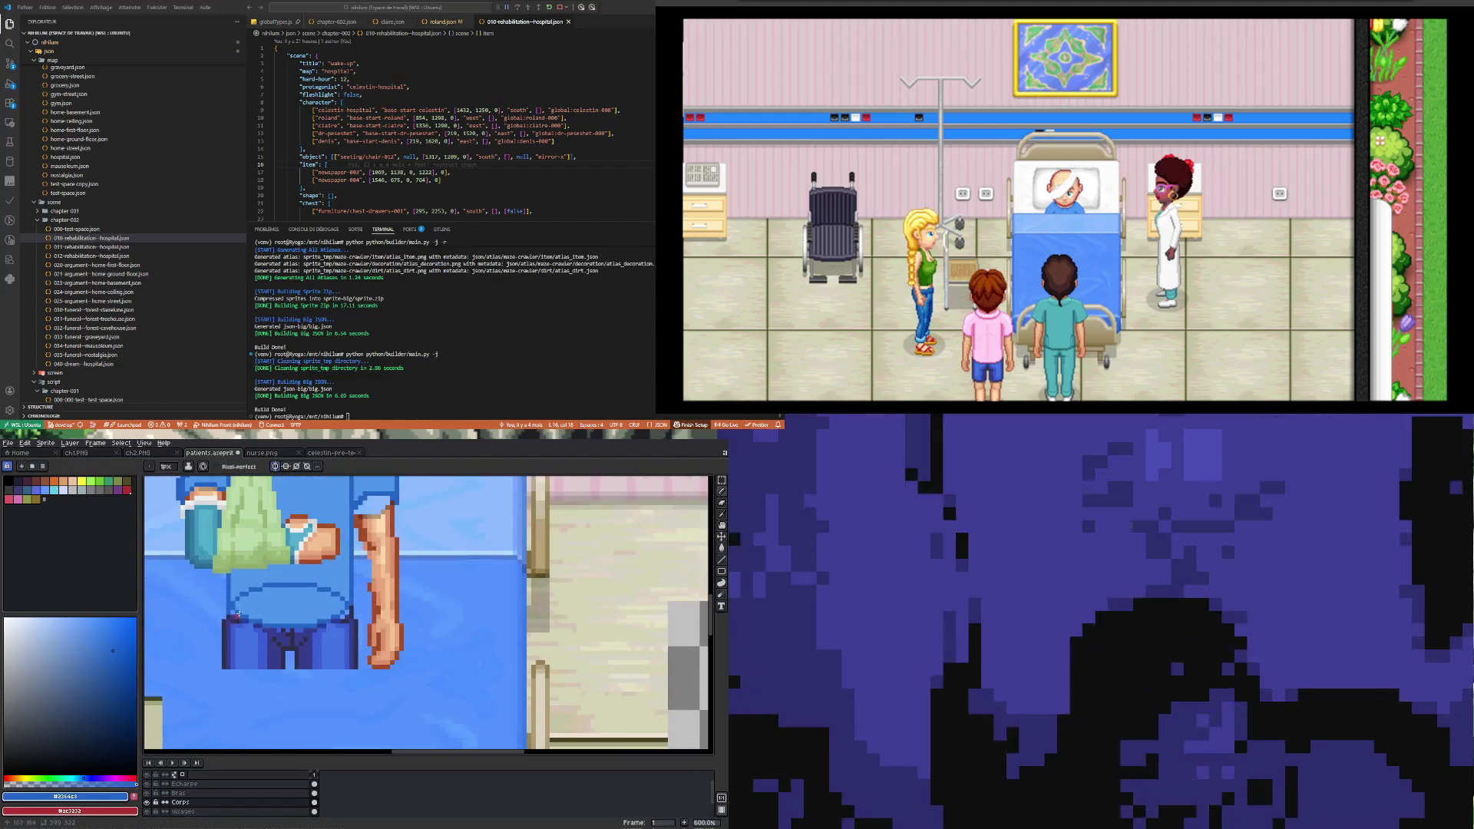
{"action": "scroll", "coordinate": [243, 613], "scroll_direction": "down", "scroll_amount": 2}
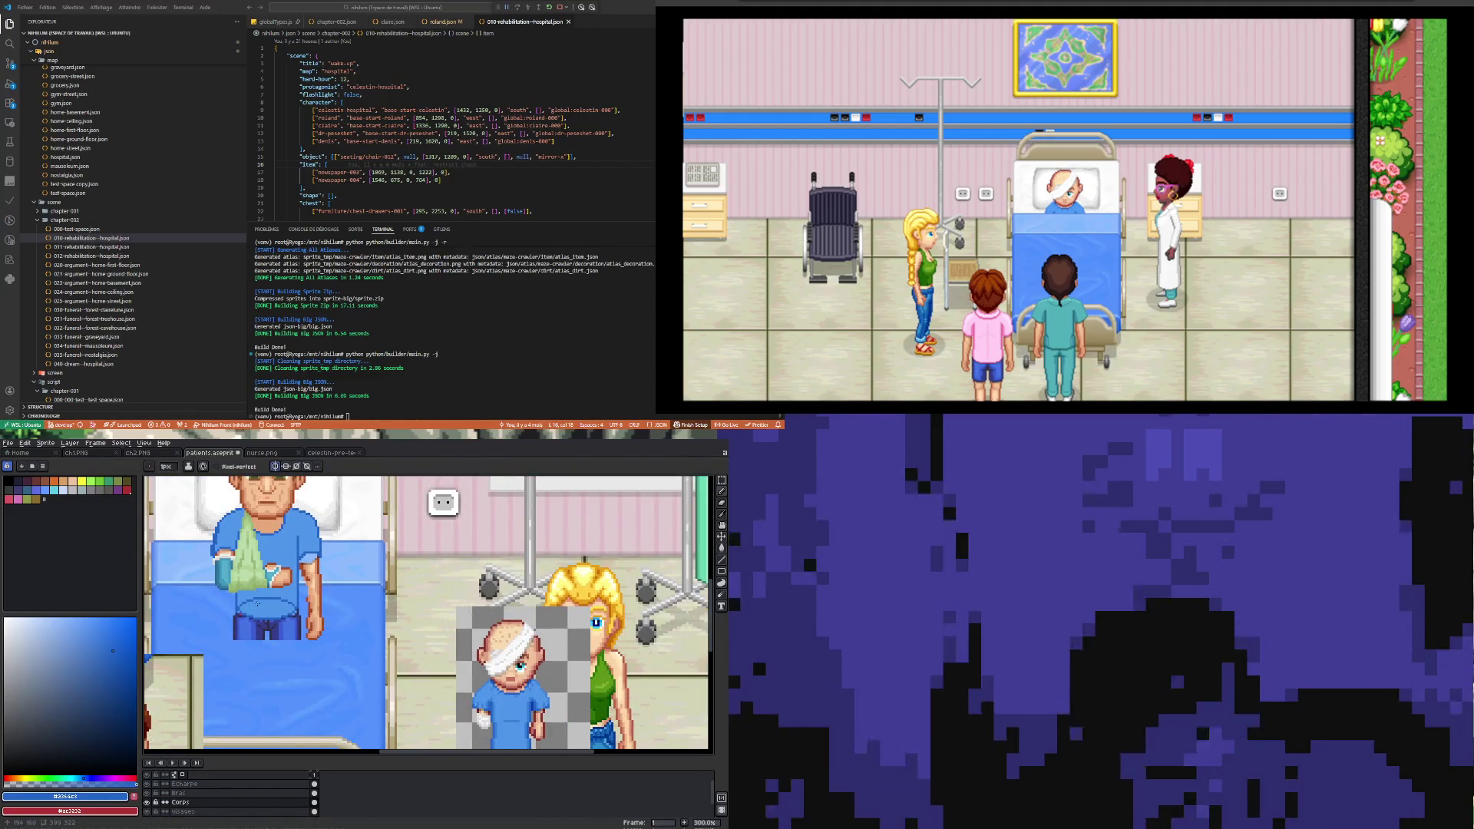
{"action": "scroll", "coordinate": [240, 649], "scroll_direction": "up", "scroll_amount": 2}
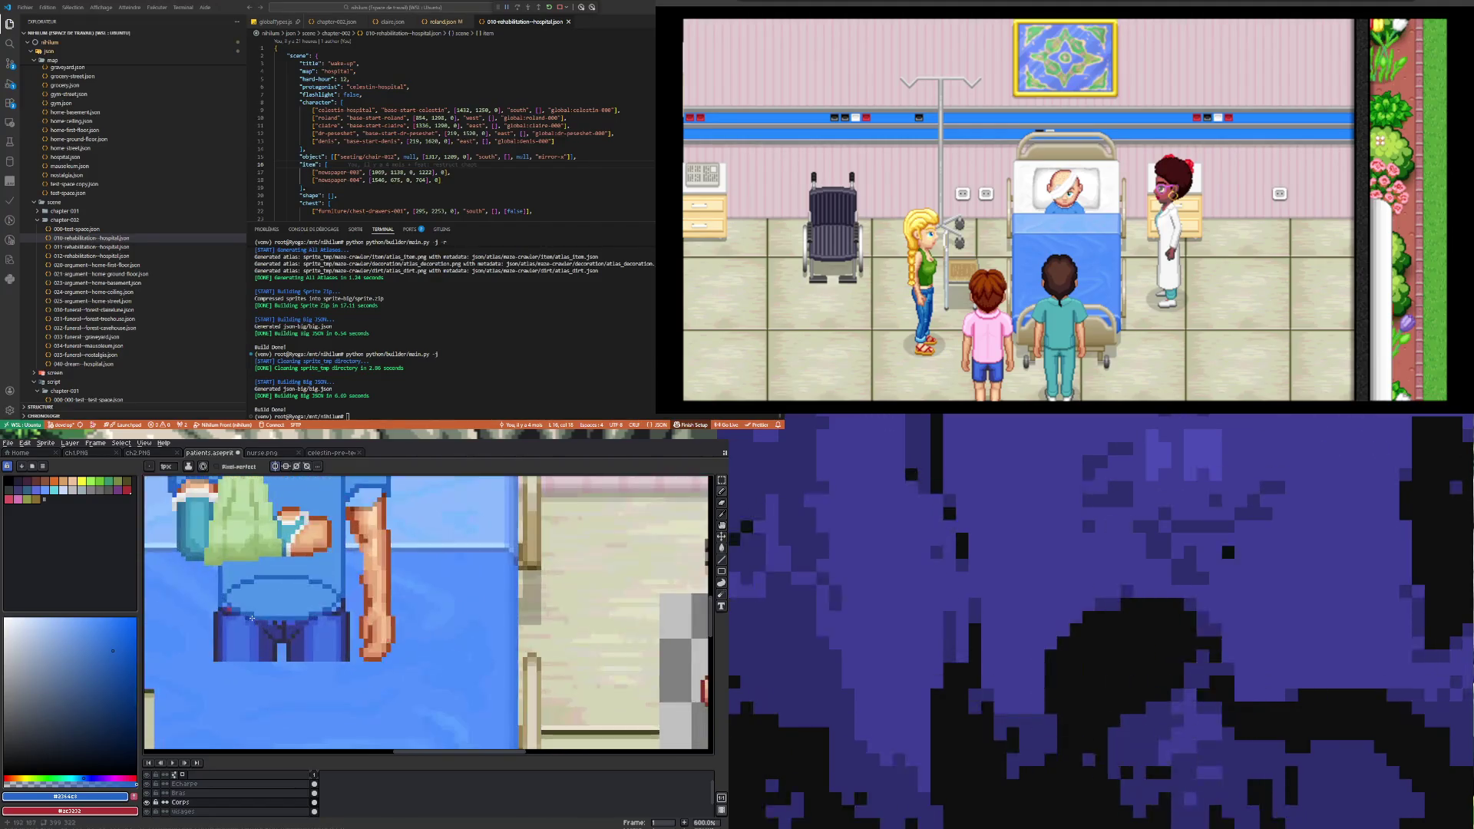
{"action": "scroll", "coordinate": [252, 618], "scroll_direction": "down", "scroll_amount": 2}
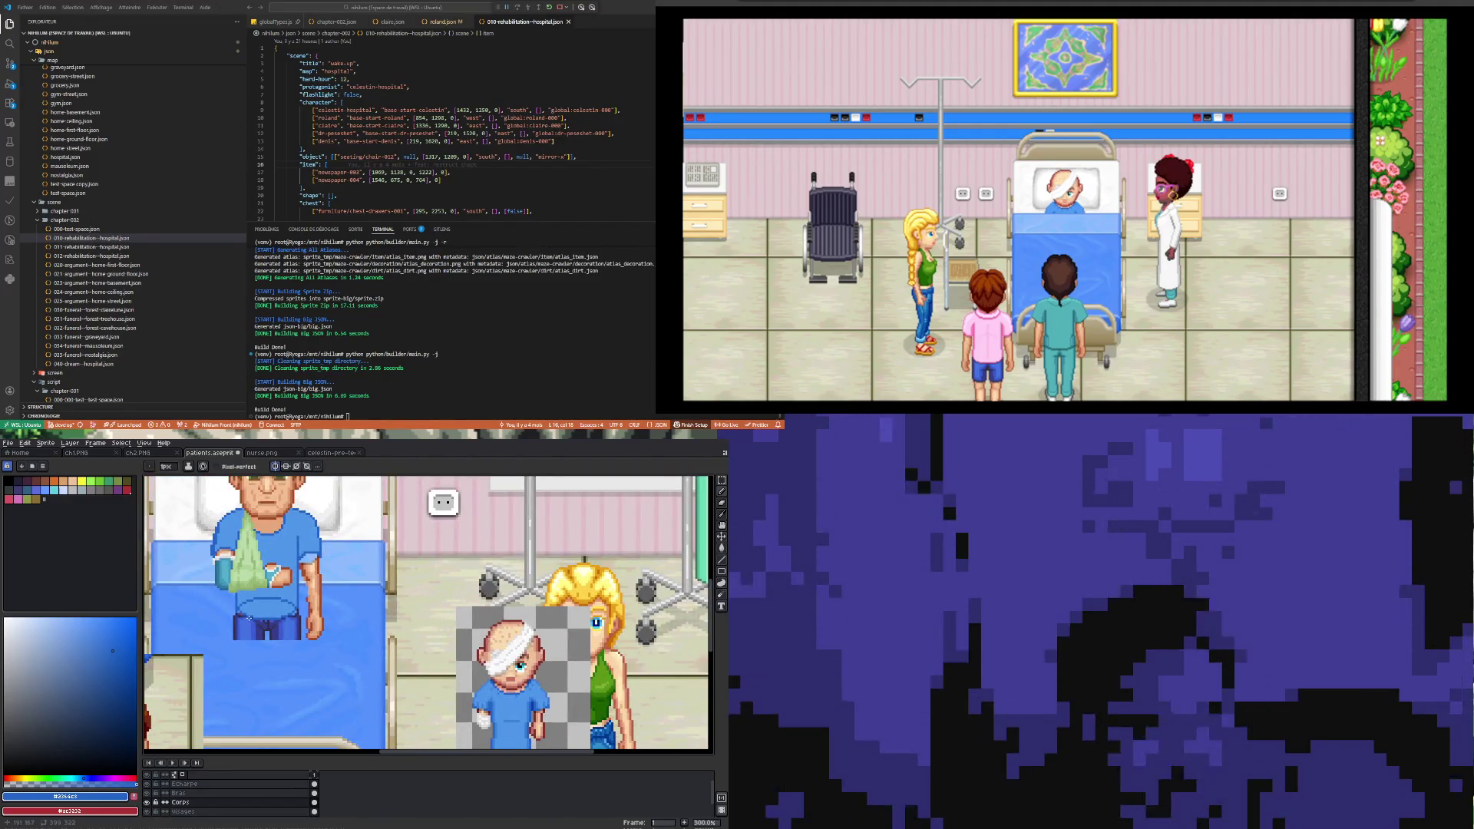
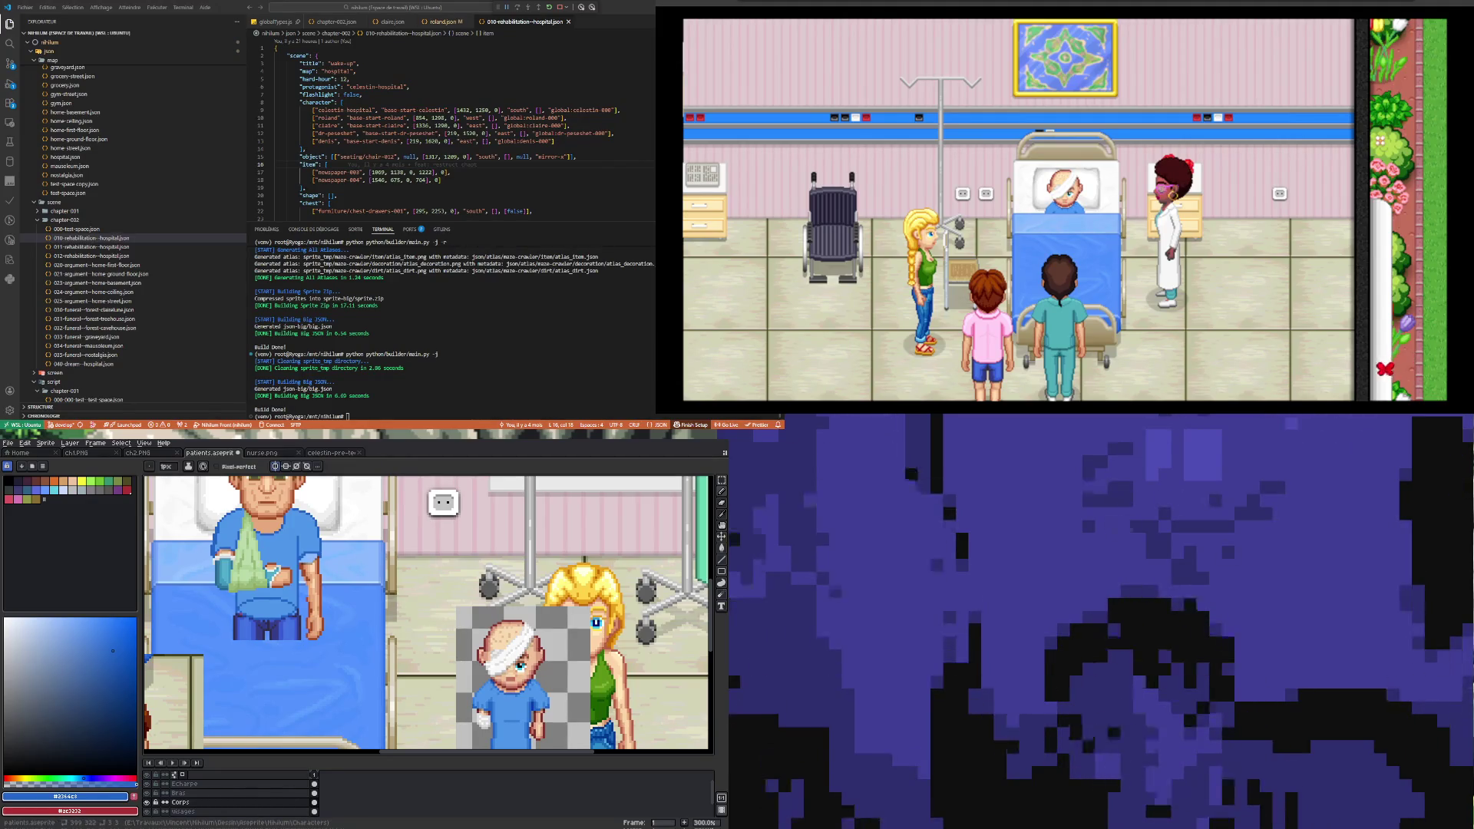
Step: Eyedrop the bed's blue as the drawing colour
{"action": "scroll", "coordinate": [230, 634], "scroll_direction": "up", "scroll_amount": 1}
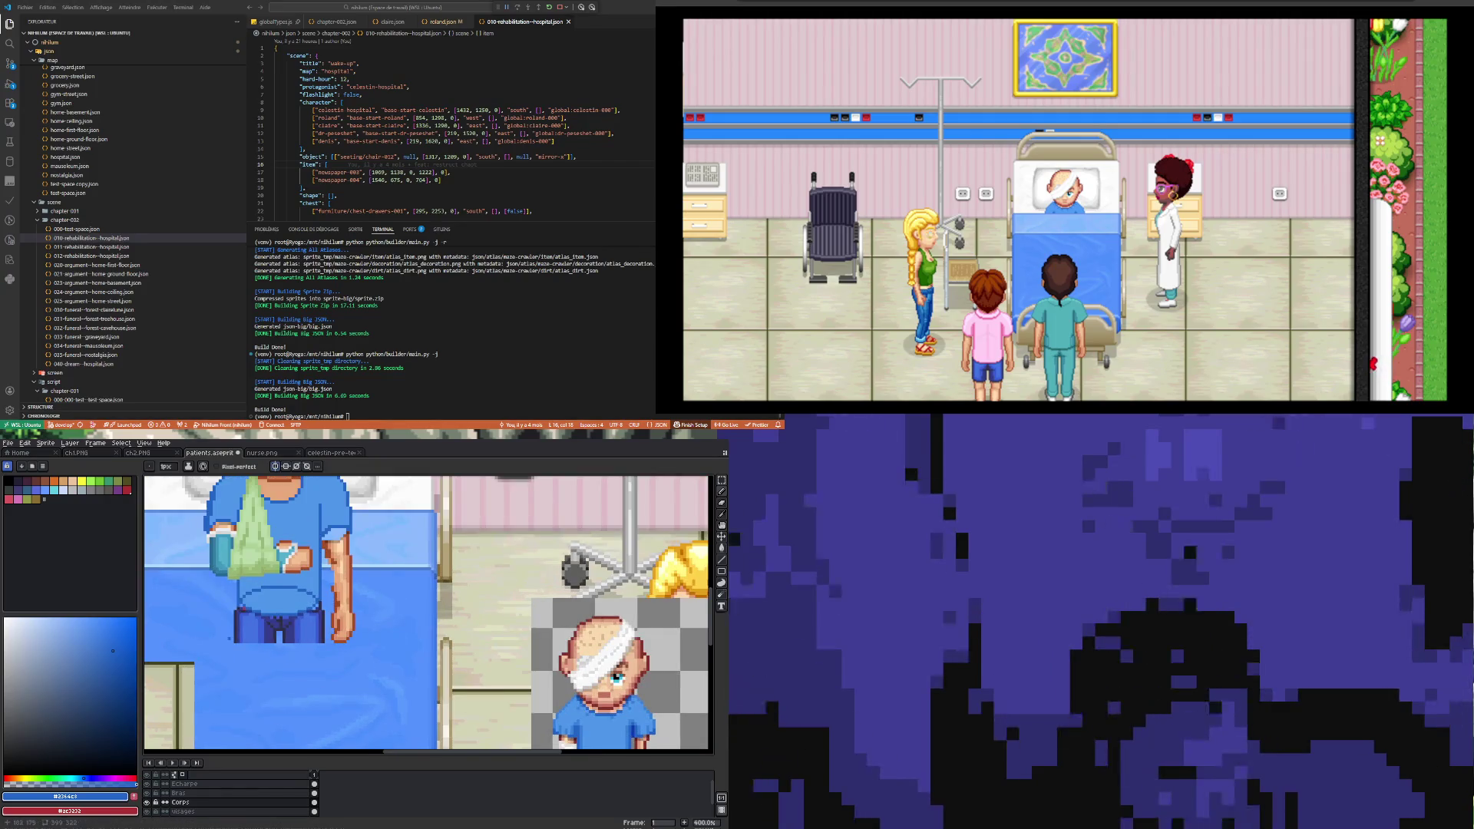
{"action": "scroll", "coordinate": [231, 635], "scroll_direction": "up", "scroll_amount": 1}
{"action": "scroll", "coordinate": [234, 614], "scroll_direction": "up", "scroll_amount": 1}
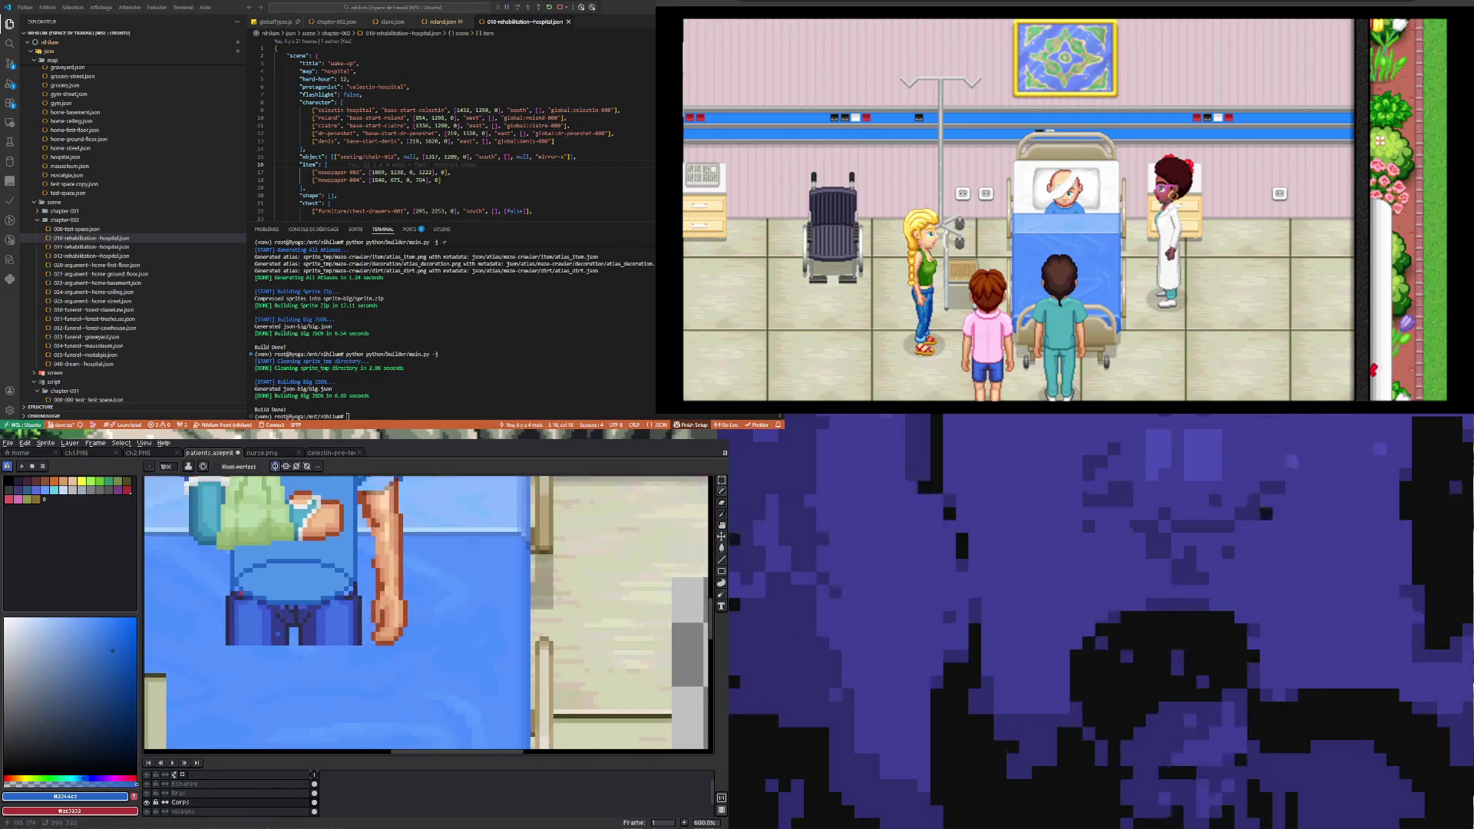
{"action": "scroll", "coordinate": [281, 636], "scroll_direction": "down", "scroll_amount": 3}
{"action": "scroll", "coordinate": [281, 636], "scroll_direction": "down", "scroll_amount": 2}
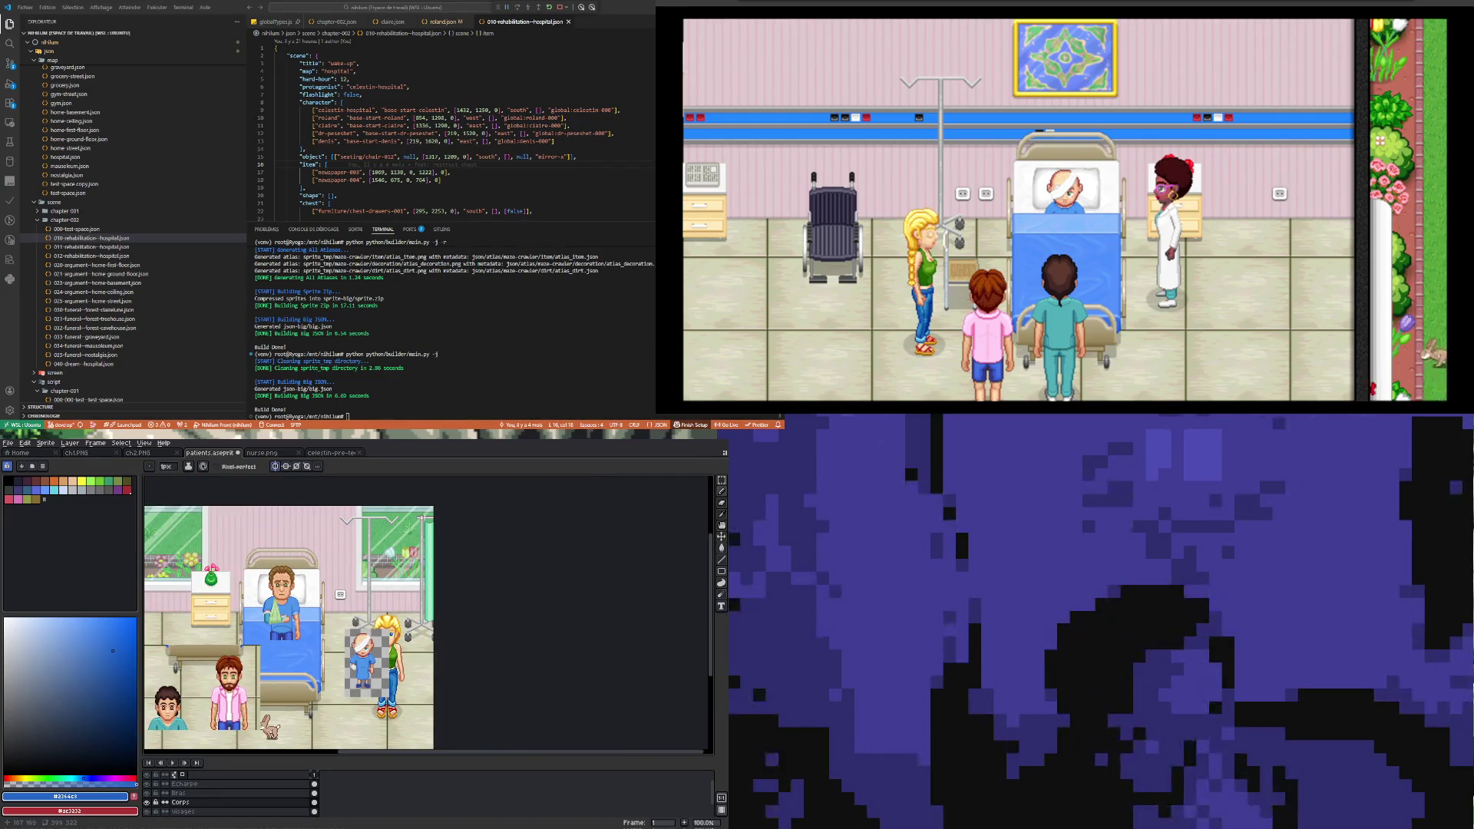
{"action": "scroll", "coordinate": [301, 630], "scroll_direction": "up", "scroll_amount": 4}
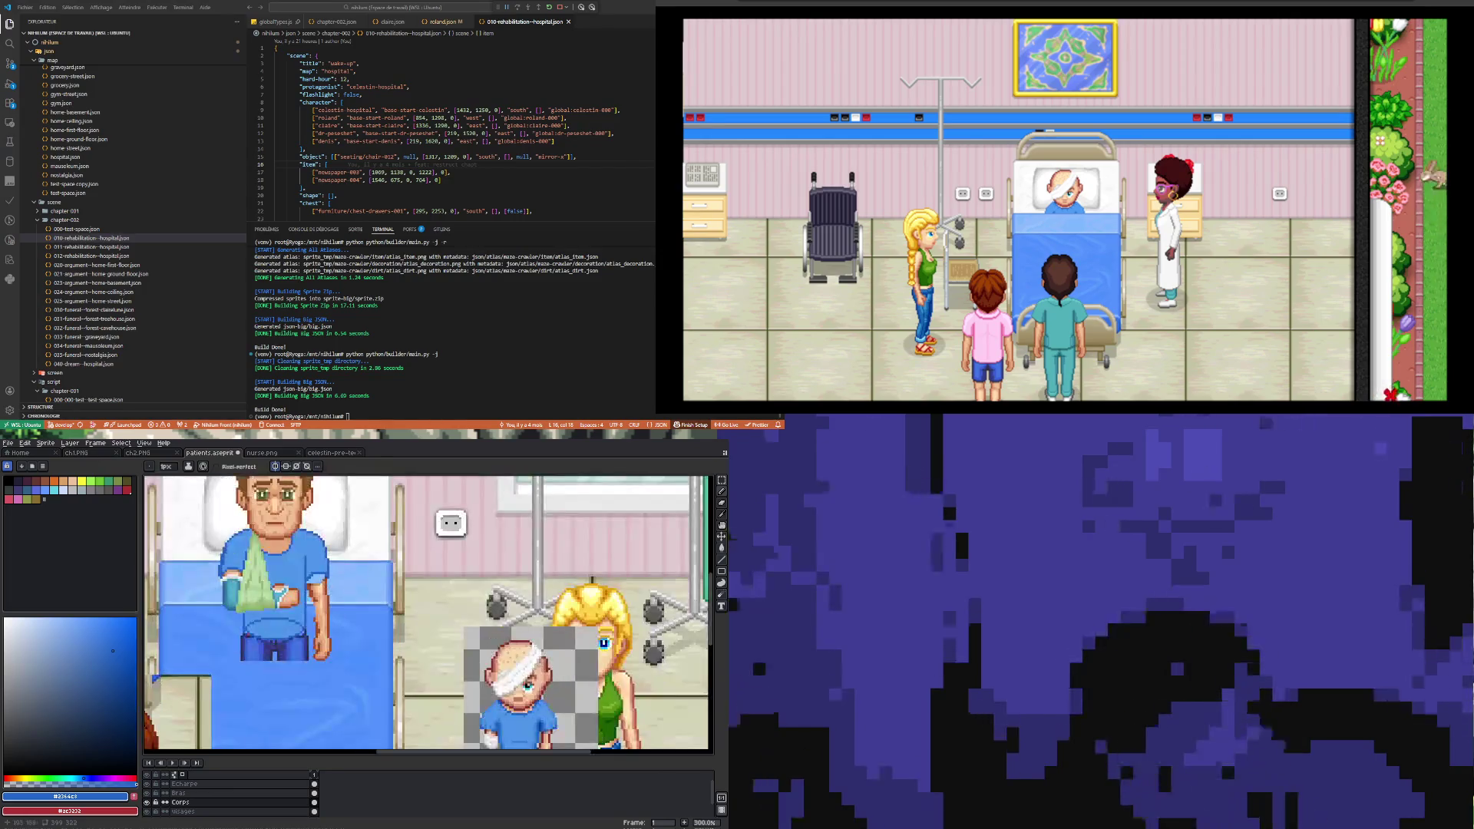
{"action": "scroll", "coordinate": [227, 610], "scroll_direction": "up", "scroll_amount": 1}
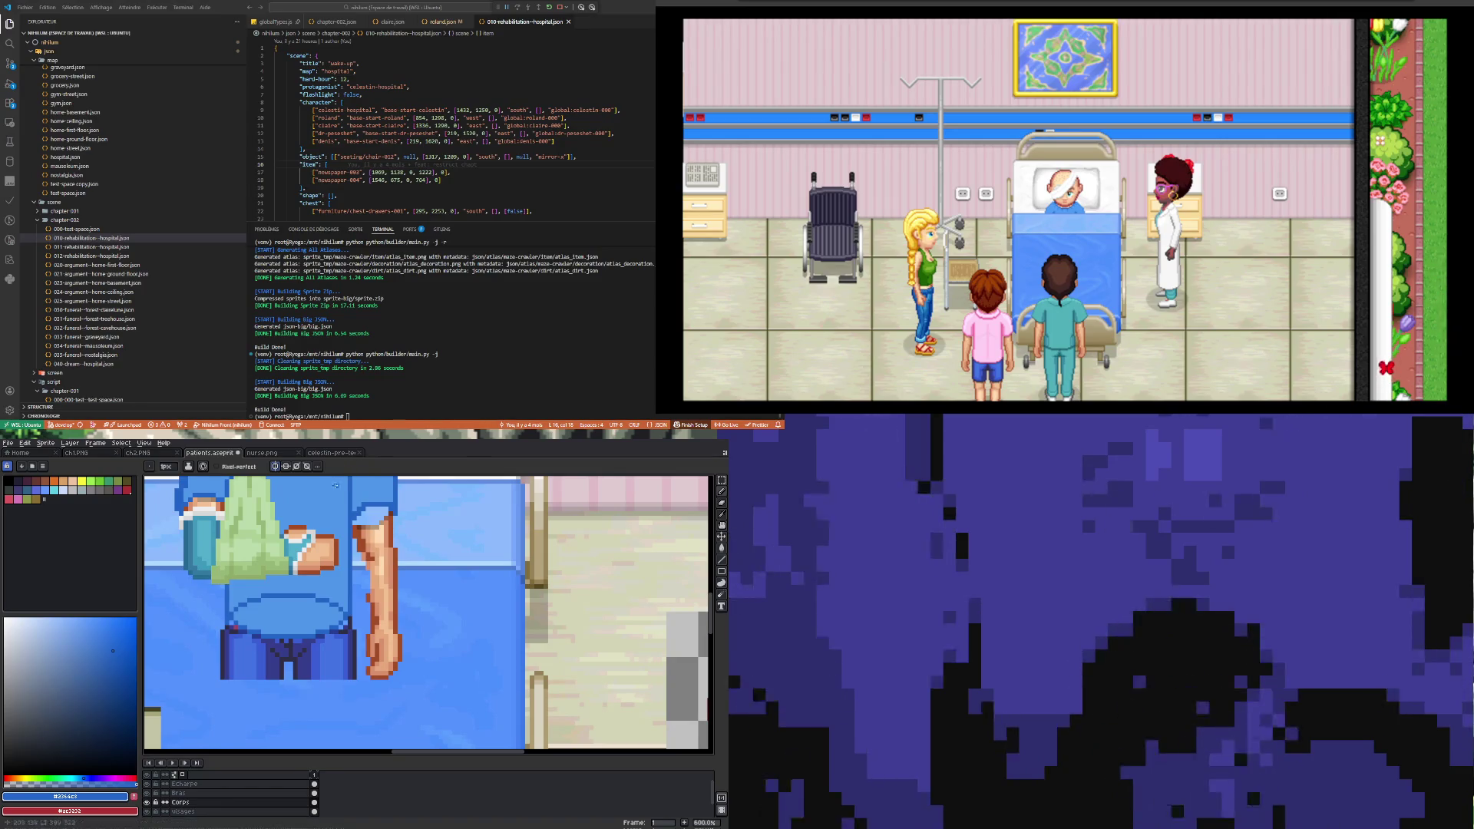
{"action": "key", "text": "i"}
{"action": "scroll", "coordinate": [230, 593], "scroll_direction": "down", "scroll_amount": 3}
{"action": "key", "text": "b"}
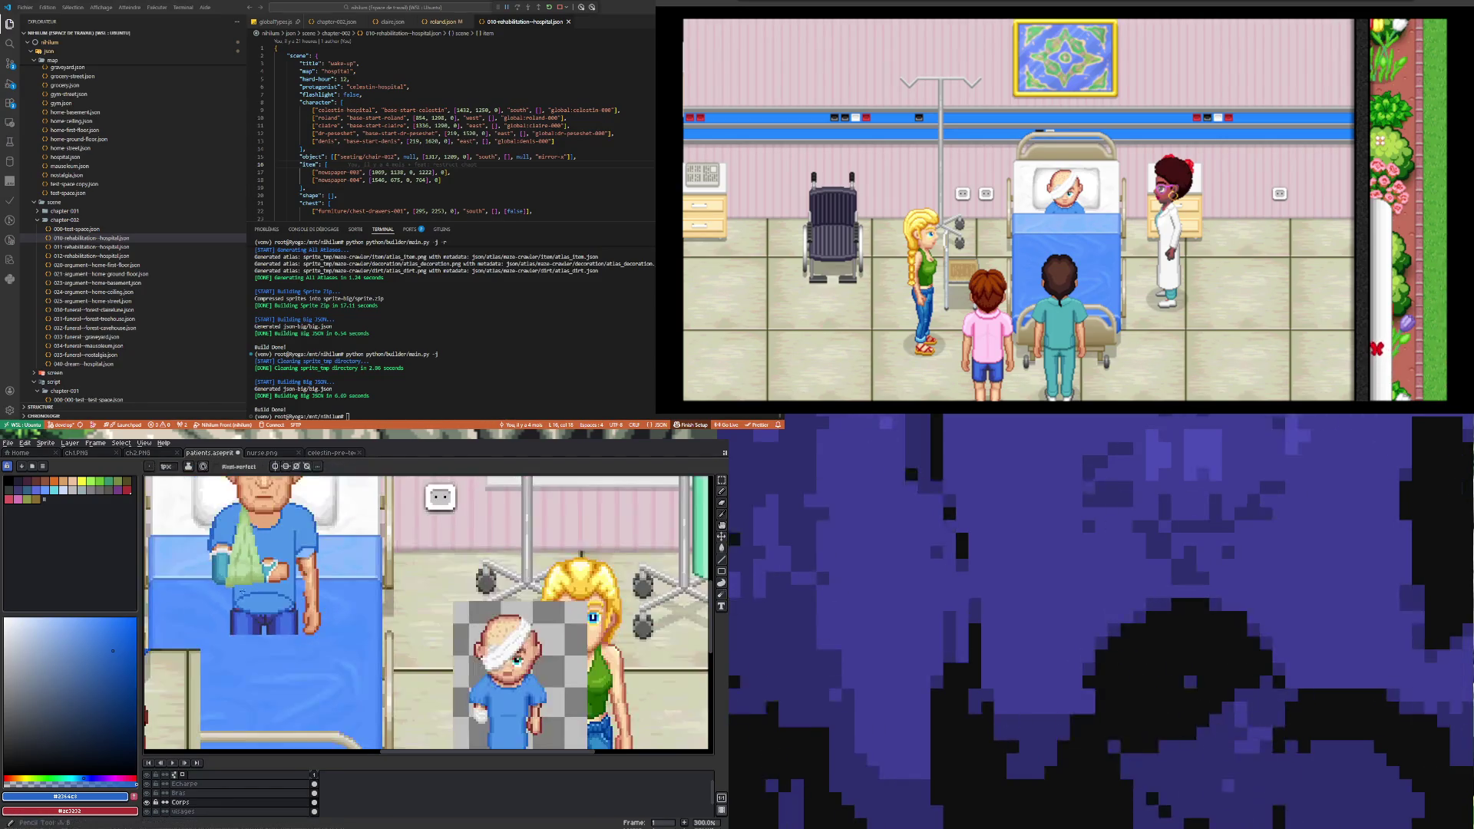
{"action": "scroll", "coordinate": [247, 596], "scroll_direction": "up", "scroll_amount": 2}
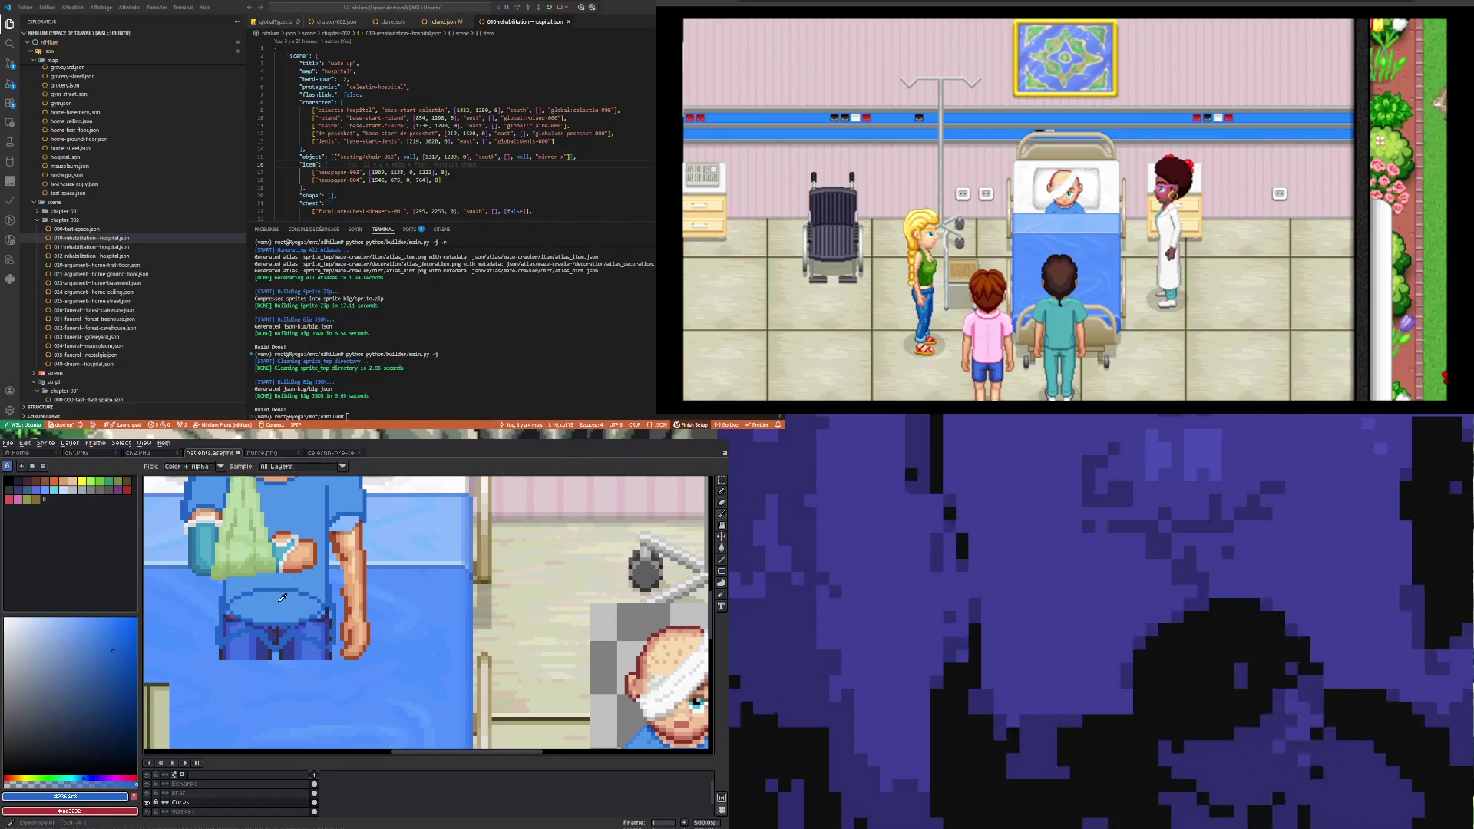
{"action": "left_click", "coordinate": [283, 597], "text": "alt"}
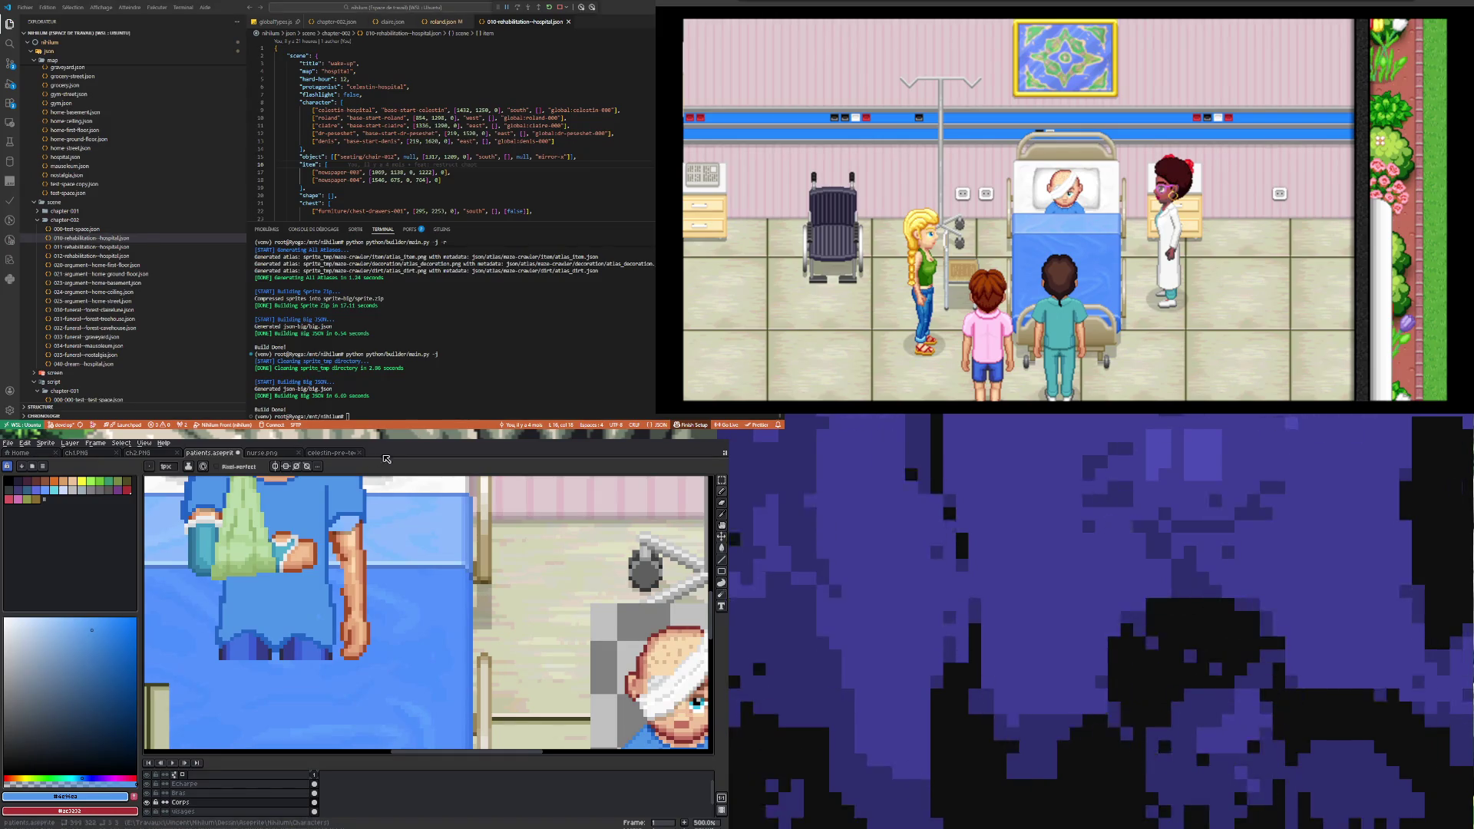
Step: Try a Magic Wand selection of a same-coloured area of the sprite
{"action": "scroll", "coordinate": [325, 587], "scroll_direction": "down", "scroll_amount": 4}
{"action": "scroll", "coordinate": [326, 587], "scroll_direction": "up", "scroll_amount": 2}
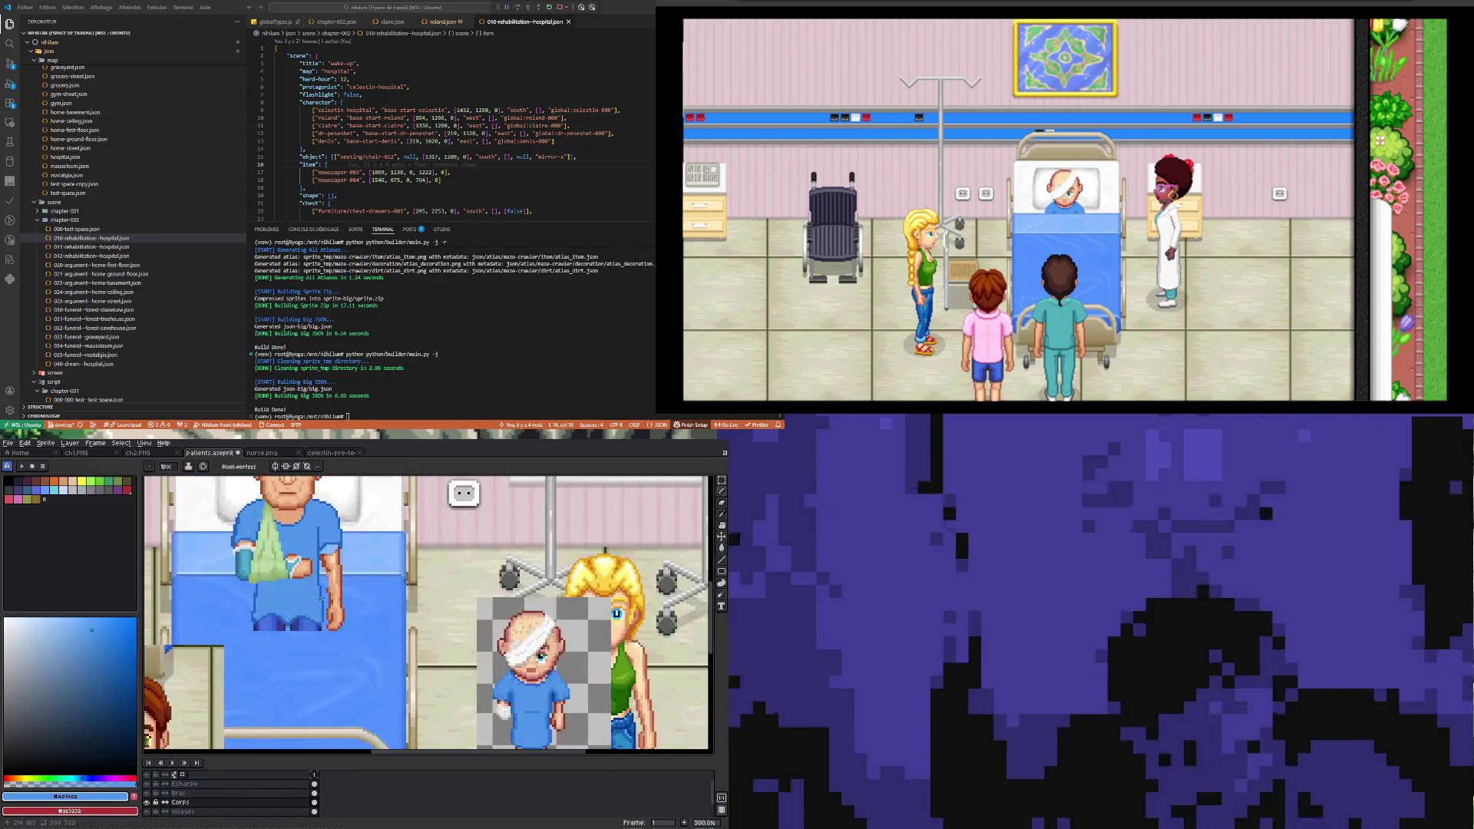
{"action": "scroll", "coordinate": [322, 596], "scroll_direction": "up", "scroll_amount": 1}
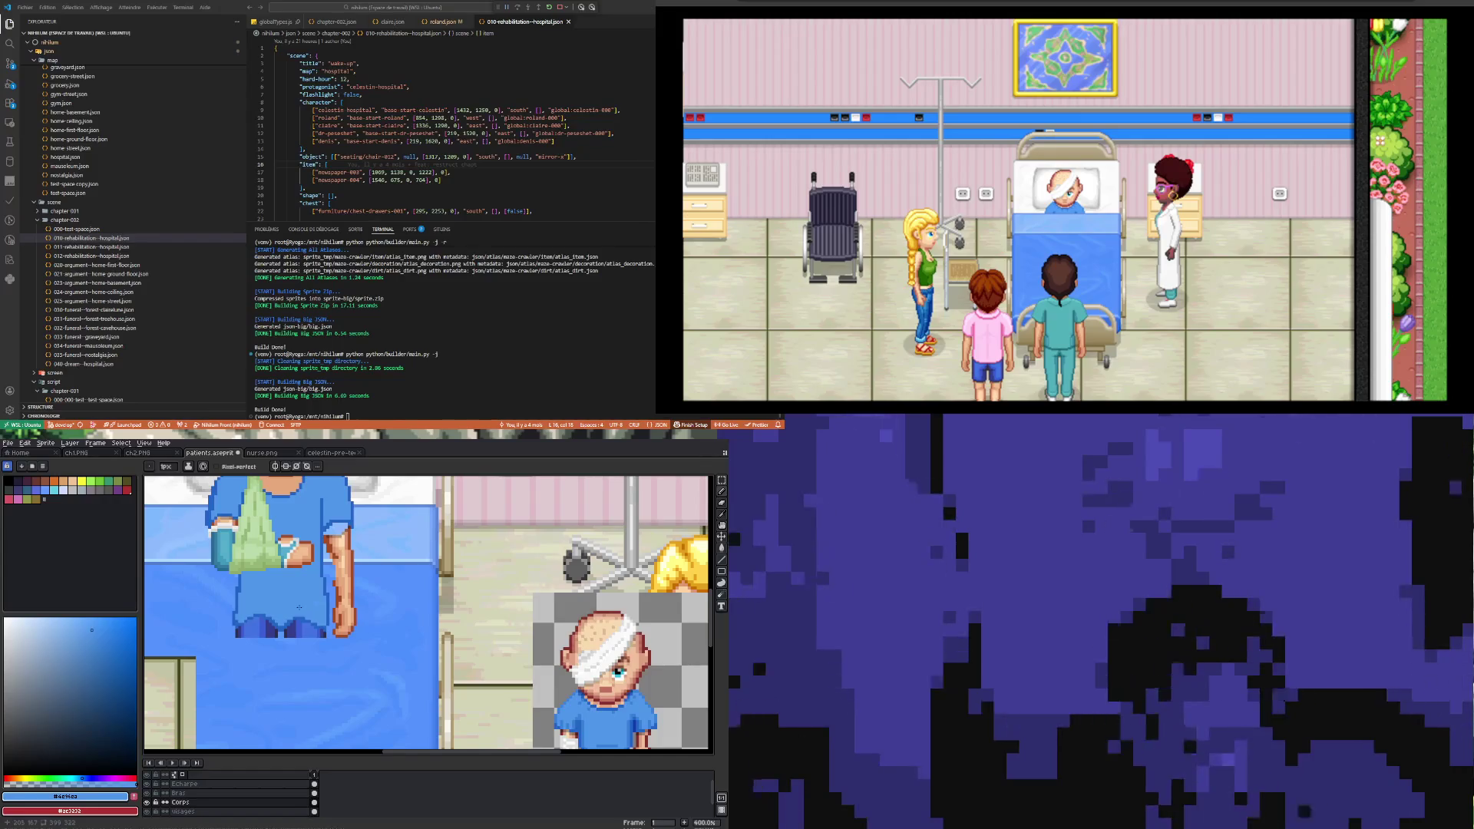
{"action": "scroll", "coordinate": [249, 636], "scroll_direction": "up", "scroll_amount": 1}
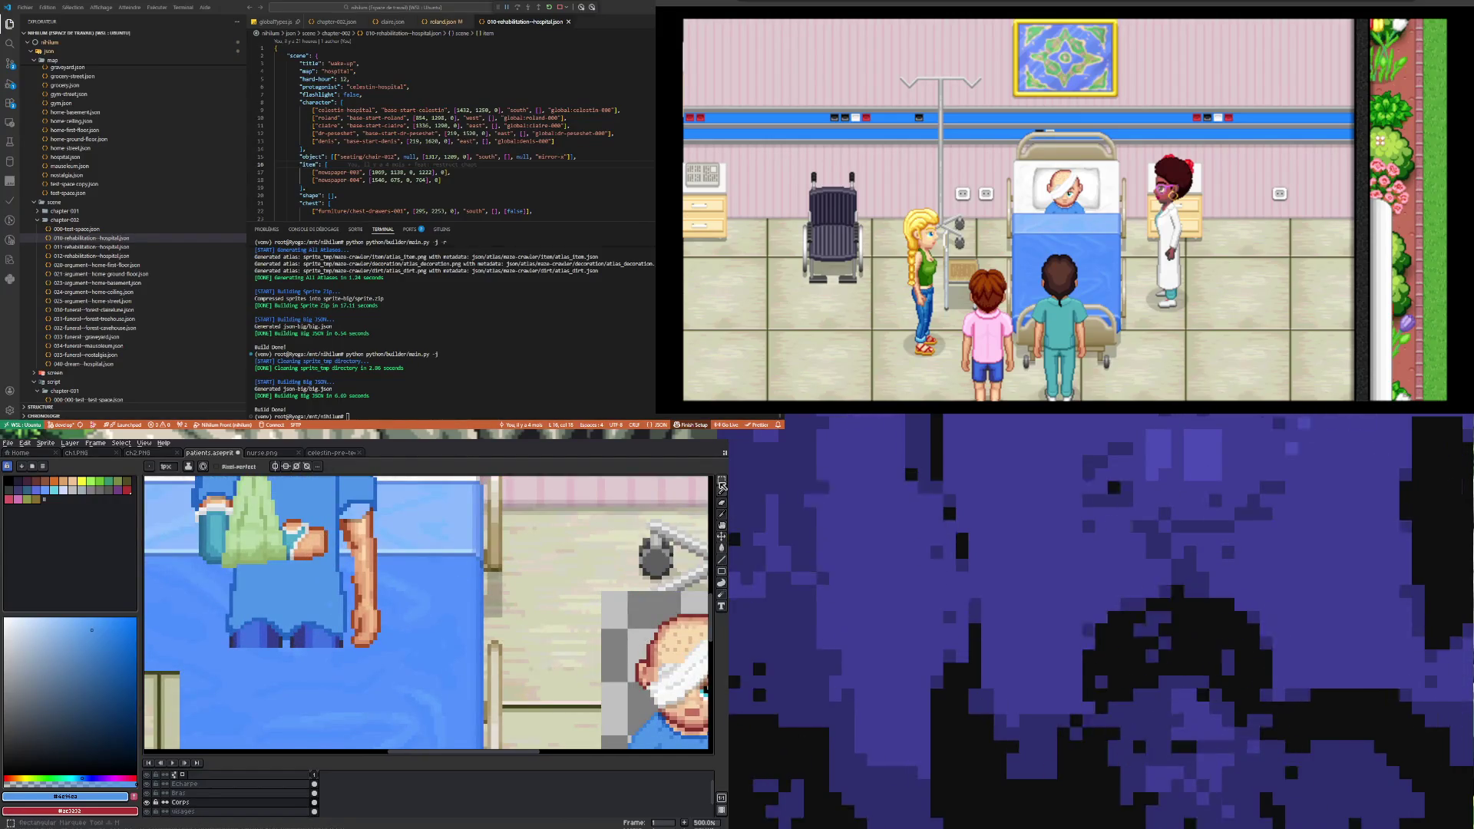
{"action": "key", "text": "w"}
{"action": "left_click", "coordinate": [257, 624]}
{"action": "left_click", "coordinate": [246, 665]}
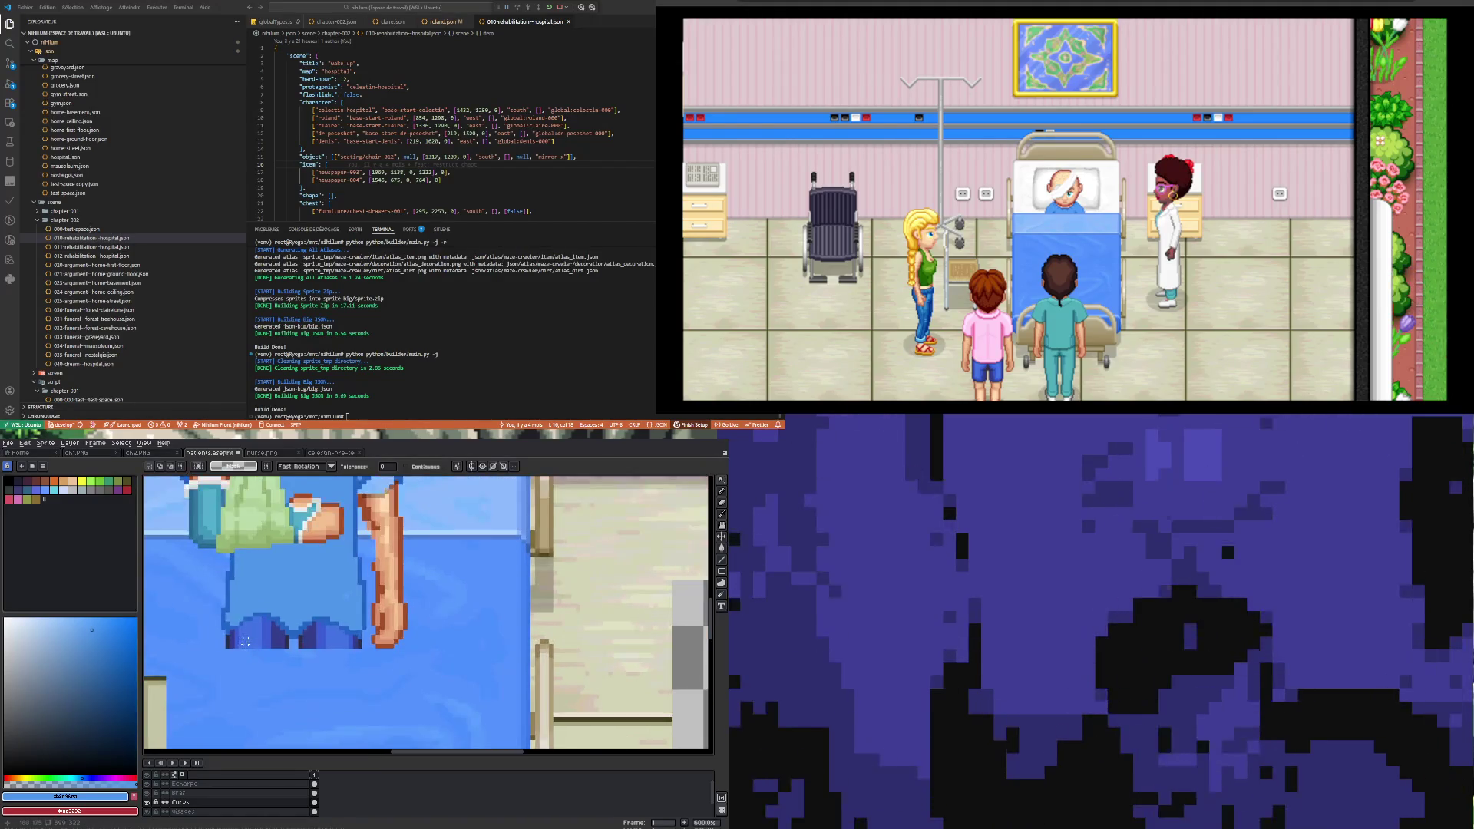
Step: Eyedrop the skin tone of the patient's arm and return to the Pencil
{"action": "scroll", "coordinate": [258, 641], "scroll_direction": "down", "scroll_amount": 1}
{"action": "scroll", "coordinate": [278, 634], "scroll_direction": "up", "scroll_amount": 1}
{"action": "key", "text": "i"}
{"action": "scroll", "coordinate": [278, 633], "scroll_direction": "down", "scroll_amount": 3}
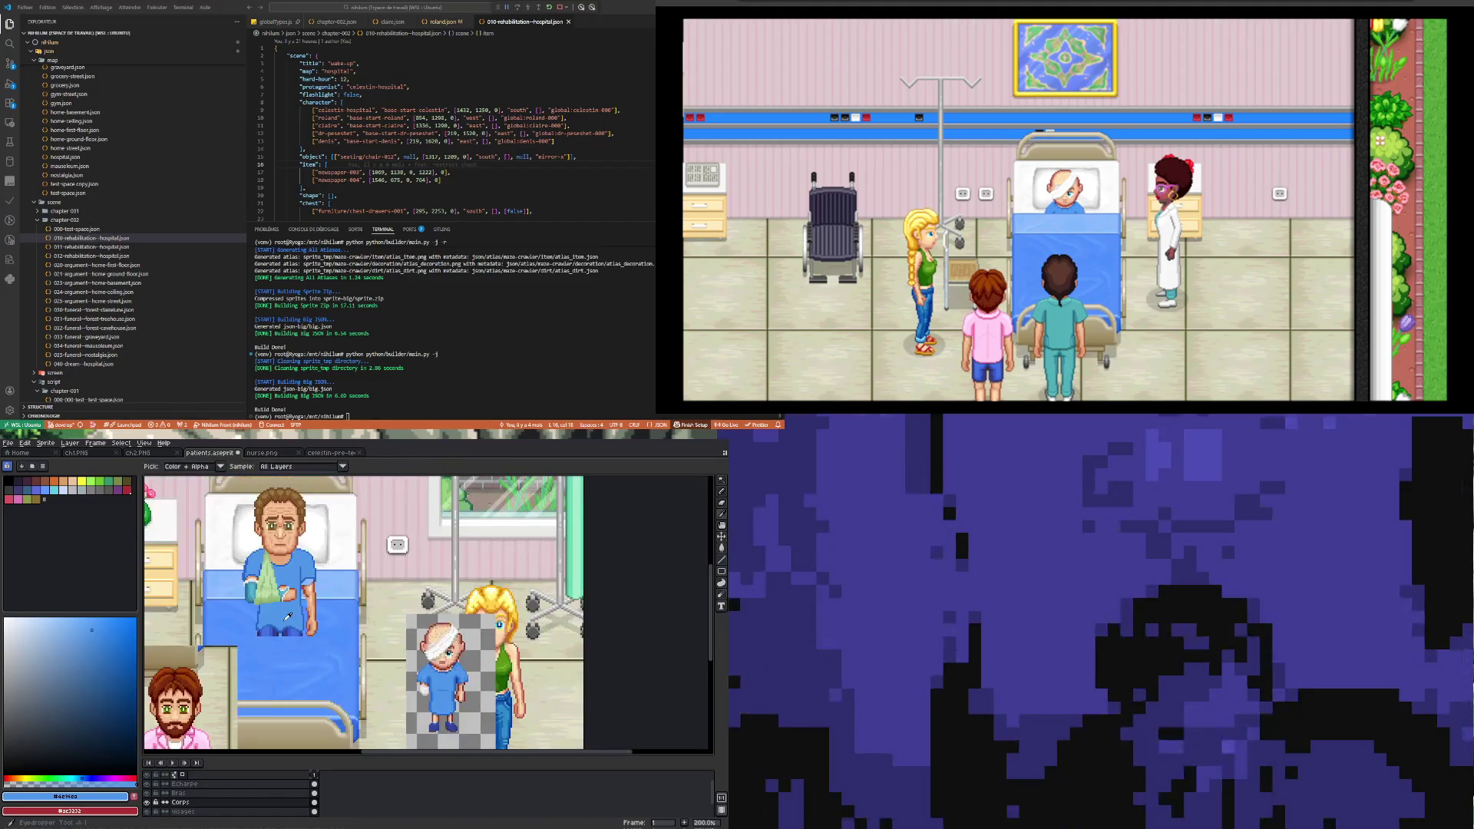
{"action": "scroll", "coordinate": [355, 607], "scroll_direction": "up", "scroll_amount": 3}
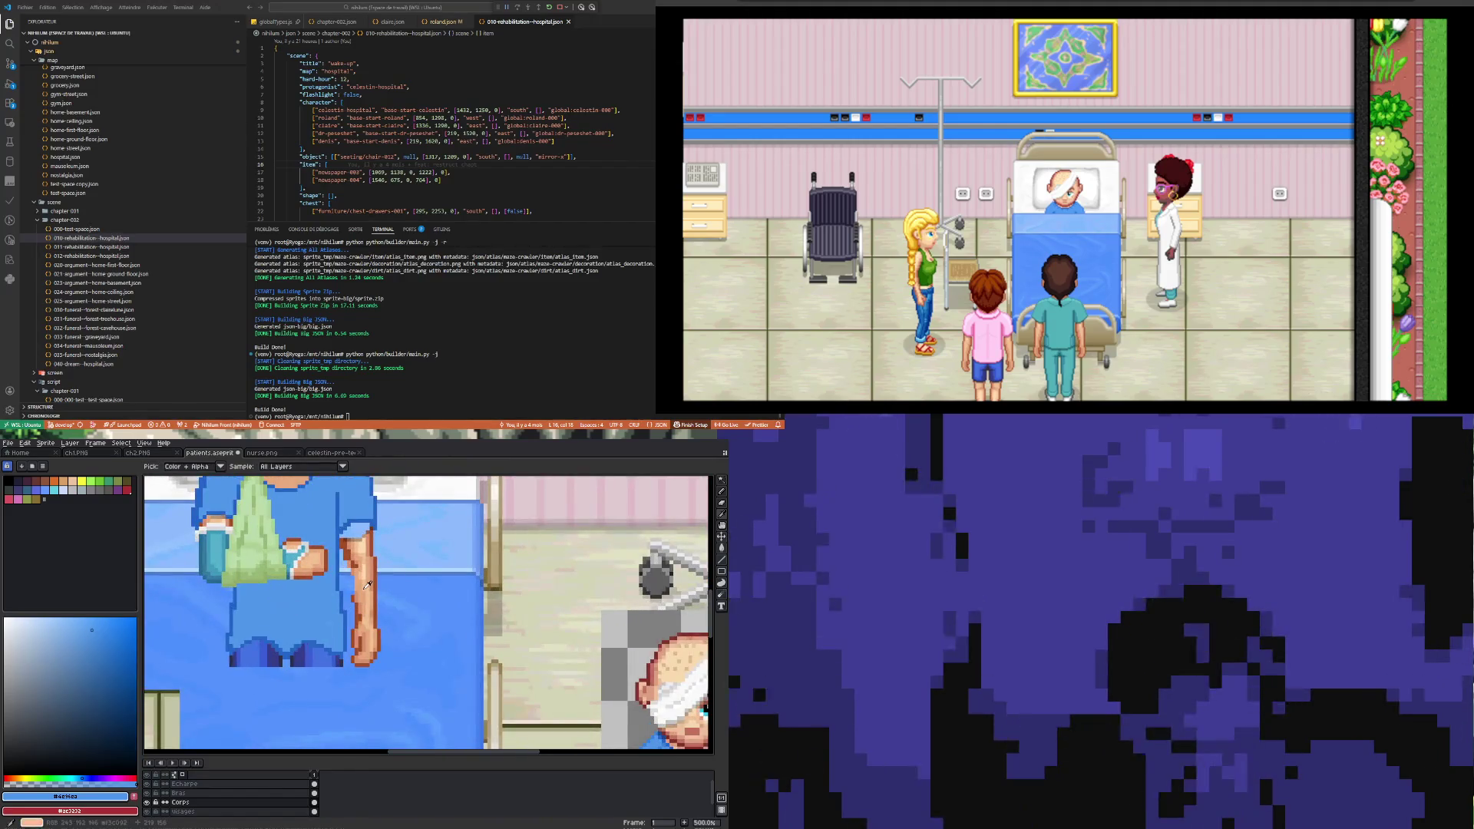
{"action": "left_click", "coordinate": [378, 568]}
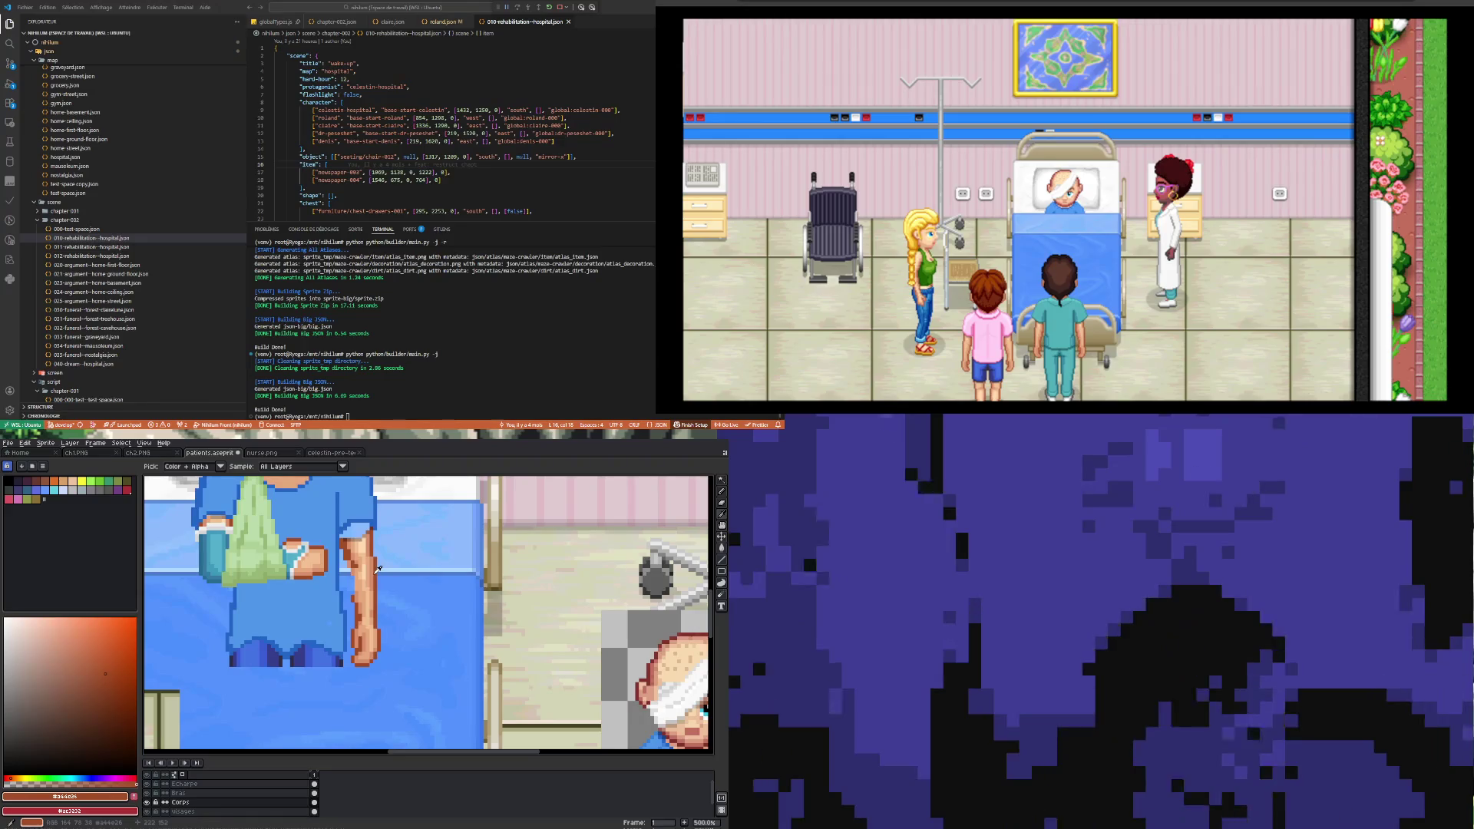
{"action": "scroll", "coordinate": [302, 610], "scroll_direction": "down", "scroll_amount": 2}
{"action": "scroll", "coordinate": [269, 644], "scroll_direction": "up", "scroll_amount": 2}
{"action": "key", "text": "b"}
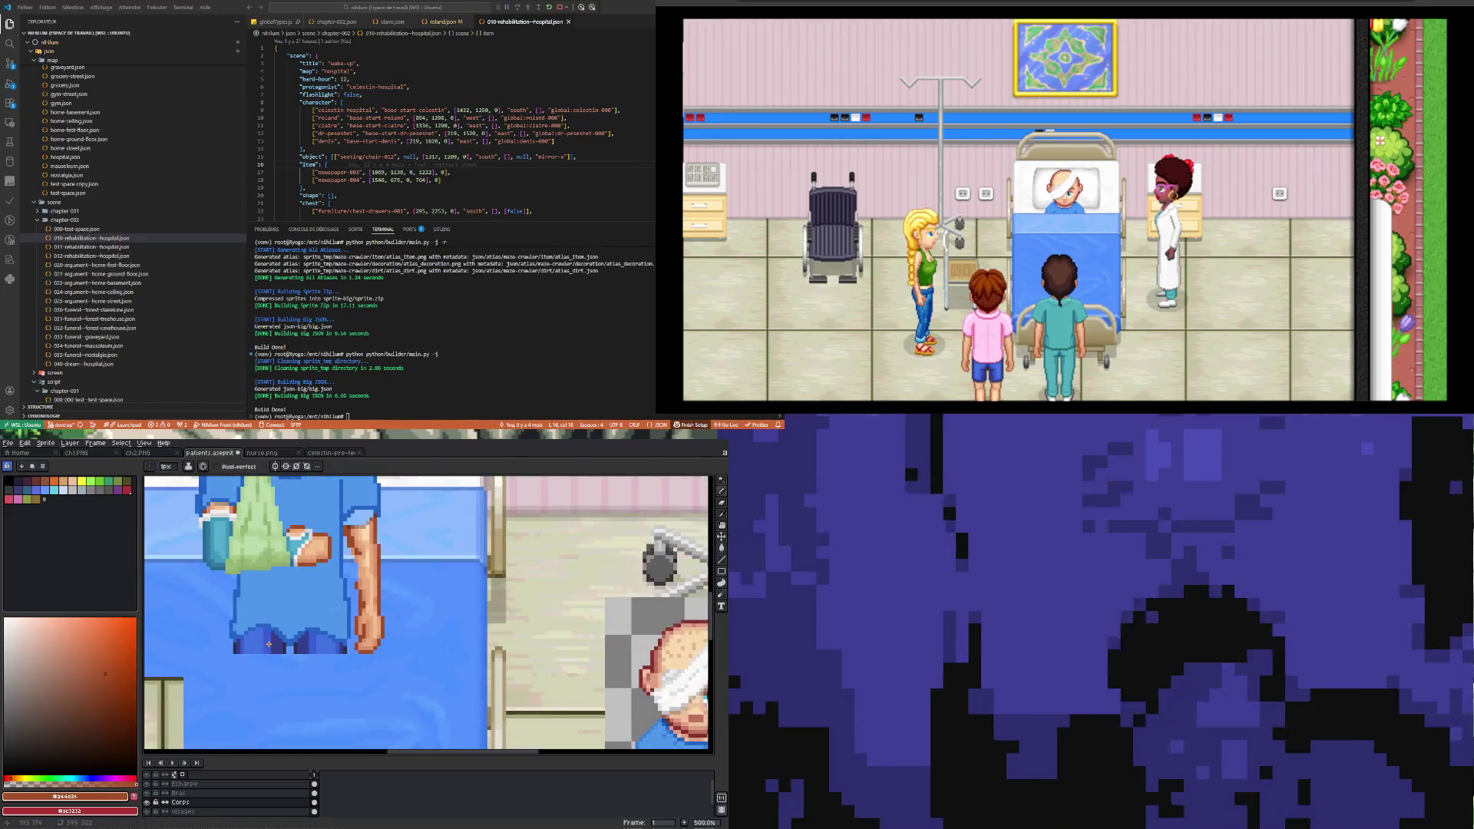
{"action": "scroll", "coordinate": [269, 644], "scroll_direction": "down", "scroll_amount": 1}
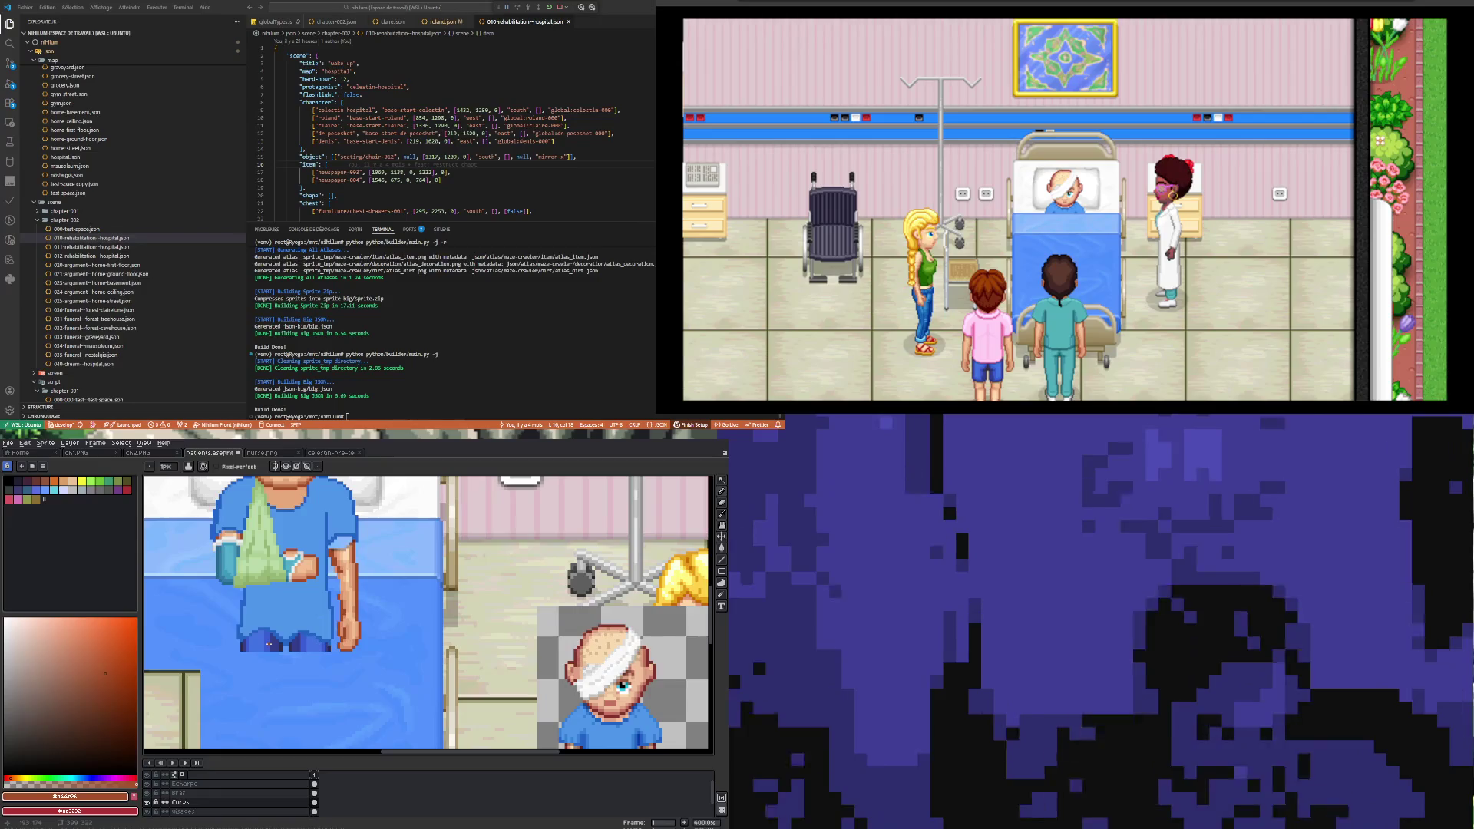
{"action": "scroll", "coordinate": [269, 644], "scroll_direction": "down", "scroll_amount": 3}
{"action": "scroll", "coordinate": [284, 652], "scroll_direction": "up", "scroll_amount": 3}
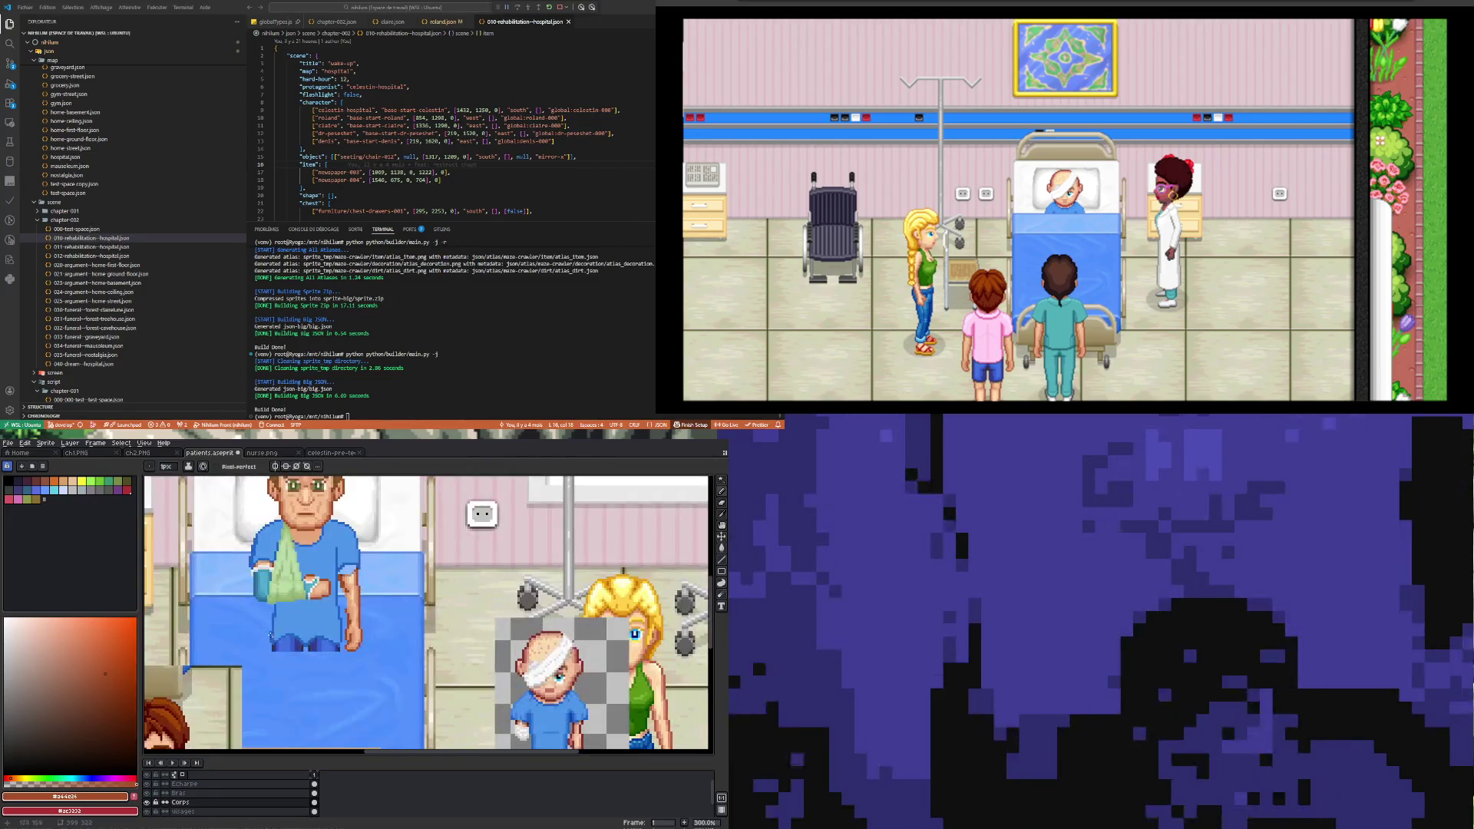
{"action": "scroll", "coordinate": [300, 667], "scroll_direction": "down", "scroll_amount": 3}
{"action": "scroll", "coordinate": [300, 668], "scroll_direction": "up", "scroll_amount": 2}
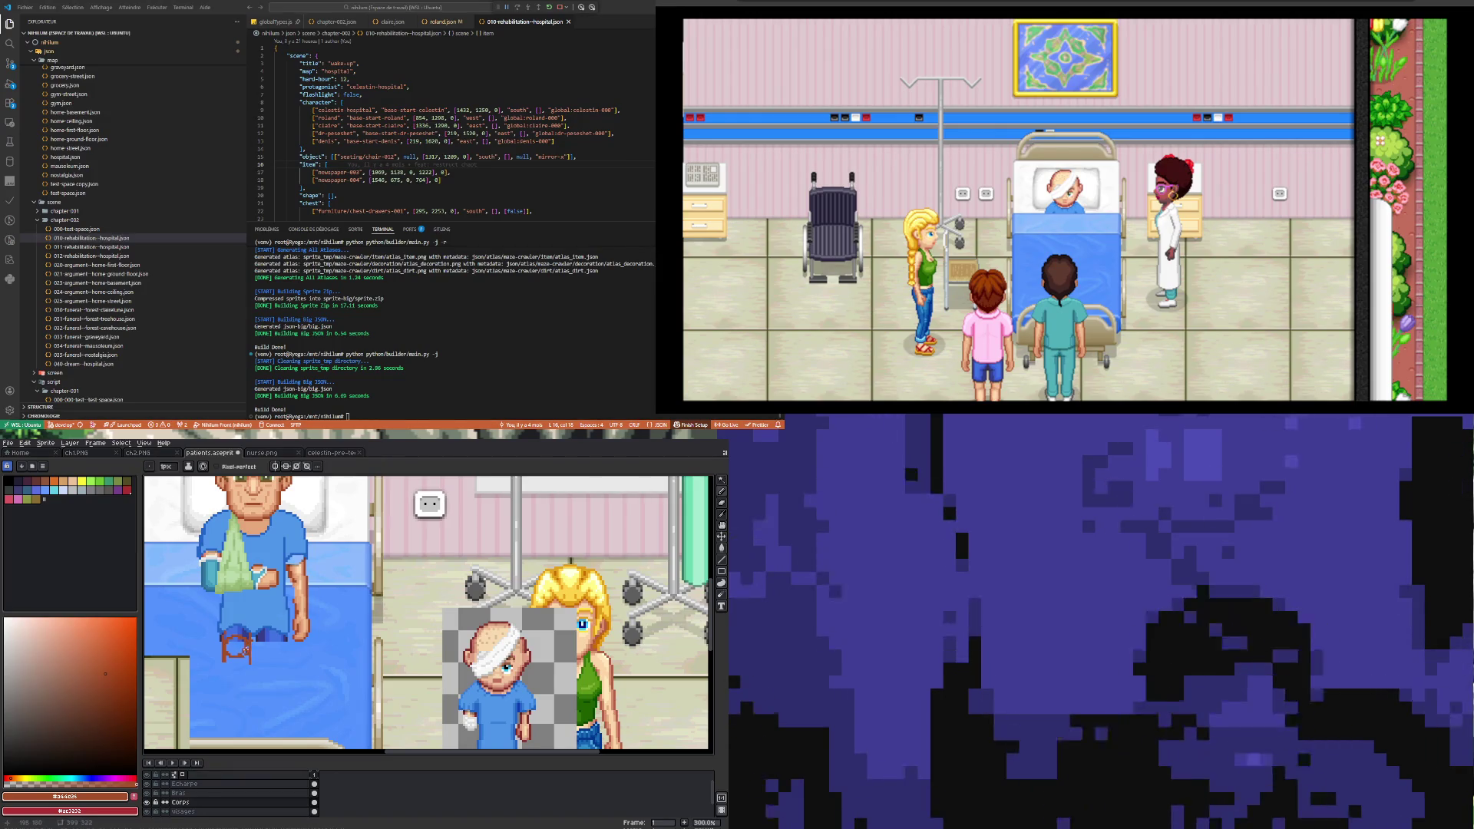
Step: Eyedrop a dark blue from the scene for the cast outline
{"action": "key", "text": "i"}
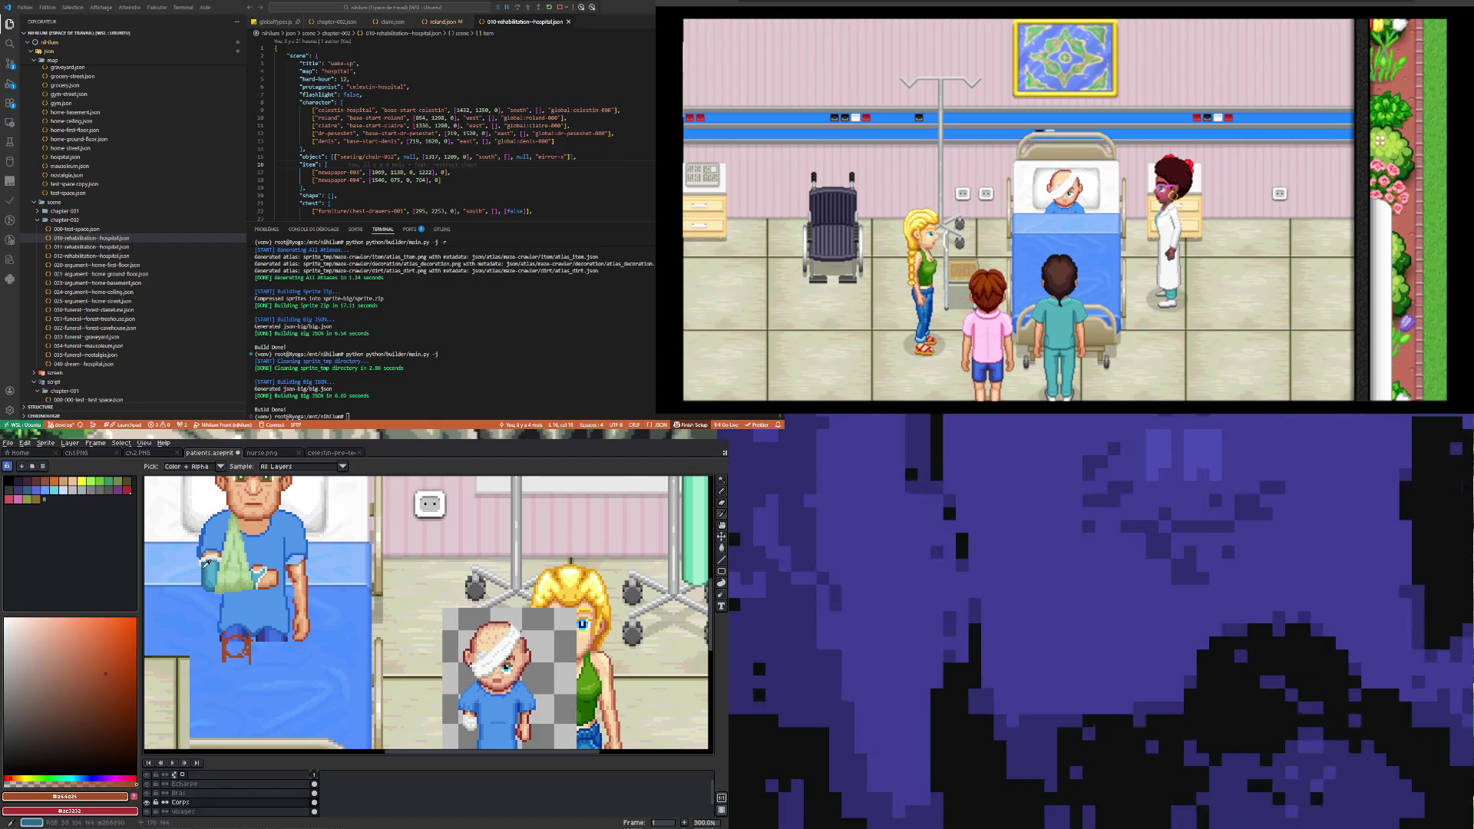
{"action": "left_click", "coordinate": [206, 565]}
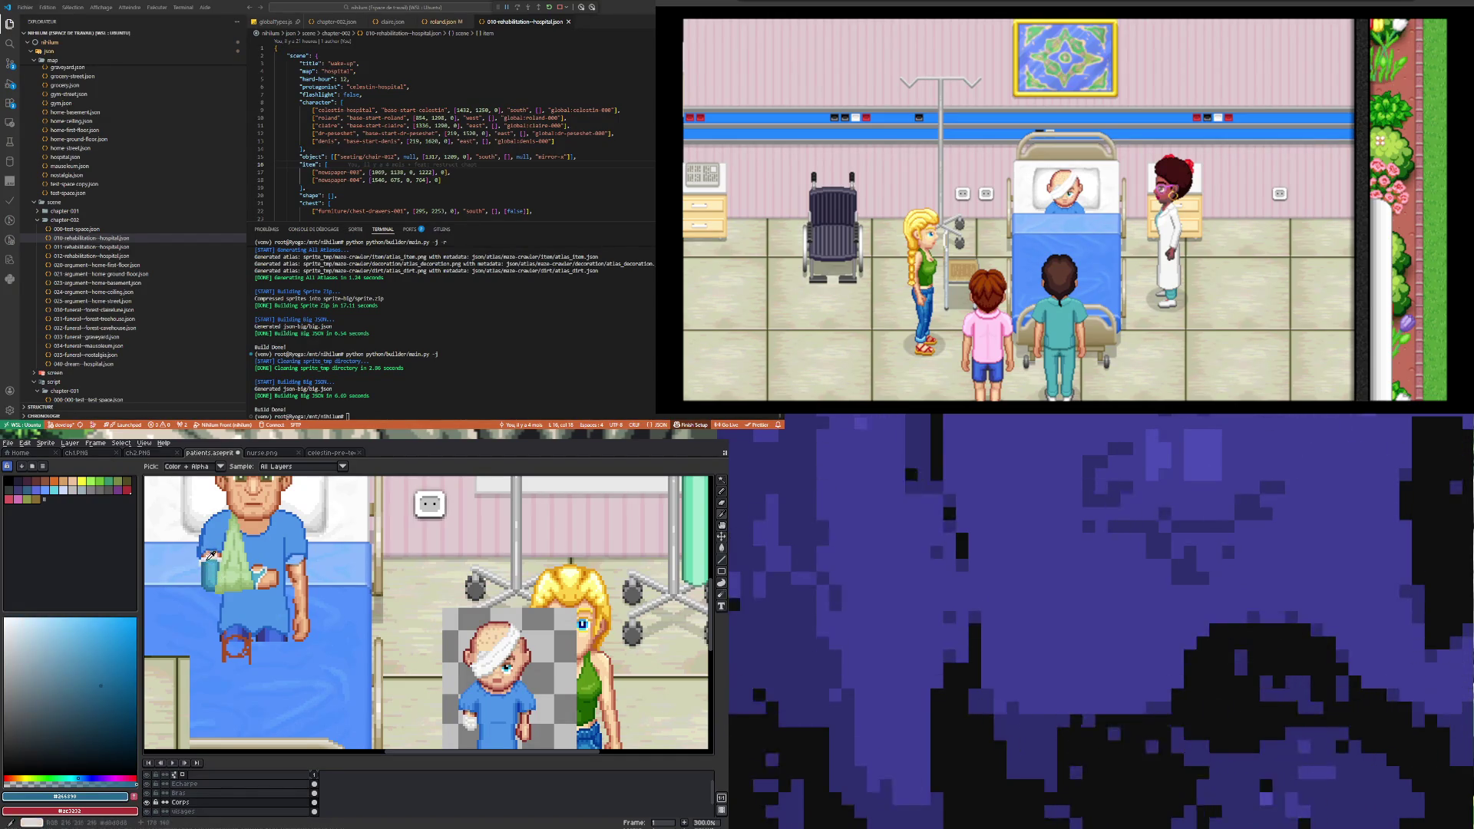
{"action": "key", "text": "b"}
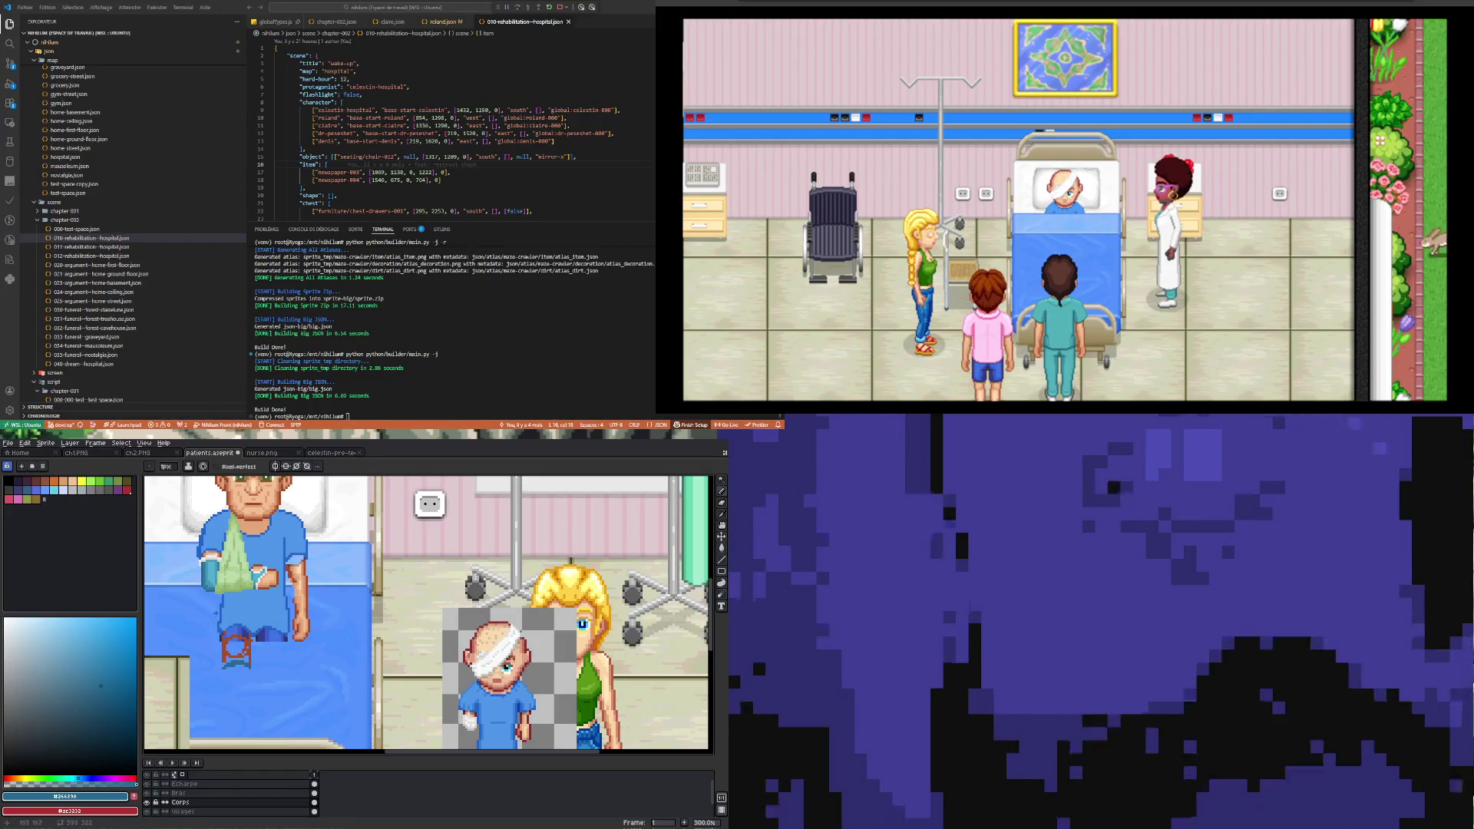
Step: Outline the leg cast below the sling arm and fill it with light blue
{"action": "mouse_move", "coordinate": [225, 651]}
{"action": "left_mouse_down"}
{"action": "mouse_move", "coordinate": [227, 700]}
{"action": "mouse_move", "coordinate": [244, 700]}
{"action": "left_mouse_up"}
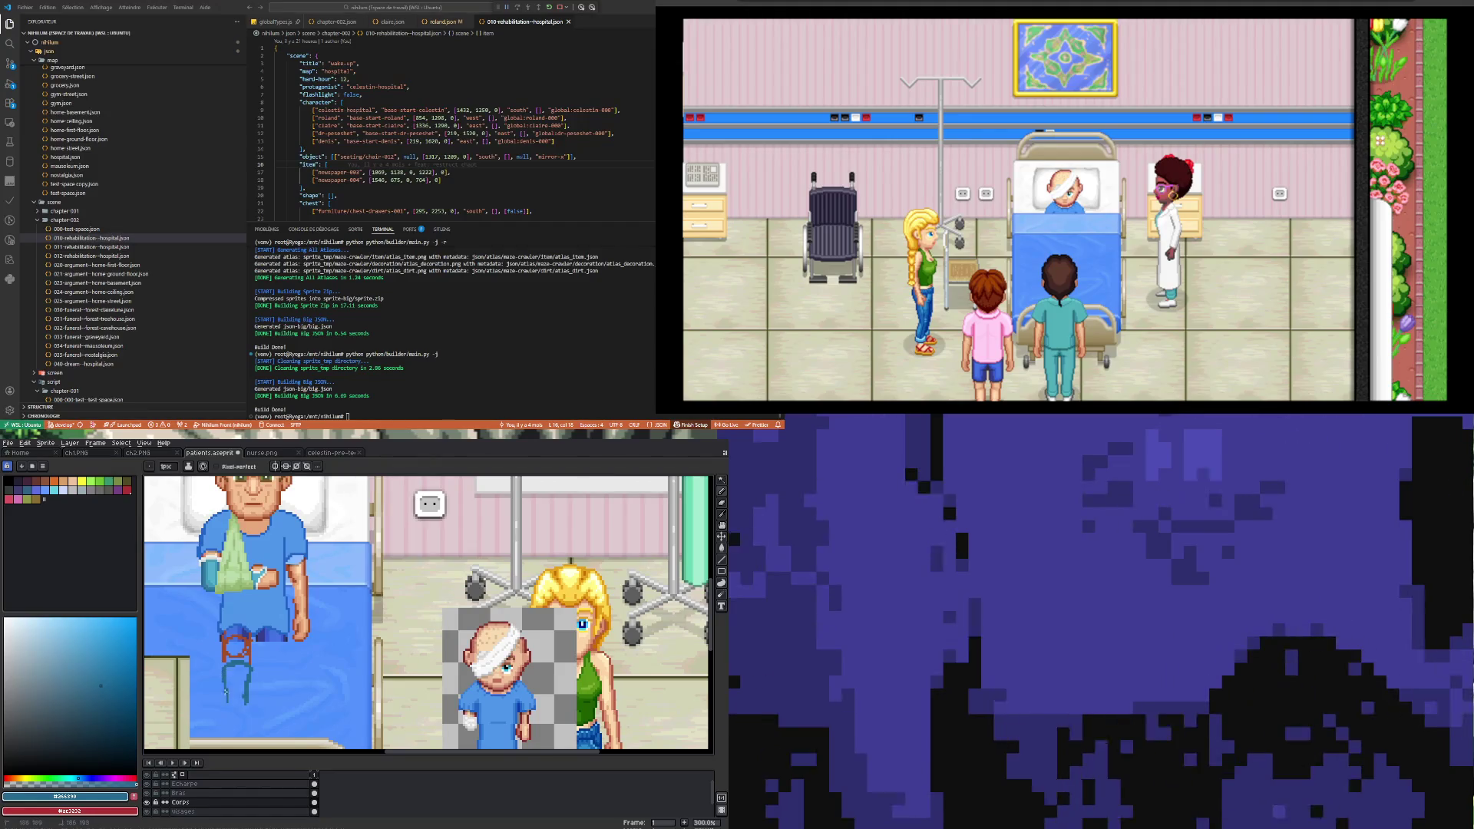
{"action": "mouse_move", "coordinate": [246, 703]}
{"action": "left_mouse_down"}
{"action": "mouse_move", "coordinate": [225, 713]}
{"action": "mouse_move", "coordinate": [248, 712]}
{"action": "left_mouse_up"}
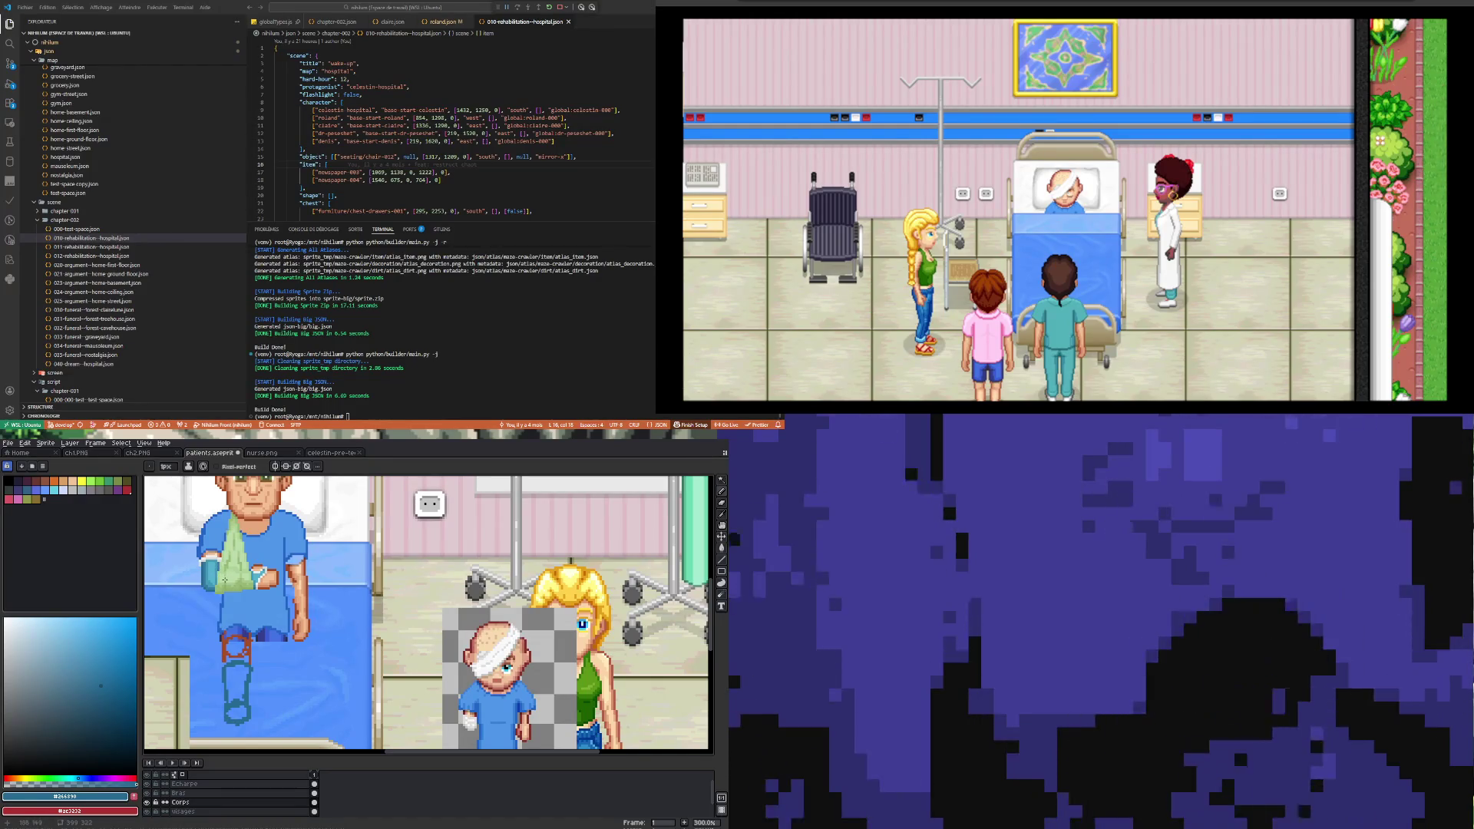
{"action": "left_click", "coordinate": [234, 674], "text": "alt"}
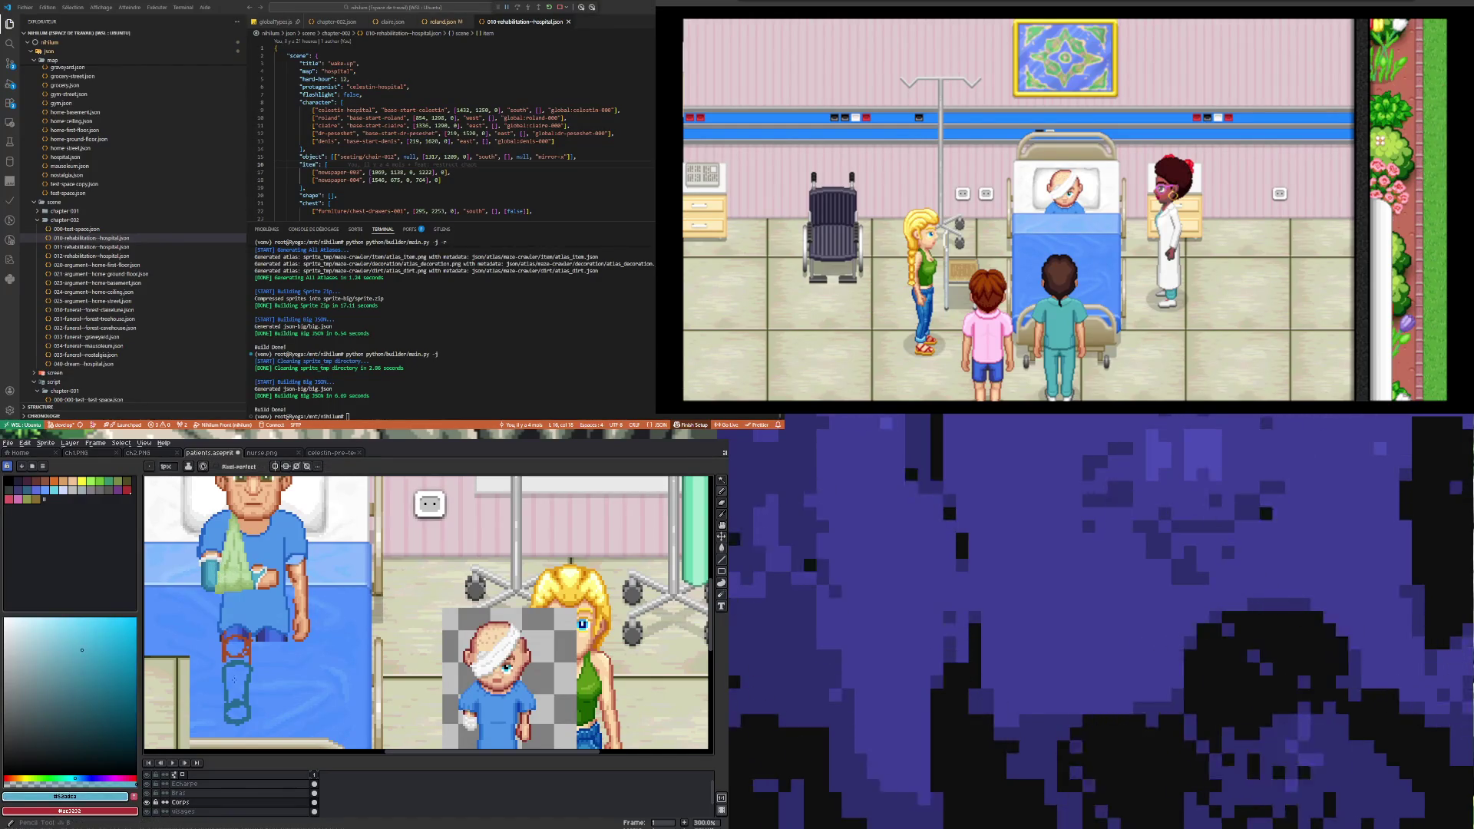
{"action": "left_click_drag", "start_coordinate": [234, 674], "coordinate": [242, 670]}
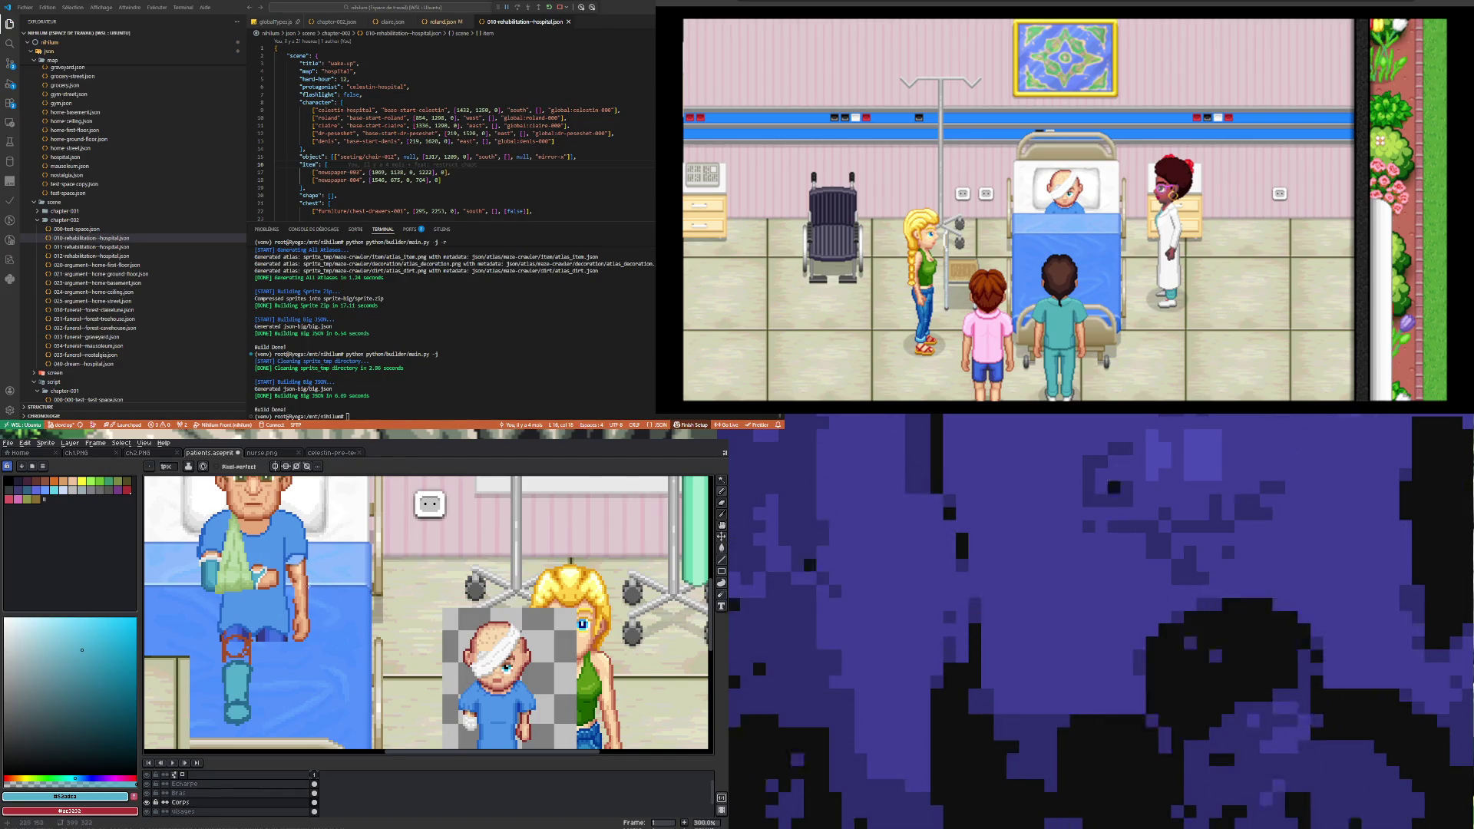
Step: Sample the arm's skin tone for the toes, then a near-white from the scene
{"action": "key", "text": "i"}
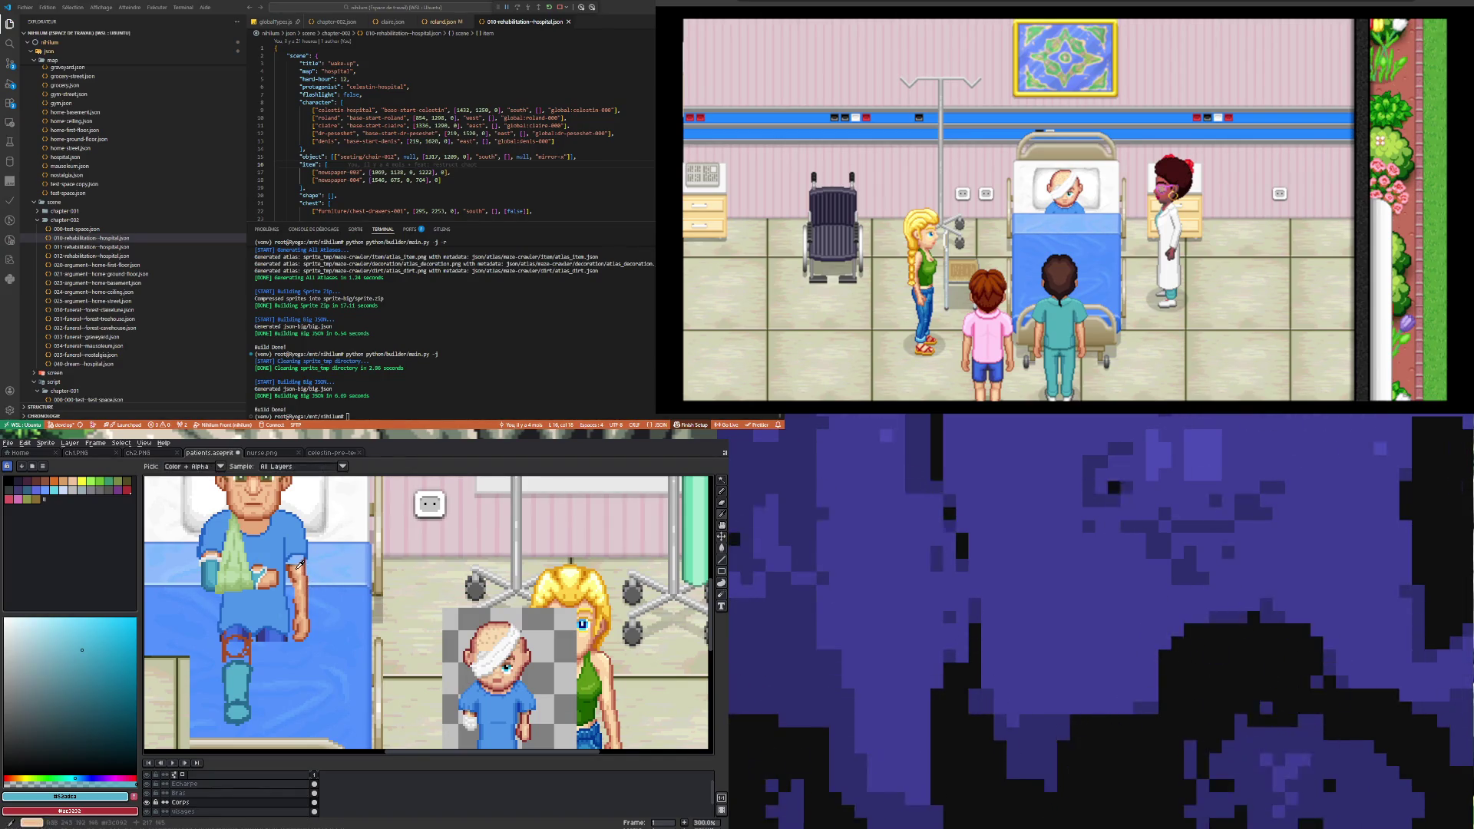
{"action": "left_click", "coordinate": [303, 566]}
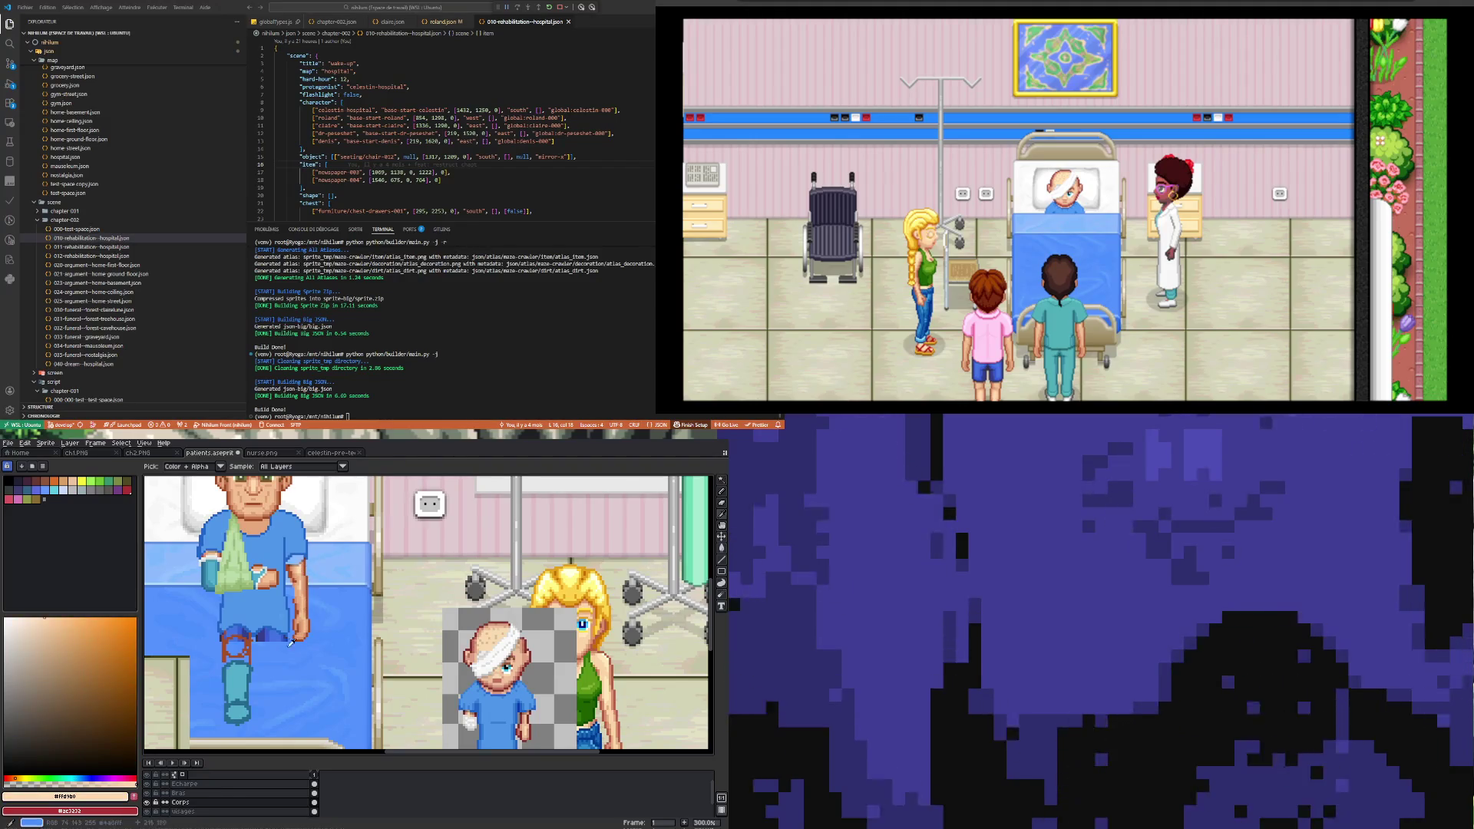
{"action": "key", "text": "b"}
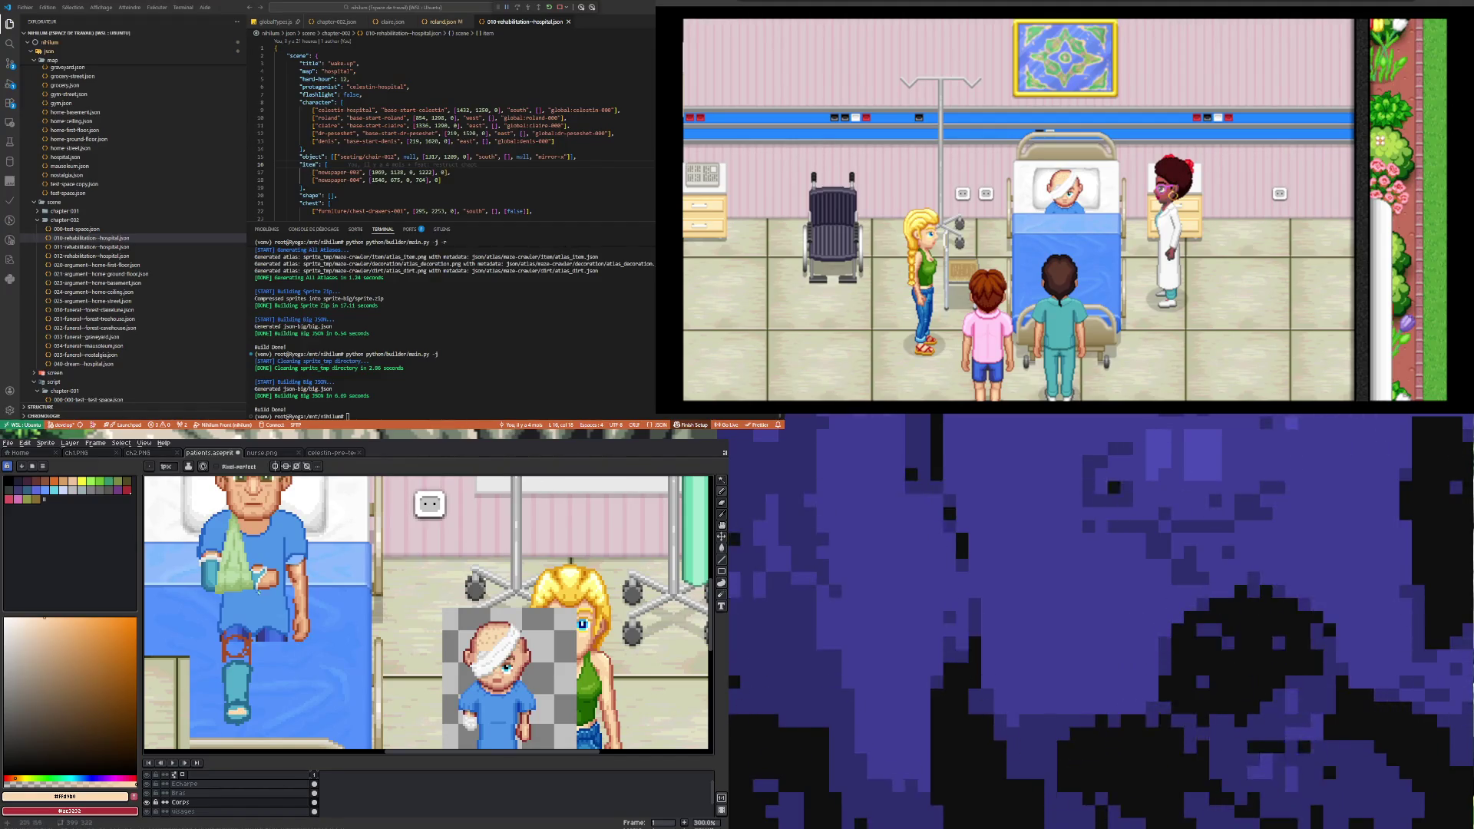
{"action": "key", "text": "i"}
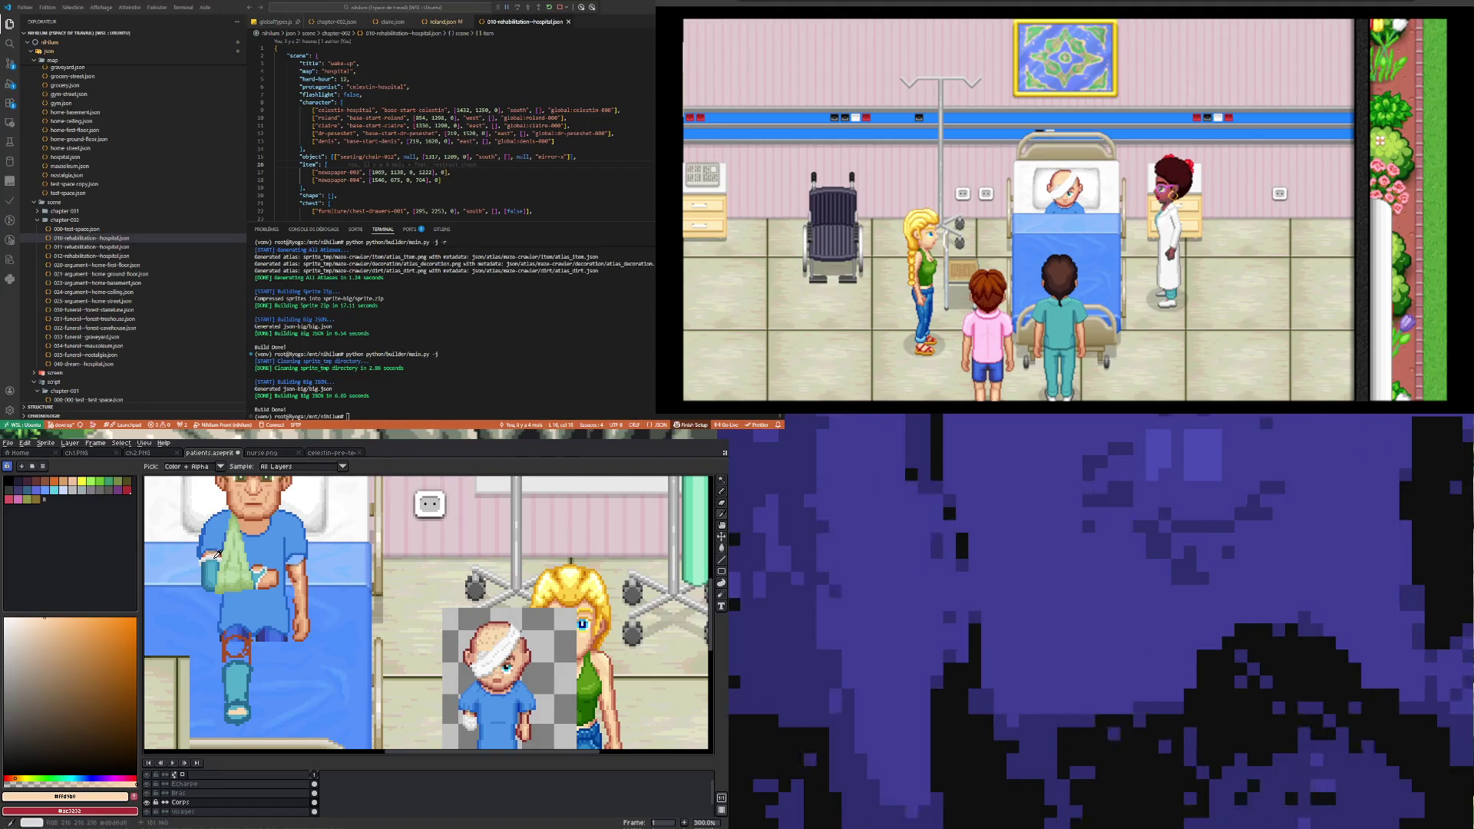
{"action": "left_click", "coordinate": [218, 551]}
{"action": "key", "text": "b"}
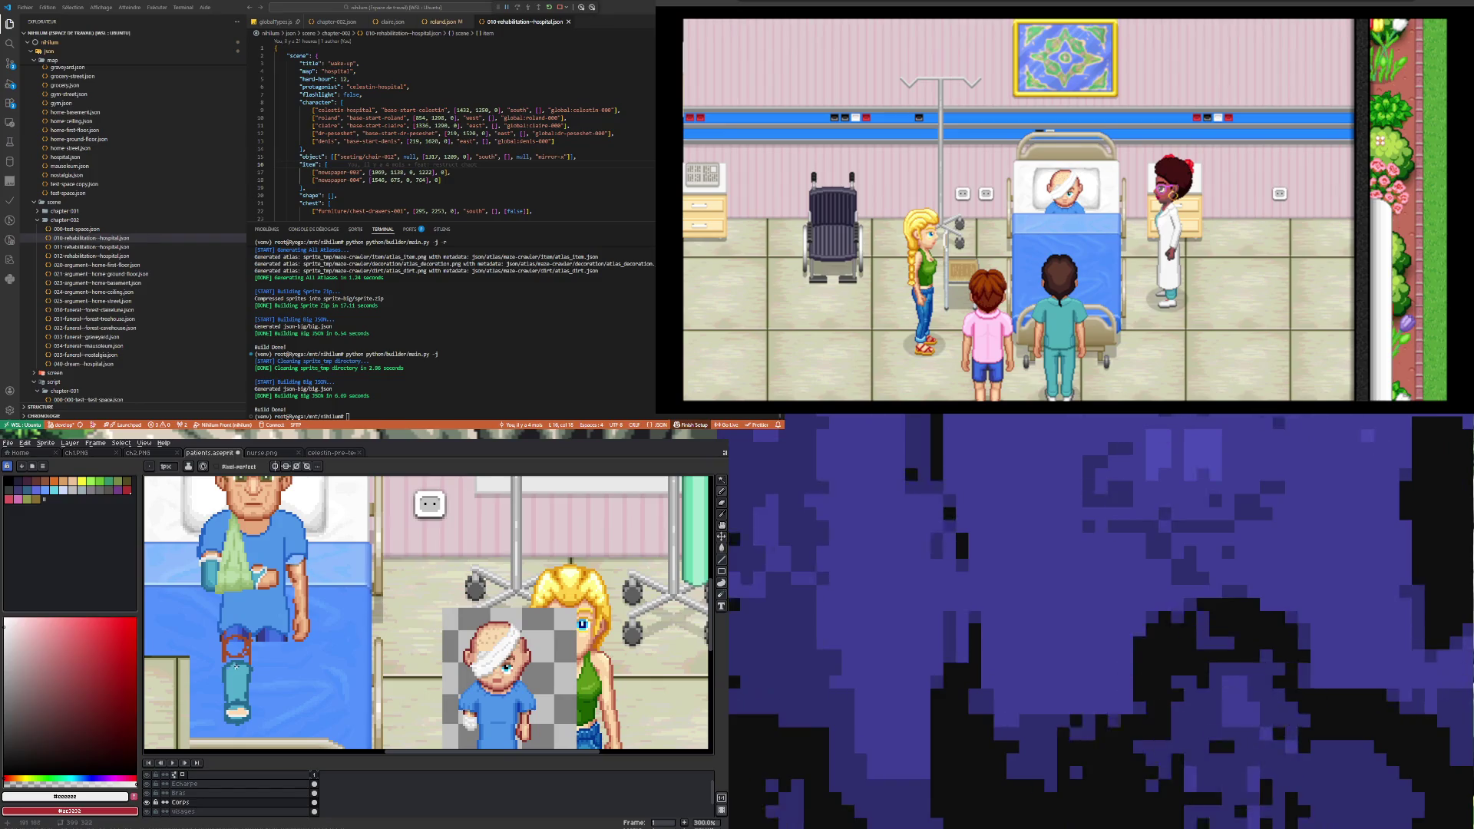
Step: Sample the cast's teal and its darker blue to shade the cast
{"action": "key", "text": "i"}
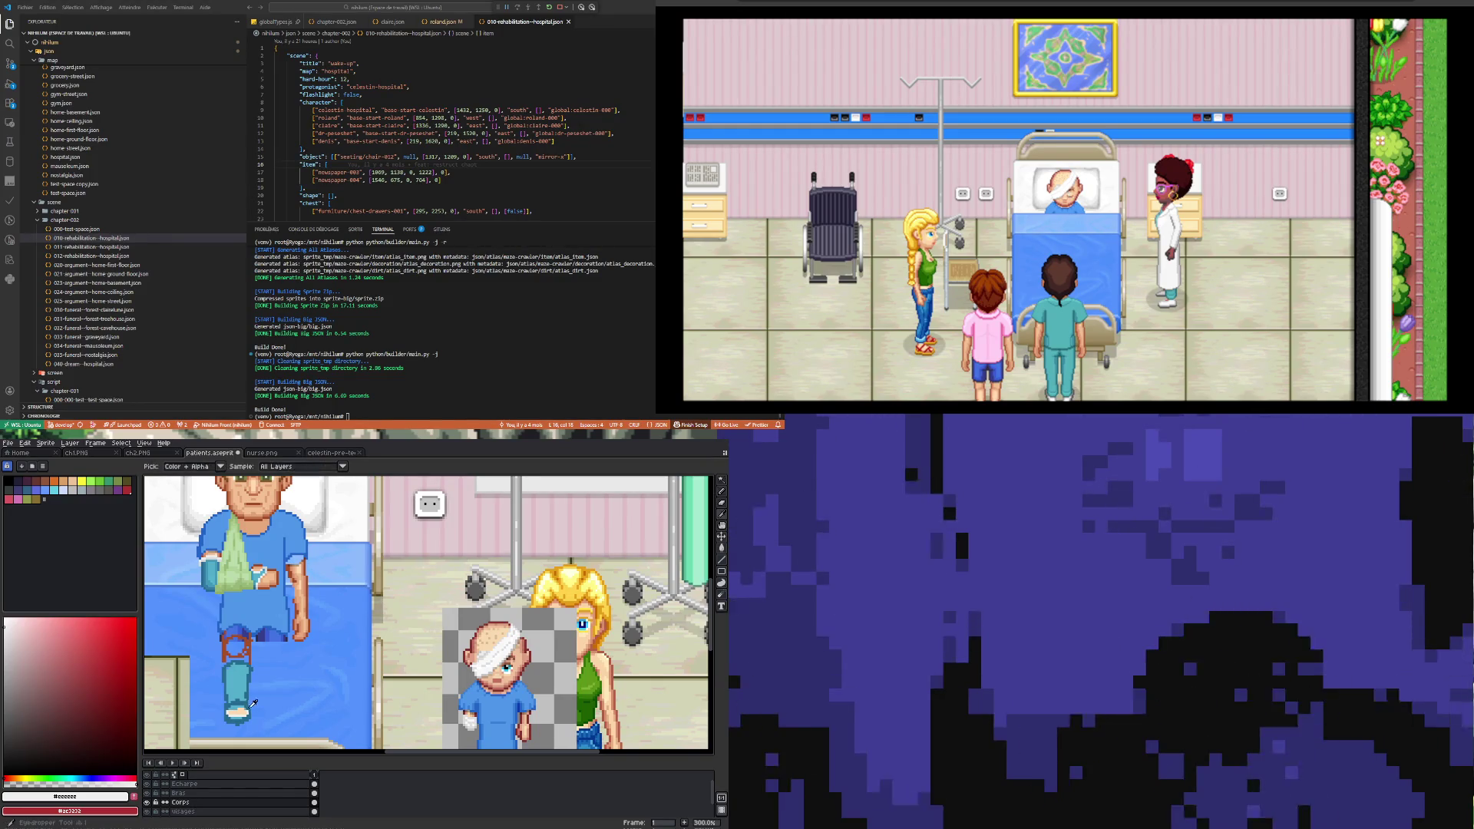
{"action": "left_click", "coordinate": [247, 695]}
{"action": "key", "text": "b"}
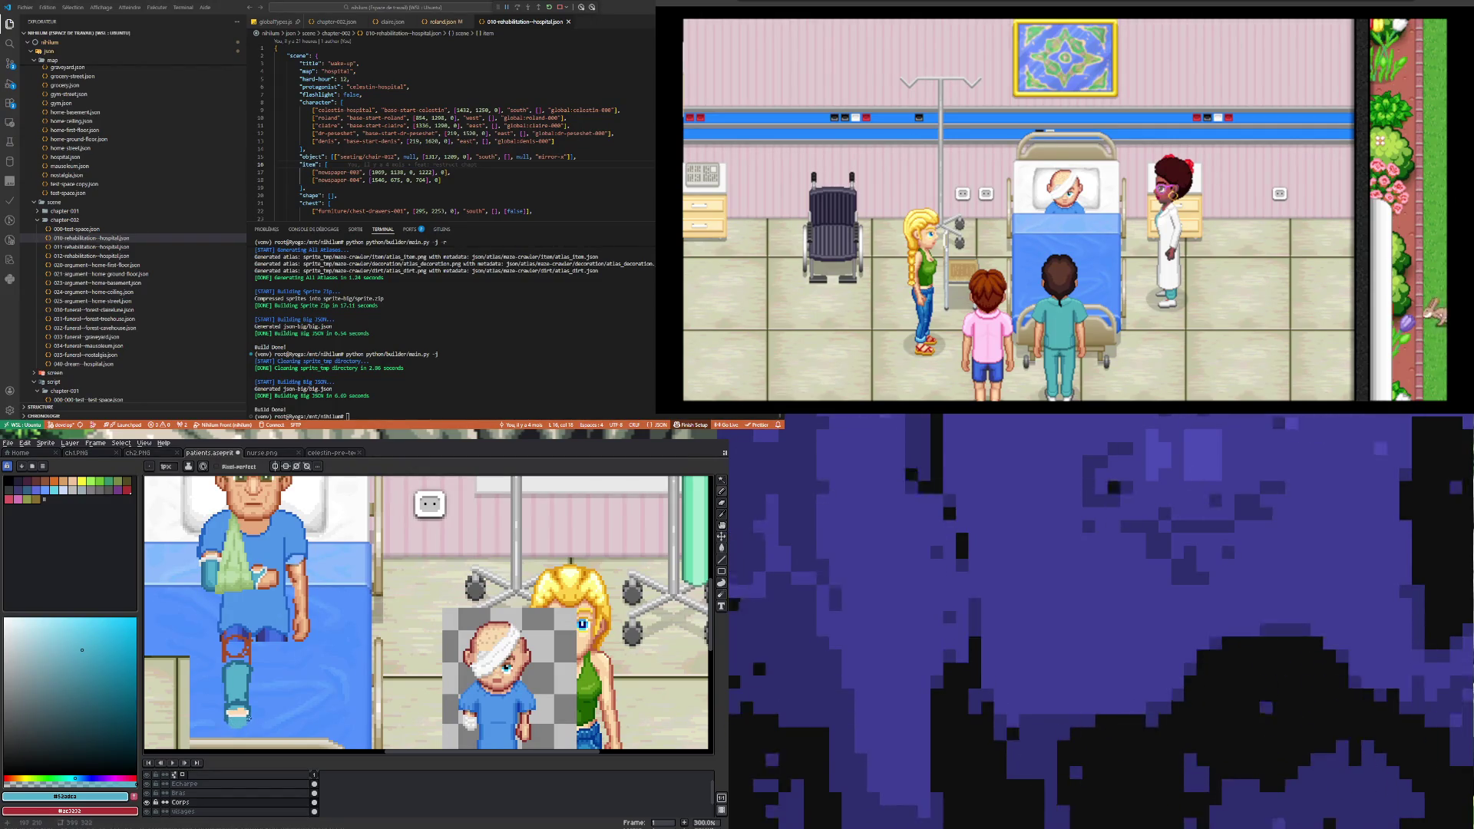
{"action": "key", "text": "i"}
{"action": "left_click", "coordinate": [233, 719]}
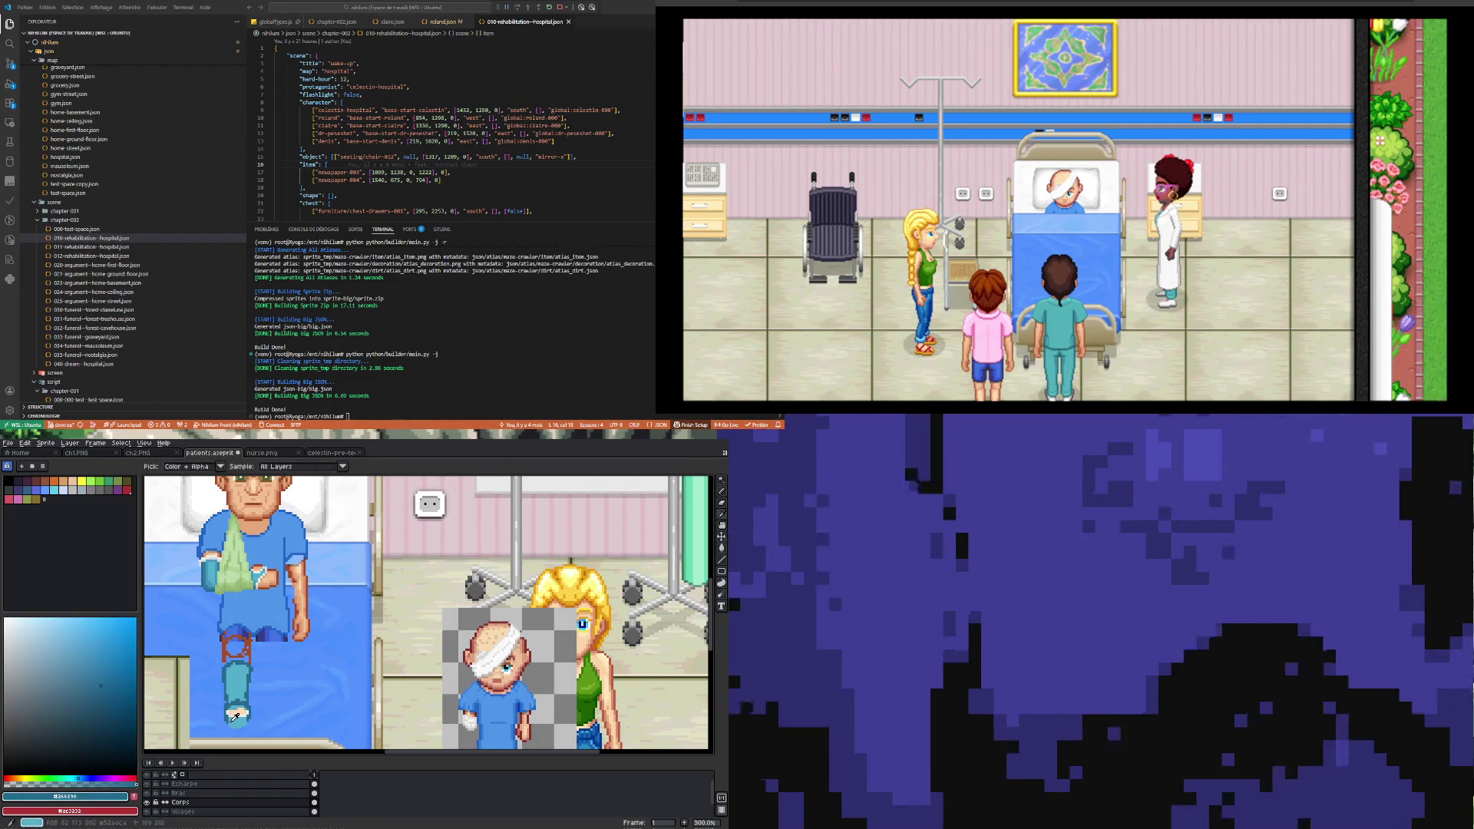
{"action": "key", "text": "b"}
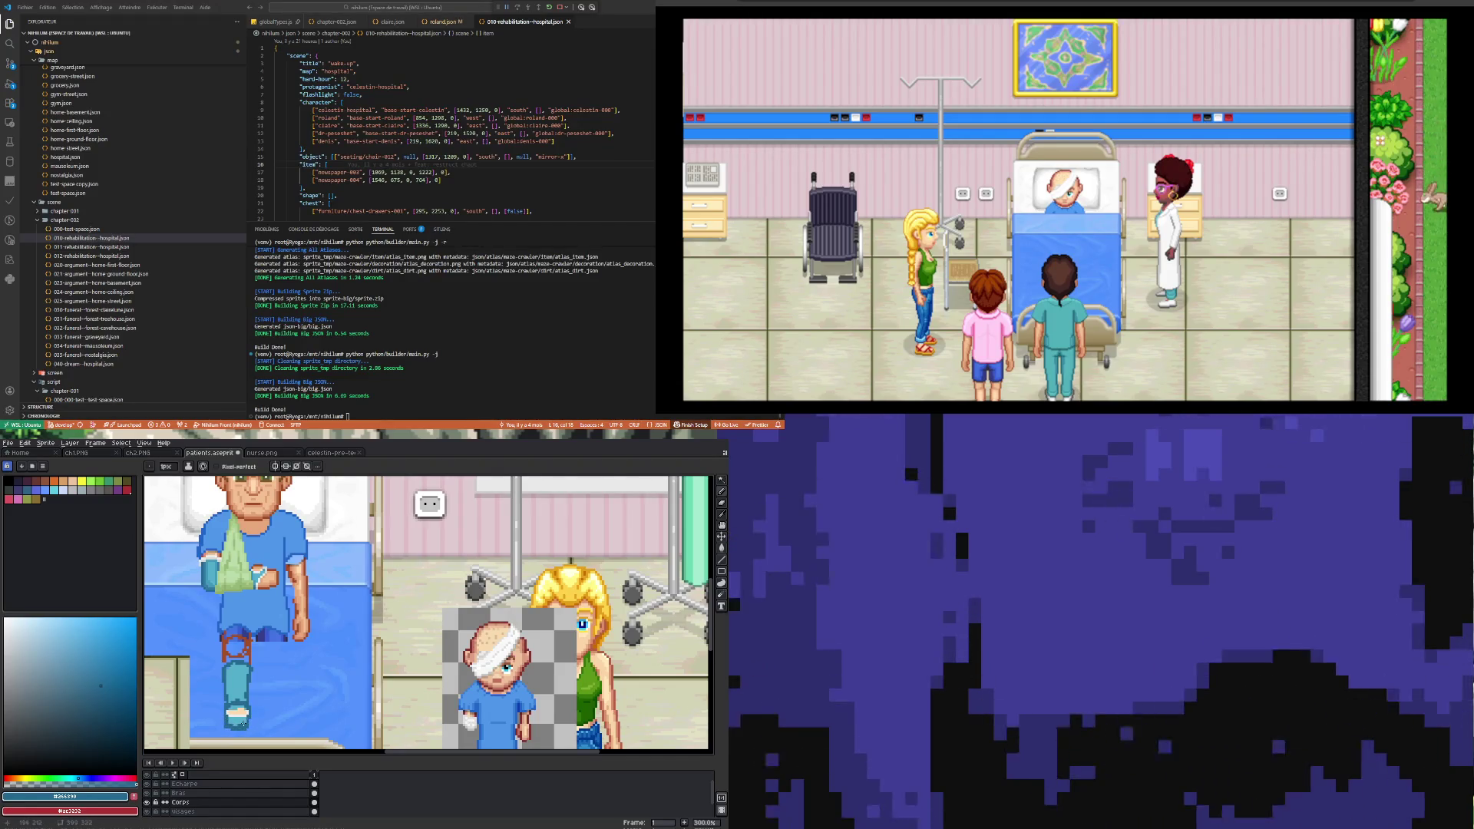
Step: Rework the cast with a mid blue, its light teal and a light grey
{"action": "key", "text": "i"}
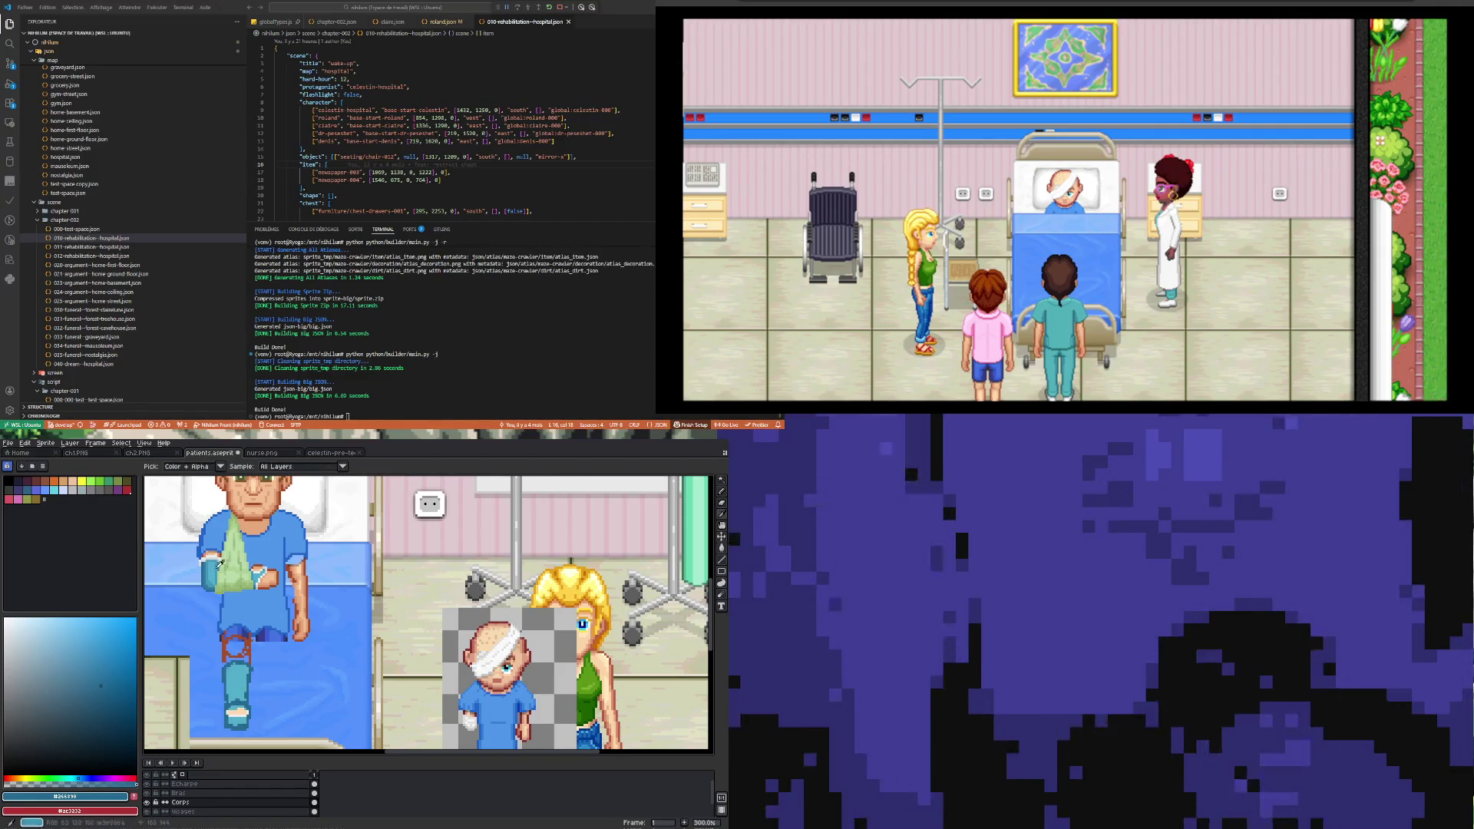
{"action": "left_click", "coordinate": [209, 572]}
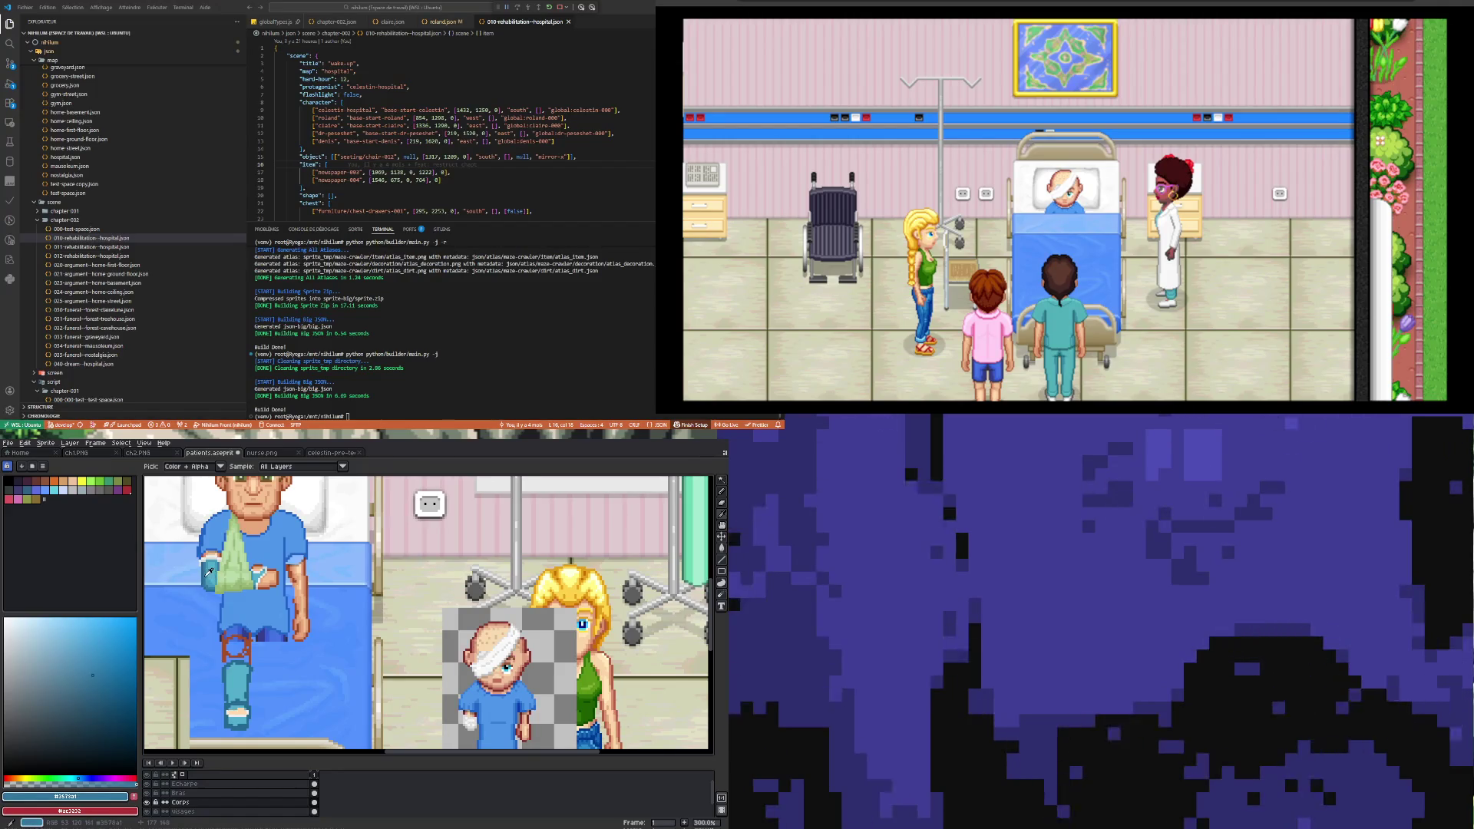
{"action": "key", "text": "b"}
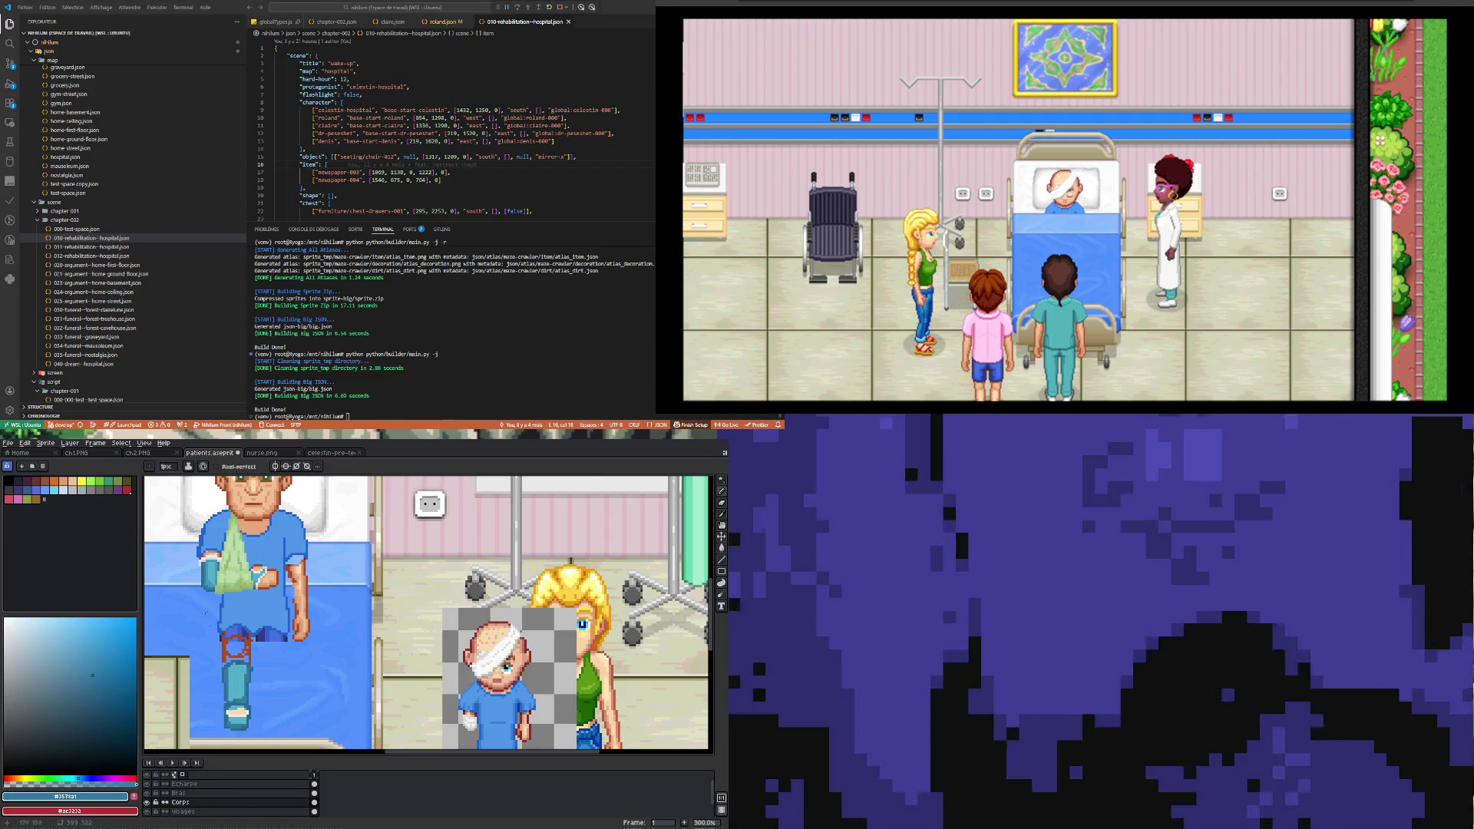
{"action": "left_click", "coordinate": [236, 684], "text": "alt"}
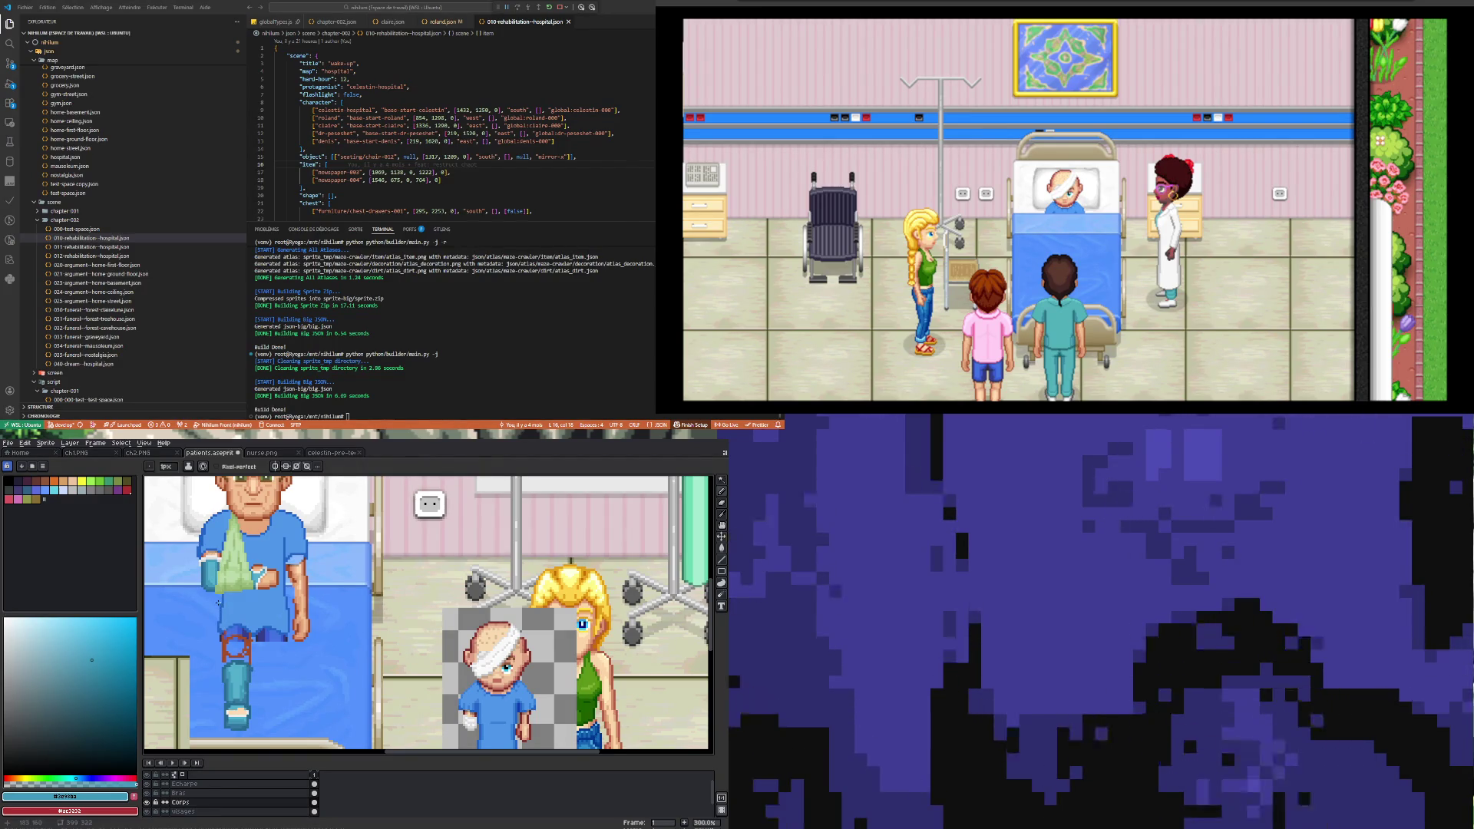
{"action": "key", "text": "i"}
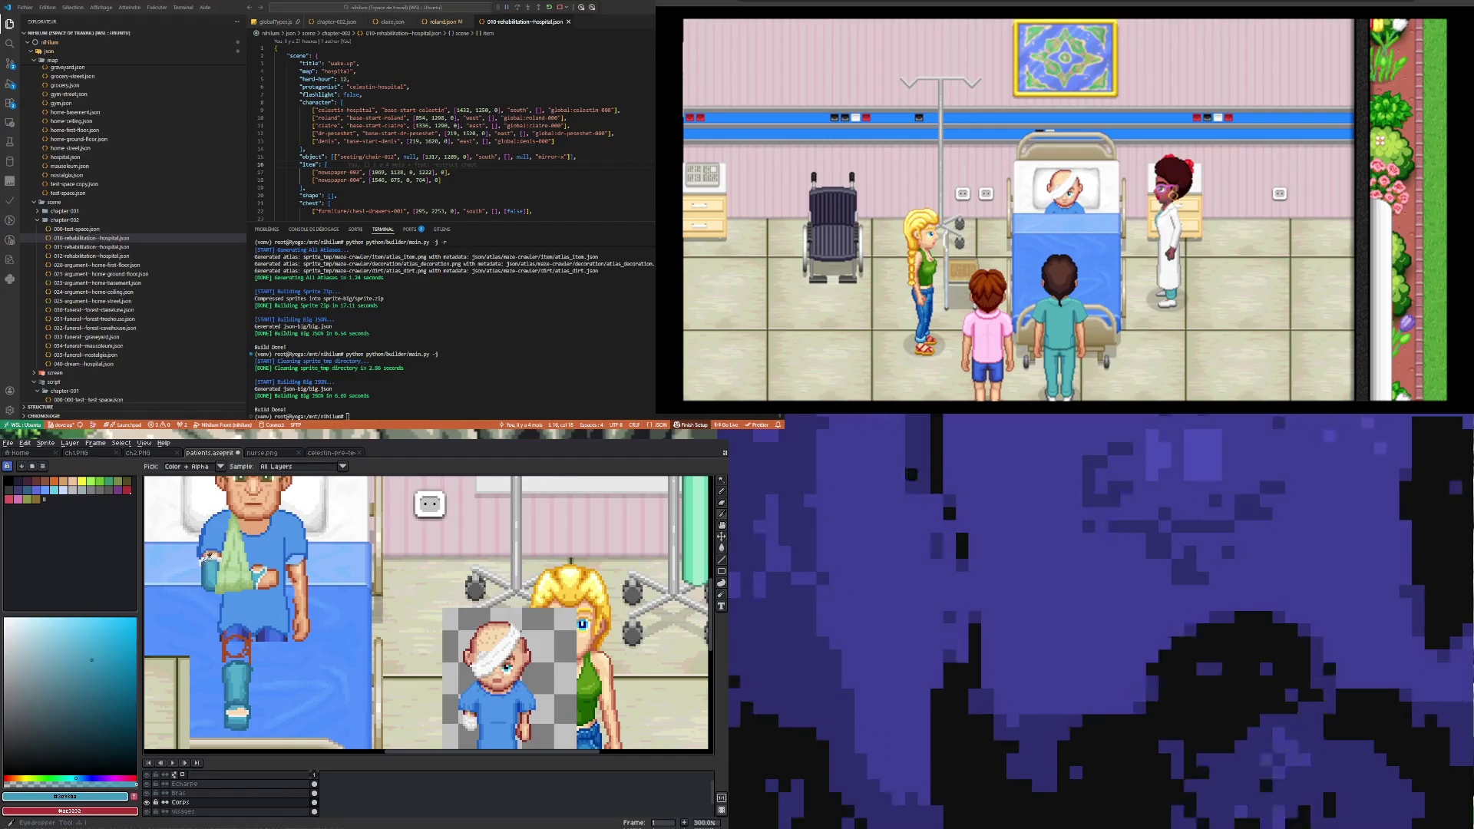
{"action": "left_click", "coordinate": [219, 553]}
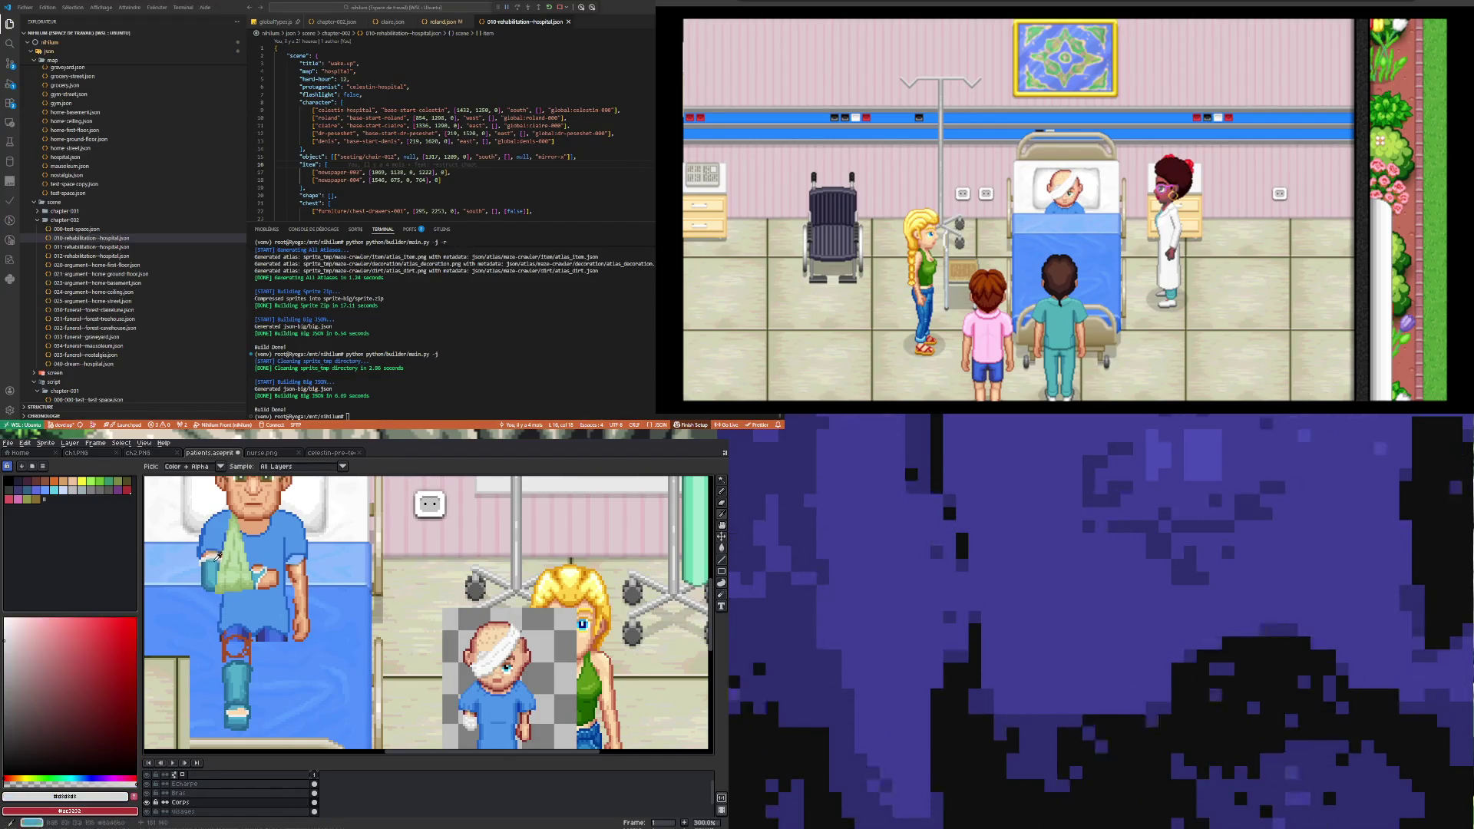
{"action": "key", "text": "b"}
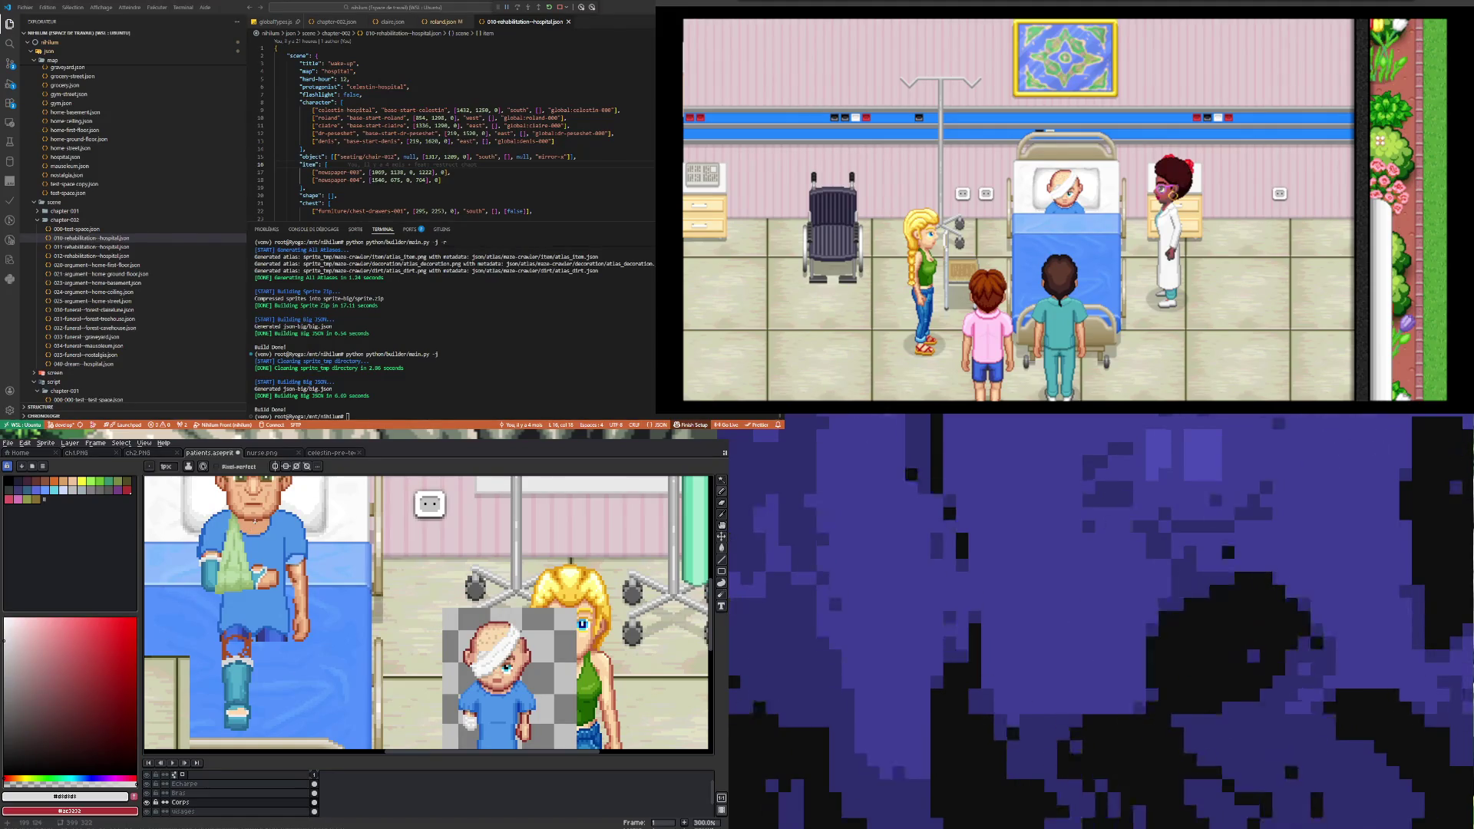
Step: Touch up skin pixels with #f3c092, #ffd9b0, a darker skin tone and #d9906d
{"action": "key", "text": "i"}
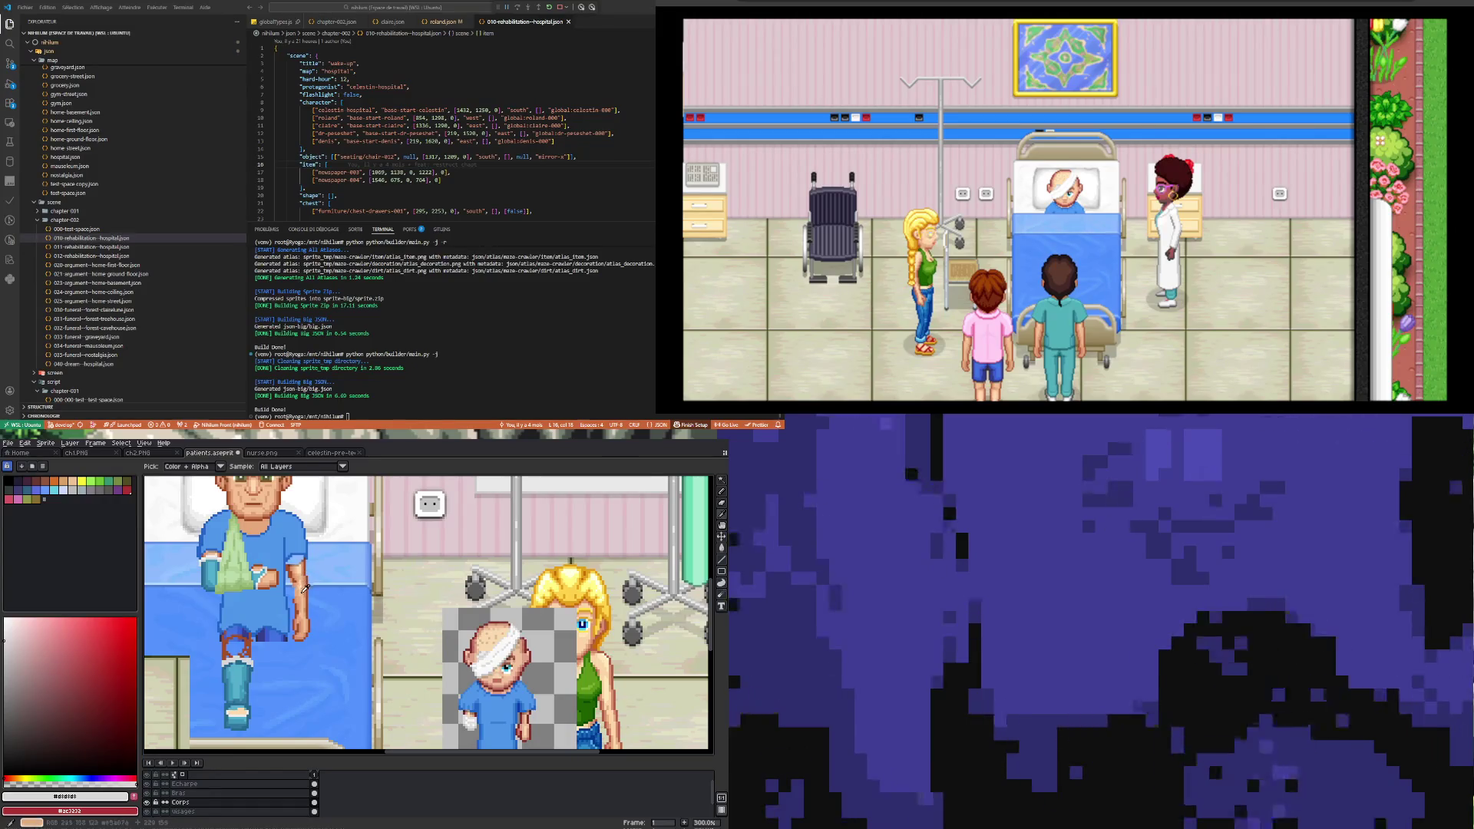
{"action": "left_click", "coordinate": [306, 594]}
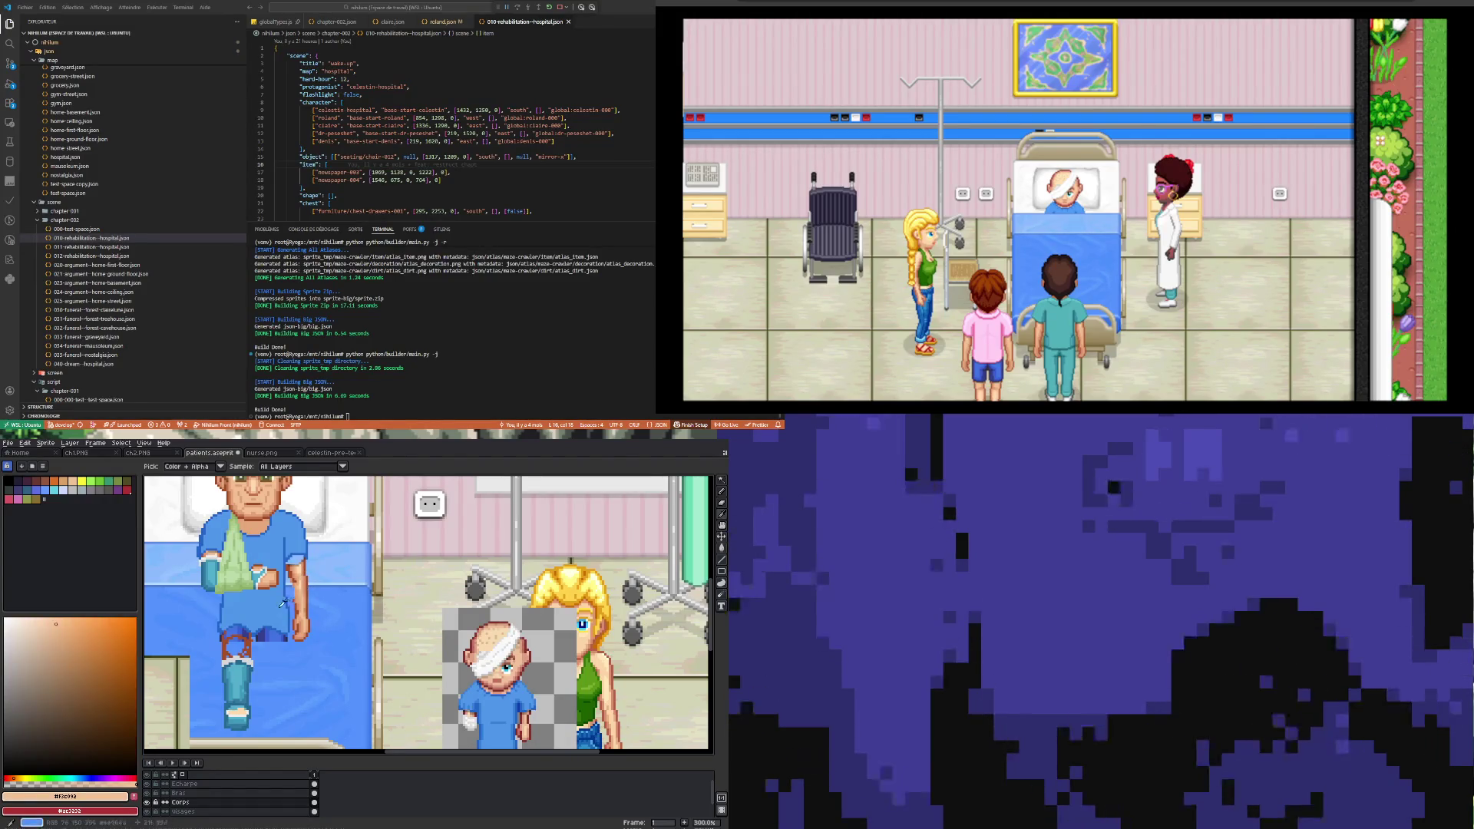
{"action": "key", "text": "b"}
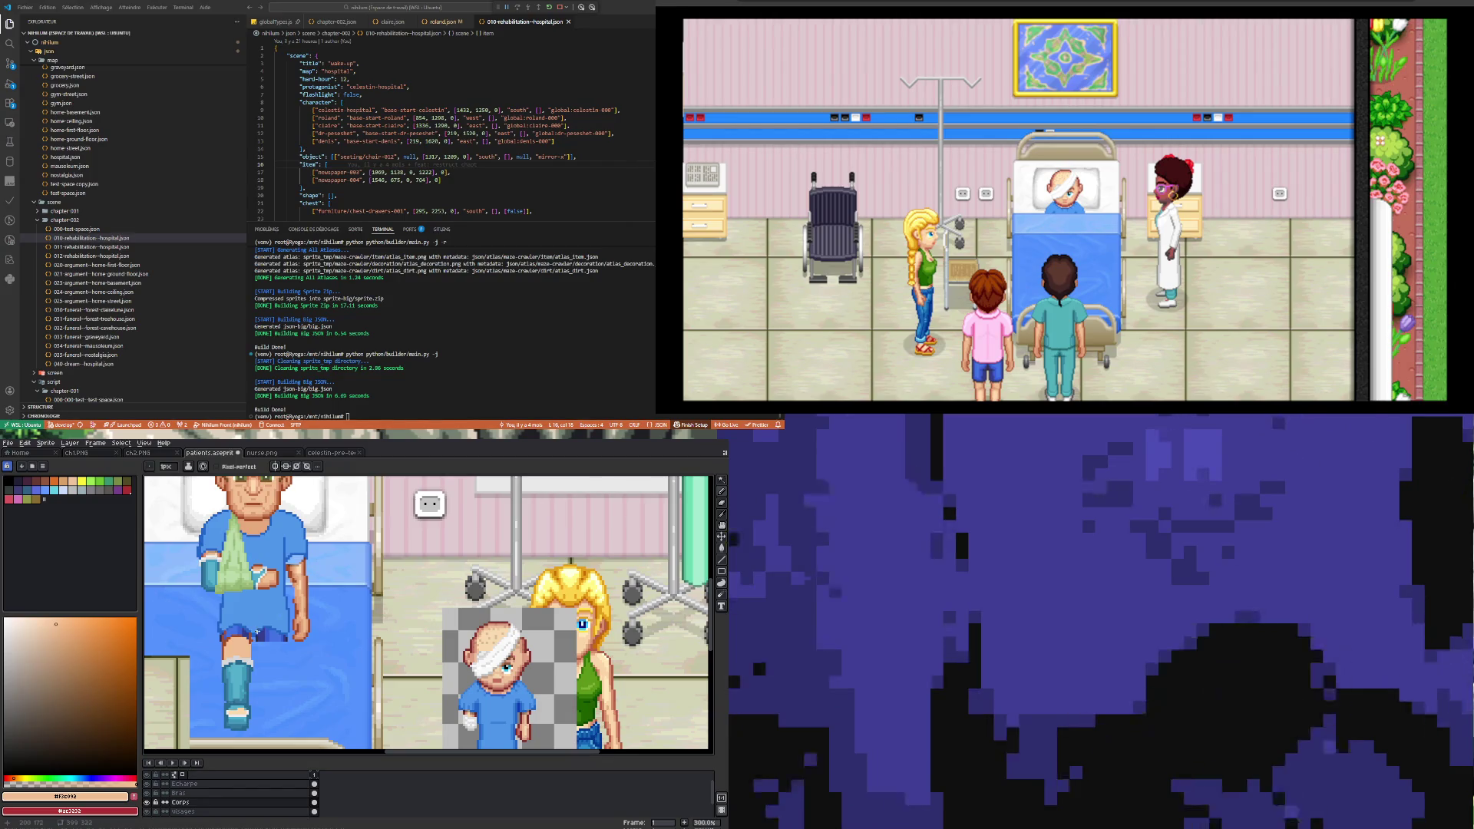
{"action": "left_click", "coordinate": [300, 569], "text": "alt"}
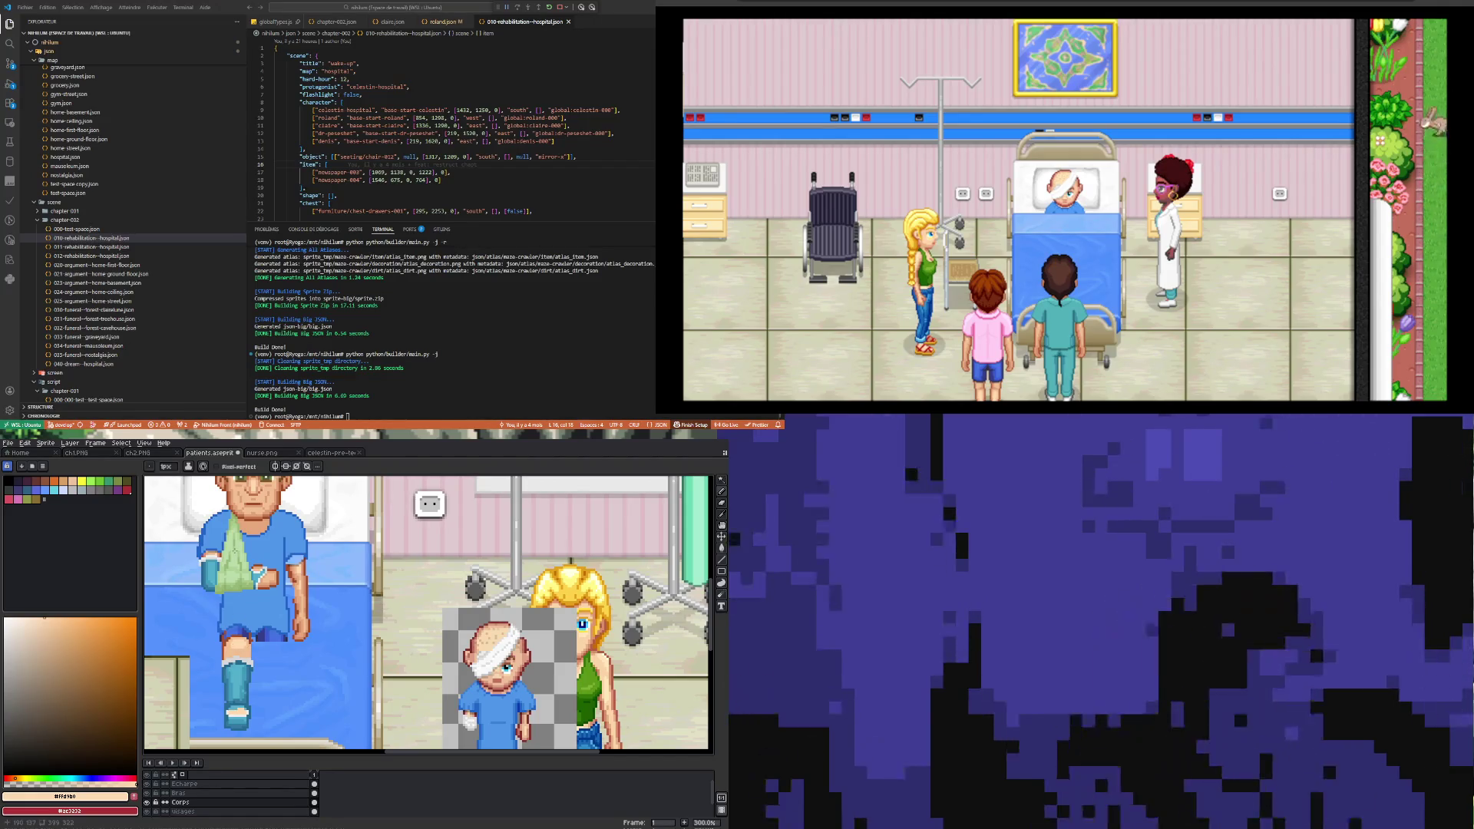
{"action": "key", "text": "i"}
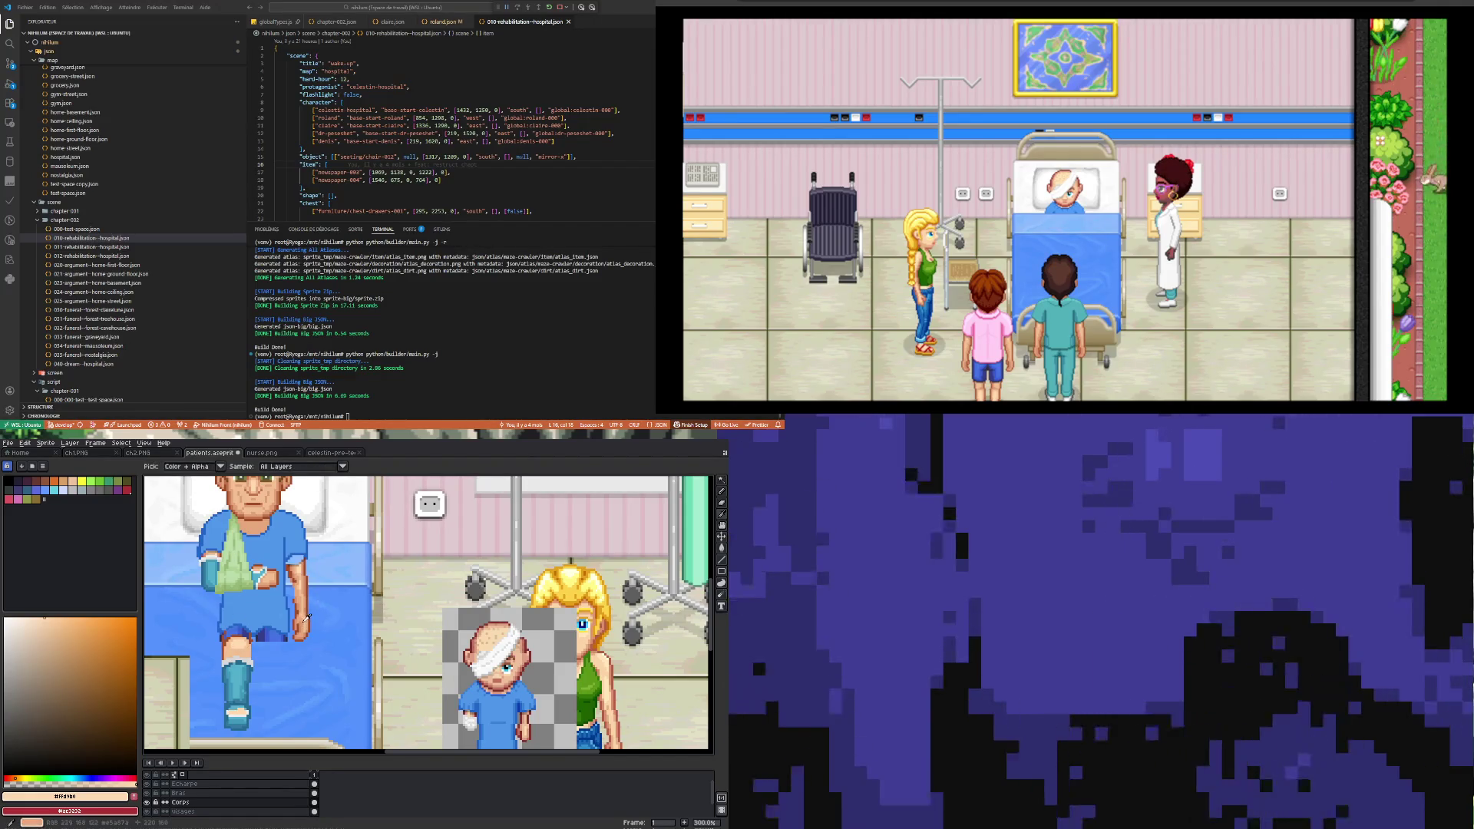
{"action": "left_click", "coordinate": [310, 614]}
{"action": "key", "text": "v"}
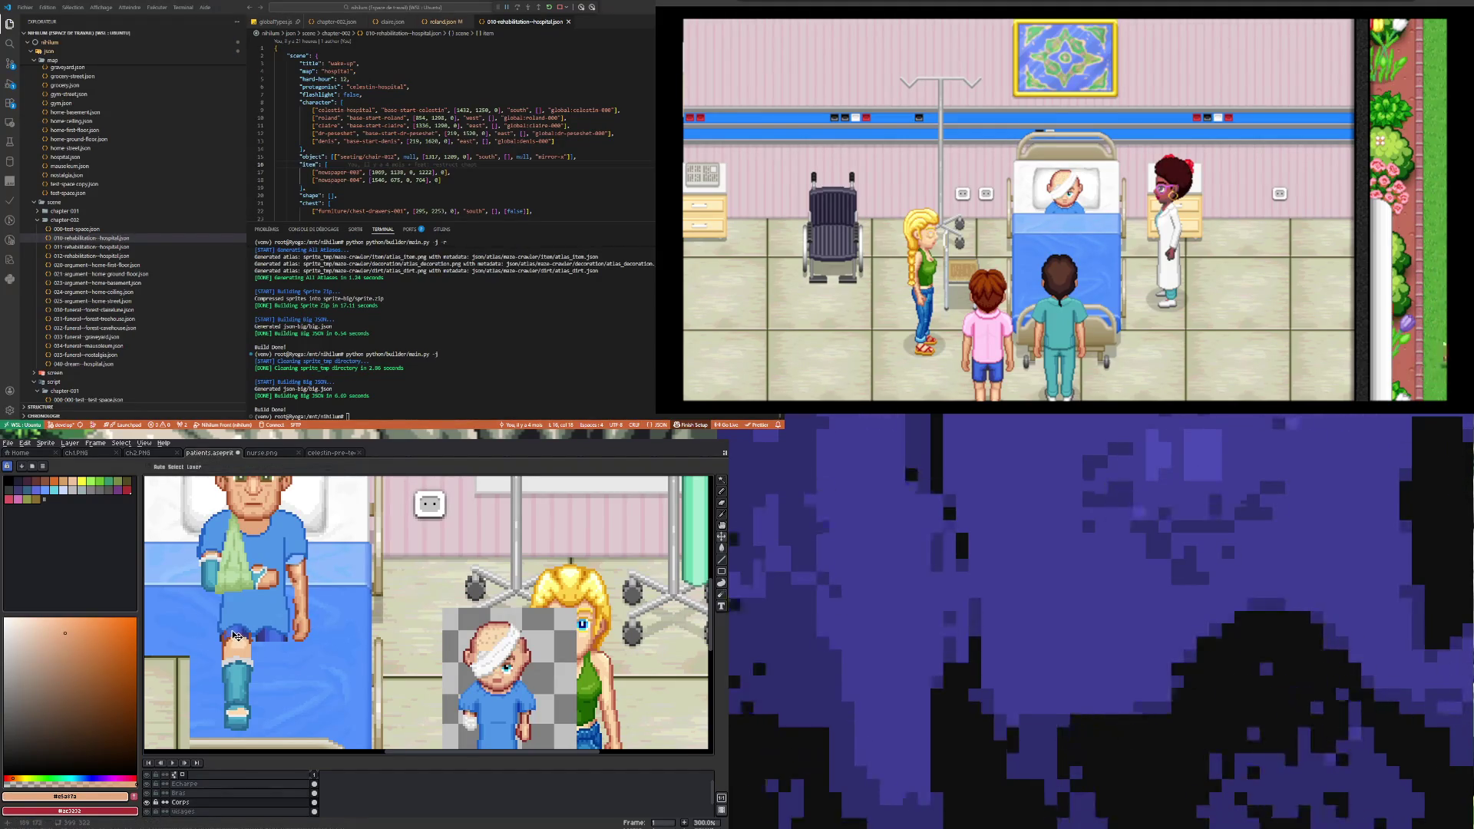
{"action": "key", "text": "b"}
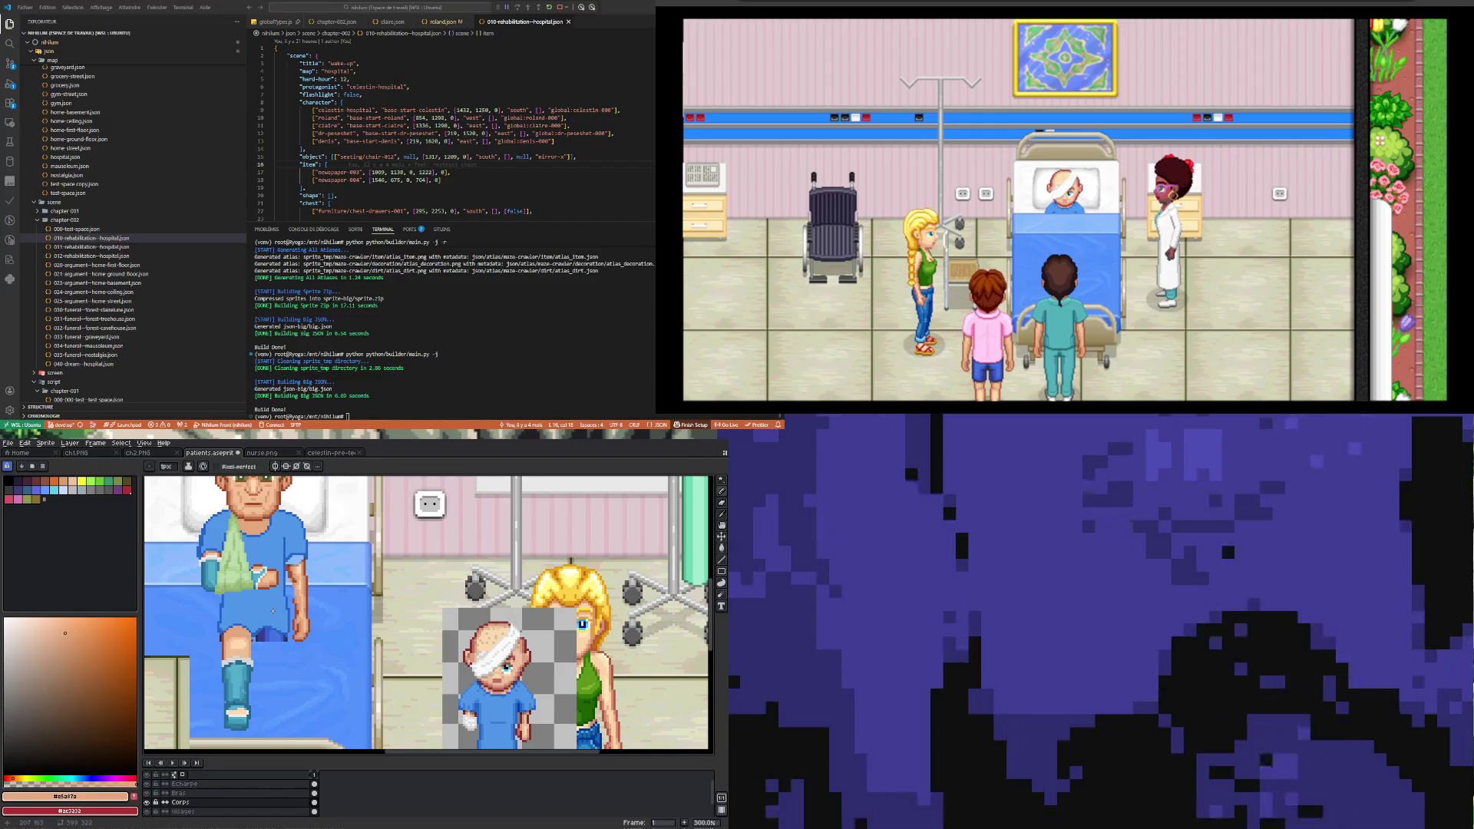
{"action": "key", "text": "i"}
{"action": "left_click", "coordinate": [305, 619]}
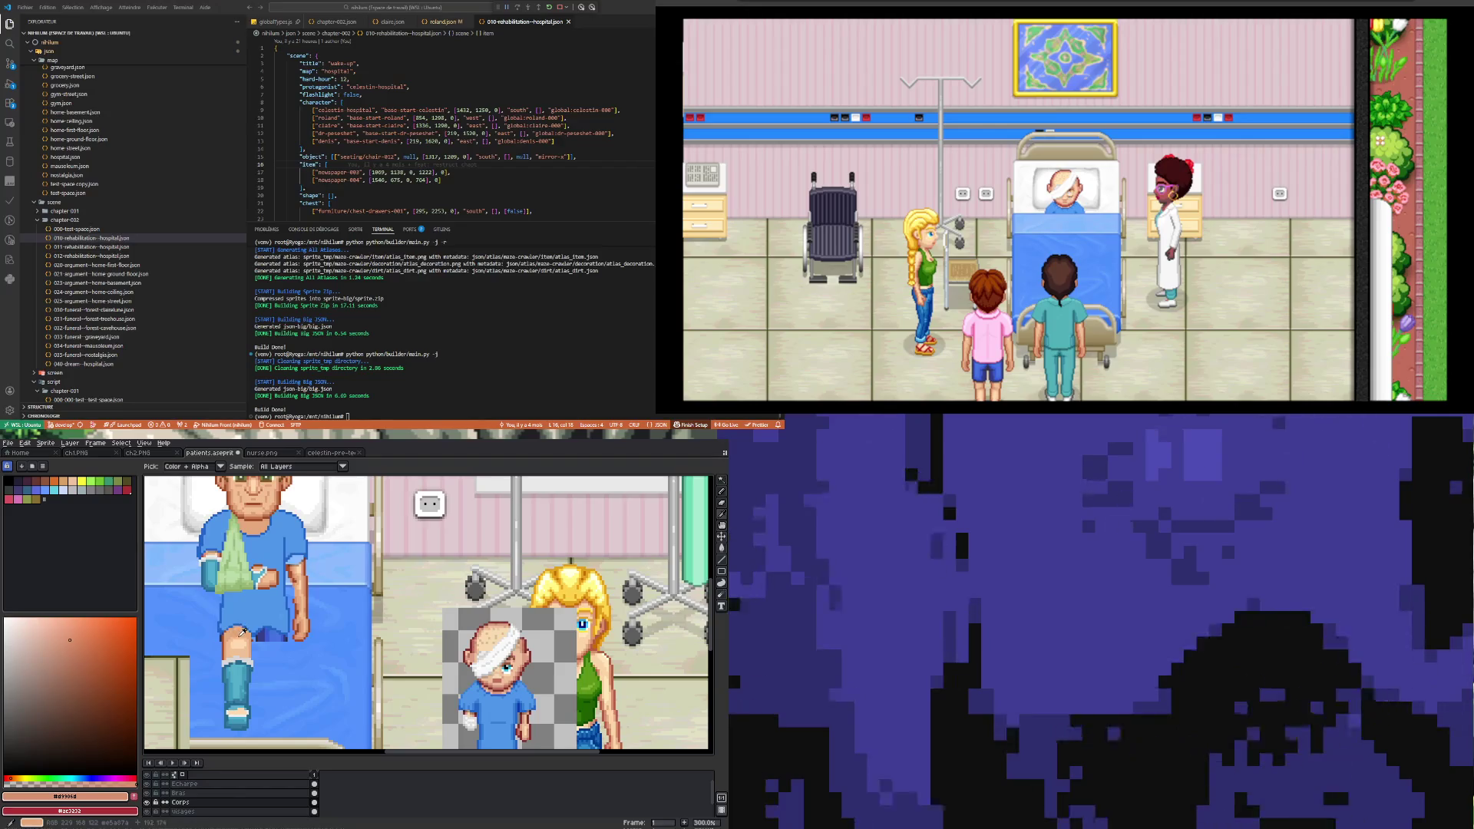
Step: Paint knee shading with dark brown #a44e26 and skin shadow #d9906d, then zoom out
{"action": "key", "text": "b"}
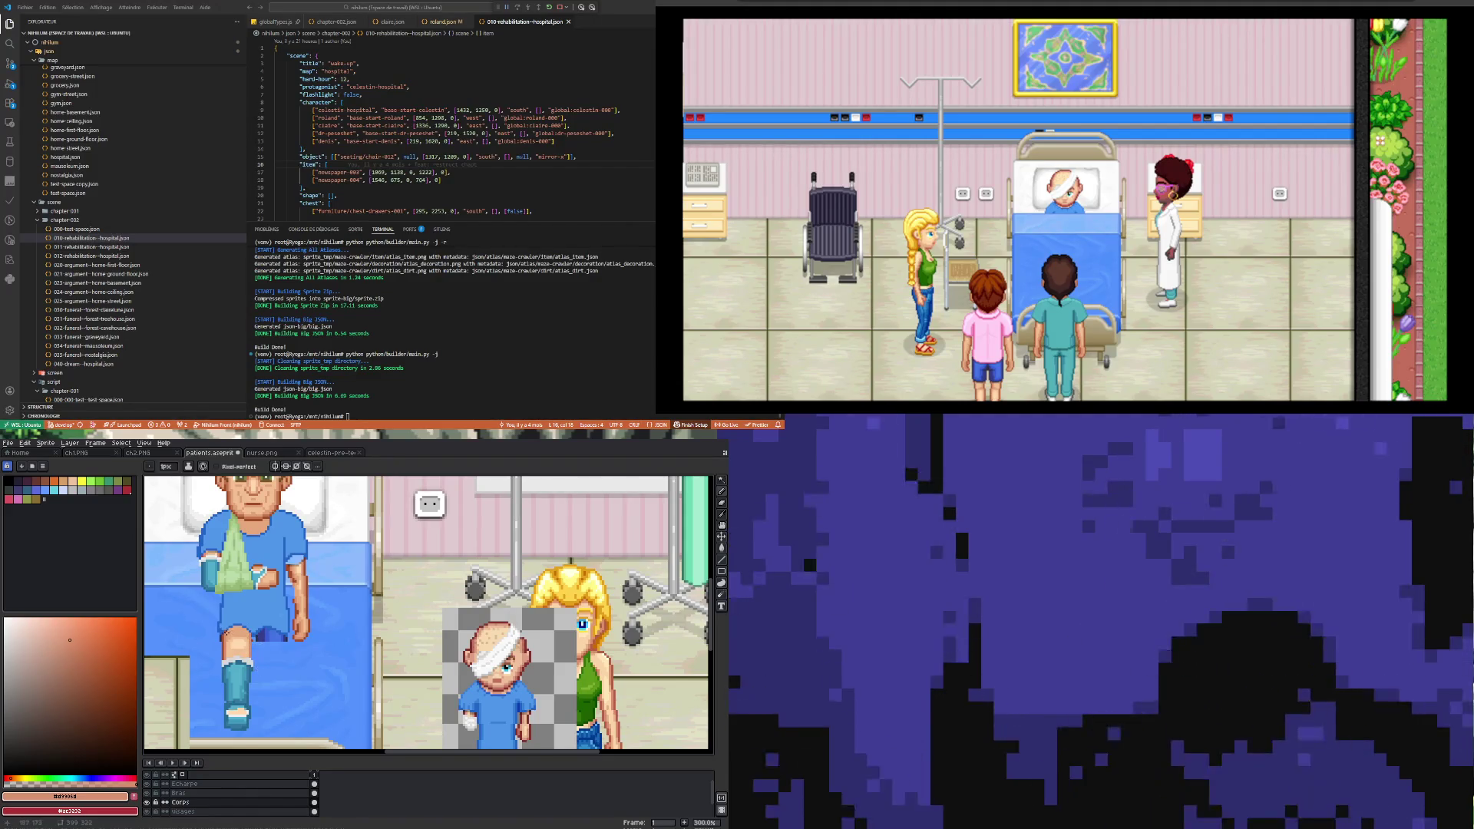
{"action": "left_click", "coordinate": [226, 637], "text": "alt"}
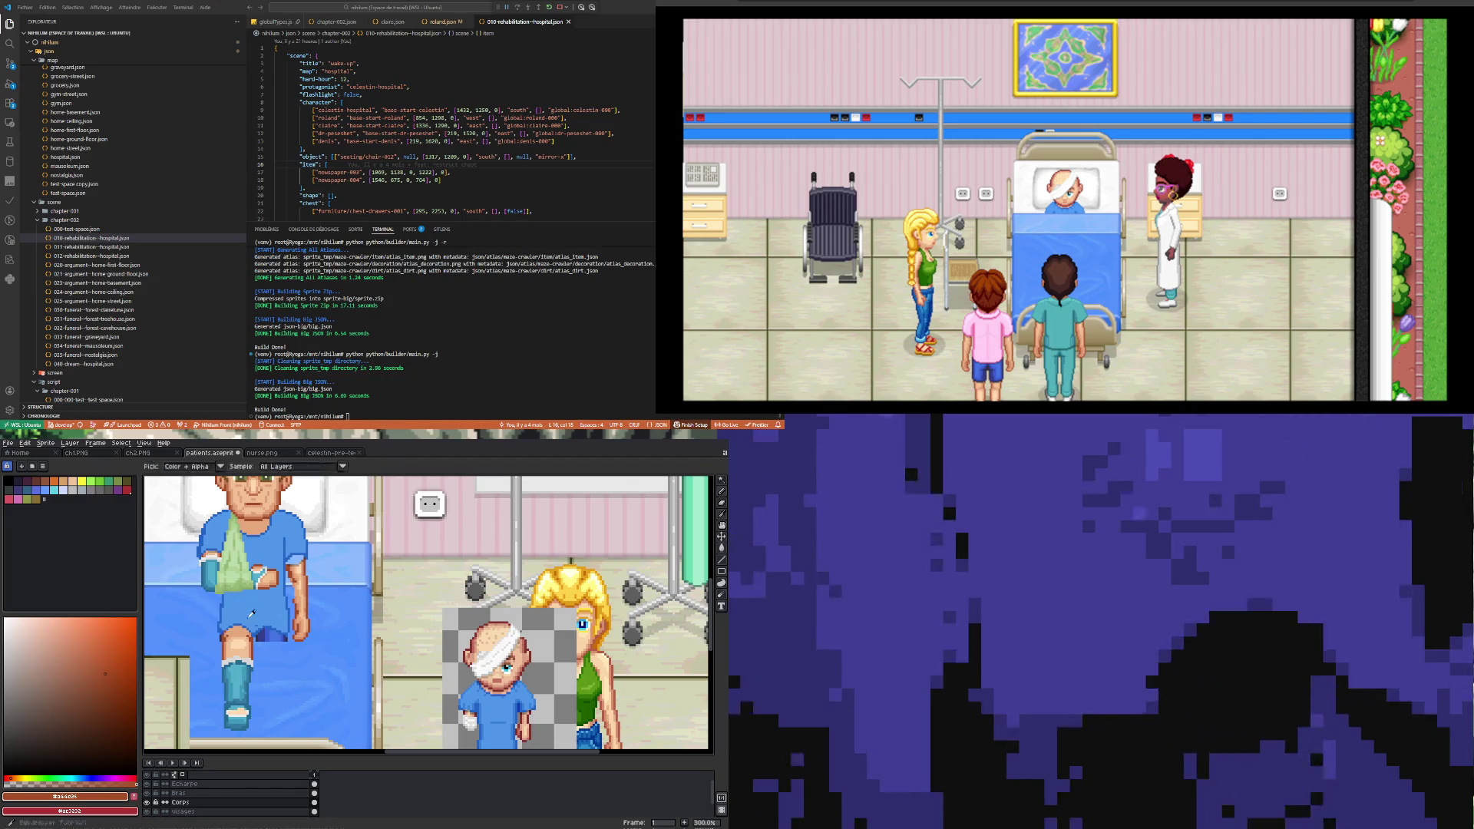
{"action": "key", "text": "i"}
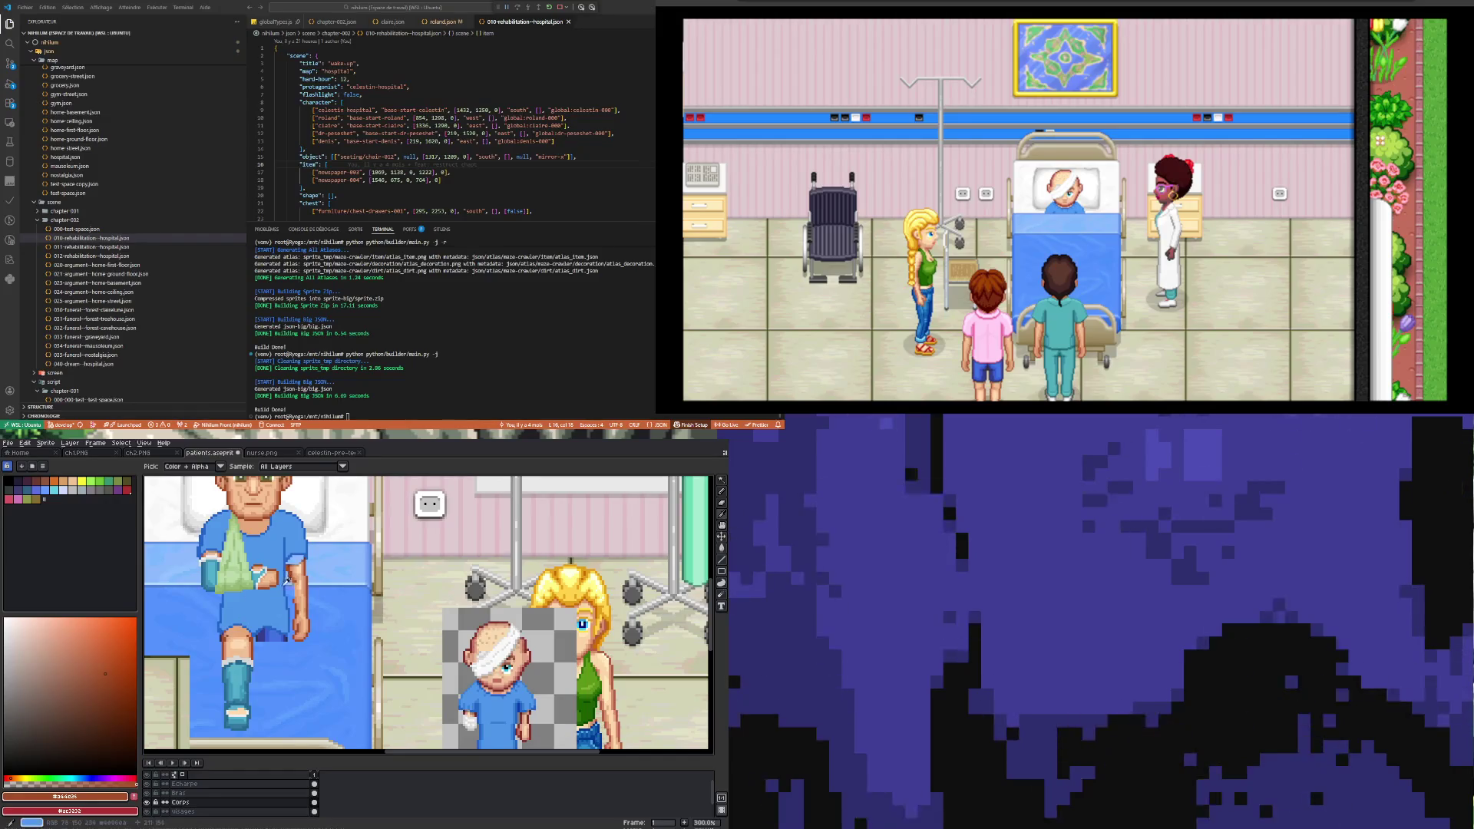
{"action": "left_click", "coordinate": [302, 622]}
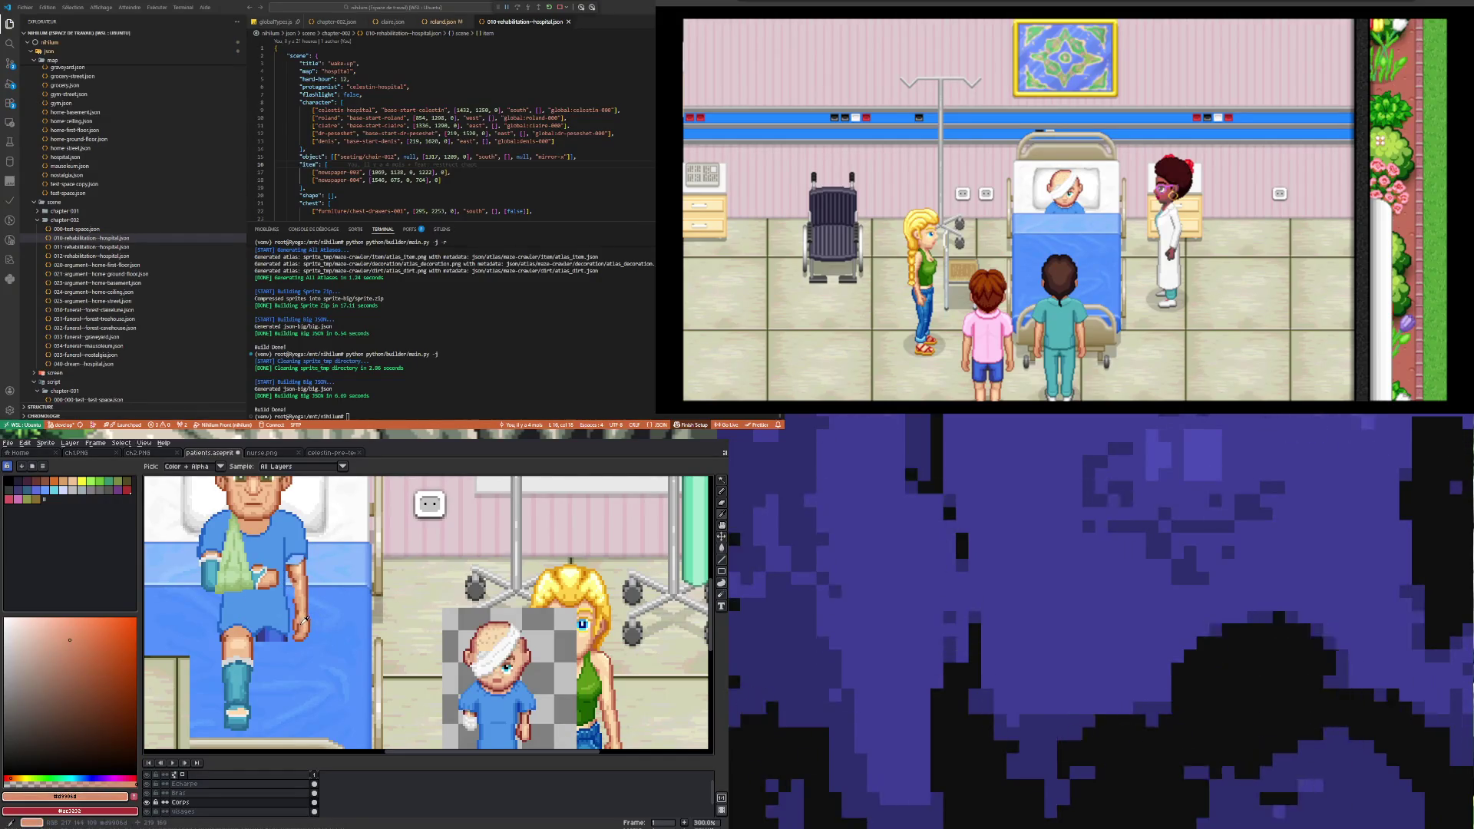
{"action": "key", "text": "b"}
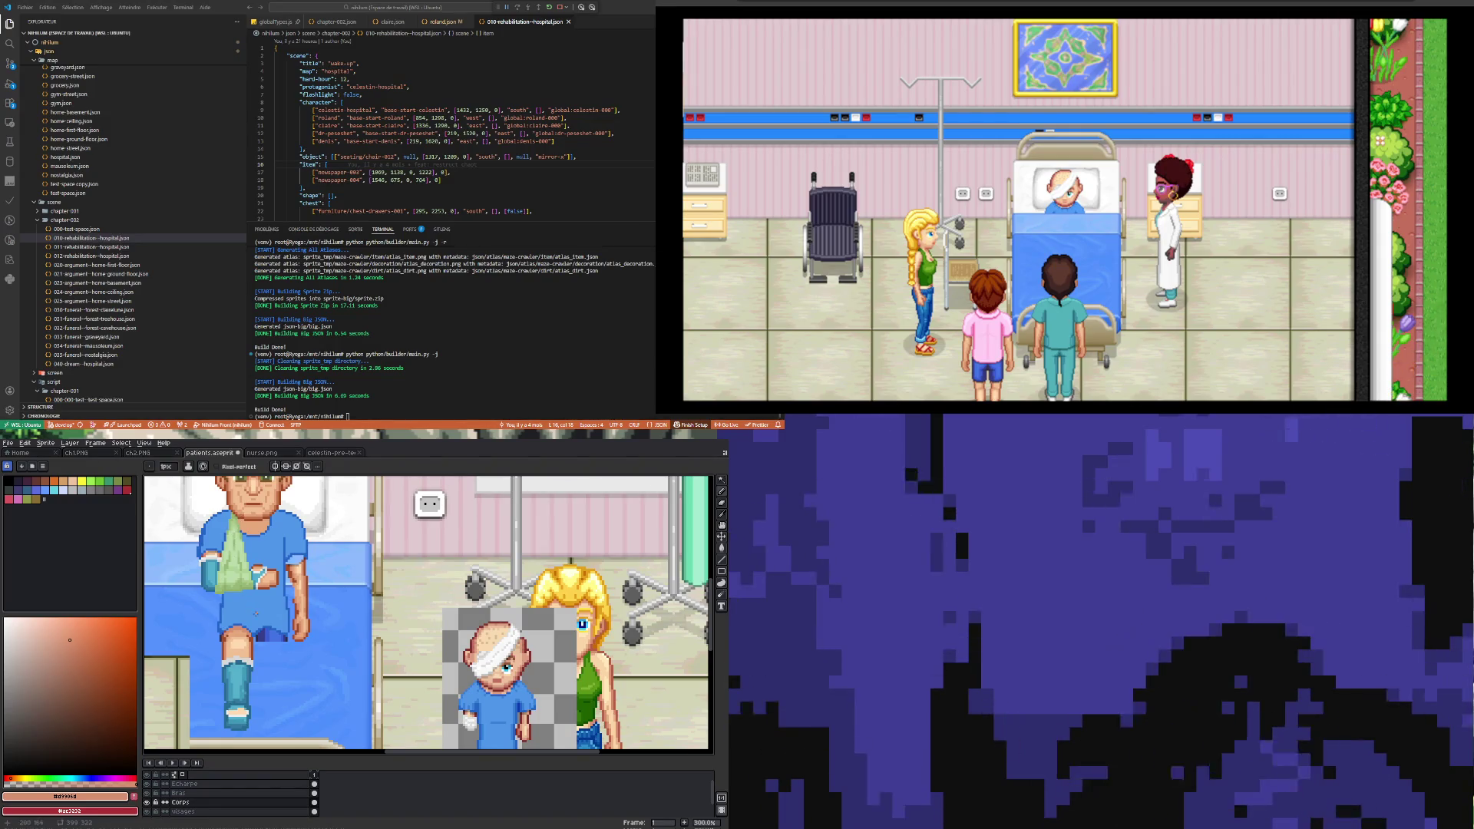
{"action": "scroll", "coordinate": [256, 614], "scroll_direction": "down", "scroll_amount": 5}
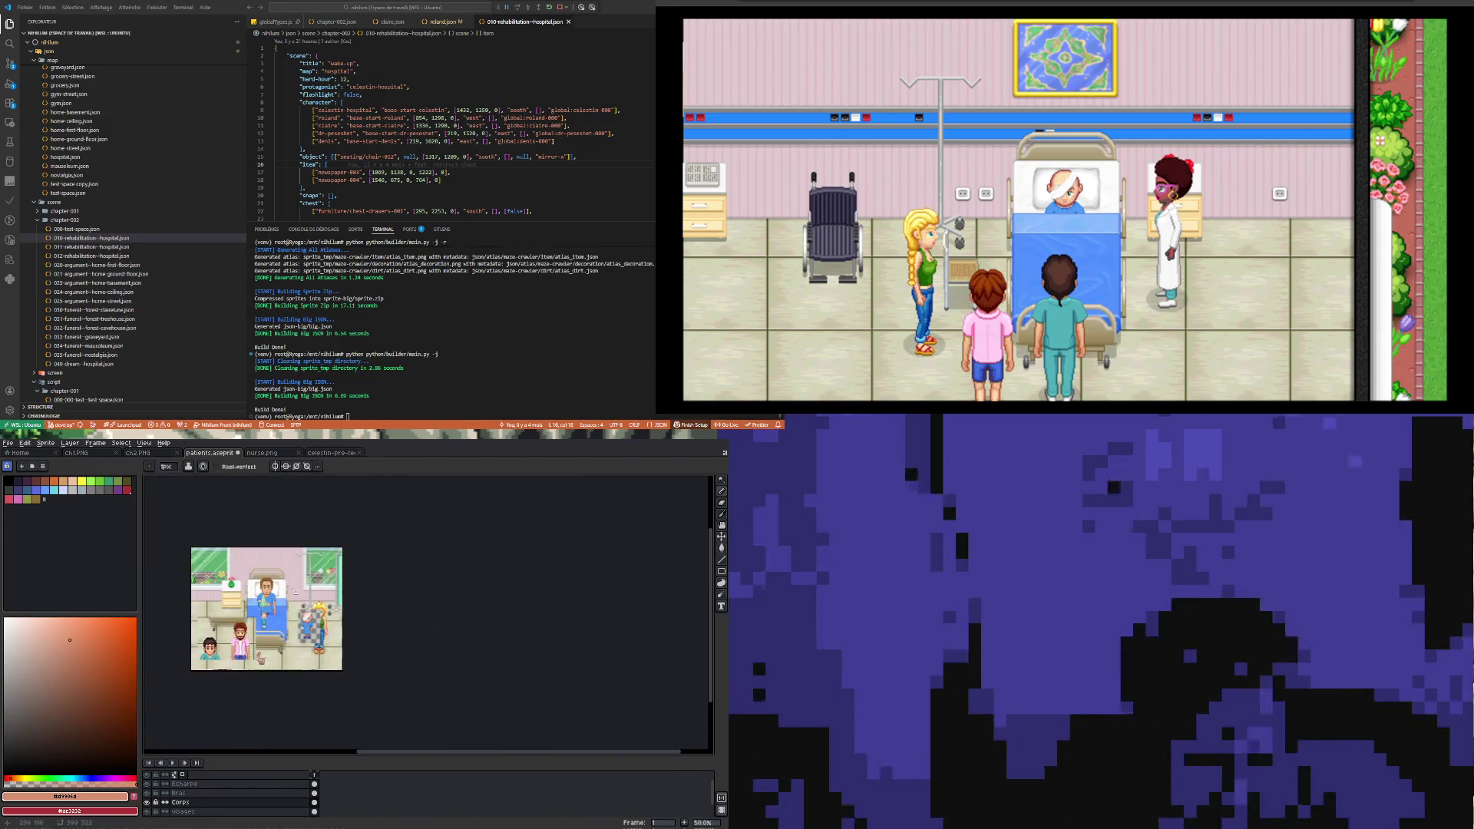
Step: Zoom in and sample the knee's dark brown outline colour for painting
{"action": "scroll", "coordinate": [269, 637], "scroll_direction": "up", "scroll_amount": 4}
{"action": "scroll", "coordinate": [261, 630], "scroll_direction": "up", "scroll_amount": 2}
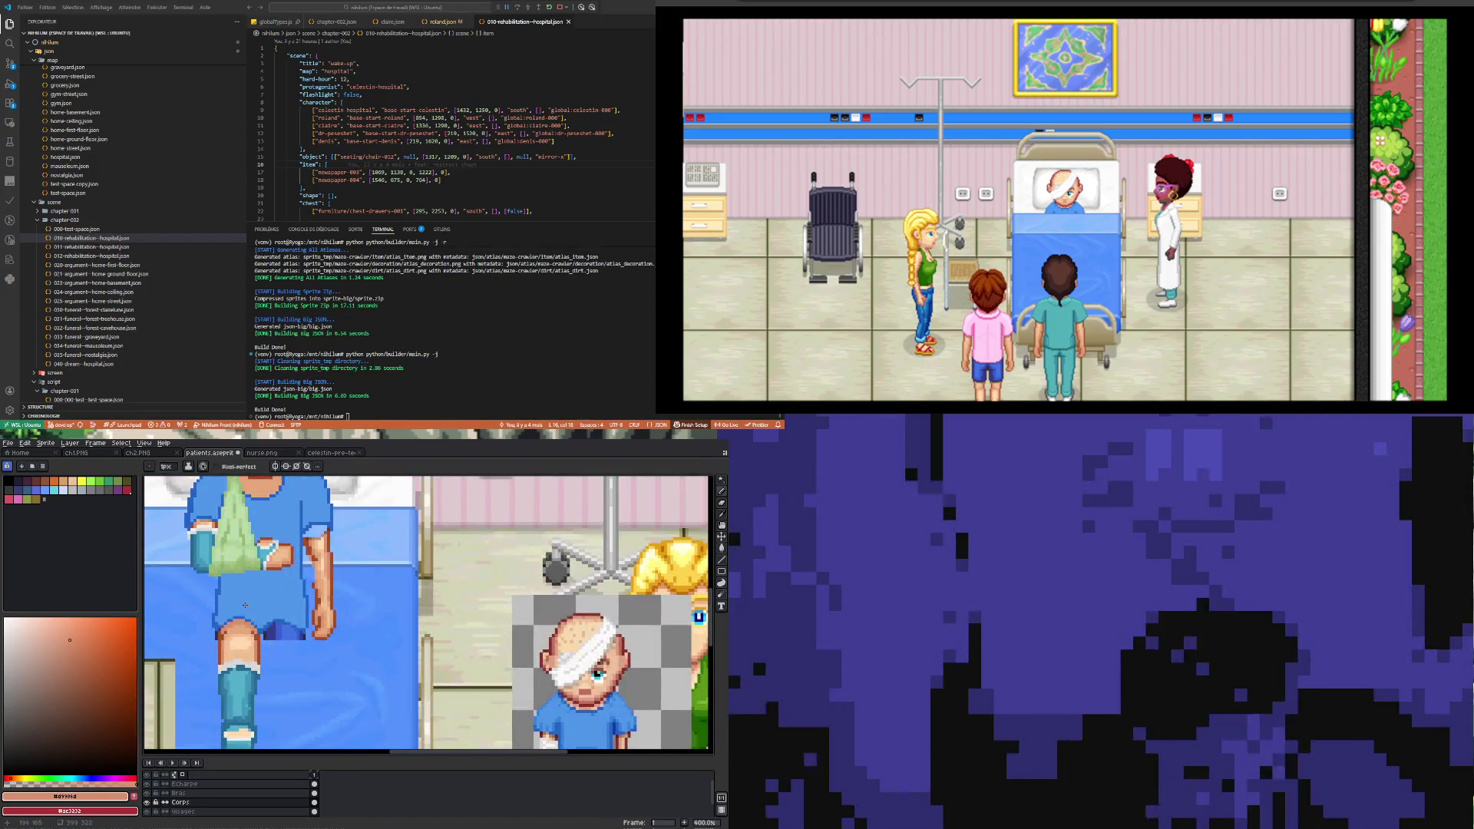
{"action": "scroll", "coordinate": [246, 605], "scroll_direction": "up", "scroll_amount": 2}
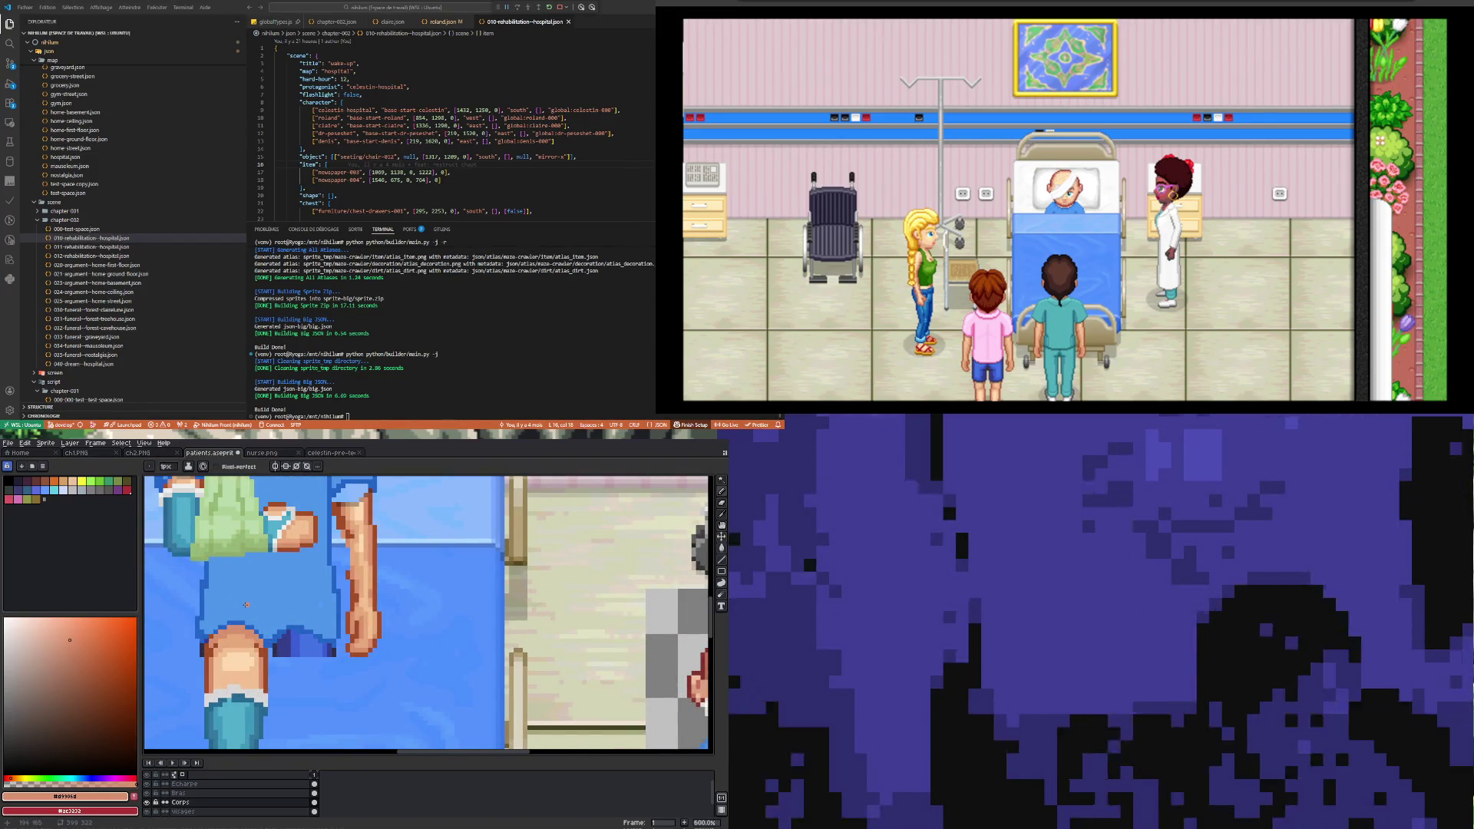
{"action": "key", "text": "i"}
{"action": "key", "text": "b"}
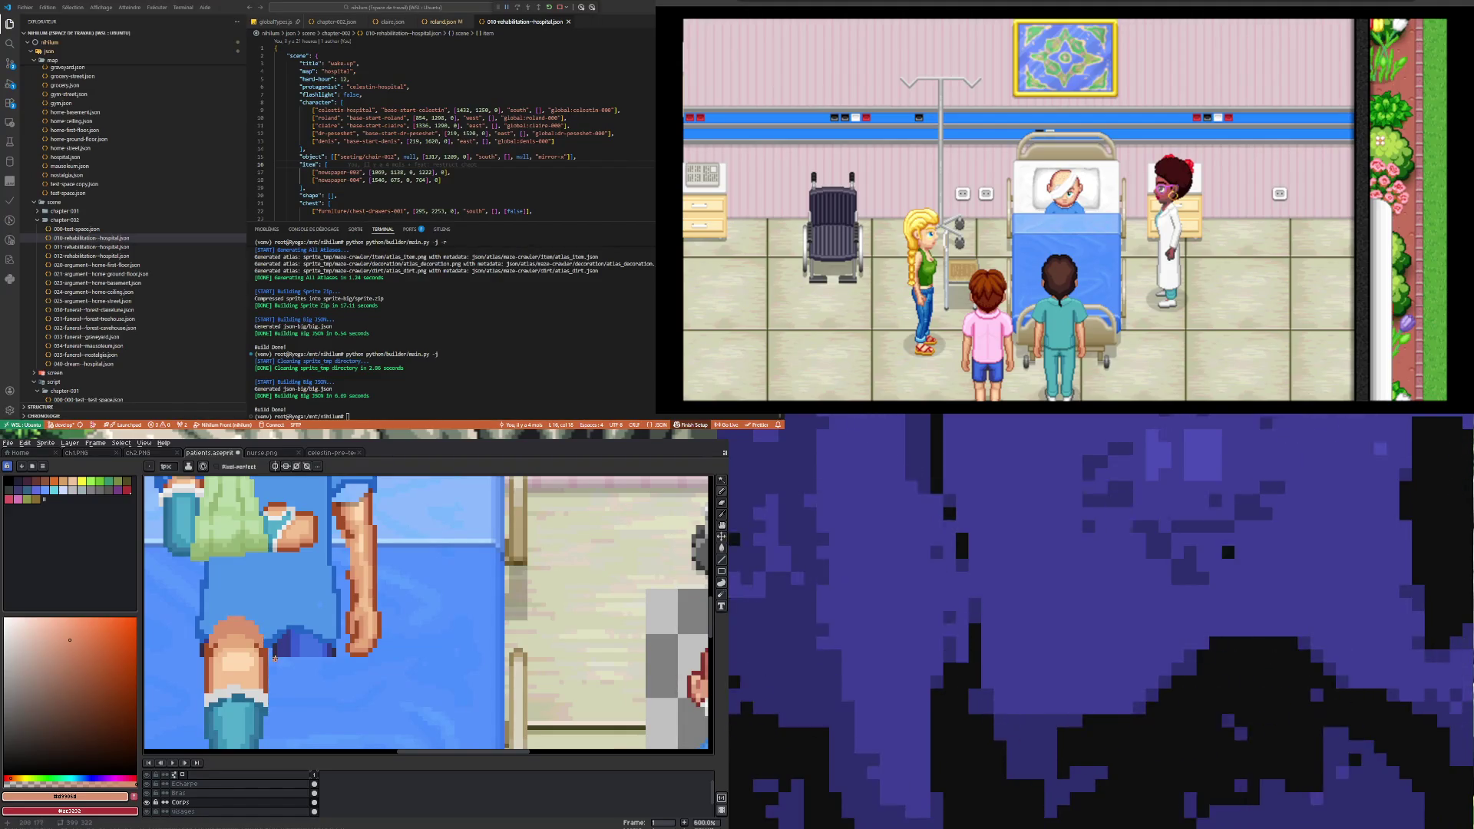
{"action": "key", "text": "i"}
{"action": "left_click", "coordinate": [270, 647]}
{"action": "key", "text": "b"}
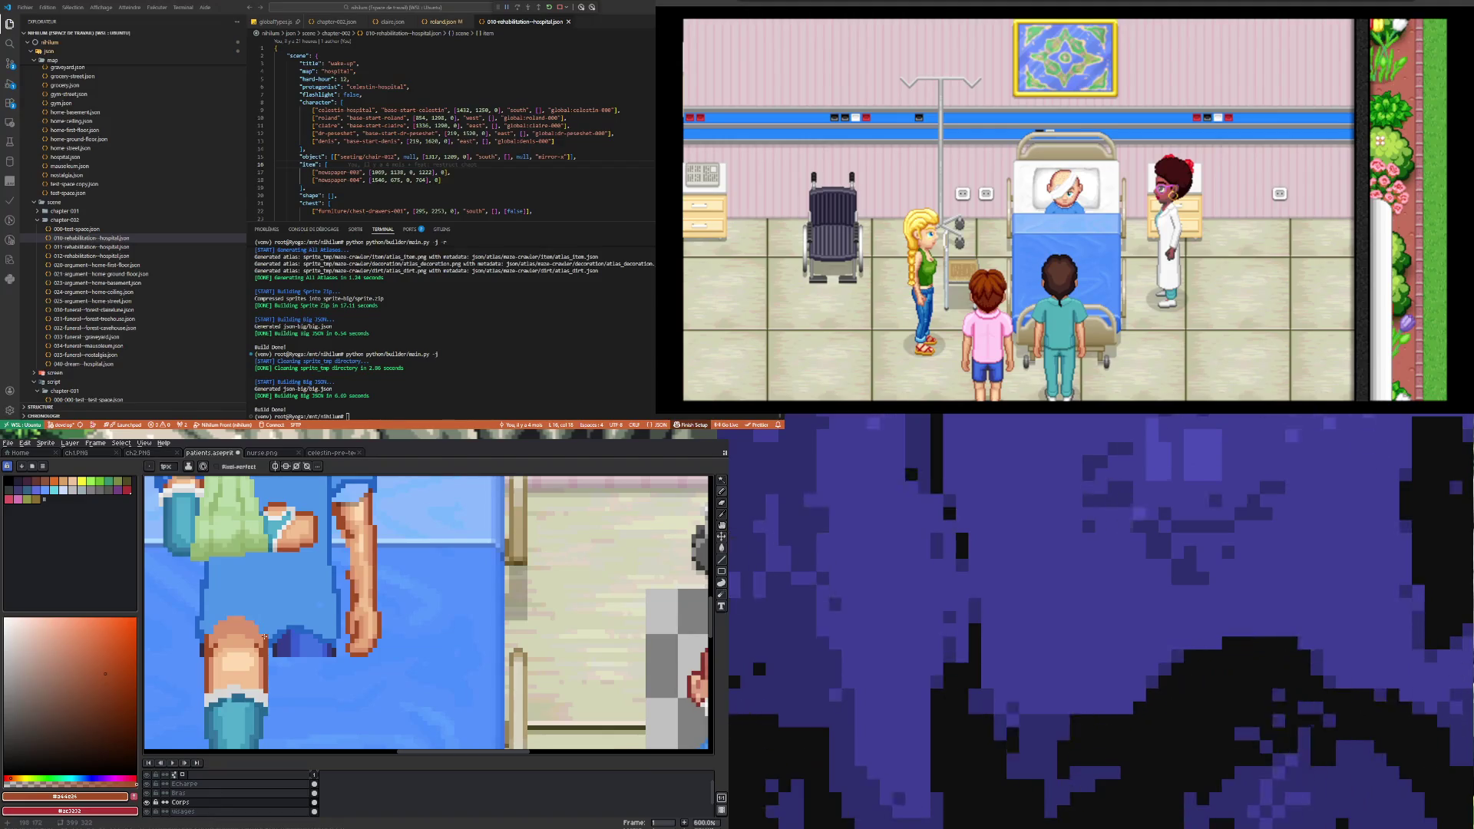
Step: Sample blanket blue #2364c8, then paint the knee with skin tone #d9906d
{"action": "key", "text": "i"}
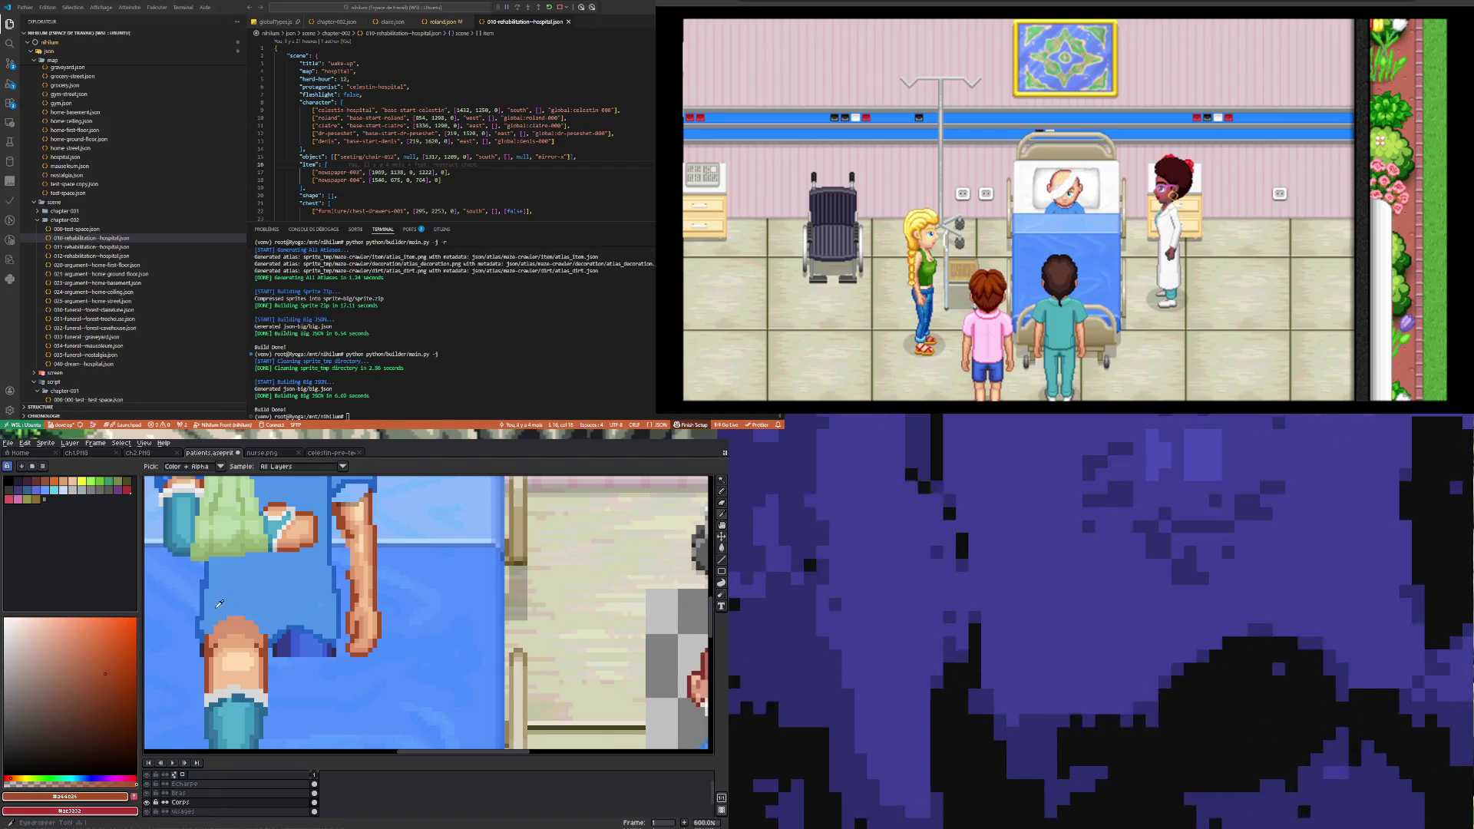
{"action": "left_click", "coordinate": [206, 601]}
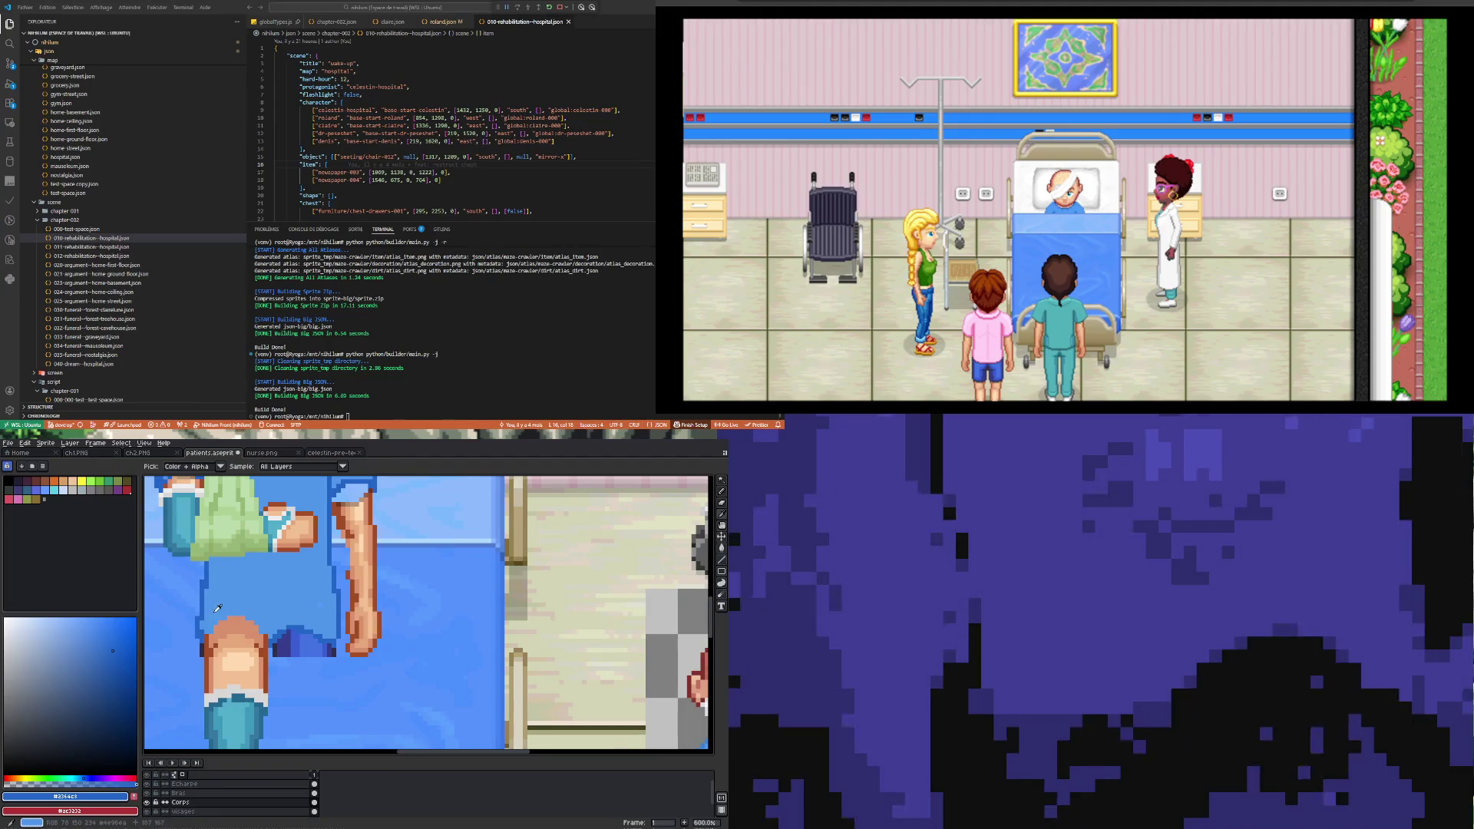
{"action": "key", "text": "v"}
{"action": "key", "text": "b"}
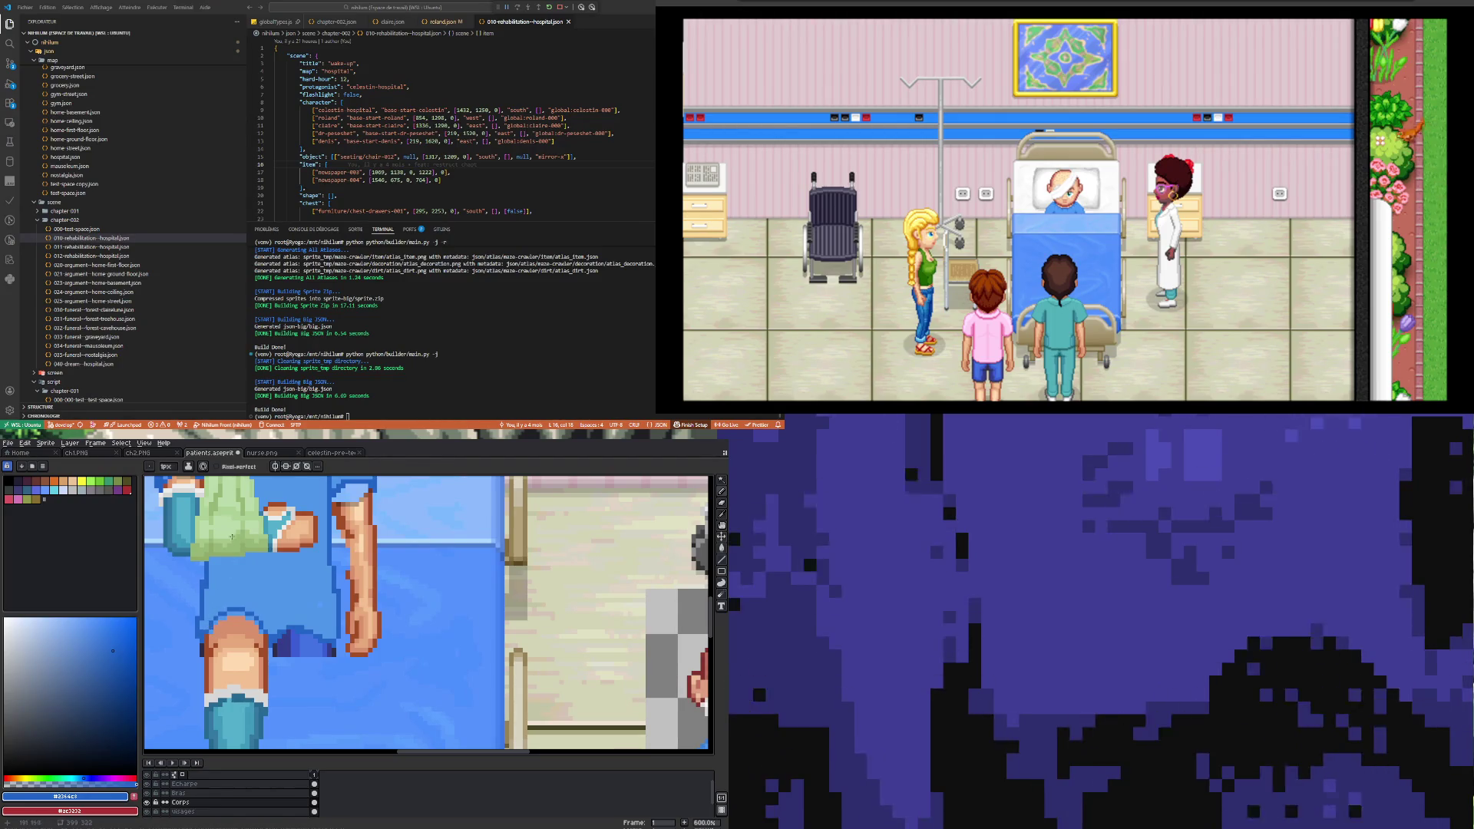
{"action": "left_click", "coordinate": [219, 636], "text": "alt"}
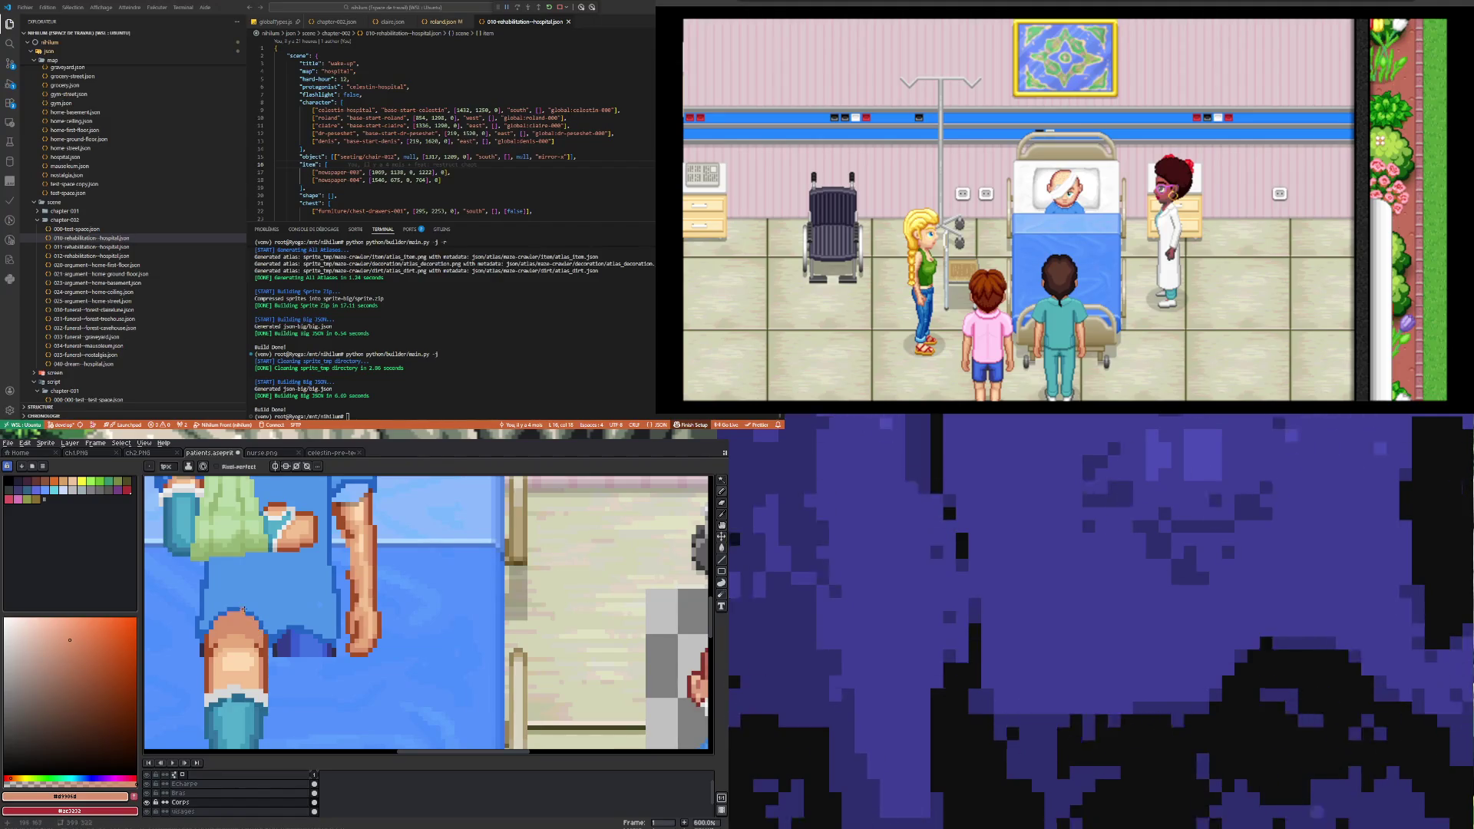
{"action": "key", "text": "alt"}
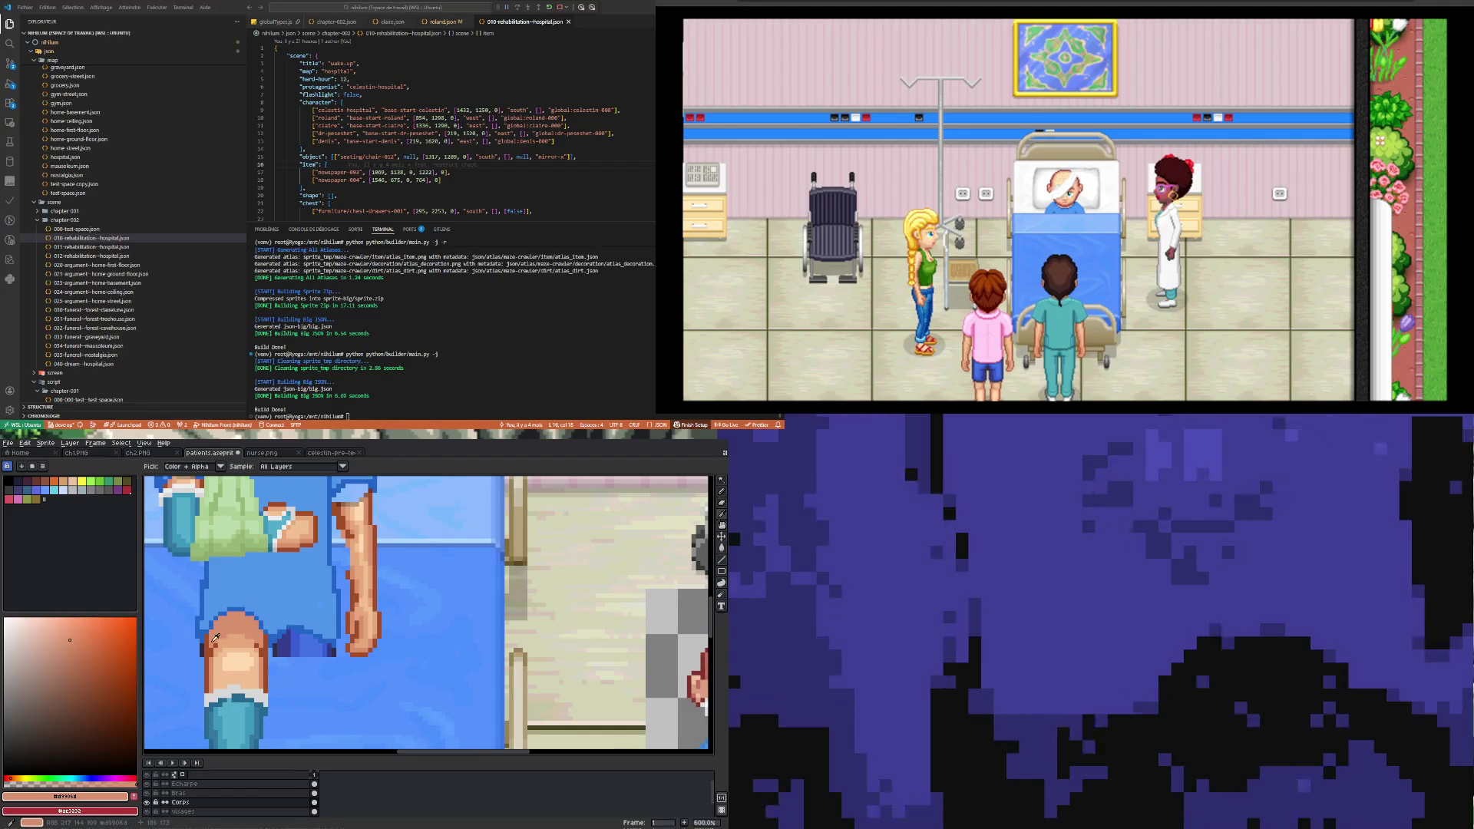
Step: Repaint the knee with its mid and lighter skin tones for rounded highlights
{"action": "left_click", "coordinate": [219, 646]}
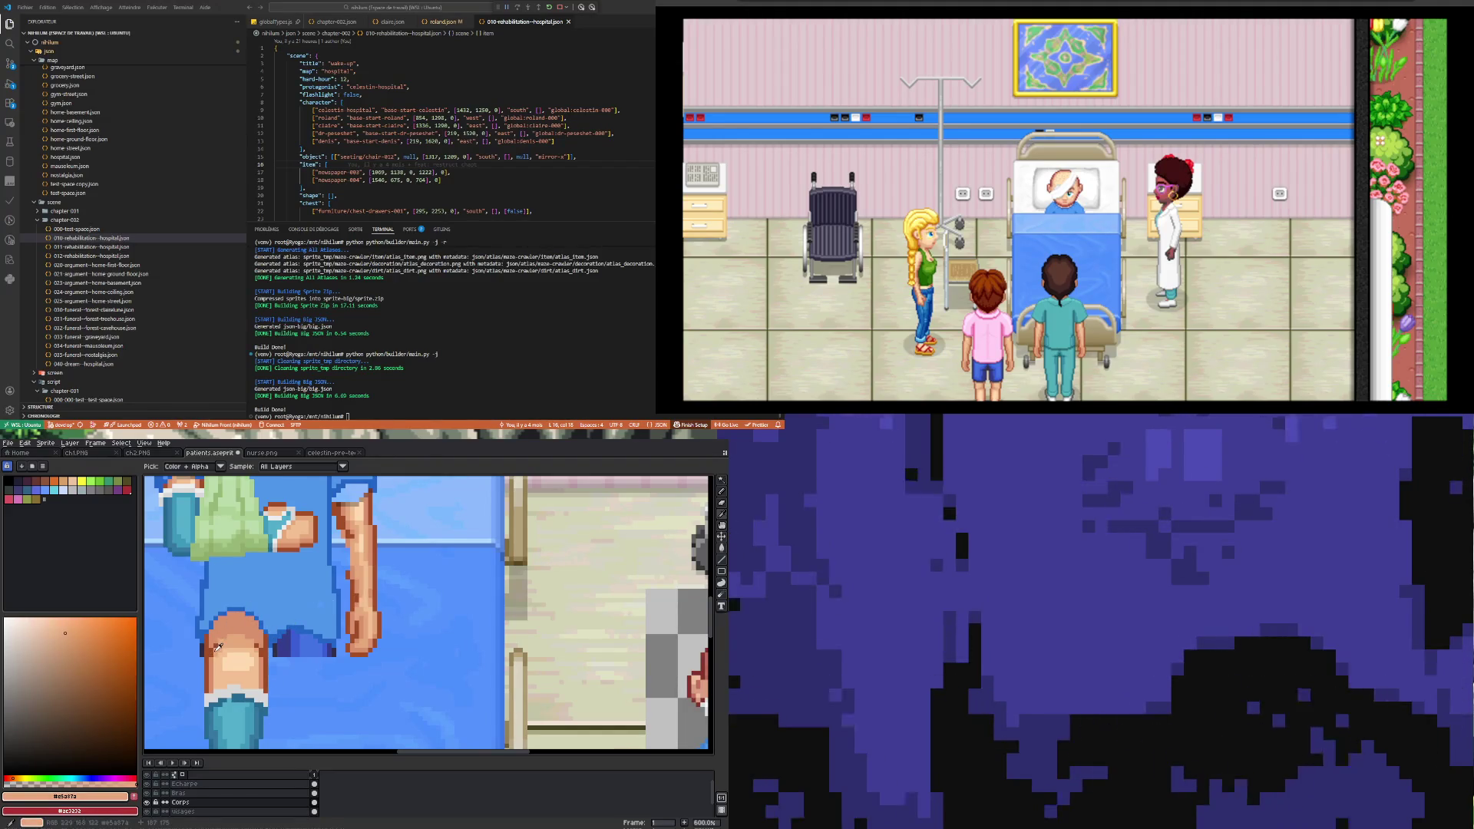
{"action": "key", "text": "b"}
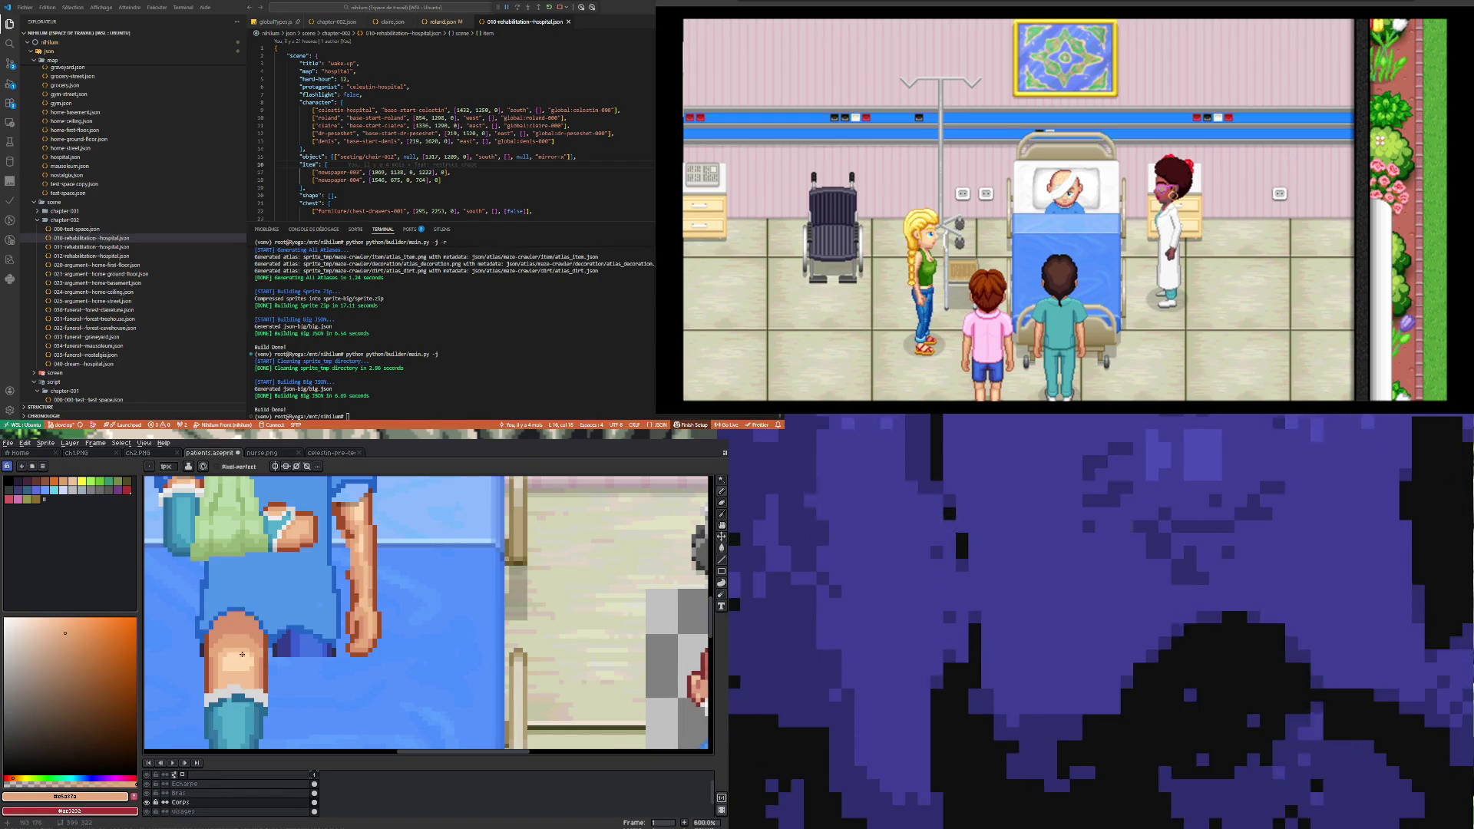
{"action": "left_click", "coordinate": [244, 655], "text": "alt"}
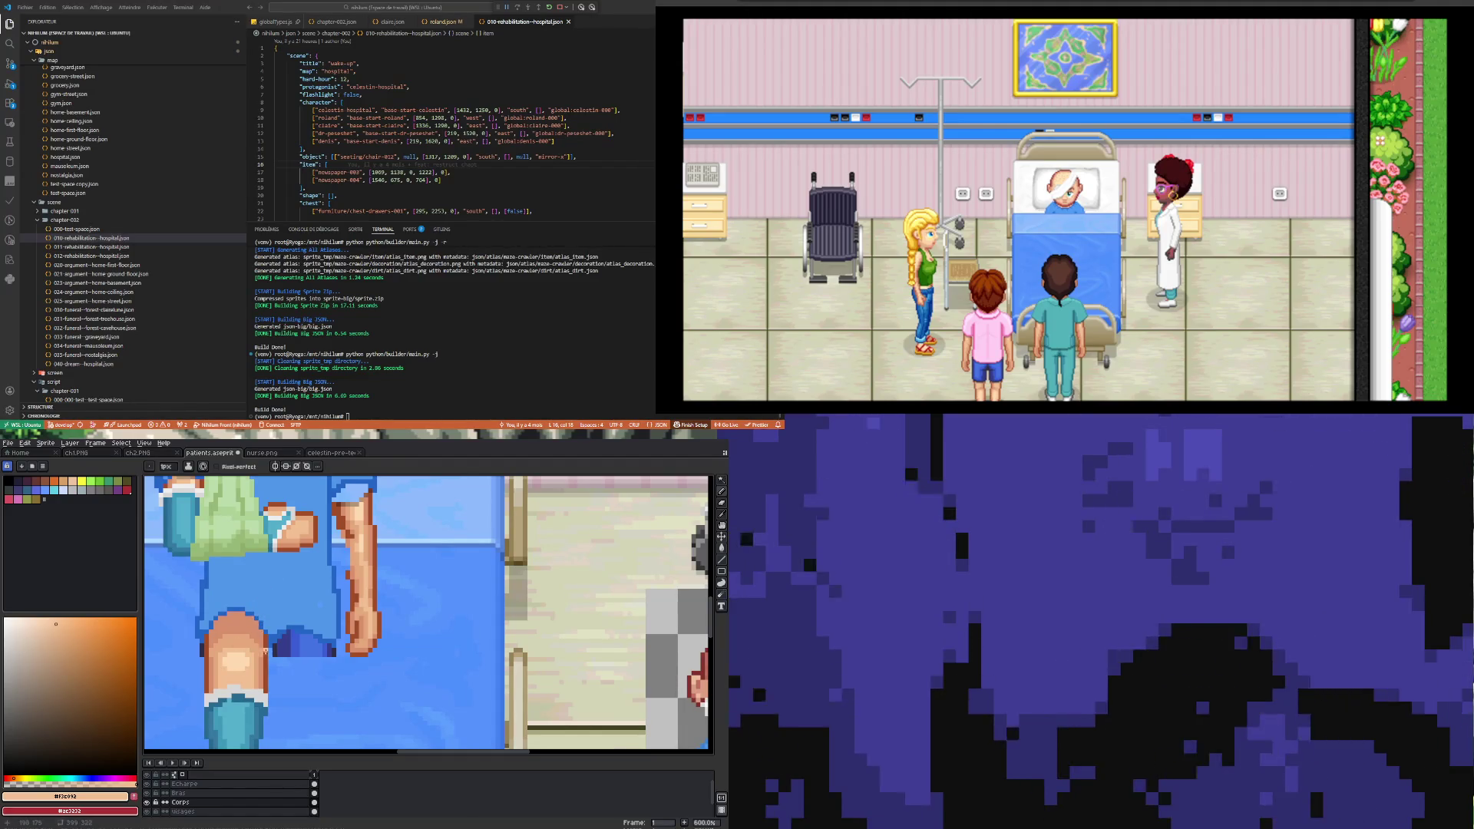
{"action": "left_click", "coordinate": [263, 647], "text": "alt"}
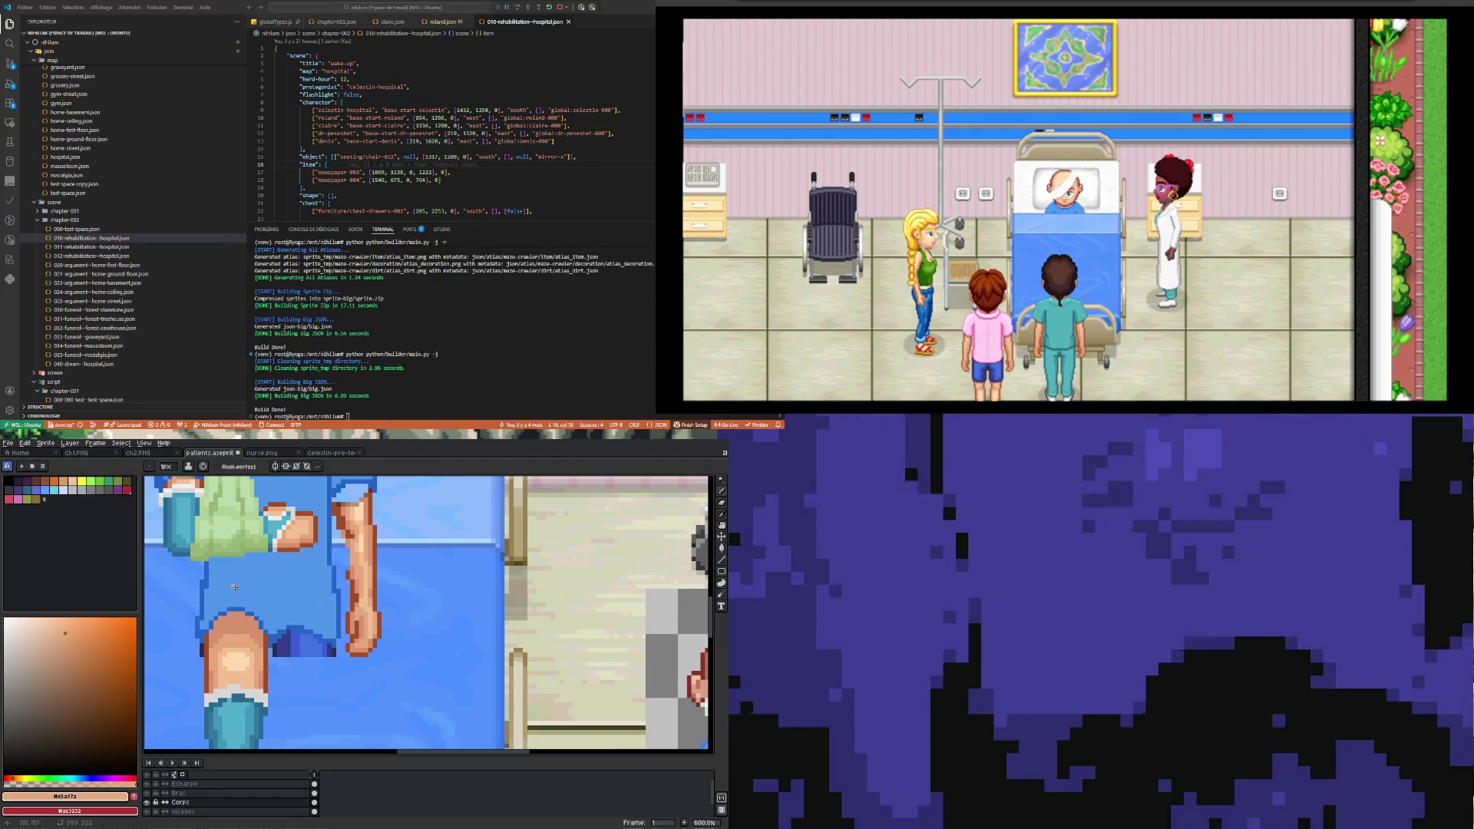
Step: Sample a darker skin tone shifted toward red, then pick a blue from the canvas
{"action": "key", "text": "i"}
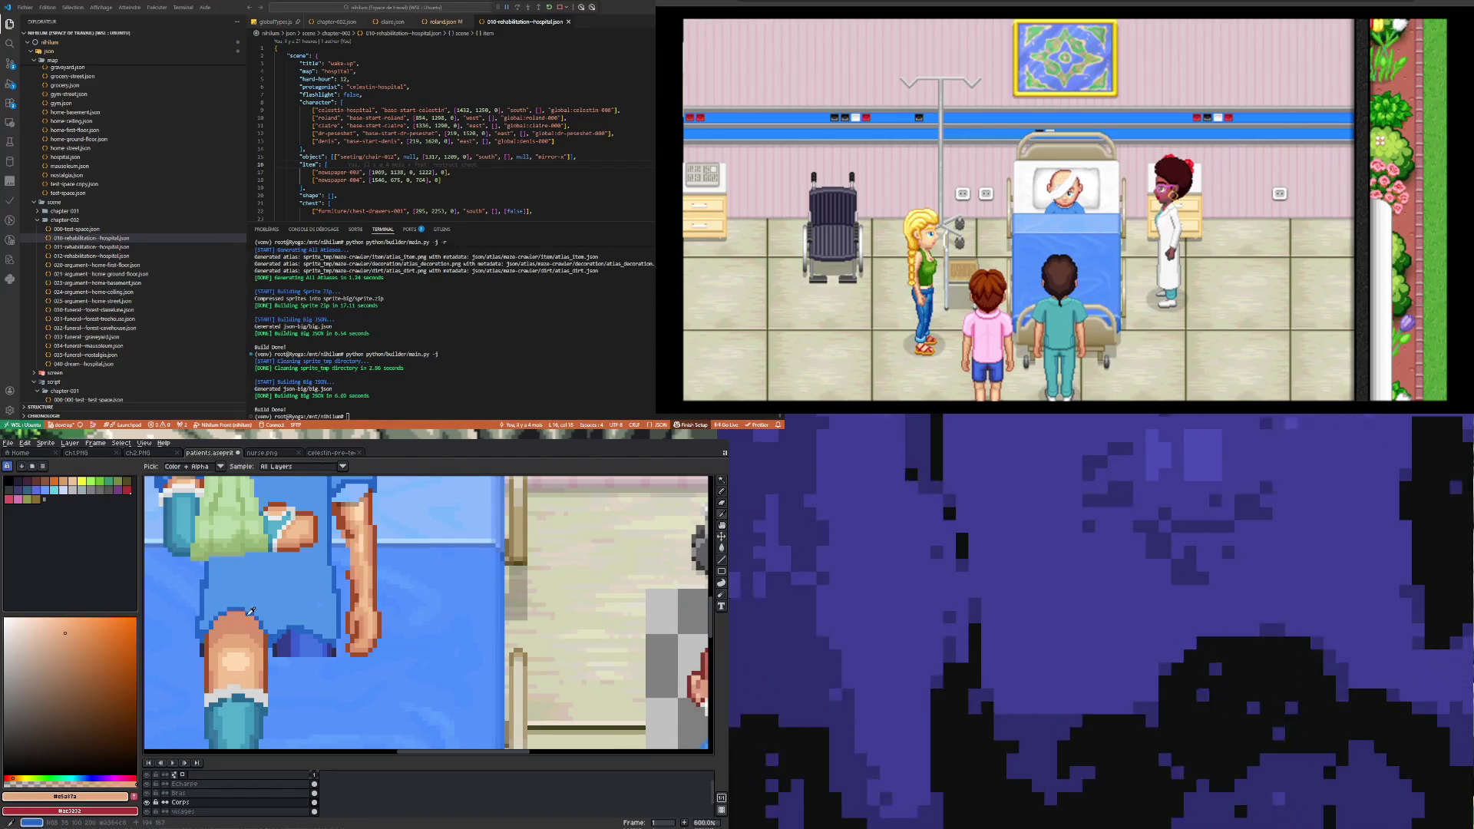
{"action": "left_click", "coordinate": [306, 520]}
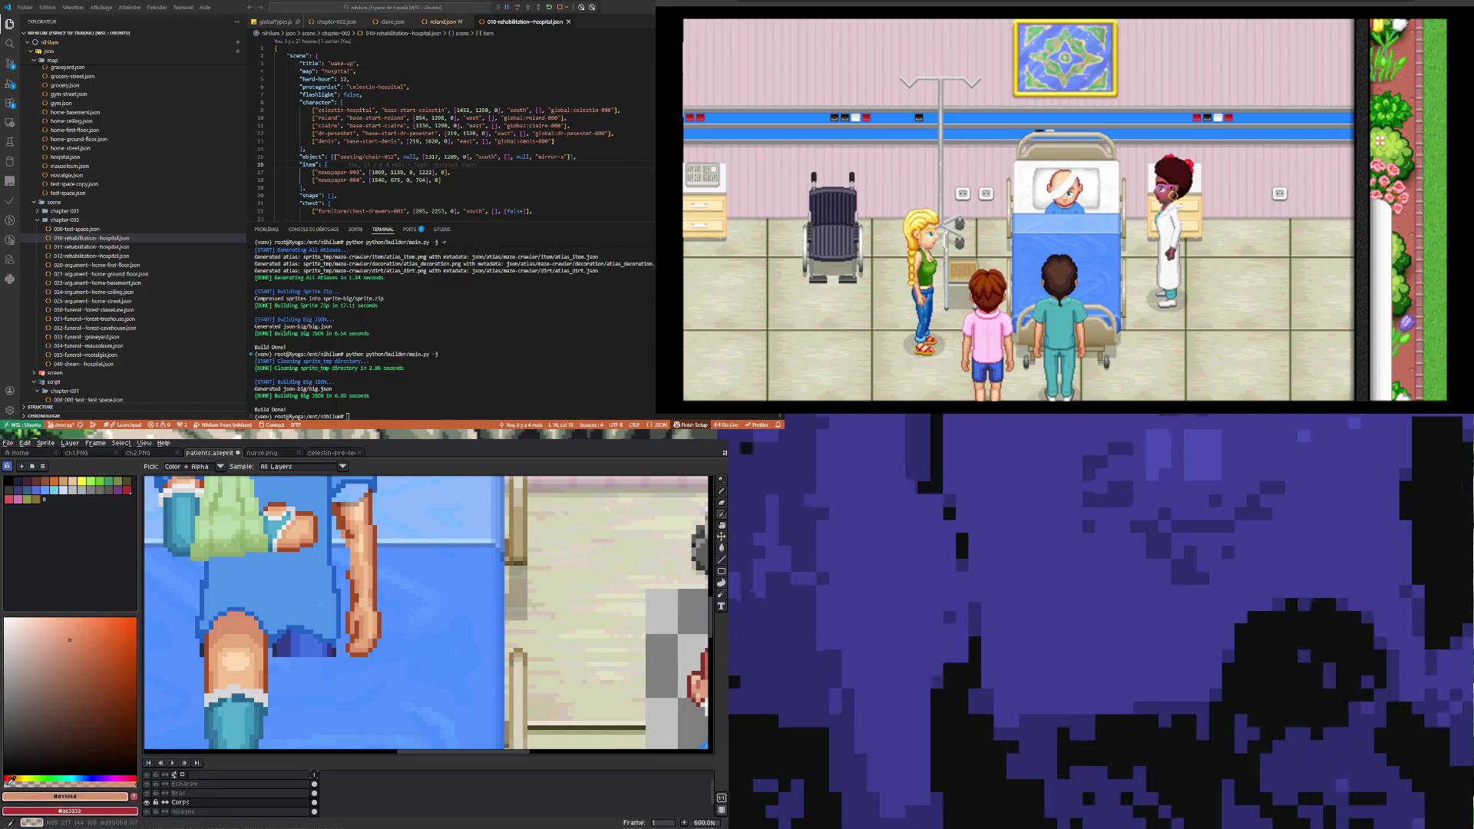
{"action": "left_click", "coordinate": [11, 780]}
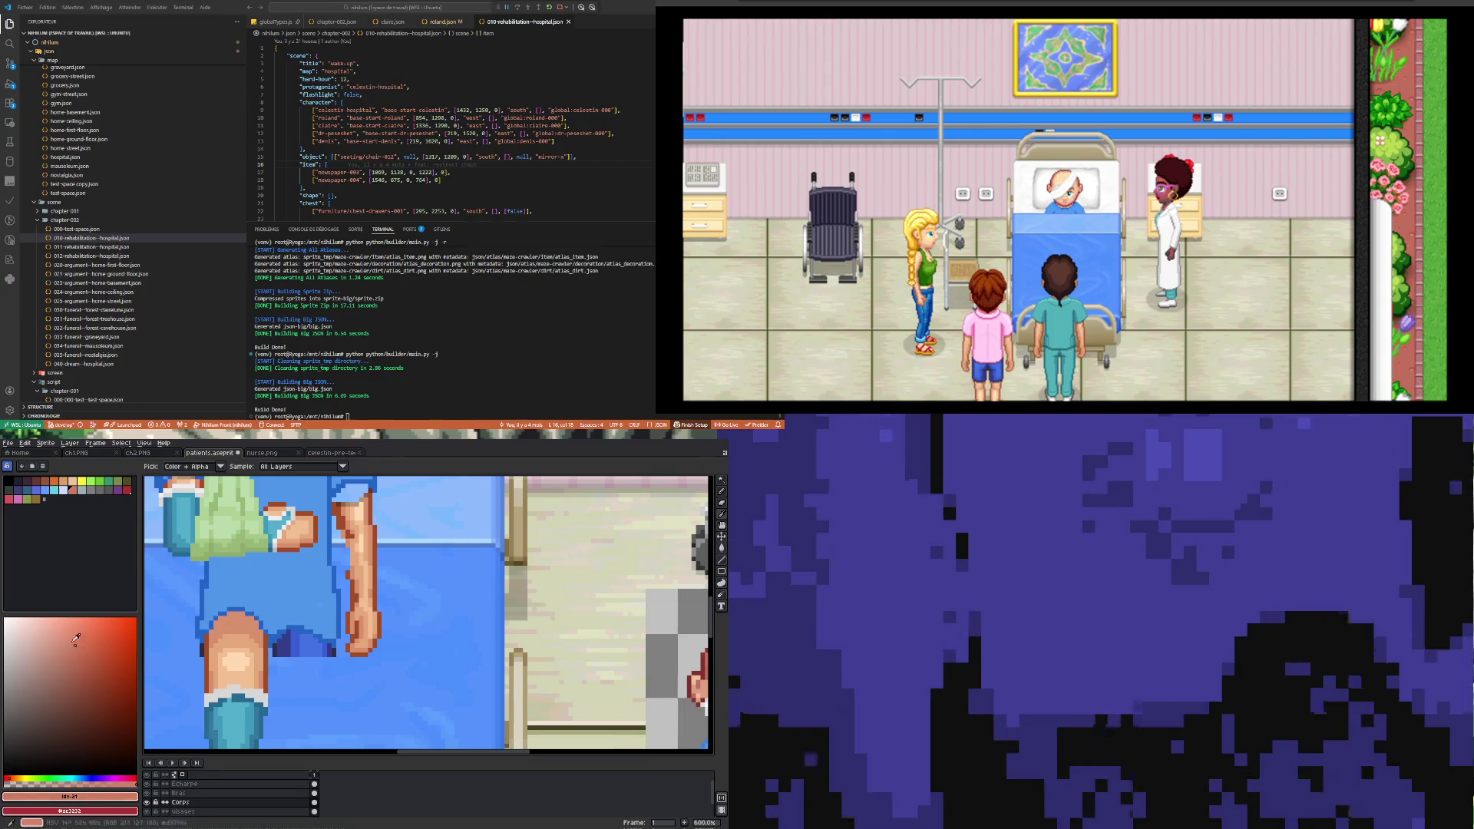
{"action": "key", "text": "b"}
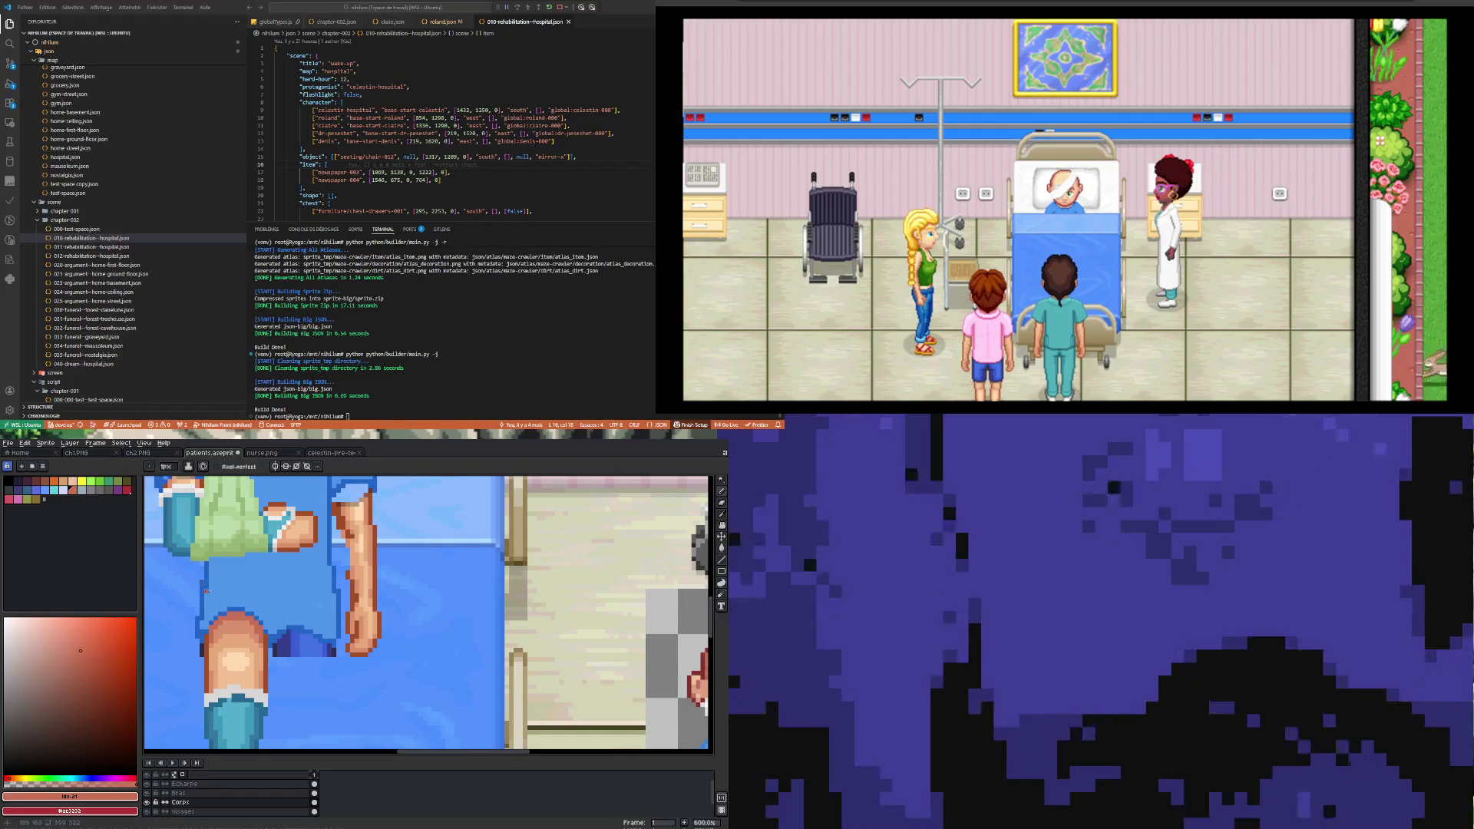
{"action": "left_click", "coordinate": [233, 608], "text": "alt"}
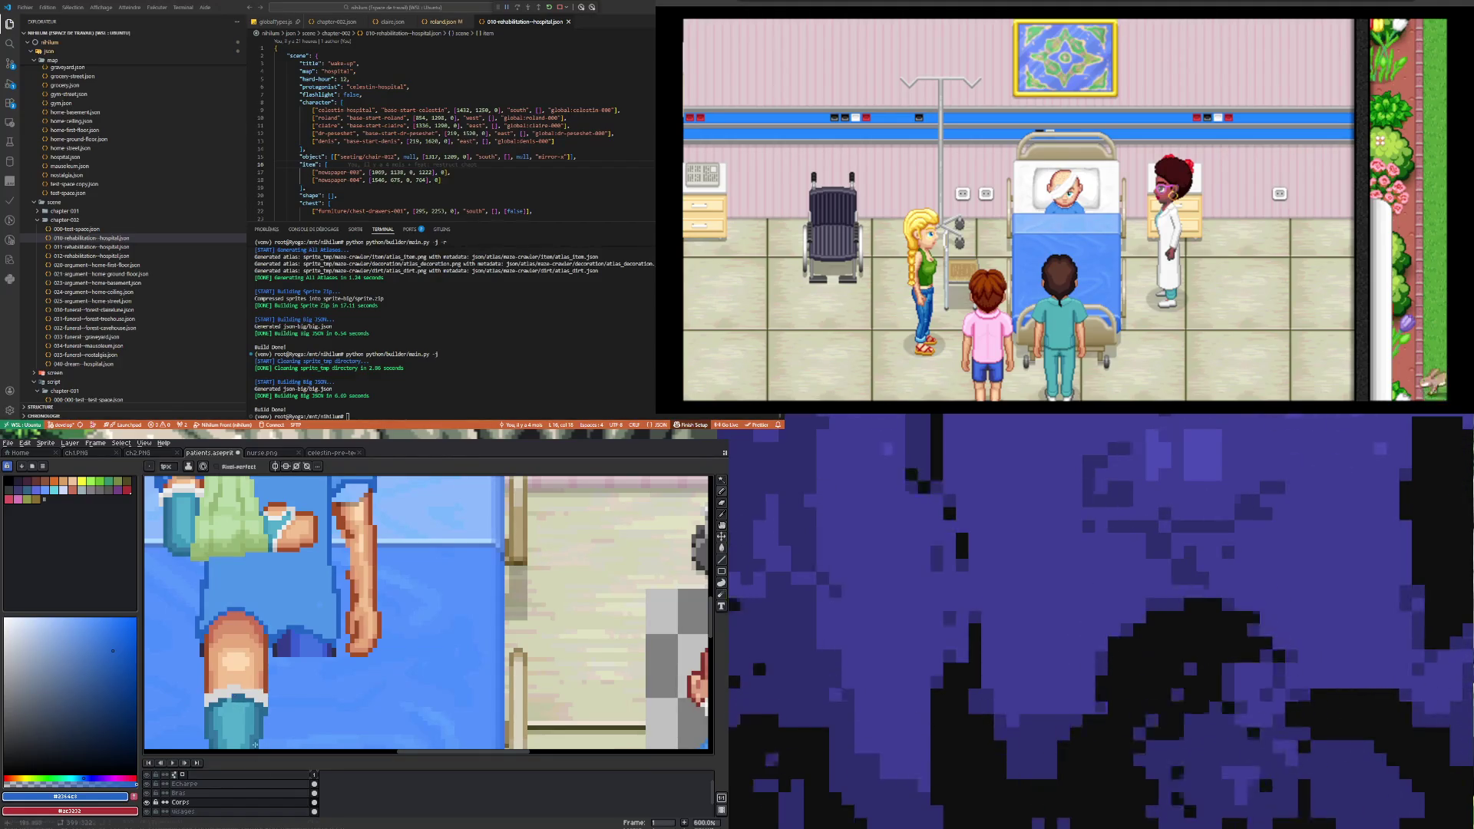
{"action": "scroll", "coordinate": [261, 687], "scroll_direction": "down", "scroll_amount": 5}
Step: Zoom in and pick the light grey collar colour for the cast's rim
{"action": "scroll", "coordinate": [266, 652], "scroll_direction": "up", "scroll_amount": 1}
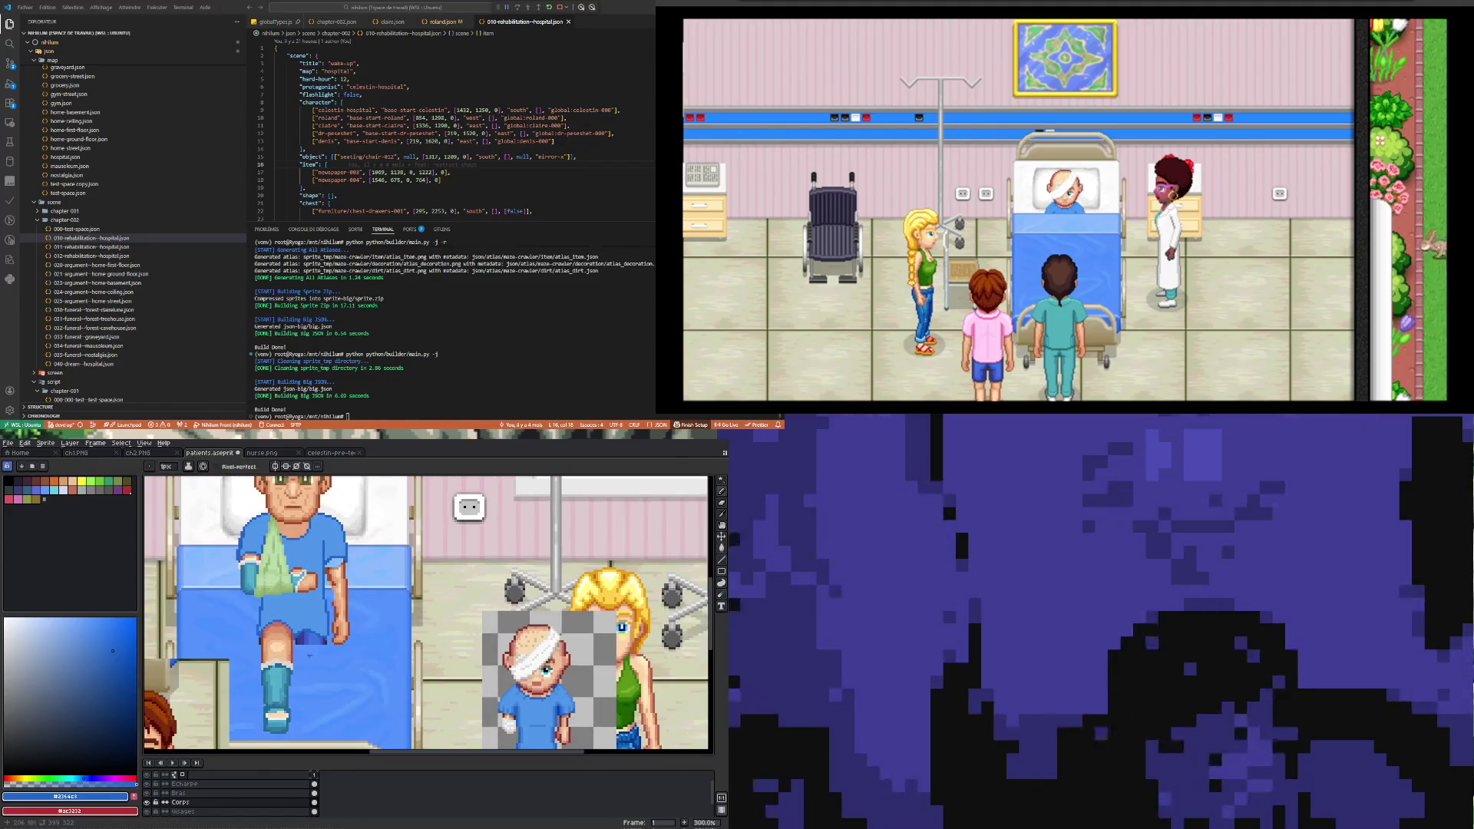
{"action": "scroll", "coordinate": [261, 661], "scroll_direction": "down", "scroll_amount": 2}
{"action": "scroll", "coordinate": [243, 687], "scroll_direction": "up", "scroll_amount": 4}
{"action": "scroll", "coordinate": [244, 687], "scroll_direction": "up", "scroll_amount": 2}
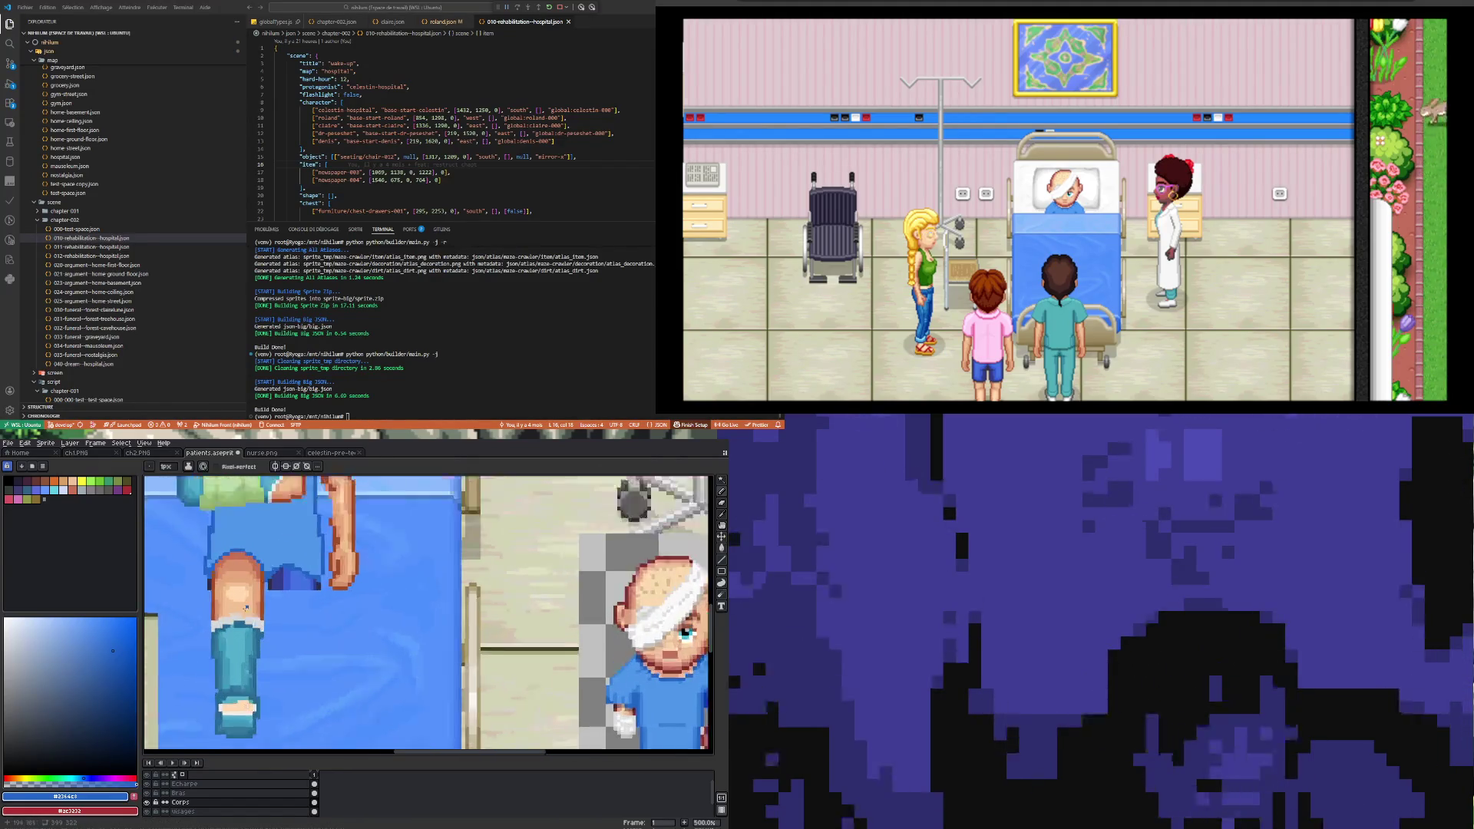
{"action": "scroll", "coordinate": [246, 623], "scroll_direction": "down", "scroll_amount": 3}
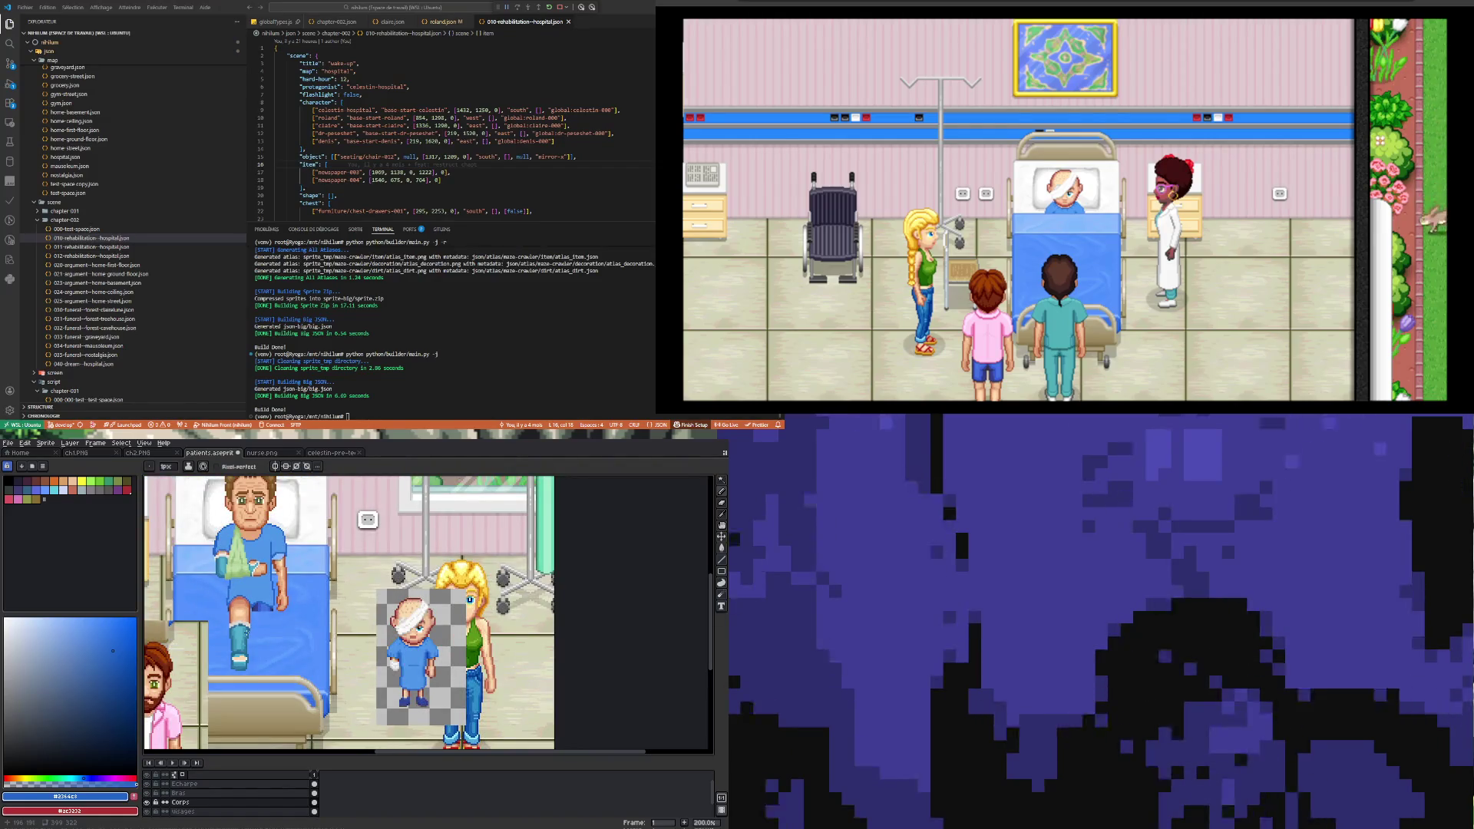
{"action": "scroll", "coordinate": [245, 621], "scroll_direction": "up", "scroll_amount": 5}
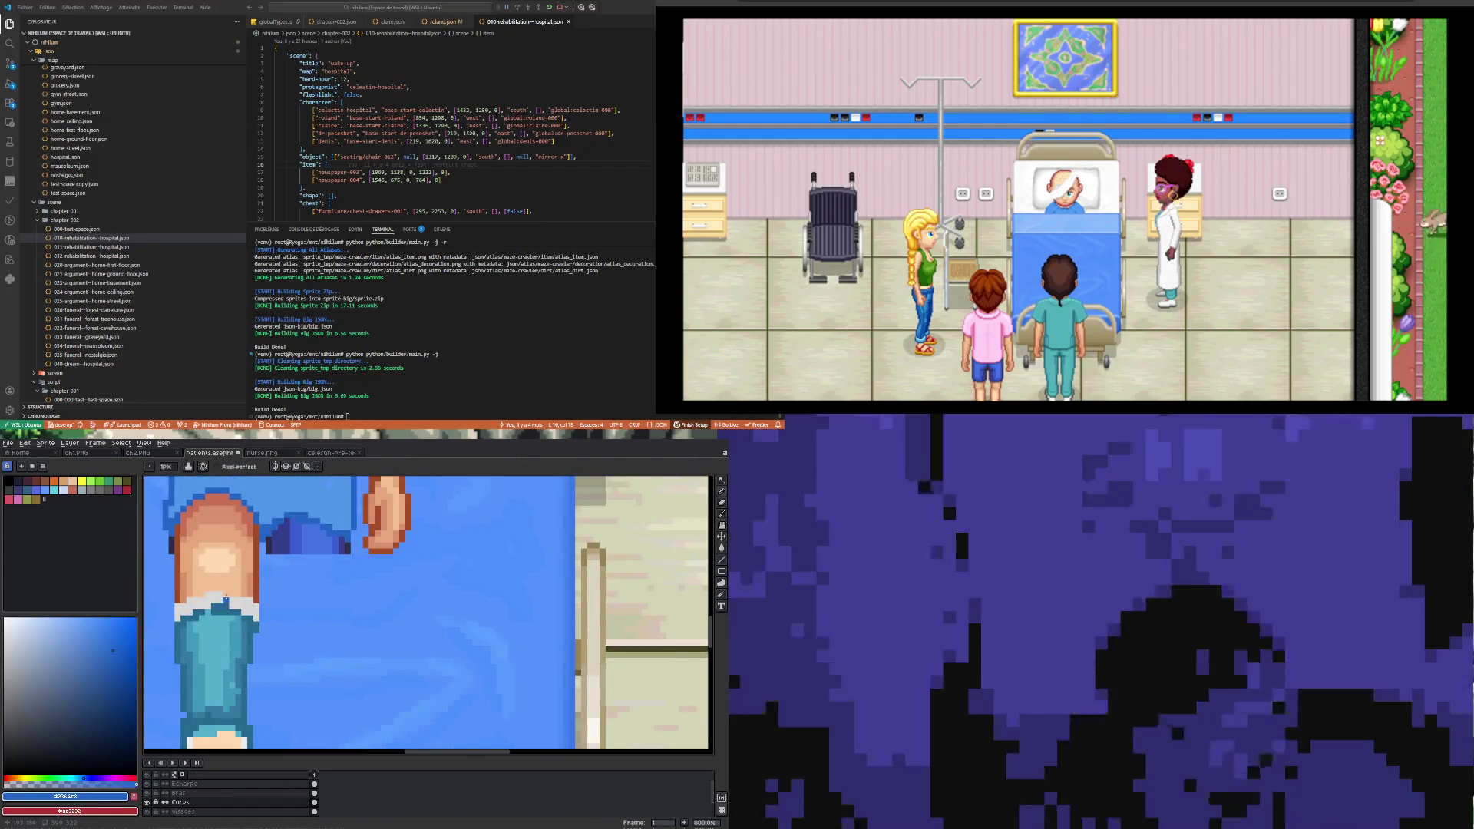
{"action": "left_click", "coordinate": [224, 609], "text": "alt"}
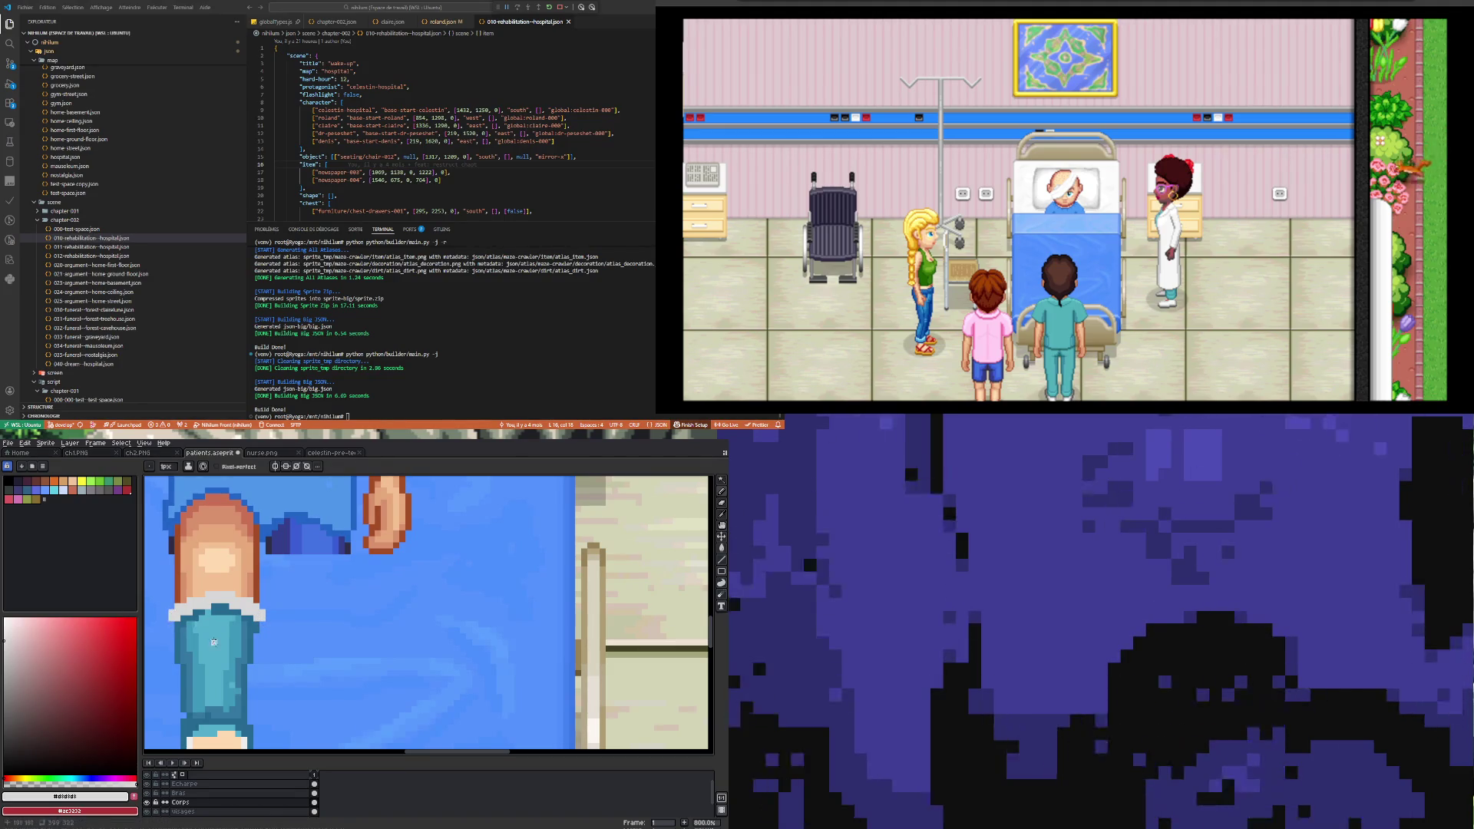
Step: Pick the cast's teal and paint two vertical darker strokes down the cast
{"action": "scroll", "coordinate": [214, 636], "scroll_direction": "down", "scroll_amount": 3}
{"action": "scroll", "coordinate": [209, 638], "scroll_direction": "up", "scroll_amount": 3}
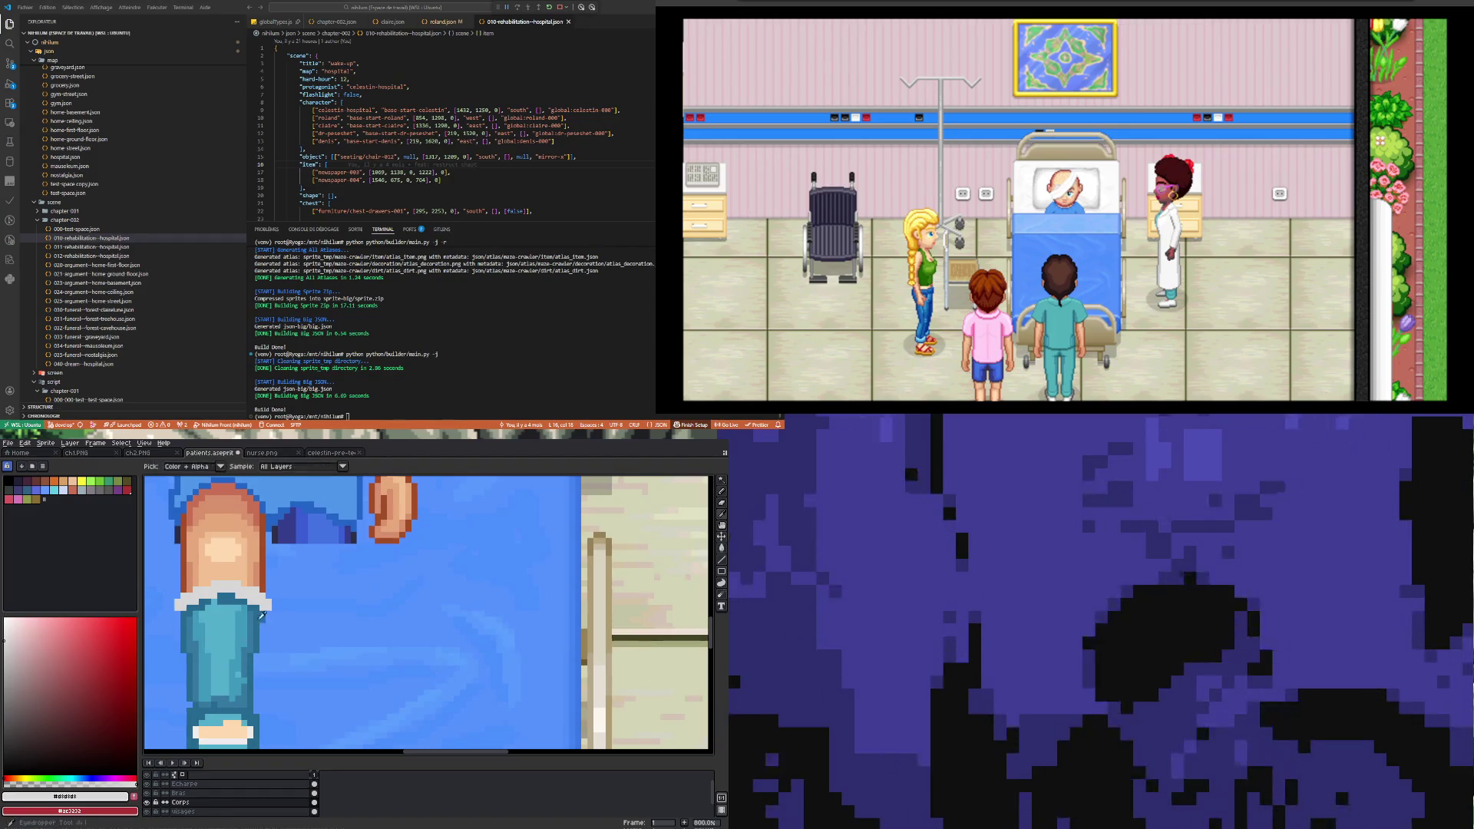
{"action": "left_click", "coordinate": [209, 638], "text": "alt"}
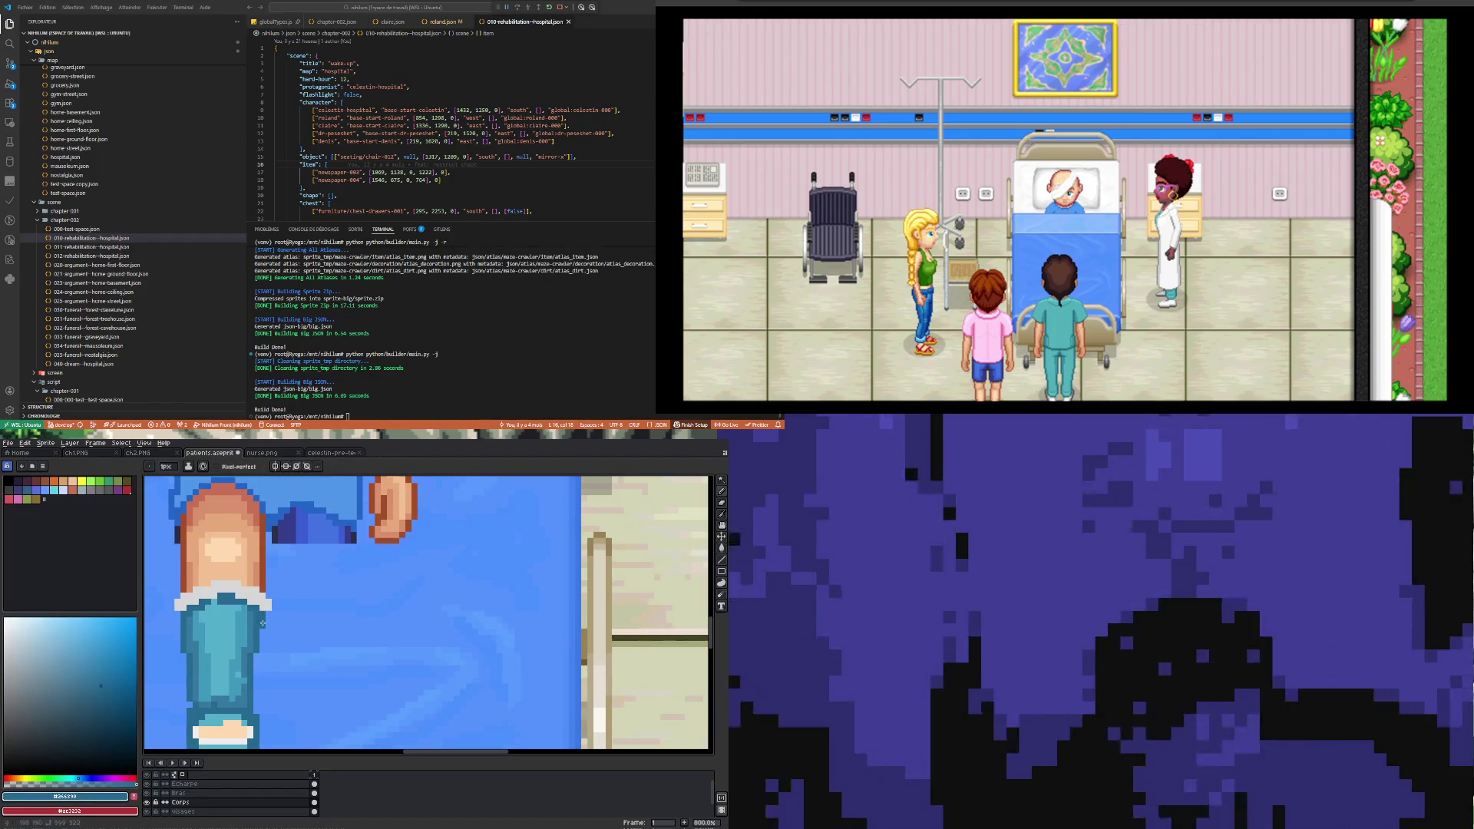
{"action": "left_click_drag", "start_coordinate": [263, 624], "coordinate": [258, 646]}
{"action": "scroll", "coordinate": [257, 657], "scroll_direction": "down", "scroll_amount": 3}
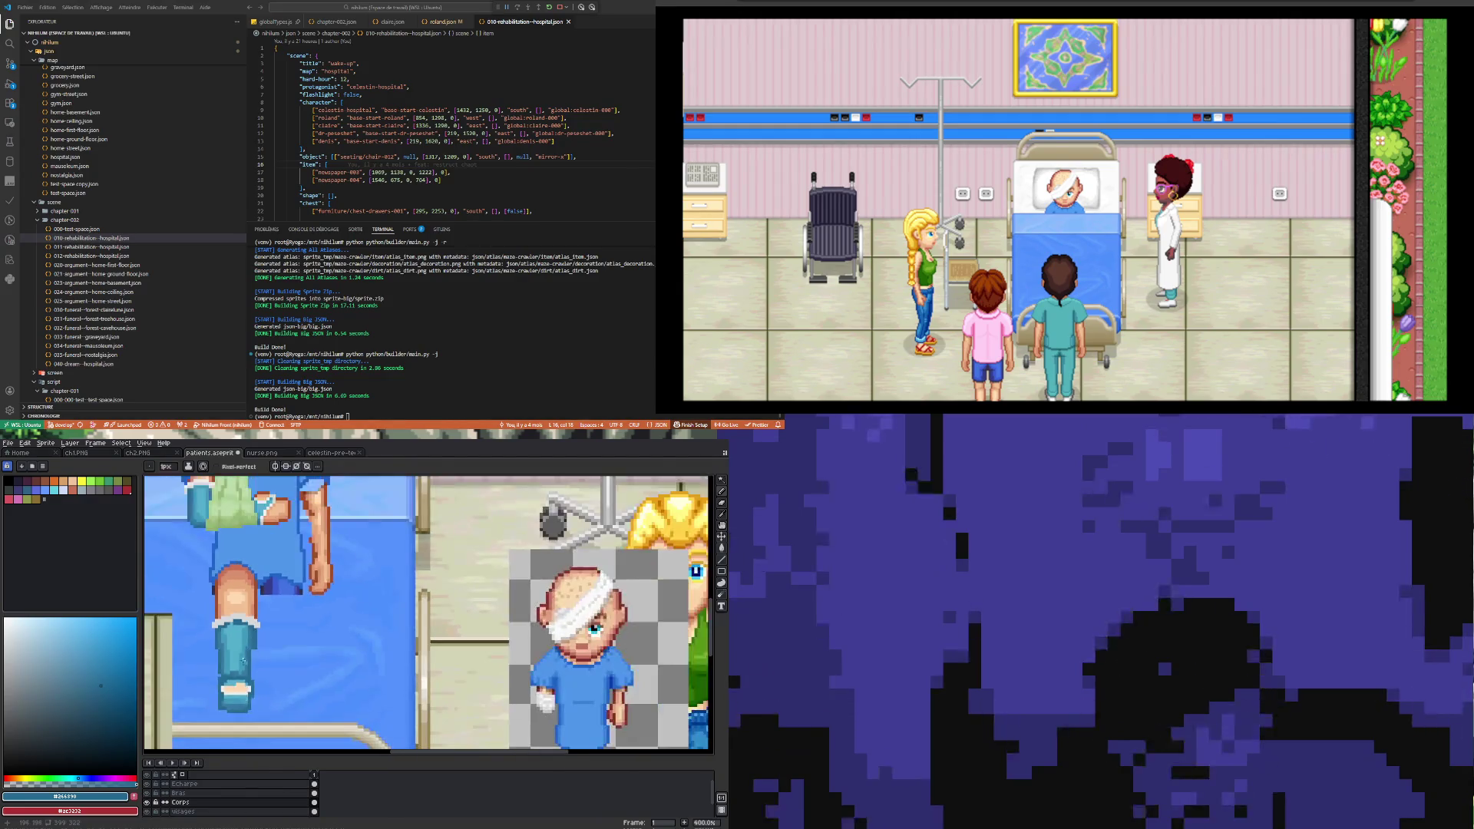
{"action": "scroll", "coordinate": [255, 648], "scroll_direction": "up", "scroll_amount": 3}
{"action": "left_click_drag", "start_coordinate": [265, 629], "coordinate": [262, 654]}
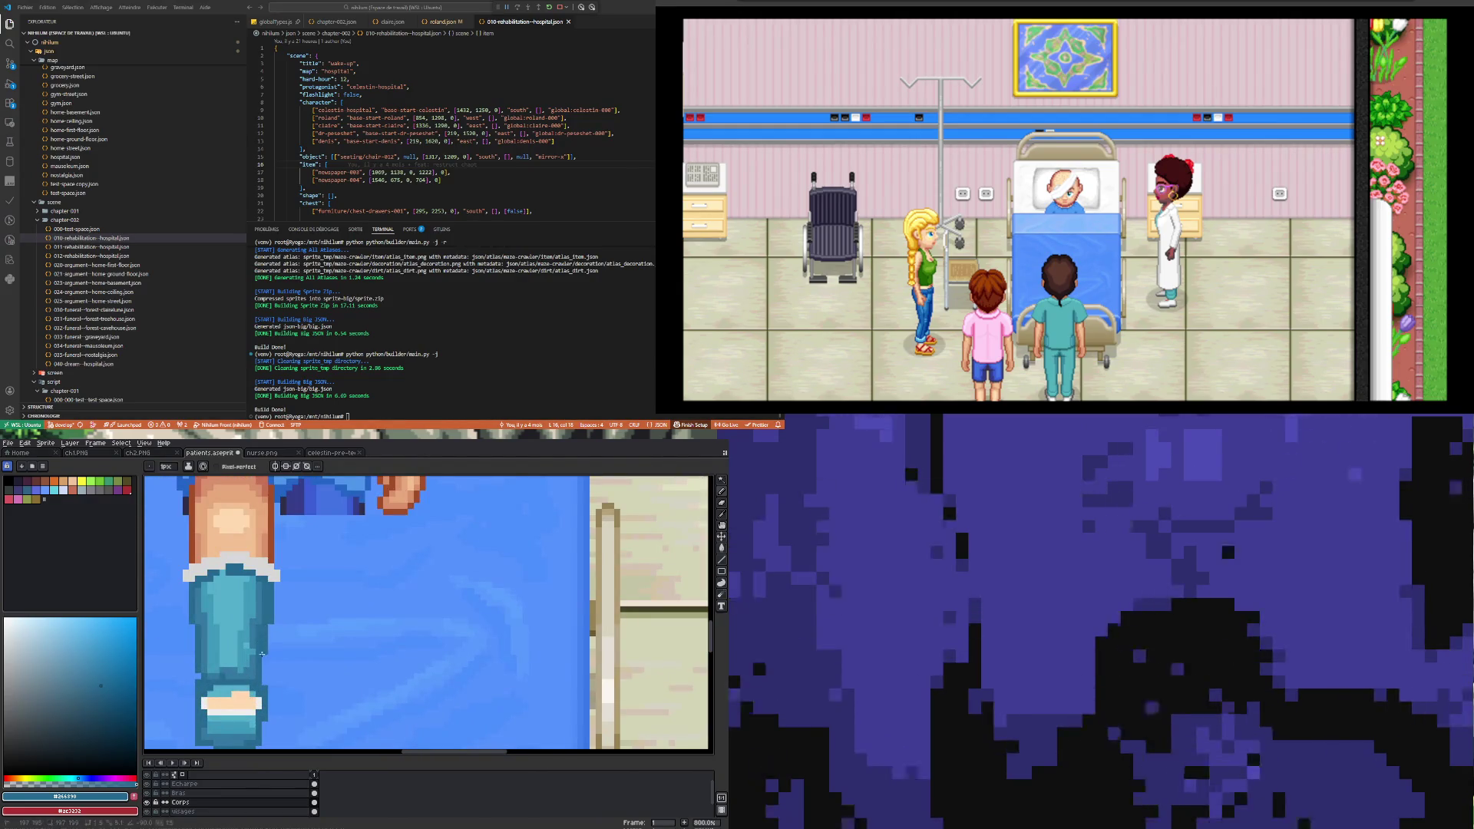
{"action": "key", "text": "shift"}
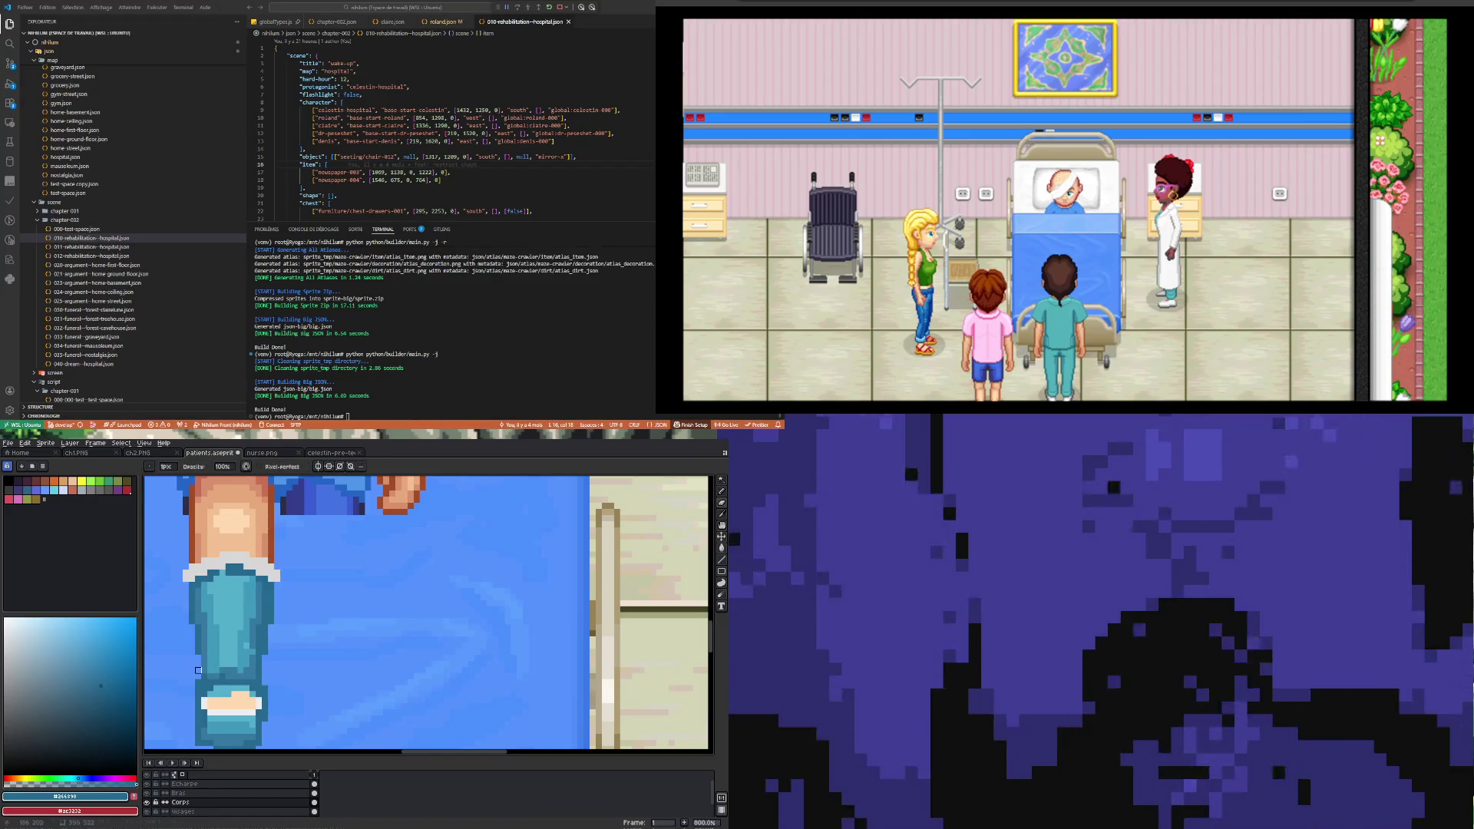
Step: Sample the cast's lighter teal for further strokes
{"action": "key", "text": "i"}
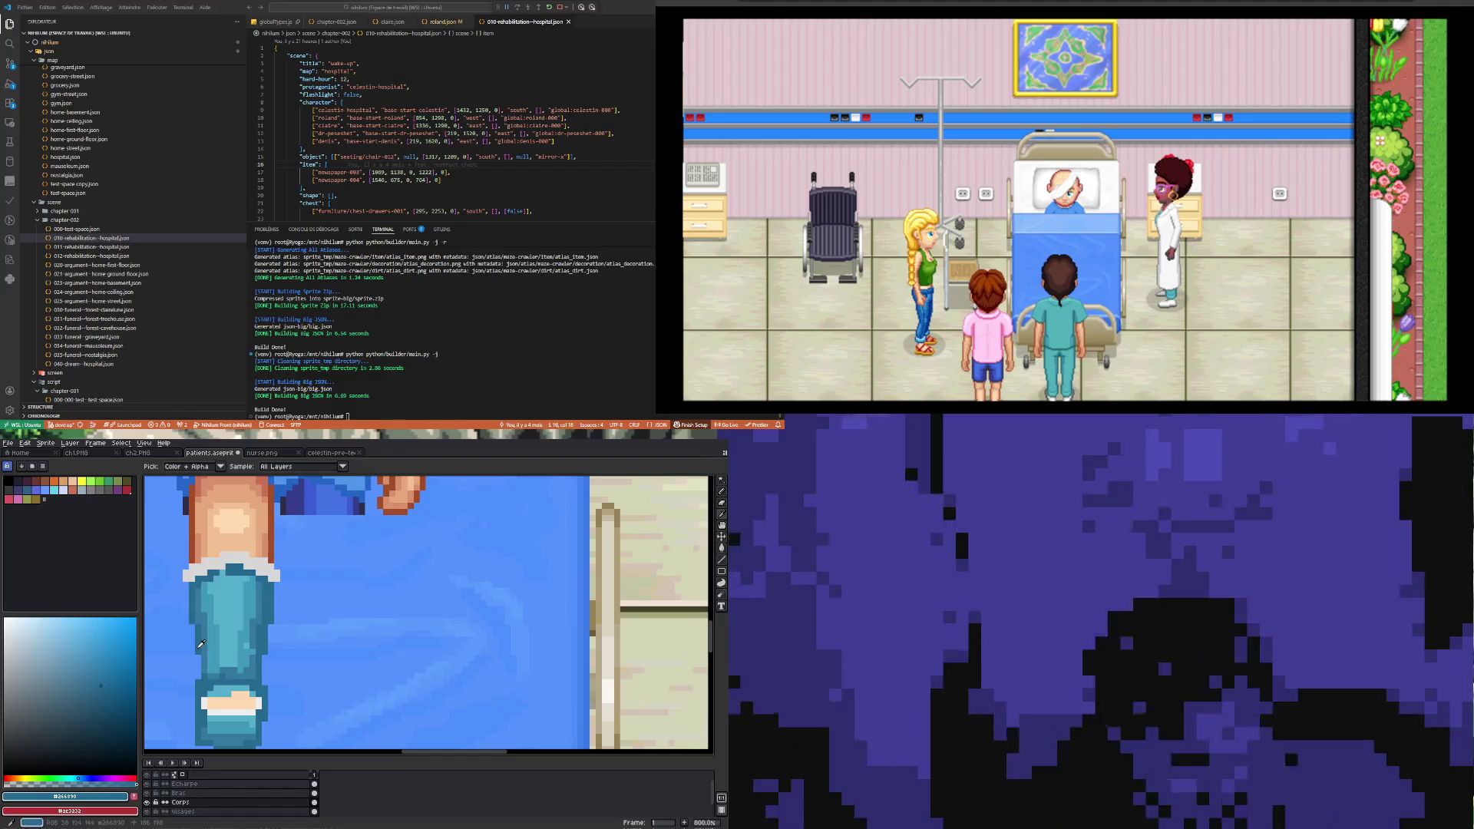
{"action": "key", "text": "b"}
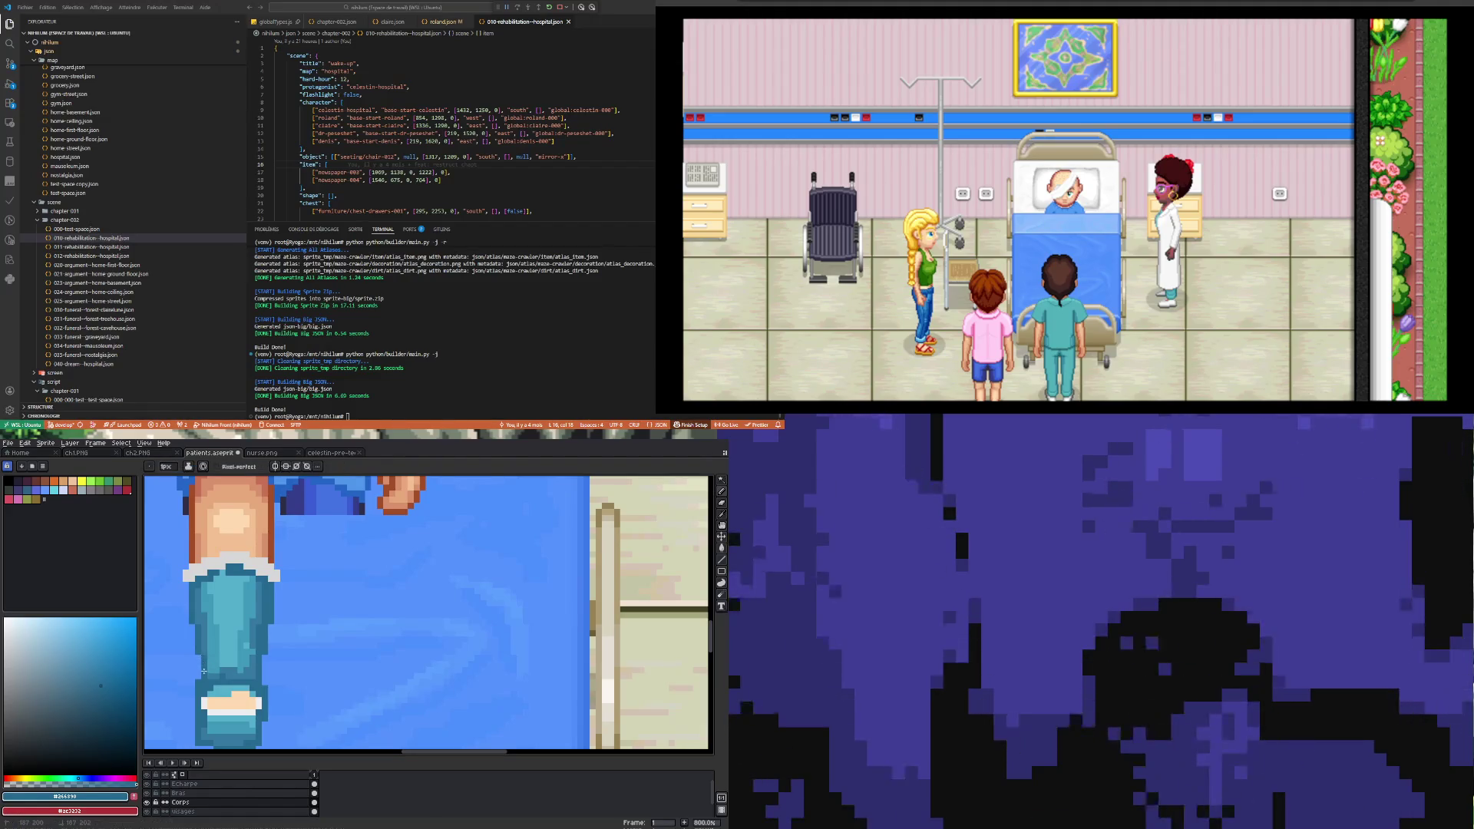
{"action": "scroll", "coordinate": [203, 657], "scroll_direction": "down", "scroll_amount": 3}
{"action": "scroll", "coordinate": [196, 653], "scroll_direction": "up", "scroll_amount": 5}
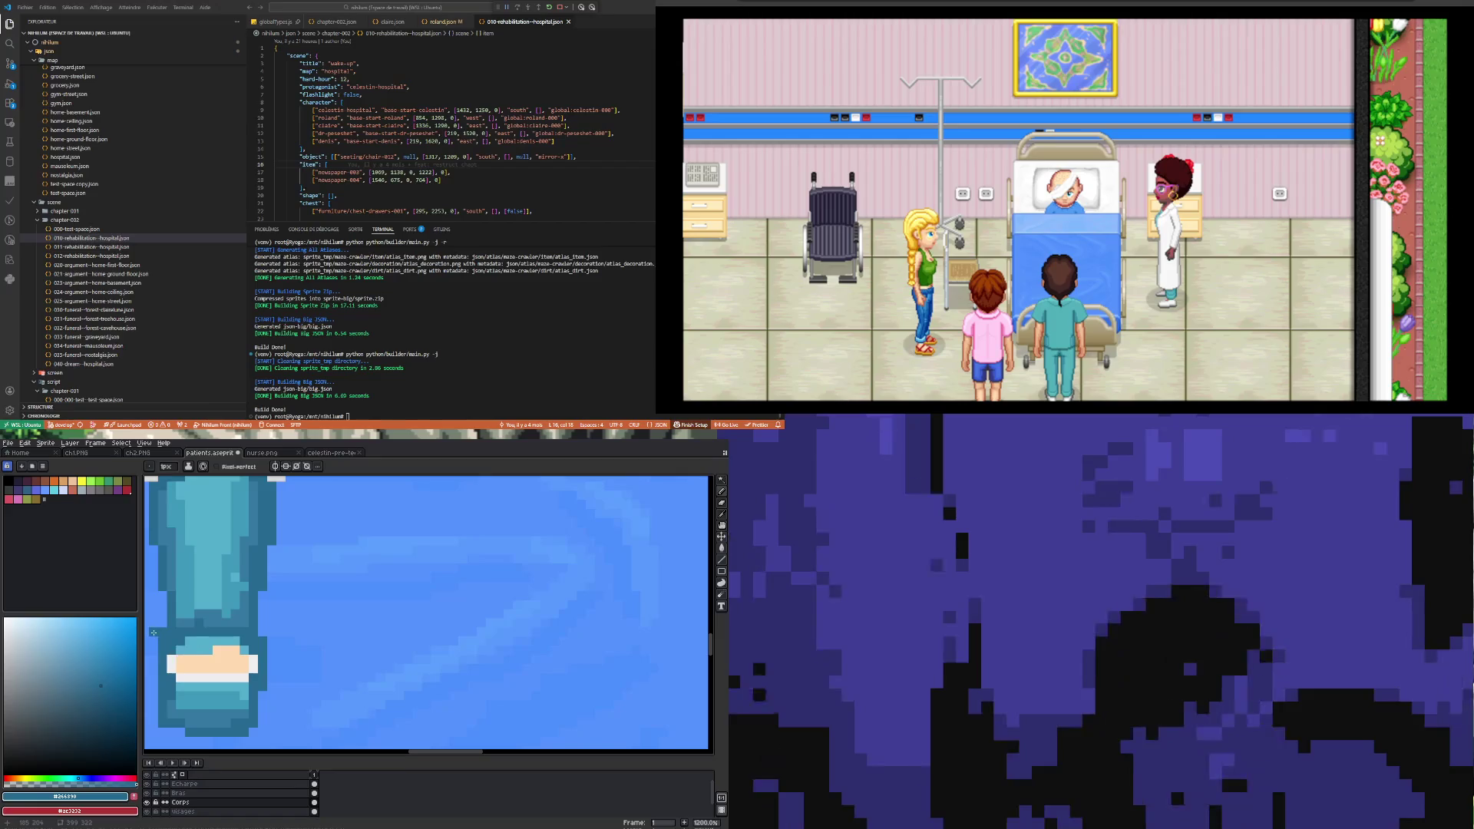
{"action": "scroll", "coordinate": [183, 641], "scroll_direction": "down", "scroll_amount": 2}
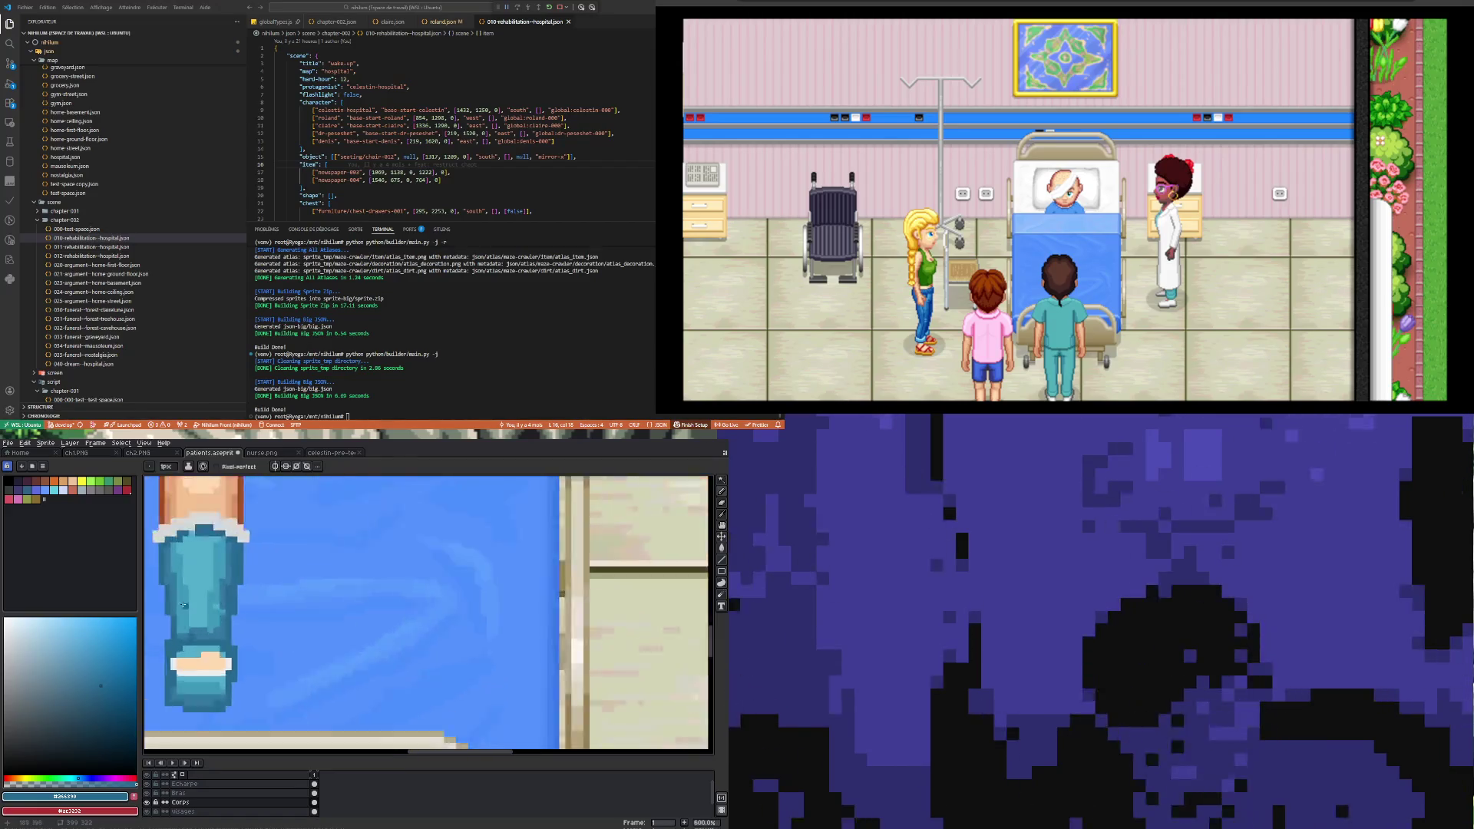
{"action": "scroll", "coordinate": [180, 614], "scroll_direction": "up", "scroll_amount": 2}
{"action": "key", "text": "i"}
{"action": "left_click", "coordinate": [173, 578]}
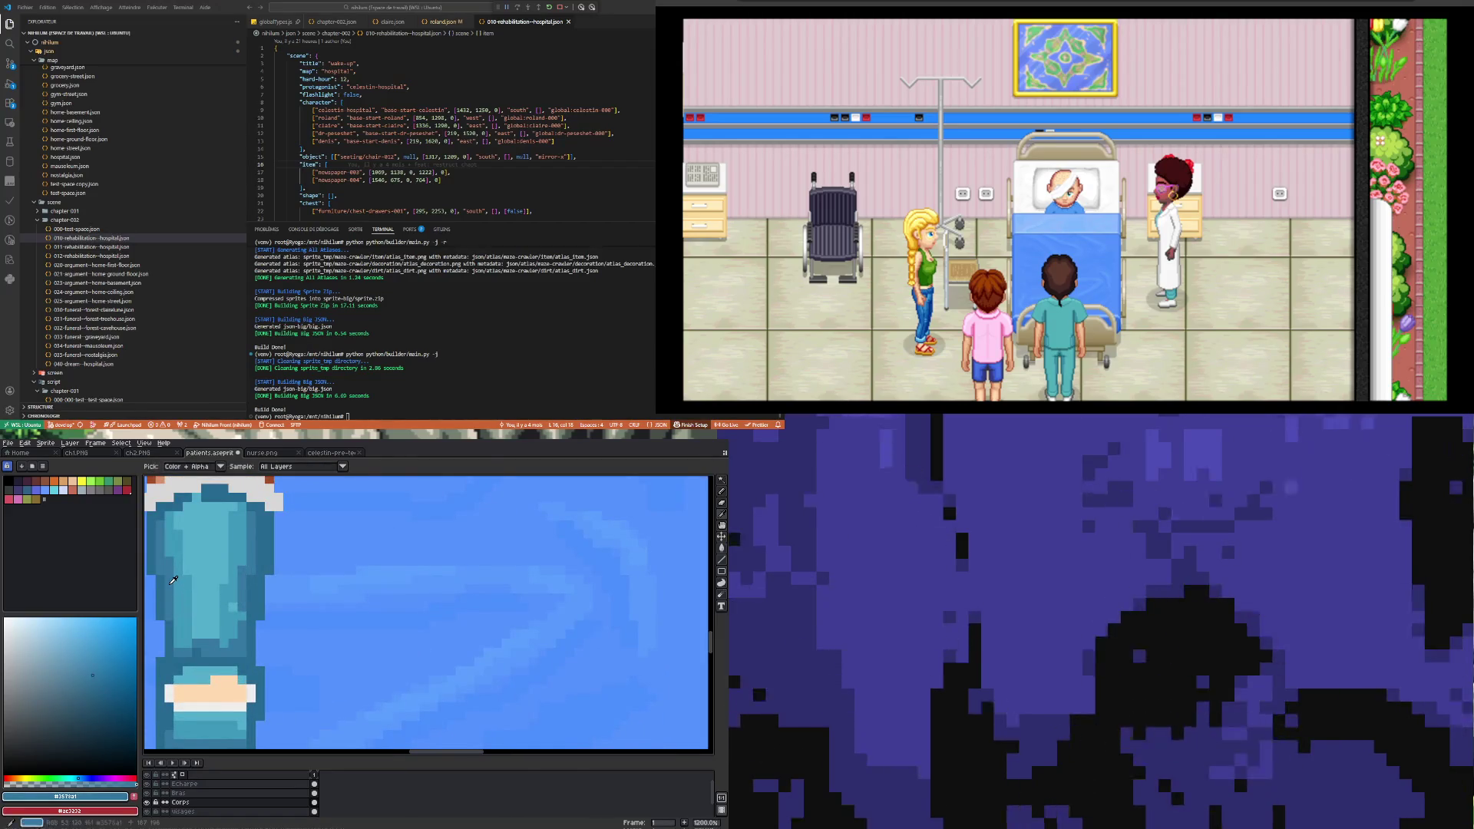
{"action": "key", "text": "b"}
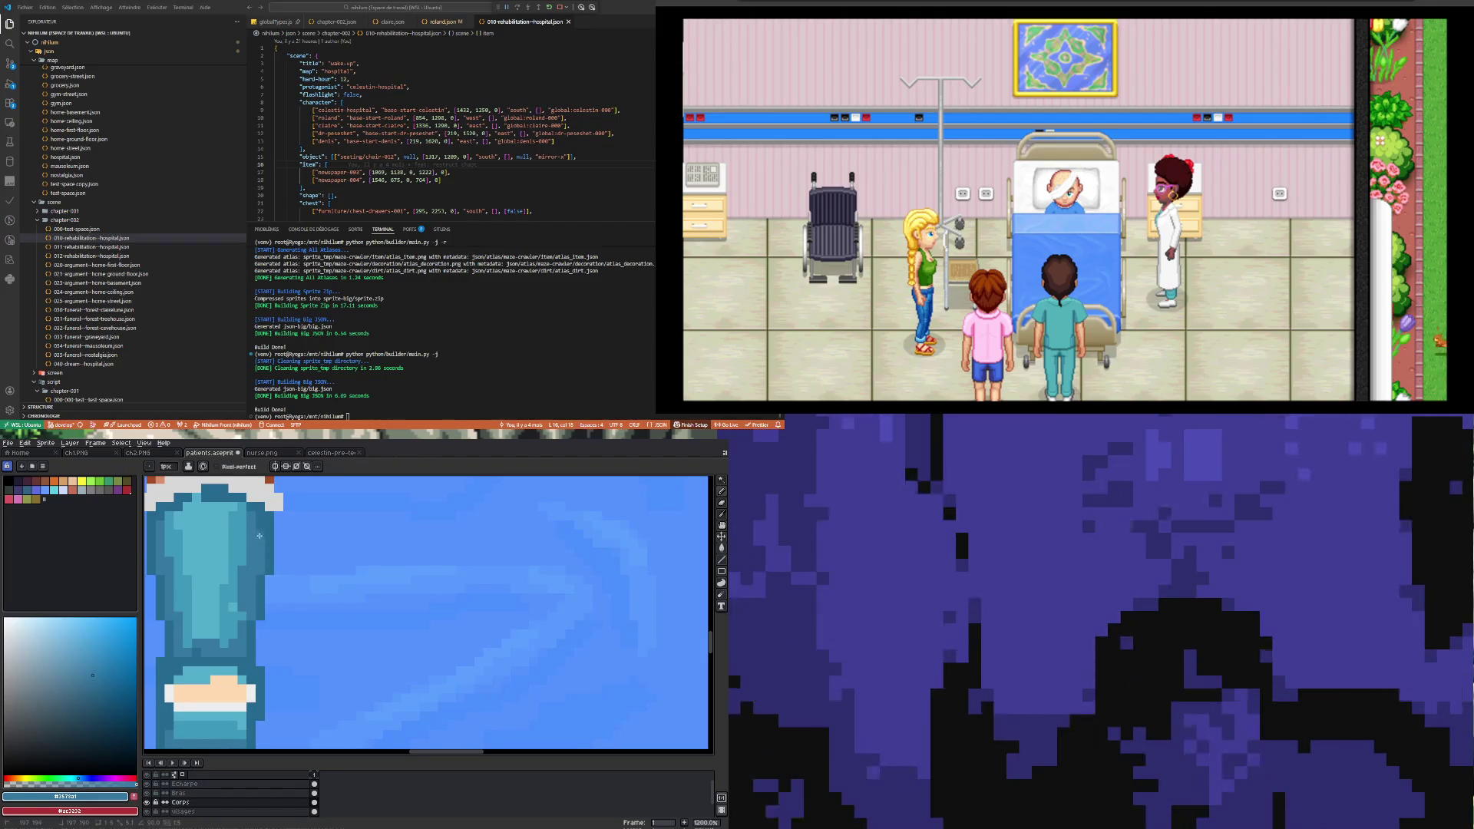
{"action": "scroll", "coordinate": [204, 594], "scroll_direction": "down", "scroll_amount": 4}
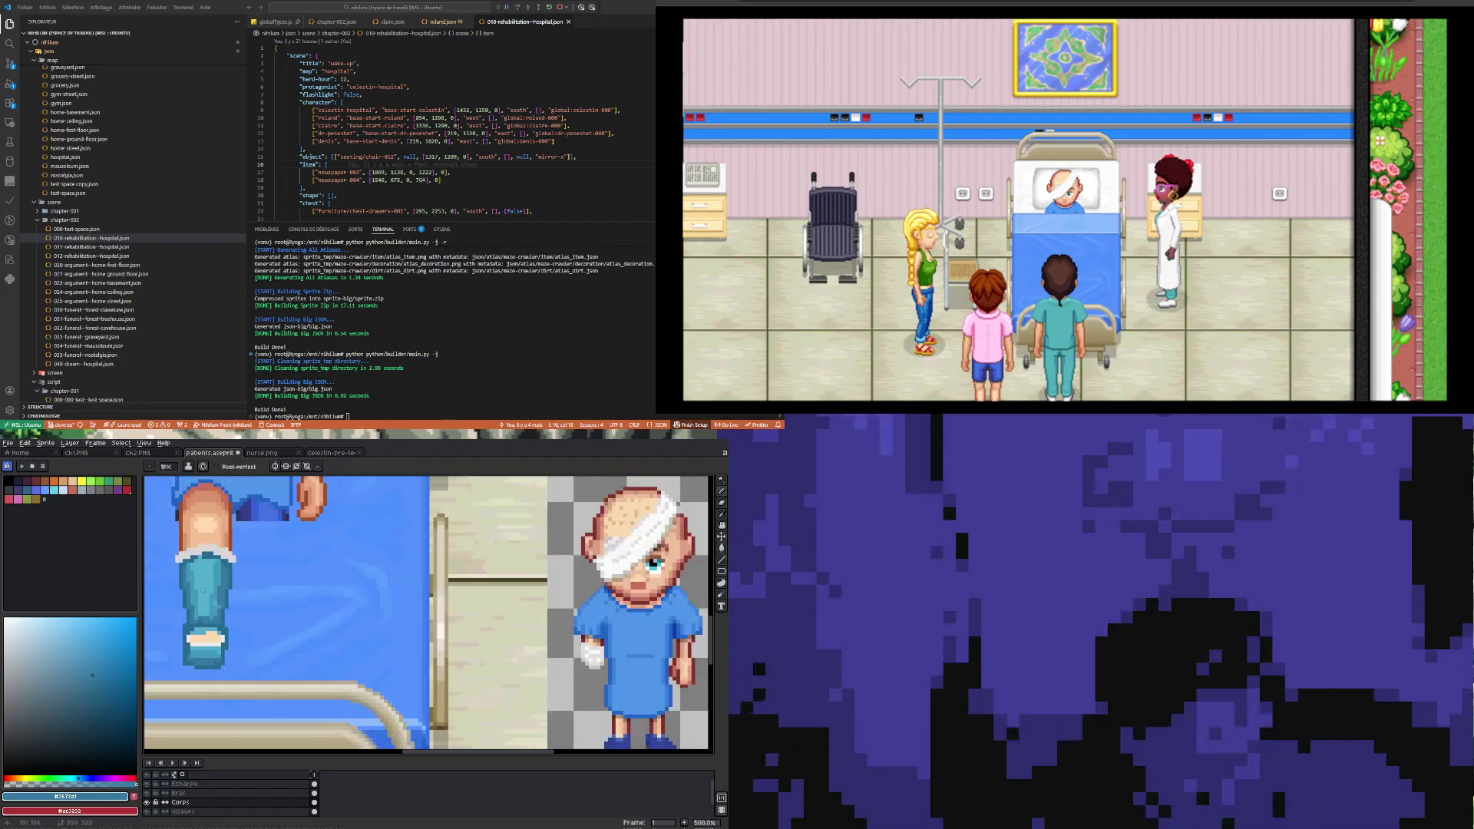
{"action": "scroll", "coordinate": [204, 594], "scroll_direction": "up", "scroll_amount": 5}
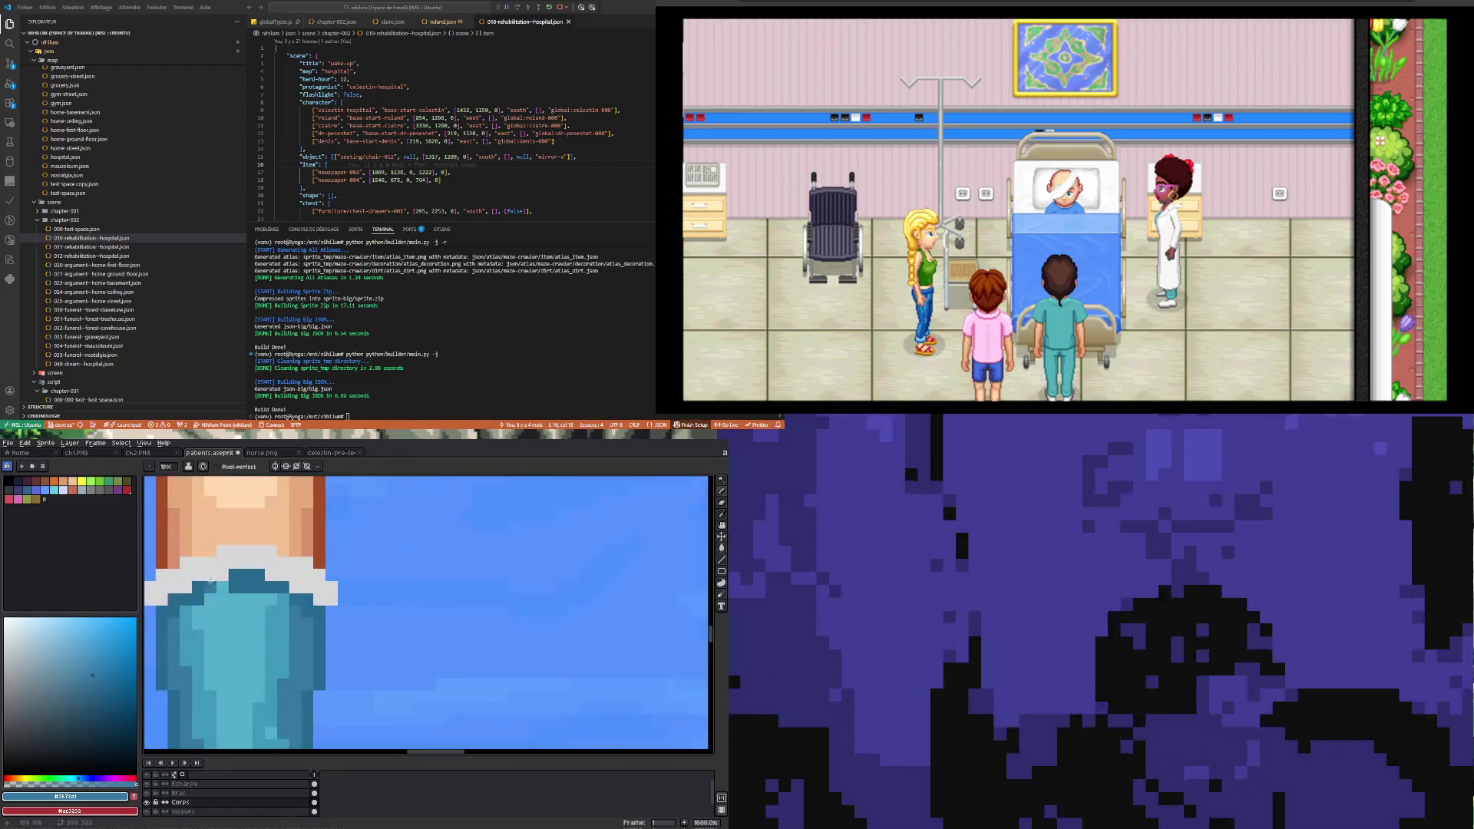
Step: Sample the cast's dark teal pixel and return to the Pencil
{"action": "key", "text": "i"}
{"action": "left_click", "coordinate": [238, 587]}
{"action": "key", "text": "b"}
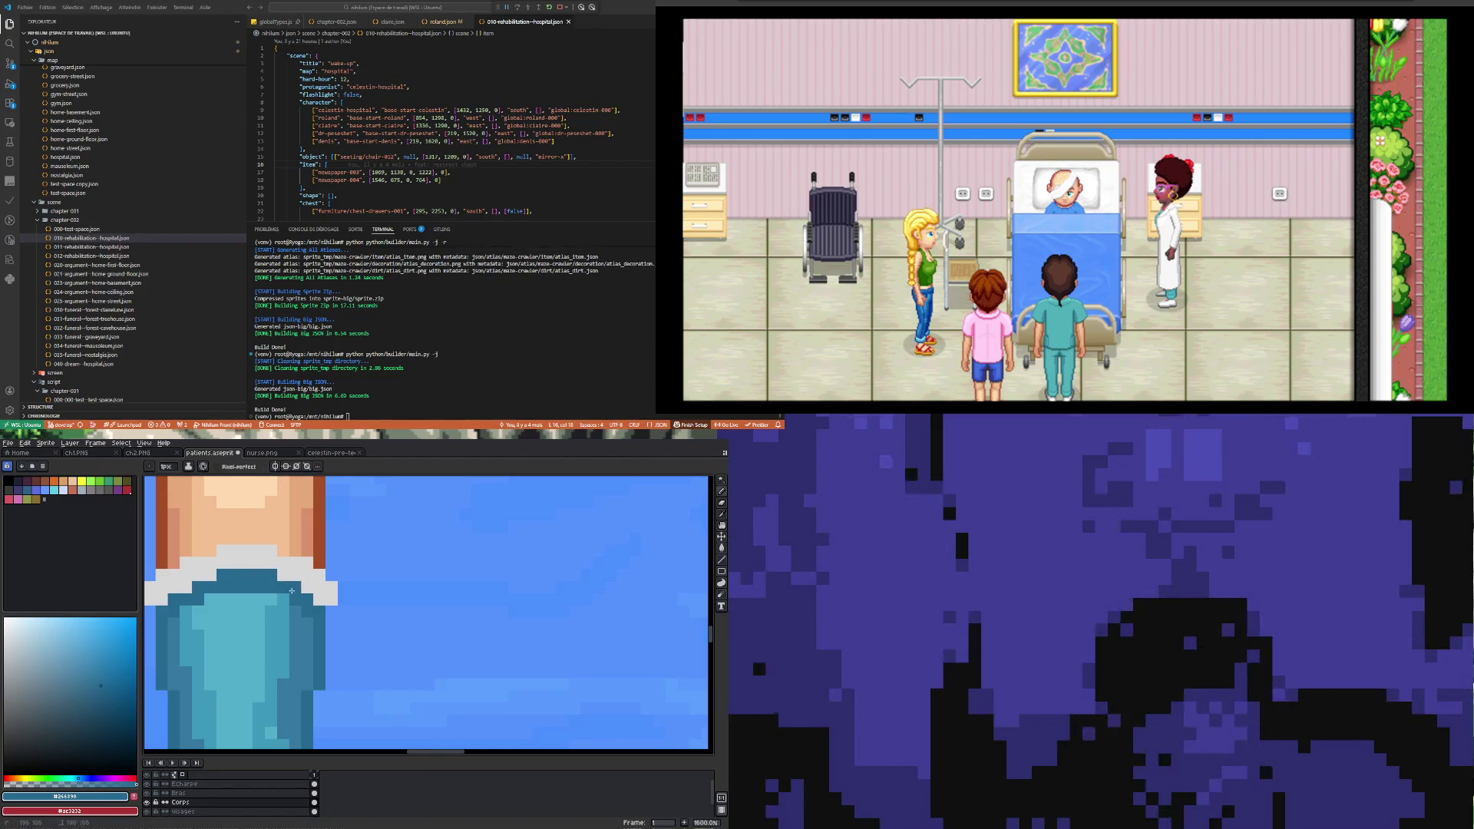
{"action": "scroll", "coordinate": [183, 585], "scroll_direction": "down", "scroll_amount": 5}
{"action": "scroll", "coordinate": [217, 592], "scroll_direction": "up", "scroll_amount": 4}
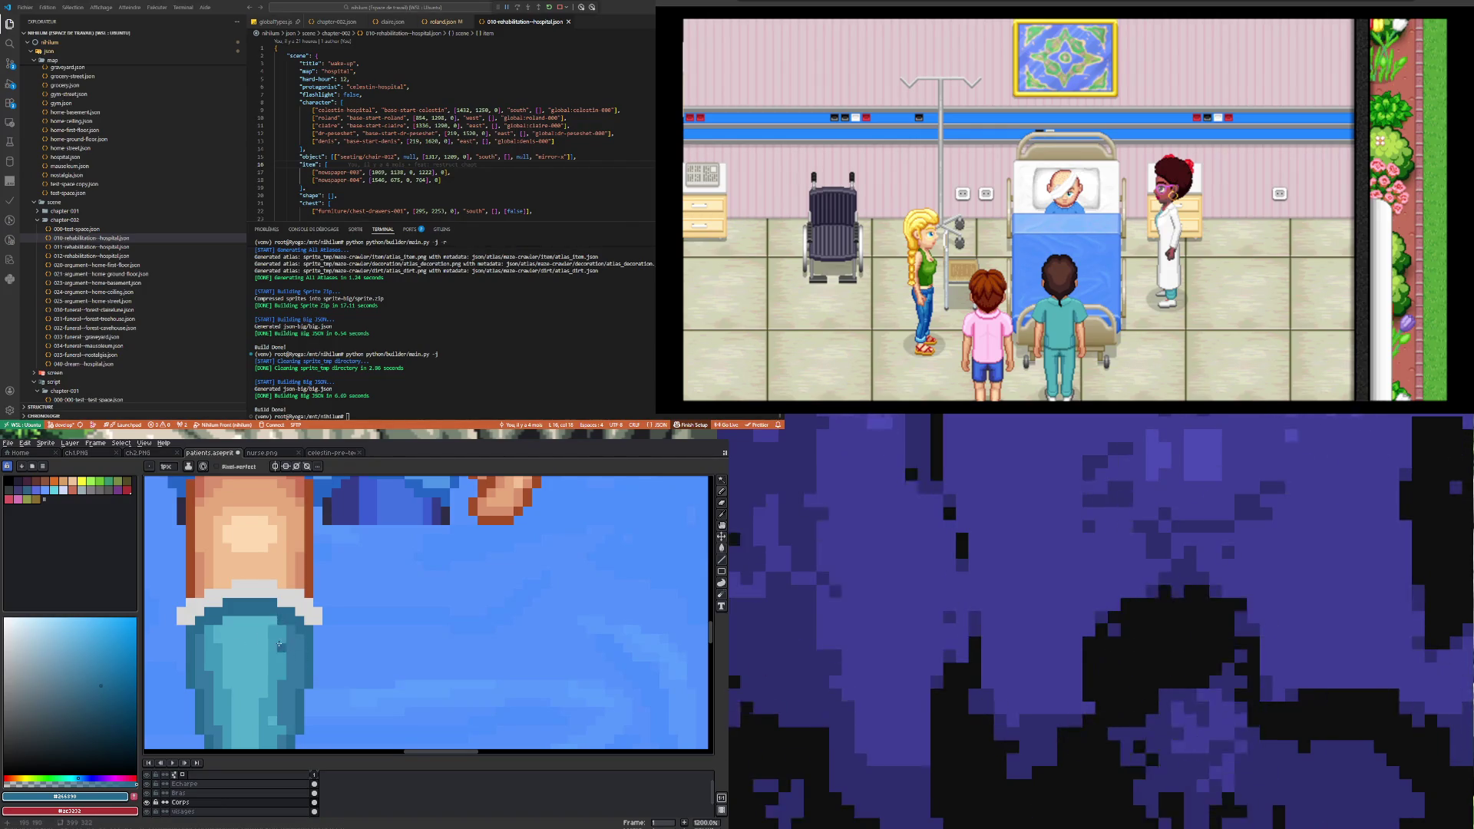
Step: Sample the cast cuff's light grey, then the near-white #eeeeee from the cast rim
{"action": "scroll", "coordinate": [279, 644], "scroll_direction": "down", "scroll_amount": 3}
{"action": "scroll", "coordinate": [268, 658], "scroll_direction": "up", "scroll_amount": 3}
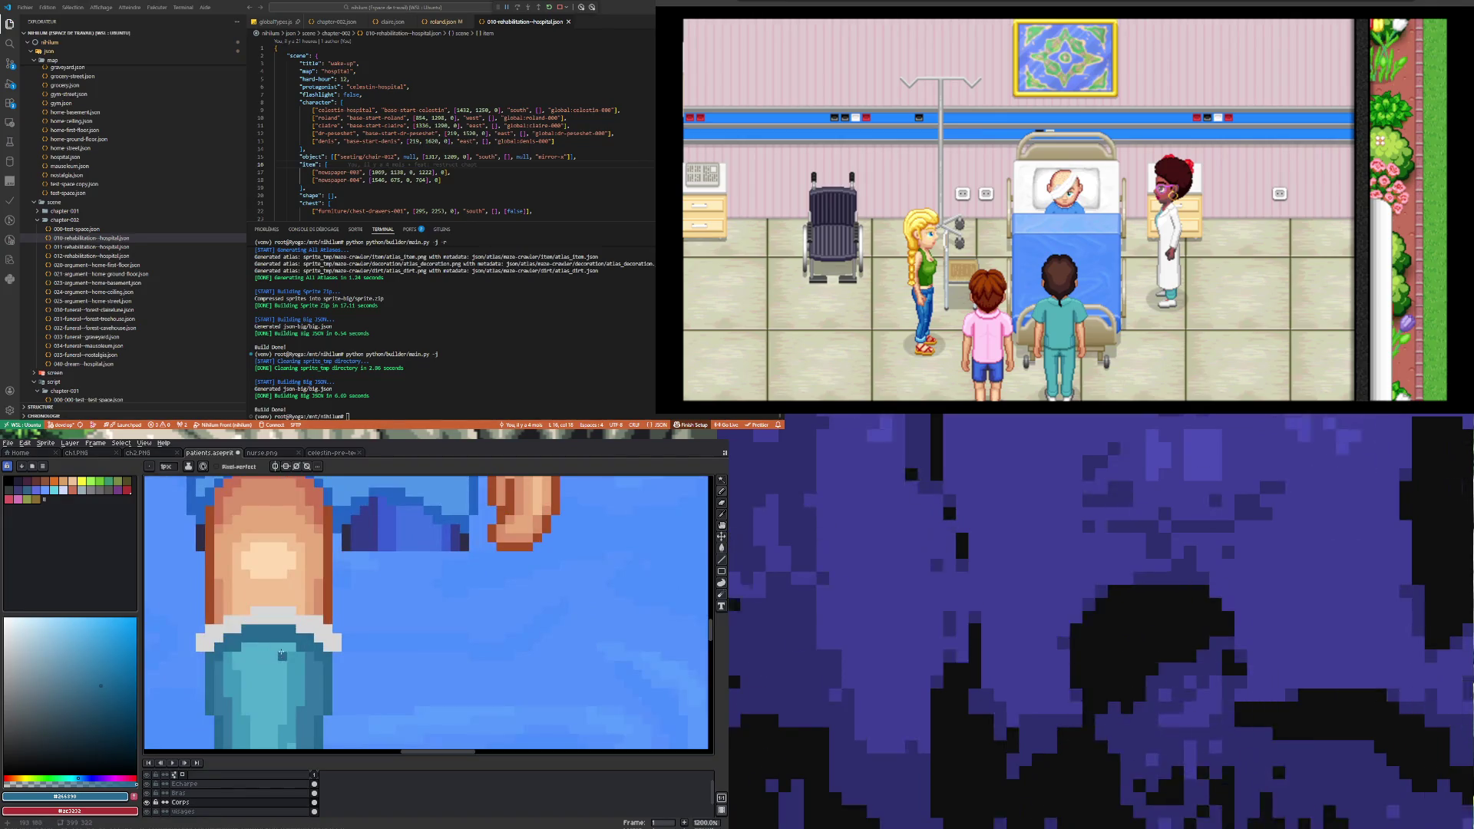
{"action": "scroll", "coordinate": [272, 637], "scroll_direction": "up", "scroll_amount": 1}
{"action": "left_click", "coordinate": [245, 607], "text": "alt"}
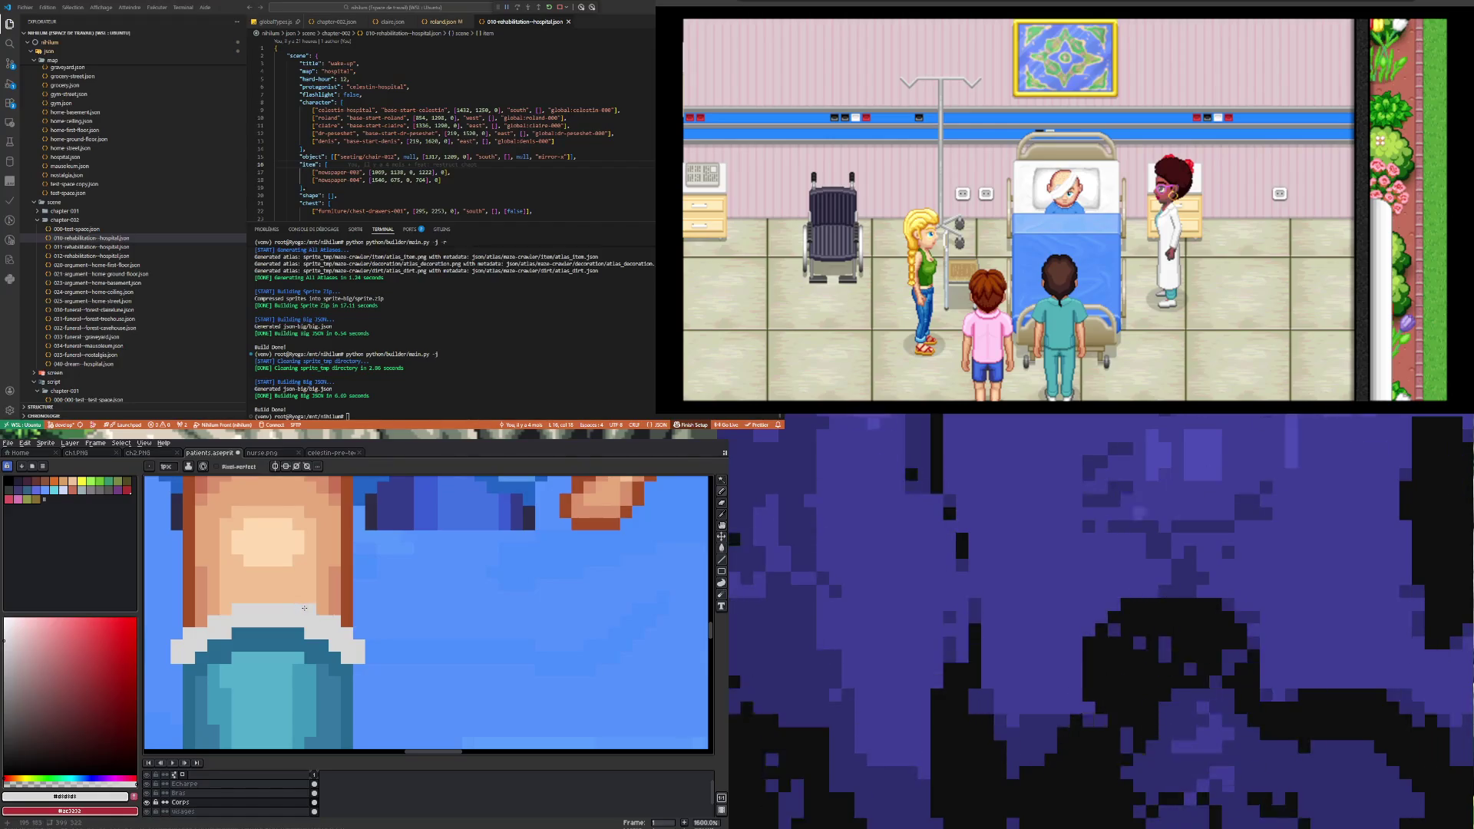
{"action": "scroll", "coordinate": [304, 608], "scroll_direction": "down", "scroll_amount": 4}
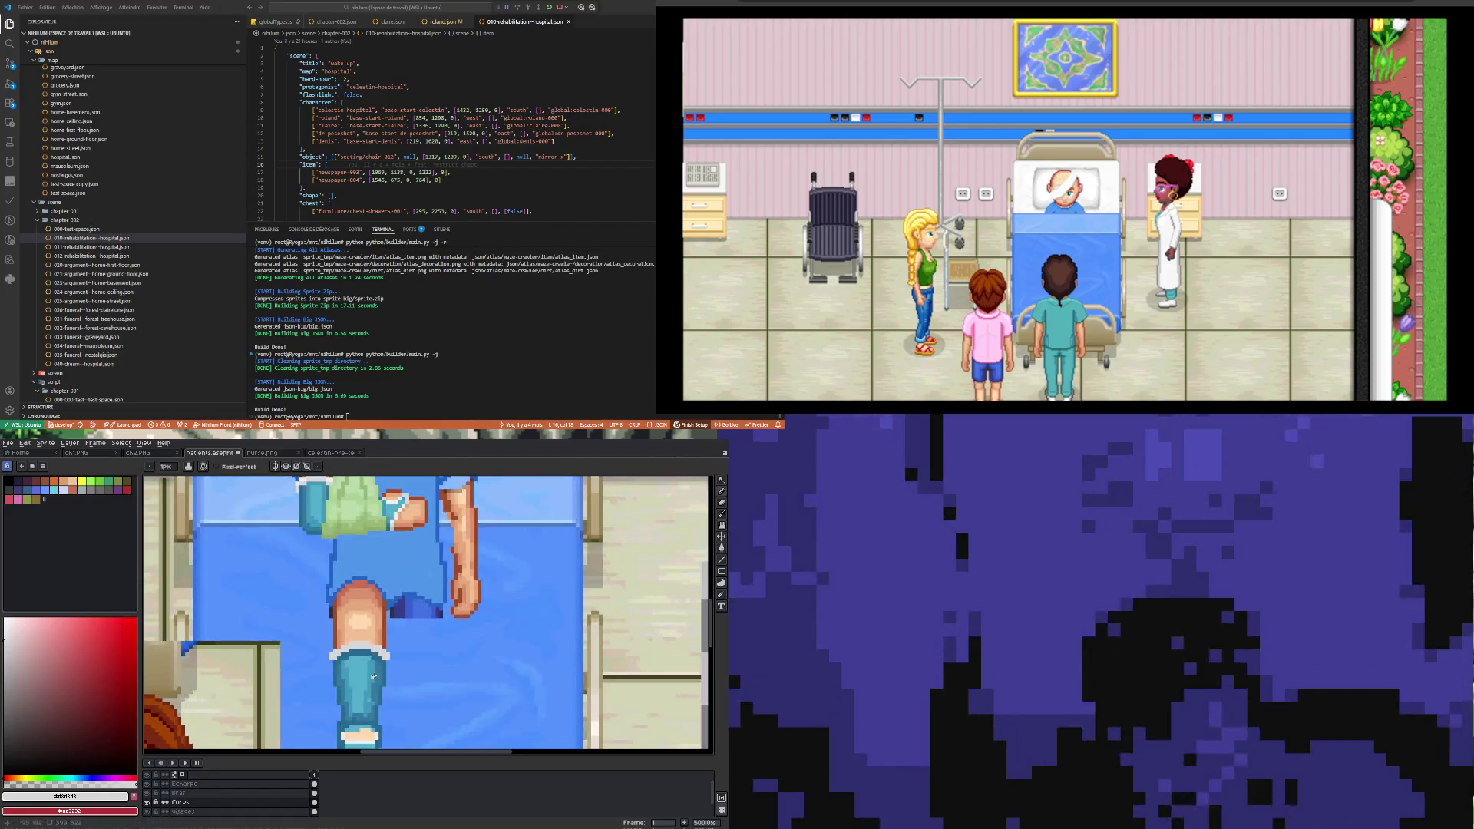
{"action": "scroll", "coordinate": [336, 666], "scroll_direction": "up", "scroll_amount": 3}
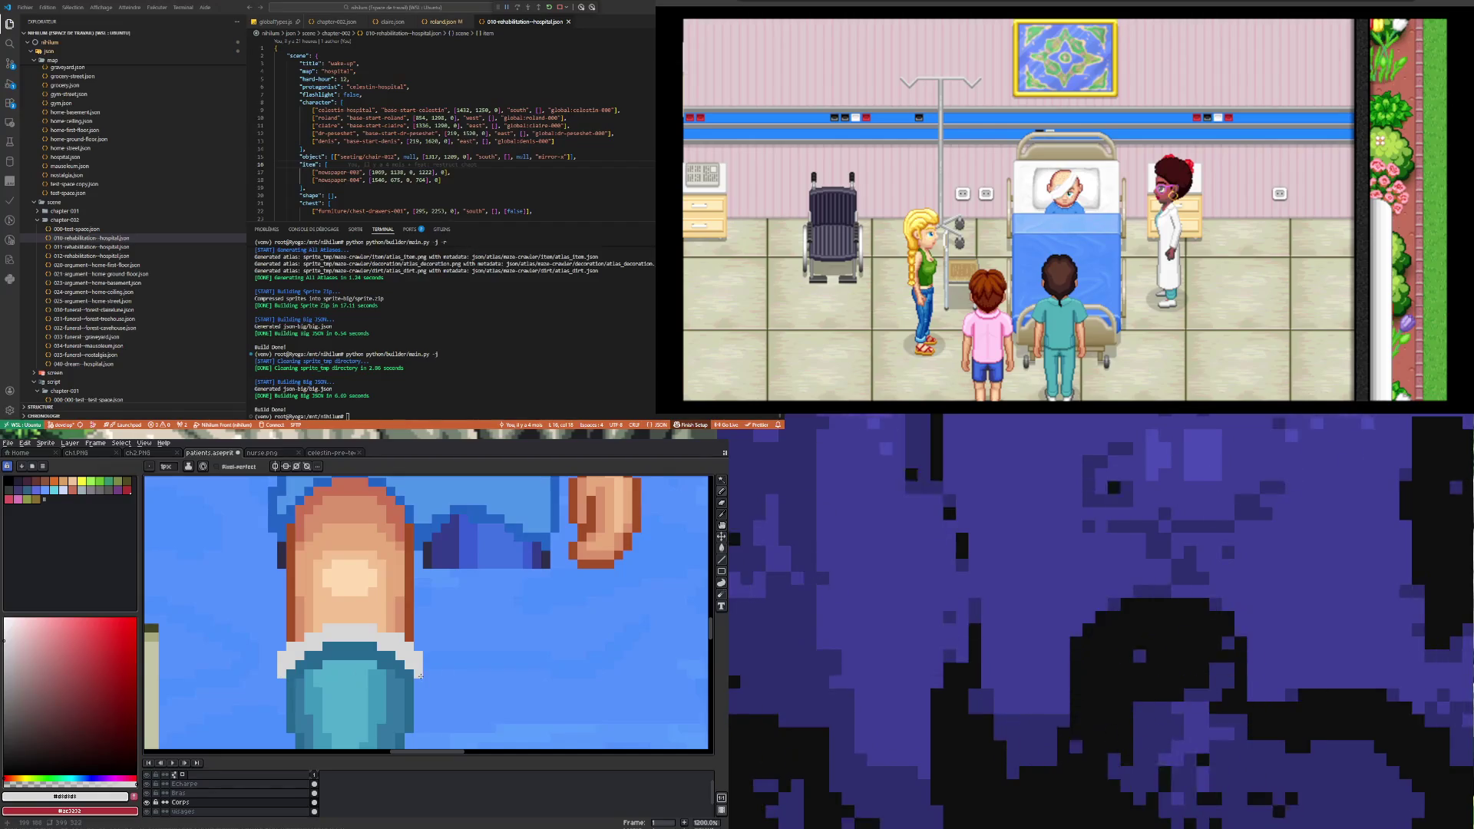
{"action": "scroll", "coordinate": [420, 675], "scroll_direction": "down", "scroll_amount": 3}
{"action": "scroll", "coordinate": [352, 637], "scroll_direction": "up", "scroll_amount": 2}
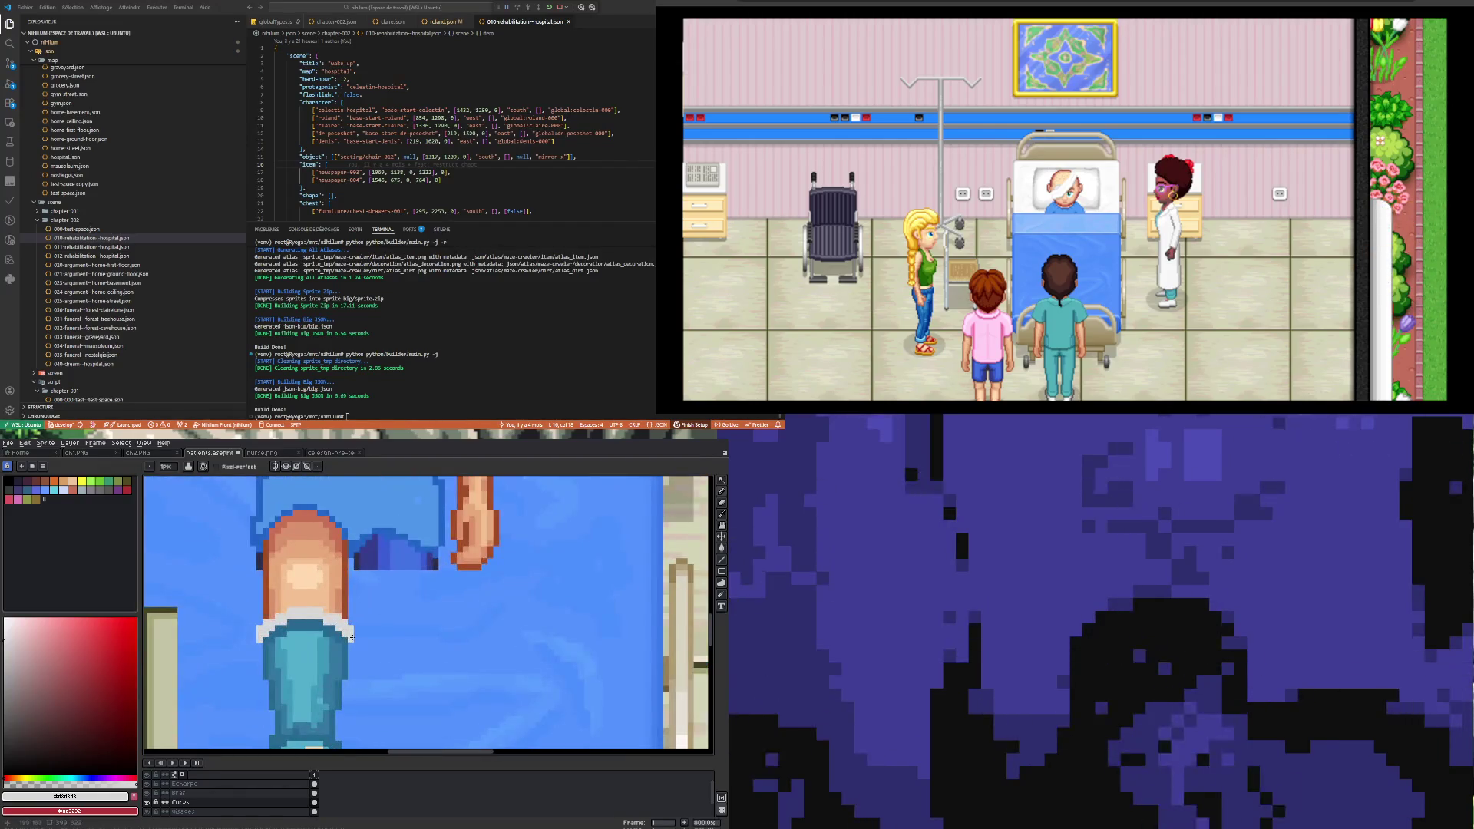
{"action": "scroll", "coordinate": [258, 643], "scroll_direction": "down", "scroll_amount": 3}
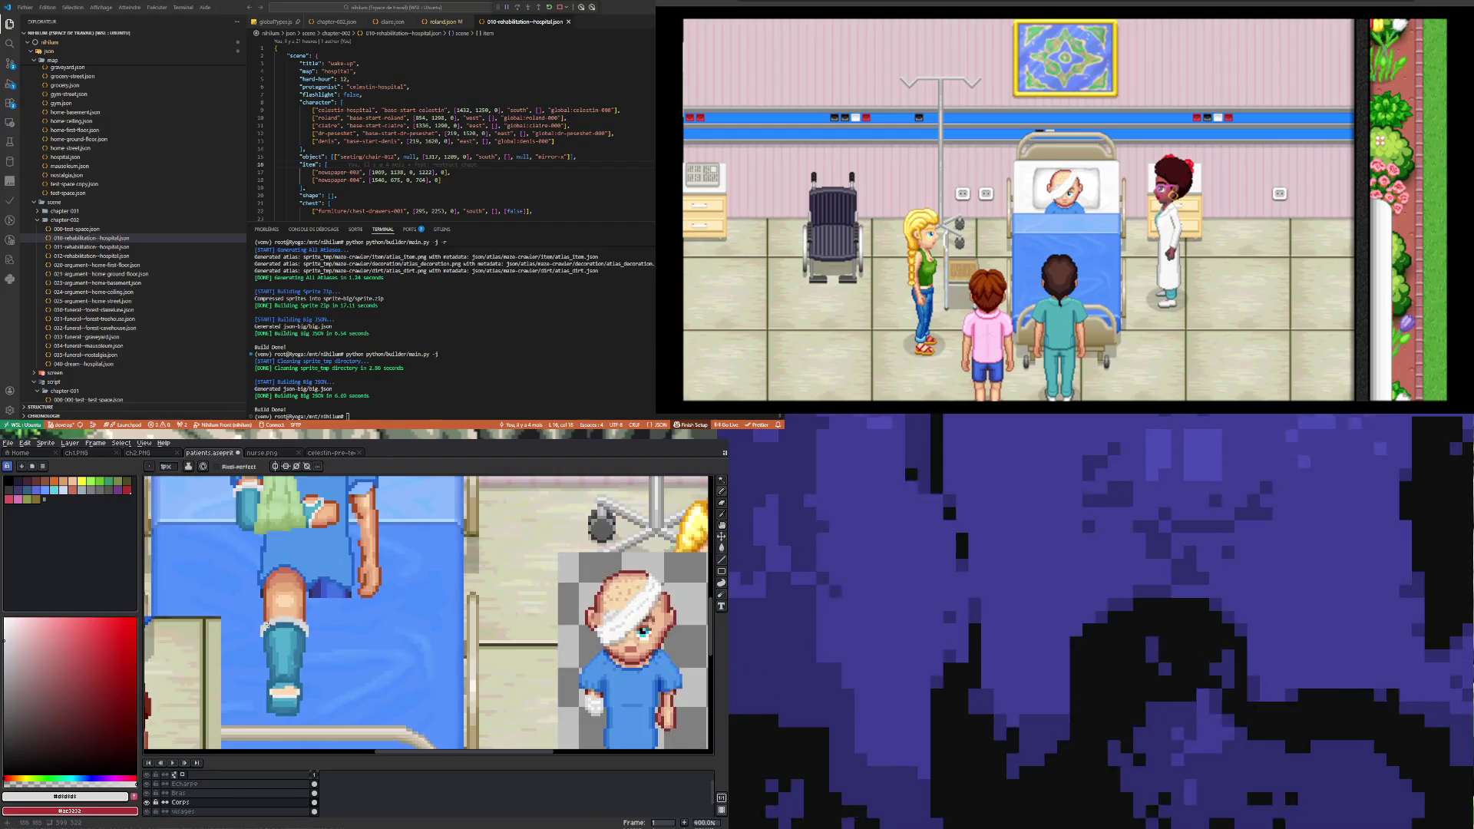
{"action": "scroll", "coordinate": [261, 637], "scroll_direction": "up", "scroll_amount": 3}
{"action": "scroll", "coordinate": [267, 630], "scroll_direction": "down", "scroll_amount": 2}
{"action": "scroll", "coordinate": [267, 630], "scroll_direction": "down", "scroll_amount": 1}
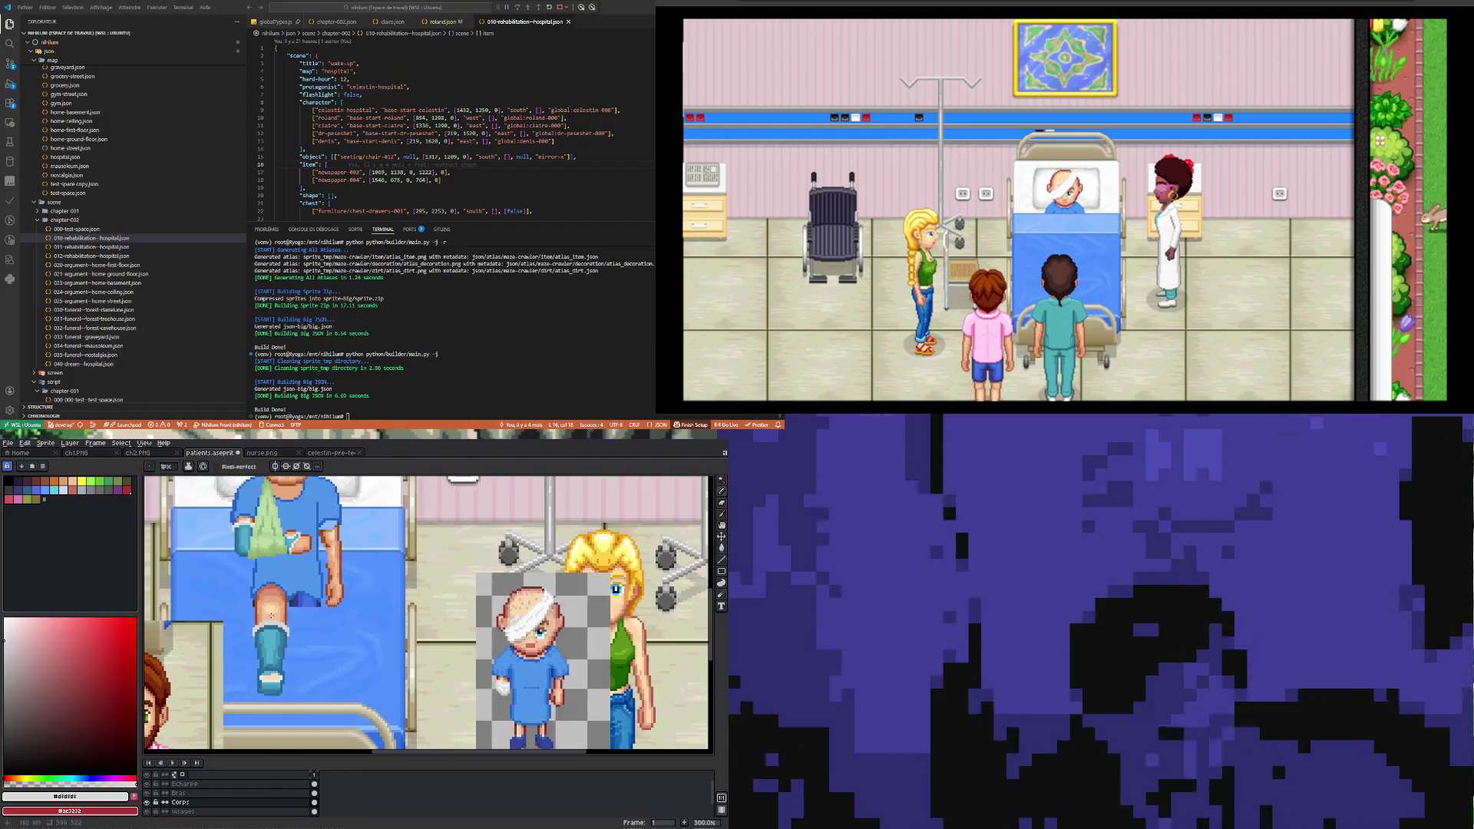
{"action": "scroll", "coordinate": [292, 529], "scroll_direction": "up", "scroll_amount": 2}
{"action": "key", "text": "i"}
{"action": "left_click", "coordinate": [296, 523]}
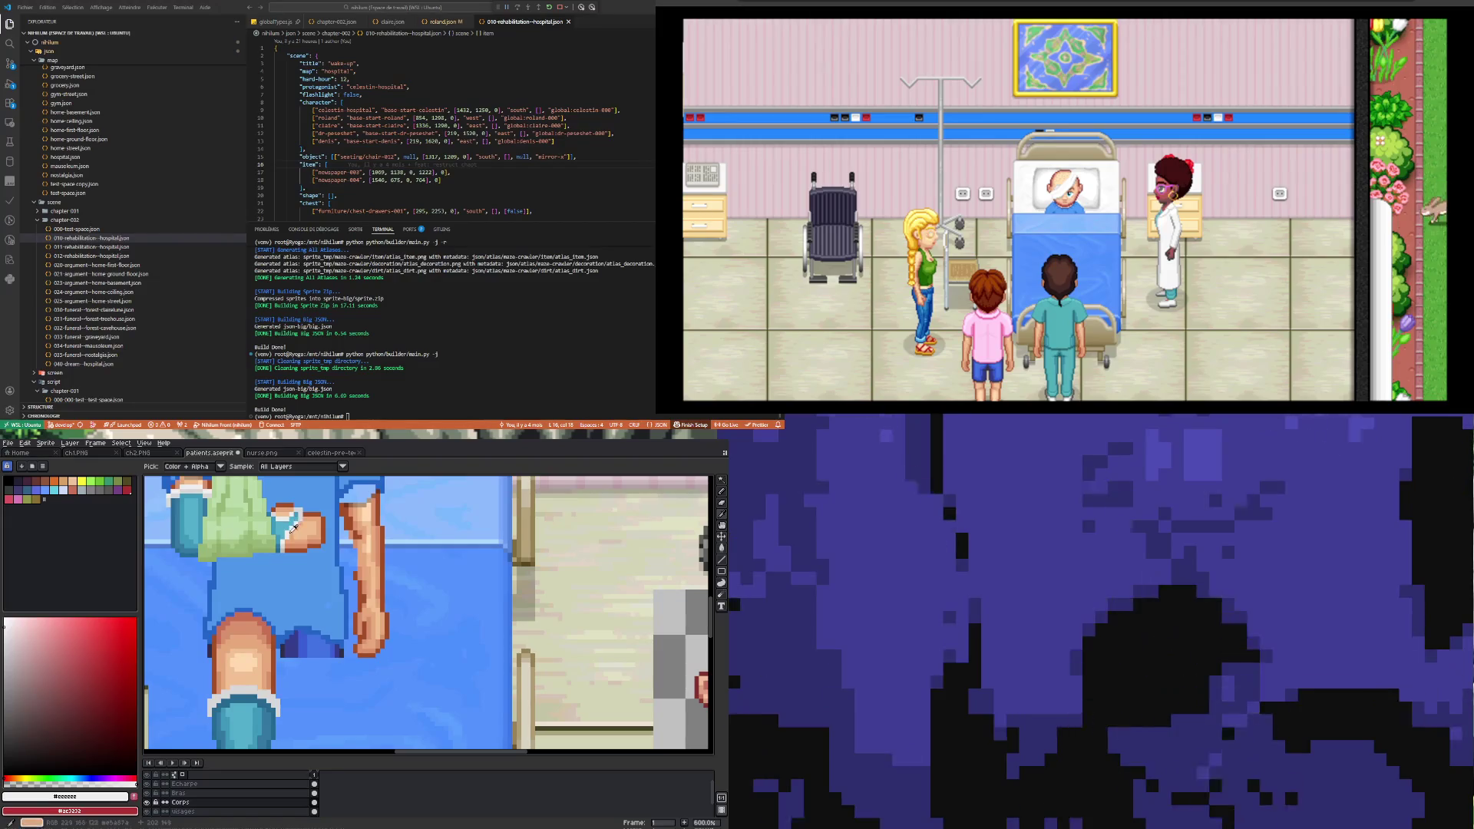
Step: Paint a #eeeeee pixel row along the cast's top, extending it to the right
{"action": "key", "text": "b"}
{"action": "scroll", "coordinate": [261, 614], "scroll_direction": "down", "scroll_amount": 2}
{"action": "scroll", "coordinate": [256, 632], "scroll_direction": "up", "scroll_amount": 5}
{"action": "left_click_drag", "start_coordinate": [253, 633], "coordinate": [293, 633]}
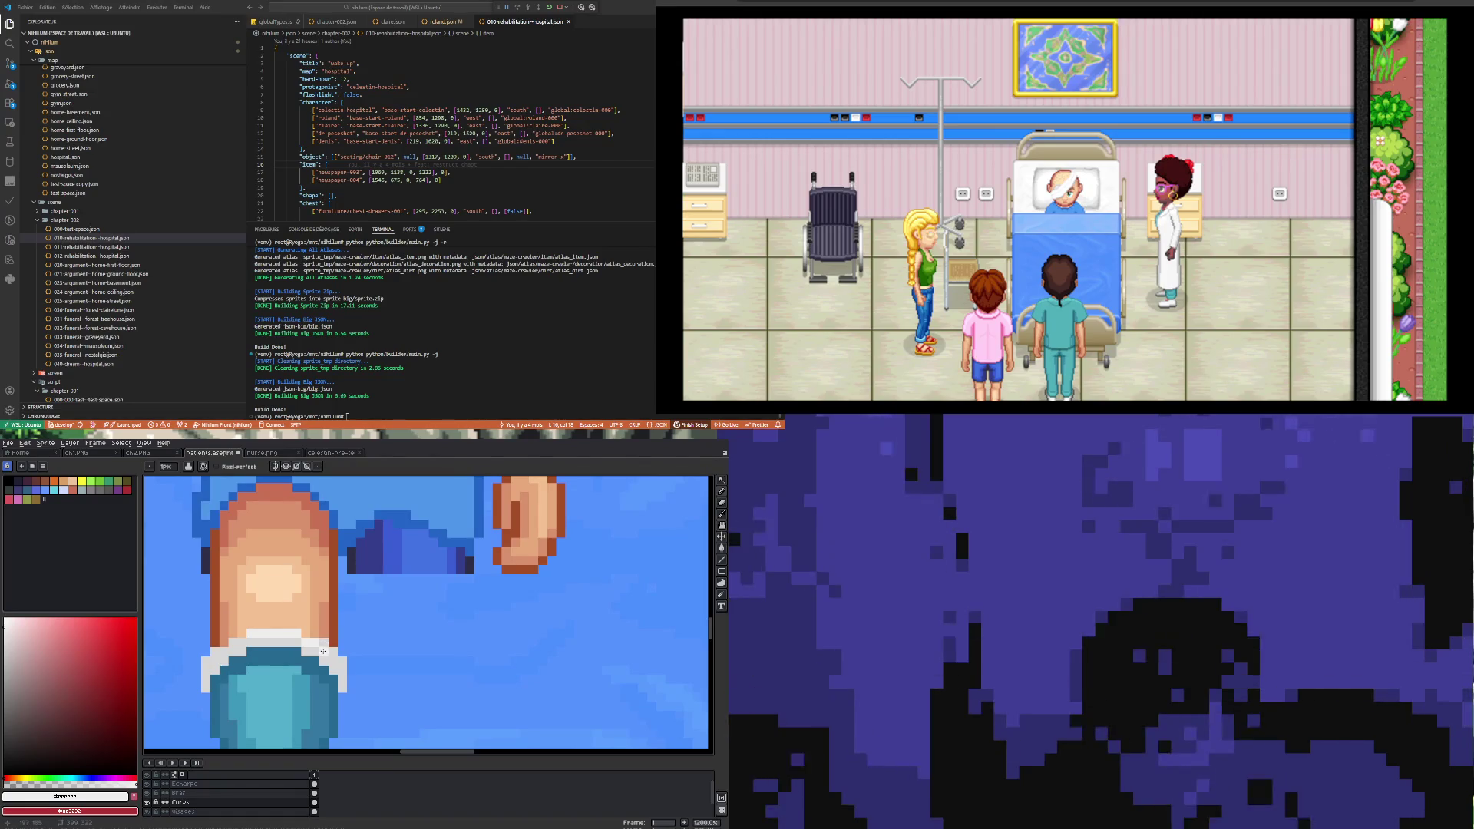
{"action": "left_click_drag", "start_coordinate": [301, 634], "coordinate": [340, 642]}
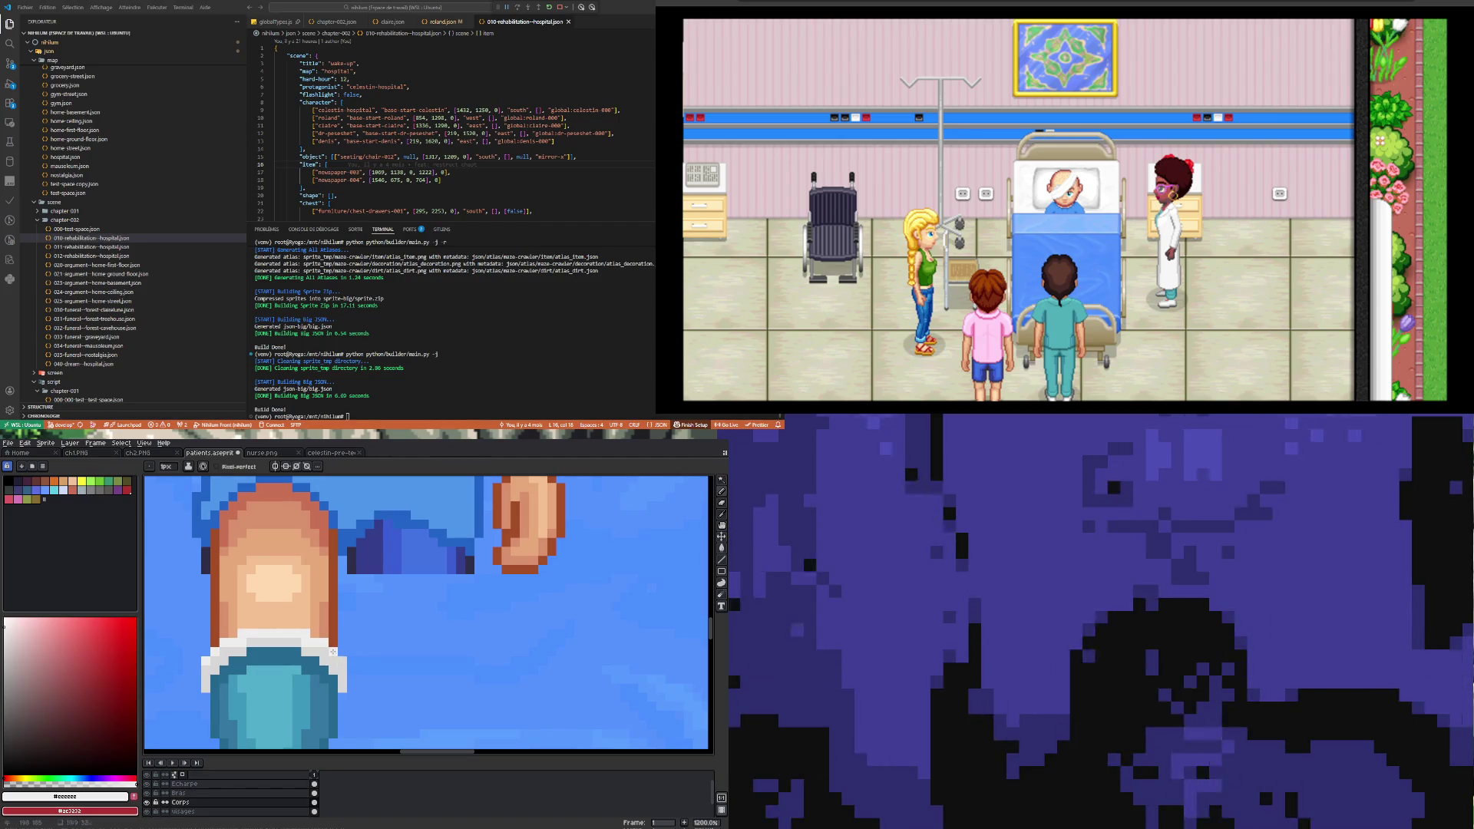
{"action": "scroll", "coordinate": [339, 659], "scroll_direction": "down", "scroll_amount": 3}
Step: Draw a 1×4 vertical stroke of darker teal #3e98ba down the leg cast
{"action": "scroll", "coordinate": [264, 688], "scroll_direction": "up", "scroll_amount": 2}
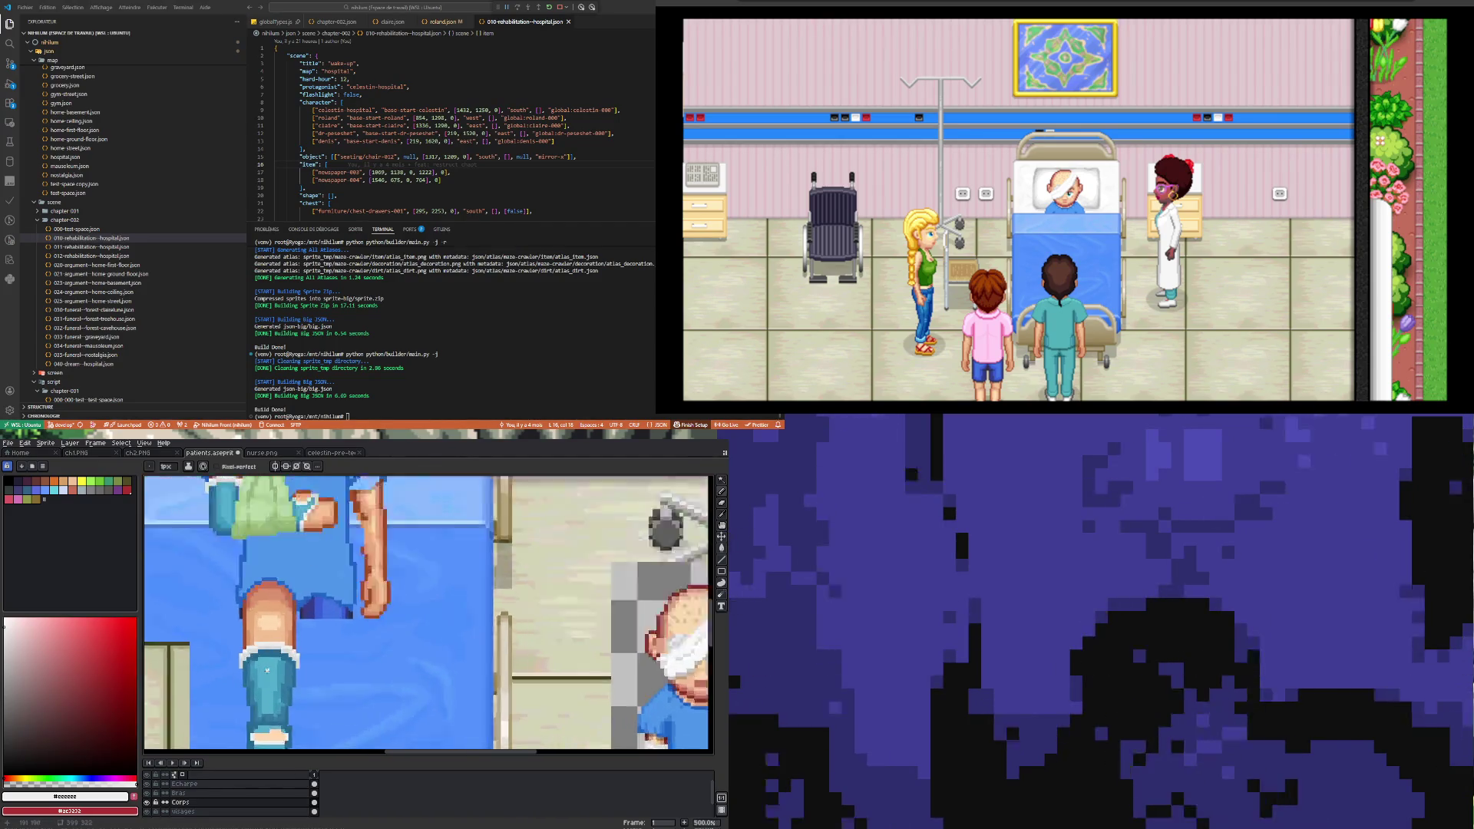
{"action": "scroll", "coordinate": [272, 673], "scroll_direction": "down", "scroll_amount": 2}
{"action": "scroll", "coordinate": [272, 660], "scroll_direction": "up", "scroll_amount": 1}
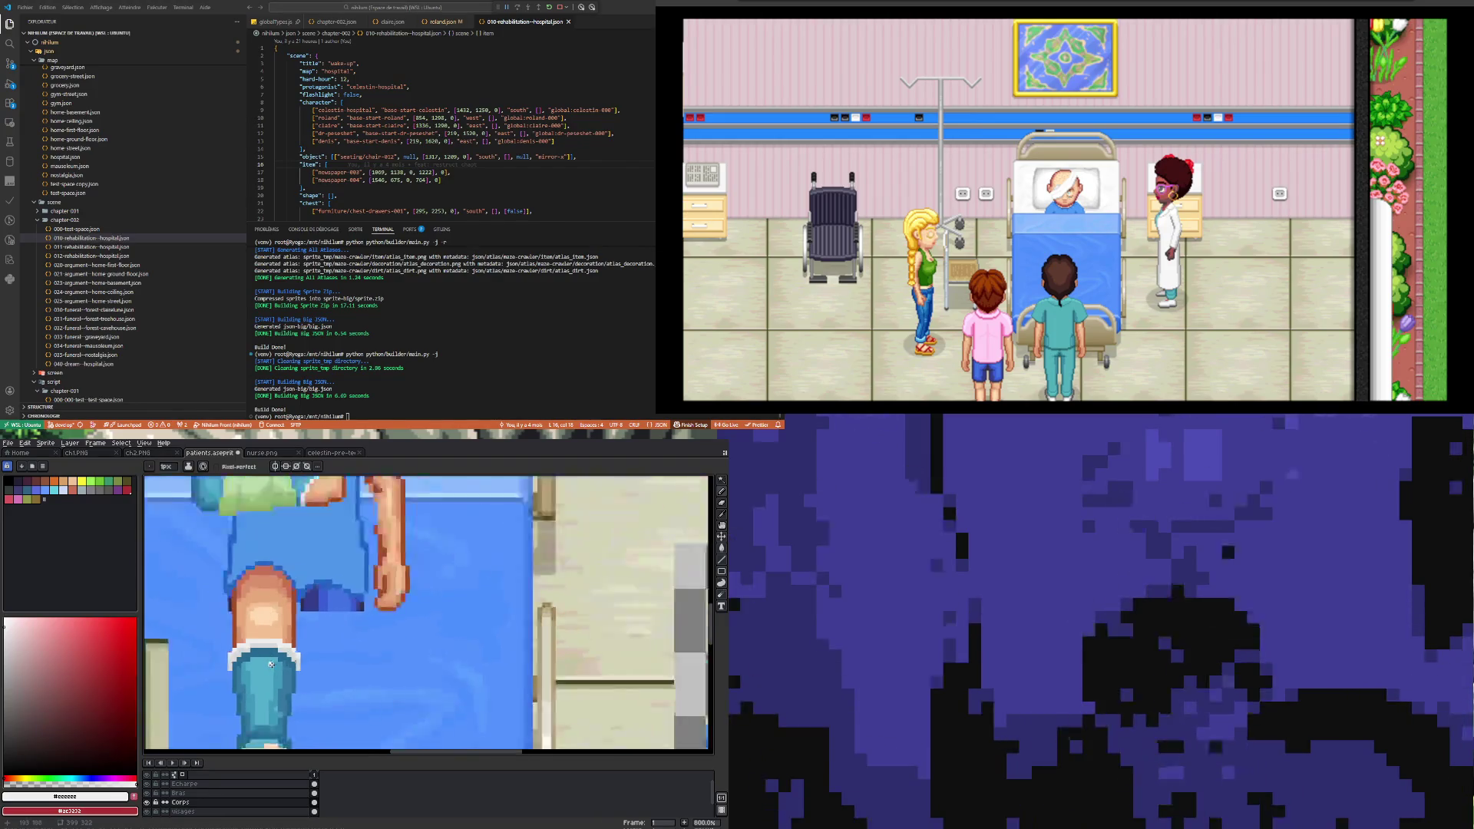
{"action": "scroll", "coordinate": [270, 676], "scroll_direction": "down", "scroll_amount": 1}
{"action": "scroll", "coordinate": [268, 691], "scroll_direction": "down", "scroll_amount": 1}
{"action": "scroll", "coordinate": [267, 718], "scroll_direction": "up", "scroll_amount": 2}
{"action": "scroll", "coordinate": [267, 717], "scroll_direction": "up", "scroll_amount": 1}
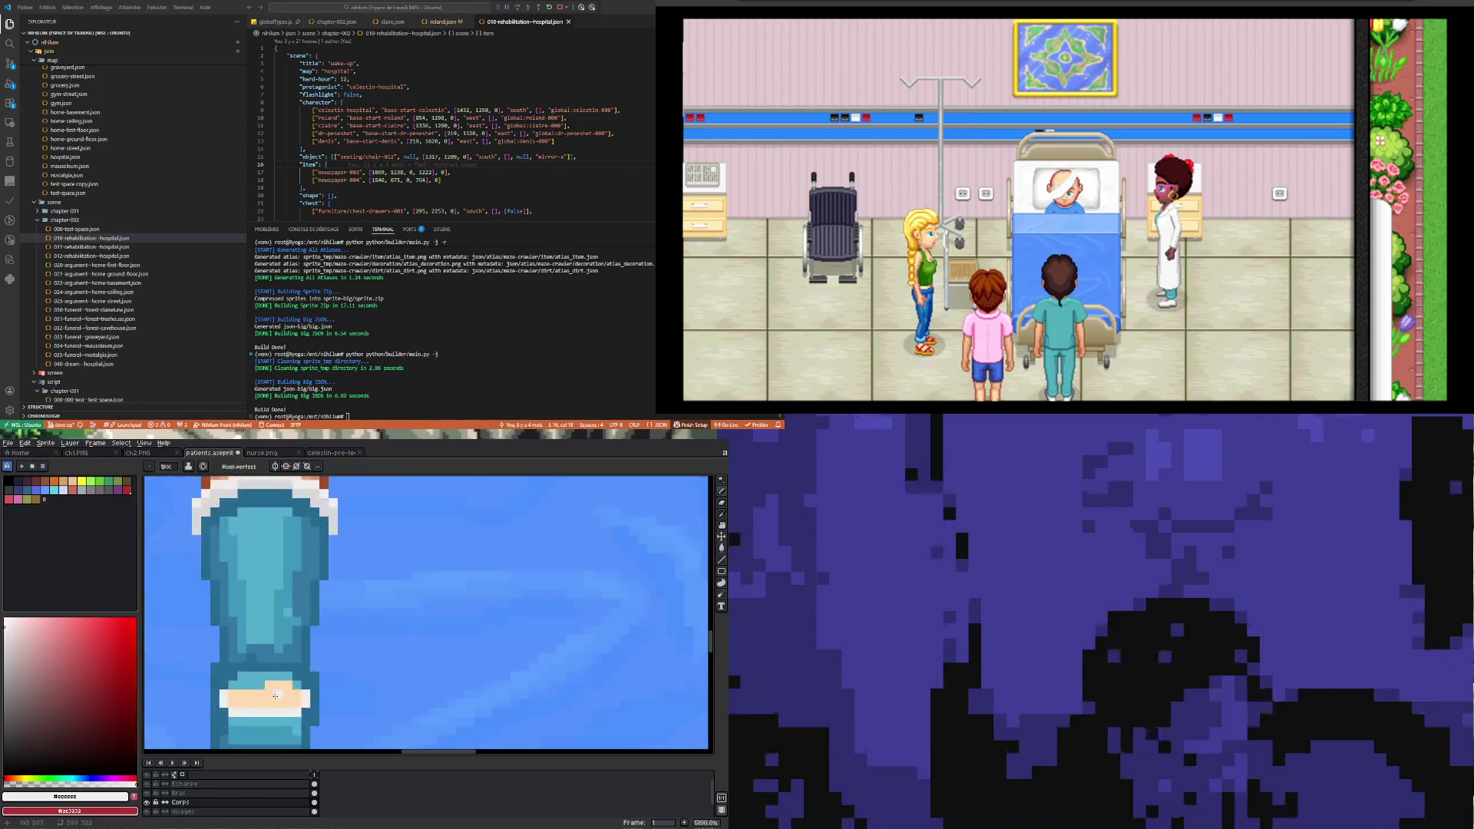
{"action": "scroll", "coordinate": [276, 686], "scroll_direction": "down", "scroll_amount": 2}
{"action": "scroll", "coordinate": [274, 695], "scroll_direction": "up", "scroll_amount": 1}
{"action": "key", "text": "alt"}
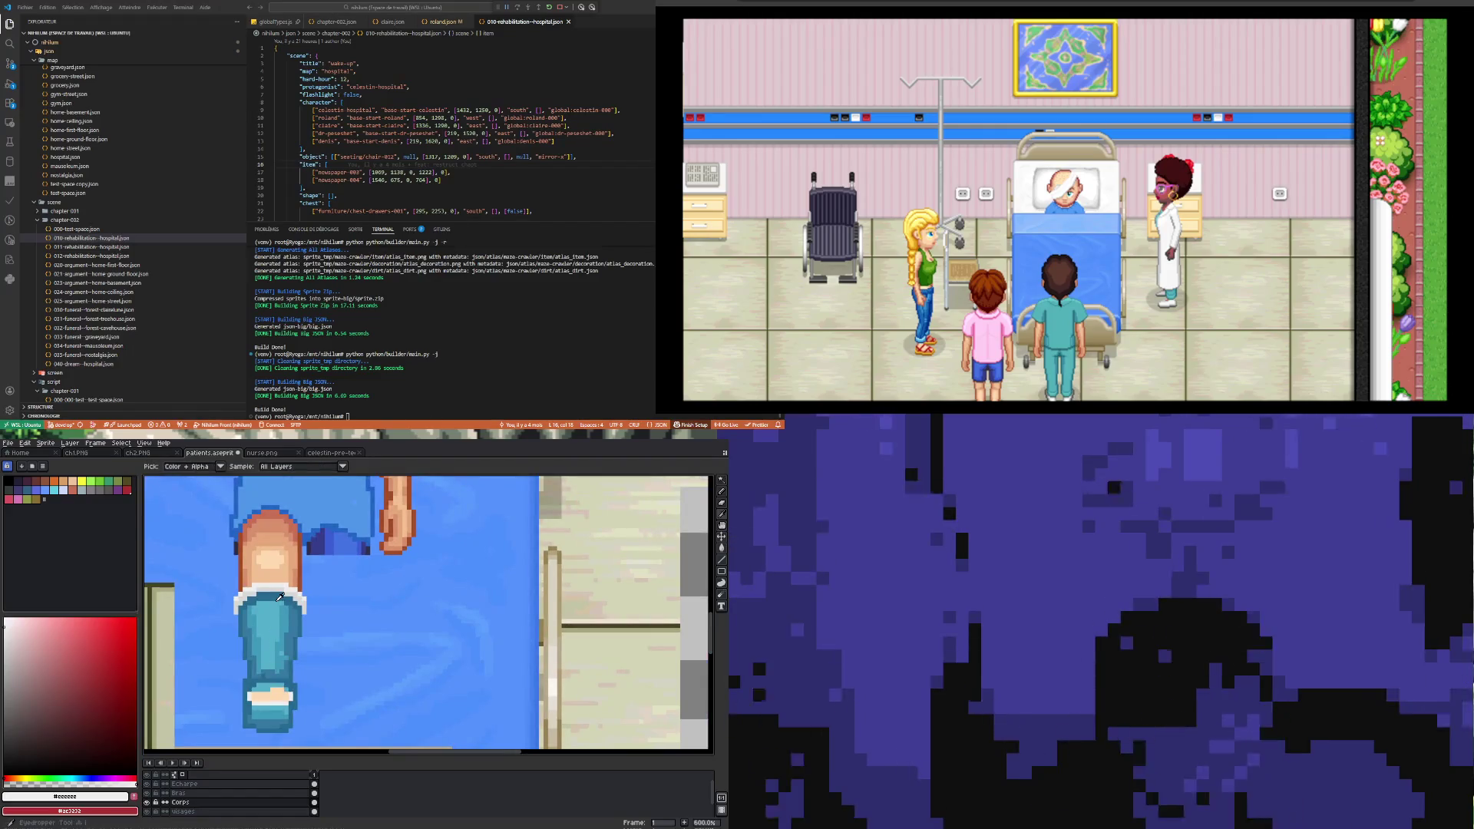
{"action": "left_click", "coordinate": [276, 641], "text": "alt"}
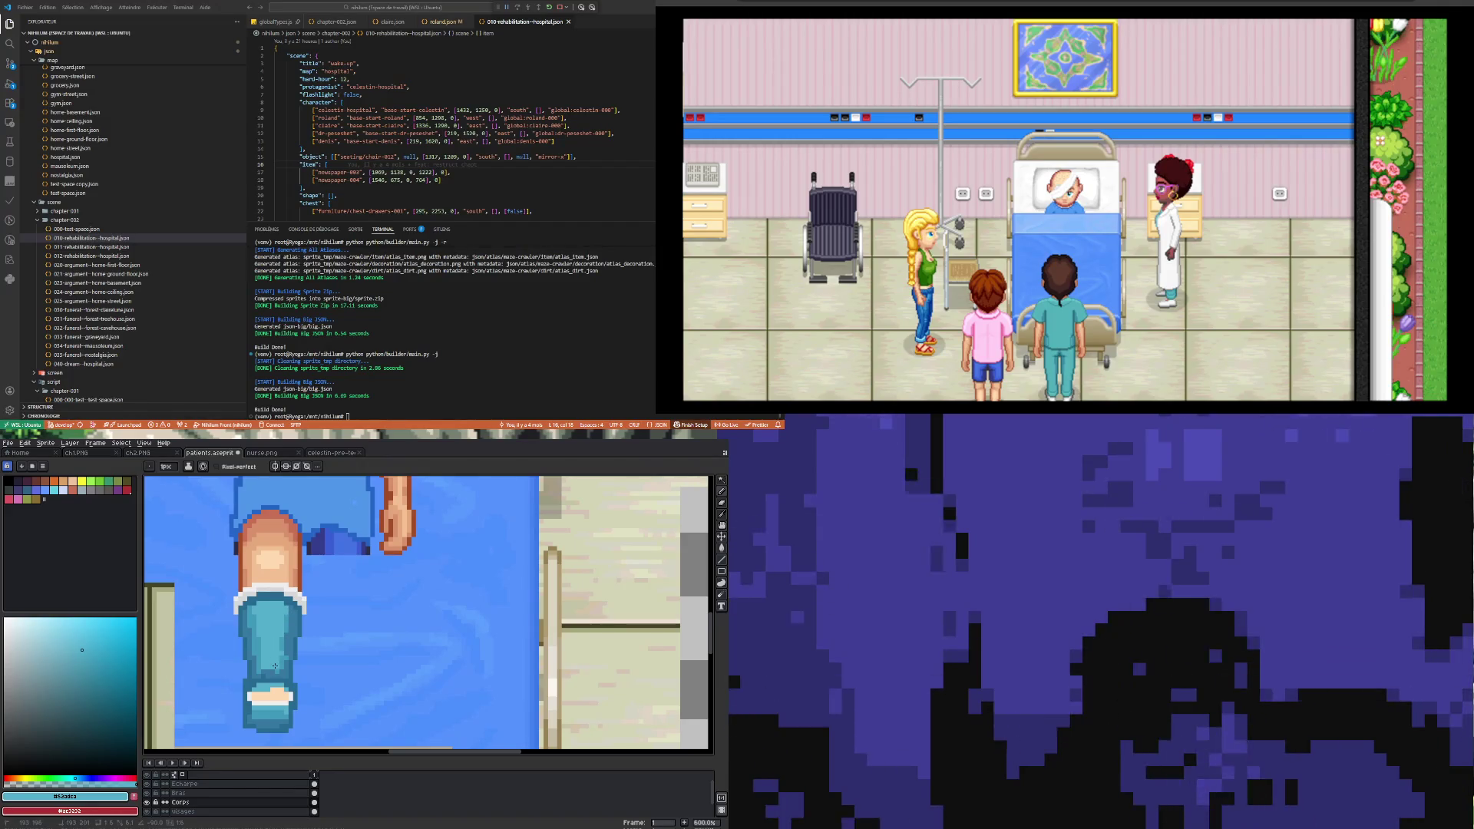
{"action": "left_click", "coordinate": [248, 610], "text": "alt"}
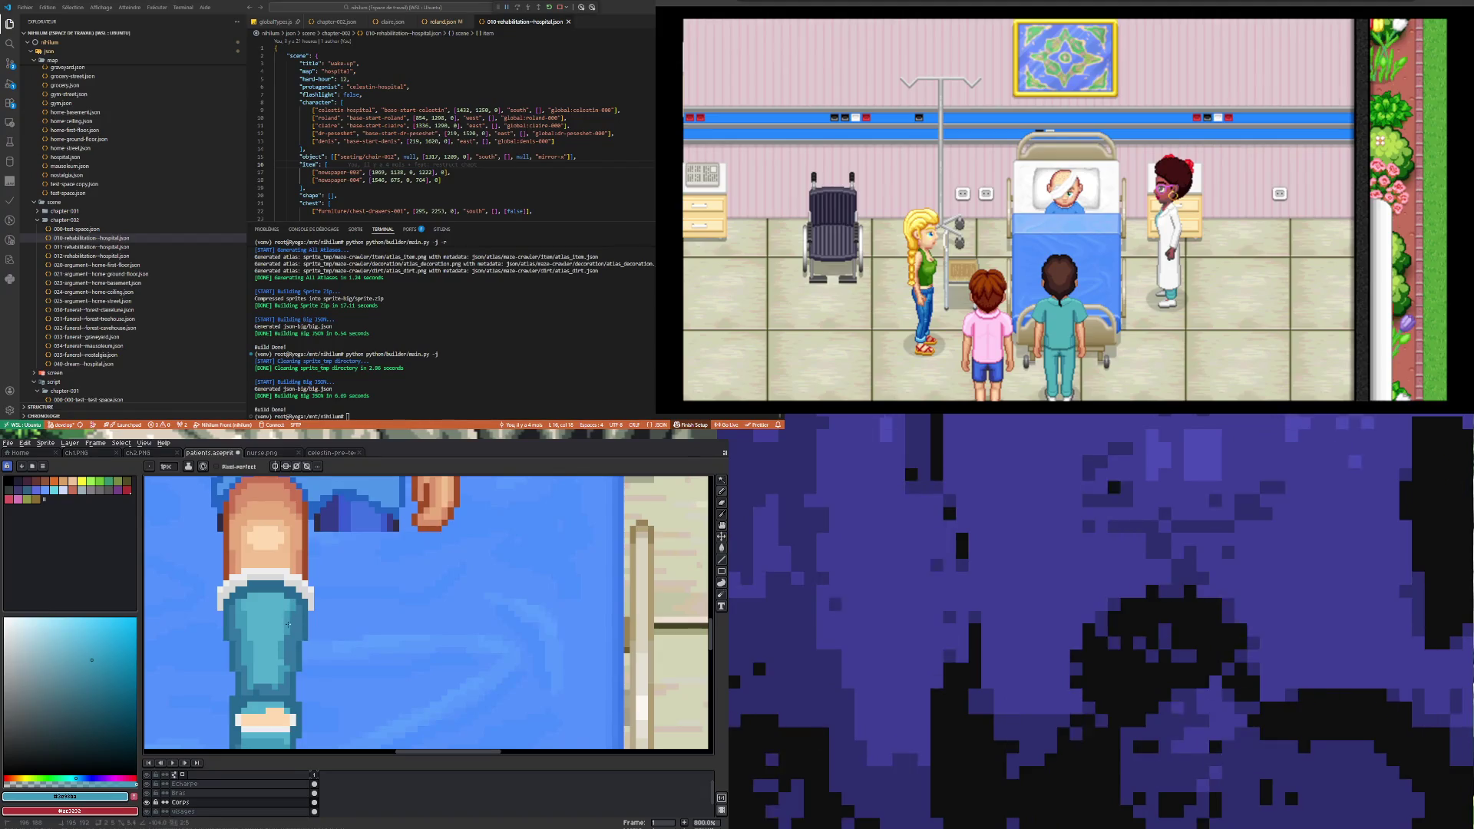
{"action": "left_click_drag", "start_coordinate": [293, 602], "coordinate": [284, 651]}
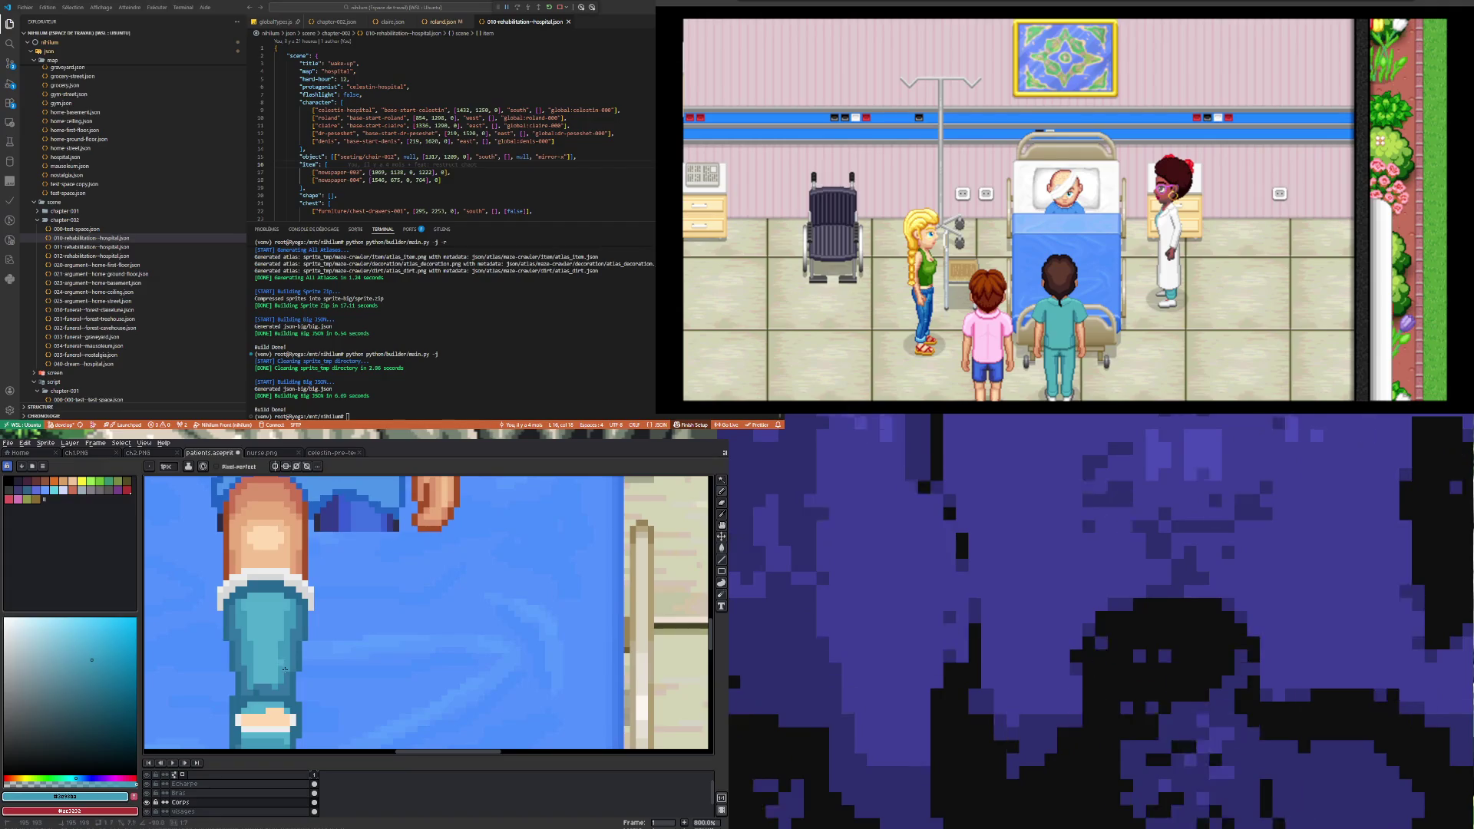
Step: Sample the deep blue #3578a1 from the cast
{"action": "scroll", "coordinate": [281, 657], "scroll_direction": "up", "scroll_amount": 3}
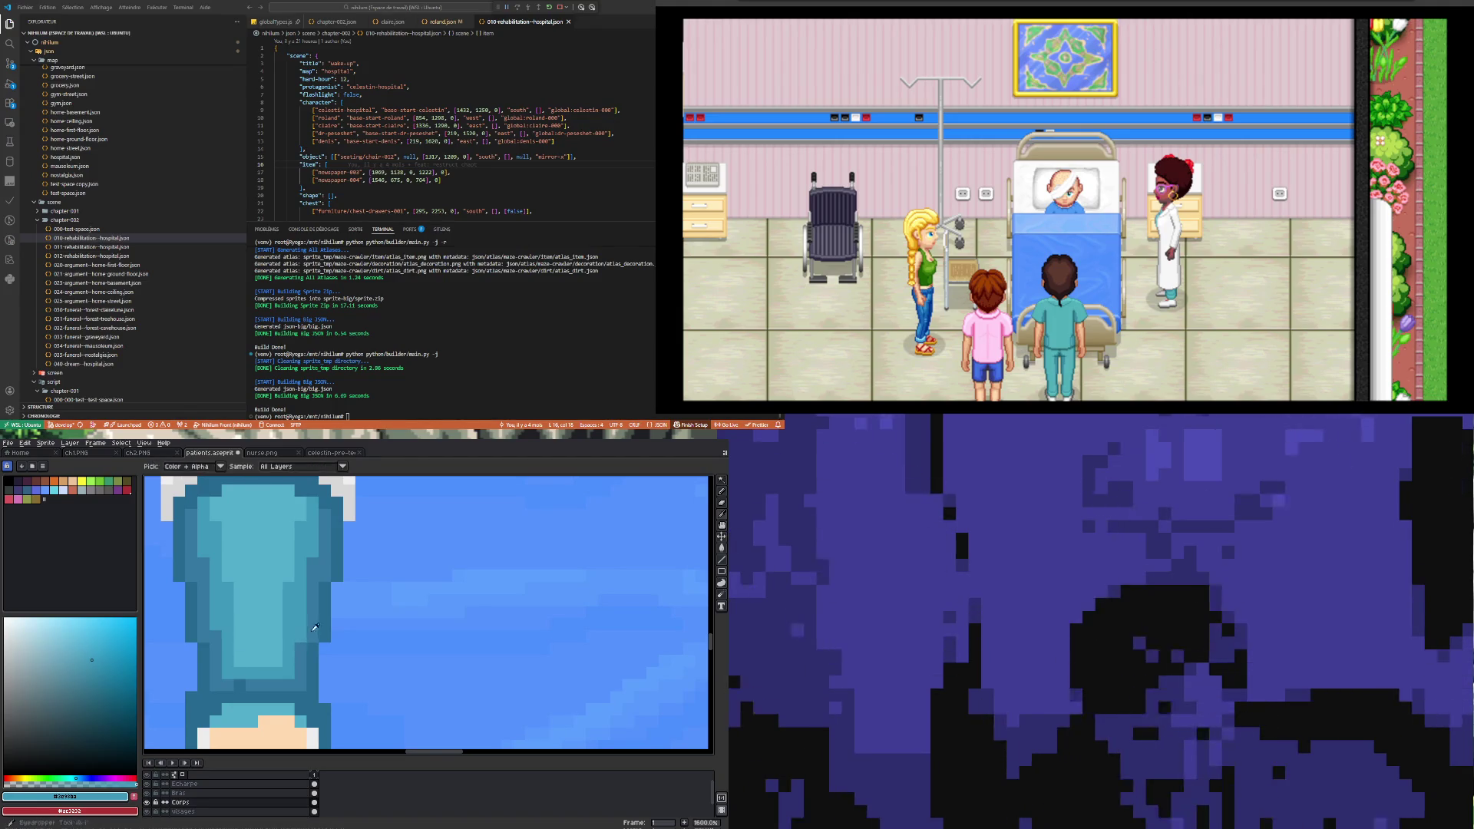
{"action": "left_click", "coordinate": [300, 638], "text": "alt"}
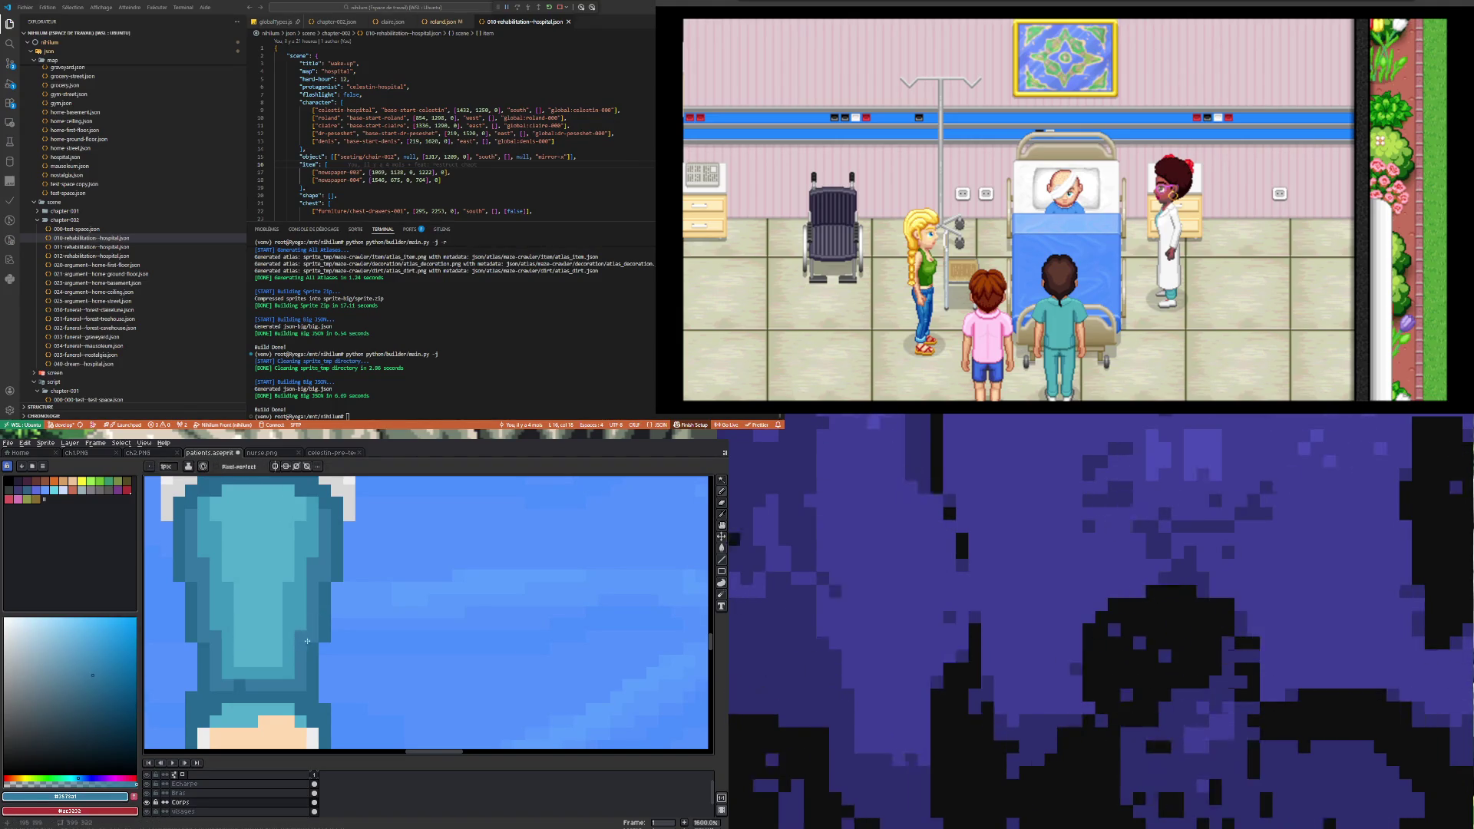
{"action": "scroll", "coordinate": [300, 638], "scroll_direction": "down", "scroll_amount": 4}
{"action": "scroll", "coordinate": [301, 673], "scroll_direction": "up", "scroll_amount": 2}
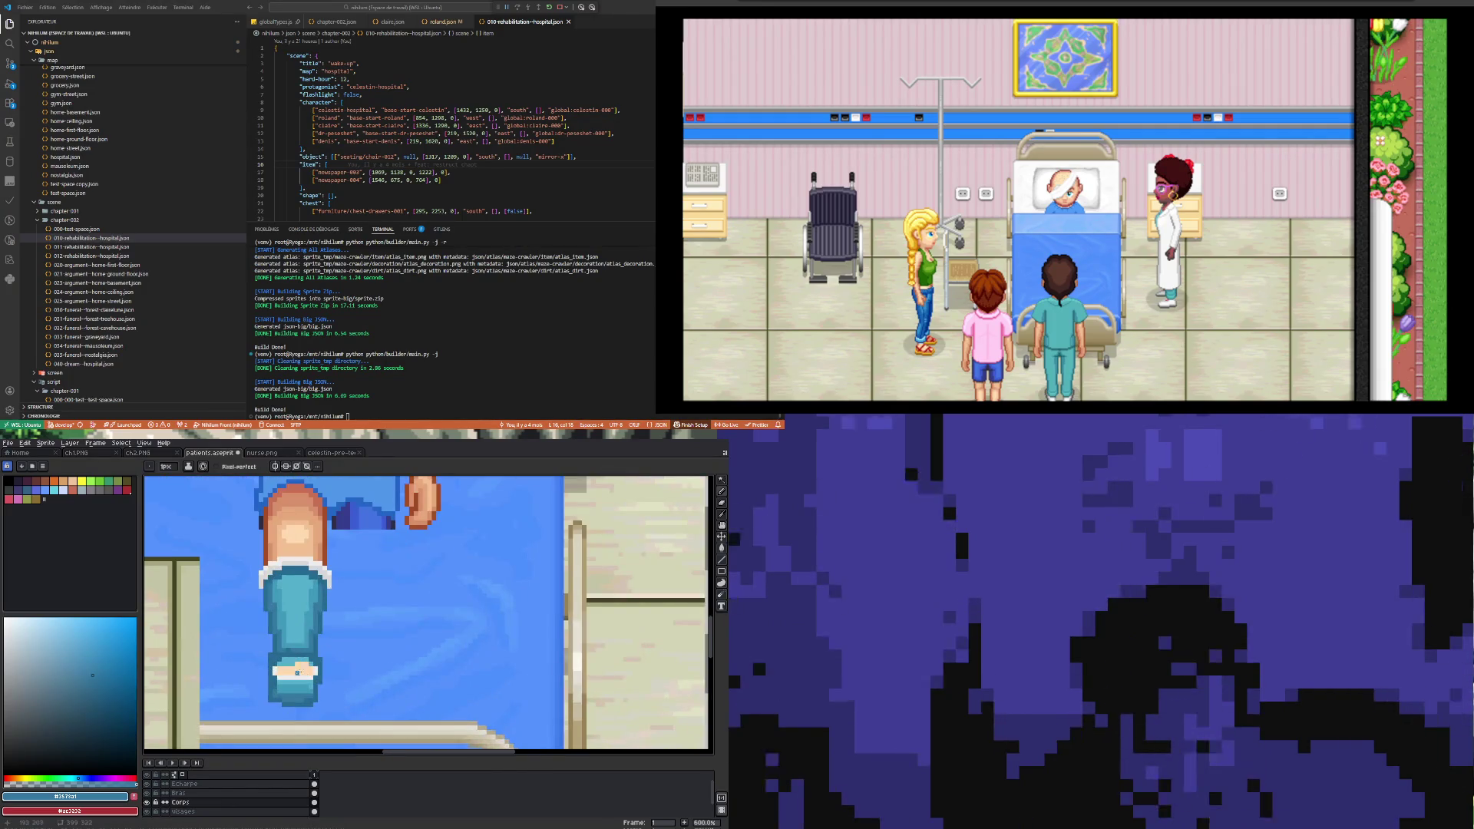
{"action": "scroll", "coordinate": [301, 672], "scroll_direction": "up", "scroll_amount": 3}
{"action": "scroll", "coordinate": [280, 708], "scroll_direction": "down", "scroll_amount": 2}
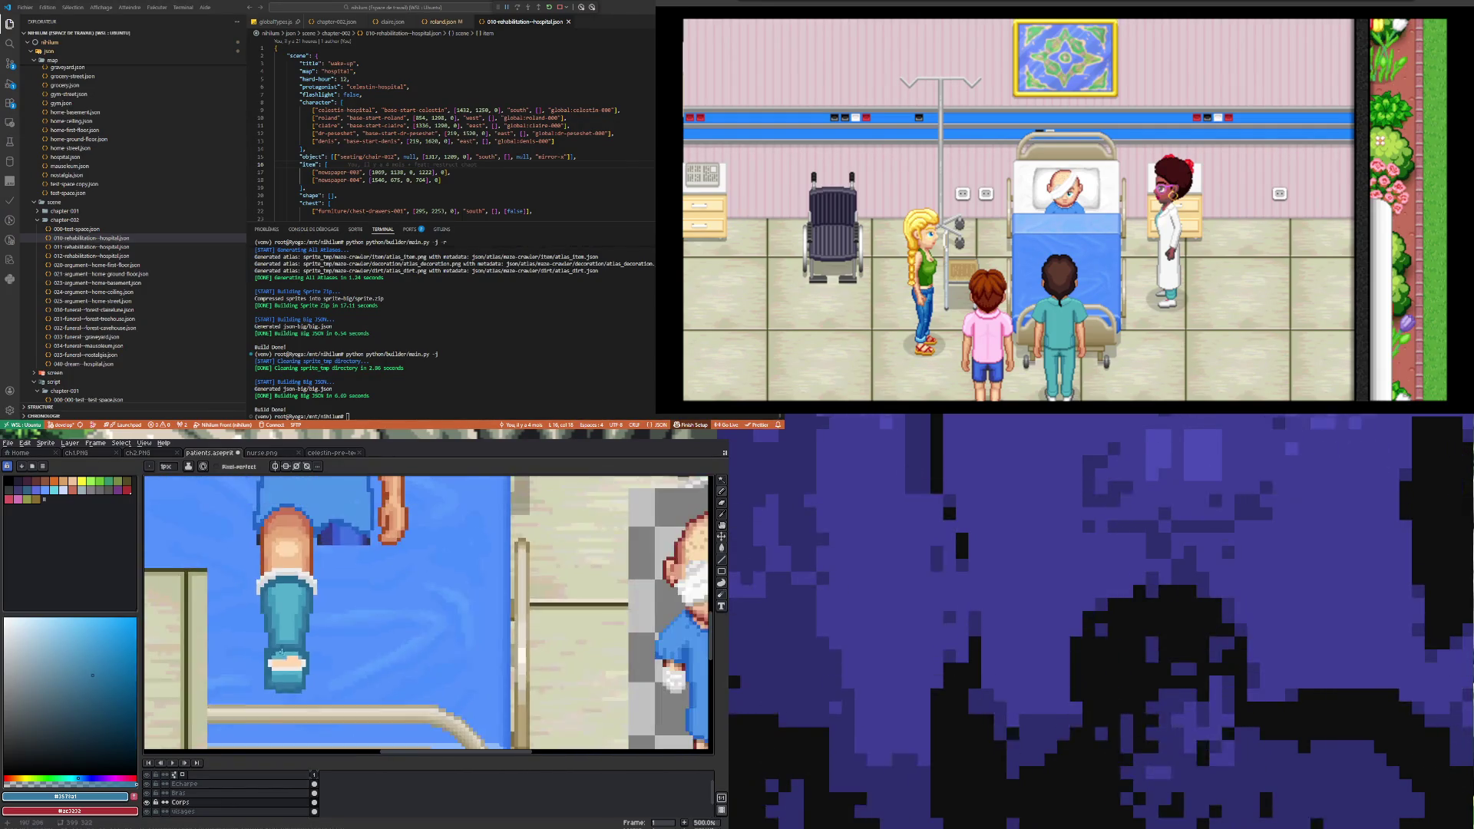
{"action": "scroll", "coordinate": [282, 653], "scroll_direction": "up", "scroll_amount": 2}
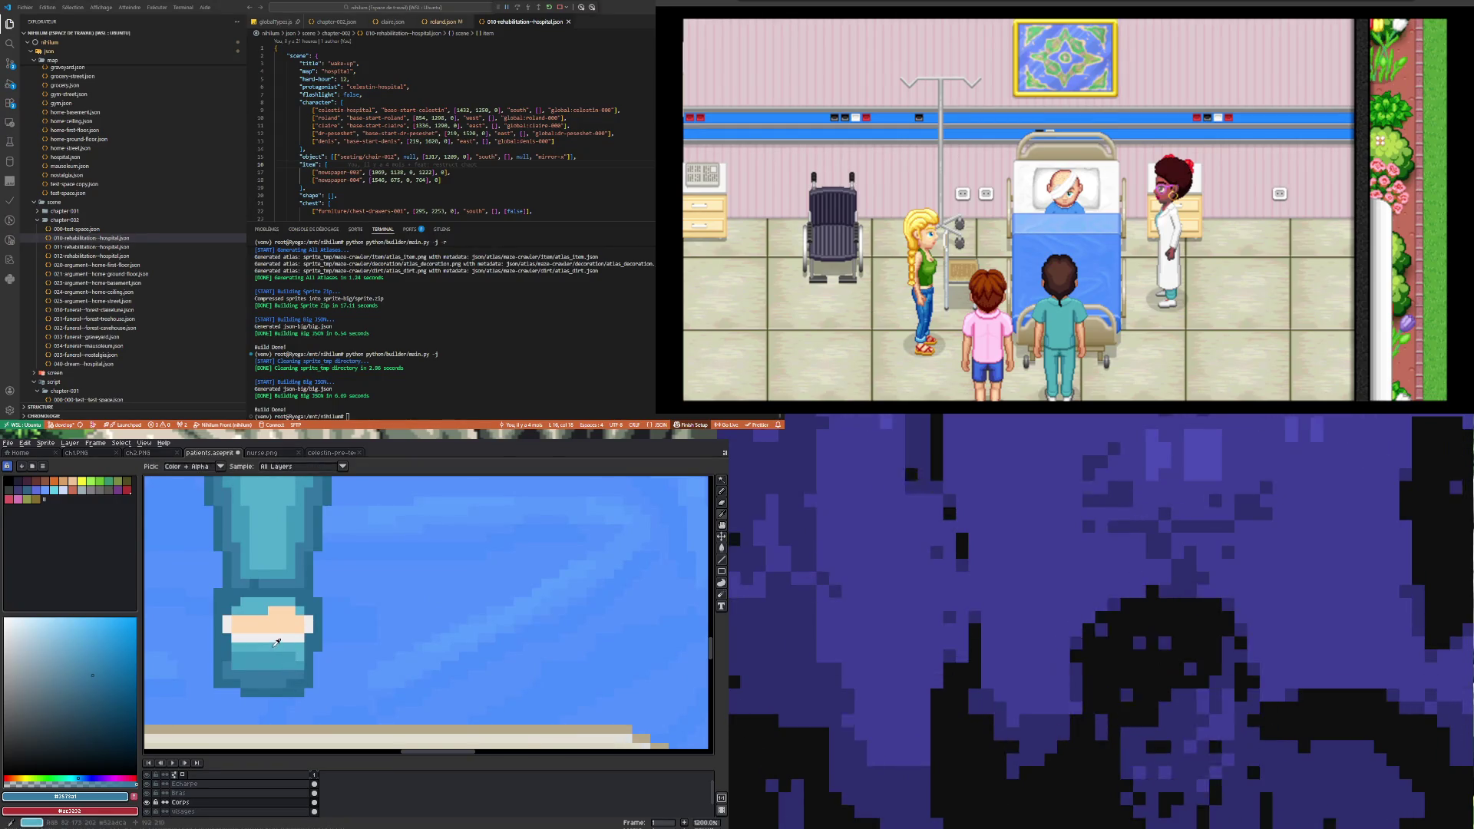
Step: Paint a light-grey #d8d8d8 row across the cast's toe band
{"action": "left_click", "coordinate": [281, 653], "text": "alt"}
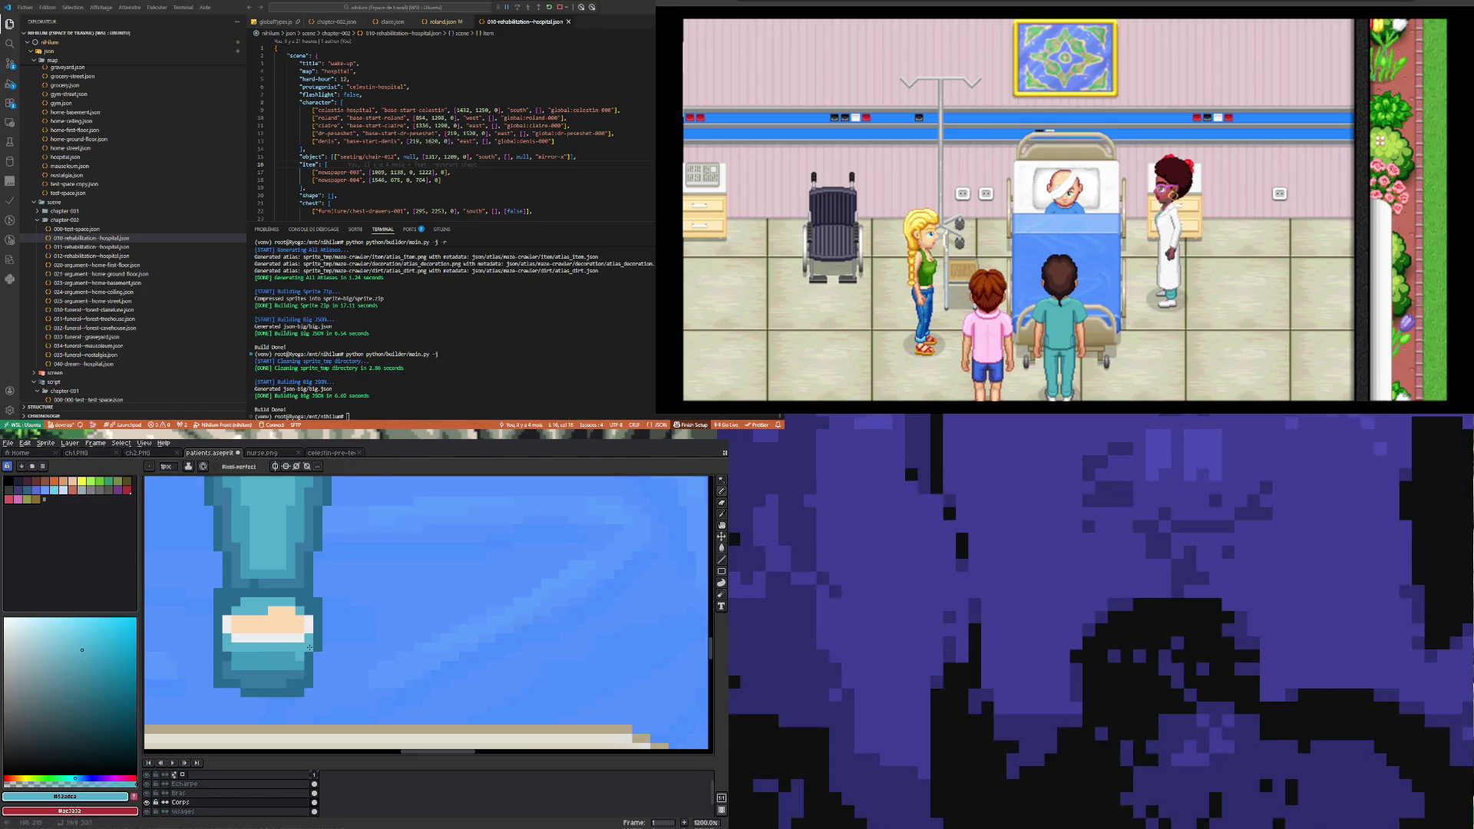
{"action": "scroll", "coordinate": [288, 644], "scroll_direction": "down", "scroll_amount": 3}
{"action": "scroll", "coordinate": [273, 645], "scroll_direction": "up", "scroll_amount": 3}
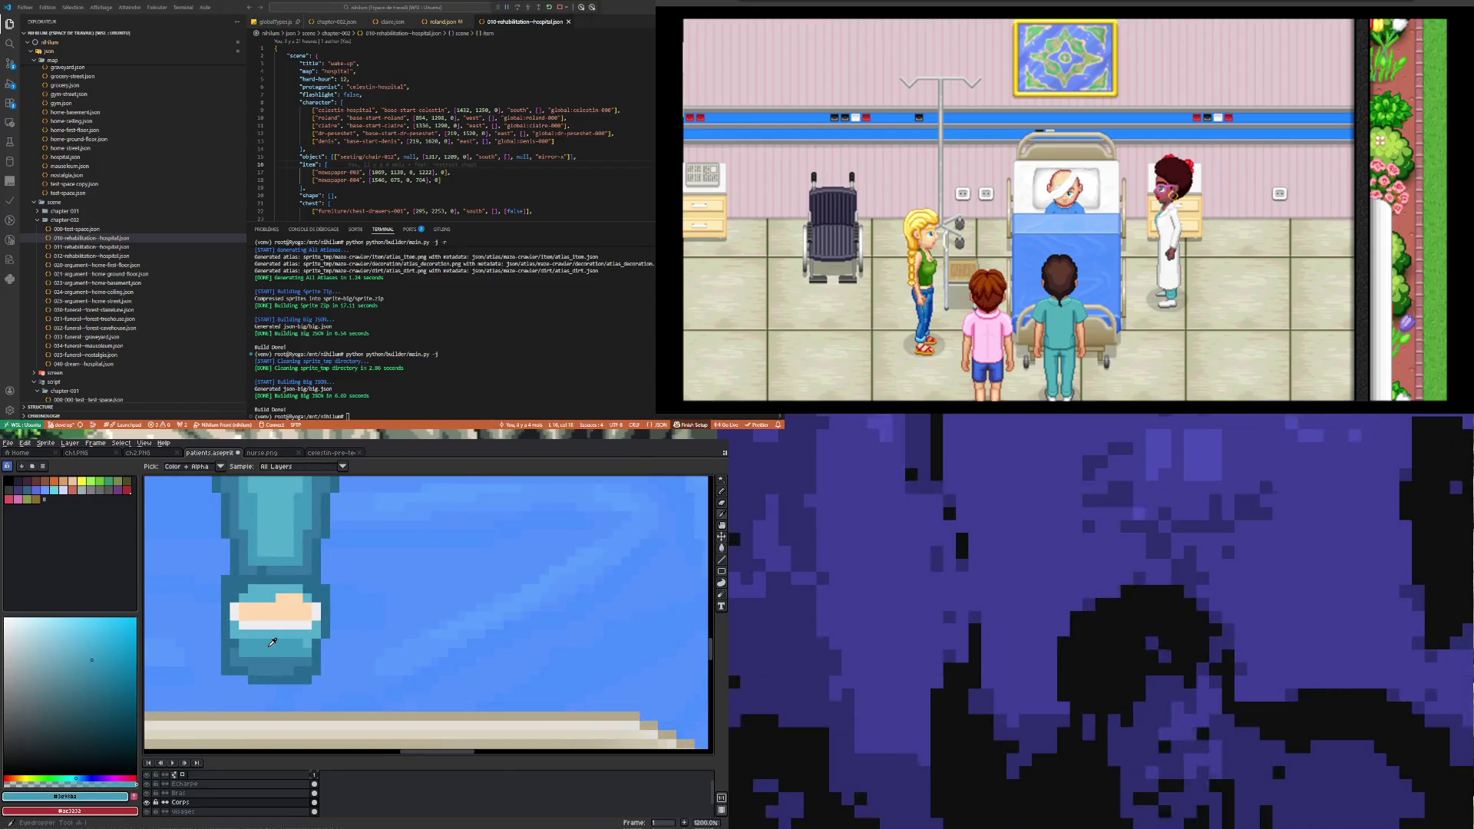
{"action": "left_click", "coordinate": [237, 644], "text": "alt"}
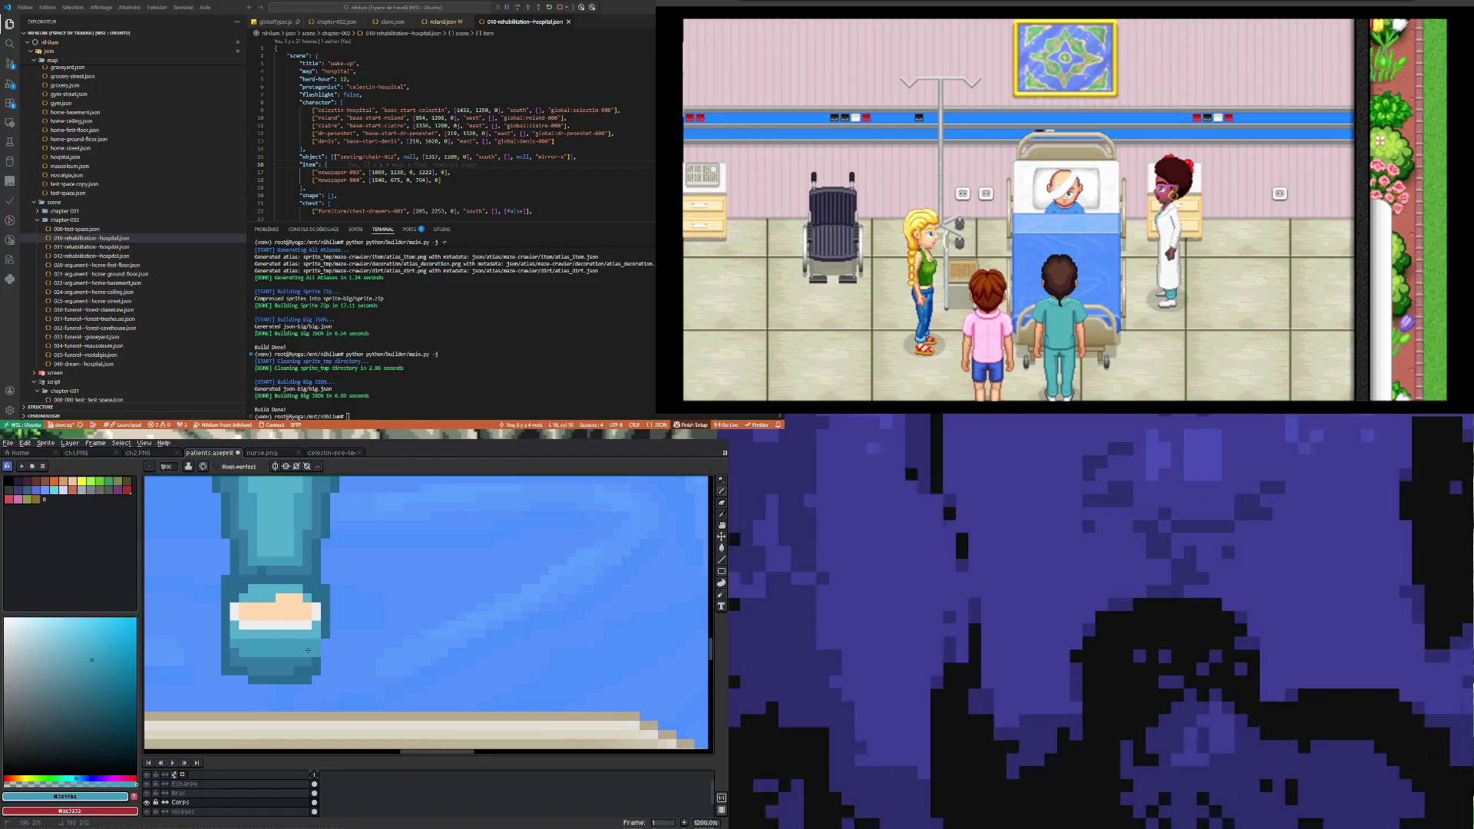
{"action": "scroll", "coordinate": [235, 651], "scroll_direction": "down", "scroll_amount": 3}
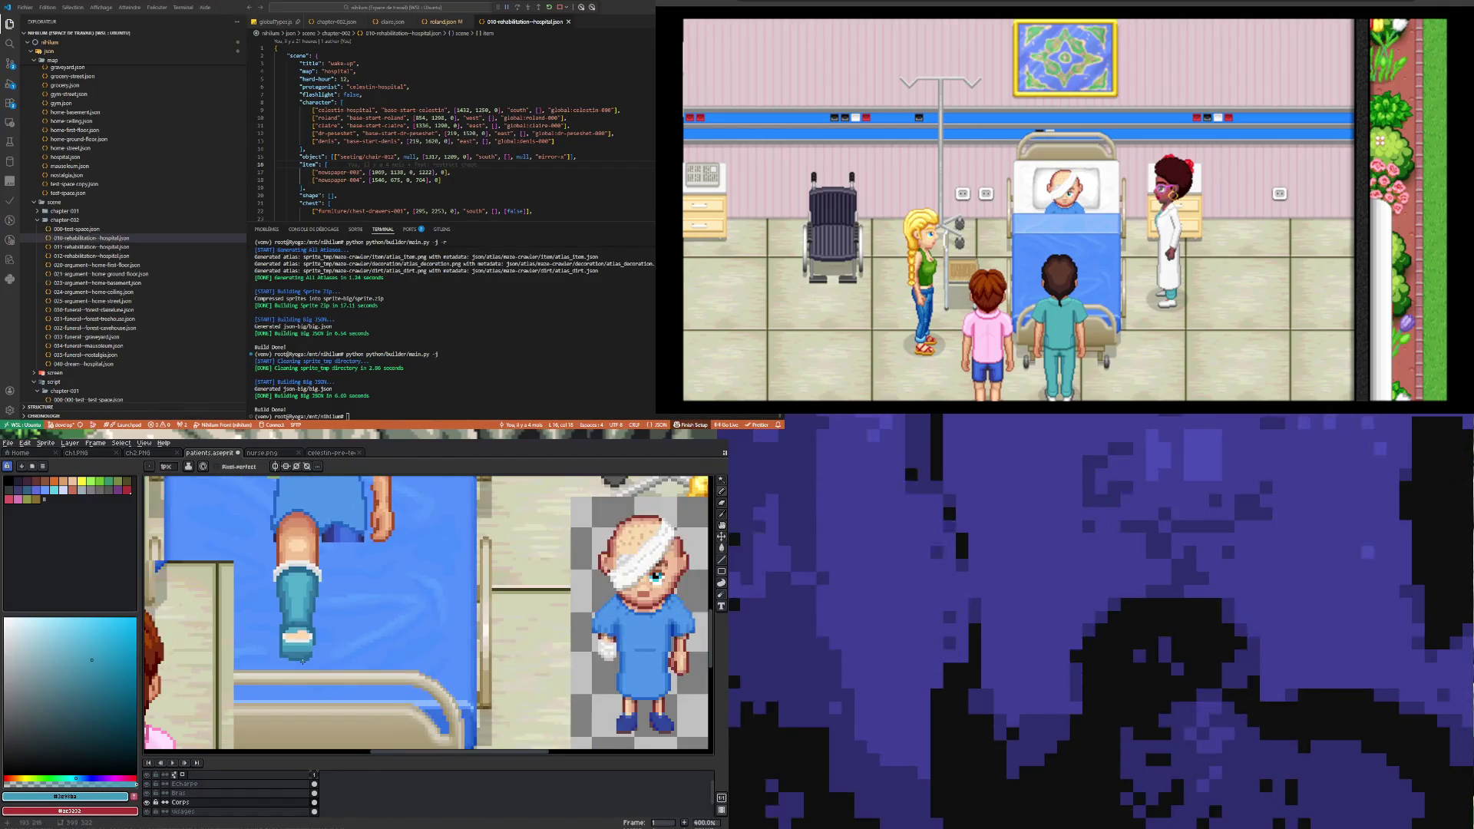
{"action": "scroll", "coordinate": [235, 650], "scroll_direction": "up", "scroll_amount": 3}
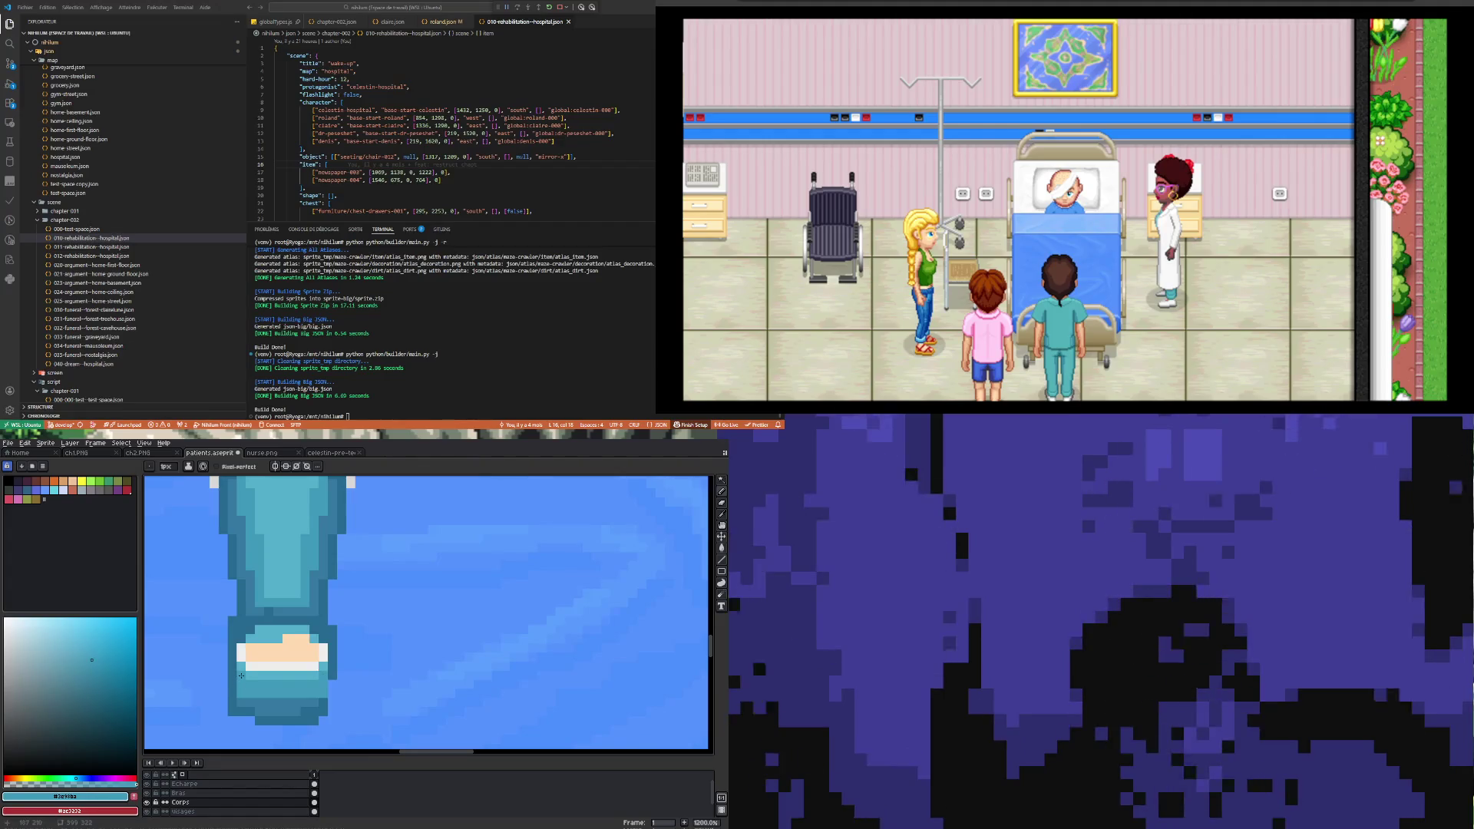
{"action": "scroll", "coordinate": [236, 679], "scroll_direction": "down", "scroll_amount": 3}
{"action": "scroll", "coordinate": [241, 674], "scroll_direction": "up", "scroll_amount": 2}
{"action": "scroll", "coordinate": [245, 672], "scroll_direction": "up", "scroll_amount": 1}
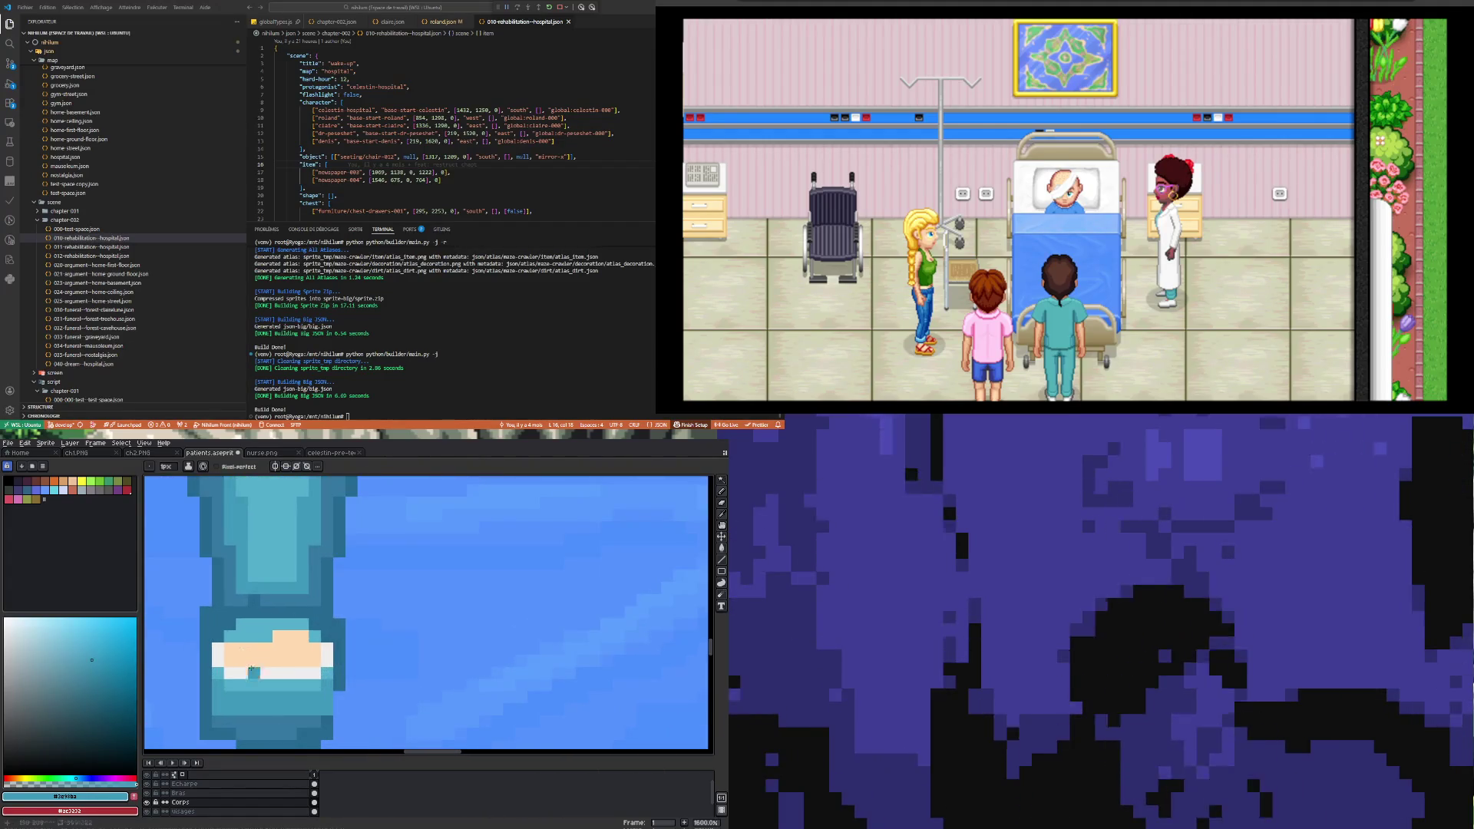
{"action": "scroll", "coordinate": [262, 546], "scroll_direction": "down", "scroll_amount": 2}
{"action": "key", "text": "alt"}
{"action": "left_click", "coordinate": [262, 546]}
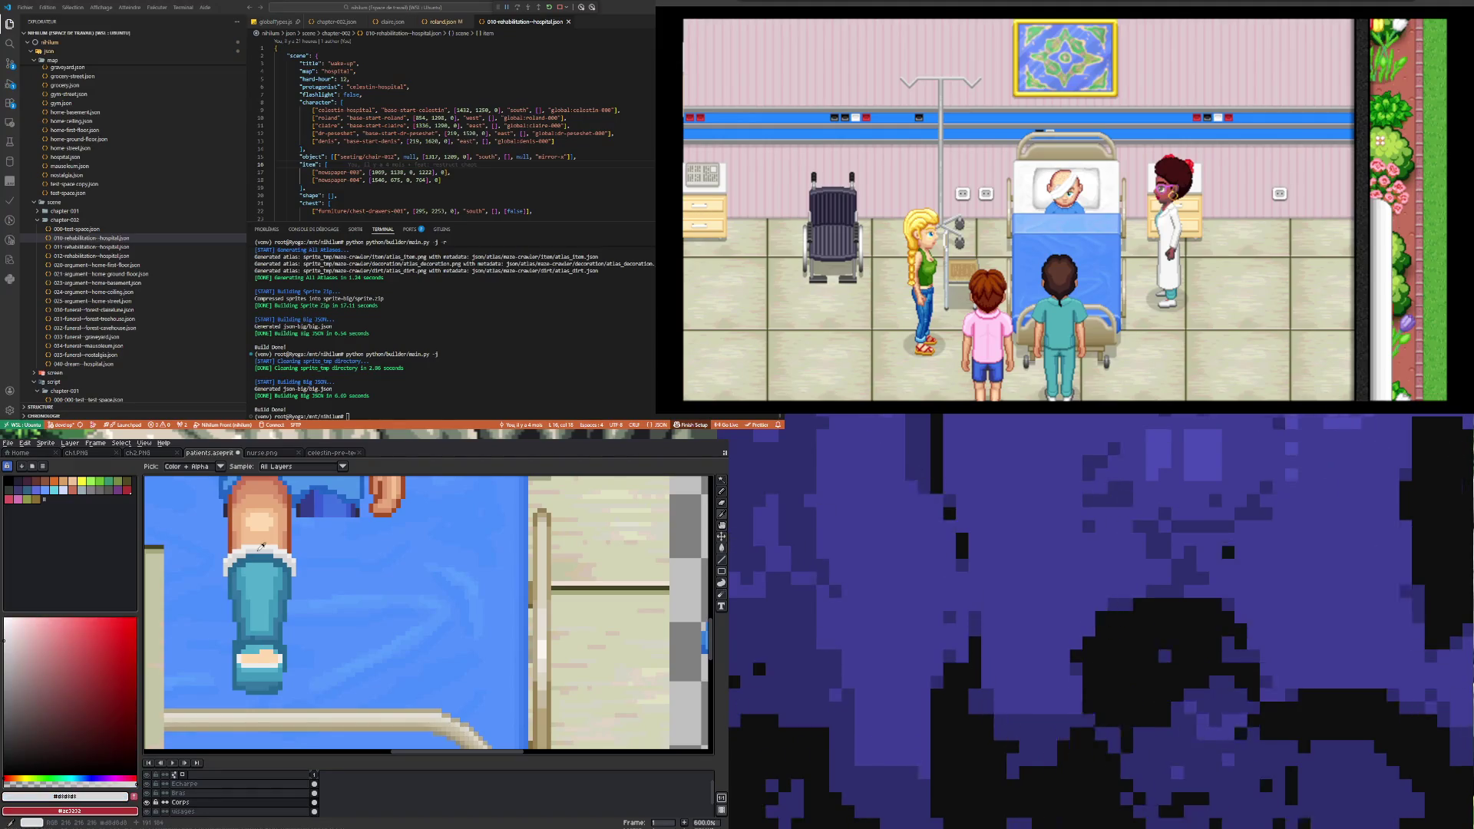
{"action": "scroll", "coordinate": [259, 672], "scroll_direction": "up", "scroll_amount": 3}
{"action": "left_click_drag", "start_coordinate": [216, 669], "coordinate": [307, 669]}
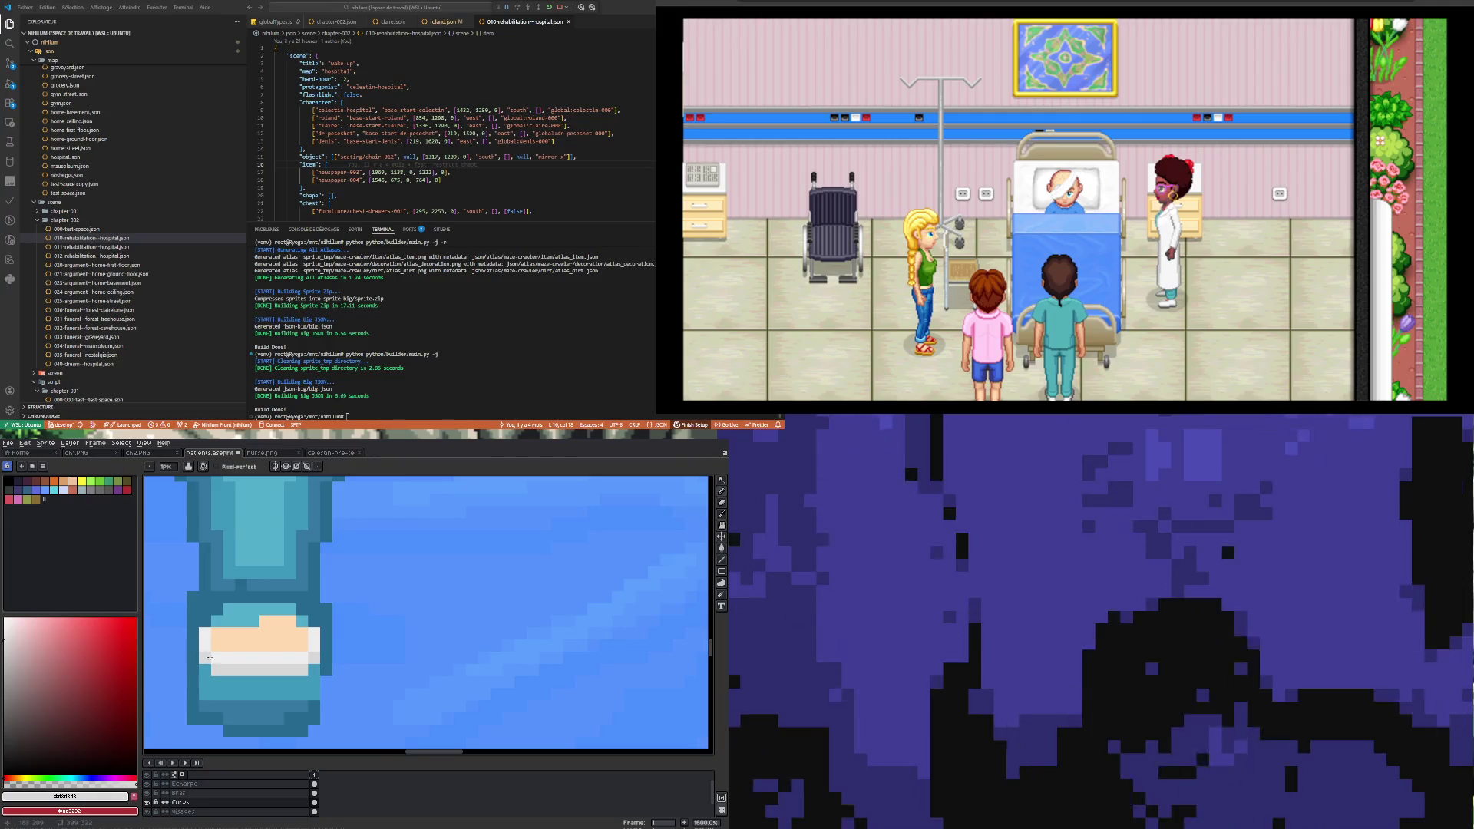
Step: Add a lighter teal highlight pixel to the leg cast
{"action": "scroll", "coordinate": [222, 657], "scroll_direction": "down", "scroll_amount": 3}
{"action": "scroll", "coordinate": [242, 654], "scroll_direction": "up", "scroll_amount": 2}
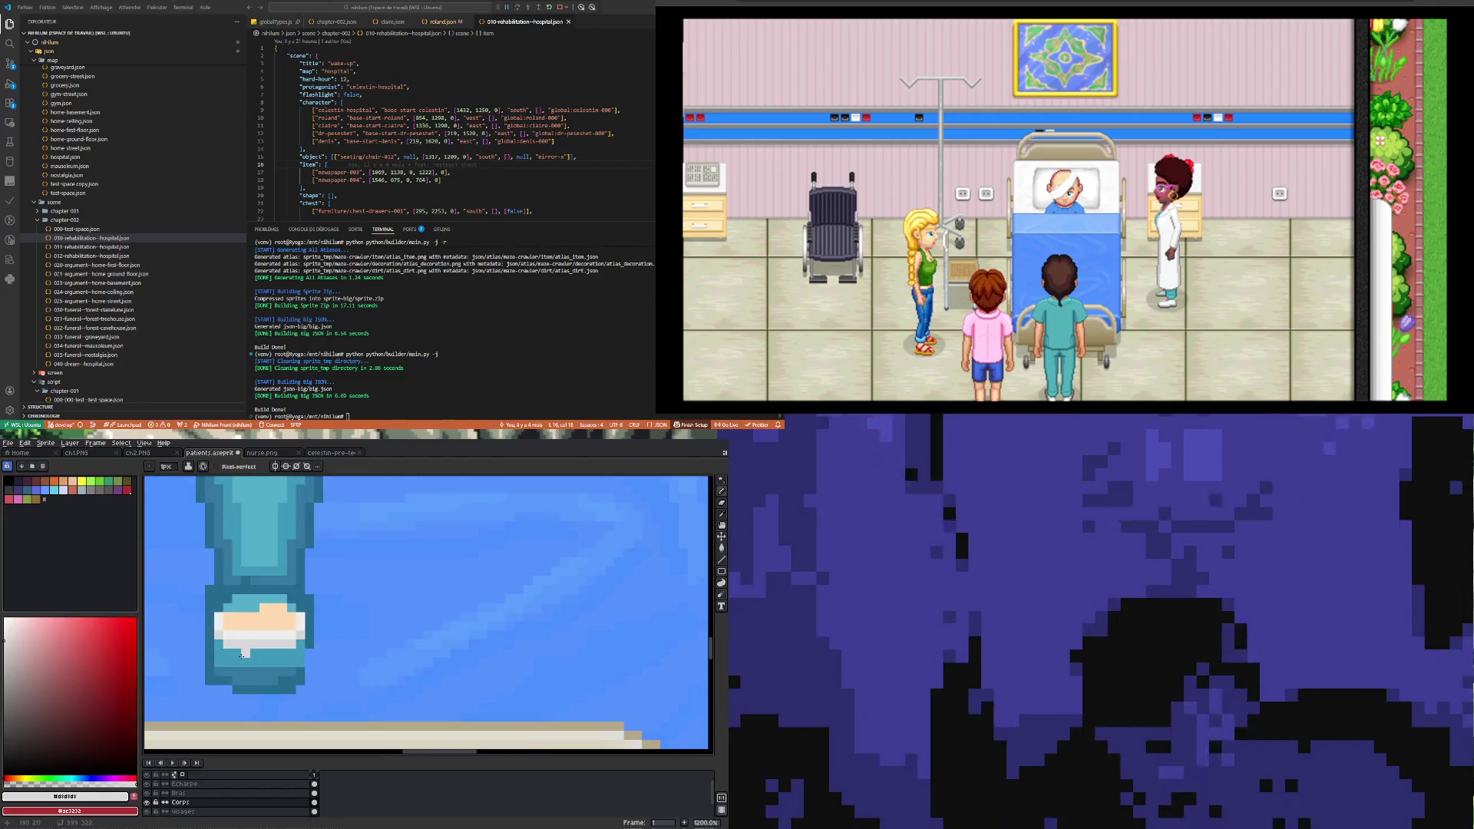
{"action": "scroll", "coordinate": [241, 655], "scroll_direction": "down", "scroll_amount": 2}
{"action": "scroll", "coordinate": [246, 655], "scroll_direction": "up", "scroll_amount": 2}
{"action": "scroll", "coordinate": [254, 656], "scroll_direction": "down", "scroll_amount": 2}
{"action": "scroll", "coordinate": [254, 656], "scroll_direction": "down", "scroll_amount": 2}
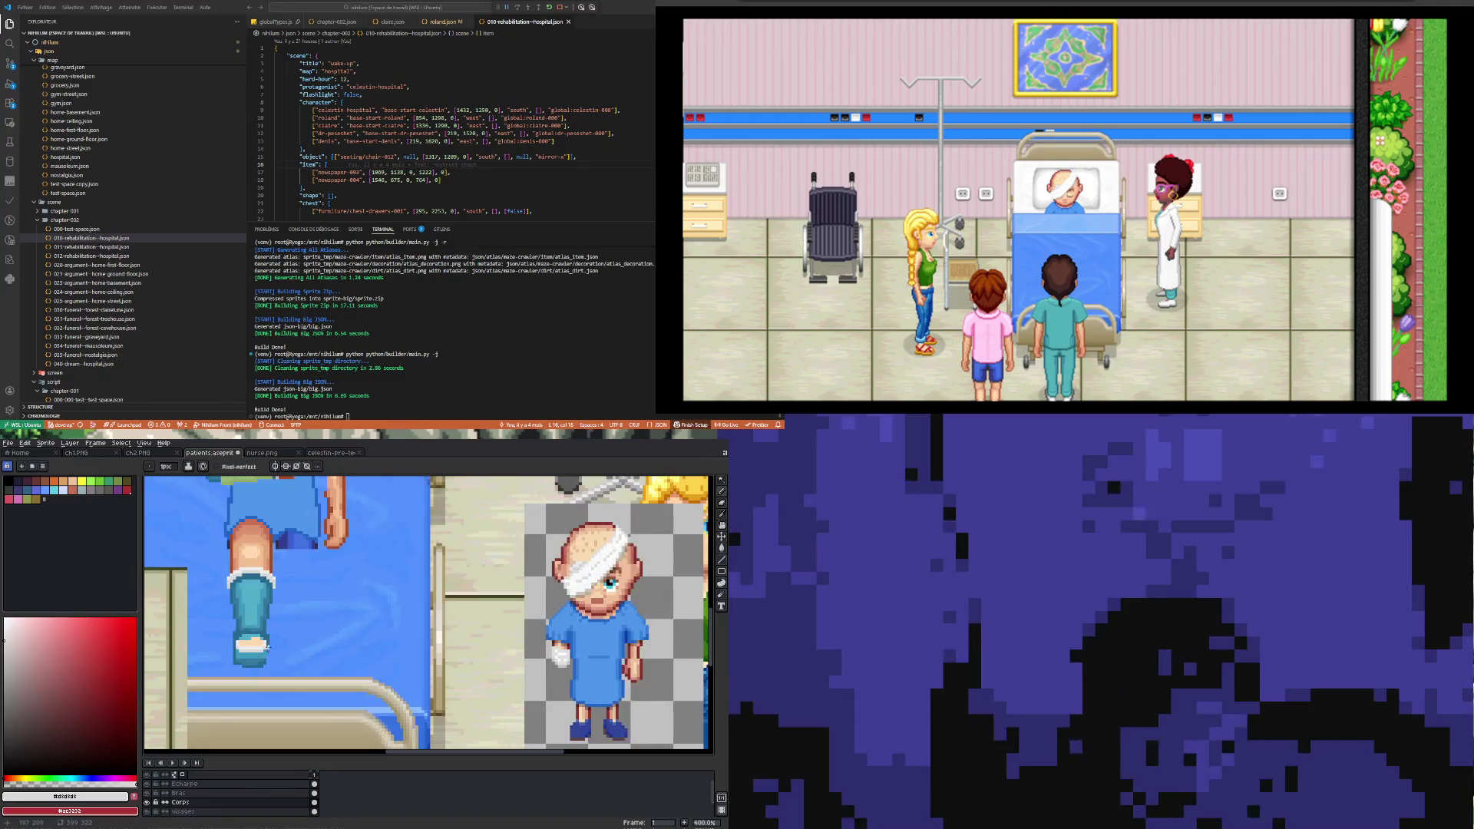
{"action": "scroll", "coordinate": [250, 664], "scroll_direction": "up", "scroll_amount": 2}
{"action": "scroll", "coordinate": [244, 679], "scroll_direction": "down", "scroll_amount": 2}
{"action": "scroll", "coordinate": [243, 683], "scroll_direction": "down", "scroll_amount": 2}
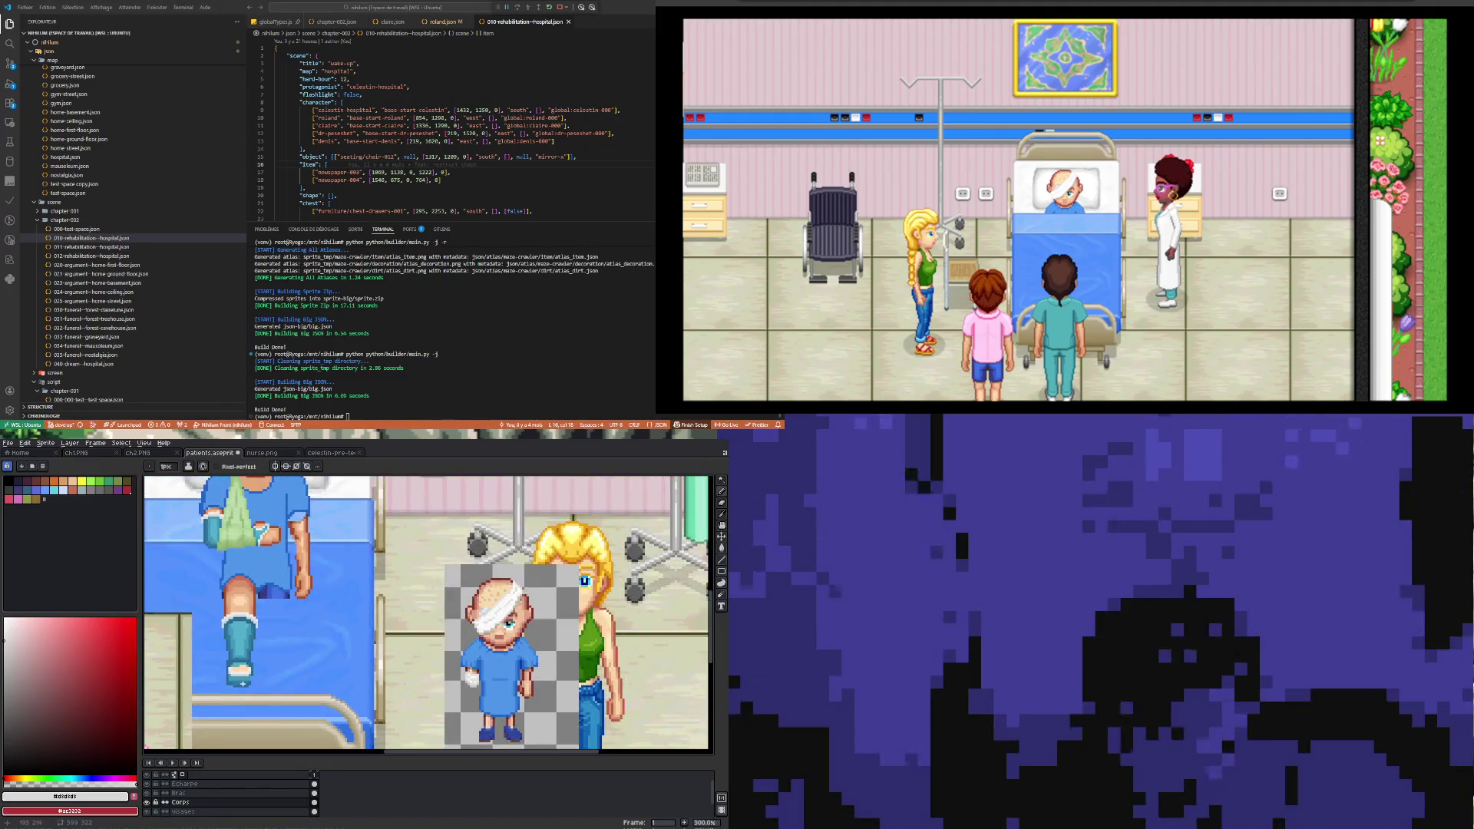
{"action": "scroll", "coordinate": [245, 677], "scroll_direction": "up", "scroll_amount": 5}
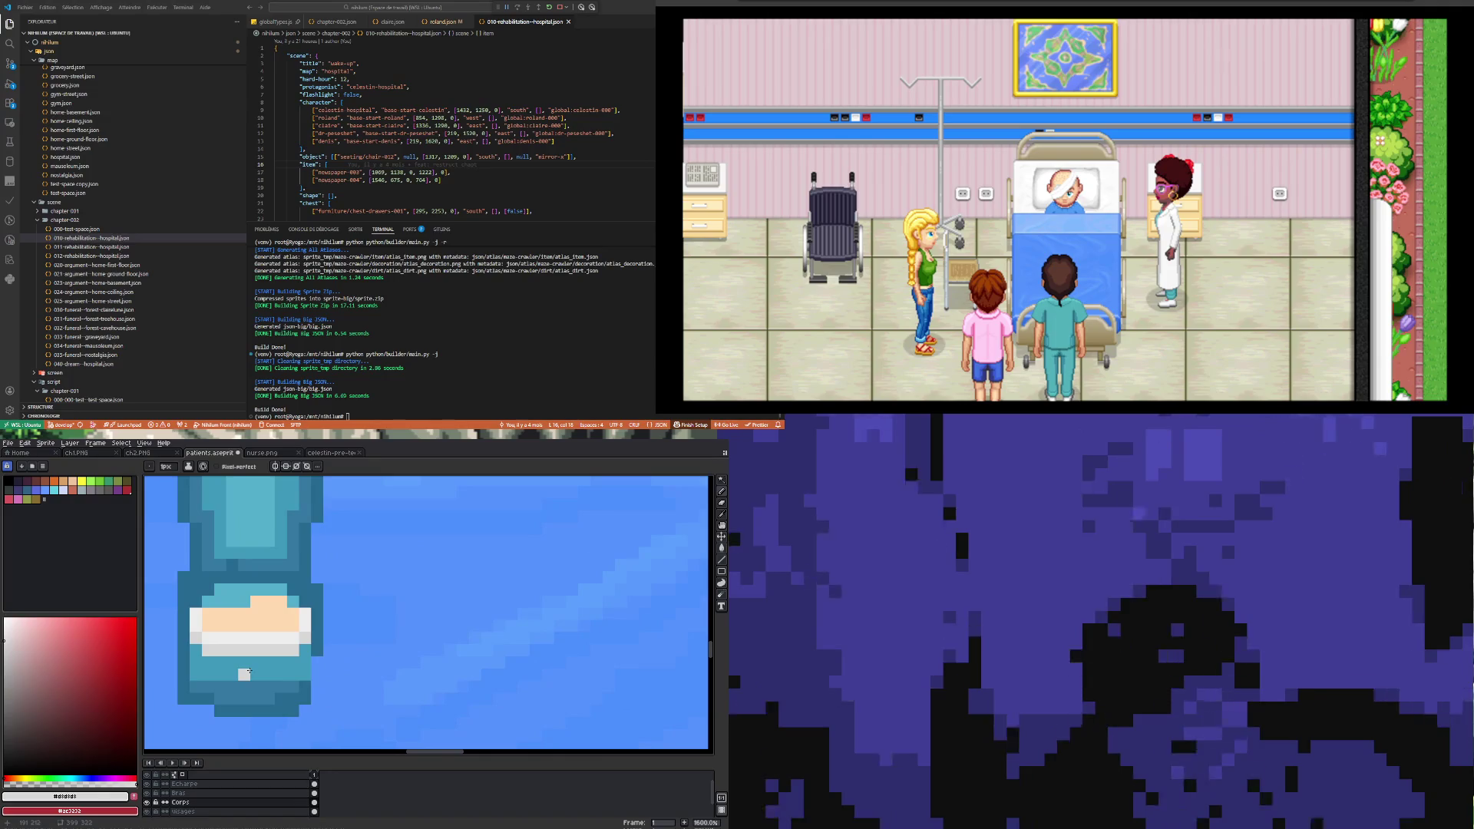
{"action": "key", "text": "i"}
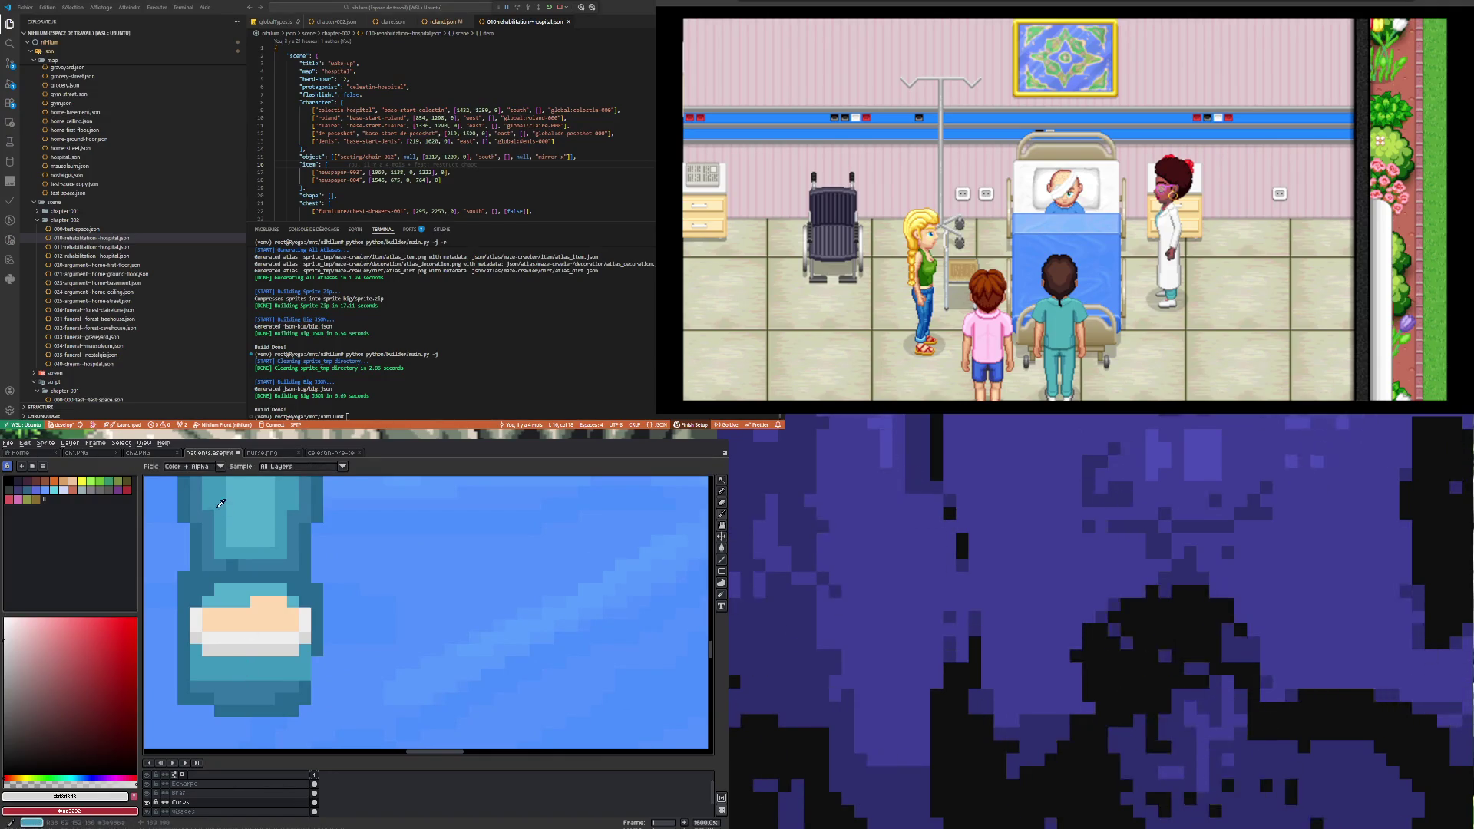
{"action": "left_click", "coordinate": [223, 675], "text": "alt"}
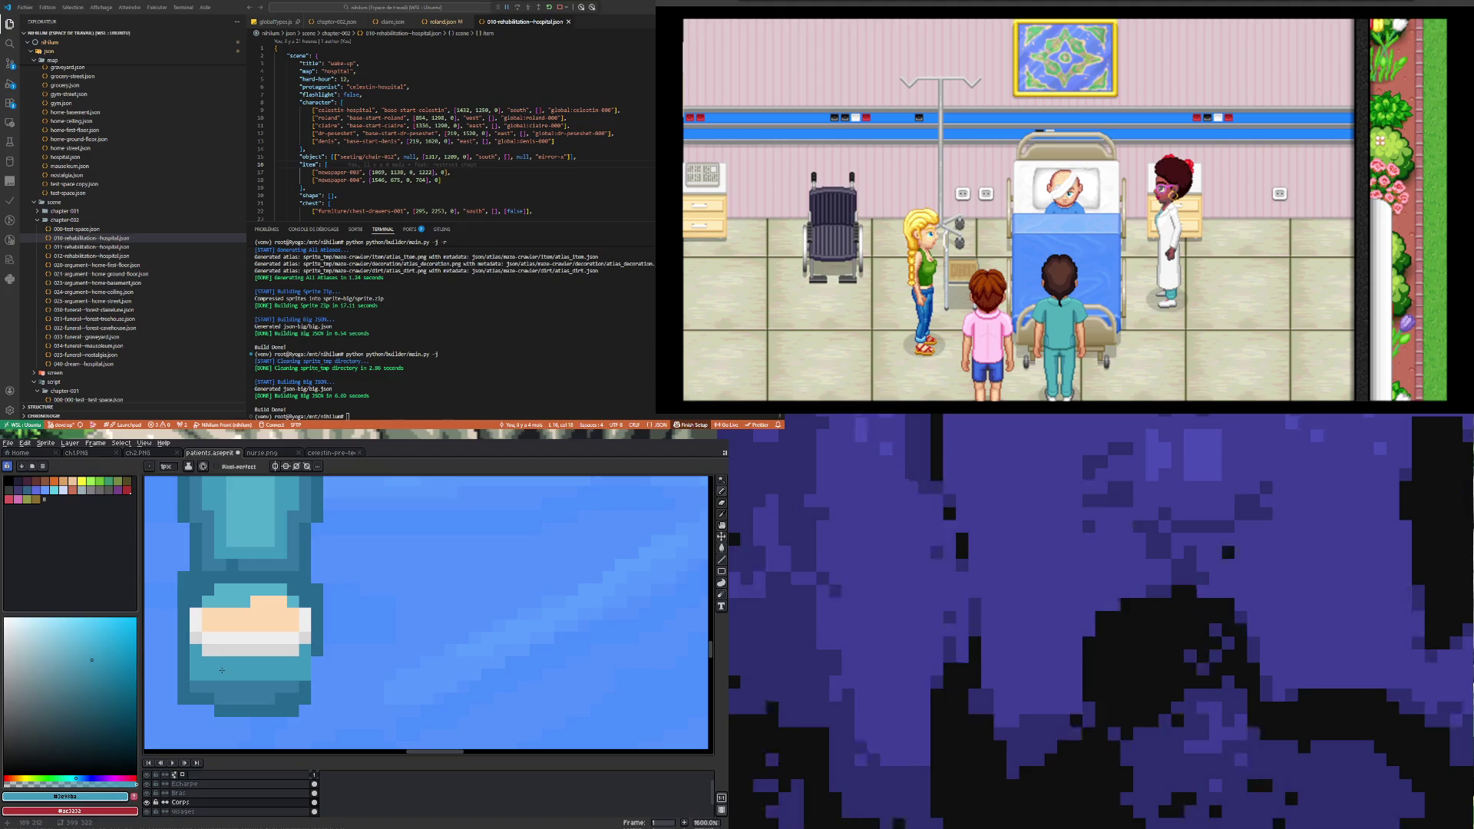
{"action": "left_click", "coordinate": [258, 523], "text": "alt"}
{"action": "left_click", "coordinate": [228, 660]}
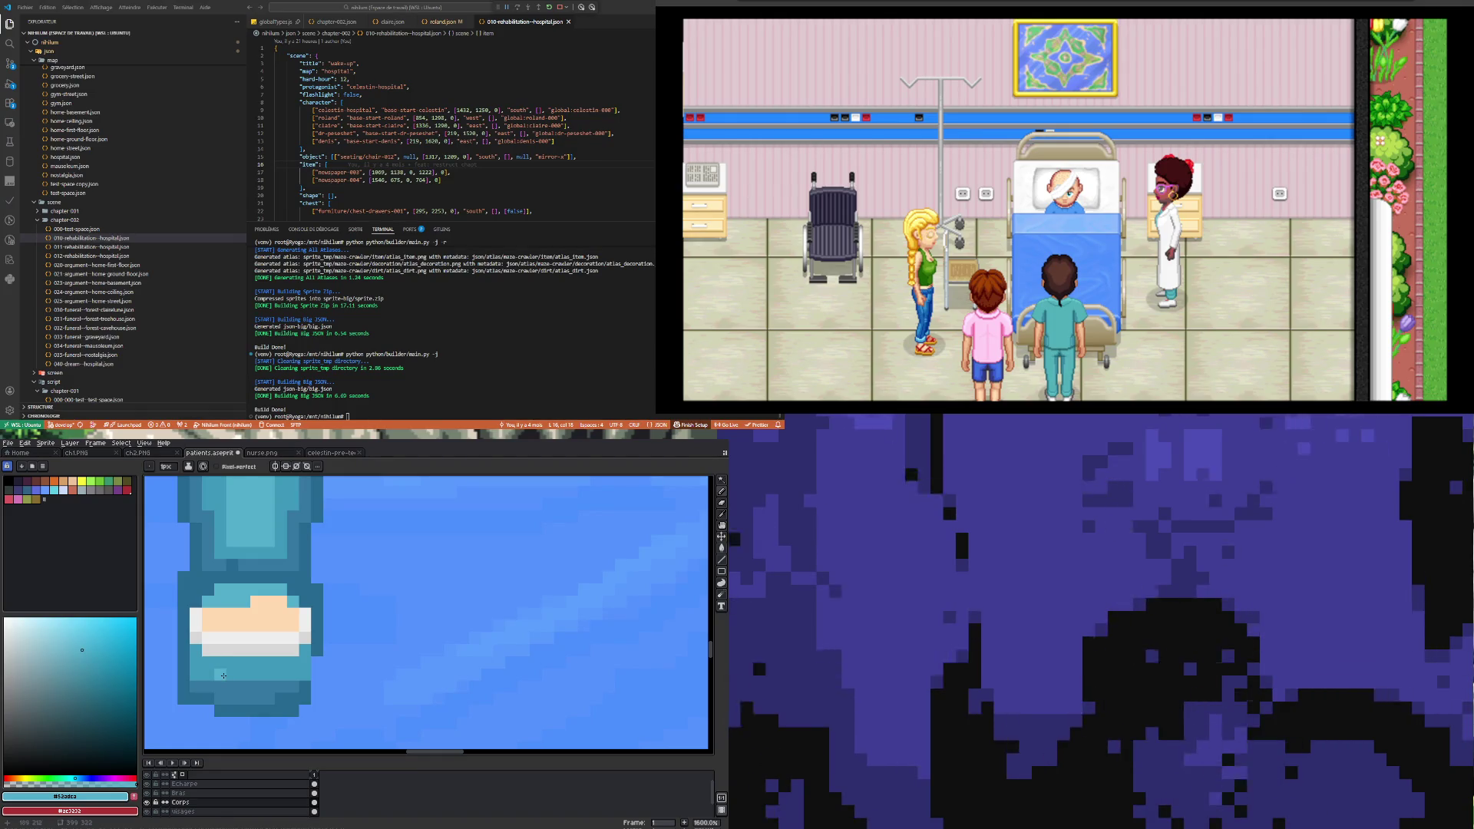
Step: Paint a deepest-blue row along the foot's bottom edge
{"action": "left_click", "coordinate": [238, 667], "text": "alt"}
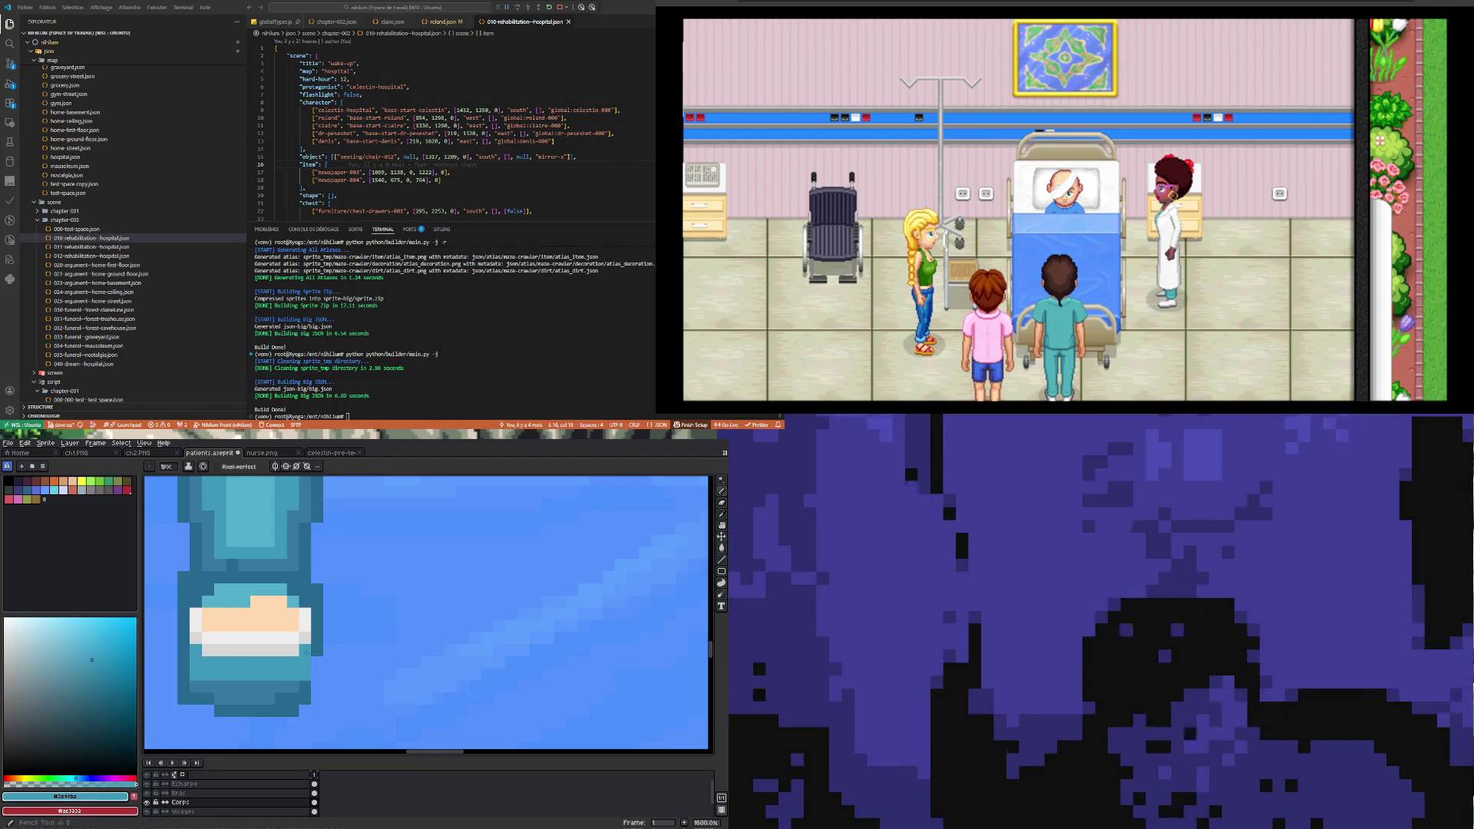
{"action": "scroll", "coordinate": [301, 680], "scroll_direction": "down", "scroll_amount": 6}
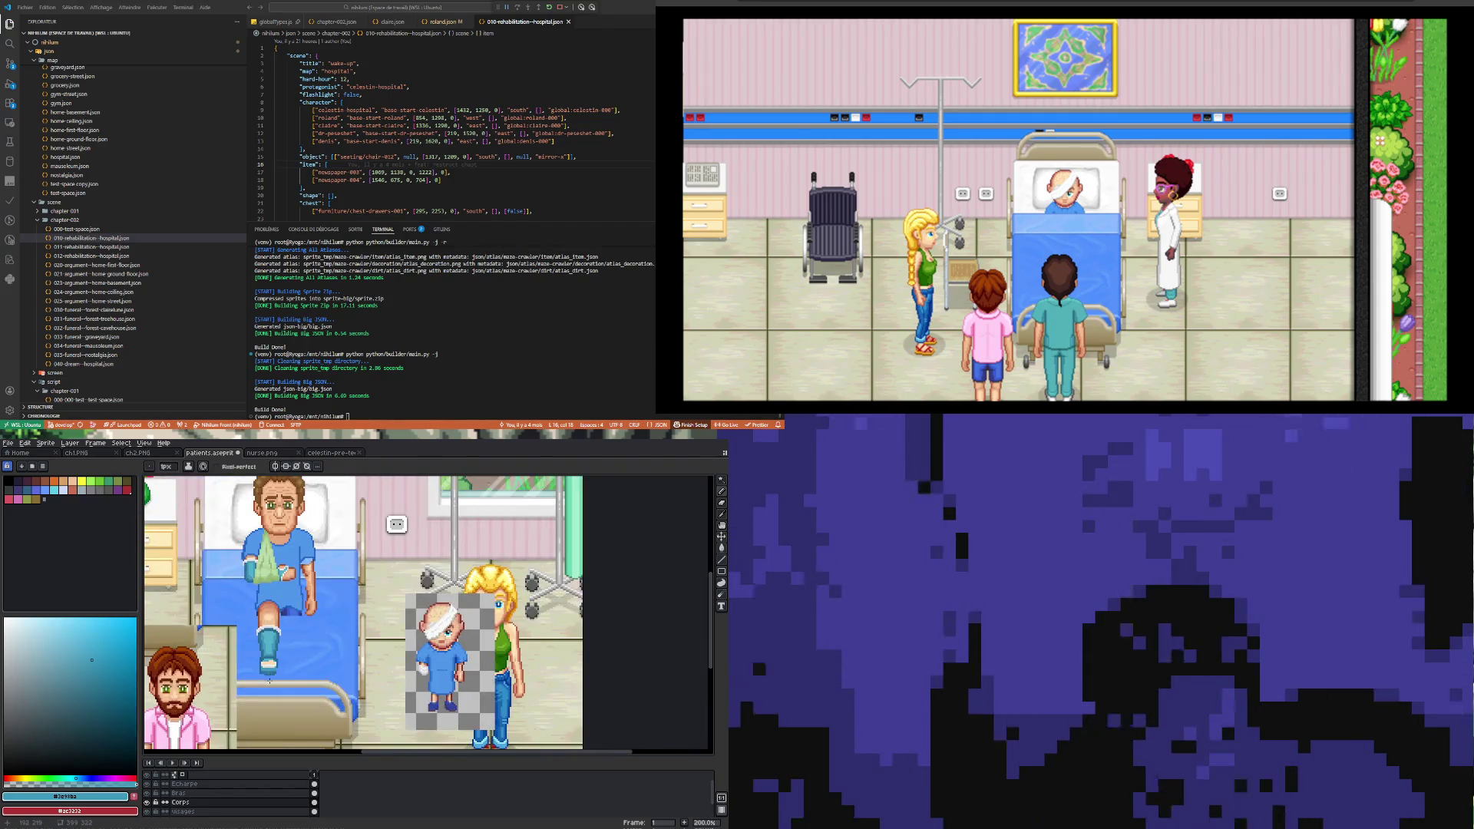
{"action": "scroll", "coordinate": [269, 681], "scroll_direction": "up", "scroll_amount": 6}
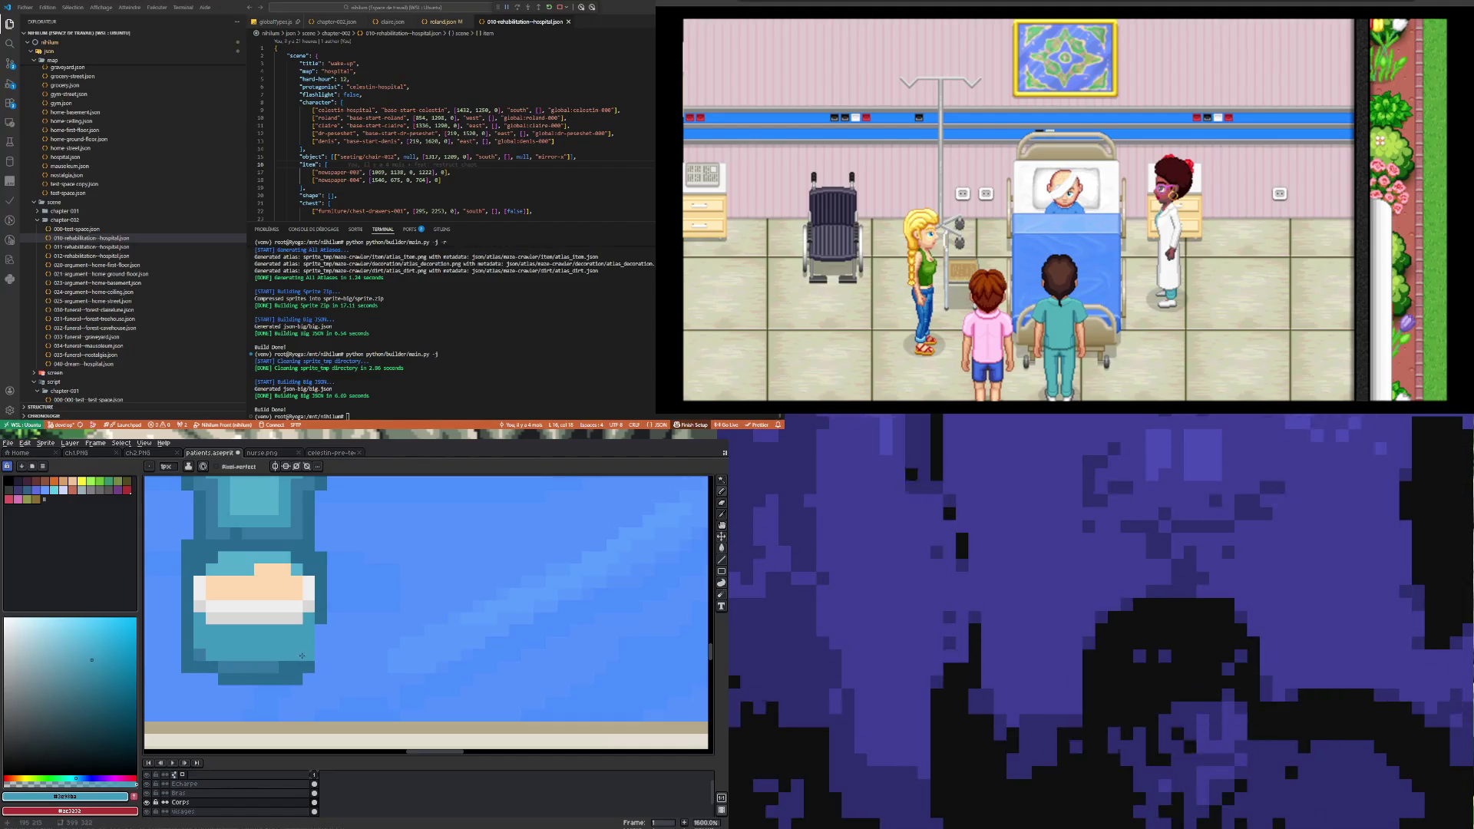
{"action": "left_click", "coordinate": [199, 651], "text": "alt"}
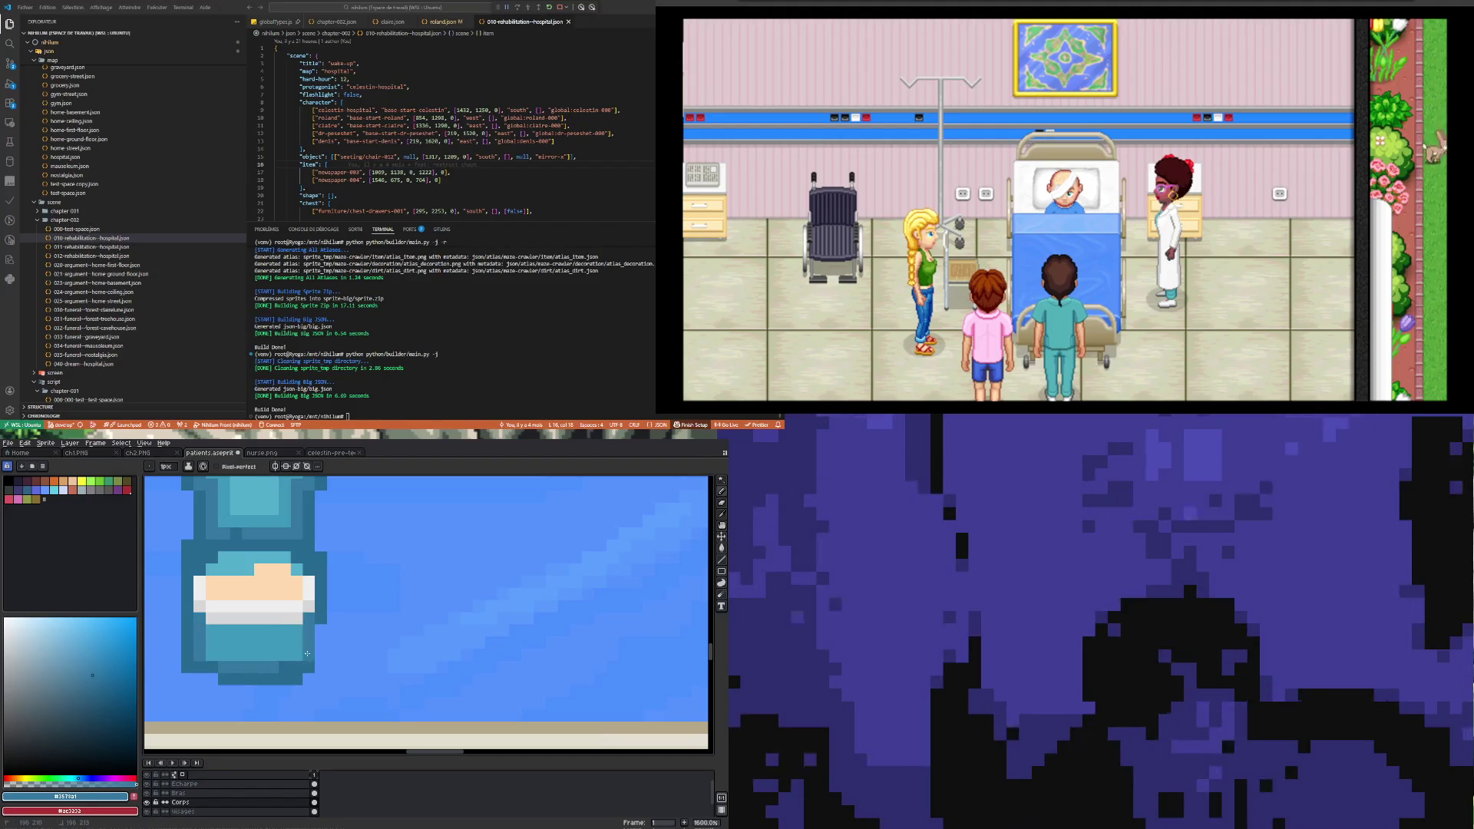
{"action": "scroll", "coordinate": [267, 667], "scroll_direction": "down", "scroll_amount": 5}
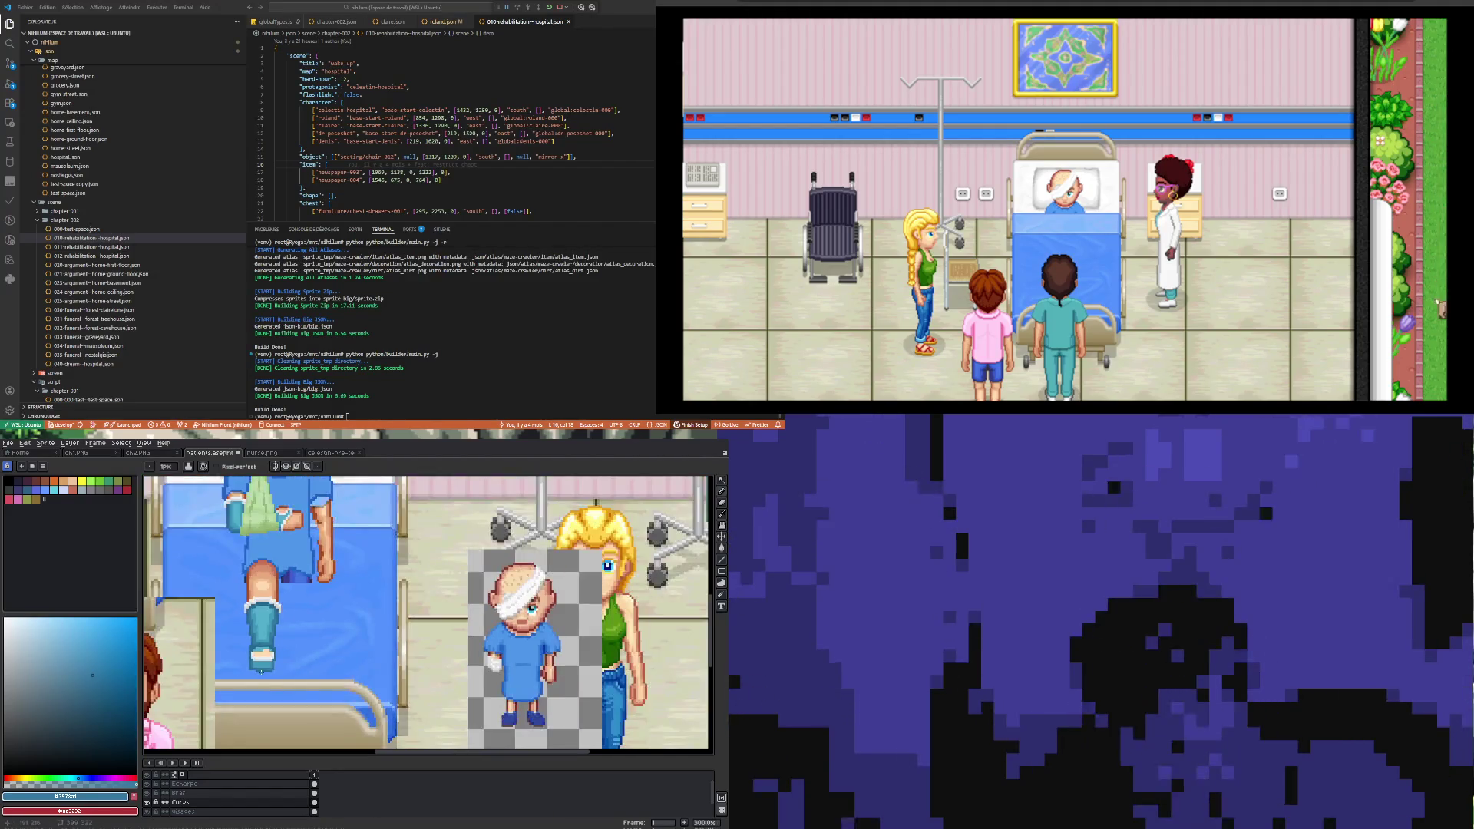
{"action": "scroll", "coordinate": [250, 668], "scroll_direction": "up", "scroll_amount": 2}
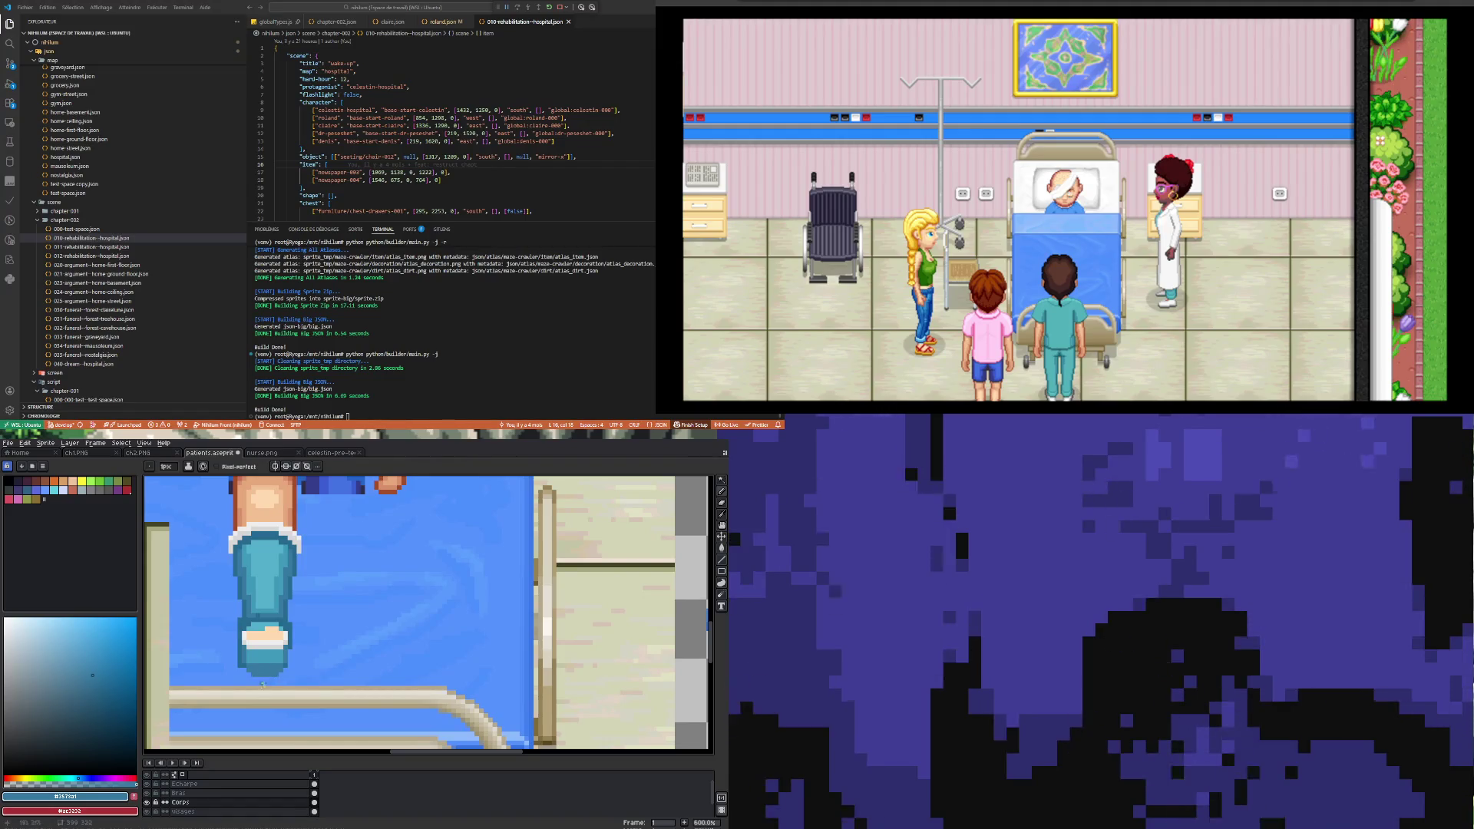
{"action": "scroll", "coordinate": [254, 674], "scroll_direction": "down", "scroll_amount": 1}
{"action": "scroll", "coordinate": [274, 645], "scroll_direction": "up", "scroll_amount": 1}
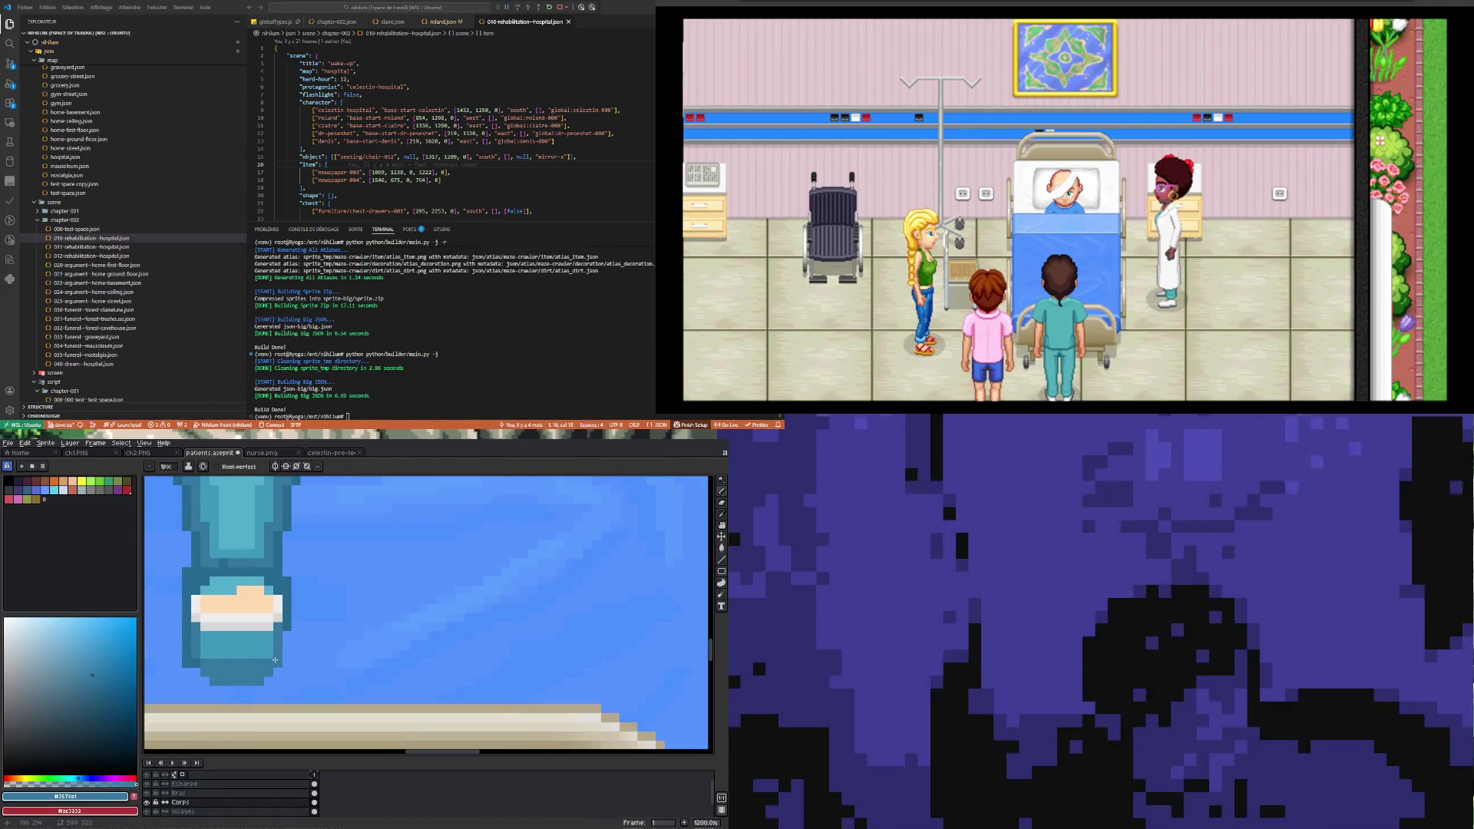
{"action": "left_click", "coordinate": [214, 688], "text": "alt"}
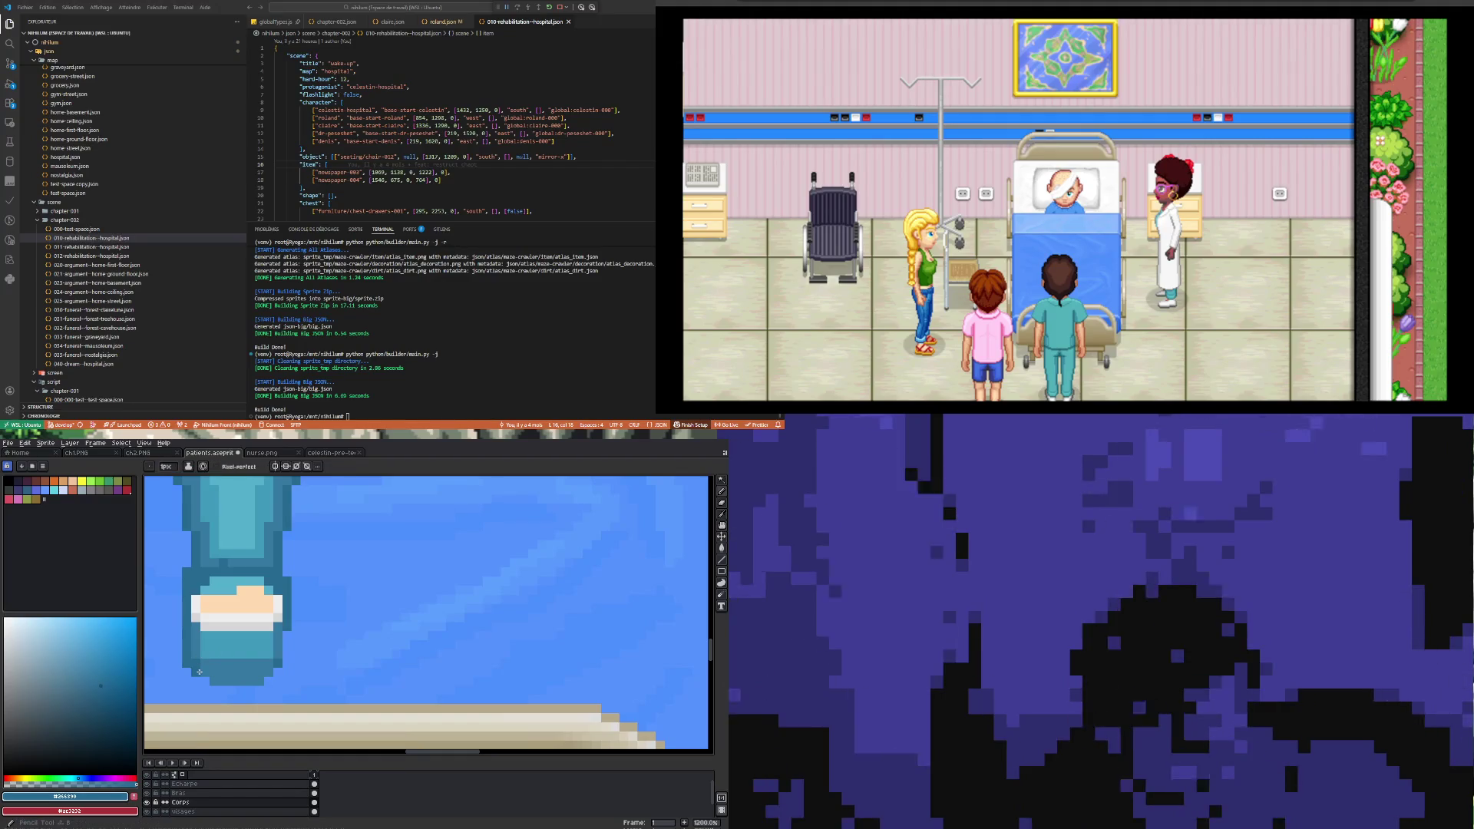
{"action": "left_click_drag", "start_coordinate": [219, 690], "coordinate": [256, 690]}
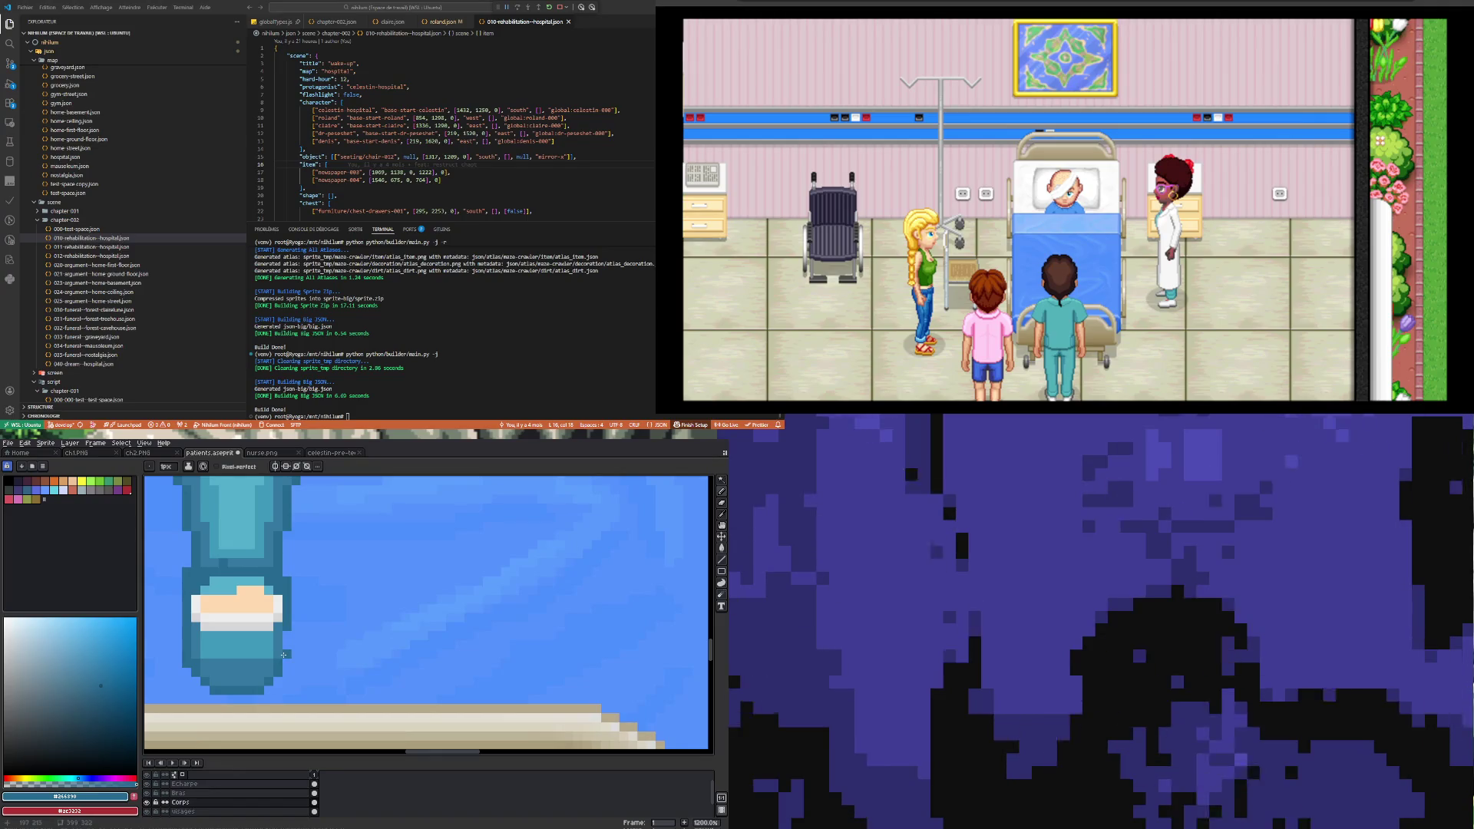
Step: Sample the light teal beside the foot and the skin tone from the toes
{"action": "scroll", "coordinate": [256, 680], "scroll_direction": "down", "scroll_amount": 3}
{"action": "scroll", "coordinate": [257, 679], "scroll_direction": "up", "scroll_amount": 3}
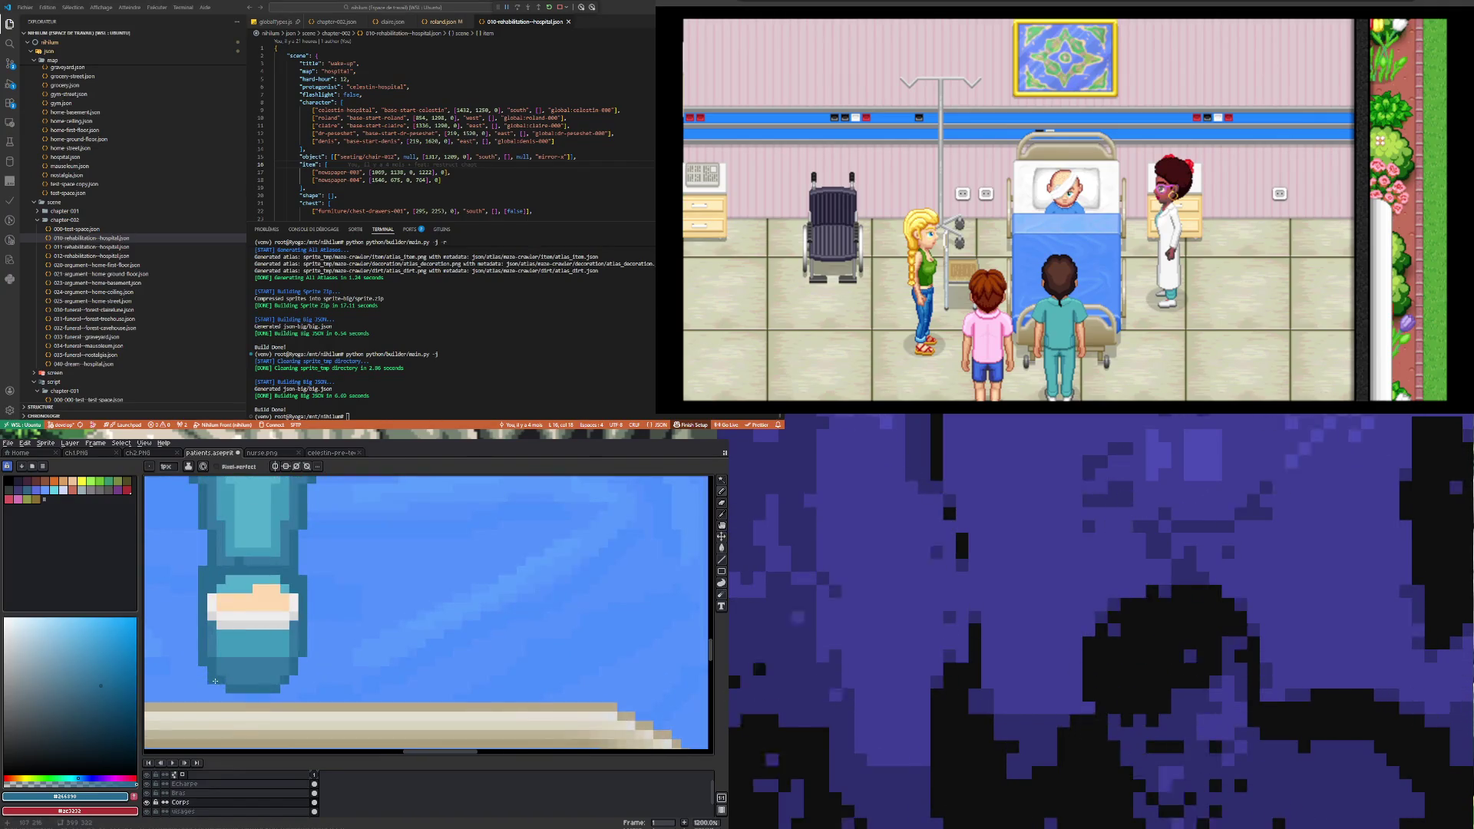
{"action": "scroll", "coordinate": [205, 668], "scroll_direction": "up", "scroll_amount": 1}
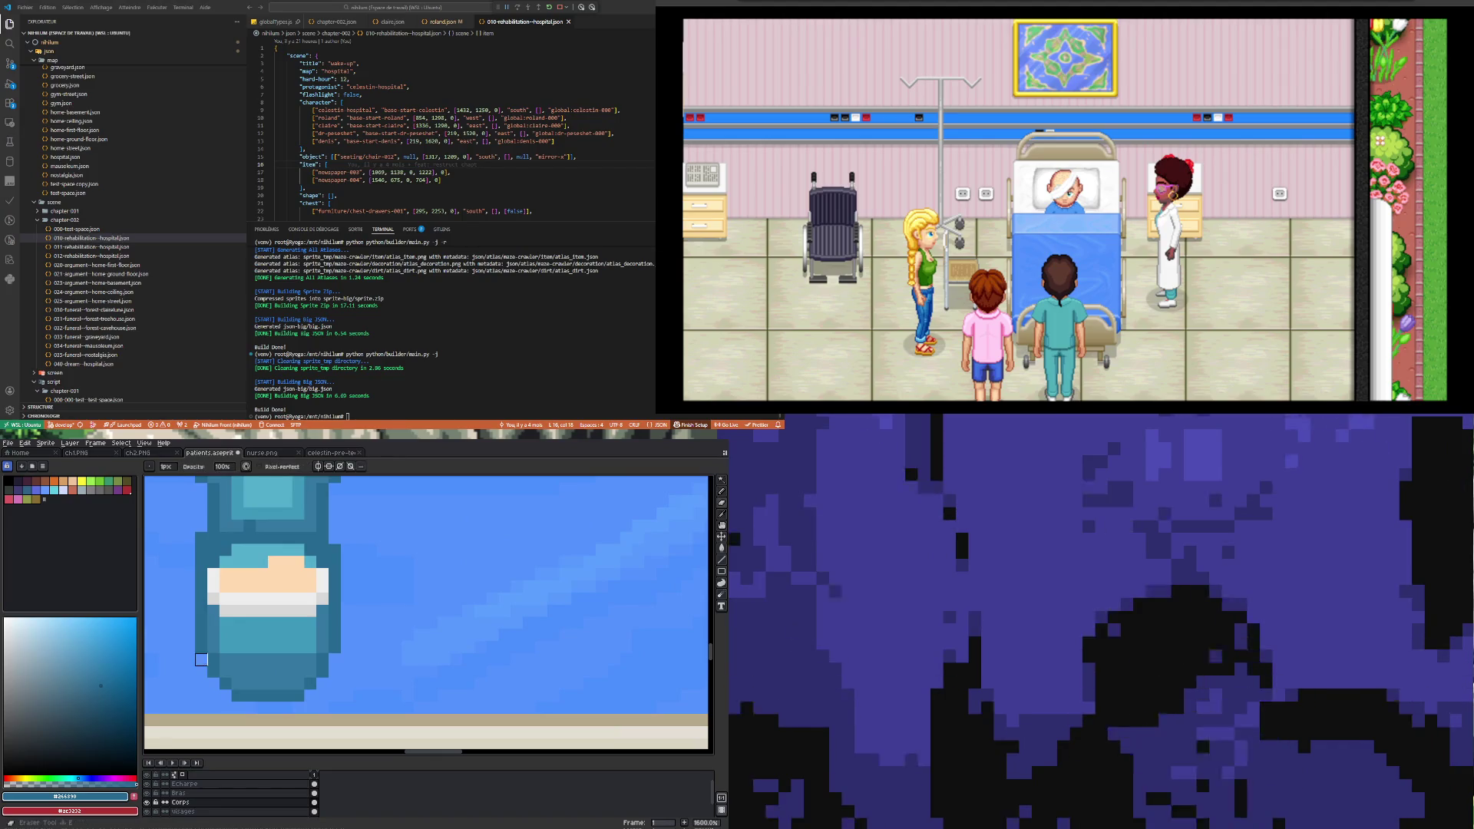
{"action": "scroll", "coordinate": [206, 669], "scroll_direction": "down", "scroll_amount": 6}
{"action": "scroll", "coordinate": [207, 652], "scroll_direction": "up", "scroll_amount": 4}
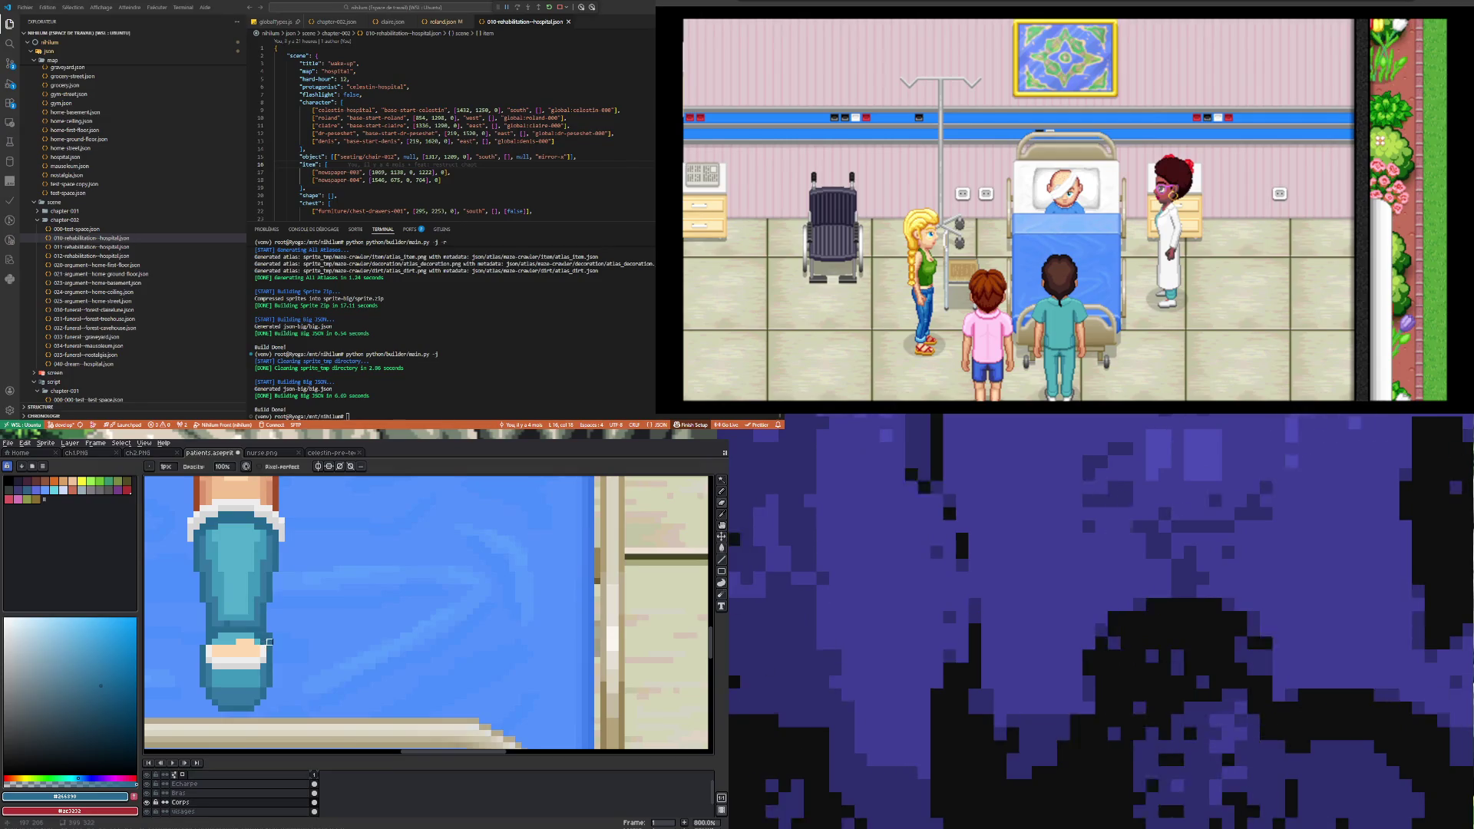
{"action": "scroll", "coordinate": [261, 645], "scroll_direction": "down", "scroll_amount": 2}
{"action": "scroll", "coordinate": [230, 660], "scroll_direction": "up", "scroll_amount": 3}
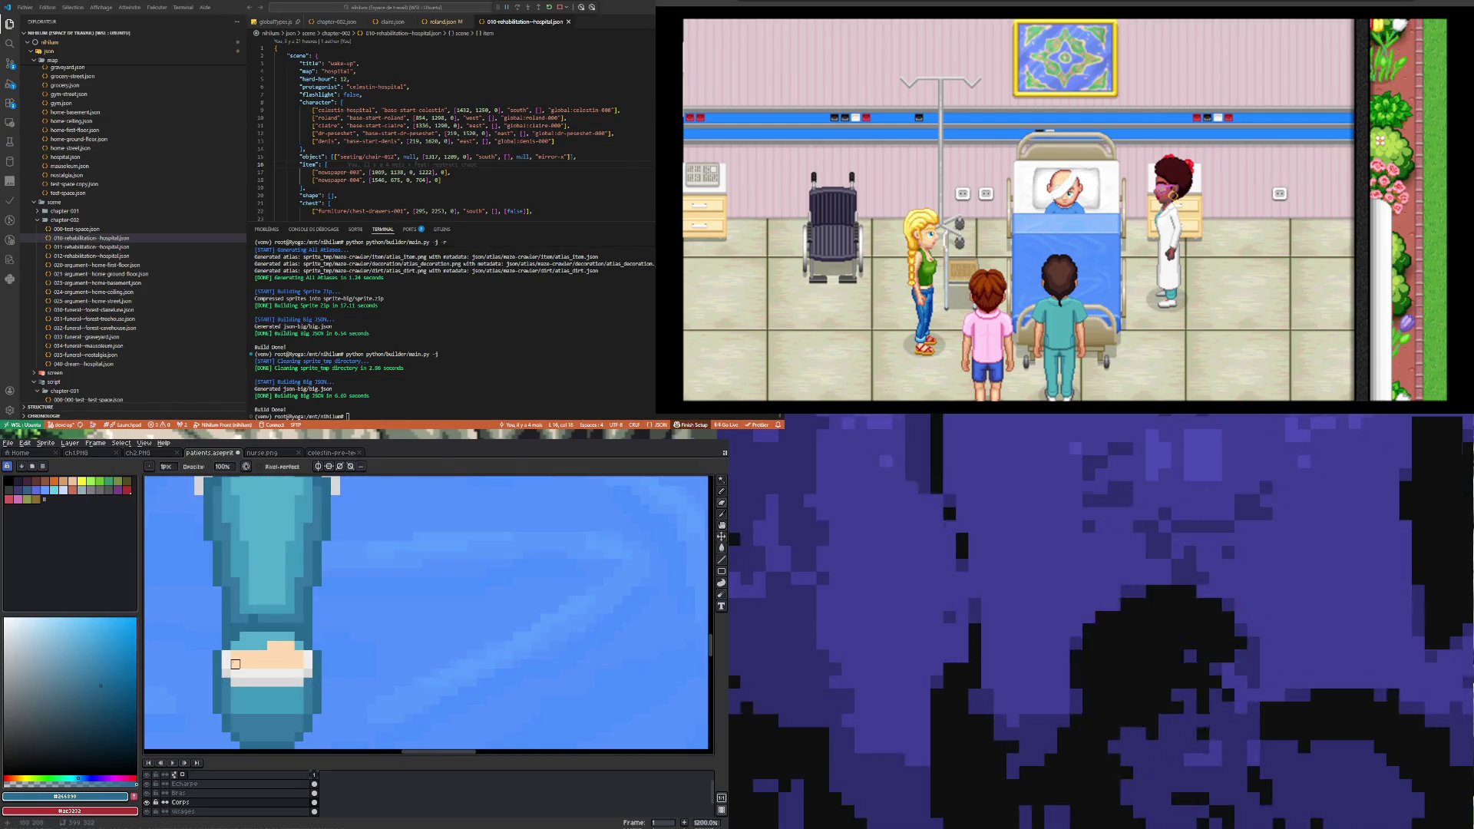
{"action": "key", "text": "i"}
{"action": "key", "text": "b"}
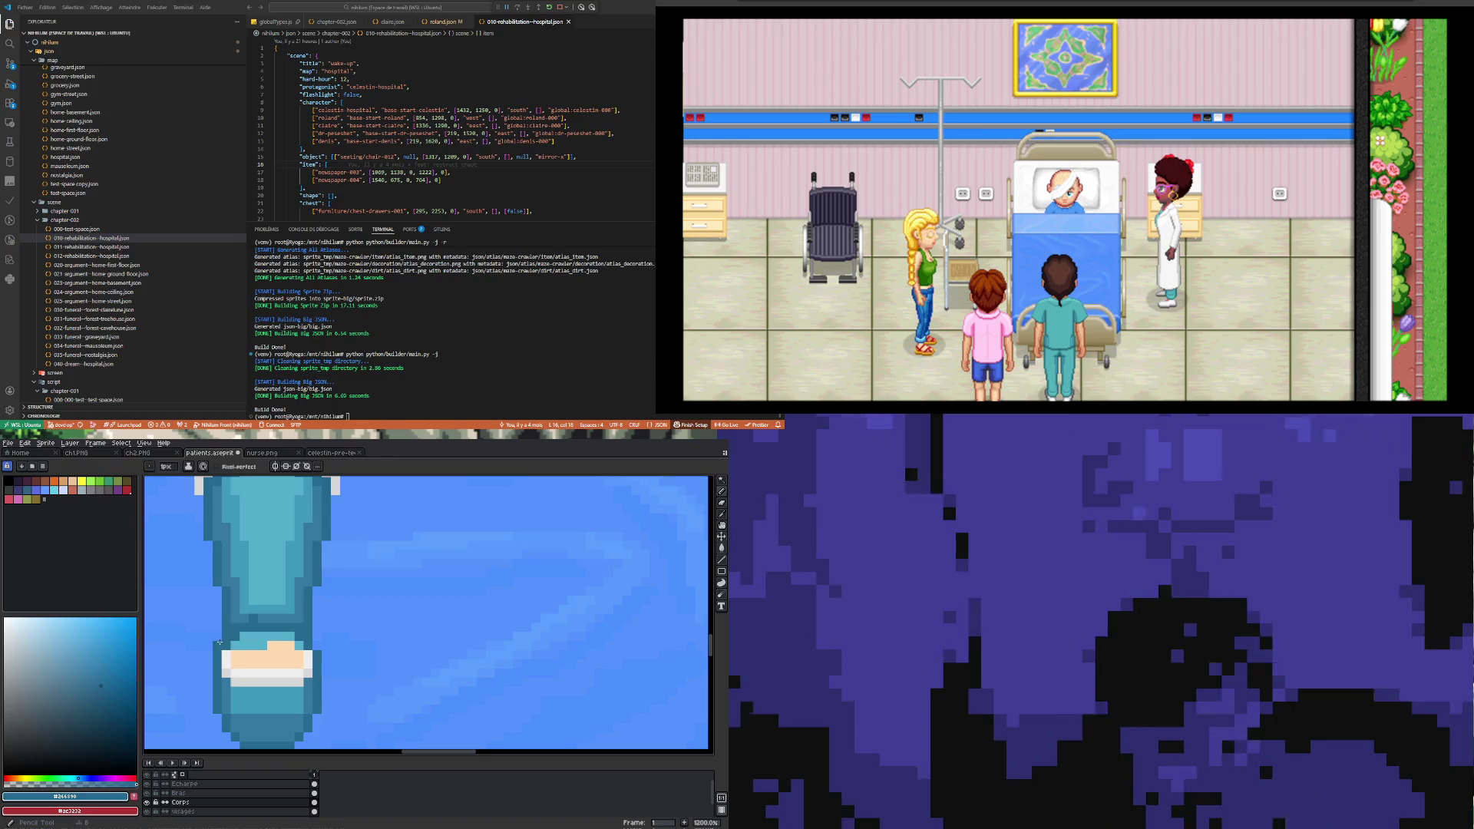
{"action": "key", "text": "i"}
{"action": "left_click", "coordinate": [297, 642]}
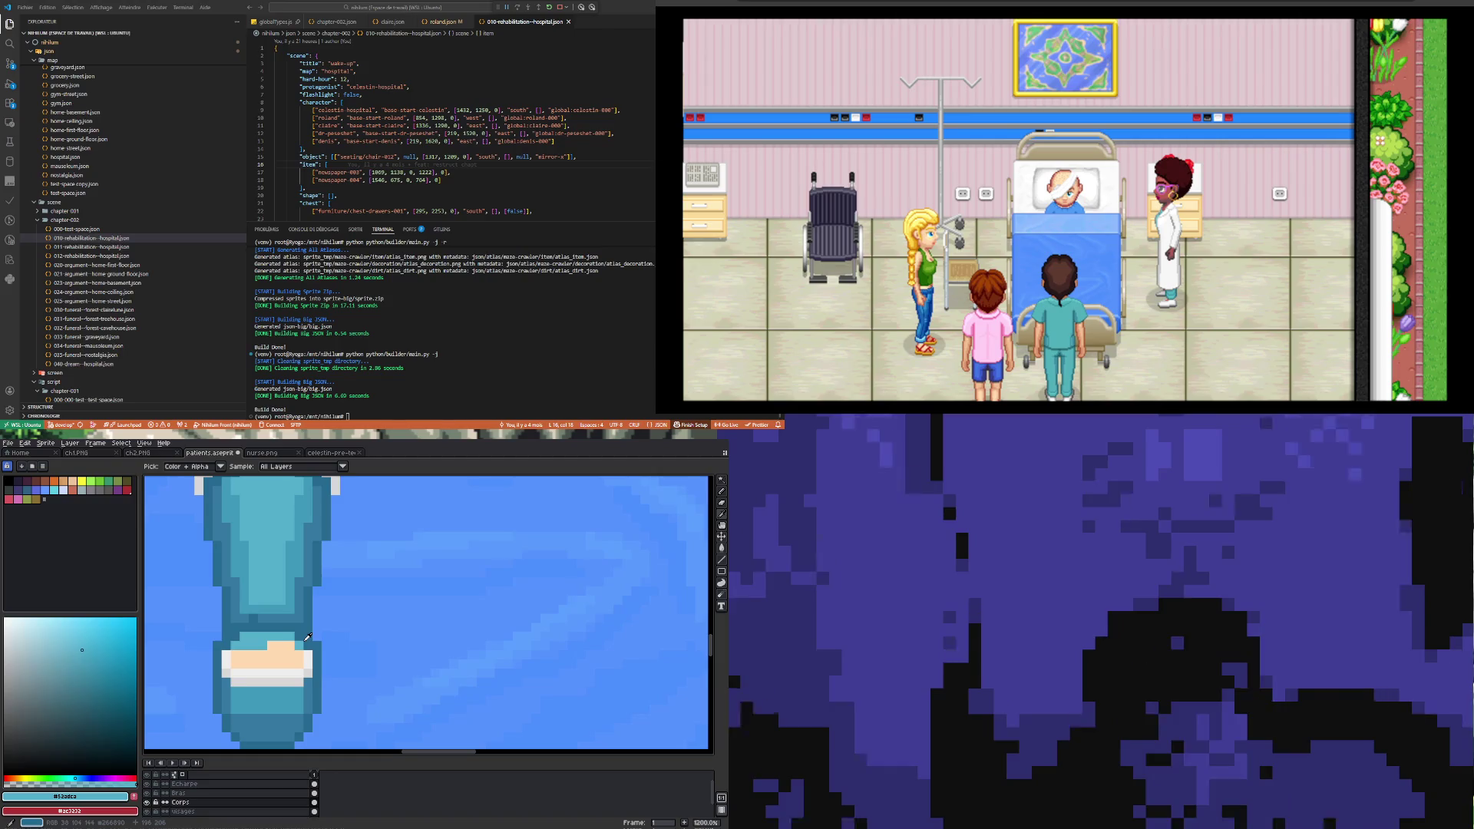
{"action": "key", "text": "b"}
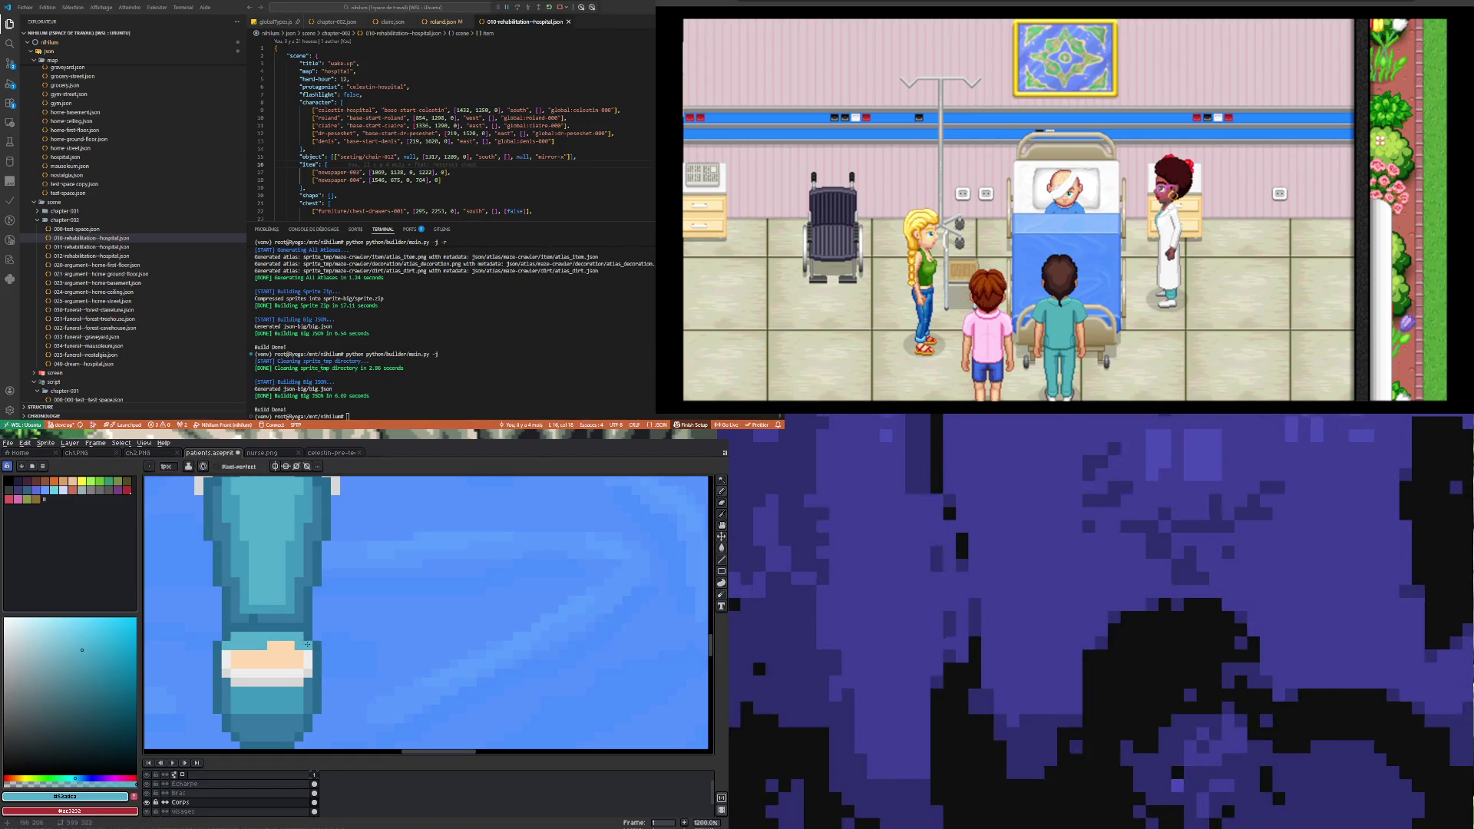
{"action": "left_click", "coordinate": [255, 646], "text": "alt"}
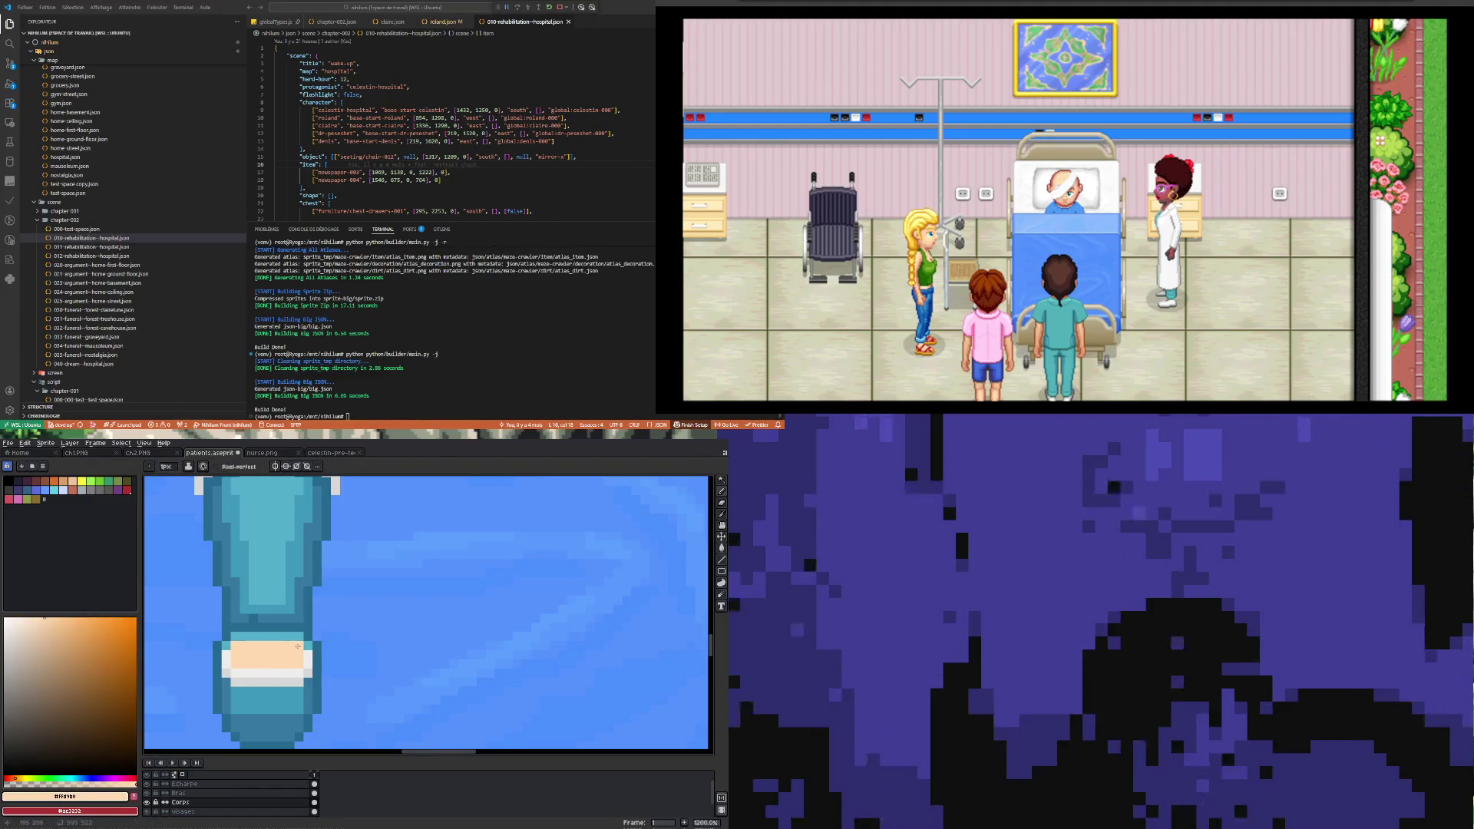
{"action": "scroll", "coordinate": [298, 646], "scroll_direction": "down", "scroll_amount": 5}
{"action": "scroll", "coordinate": [274, 659], "scroll_direction": "down", "scroll_amount": 1}
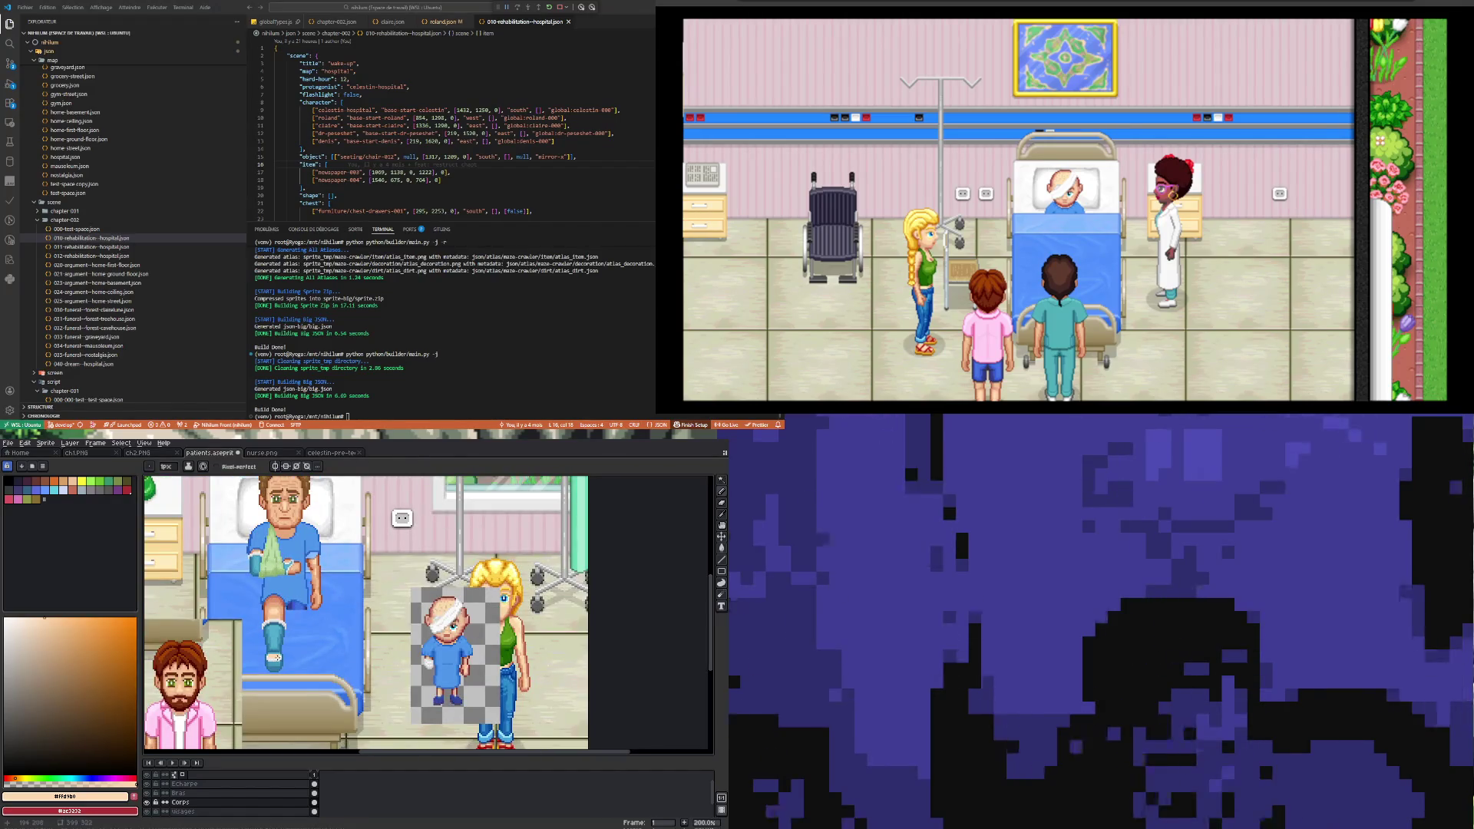
Step: Add a reddish-brown shading pixel and a brown strip below the toes
{"action": "scroll", "coordinate": [278, 653], "scroll_direction": "up", "scroll_amount": 3}
{"action": "scroll", "coordinate": [278, 654], "scroll_direction": "up", "scroll_amount": 3}
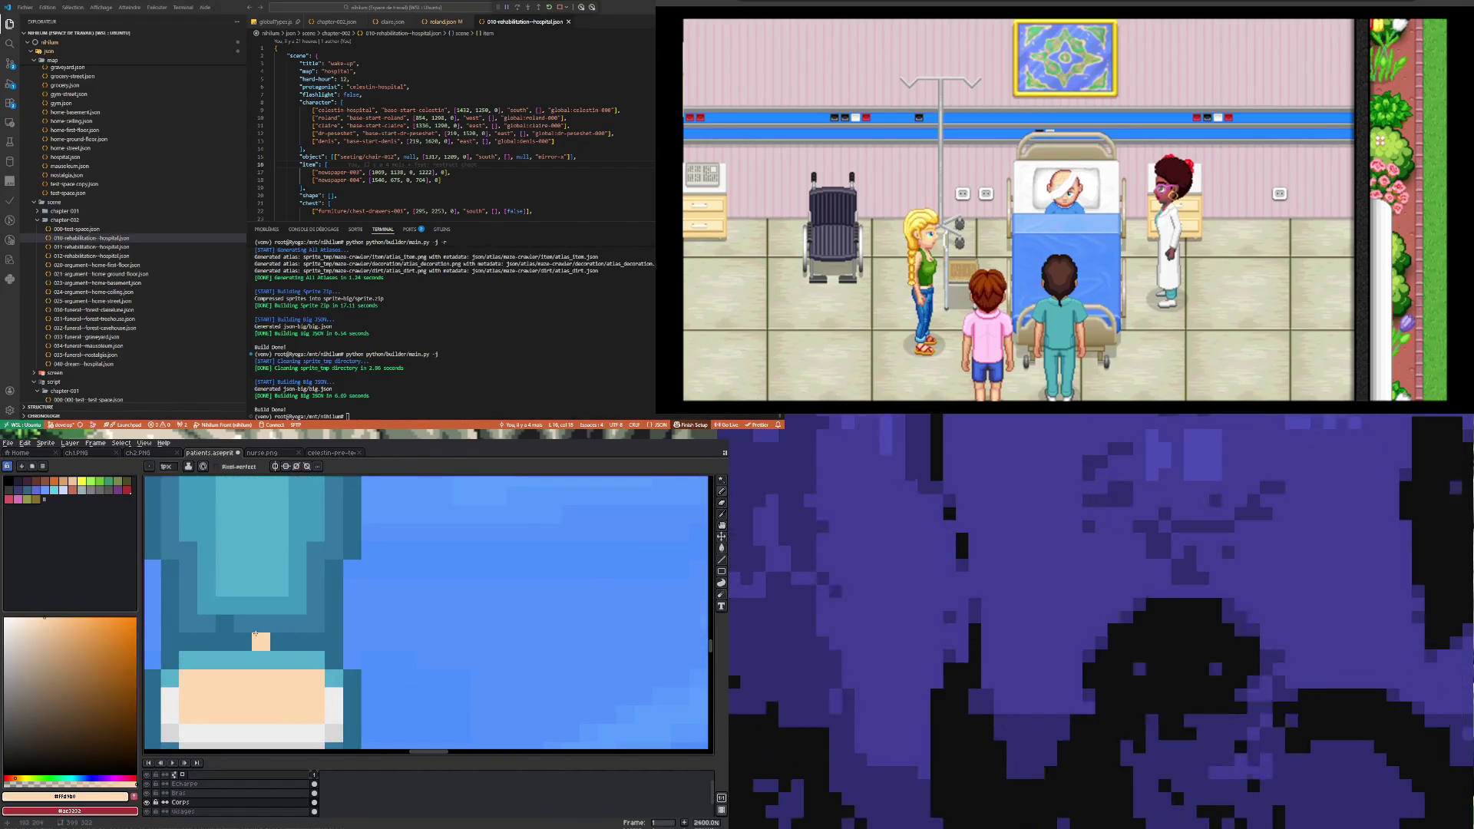
{"action": "left_click", "coordinate": [243, 619], "text": "alt"}
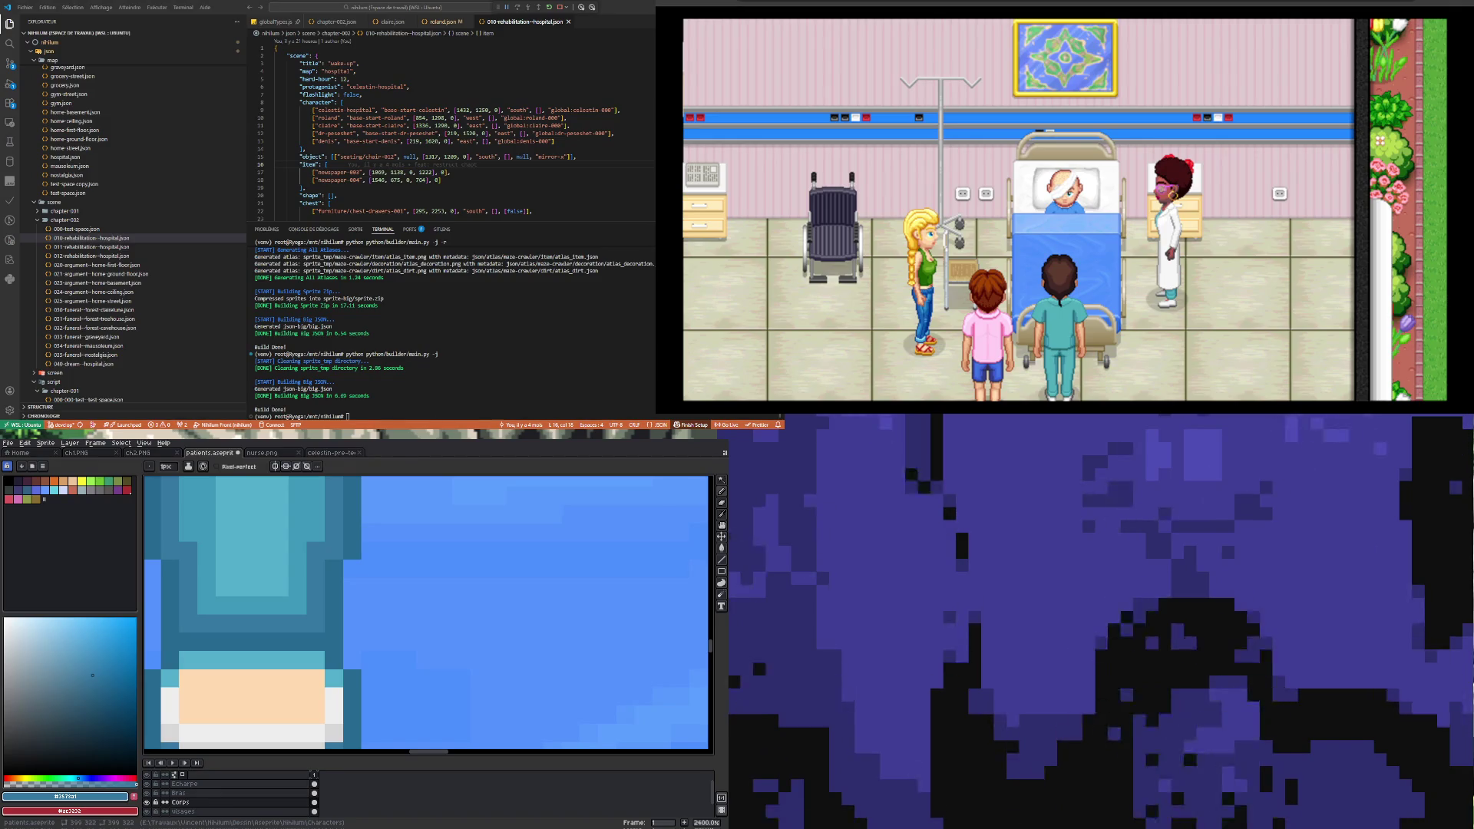
{"action": "scroll", "coordinate": [429, 614], "scroll_direction": "down", "scroll_amount": 8}
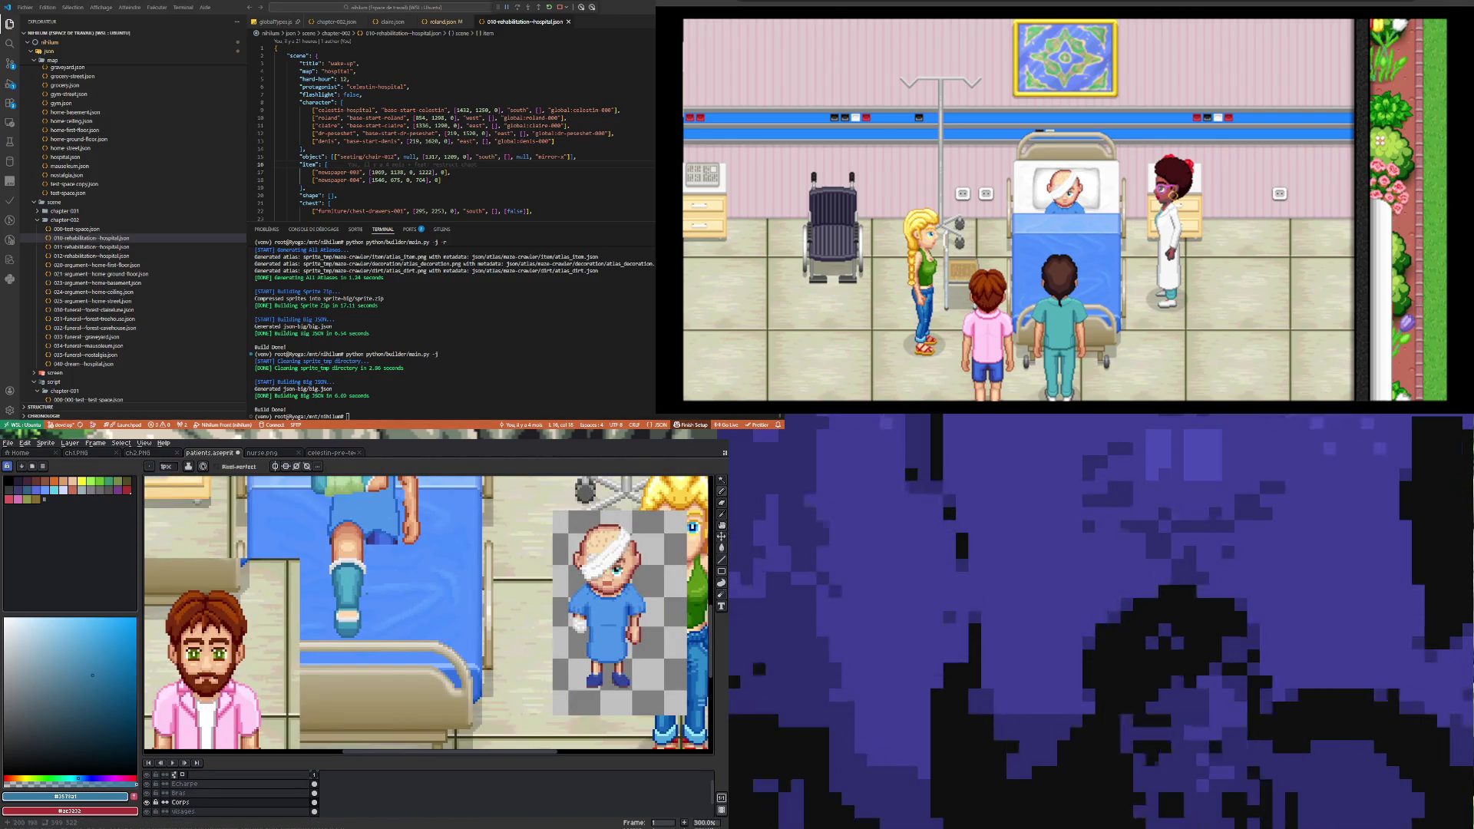
{"action": "scroll", "coordinate": [361, 653], "scroll_direction": "down", "scroll_amount": 2}
{"action": "scroll", "coordinate": [360, 635], "scroll_direction": "up", "scroll_amount": 8}
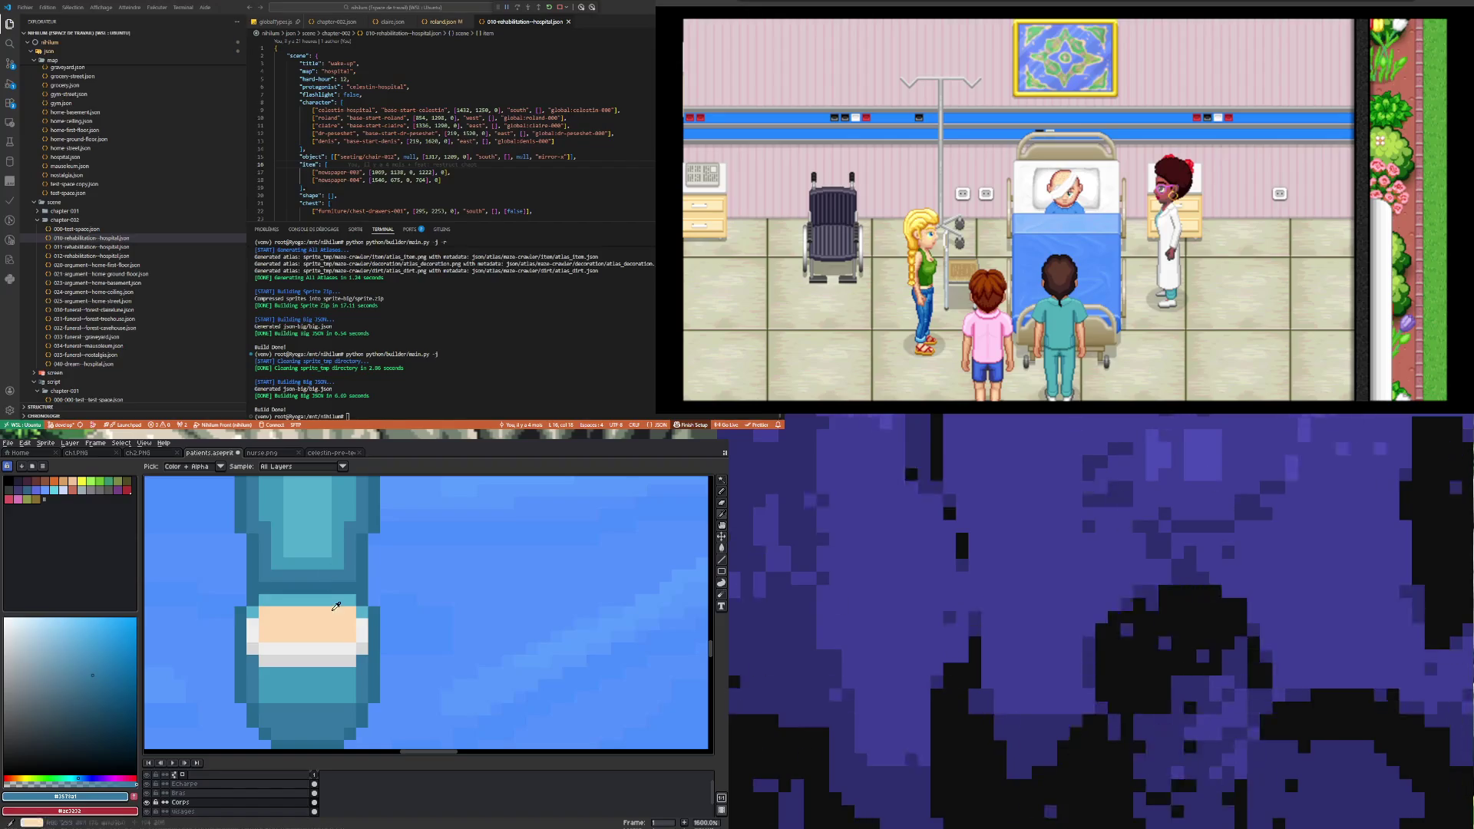
{"action": "left_click", "coordinate": [328, 613], "text": "alt"}
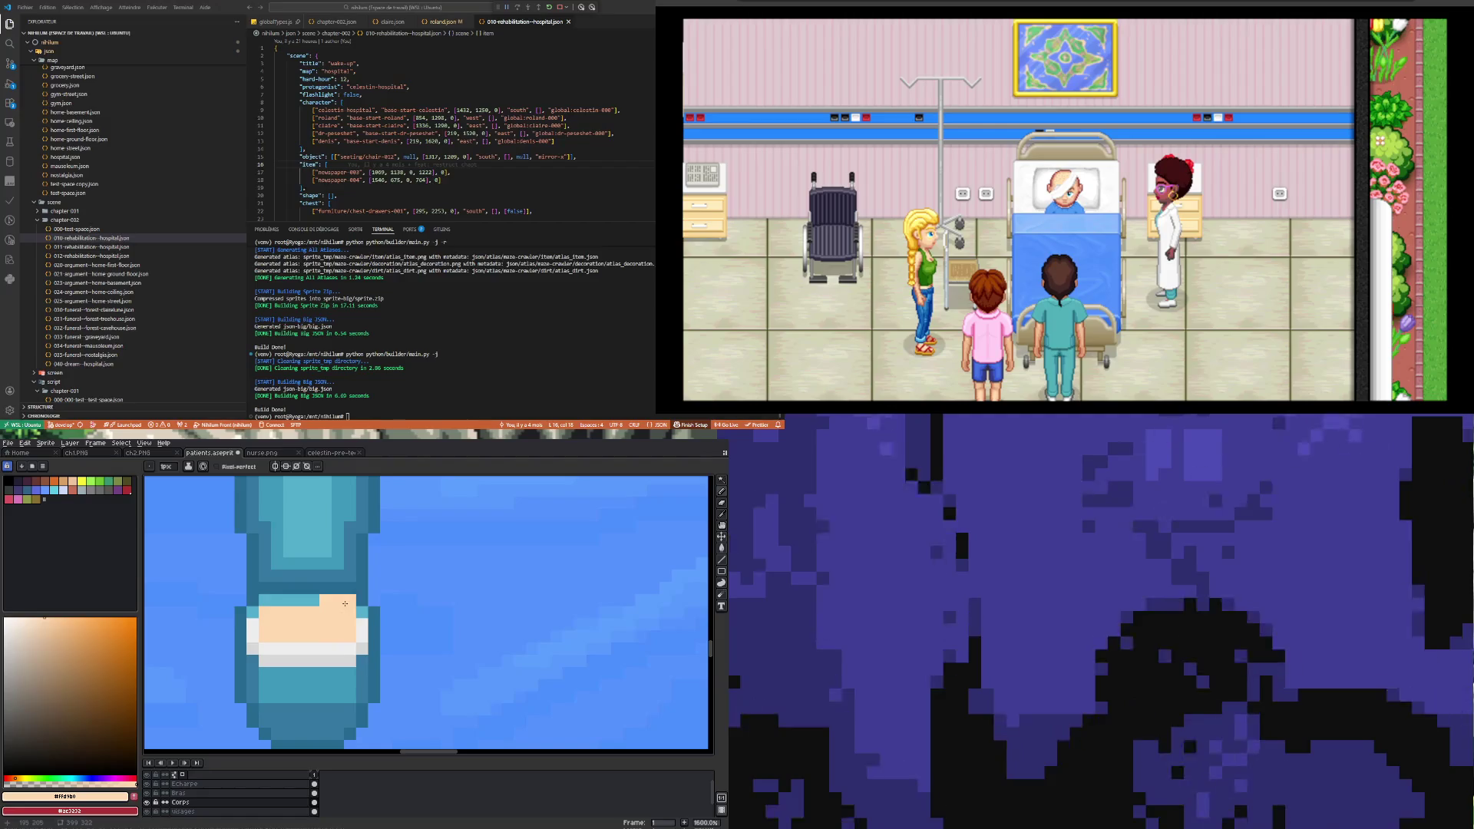
{"action": "scroll", "coordinate": [344, 604], "scroll_direction": "down", "scroll_amount": 8}
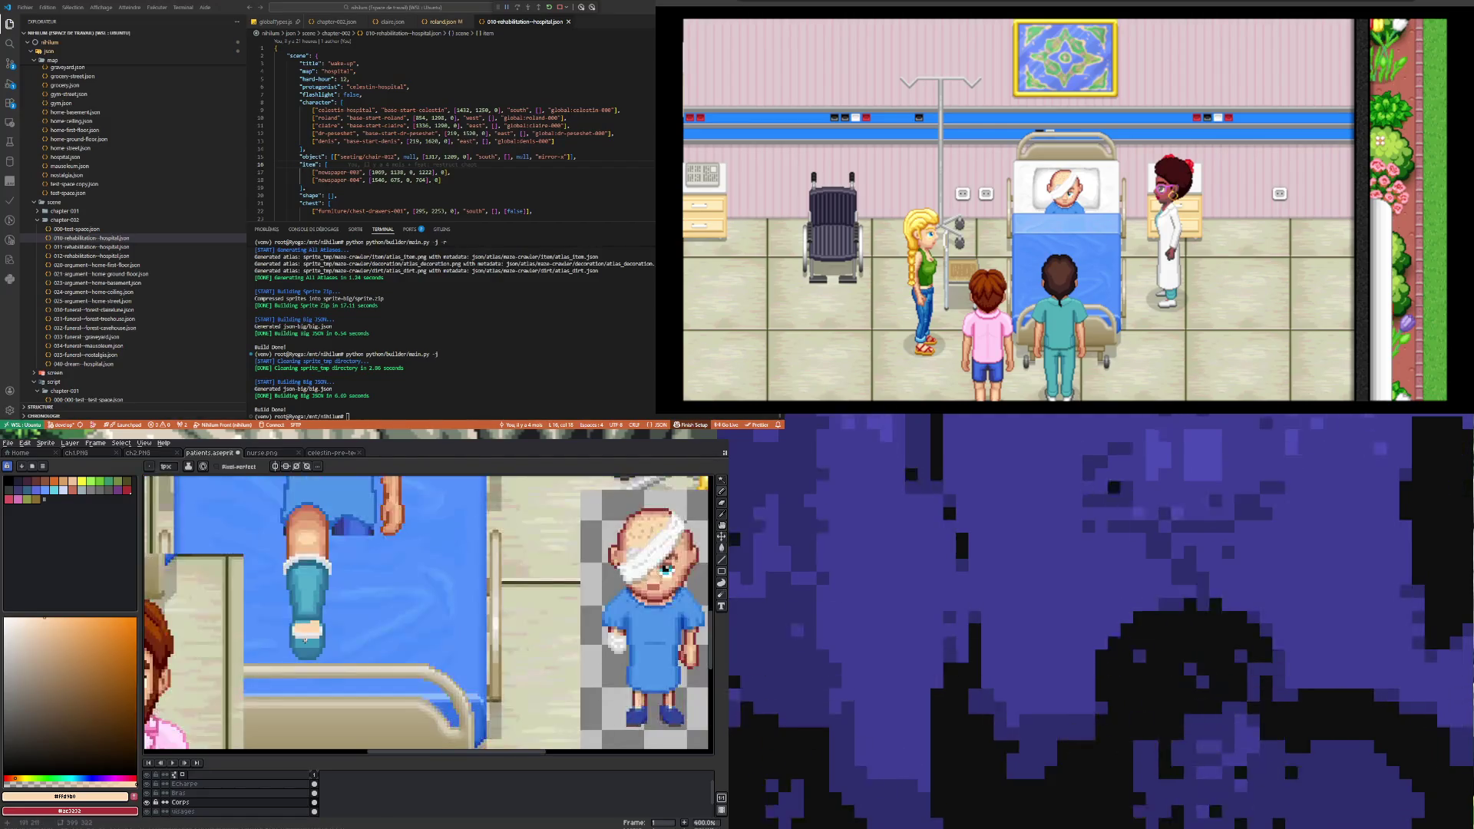
{"action": "scroll", "coordinate": [310, 610], "scroll_direction": "up", "scroll_amount": 7}
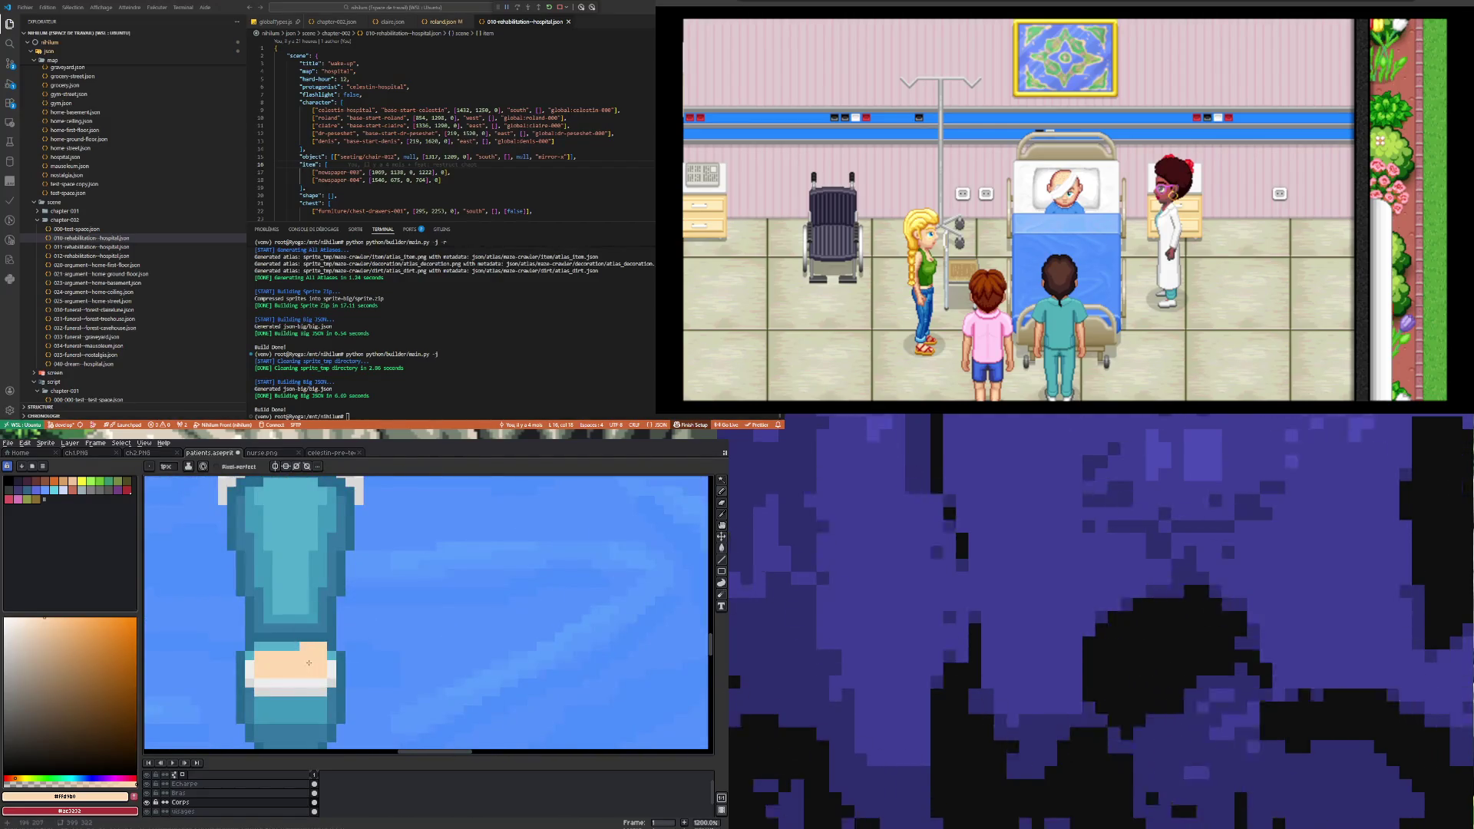
{"action": "scroll", "coordinate": [308, 662], "scroll_direction": "down", "scroll_amount": 3}
{"action": "left_click", "coordinate": [333, 531], "text": "alt"}
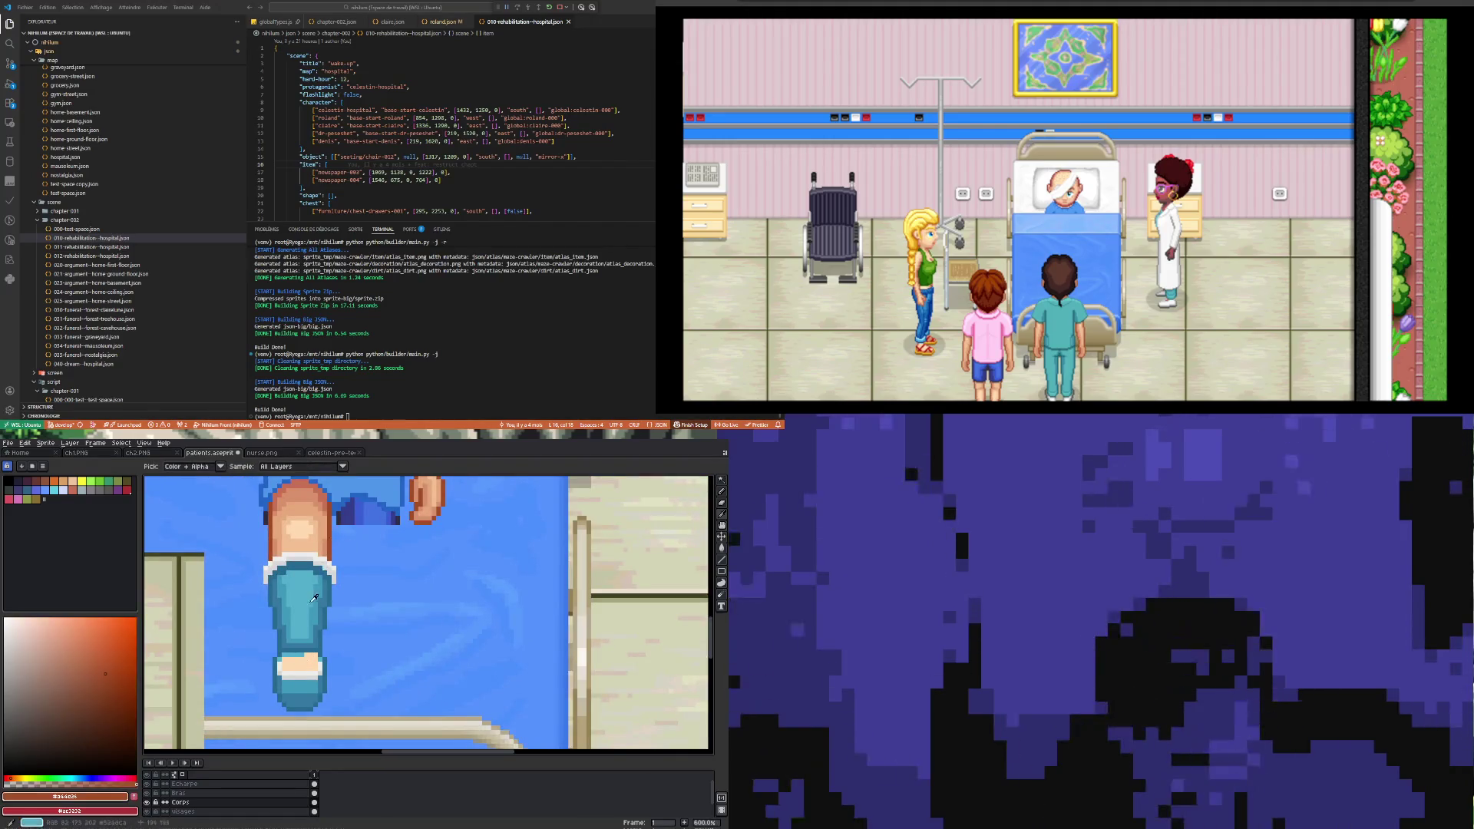
{"action": "scroll", "coordinate": [314, 660], "scroll_direction": "up", "scroll_amount": 4}
{"action": "scroll", "coordinate": [299, 669], "scroll_direction": "down", "scroll_amount": 4}
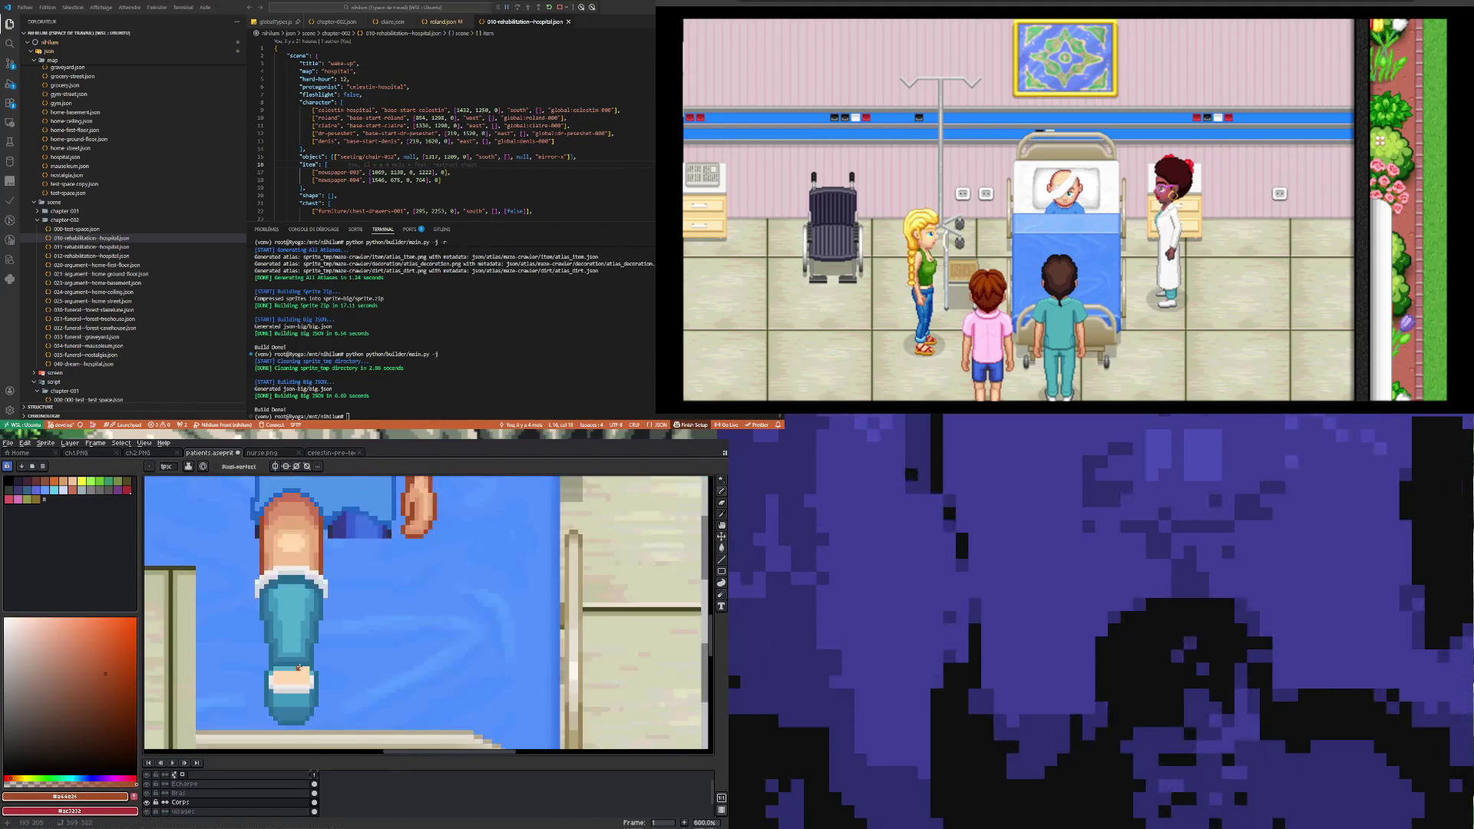
{"action": "left_click", "coordinate": [317, 507], "text": "alt"}
{"action": "scroll", "coordinate": [304, 665], "scroll_direction": "up", "scroll_amount": 4}
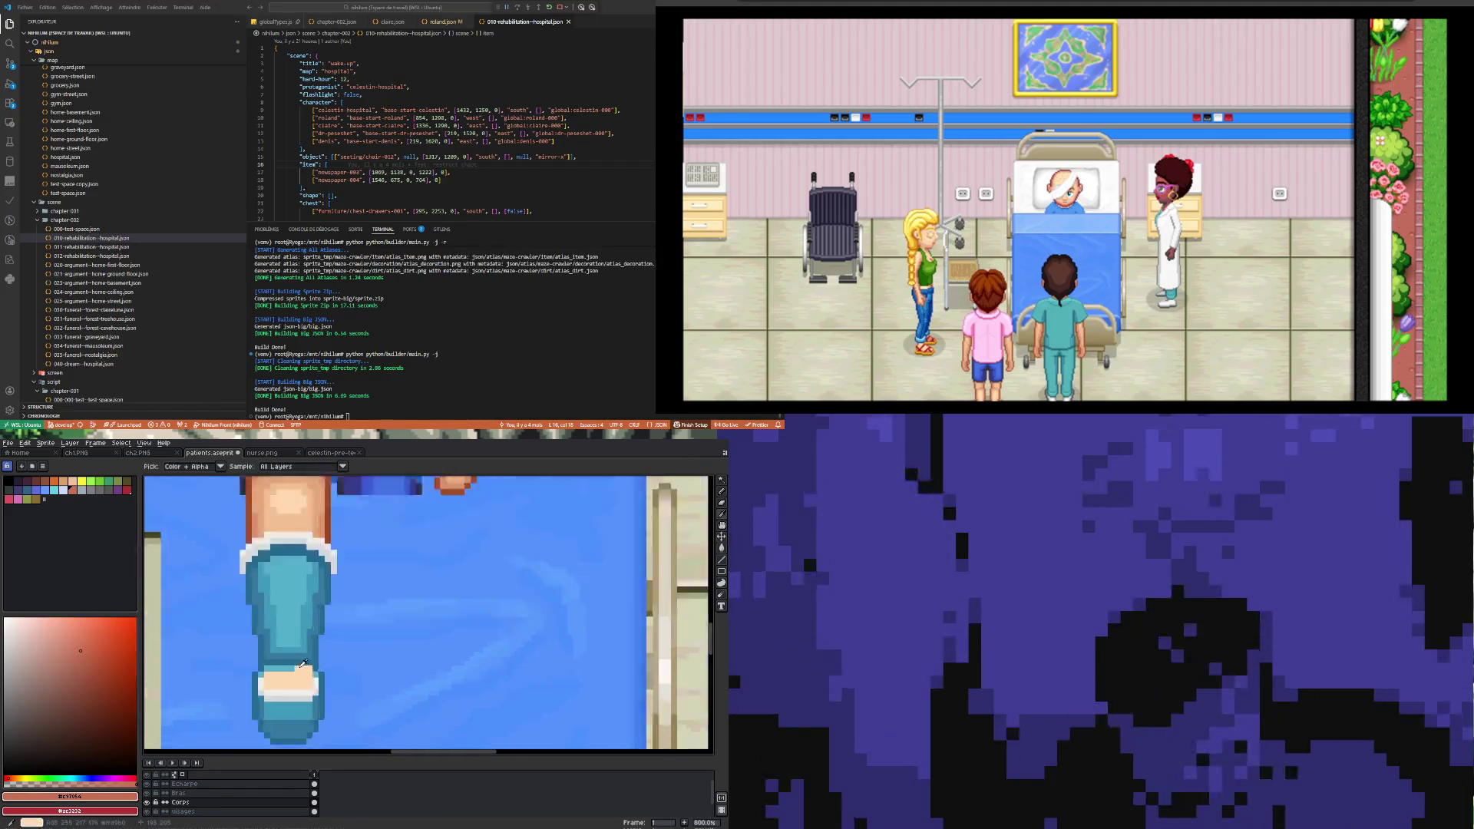
{"action": "left_click", "coordinate": [295, 658]}
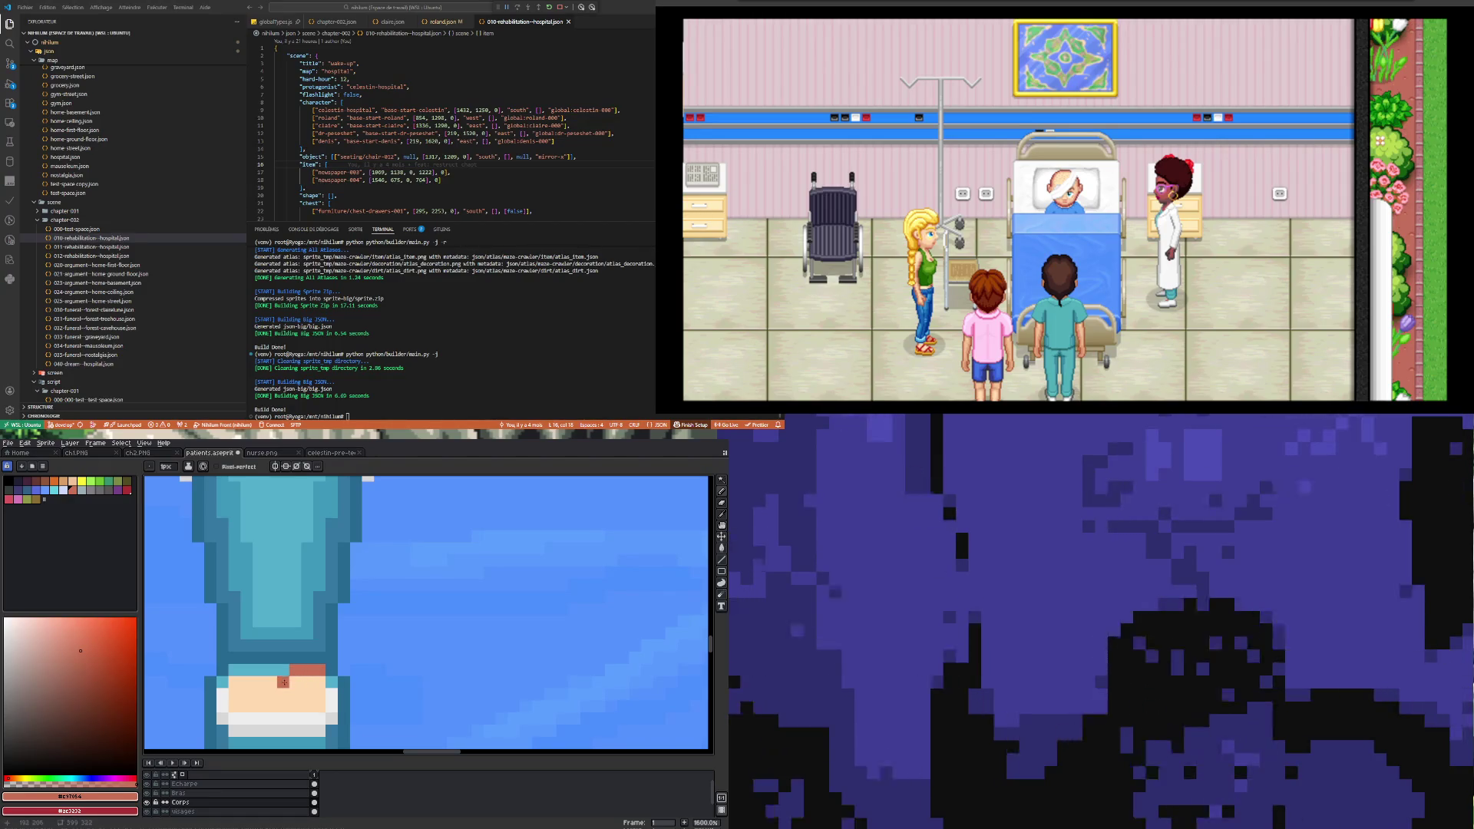
{"action": "left_click_drag", "start_coordinate": [284, 682], "coordinate": [235, 684]}
Step: Repaint the cast's foot band white with salmon skin-toned toes
{"action": "scroll", "coordinate": [330, 701], "scroll_direction": "down", "scroll_amount": 3}
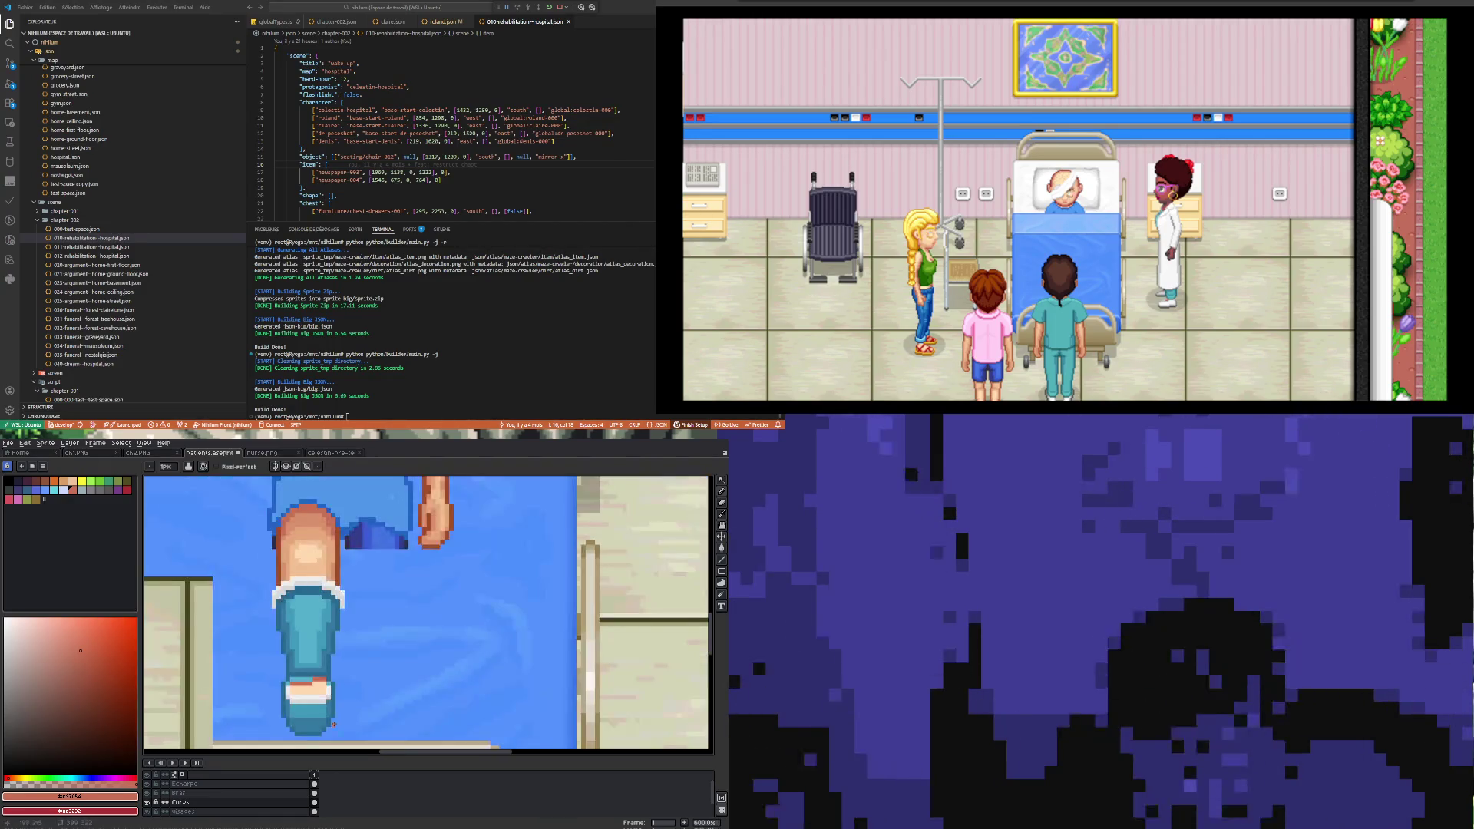
{"action": "scroll", "coordinate": [314, 559], "scroll_direction": "up", "scroll_amount": 1}
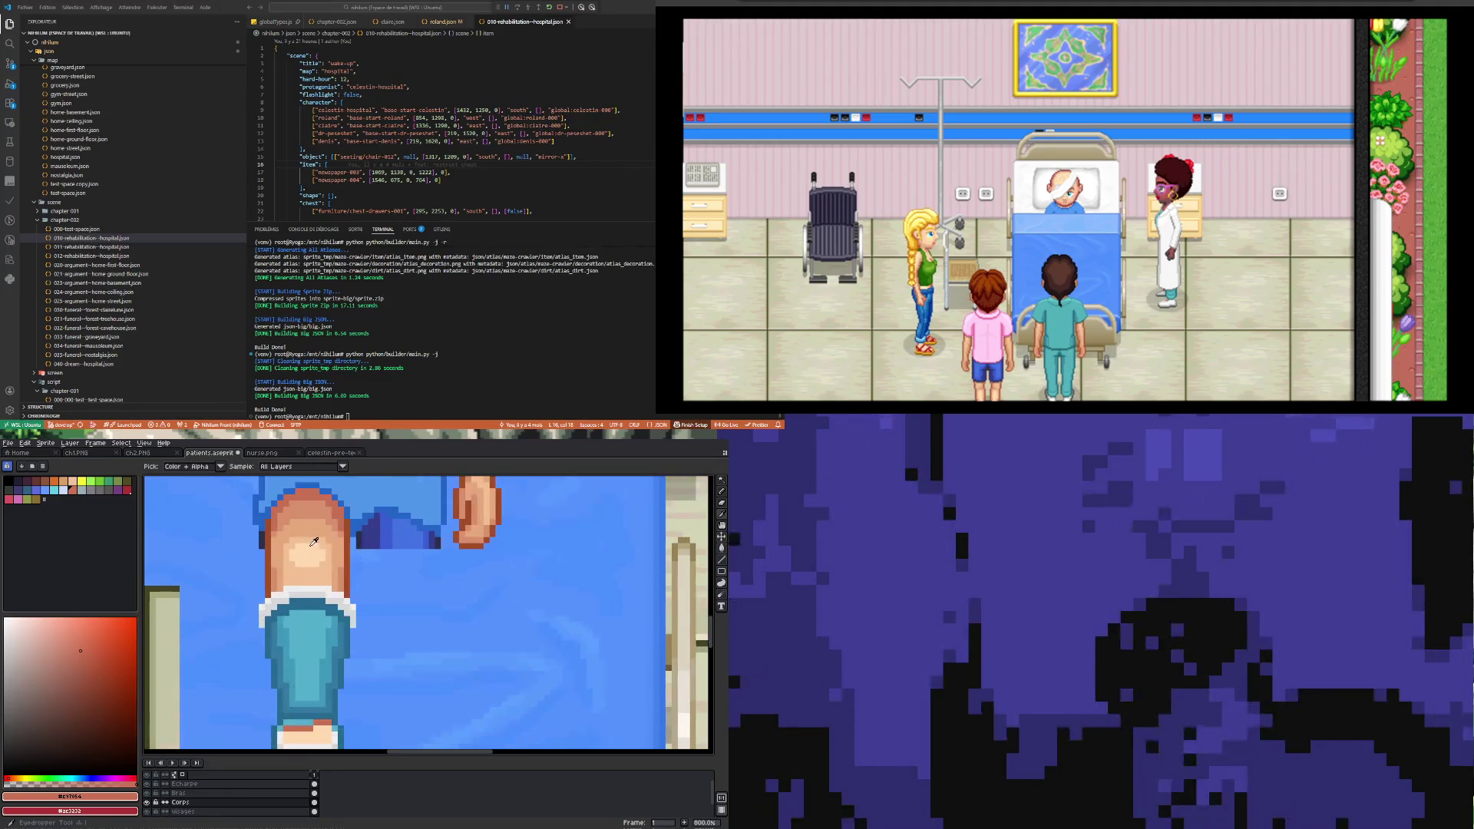
{"action": "left_click", "coordinate": [316, 503], "text": "alt"}
{"action": "scroll", "coordinate": [300, 675], "scroll_direction": "up", "scroll_amount": 2}
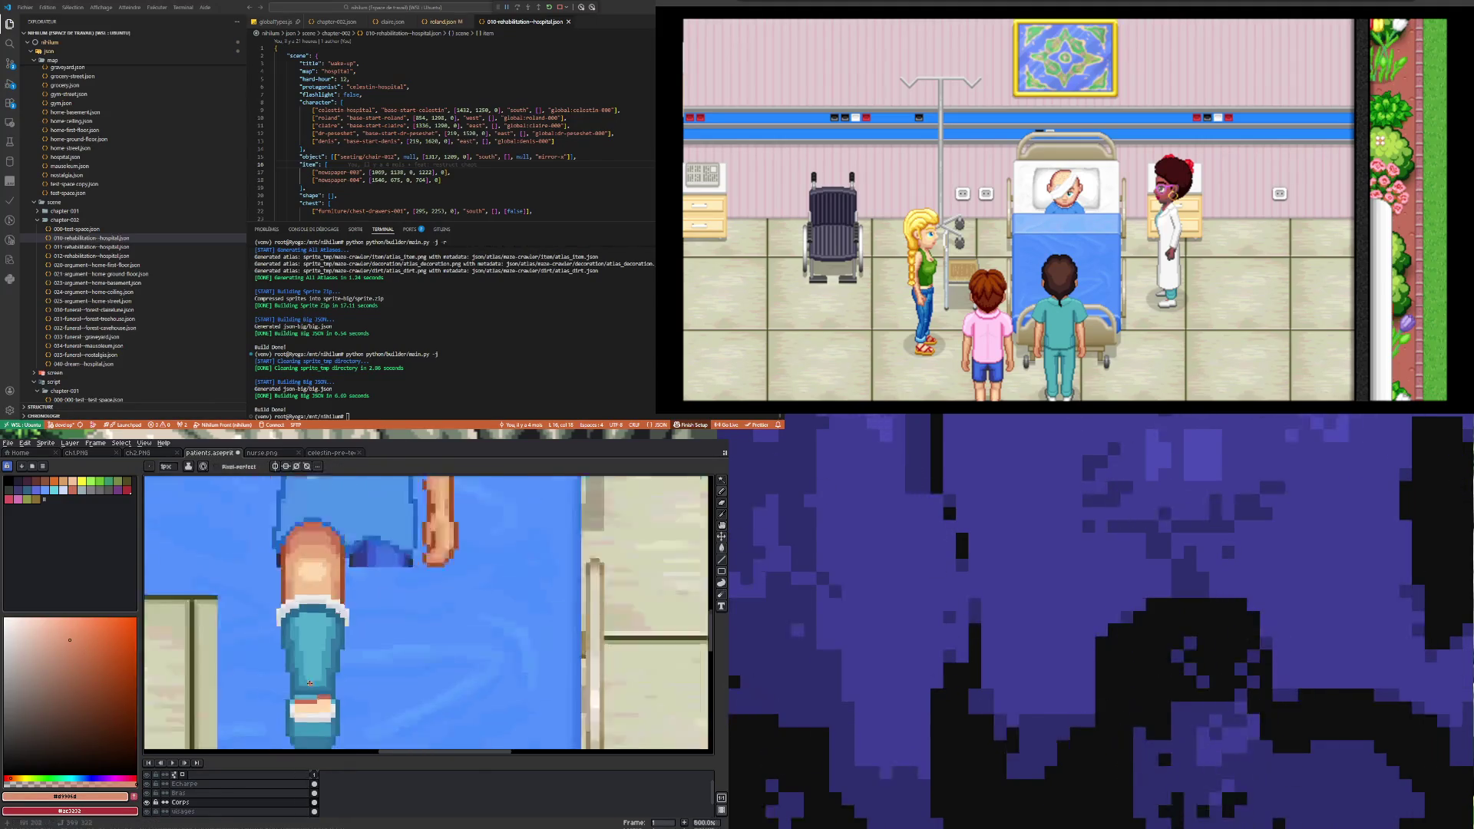
{"action": "mouse_move", "coordinate": [286, 690]}
{"action": "left_mouse_down"}
{"action": "mouse_move", "coordinate": [346, 690]}
{"action": "mouse_move", "coordinate": [350, 668]}
{"action": "mouse_move", "coordinate": [334, 675]}
{"action": "left_mouse_up"}
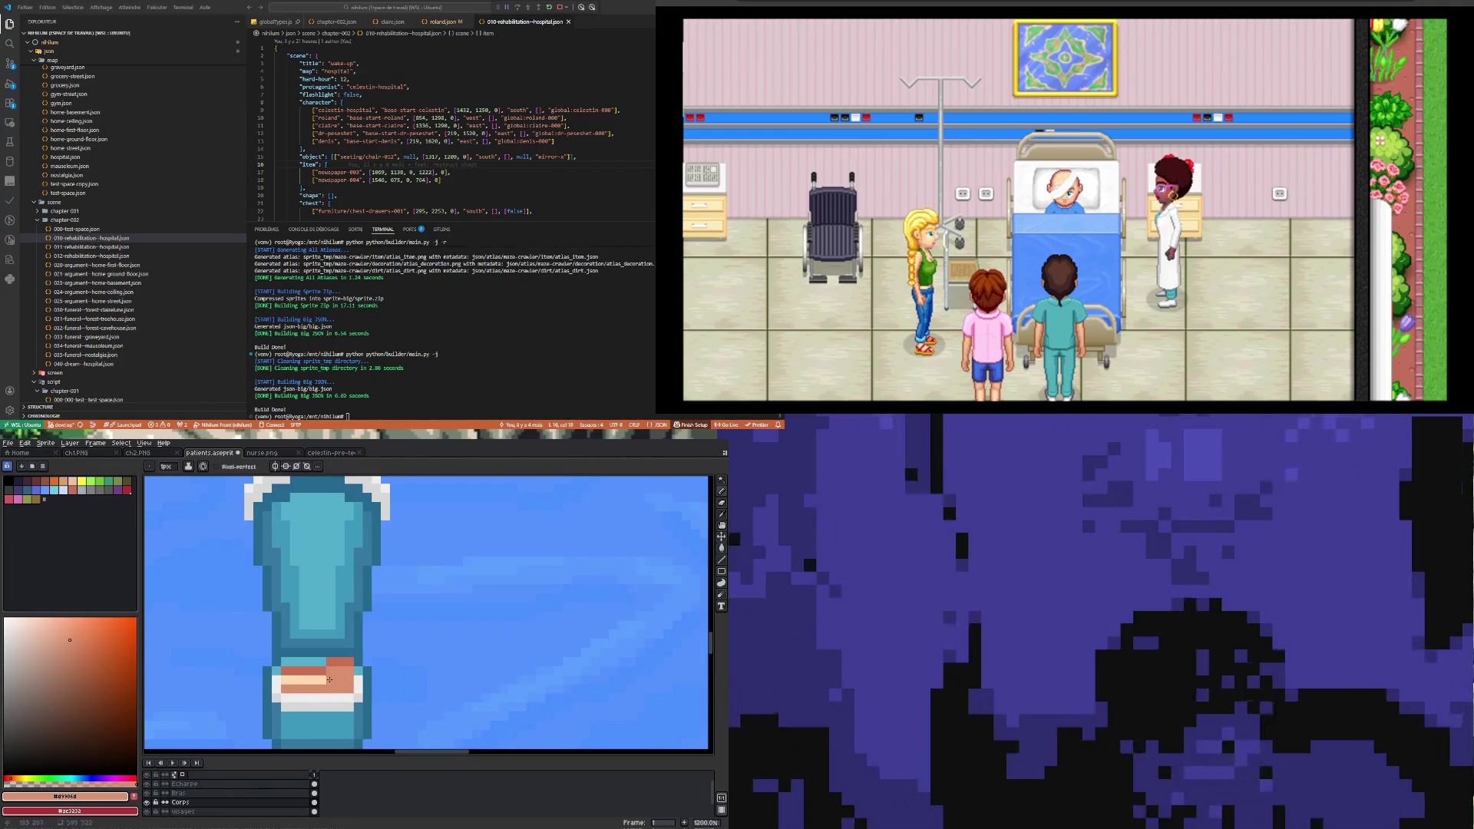
{"action": "scroll", "coordinate": [284, 684], "scroll_direction": "down", "scroll_amount": 3}
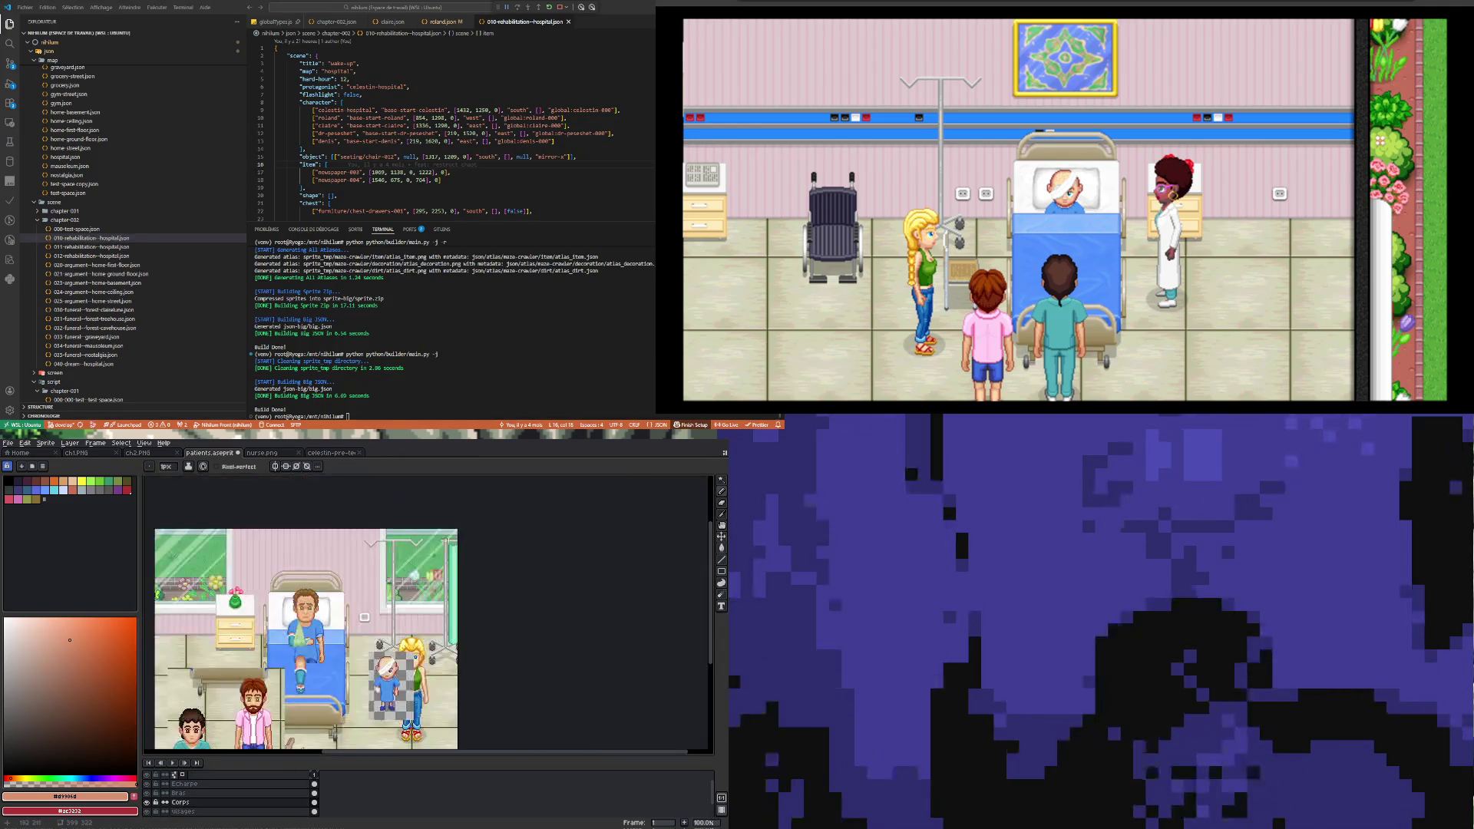
{"action": "scroll", "coordinate": [332, 650], "scroll_direction": "up", "scroll_amount": 4}
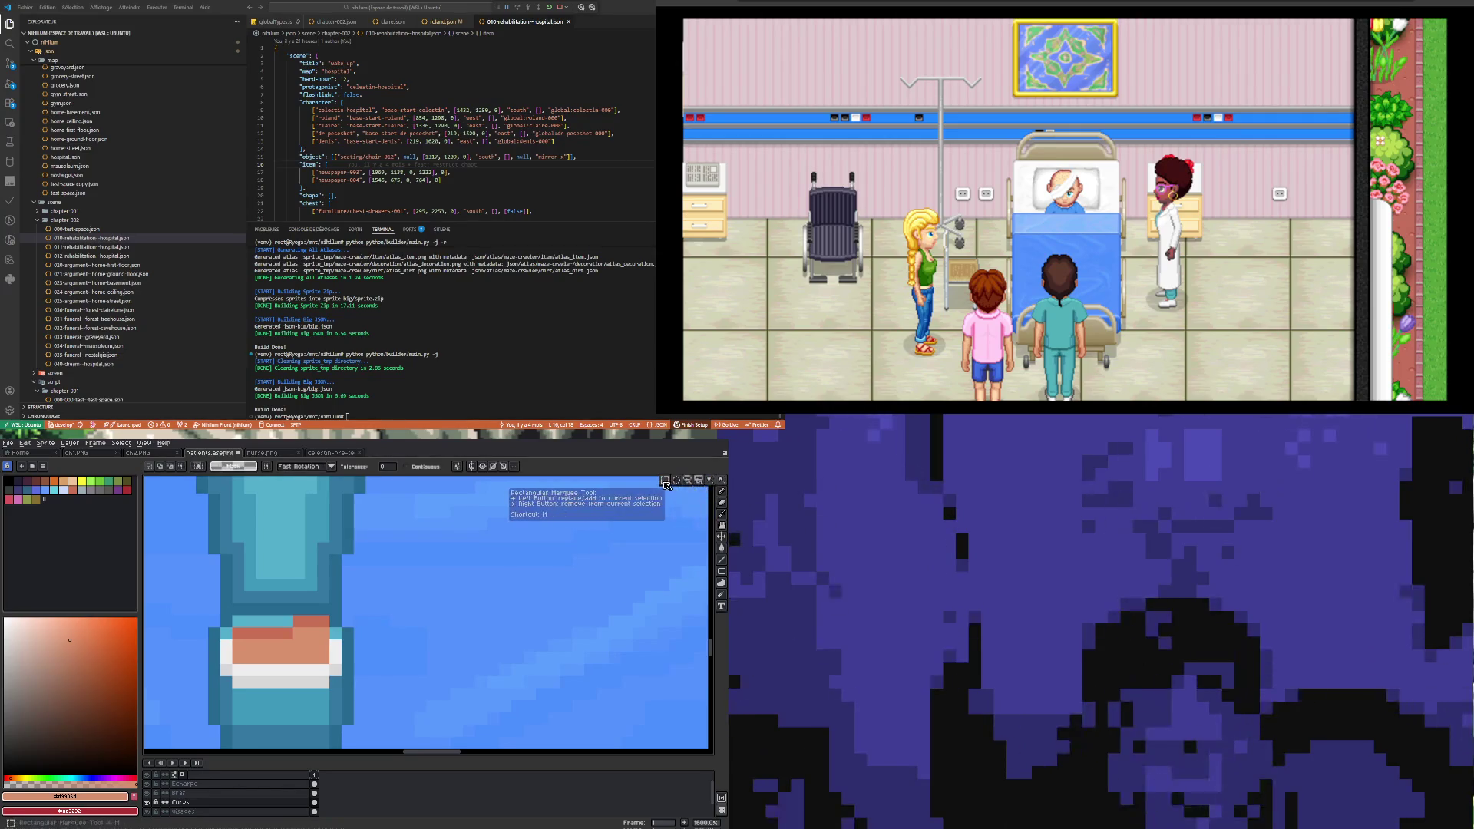
Step: Move a 1×3 pixel column from beside the band onto the band's edge
{"action": "key", "text": "m"}
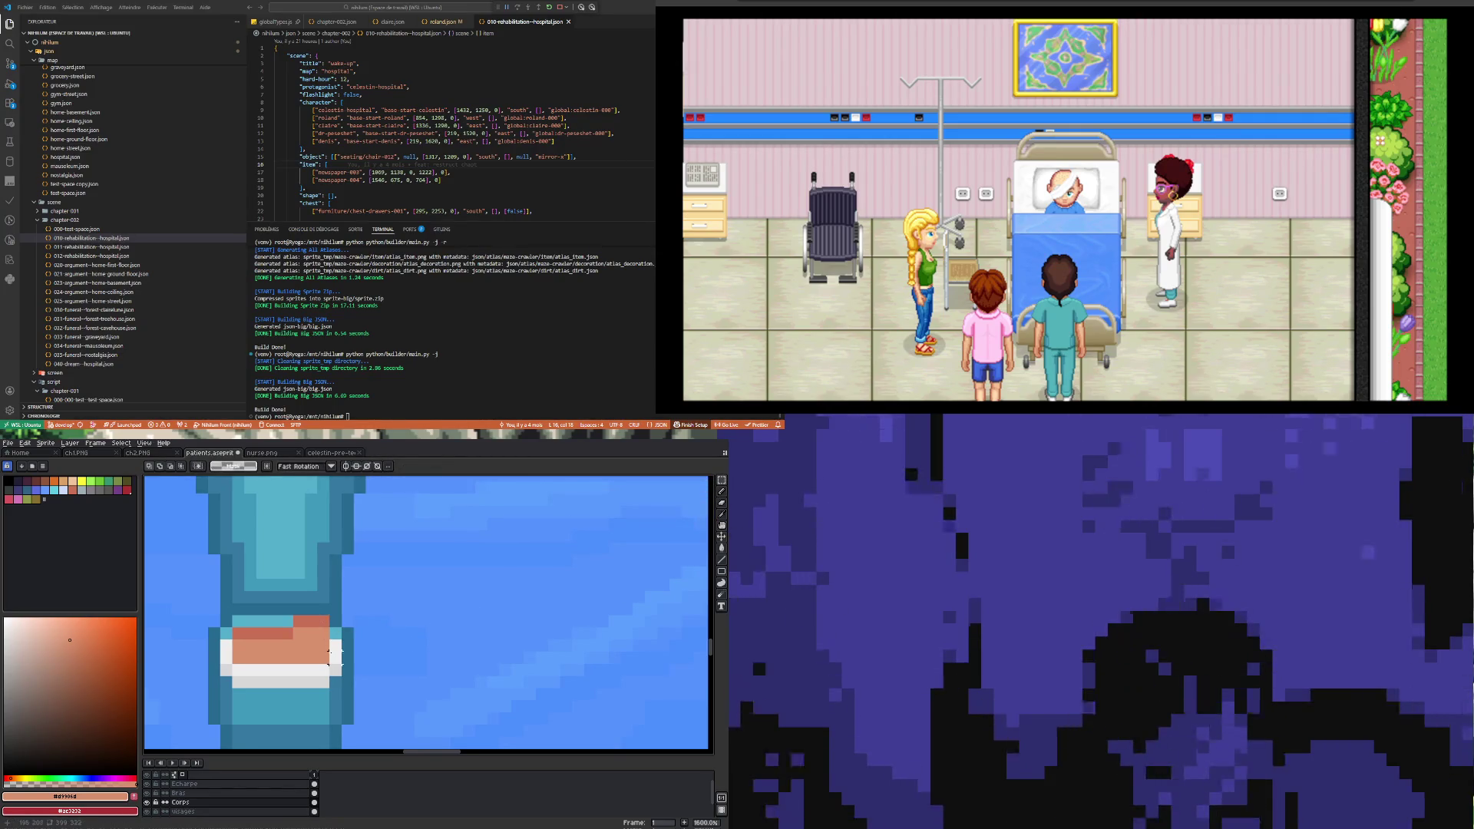
{"action": "left_click_drag", "start_coordinate": [341, 637], "coordinate": [353, 677]}
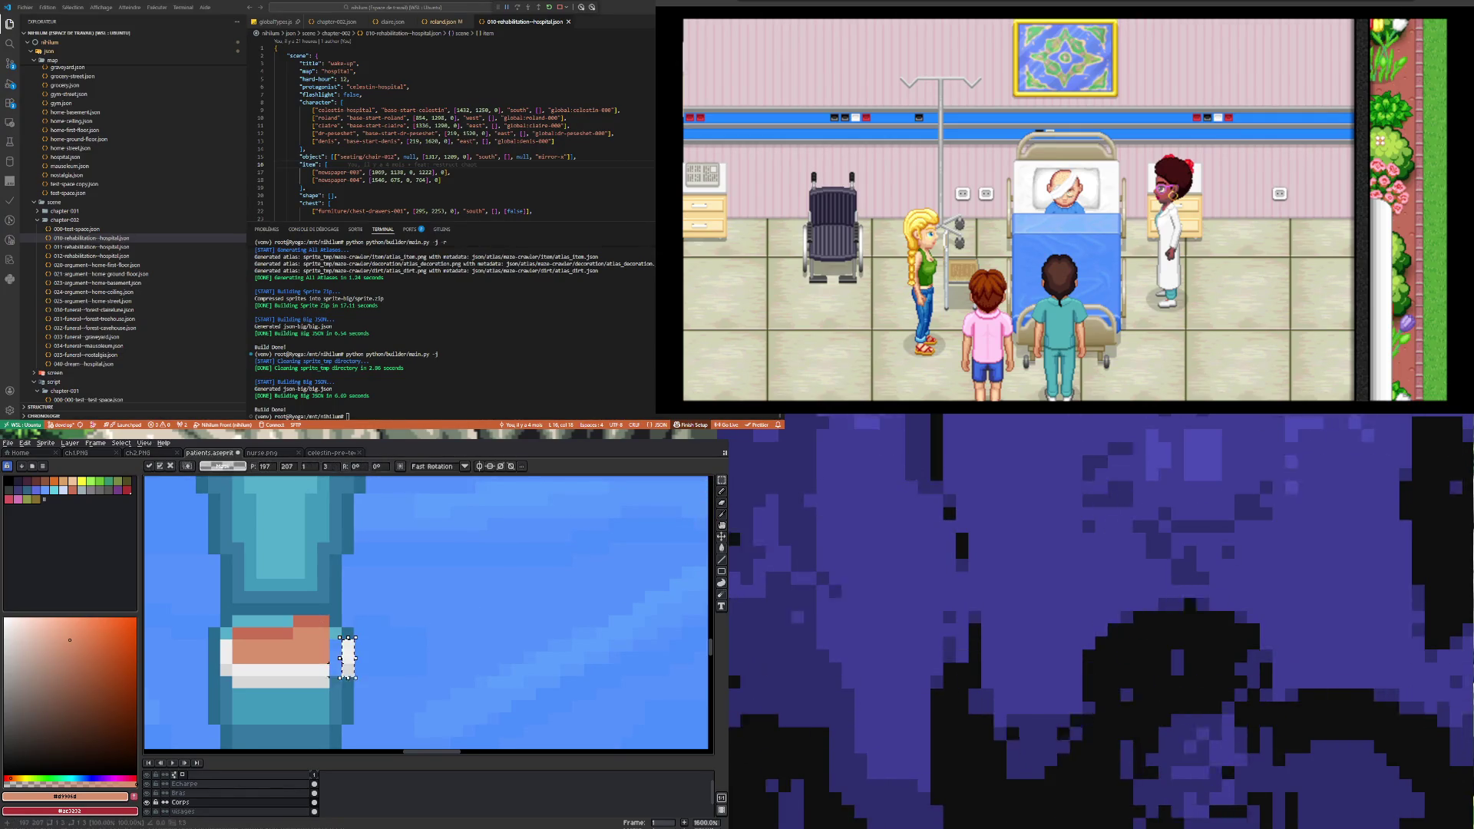
{"action": "left_click", "coordinate": [238, 669]}
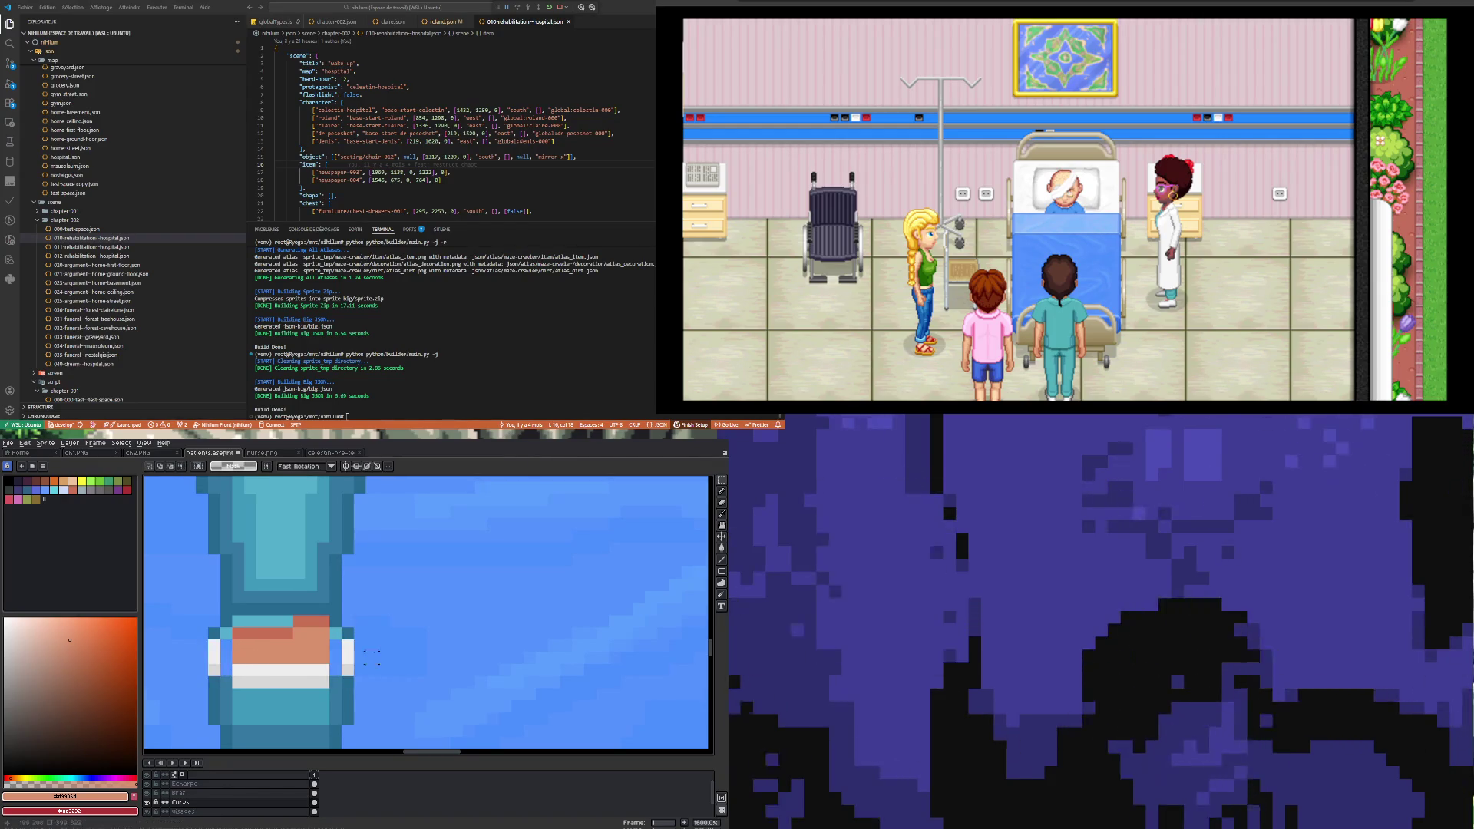
Step: Draw a light-grey line under the white band and grey both band corner pixels
{"action": "key", "text": "i"}
{"action": "left_click", "coordinate": [219, 670]}
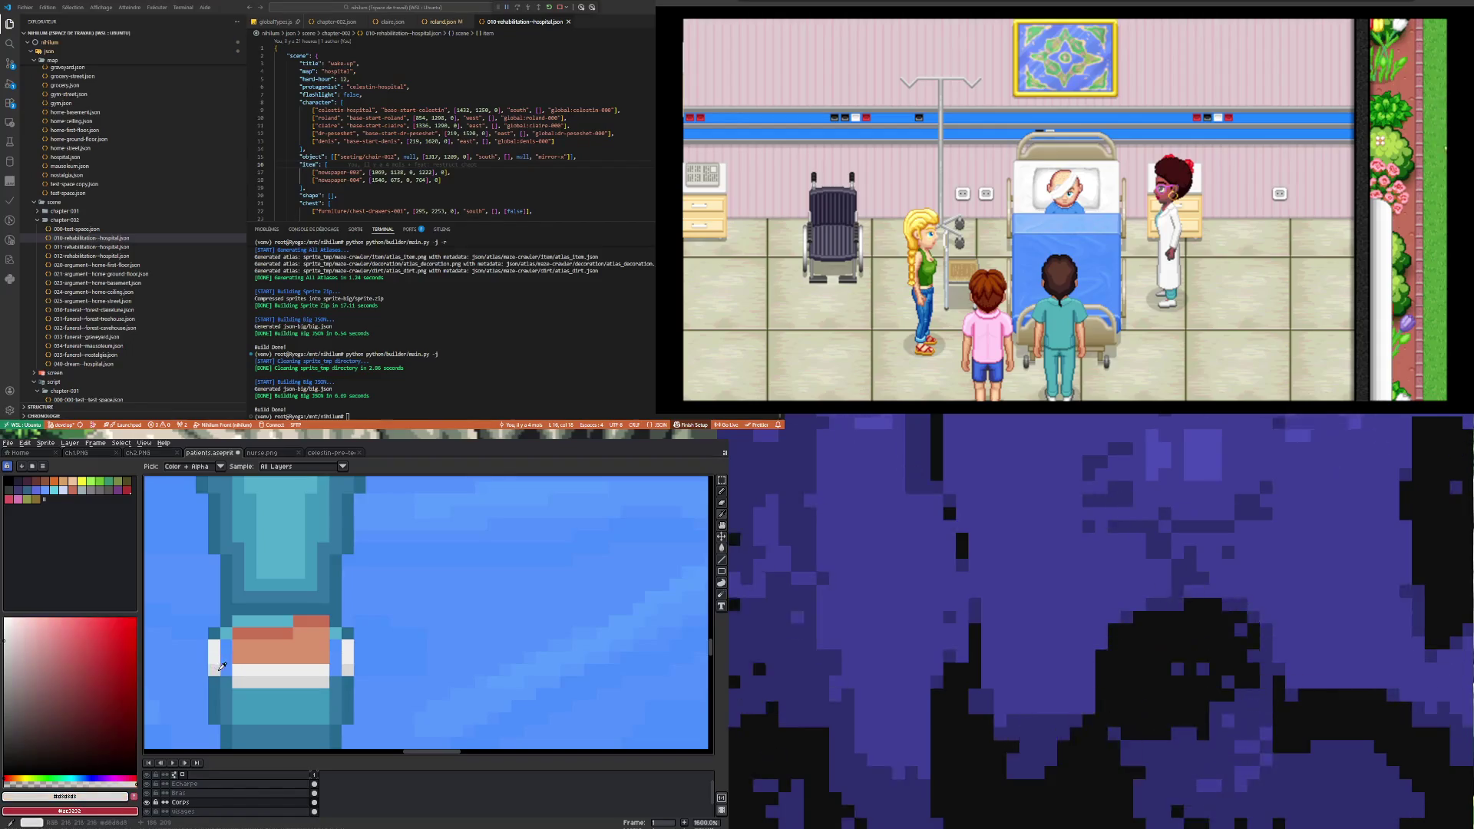
{"action": "key", "text": "b"}
{"action": "left_click_drag", "start_coordinate": [224, 681], "coordinate": [338, 683]}
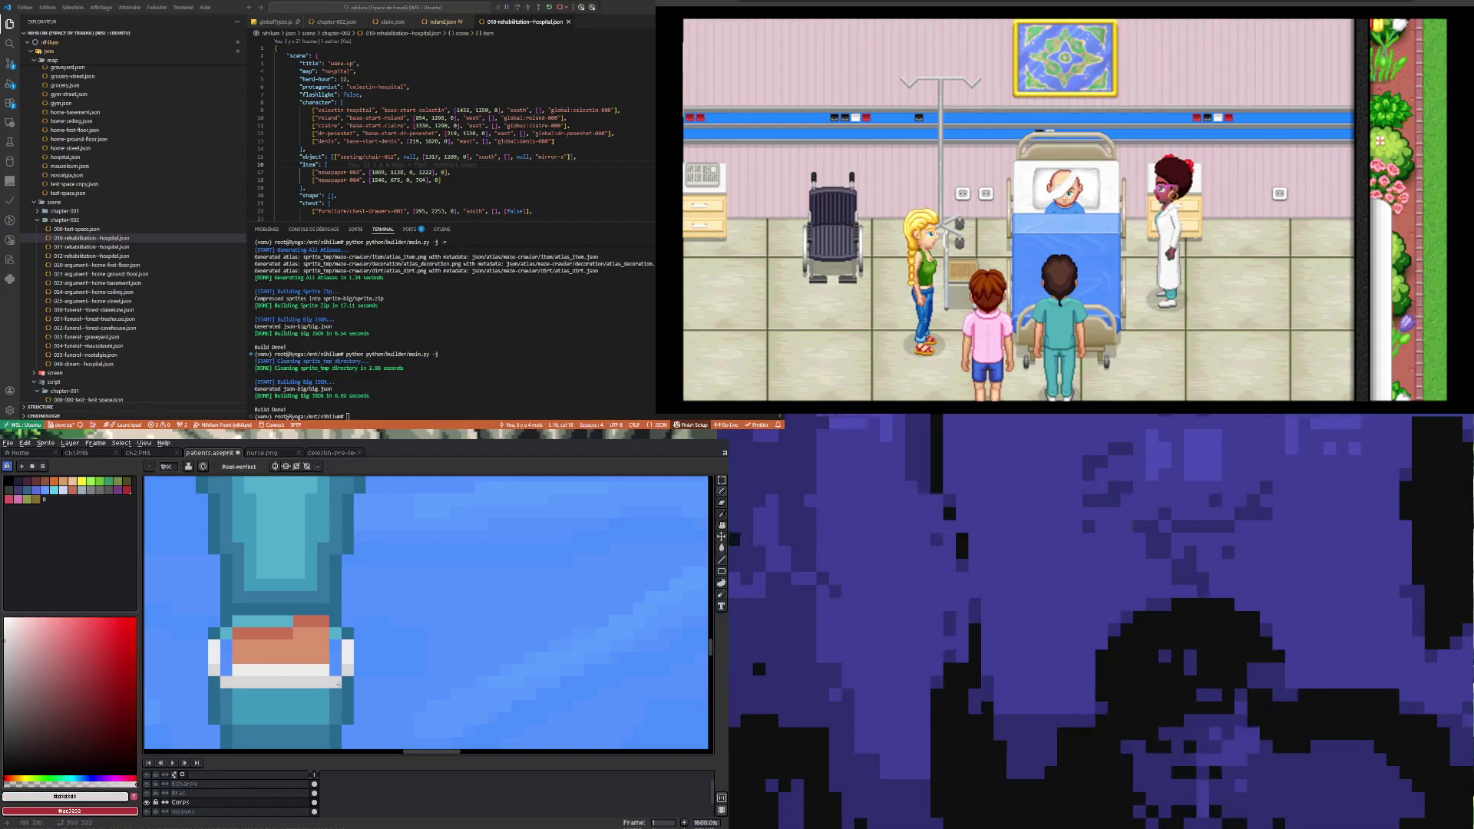
{"action": "left_click", "coordinate": [227, 634]}
{"action": "left_click", "coordinate": [335, 634]}
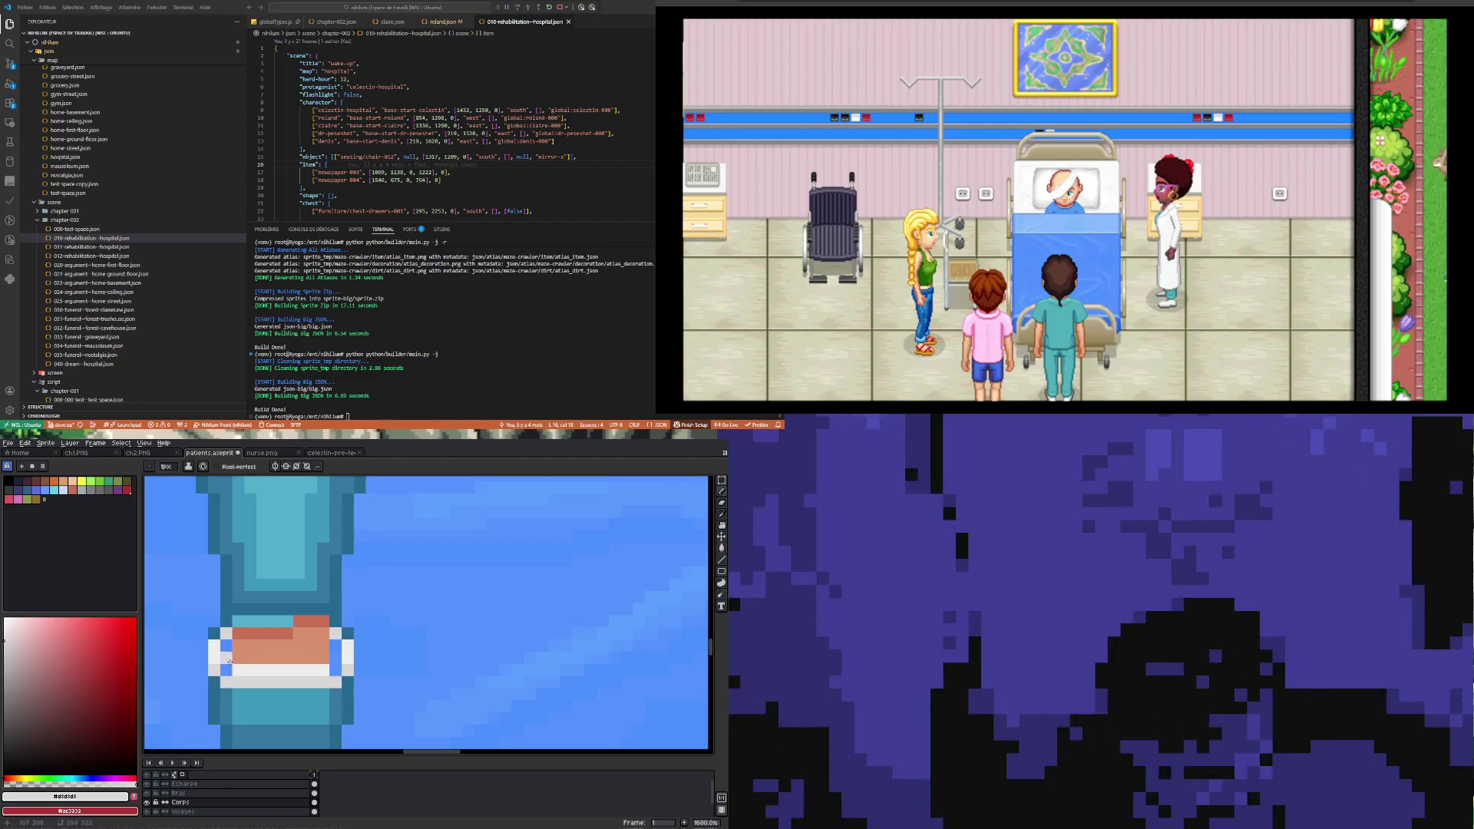
Step: Eyedrop the darker salmon from the toes and darken two toe pixels with it
{"action": "key", "text": "i"}
{"action": "left_click", "coordinate": [252, 645]}
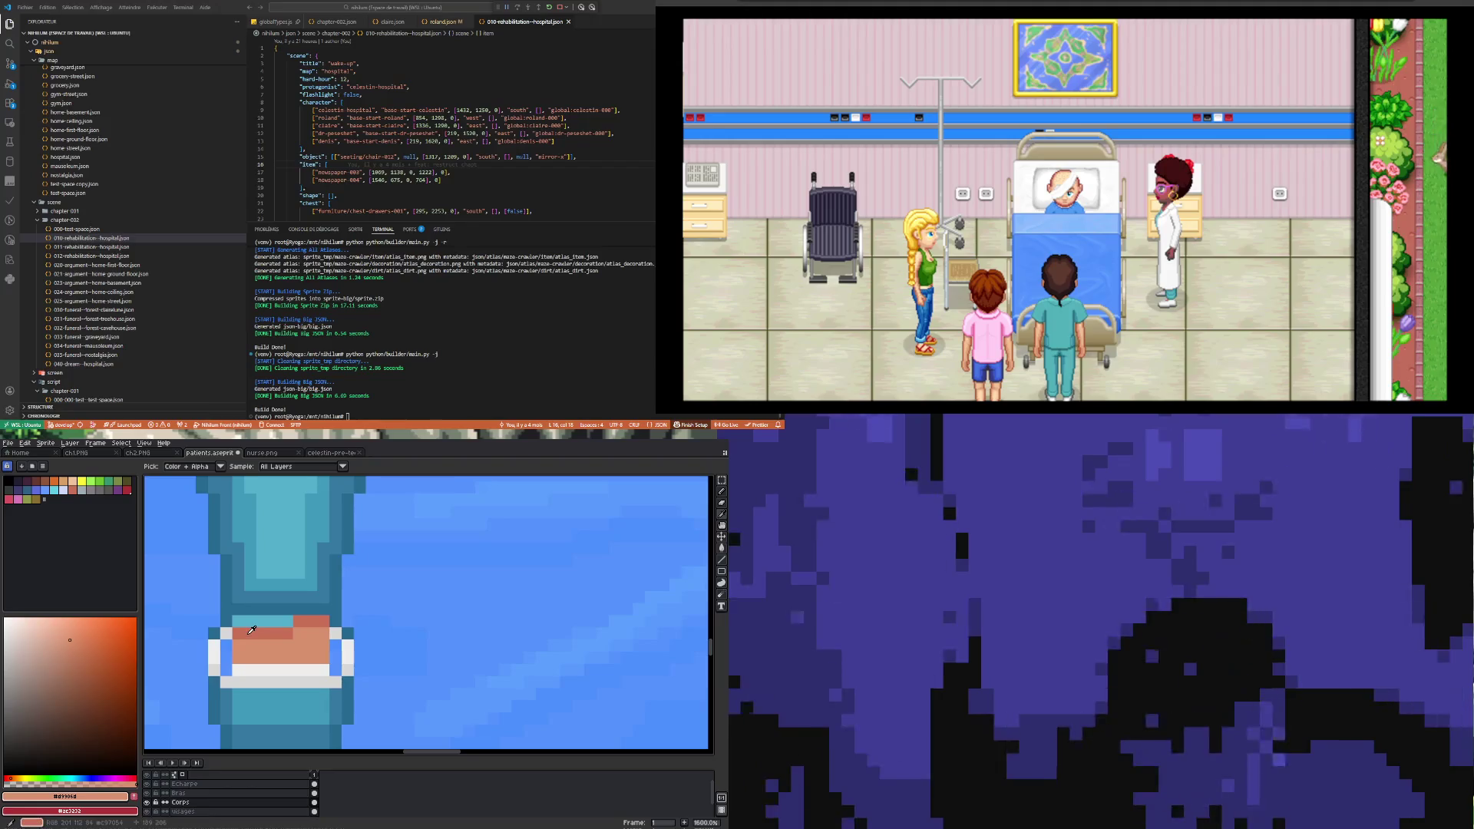
{"action": "left_click", "coordinate": [252, 629]}
{"action": "key", "text": "b"}
{"action": "left_click", "coordinate": [227, 645]}
{"action": "left_click", "coordinate": [333, 635]}
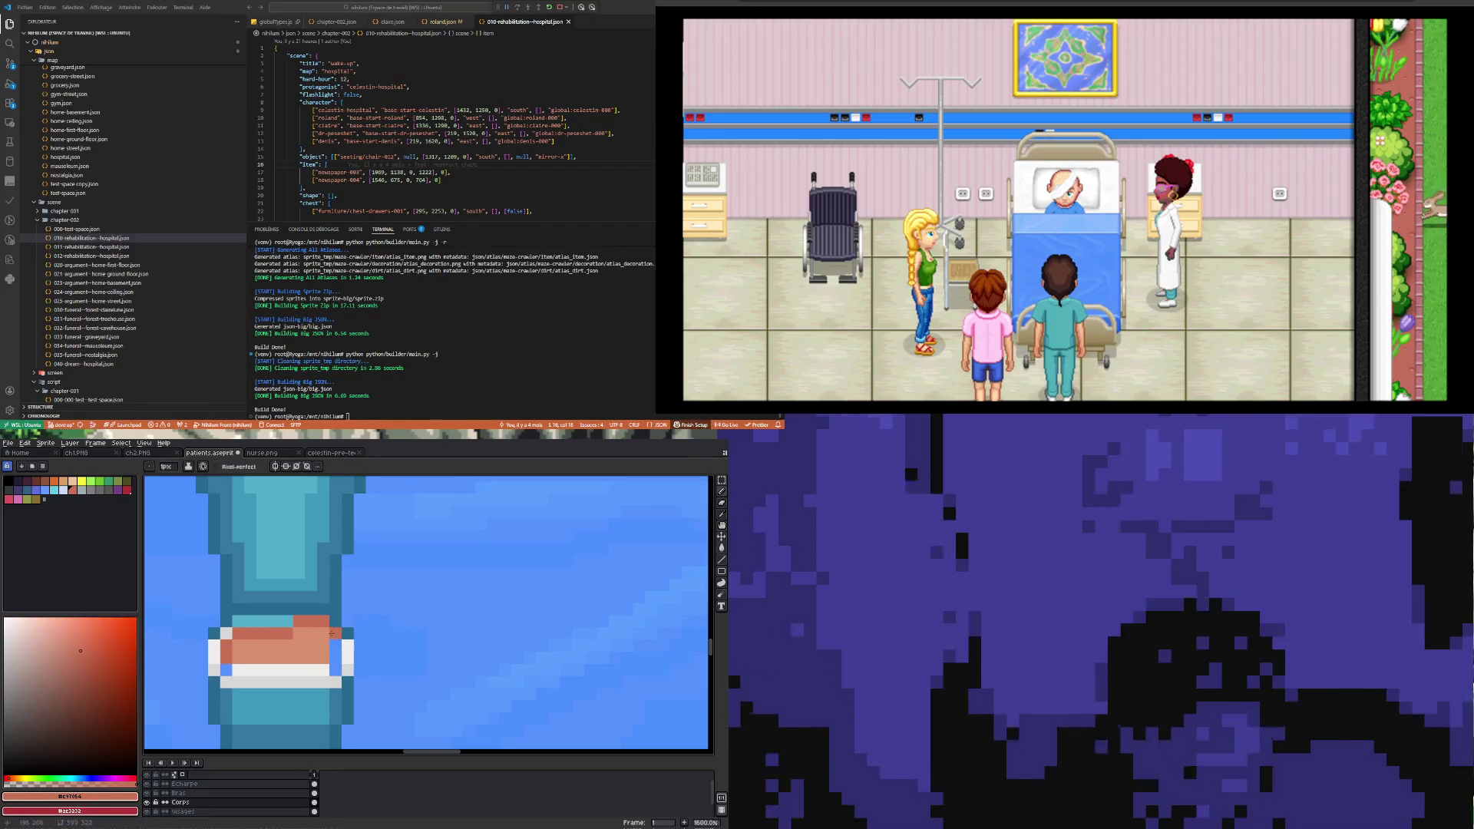
Step: Turn the blue pixels at both ends of the white band white
{"action": "key", "text": "i"}
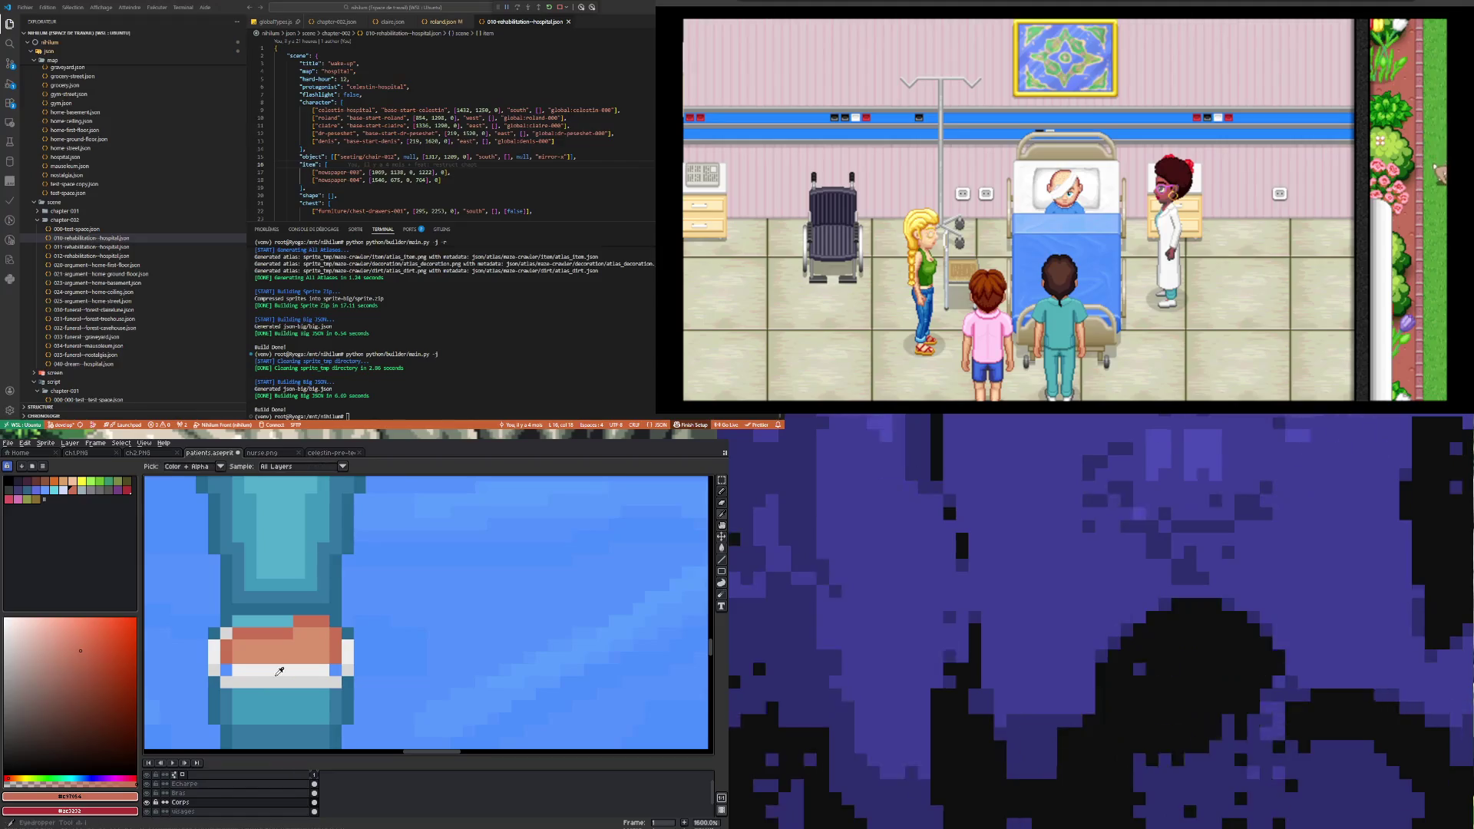
{"action": "left_click", "coordinate": [279, 671]}
{"action": "key", "text": "b"}
{"action": "left_click", "coordinate": [226, 670]}
{"action": "left_click", "coordinate": [336, 670]}
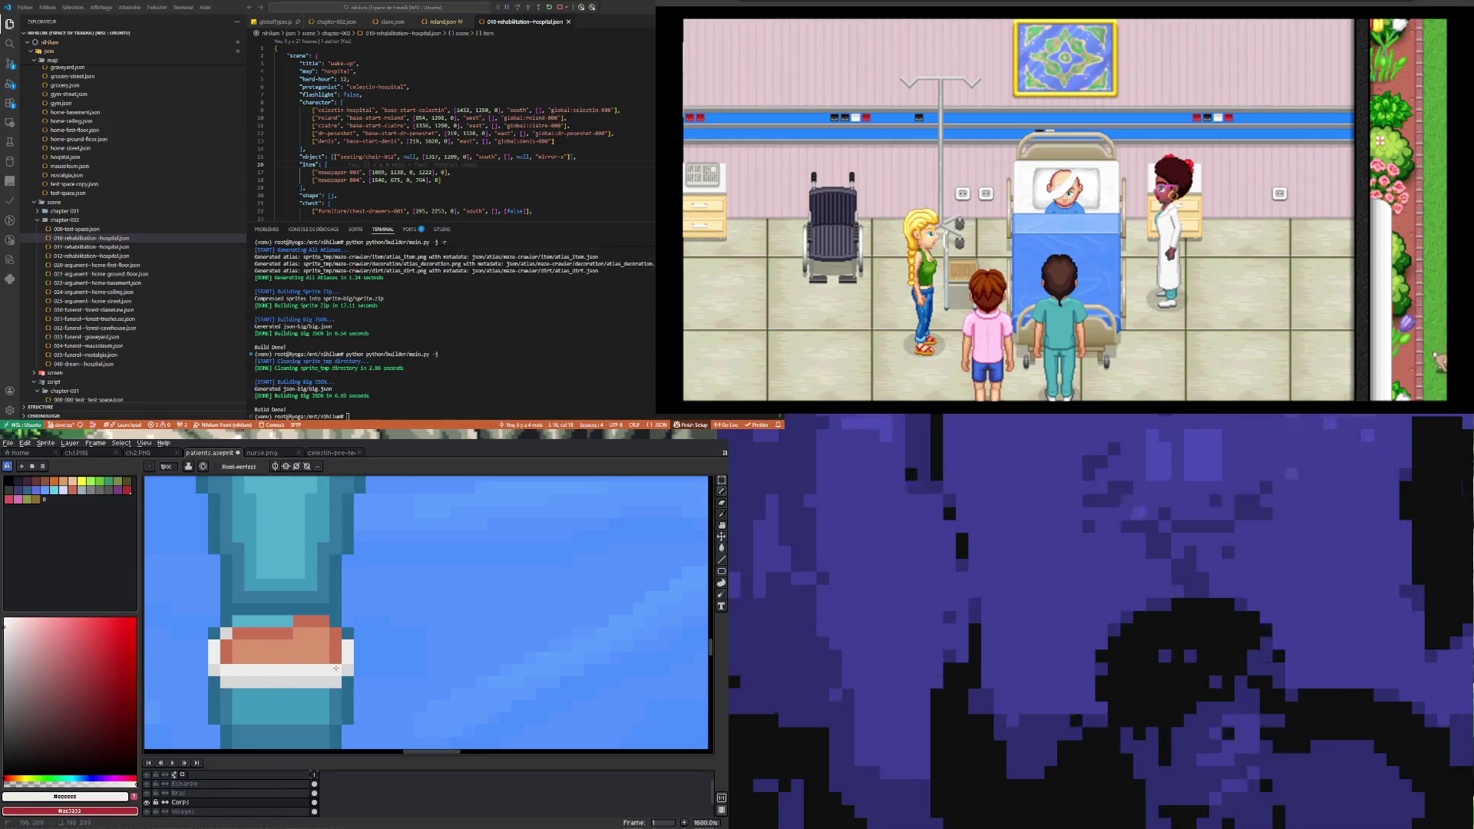
Step: Zoom out to view the leg in the whole scene, then sample the knee's light skin tone
{"action": "scroll", "coordinate": [336, 668], "scroll_direction": "down", "scroll_amount": 4}
{"action": "scroll", "coordinate": [249, 655], "scroll_direction": "up", "scroll_amount": 3}
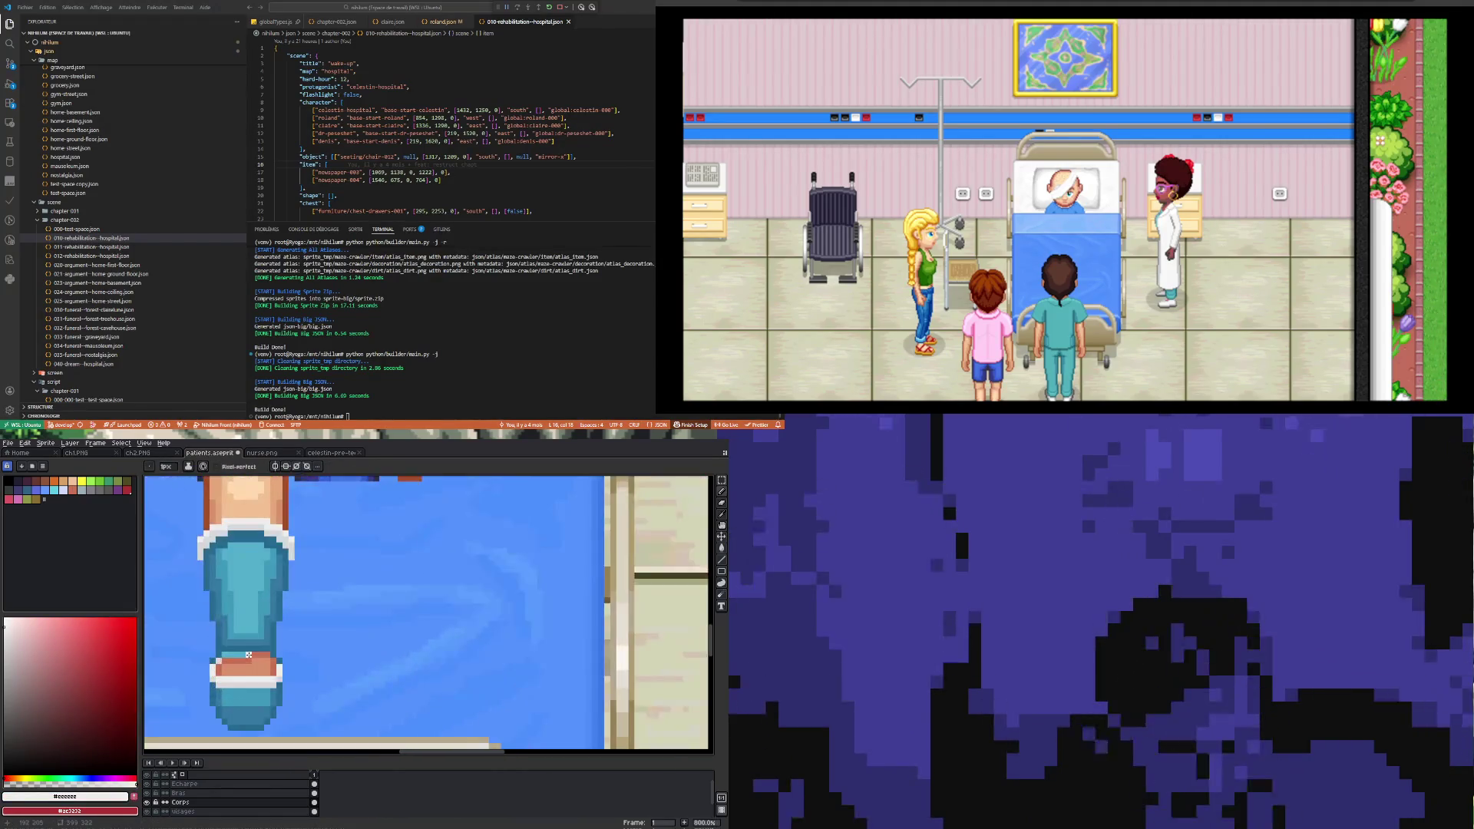
{"action": "scroll", "coordinate": [248, 655], "scroll_direction": "down", "scroll_amount": 2}
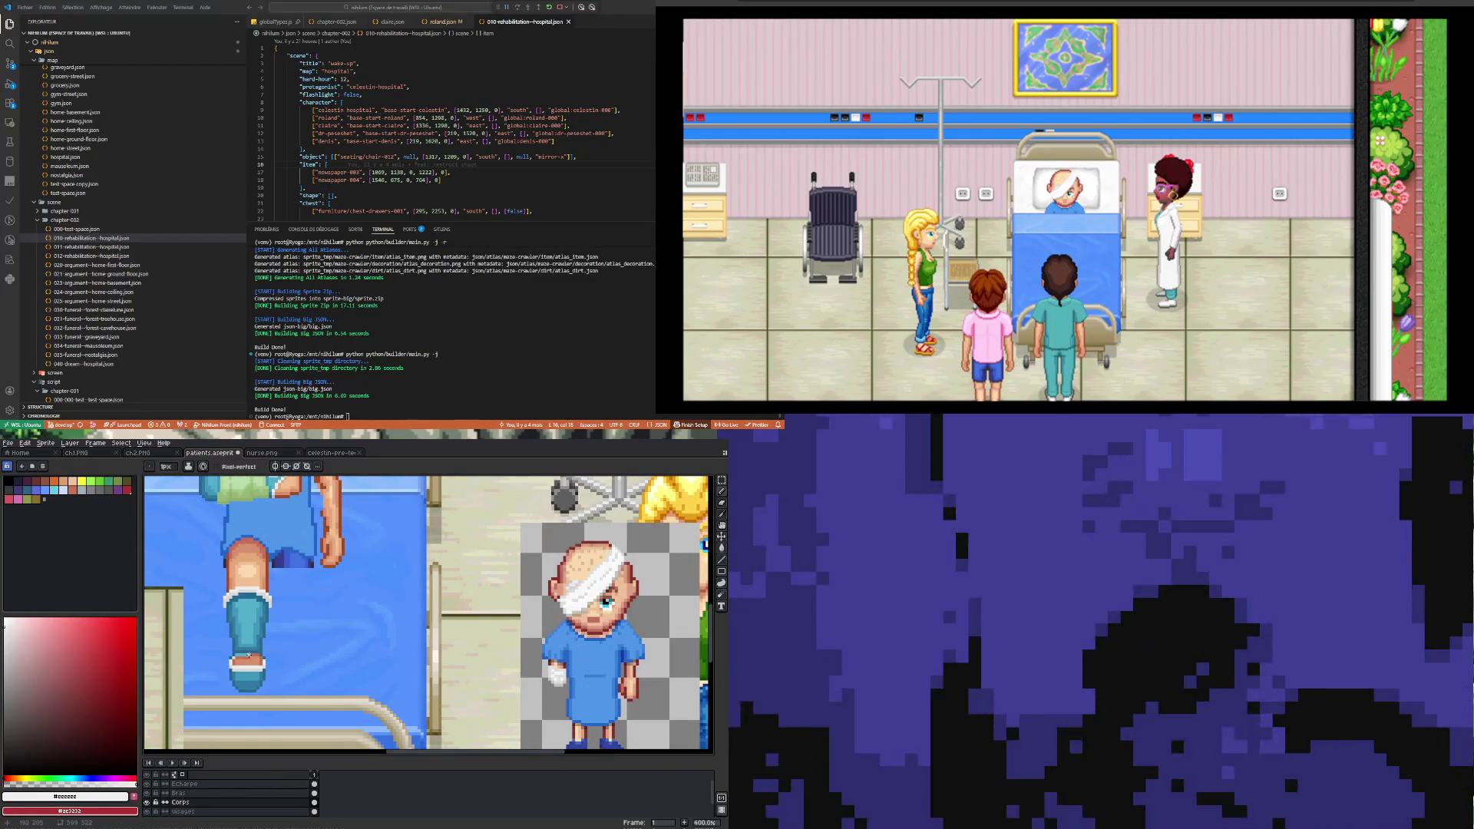
{"action": "scroll", "coordinate": [252, 658], "scroll_direction": "down", "scroll_amount": 5}
{"action": "scroll", "coordinate": [252, 657], "scroll_direction": "up", "scroll_amount": 3}
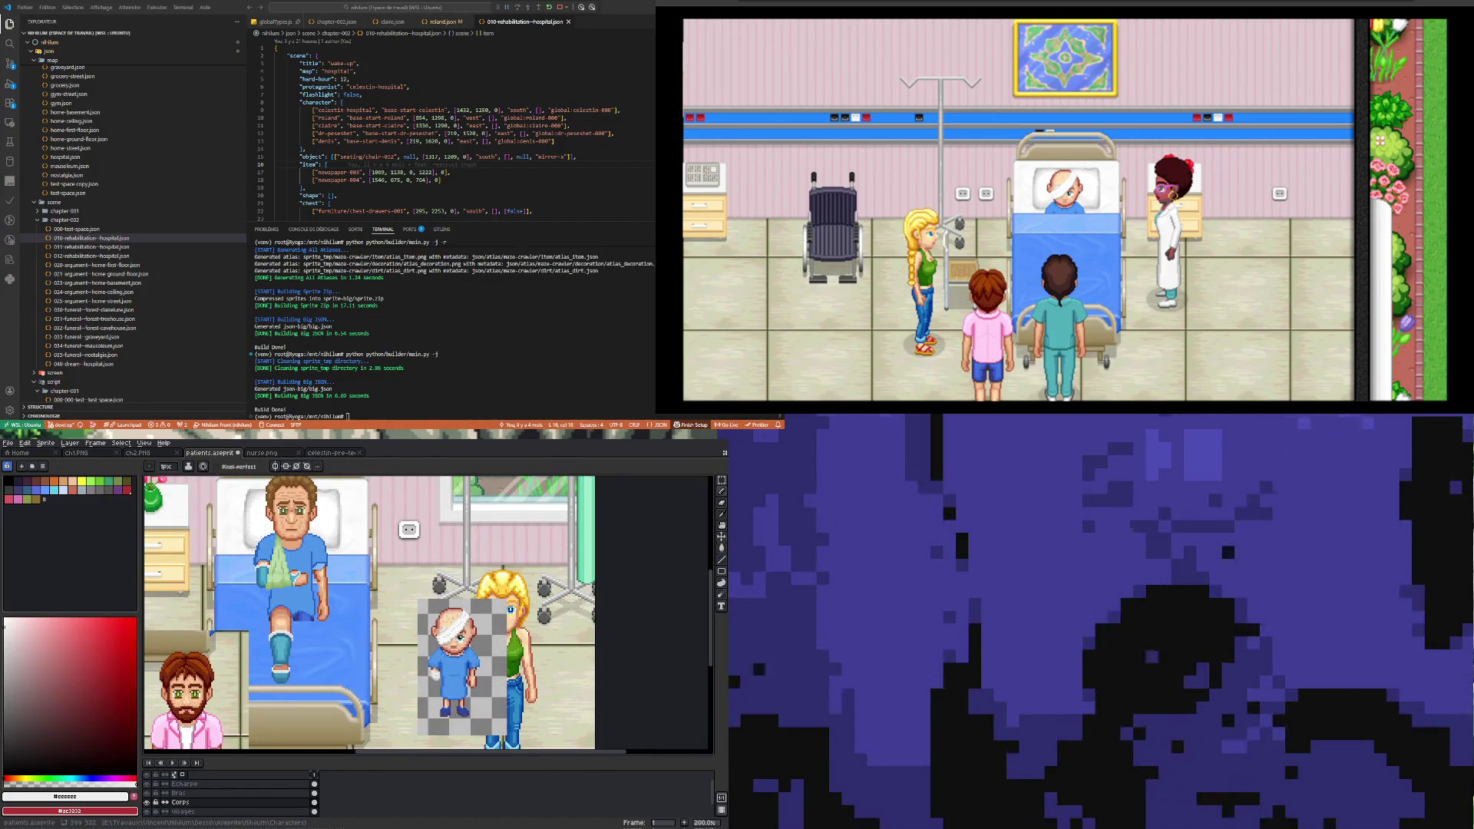
{"action": "scroll", "coordinate": [276, 666], "scroll_direction": "up", "scroll_amount": 6}
{"action": "scroll", "coordinate": [270, 651], "scroll_direction": "down", "scroll_amount": 2}
{"action": "key", "text": "i"}
{"action": "scroll", "coordinate": [270, 651], "scroll_direction": "up", "scroll_amount": 2}
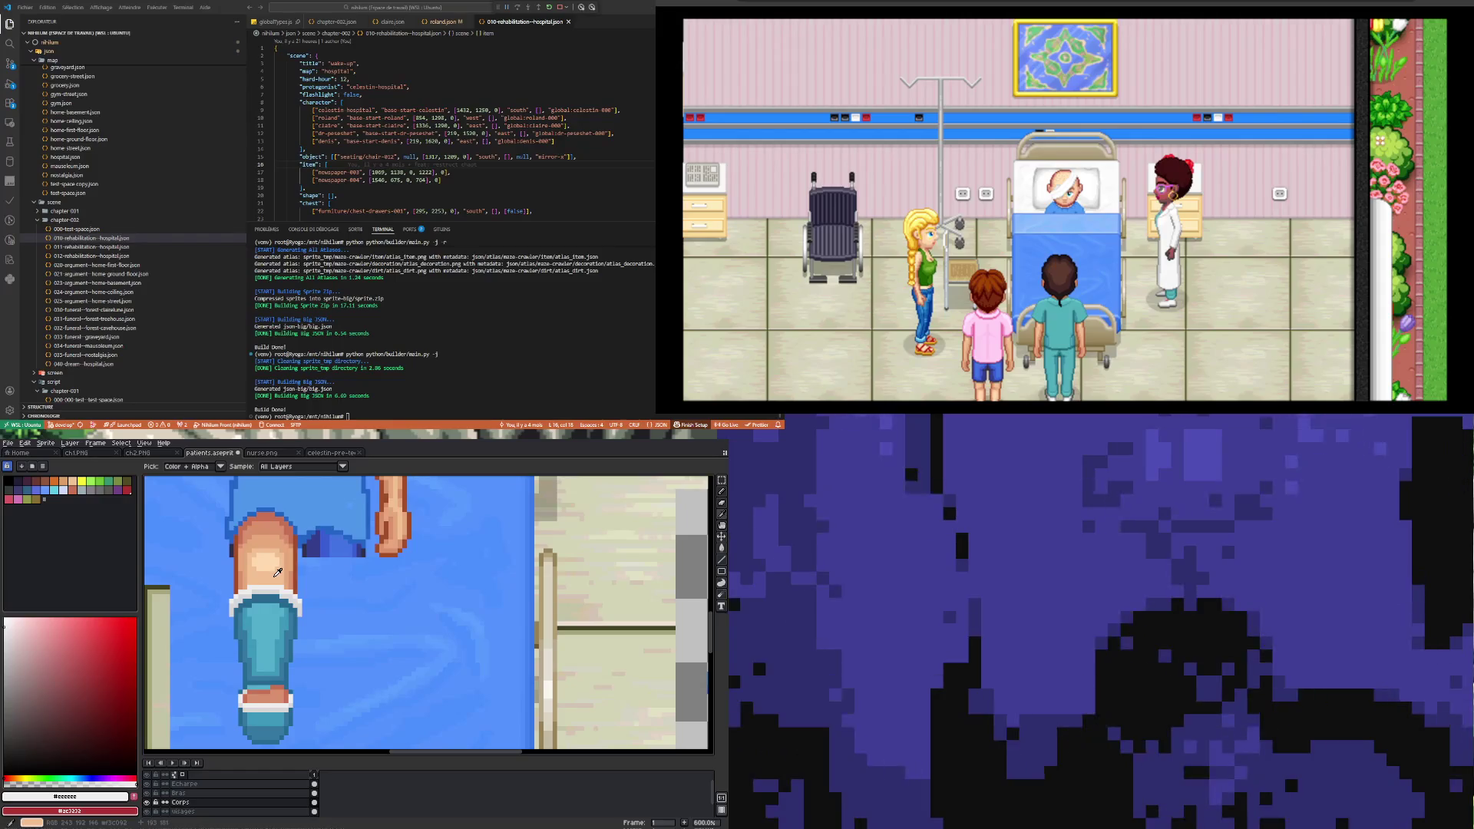
{"action": "left_click", "coordinate": [277, 572], "text": "alt"}
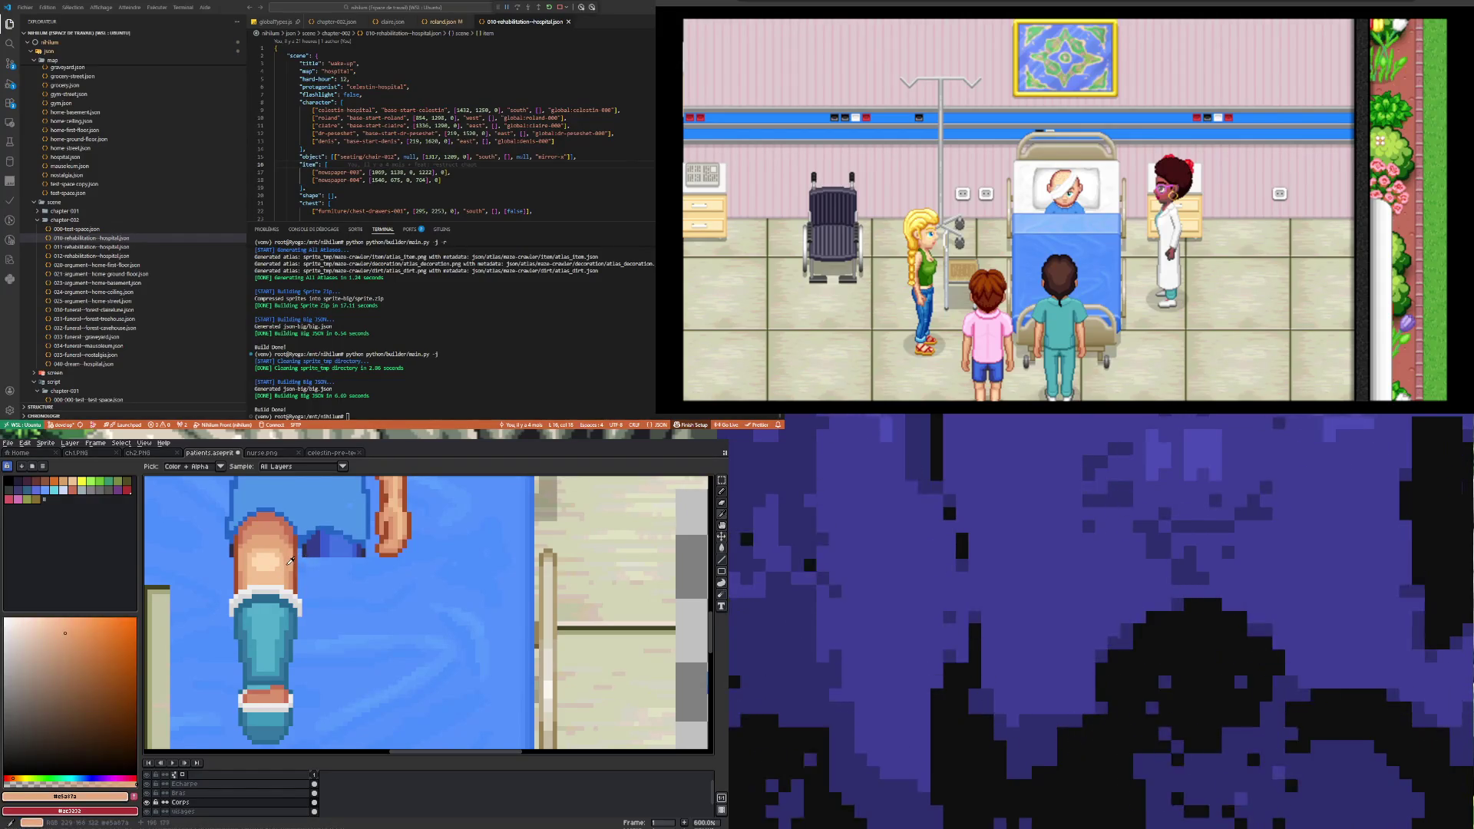
Step: Cover the dark red strip across the toes with skin tone, redoing the first wrong stroke
{"action": "scroll", "coordinate": [241, 699], "scroll_direction": "up", "scroll_amount": 3}
{"action": "left_click_drag", "start_coordinate": [241, 699], "coordinate": [290, 688]}
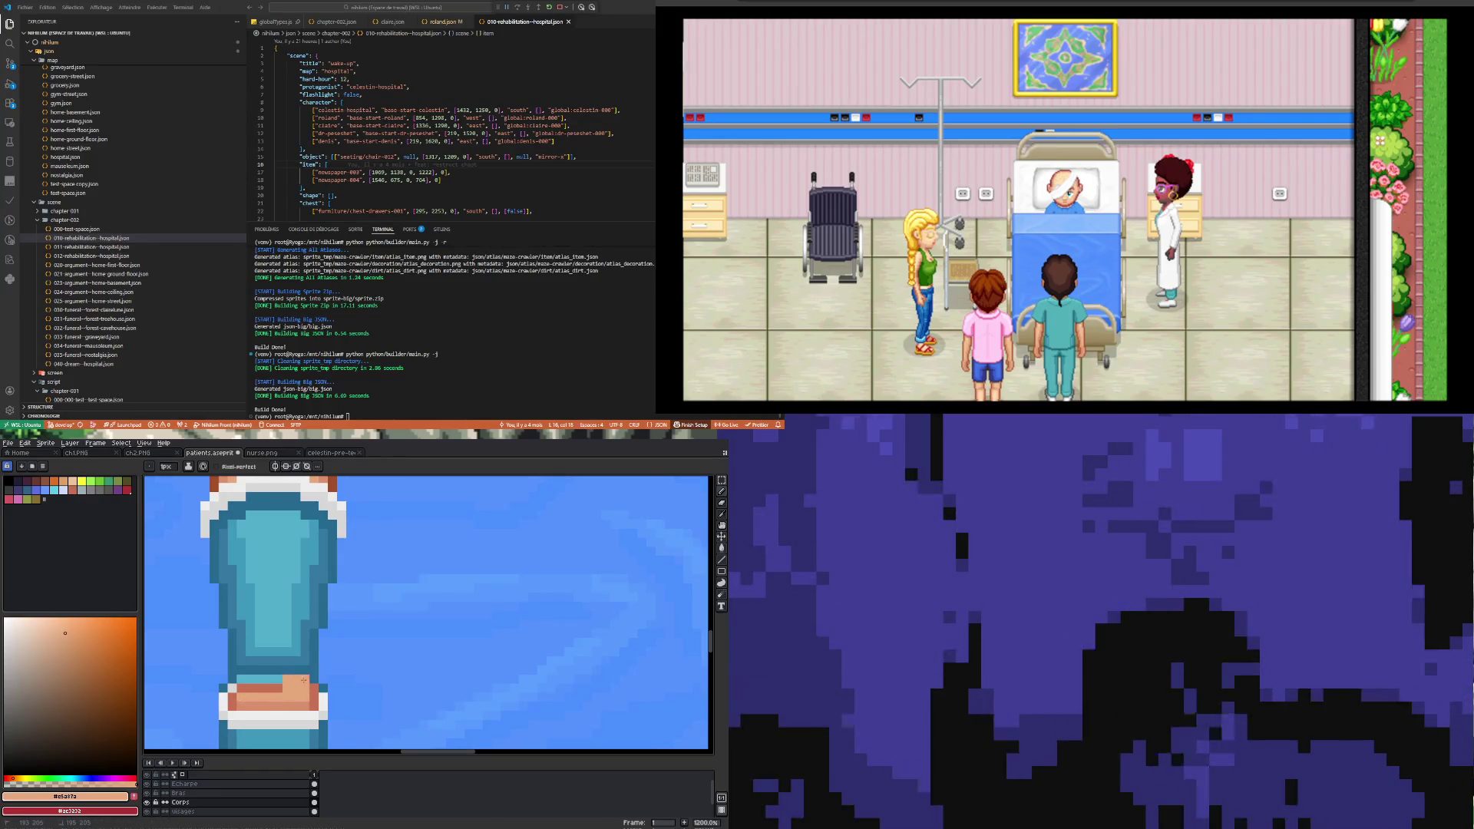
{"action": "key", "text": "ctrl+z"}
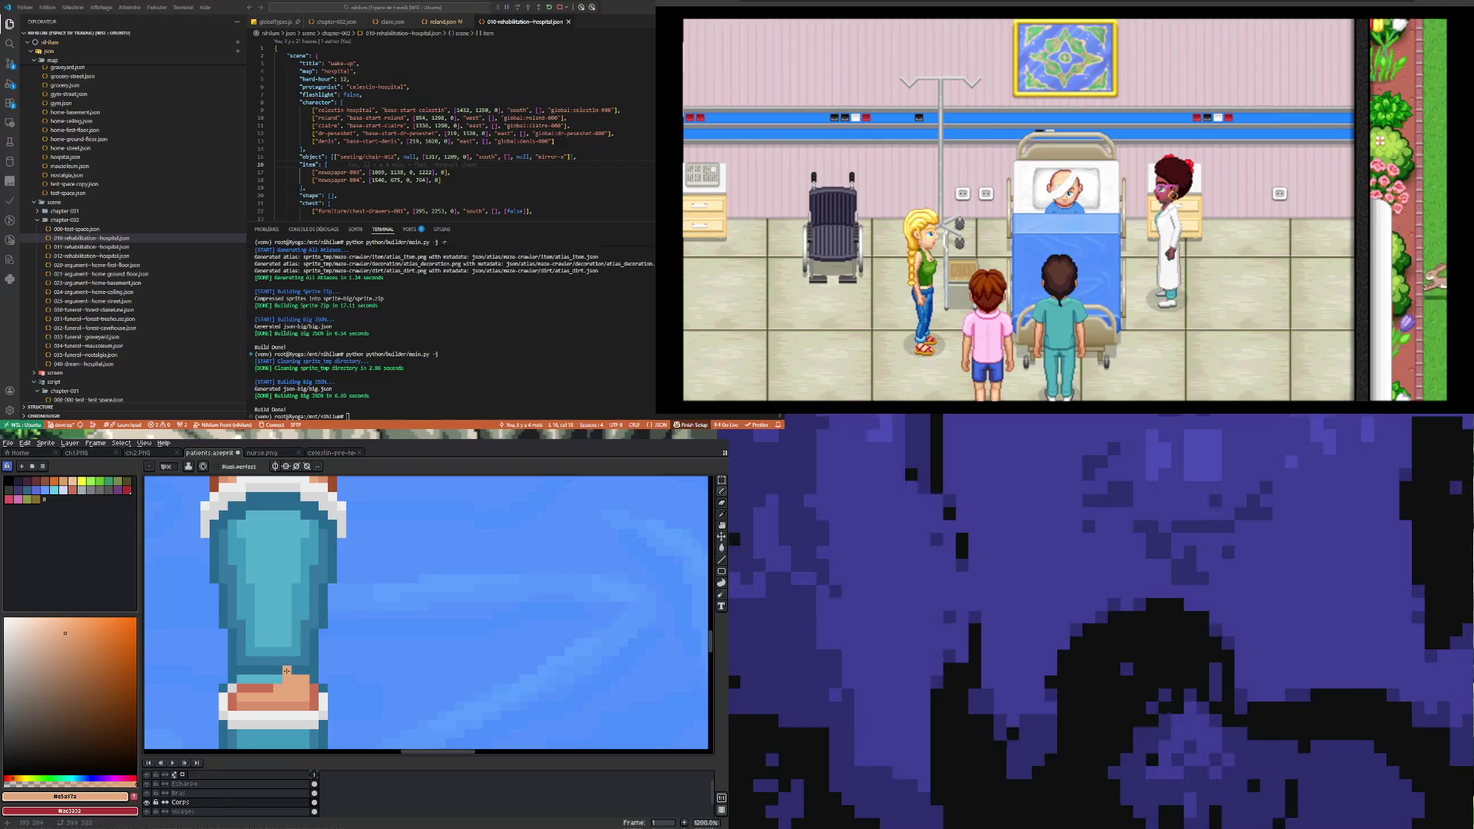
{"action": "left_click_drag", "start_coordinate": [270, 687], "coordinate": [247, 687]}
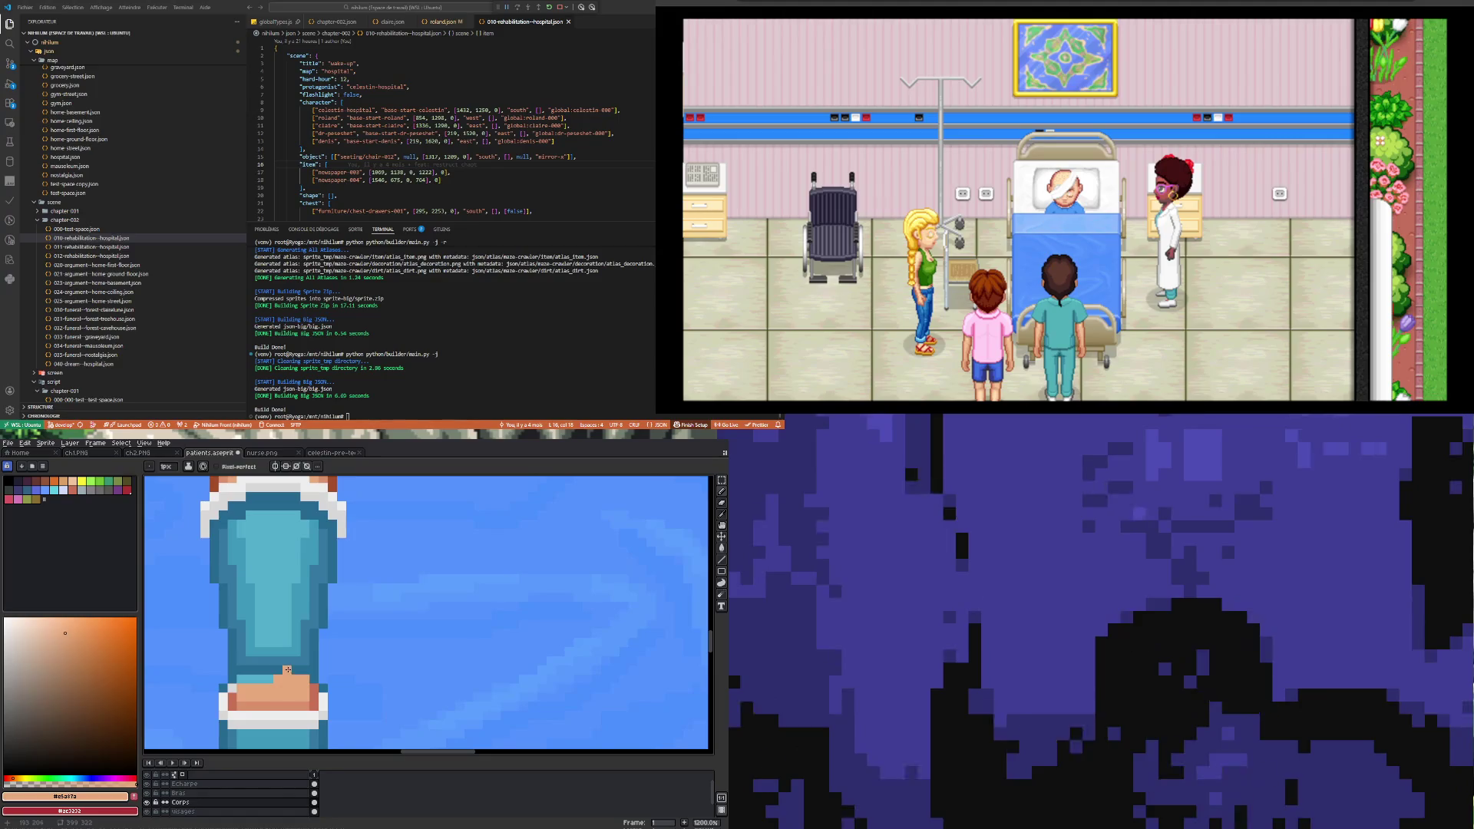
Step: Lighten the toe pixel at the foot's top-right with skin tone #d9906d
{"action": "scroll", "coordinate": [283, 694], "scroll_direction": "down", "scroll_amount": 3}
{"action": "scroll", "coordinate": [282, 695], "scroll_direction": "down", "scroll_amount": 2}
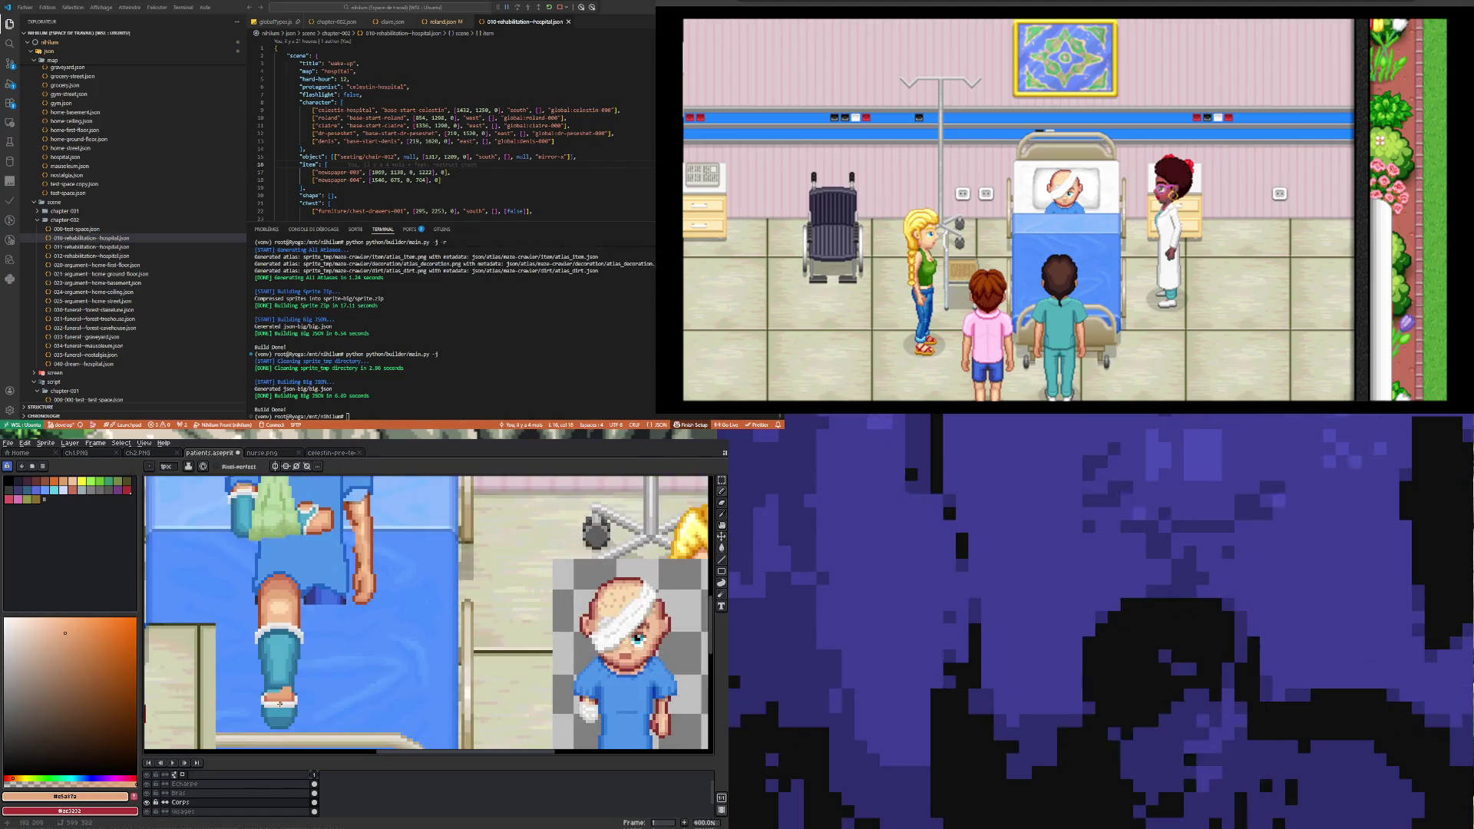
{"action": "scroll", "coordinate": [272, 699], "scroll_direction": "up", "scroll_amount": 3}
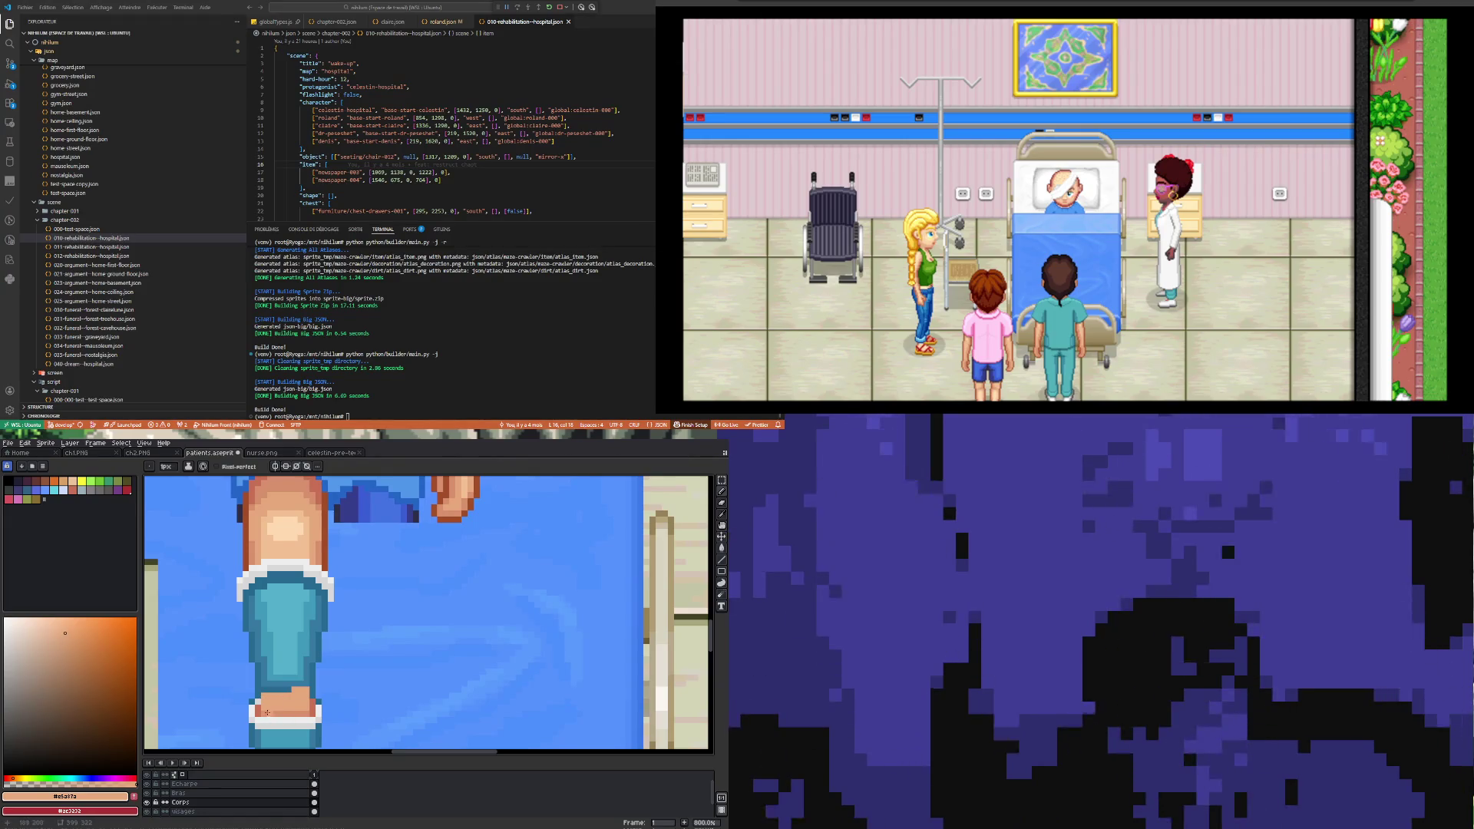
{"action": "scroll", "coordinate": [268, 713], "scroll_direction": "up", "scroll_amount": 2}
{"action": "left_click", "coordinate": [261, 708], "text": "alt"}
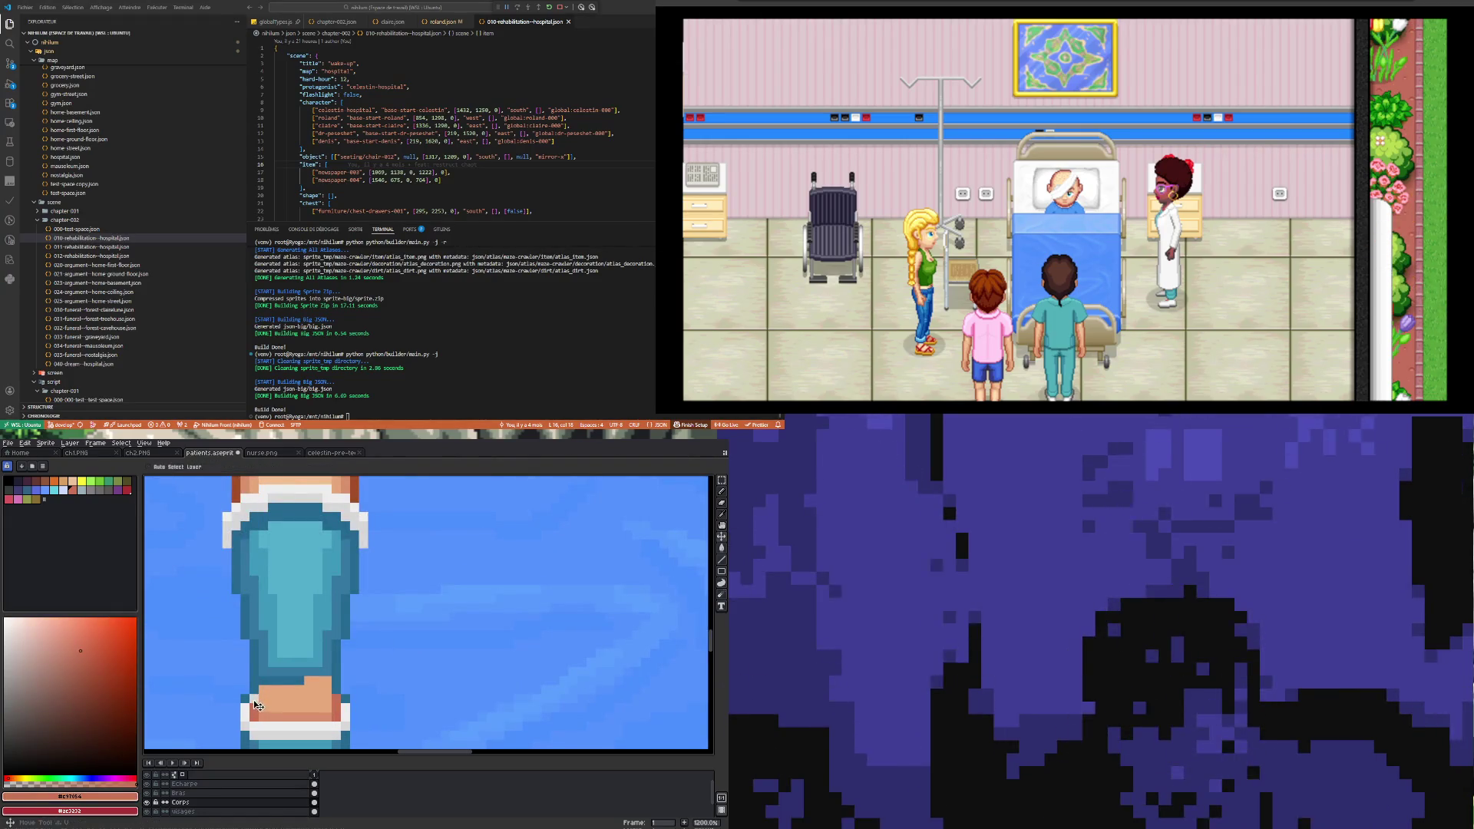
{"action": "key", "text": "b"}
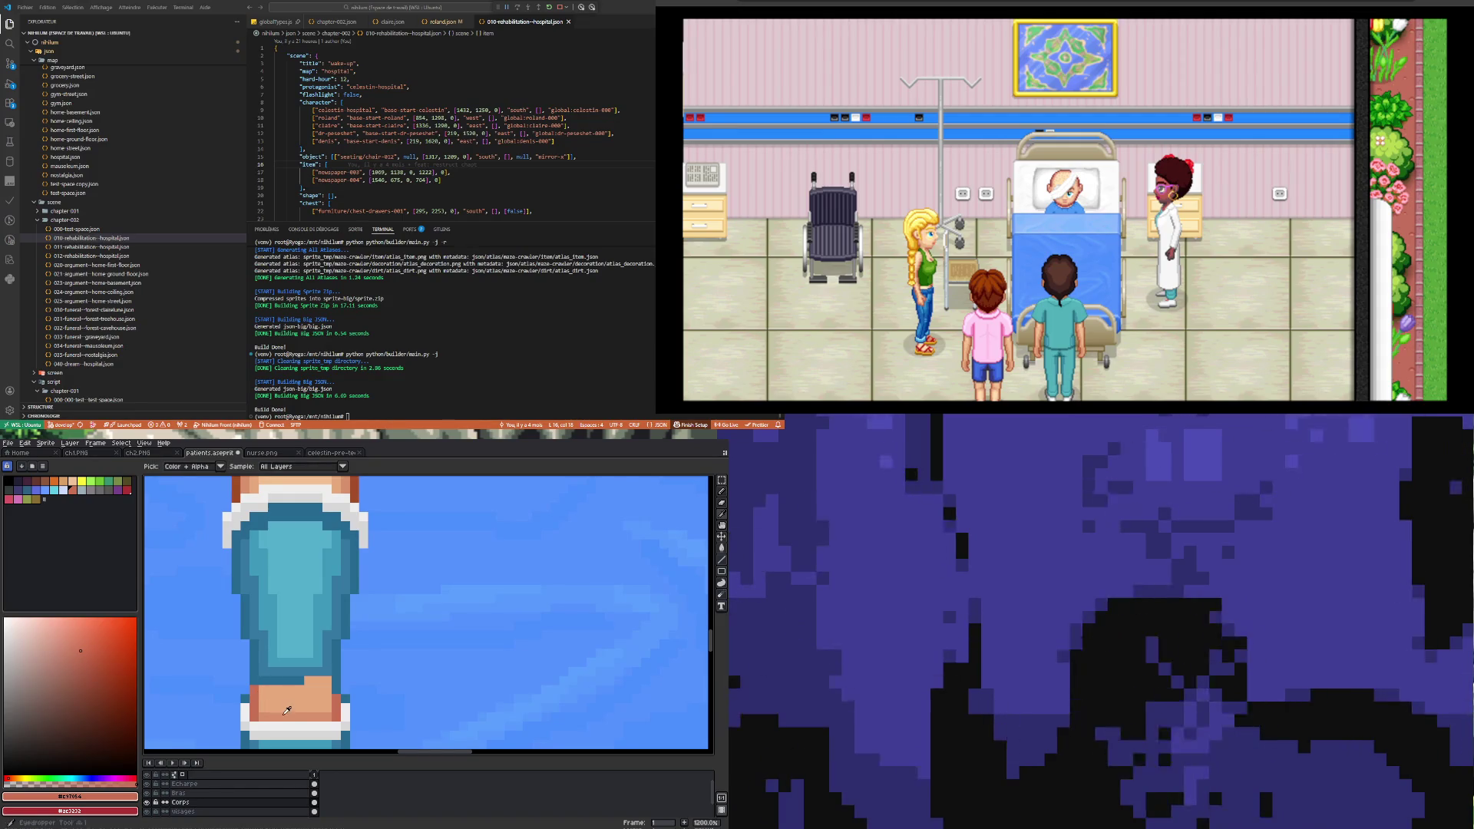
{"action": "left_click", "coordinate": [281, 682], "text": "alt"}
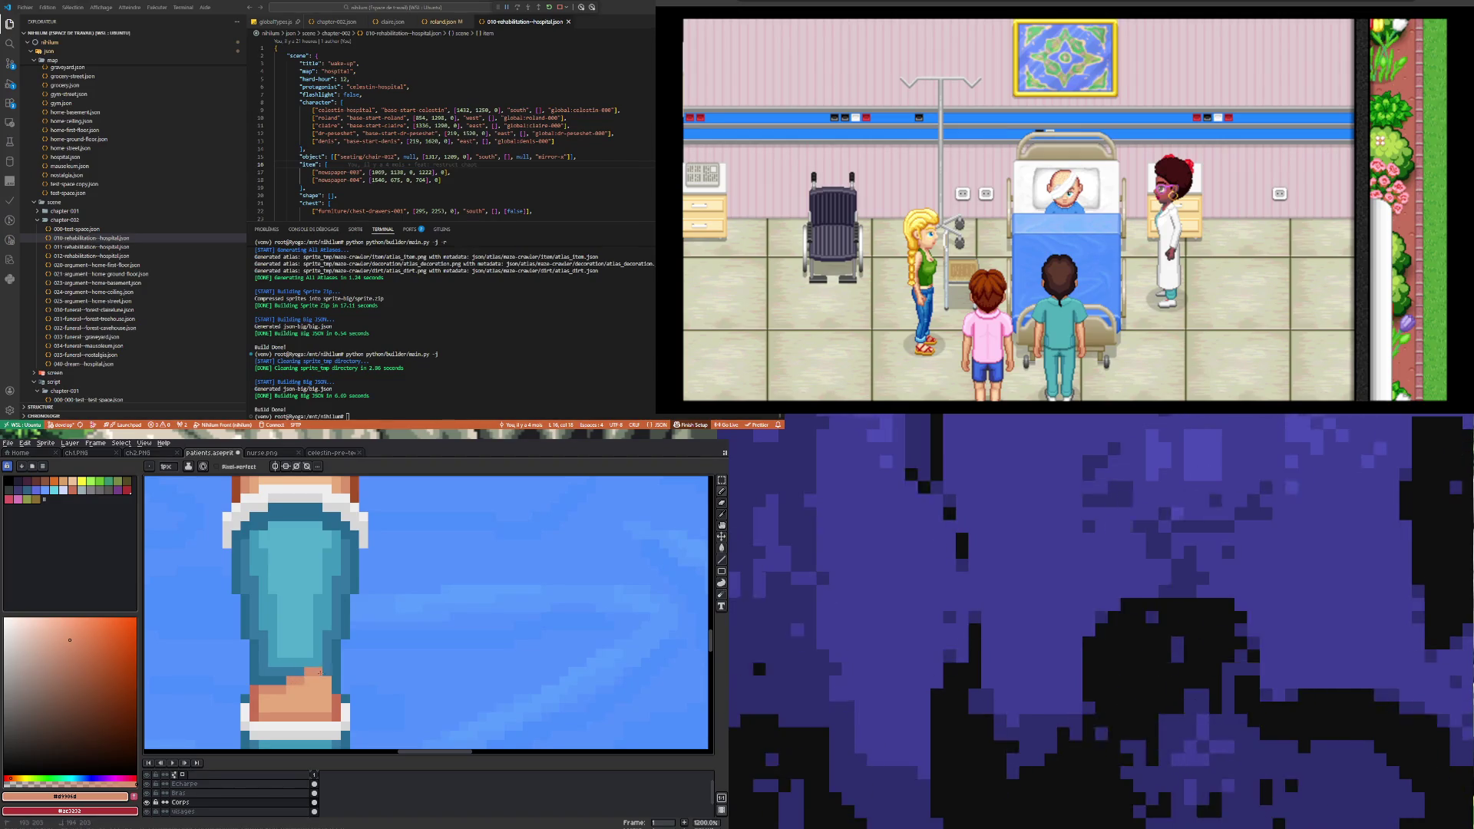
{"action": "left_click", "coordinate": [330, 680]}
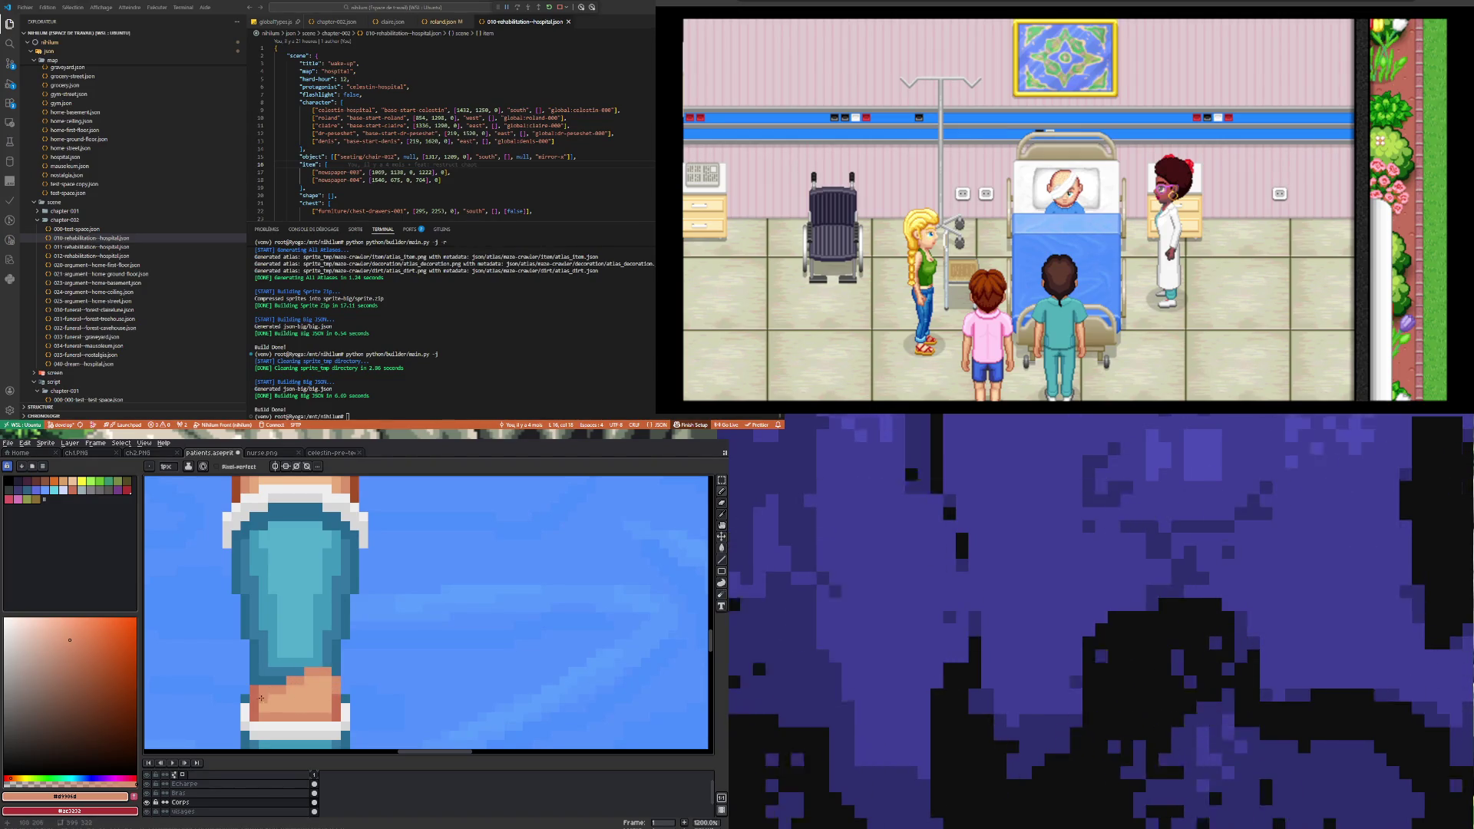
{"action": "scroll", "coordinate": [308, 681], "scroll_direction": "down", "scroll_amount": 4}
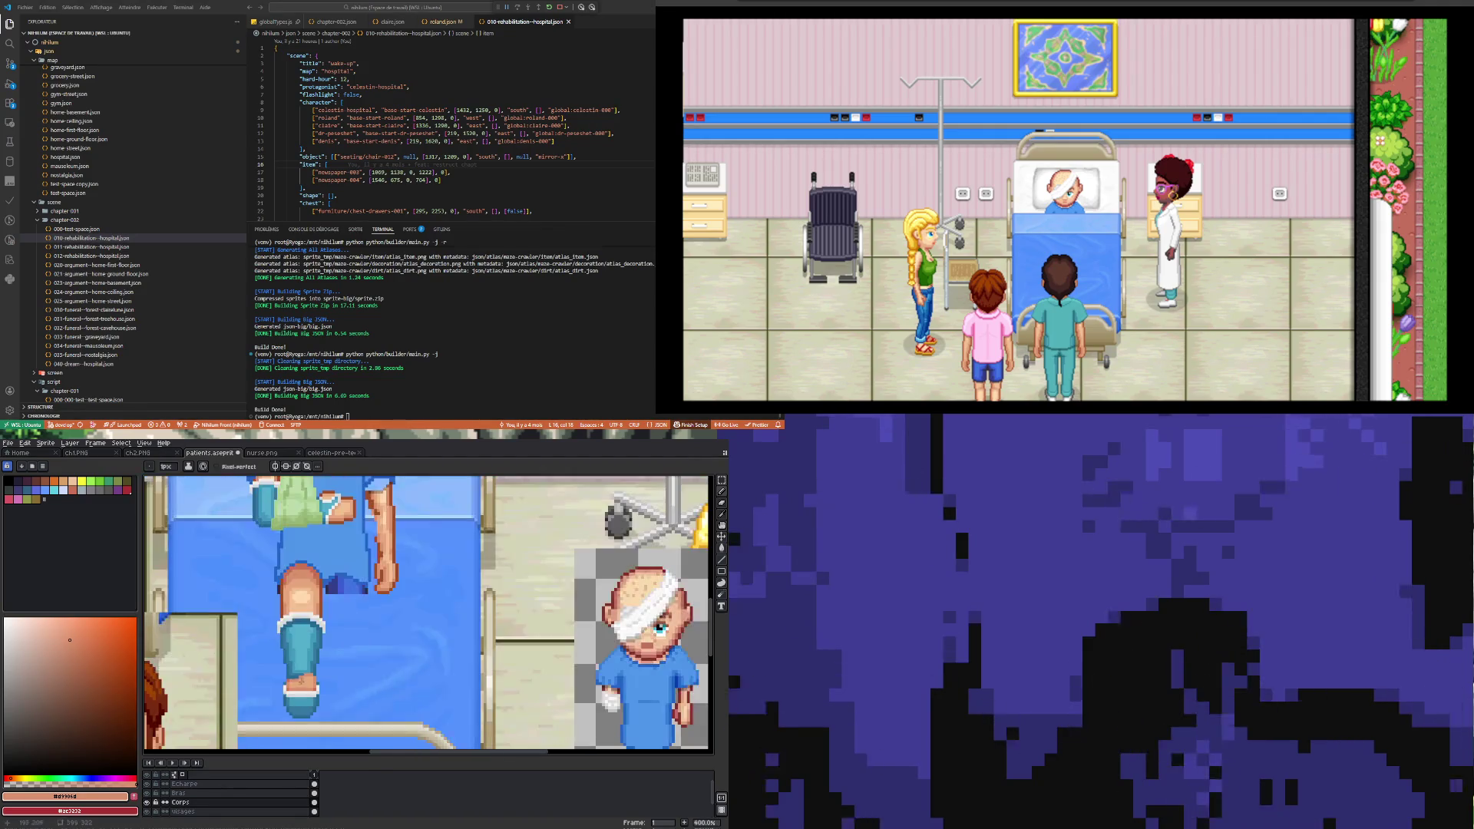
Step: Eyedrop the patient's skin tone from the knee, then the cast's dark blue
{"action": "scroll", "coordinate": [307, 681], "scroll_direction": "up", "scroll_amount": 4}
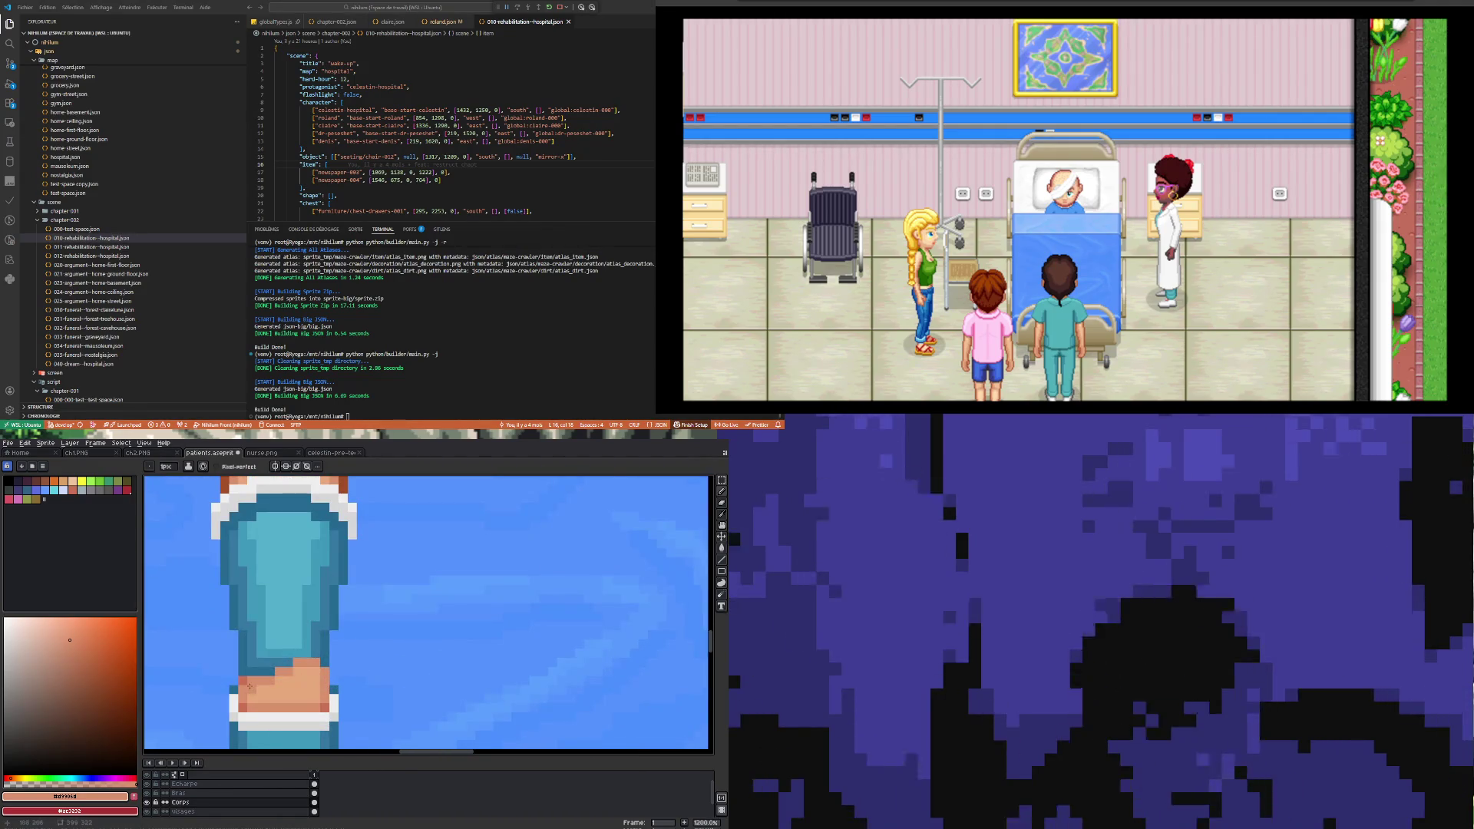
{"action": "scroll", "coordinate": [262, 674], "scroll_direction": "down", "scroll_amount": 5}
{"action": "scroll", "coordinate": [268, 602], "scroll_direction": "up", "scroll_amount": 1}
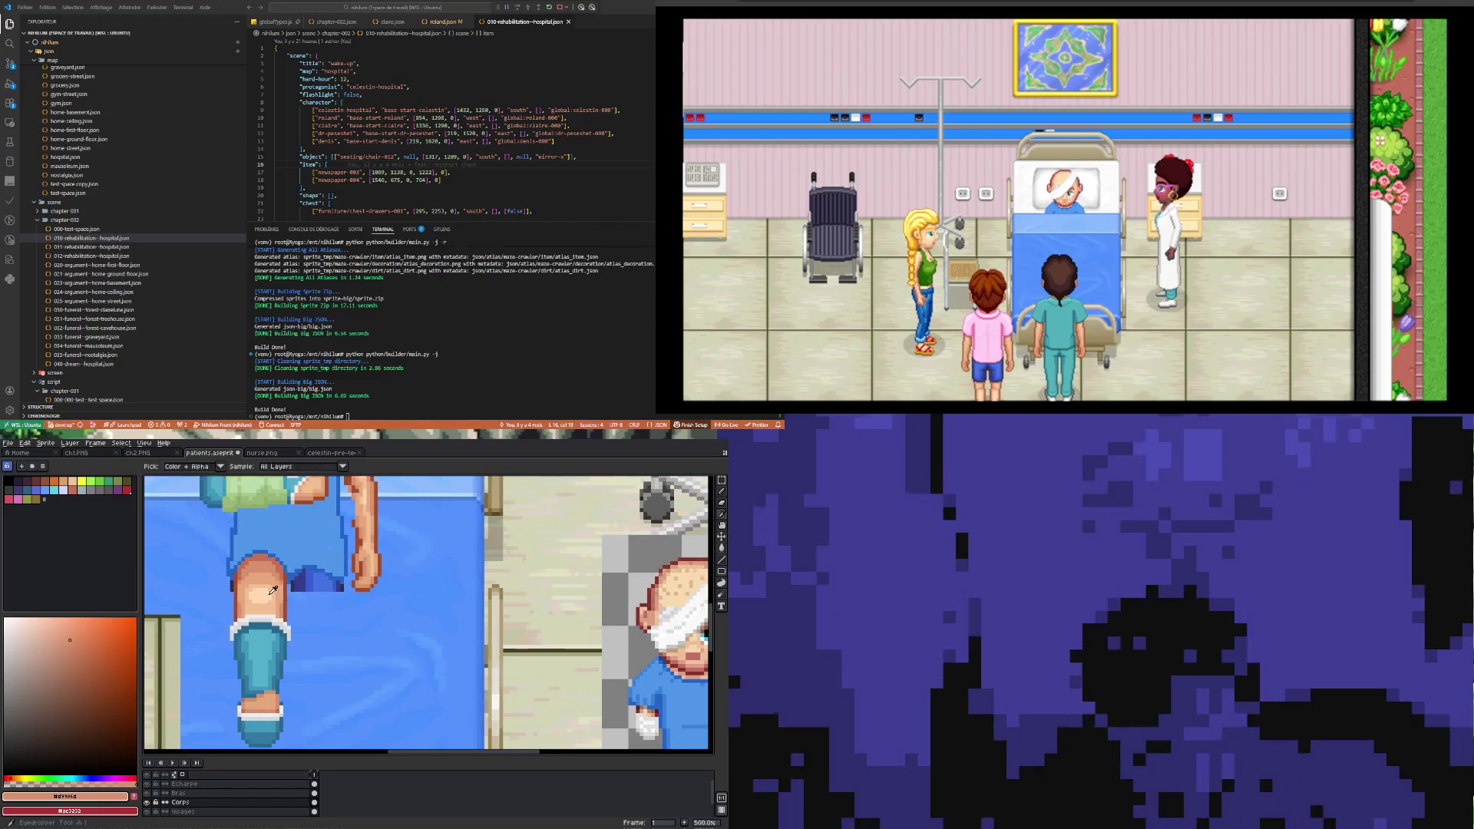
{"action": "left_click", "coordinate": [268, 602], "text": "alt"}
{"action": "scroll", "coordinate": [256, 694], "scroll_direction": "up", "scroll_amount": 2}
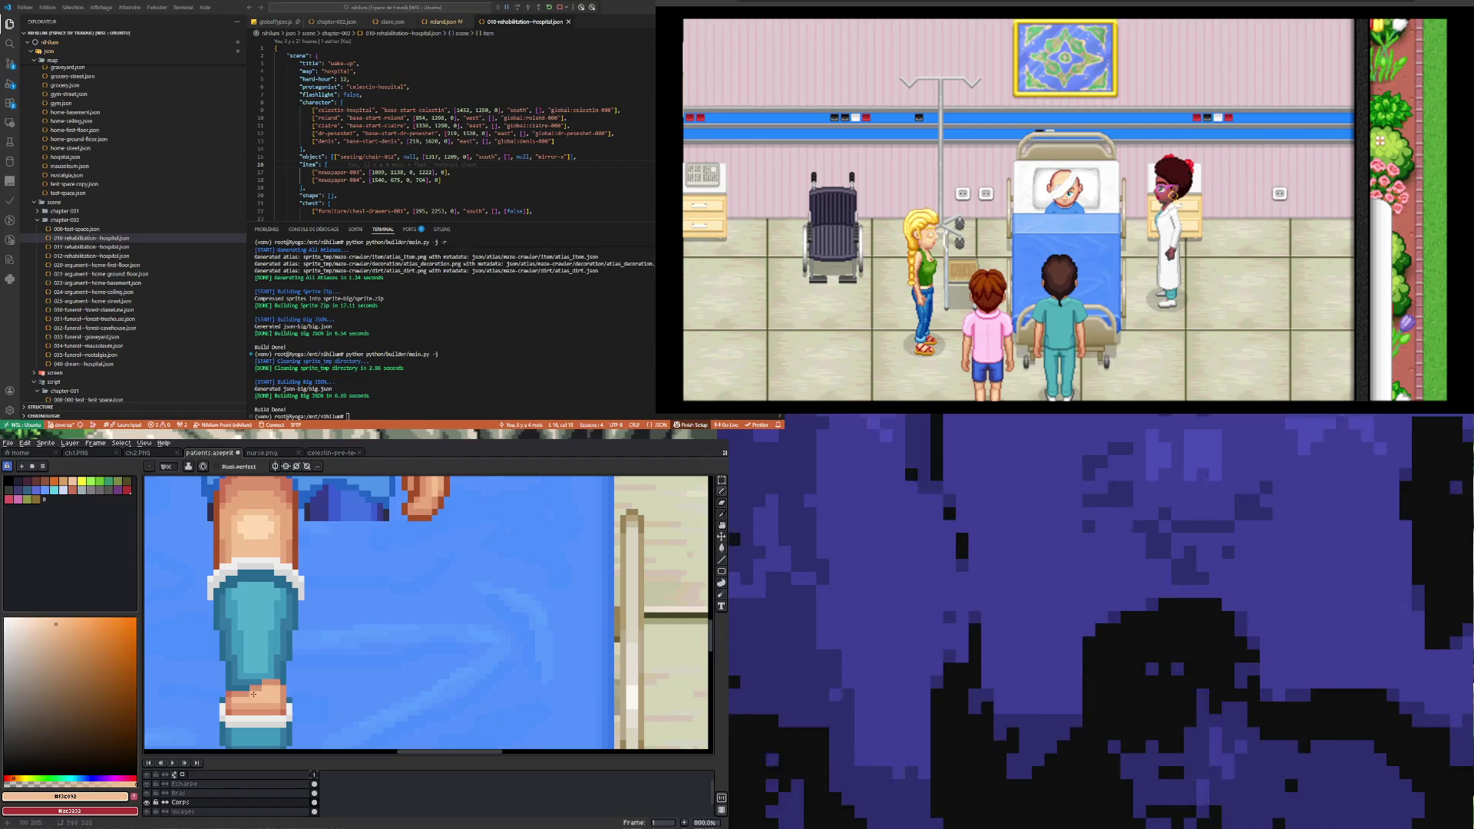
{"action": "scroll", "coordinate": [263, 696], "scroll_direction": "up", "scroll_amount": 2}
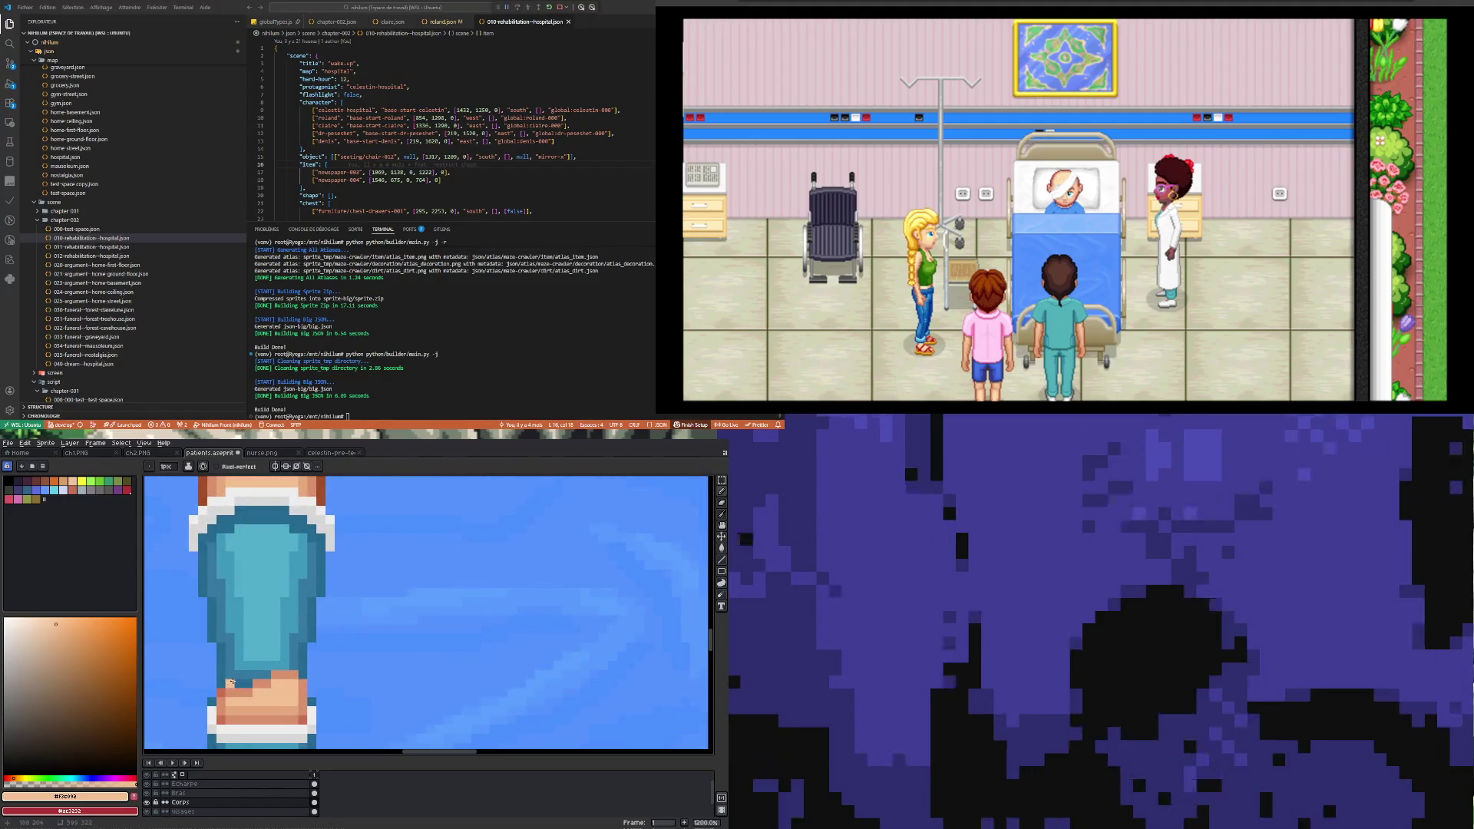
{"action": "key", "text": "v"}
{"action": "left_click", "coordinate": [218, 685], "text": "alt"}
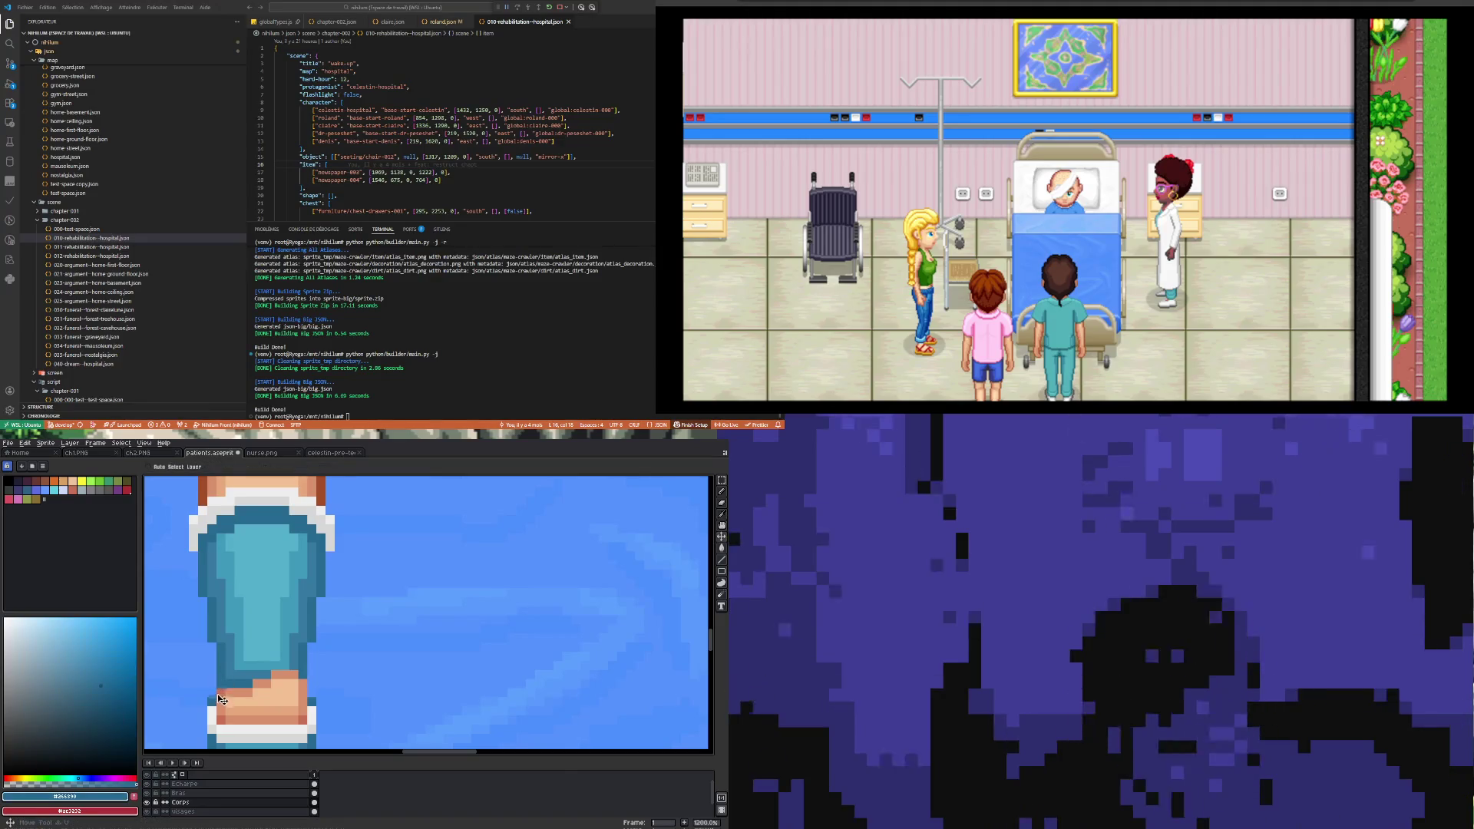
{"action": "key", "text": "b"}
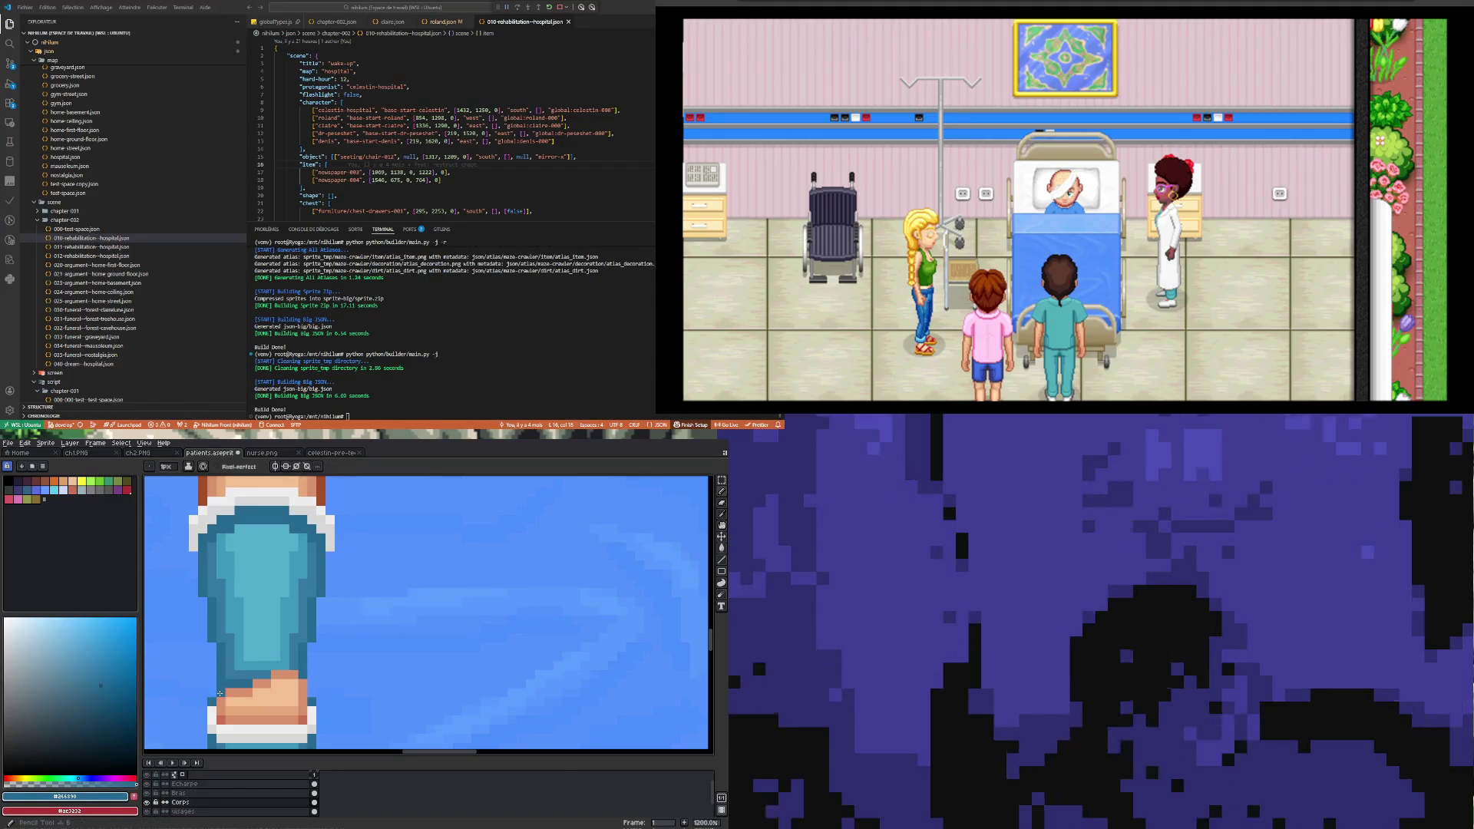
Step: Re-sample the light skin tone #ffd9b0 from the knee and zoom in close on the foot
{"action": "scroll", "coordinate": [261, 680], "scroll_direction": "down", "scroll_amount": 5}
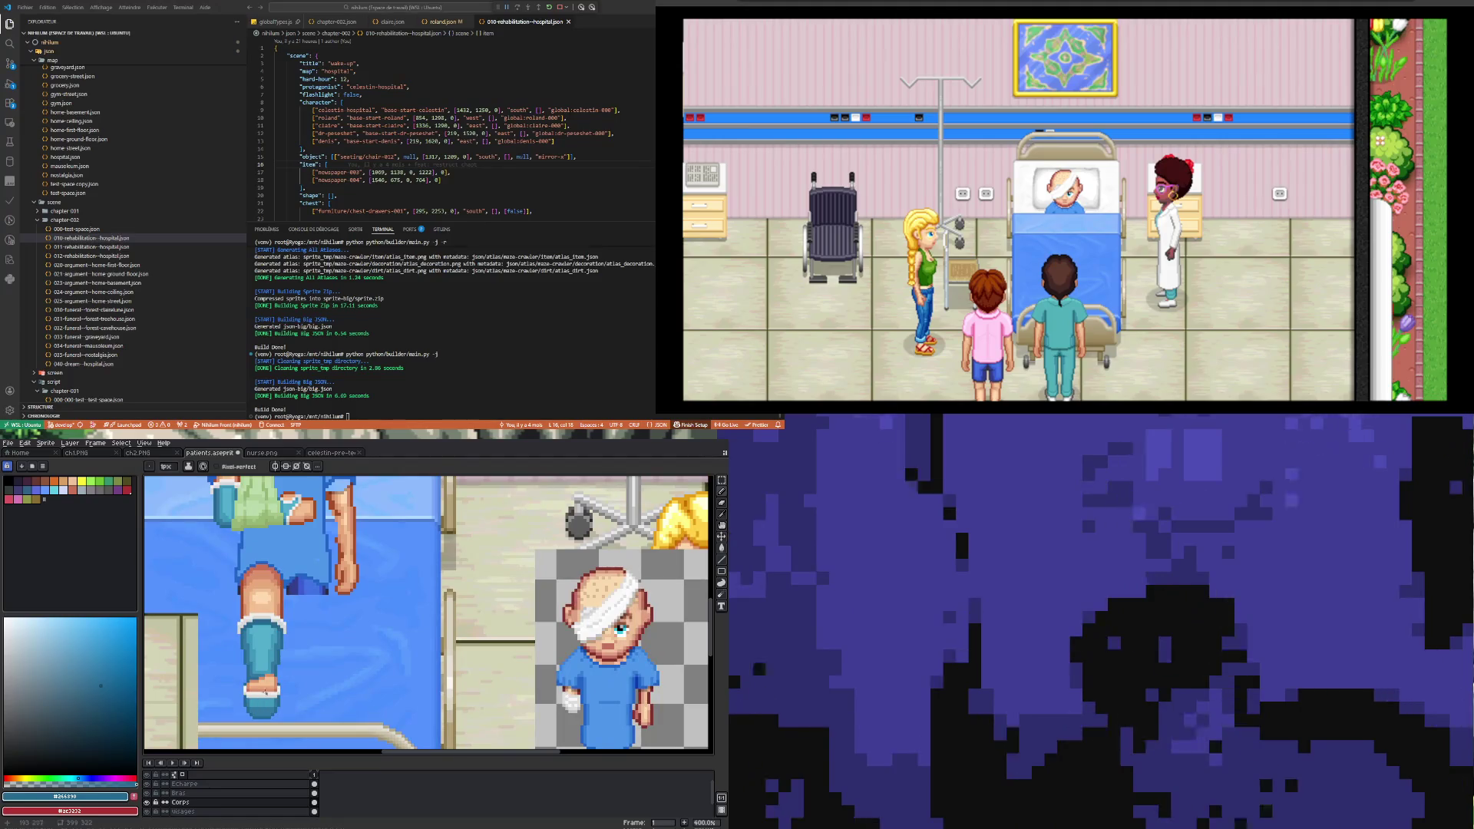
{"action": "scroll", "coordinate": [265, 695], "scroll_direction": "up", "scroll_amount": 3}
{"action": "scroll", "coordinate": [265, 690], "scroll_direction": "down", "scroll_amount": 5}
{"action": "scroll", "coordinate": [269, 673], "scroll_direction": "up", "scroll_amount": 4}
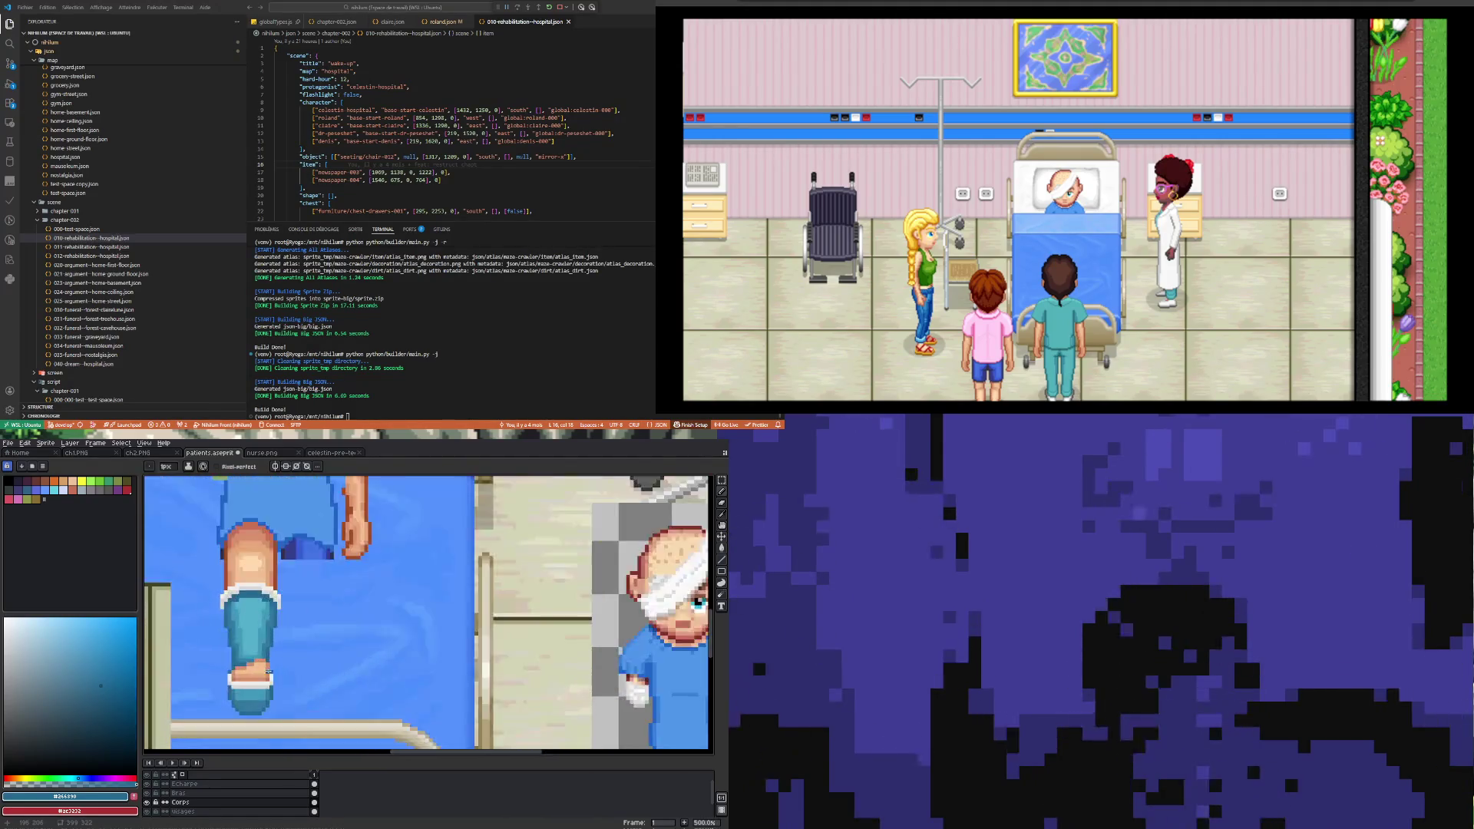
{"action": "scroll", "coordinate": [268, 669], "scroll_direction": "up", "scroll_amount": 2}
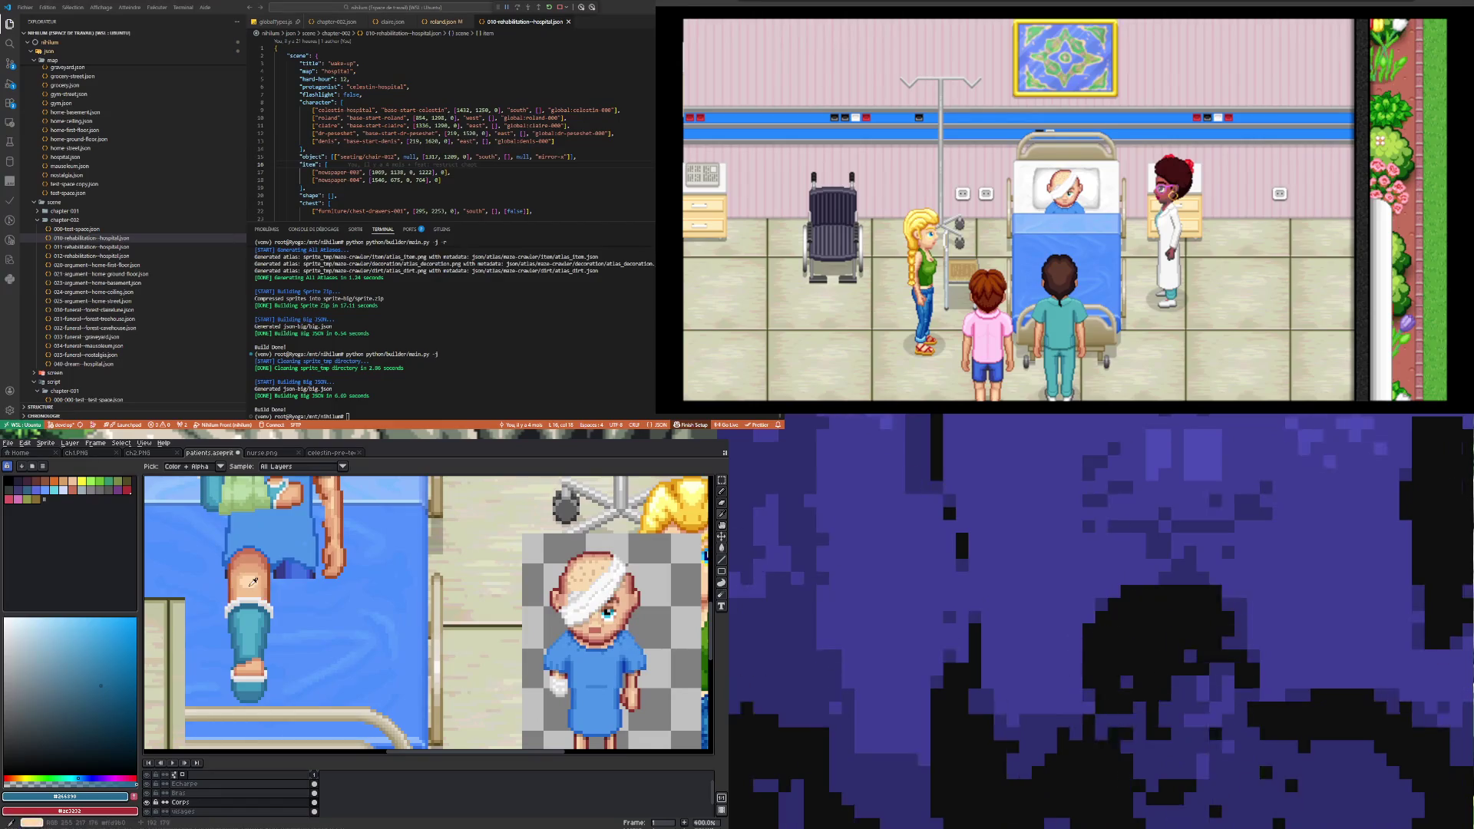
{"action": "left_click", "coordinate": [263, 658], "text": "alt"}
{"action": "scroll", "coordinate": [265, 618], "scroll_direction": "up", "scroll_amount": 3}
{"action": "scroll", "coordinate": [265, 619], "scroll_direction": "up", "scroll_amount": 2}
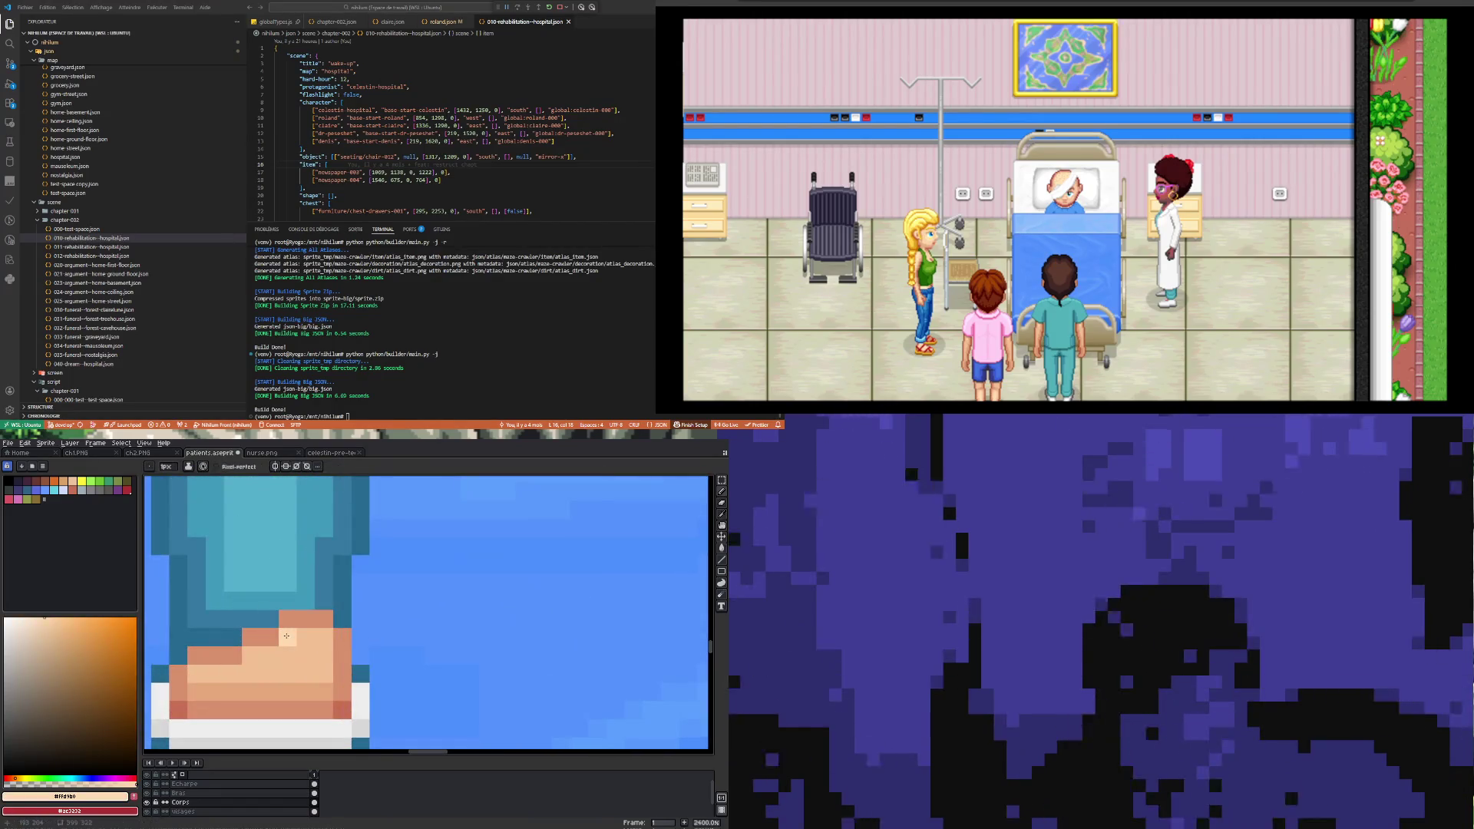
Step: Draw a row of #ffd9b0 pixels across the toe tops, then sample the darker #d9906d shade
{"action": "left_click_drag", "start_coordinate": [321, 639], "coordinate": [288, 619]}
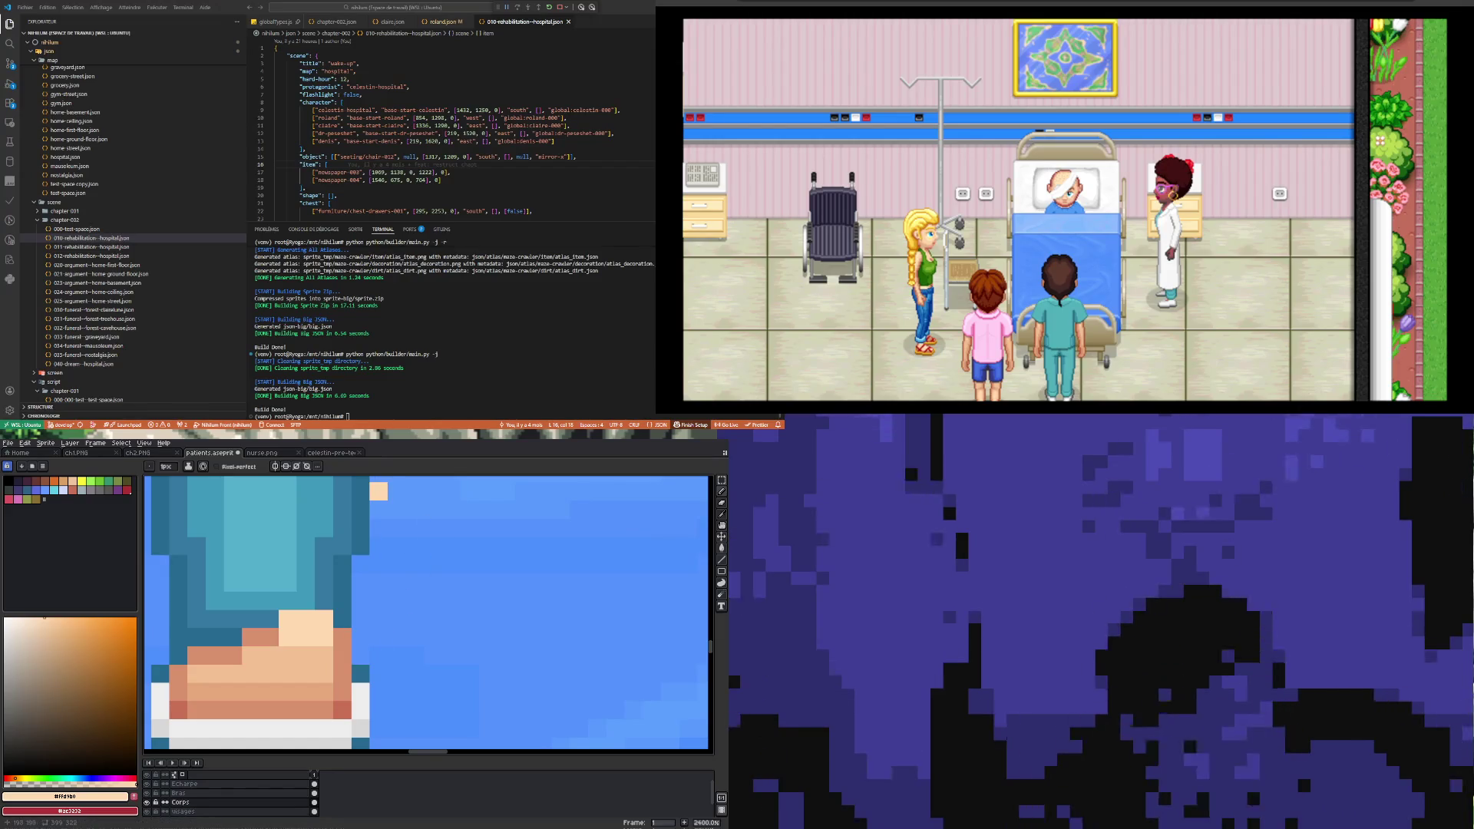
{"action": "key", "text": "i"}
{"action": "left_click", "coordinate": [256, 631]}
{"action": "key", "text": "b"}
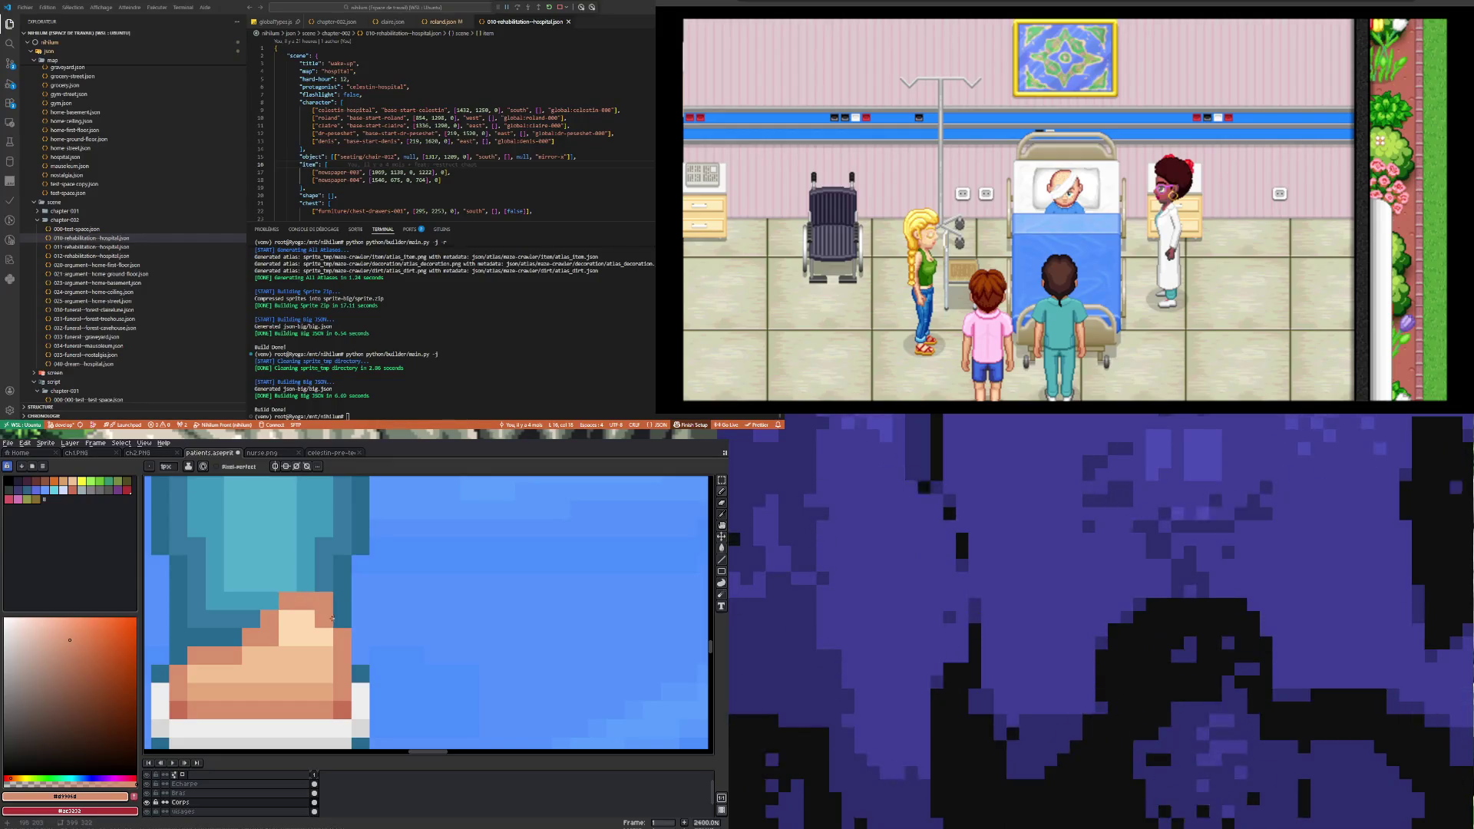
{"action": "scroll", "coordinate": [322, 625], "scroll_direction": "down", "scroll_amount": 6}
{"action": "scroll", "coordinate": [234, 674], "scroll_direction": "up", "scroll_amount": 4}
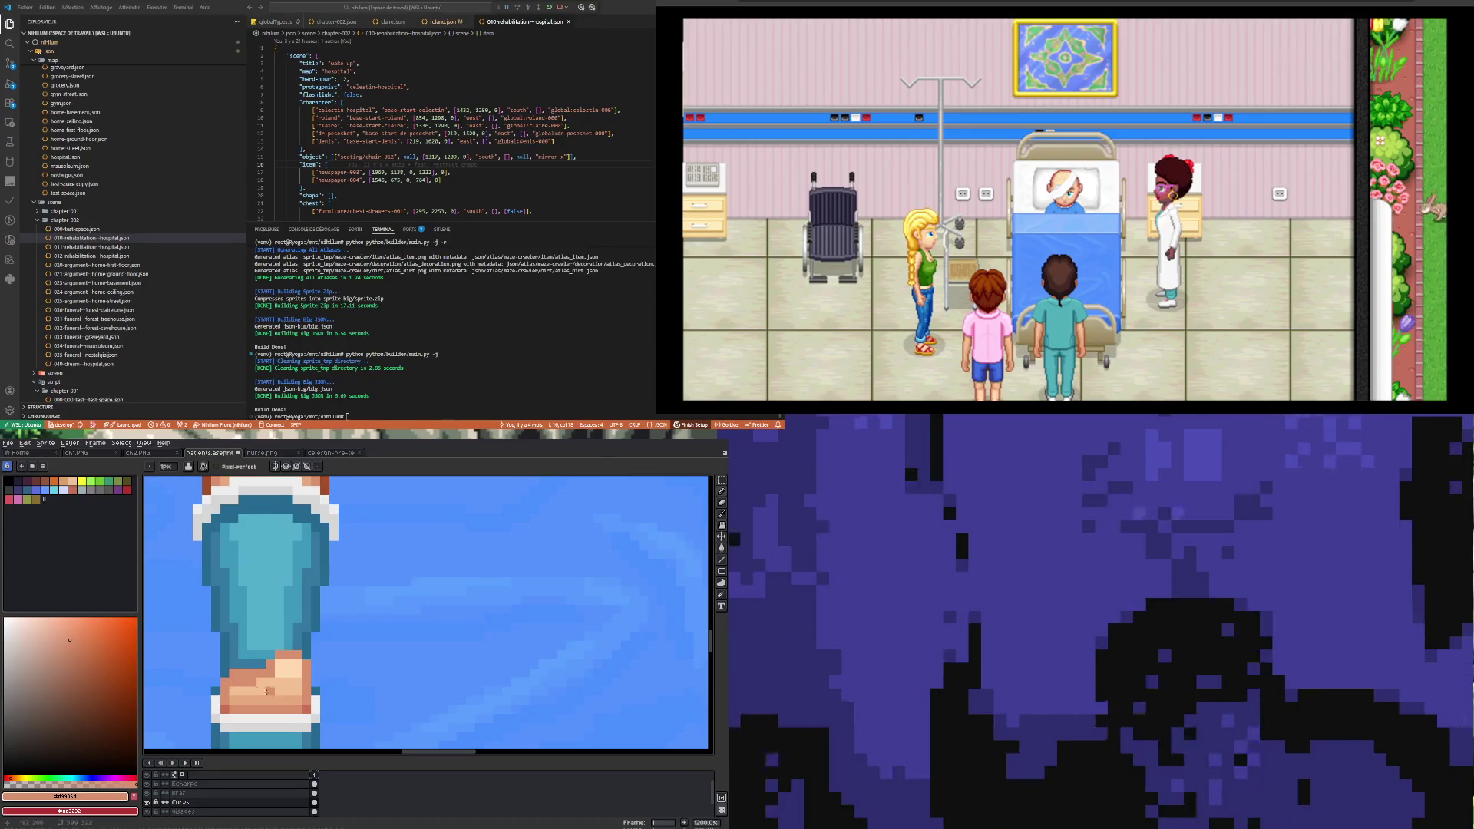
{"action": "scroll", "coordinate": [266, 692], "scroll_direction": "down", "scroll_amount": 4}
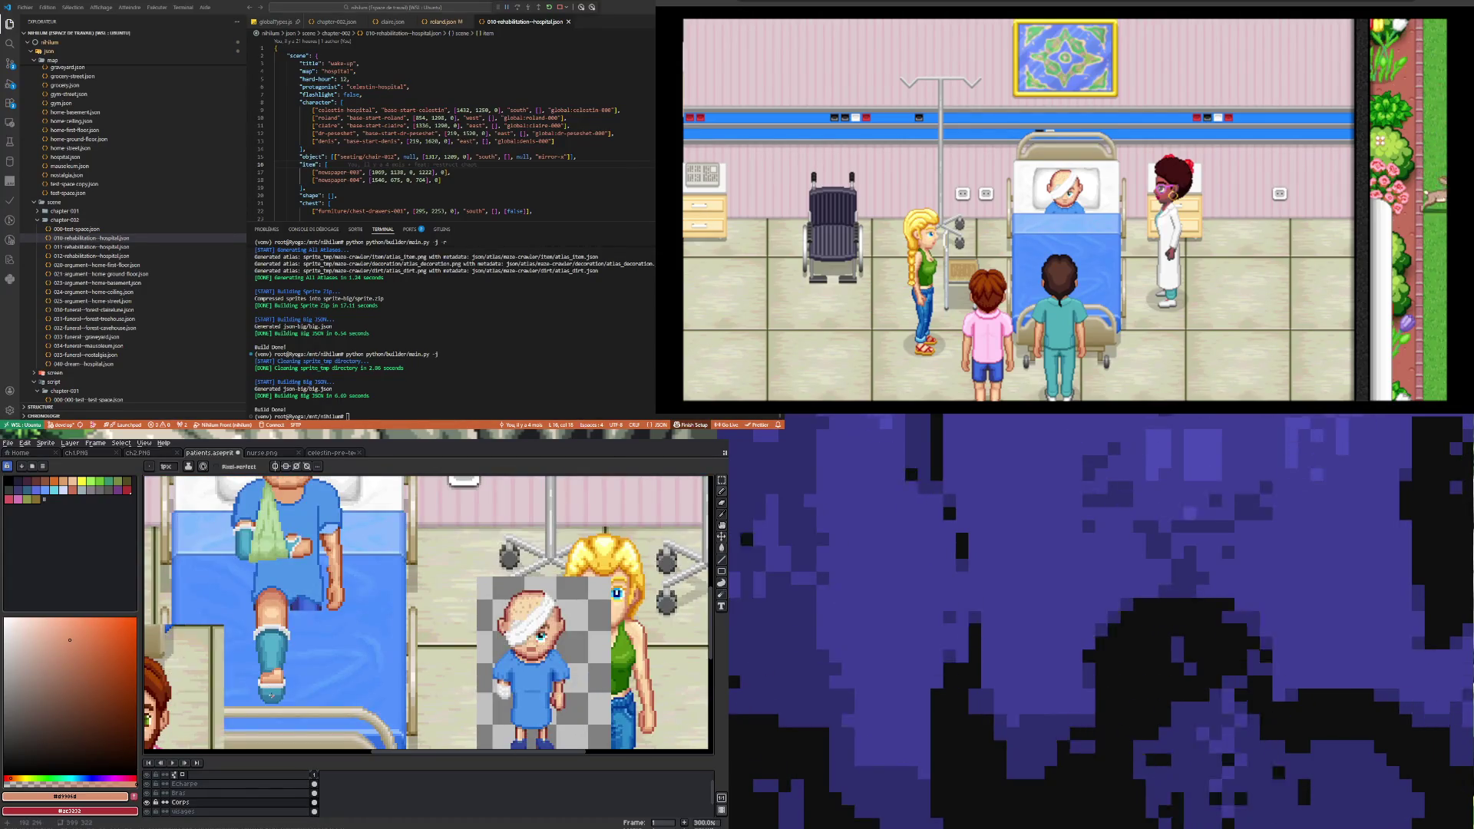
{"action": "scroll", "coordinate": [271, 695], "scroll_direction": "up", "scroll_amount": 3}
{"action": "key", "text": "alt"}
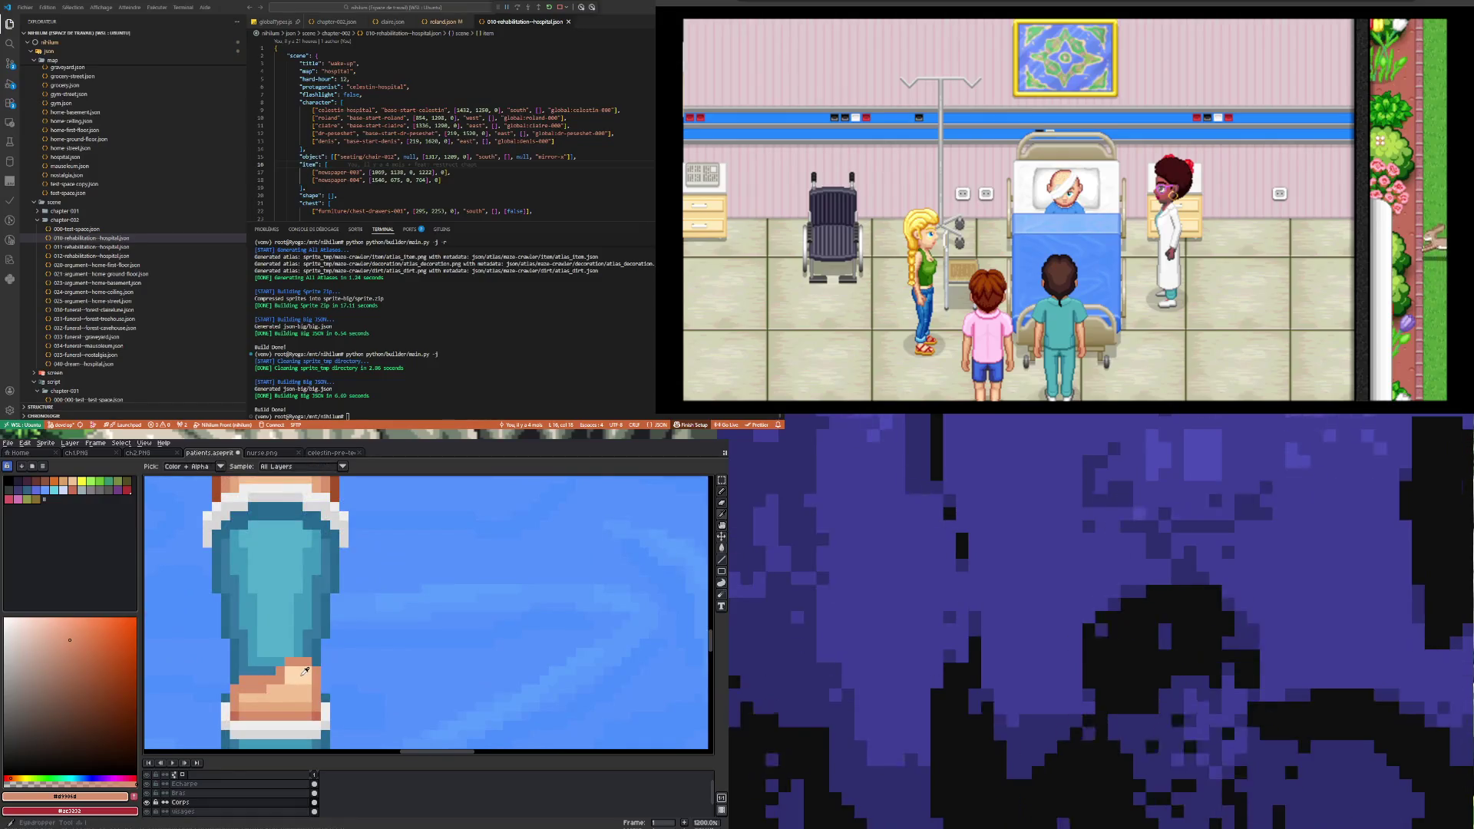
Step: Add a darker skin-shade pixel between the toes
{"action": "left_click", "coordinate": [305, 670]}
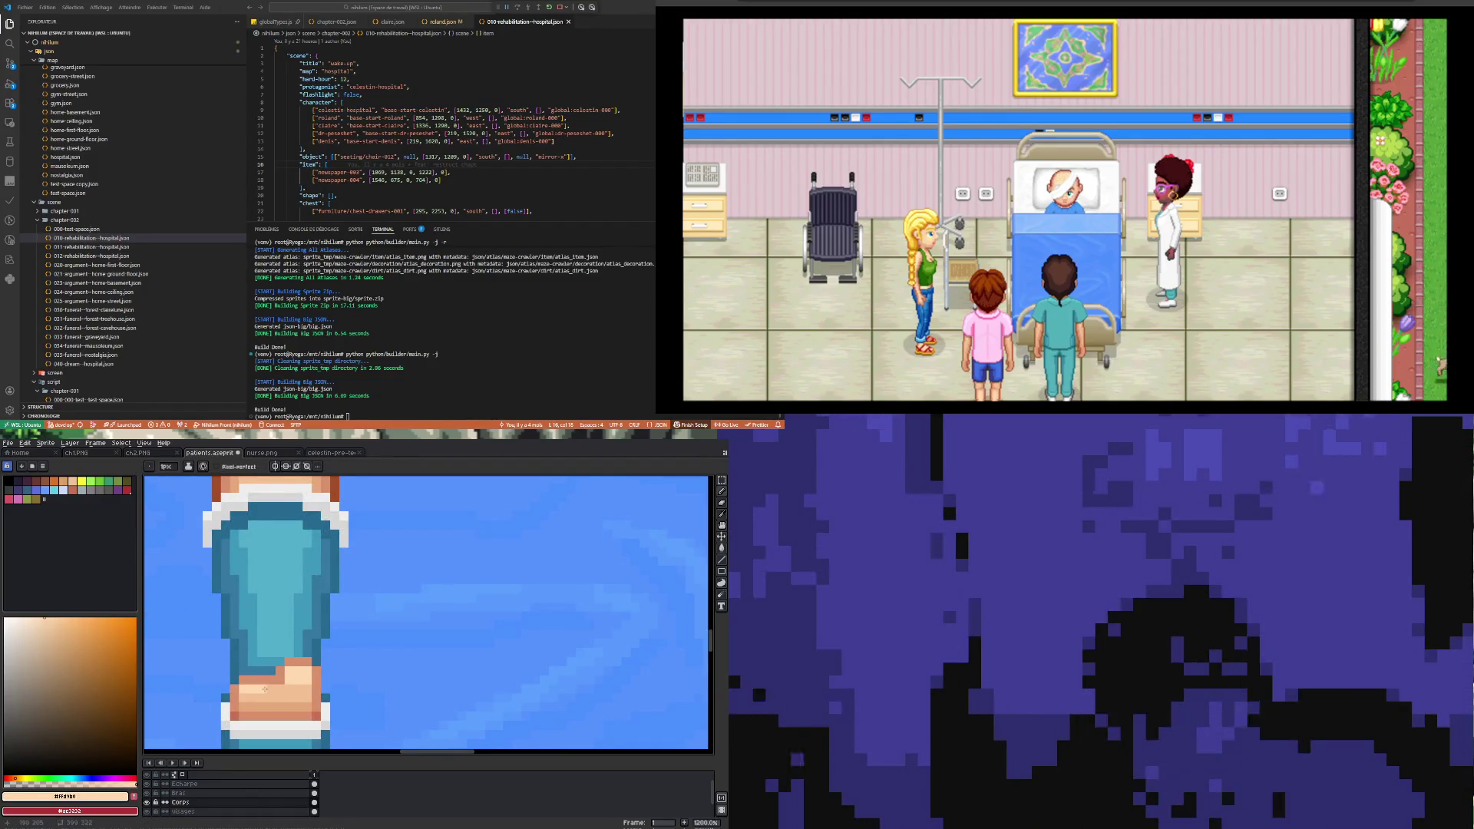
{"action": "scroll", "coordinate": [281, 681], "scroll_direction": "down", "scroll_amount": 5}
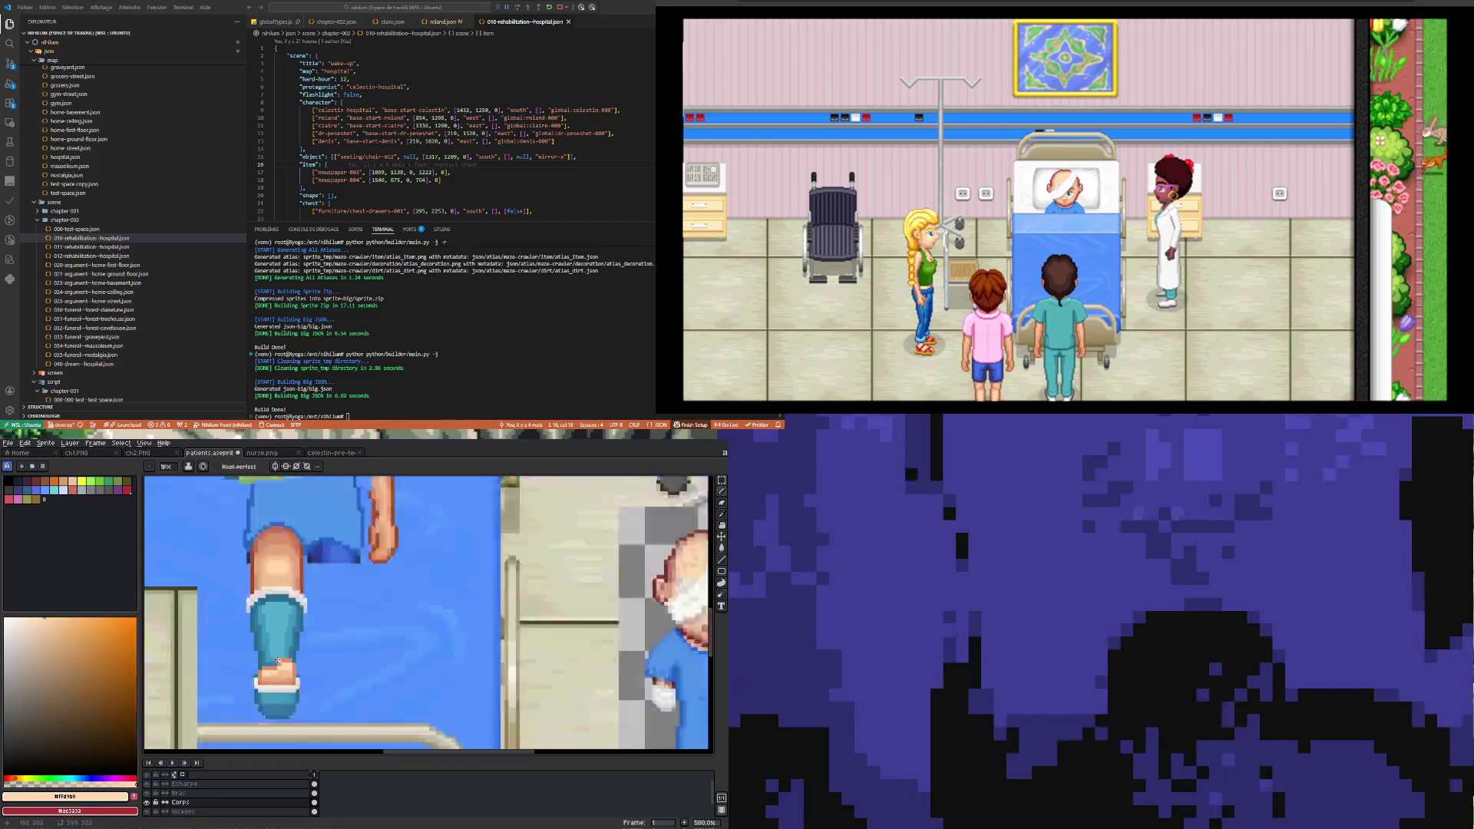
{"action": "scroll", "coordinate": [309, 715], "scroll_direction": "down", "scroll_amount": 1}
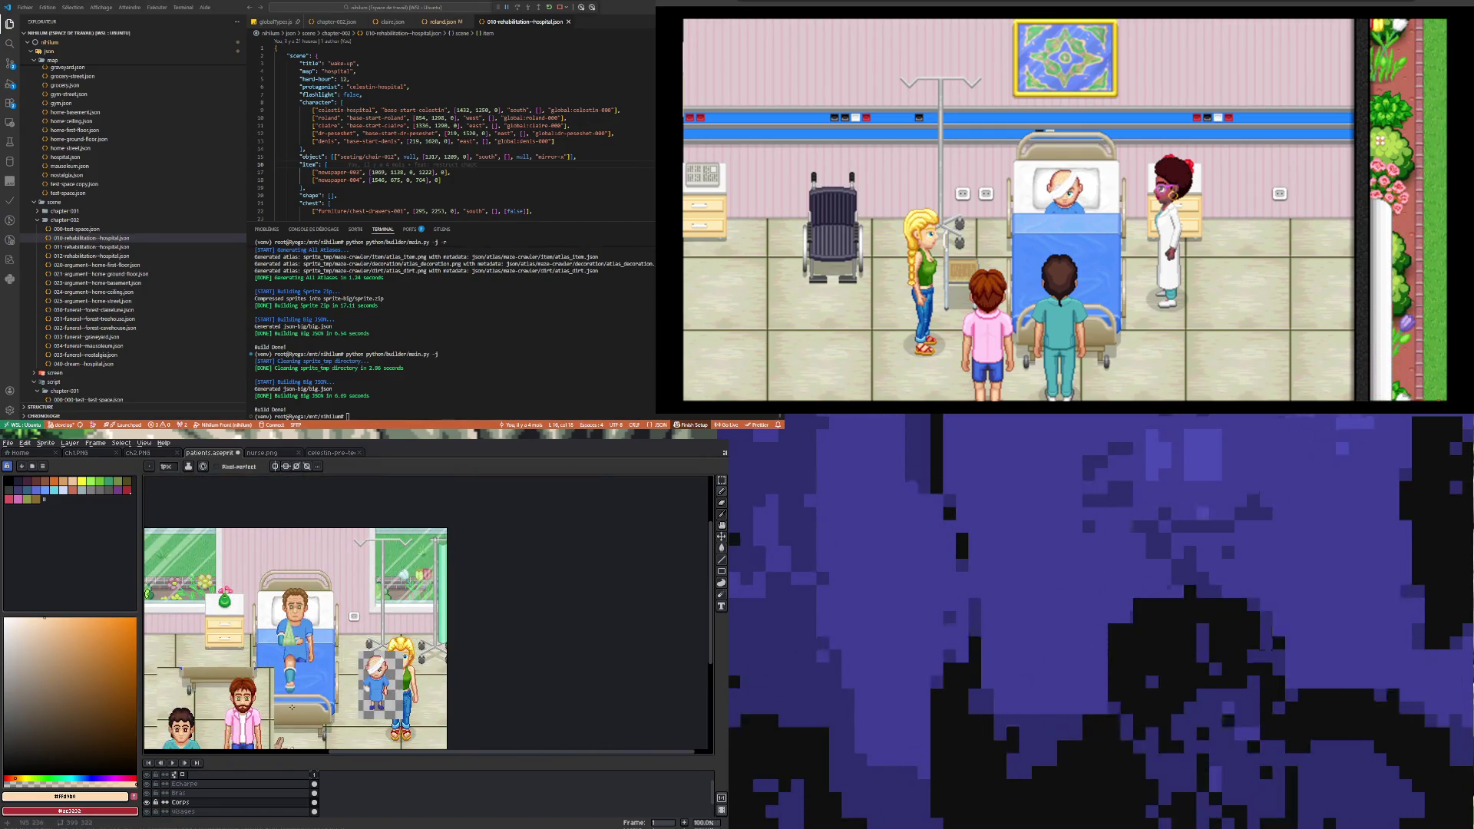
{"action": "scroll", "coordinate": [277, 674], "scroll_direction": "up", "scroll_amount": 8}
{"action": "key", "text": "u"}
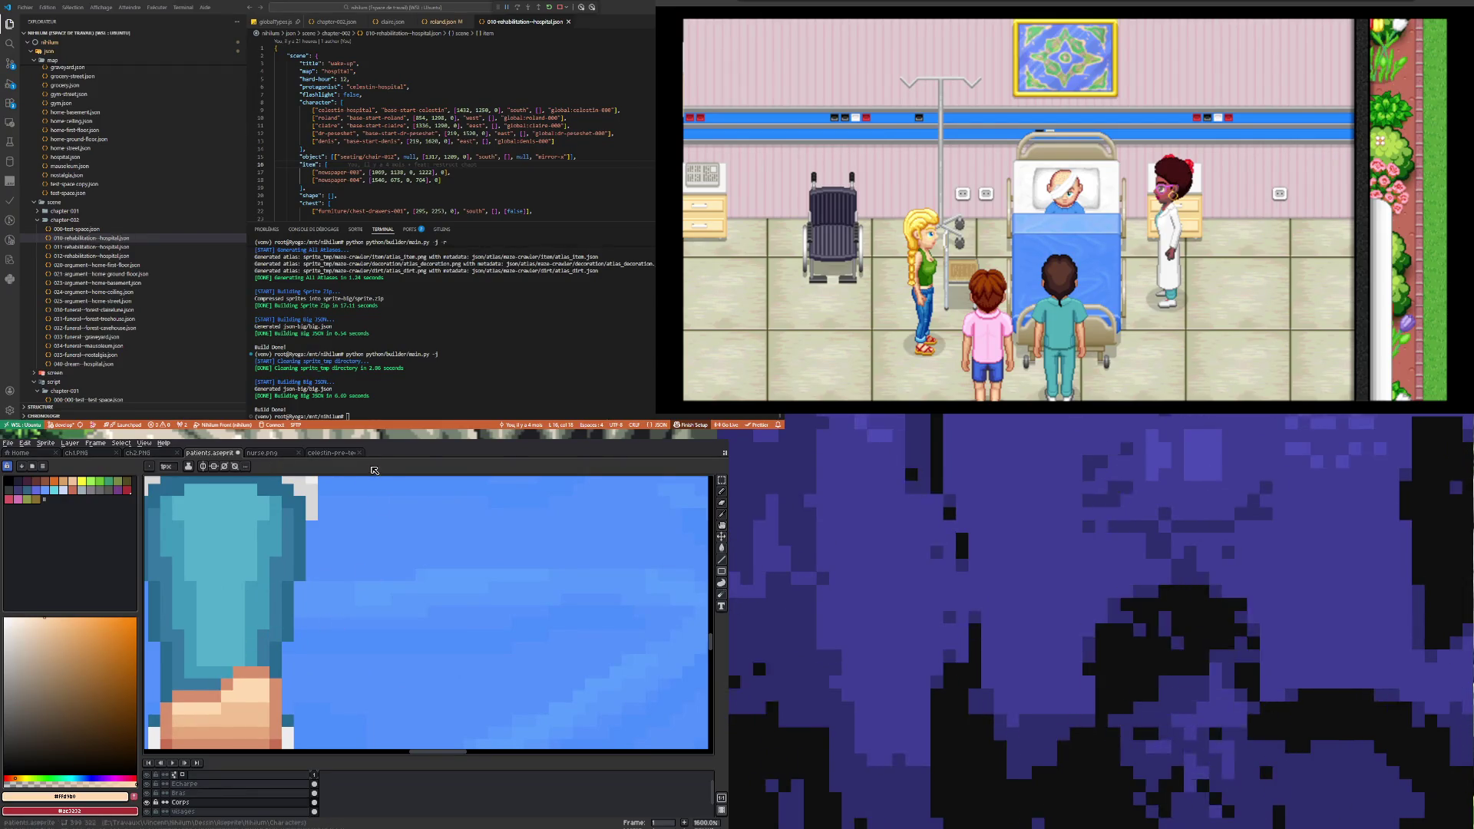
{"action": "key", "text": "i"}
{"action": "left_click", "coordinate": [236, 676]}
{"action": "key", "text": "v"}
{"action": "key", "text": "b"}
{"action": "left_click", "coordinate": [237, 707]}
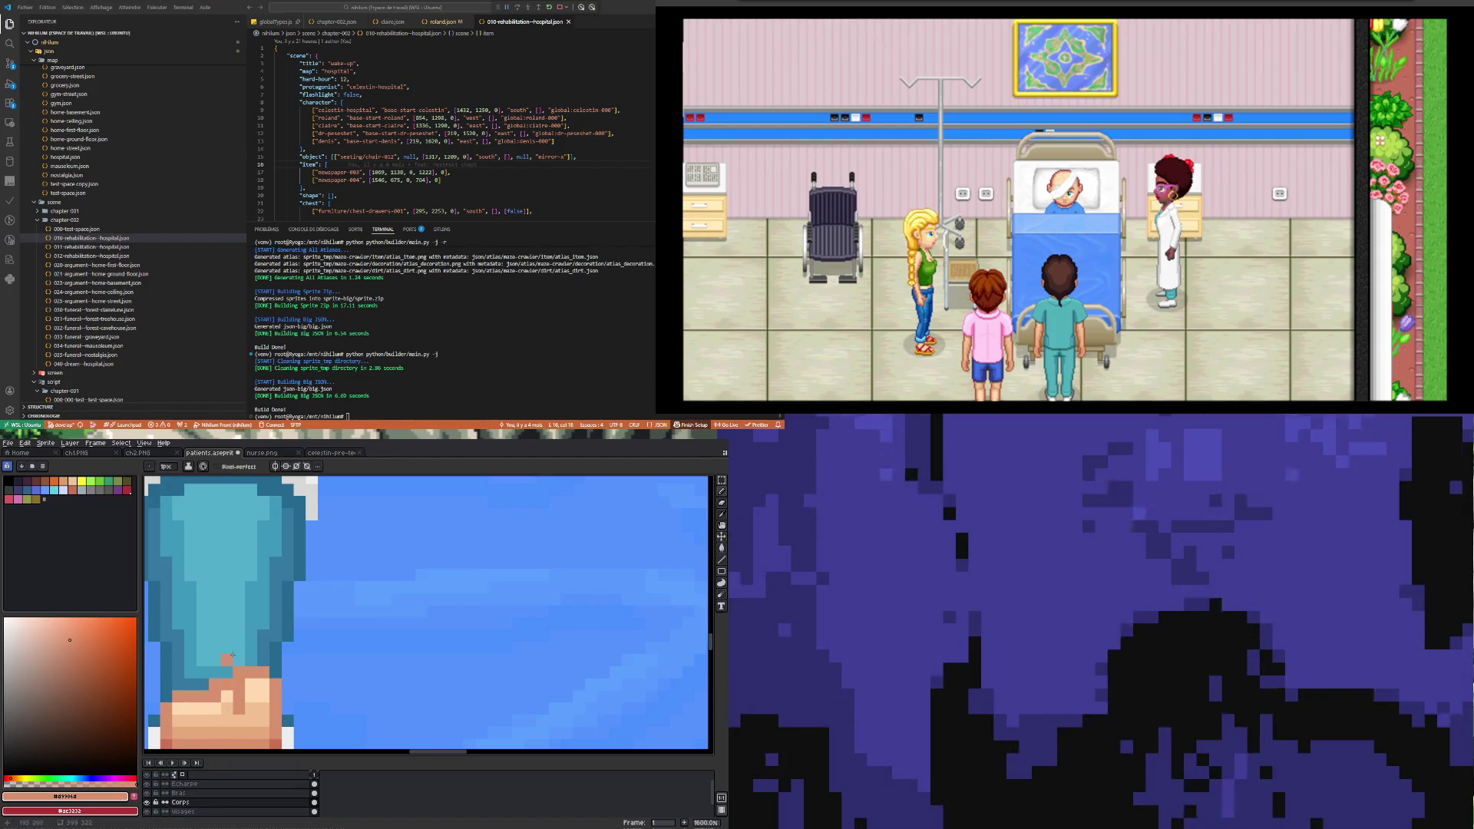
Step: Add a light peach highlight pixel on a toe
{"action": "scroll", "coordinate": [222, 686], "scroll_direction": "down", "scroll_amount": 3}
{"action": "scroll", "coordinate": [244, 681], "scroll_direction": "up", "scroll_amount": 4}
{"action": "key", "text": "i"}
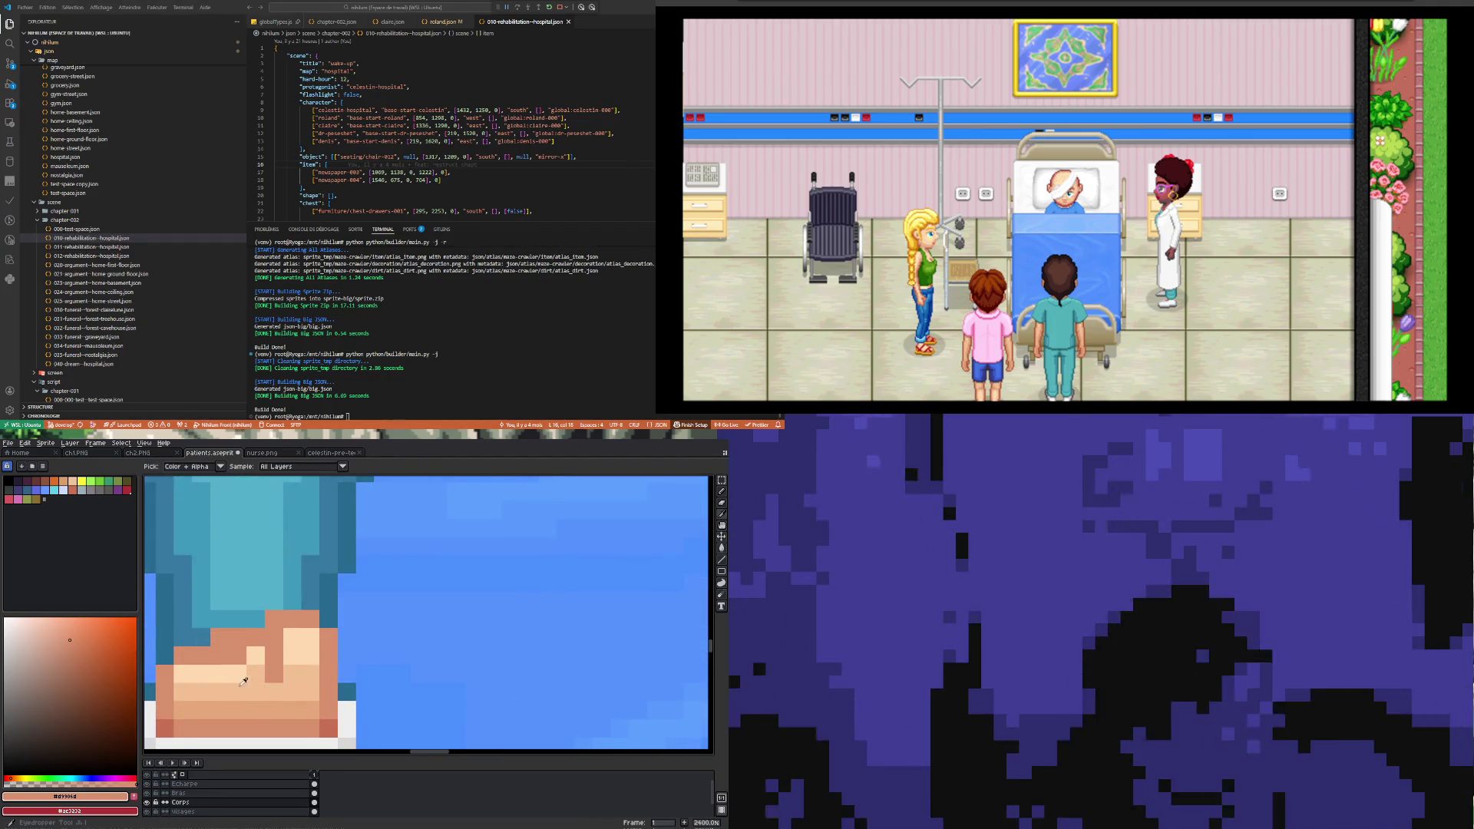
{"action": "left_click", "coordinate": [244, 681]}
{"action": "key", "text": "b"}
{"action": "left_click", "coordinate": [216, 651]}
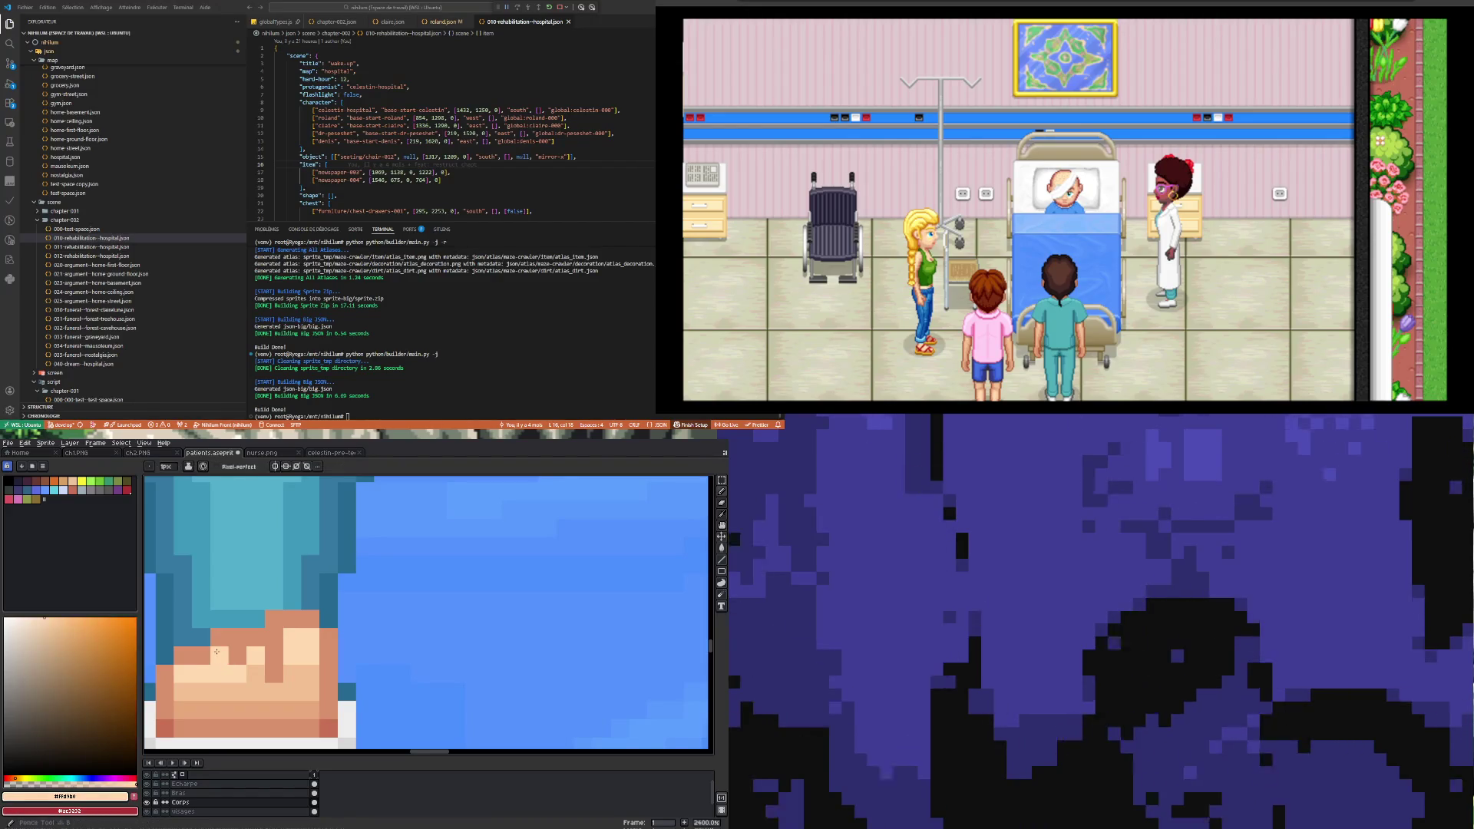
Step: Sample the mid skin tone from the foot
{"action": "scroll", "coordinate": [244, 685], "scroll_direction": "down", "scroll_amount": 3}
{"action": "scroll", "coordinate": [248, 684], "scroll_direction": "up", "scroll_amount": 2}
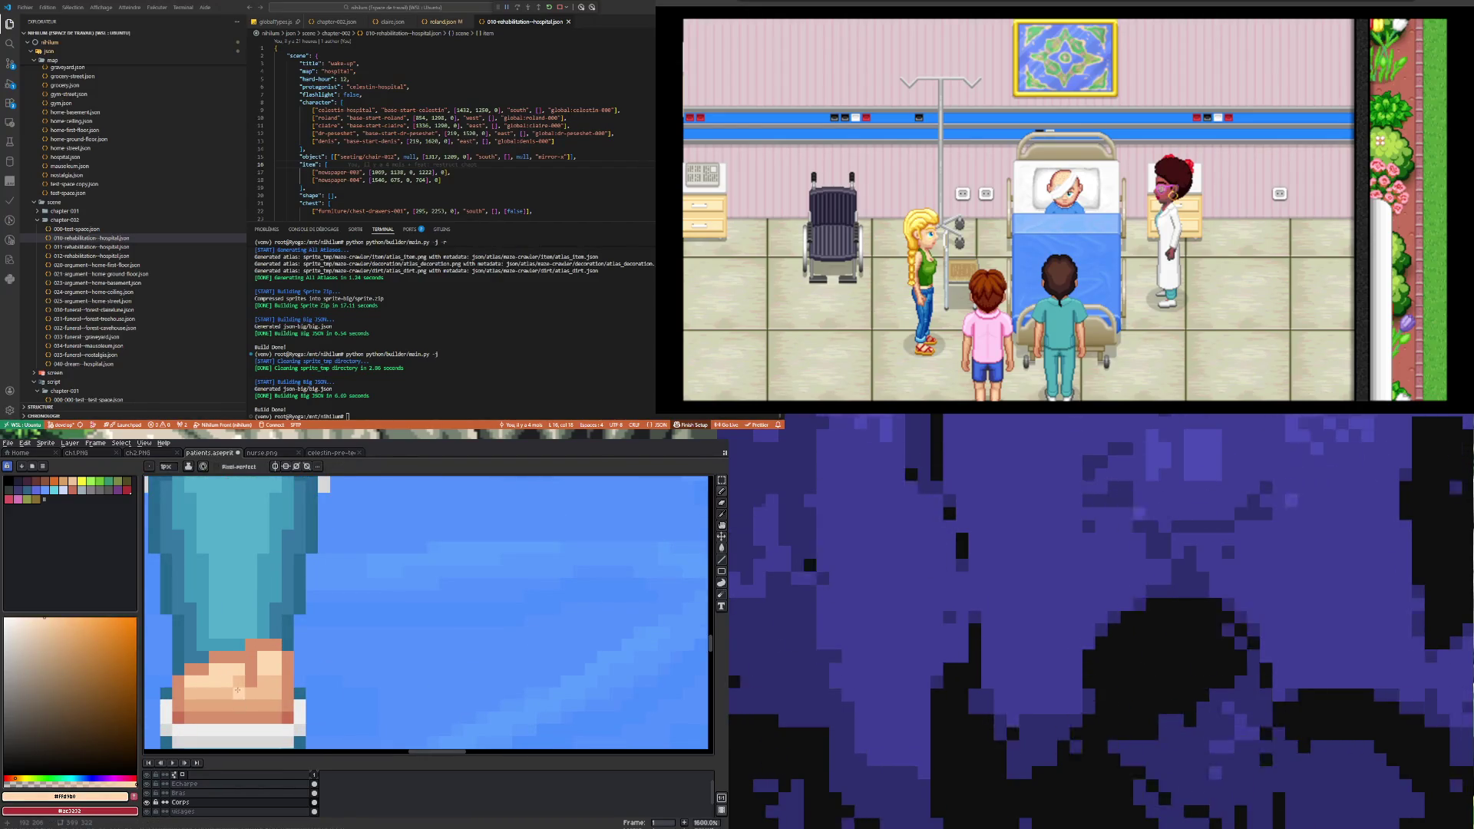
{"action": "left_click", "coordinate": [236, 691], "text": "alt"}
{"action": "key", "text": "v"}
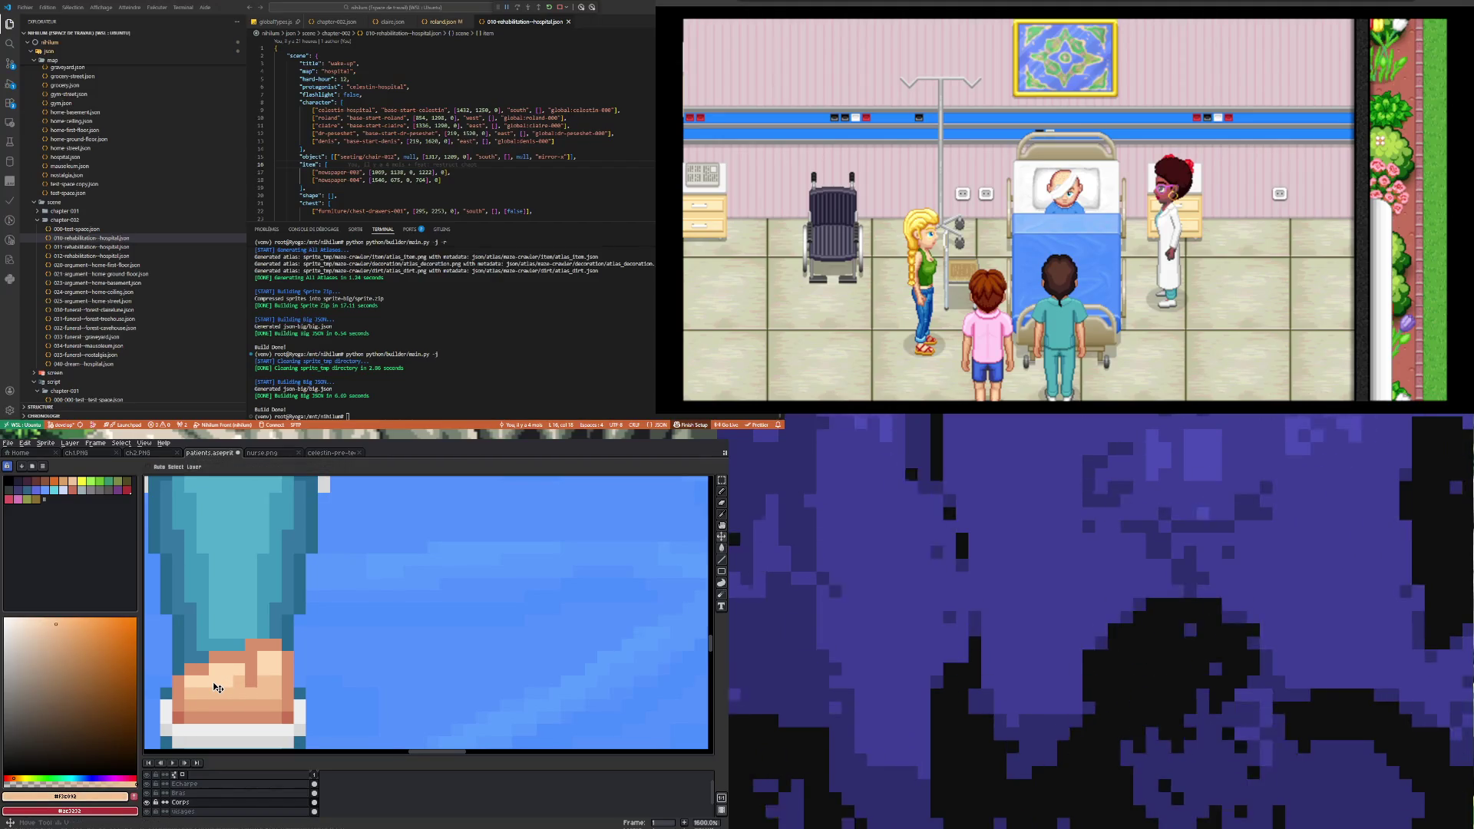
{"action": "key", "text": "b"}
{"action": "scroll", "coordinate": [230, 667], "scroll_direction": "down", "scroll_amount": 6}
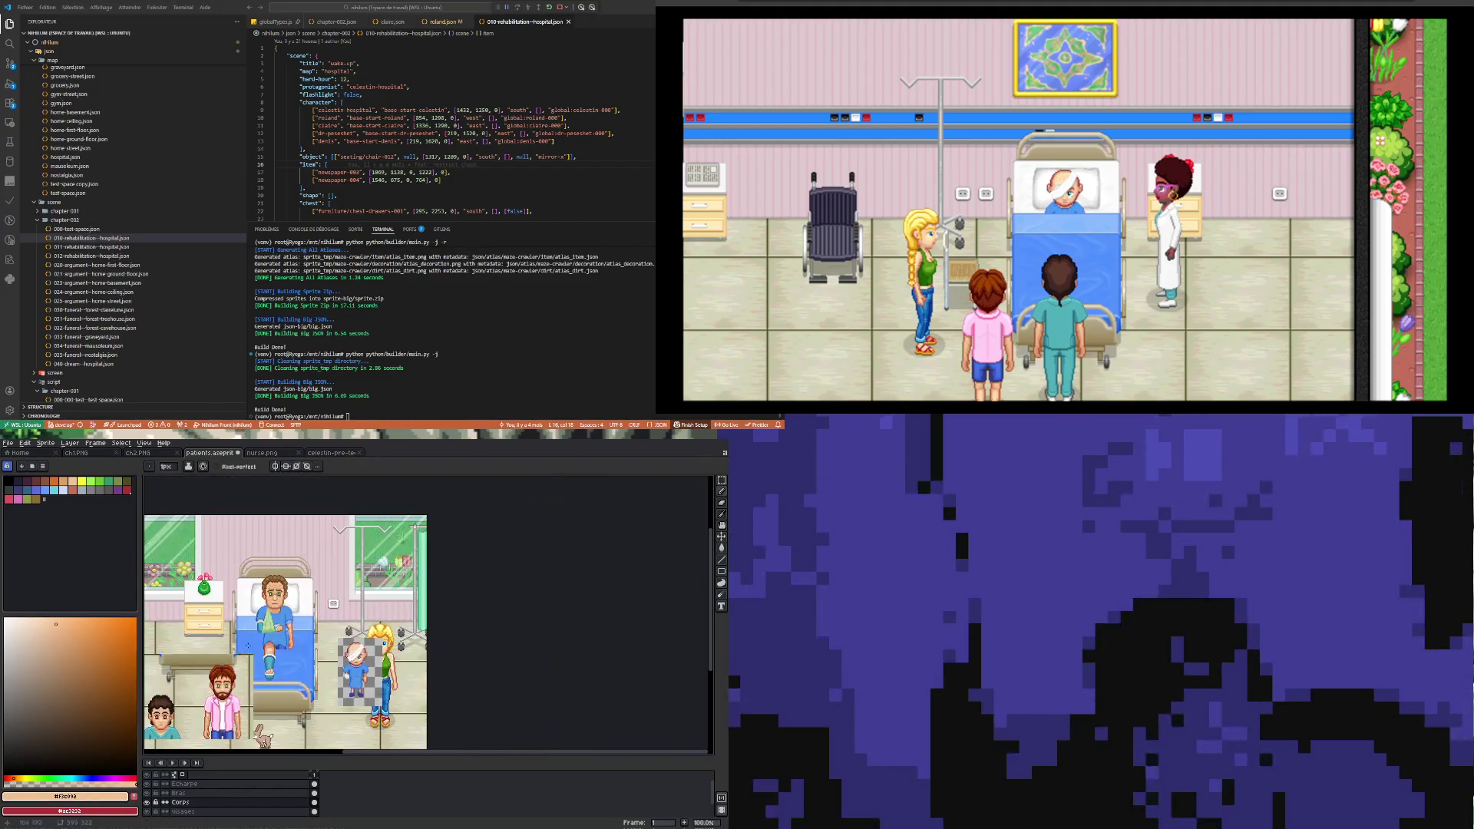
{"action": "scroll", "coordinate": [287, 691], "scroll_direction": "up", "scroll_amount": 5}
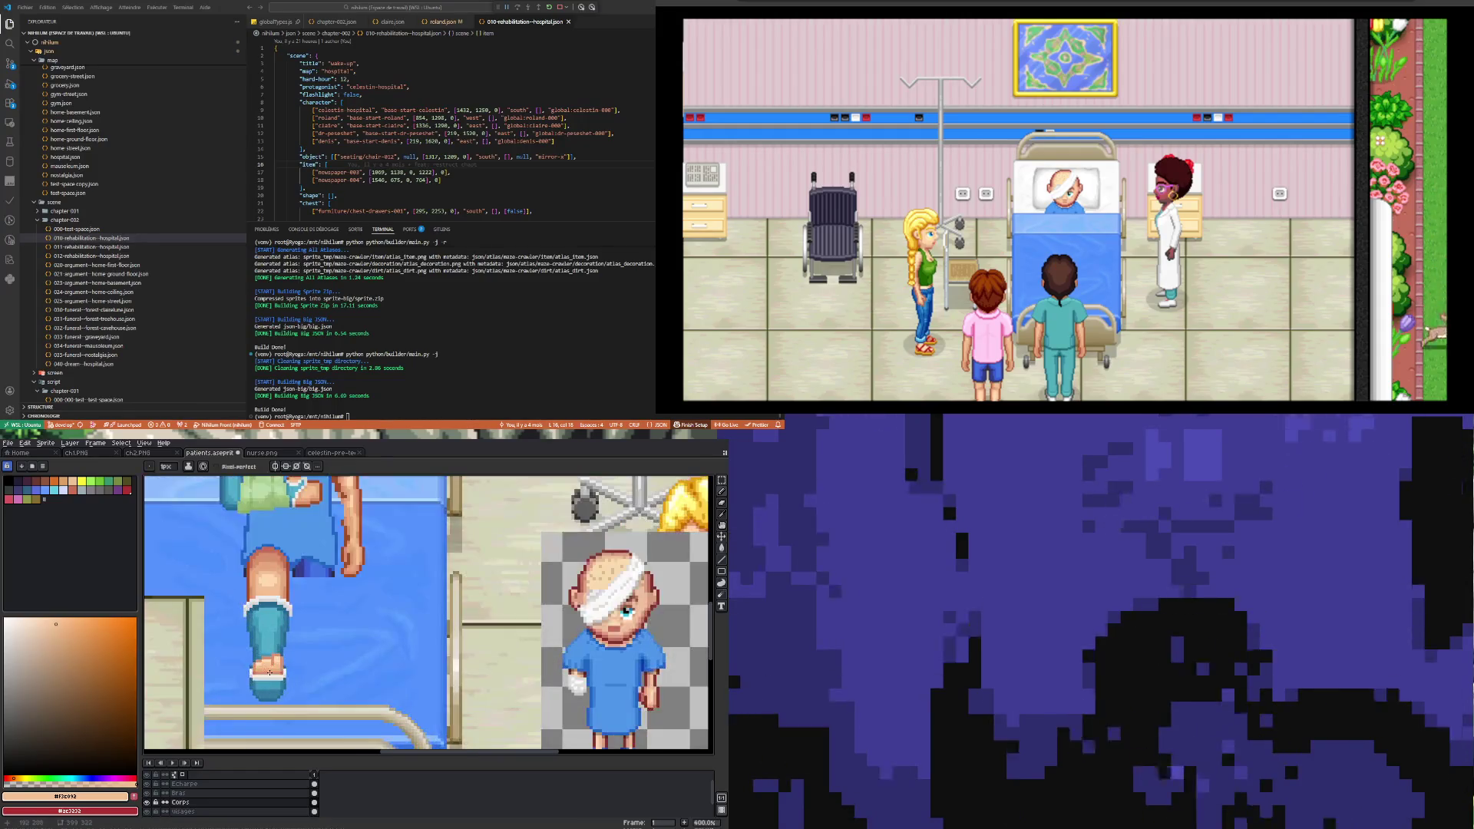
{"action": "scroll", "coordinate": [277, 658], "scroll_direction": "up", "scroll_amount": 3}
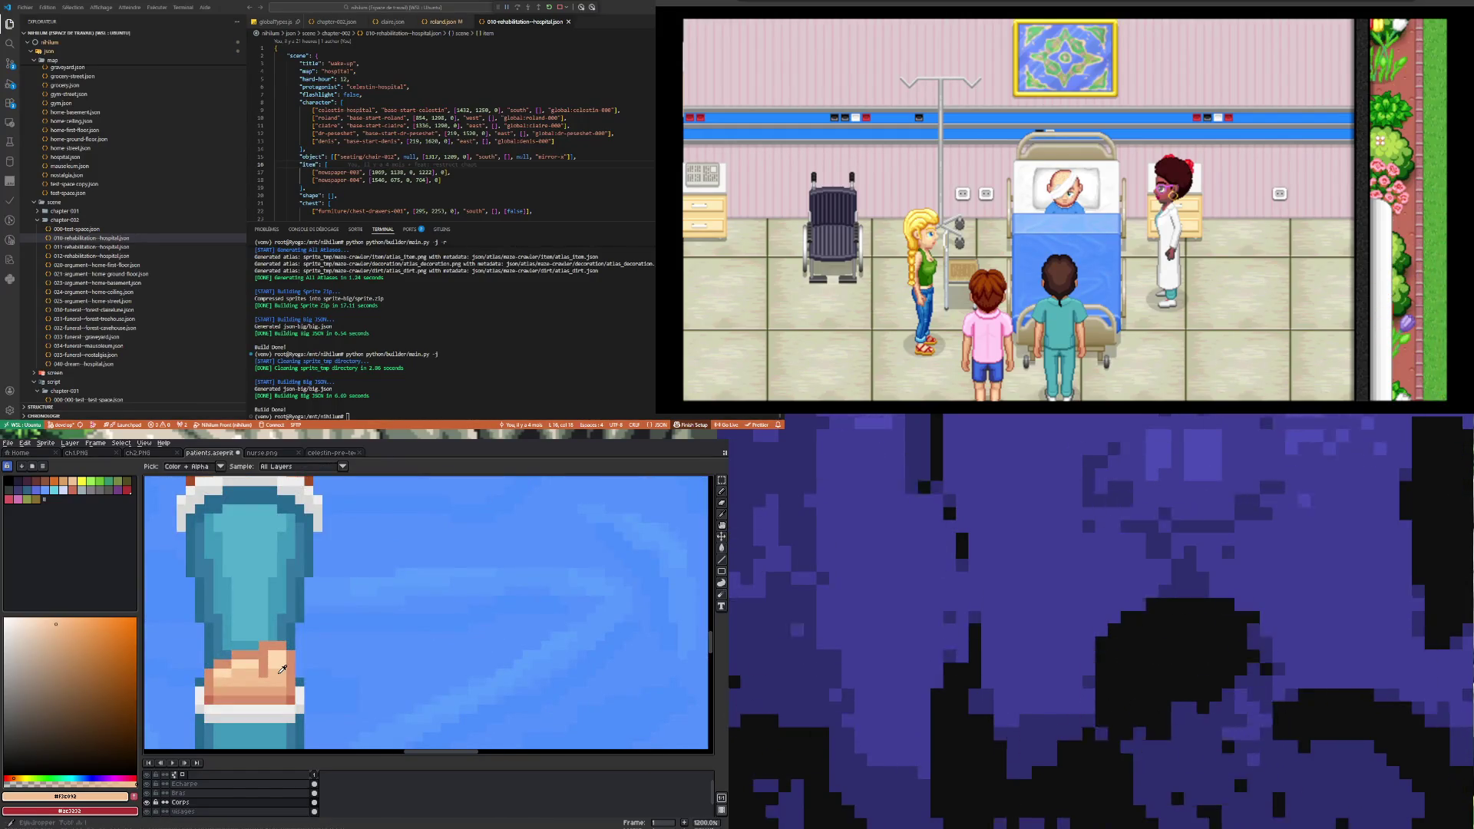
Step: Repaint the foot's shaded pixels in the light skin tone
{"action": "key", "text": "i"}
{"action": "key", "text": "b"}
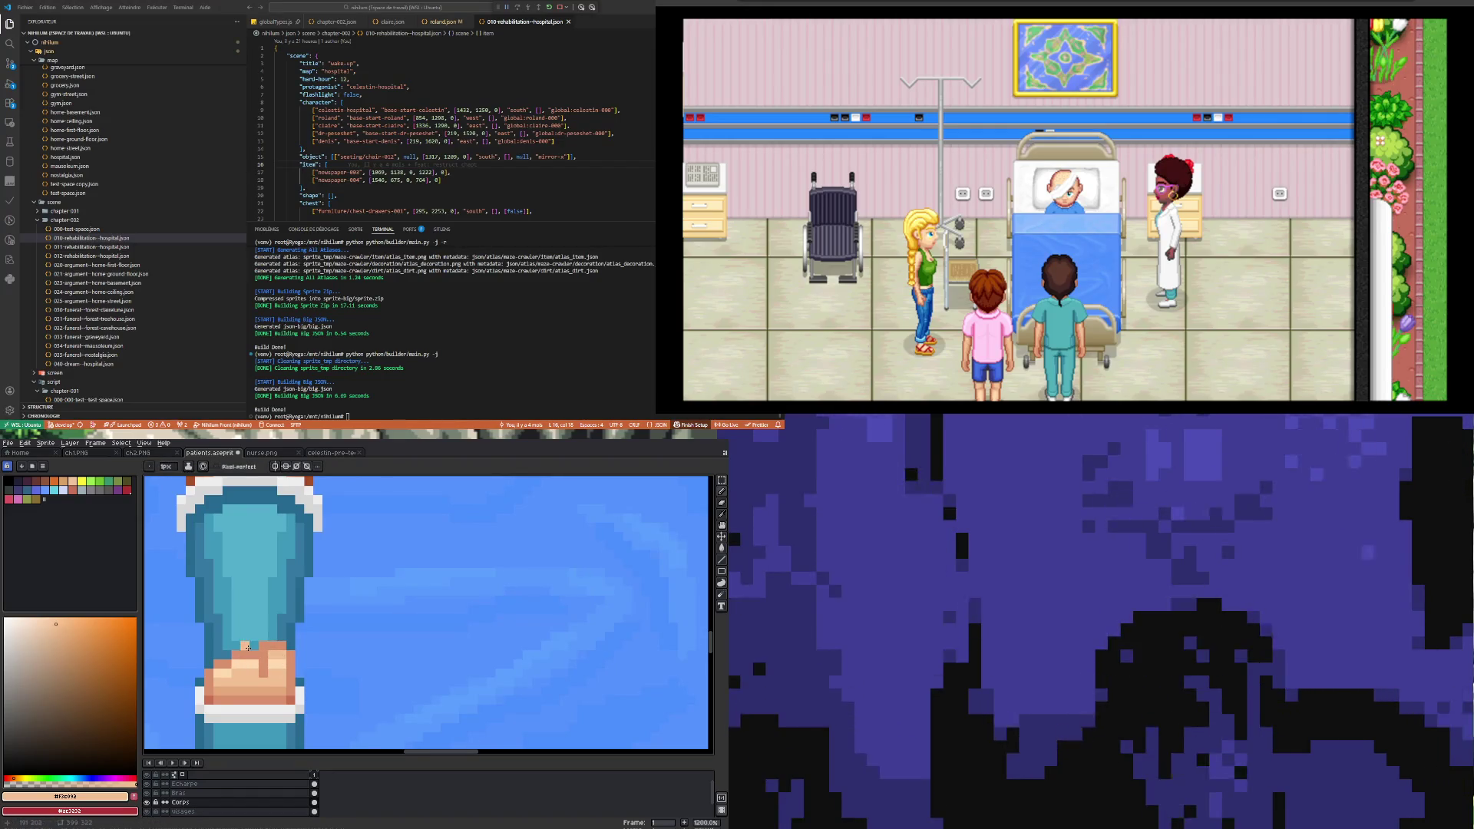
{"action": "scroll", "coordinate": [234, 657], "scroll_direction": "down", "scroll_amount": 6}
{"action": "scroll", "coordinate": [246, 671], "scroll_direction": "up", "scroll_amount": 4}
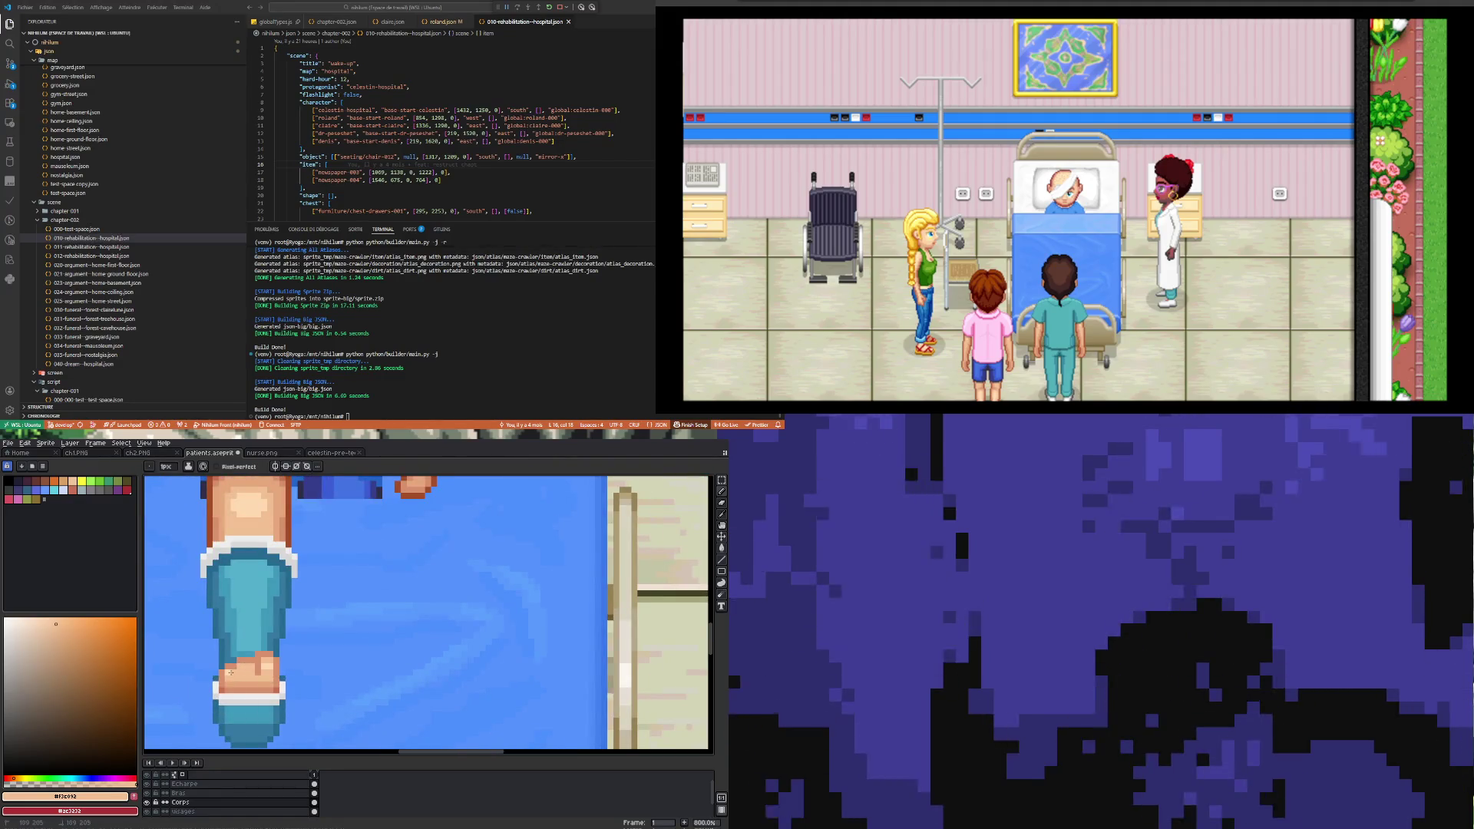
{"action": "scroll", "coordinate": [274, 698], "scroll_direction": "down", "scroll_amount": 4}
{"action": "scroll", "coordinate": [274, 698], "scroll_direction": "up", "scroll_amount": 7}
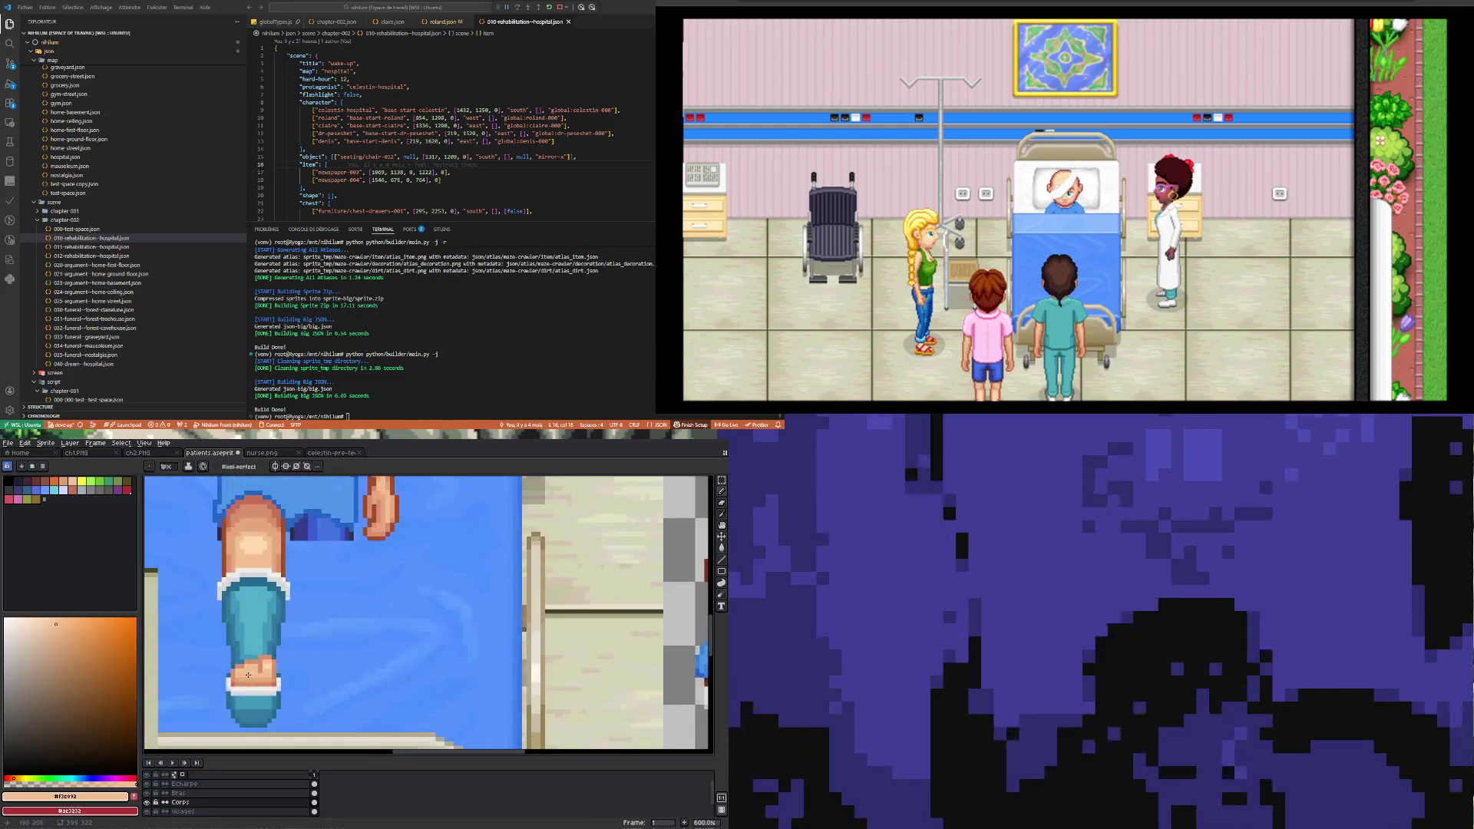
{"action": "left_click", "coordinate": [269, 662], "text": "alt"}
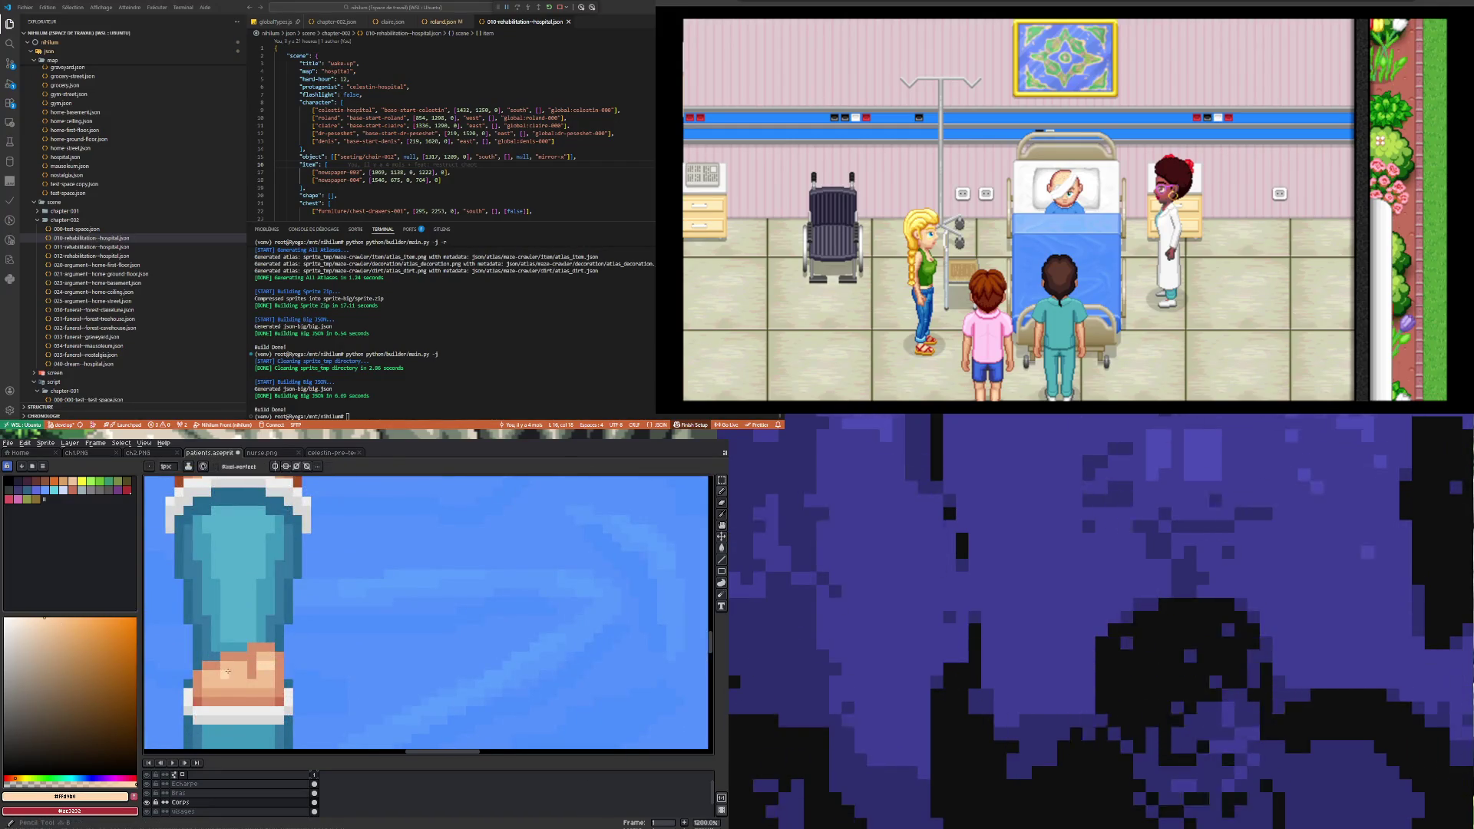
{"action": "left_click_drag", "start_coordinate": [261, 661], "coordinate": [208, 680]}
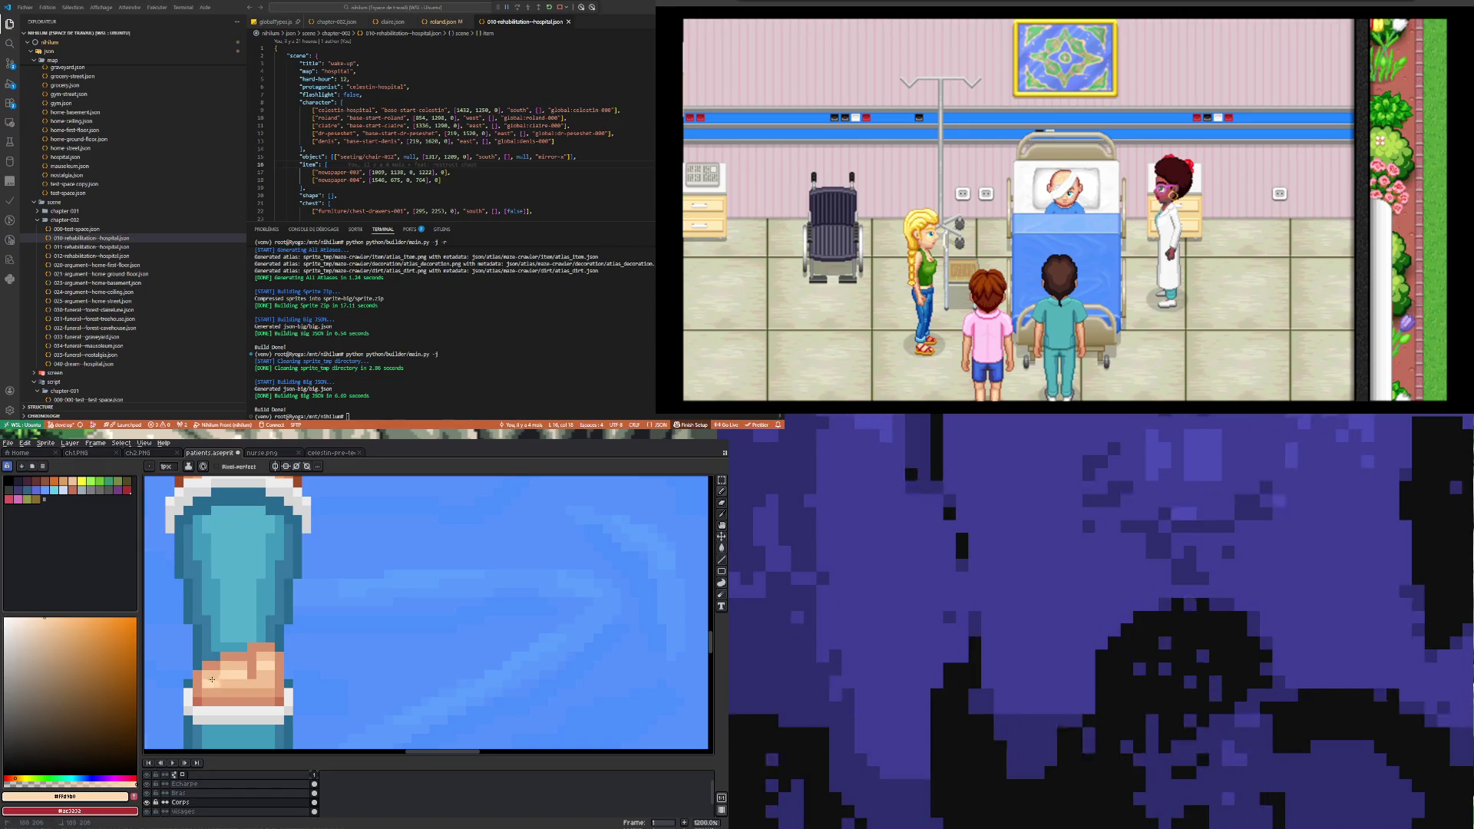
Step: Sample the pale skin tone from the foot while zooming around it
{"action": "scroll", "coordinate": [287, 720], "scroll_direction": "down", "scroll_amount": 7}
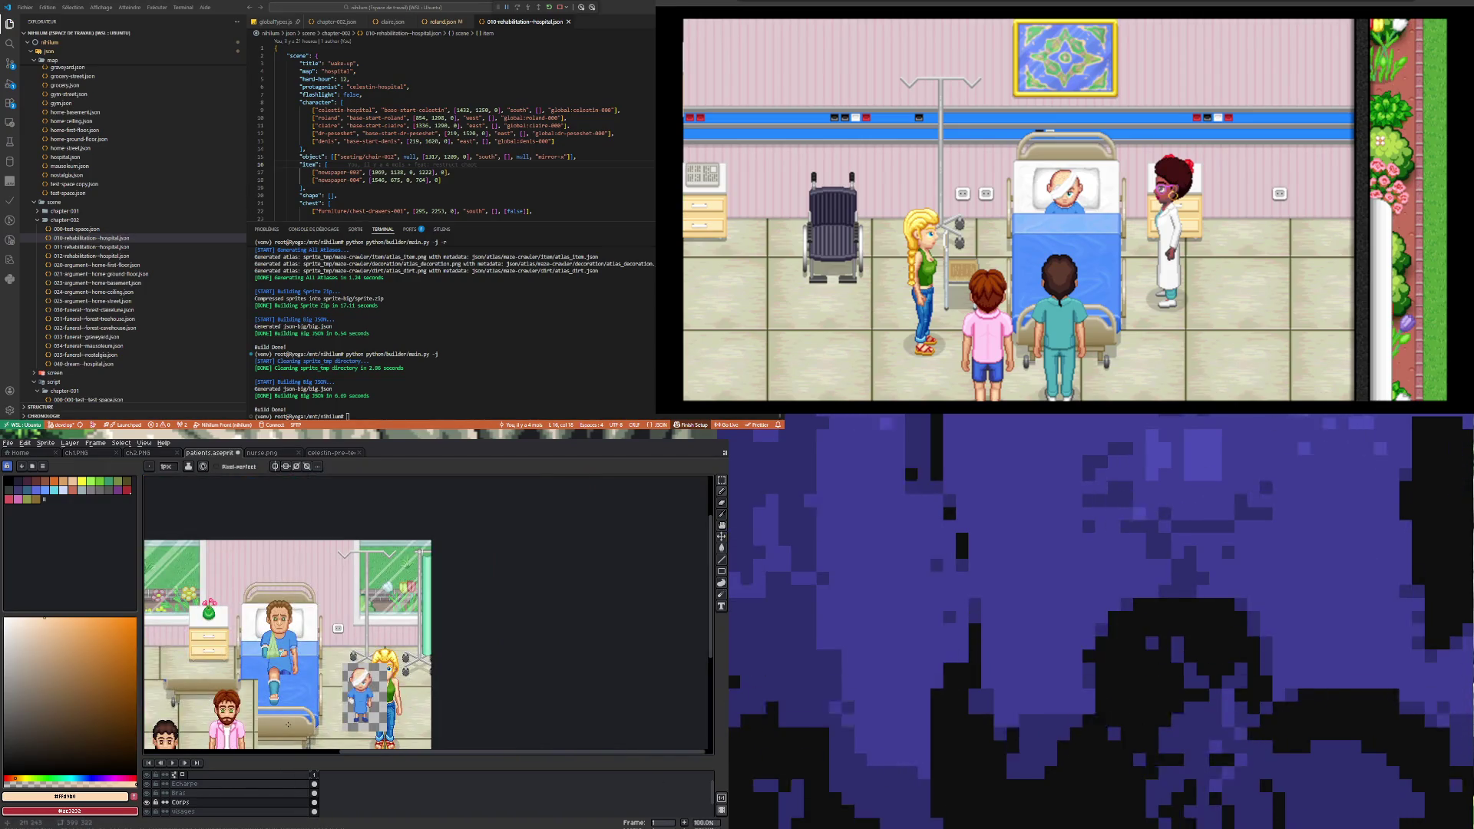
{"action": "scroll", "coordinate": [264, 731], "scroll_direction": "up", "scroll_amount": 4}
{"action": "scroll", "coordinate": [264, 731], "scroll_direction": "down", "scroll_amount": 1}
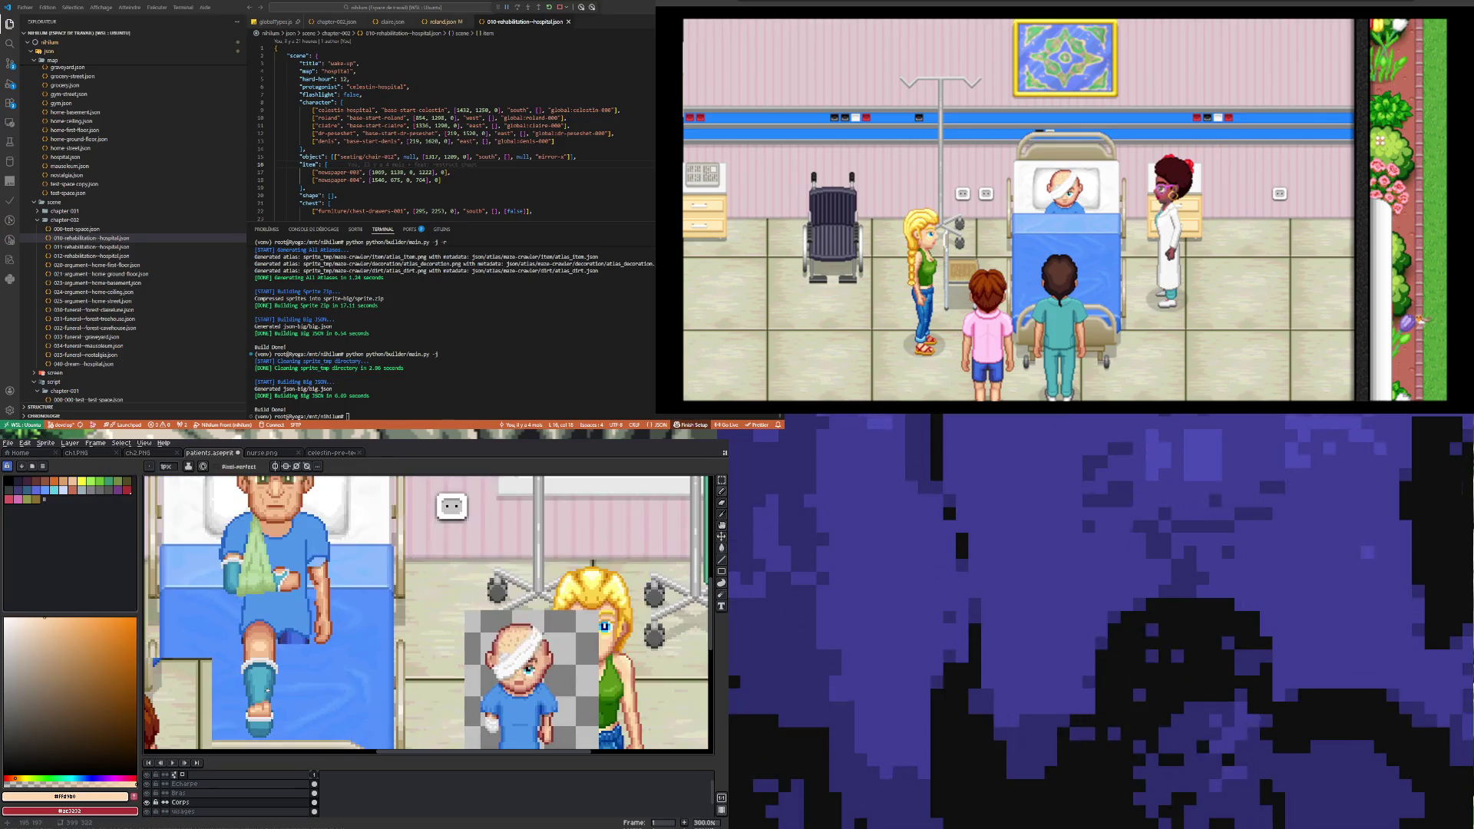
{"action": "scroll", "coordinate": [261, 700], "scroll_direction": "up", "scroll_amount": 5}
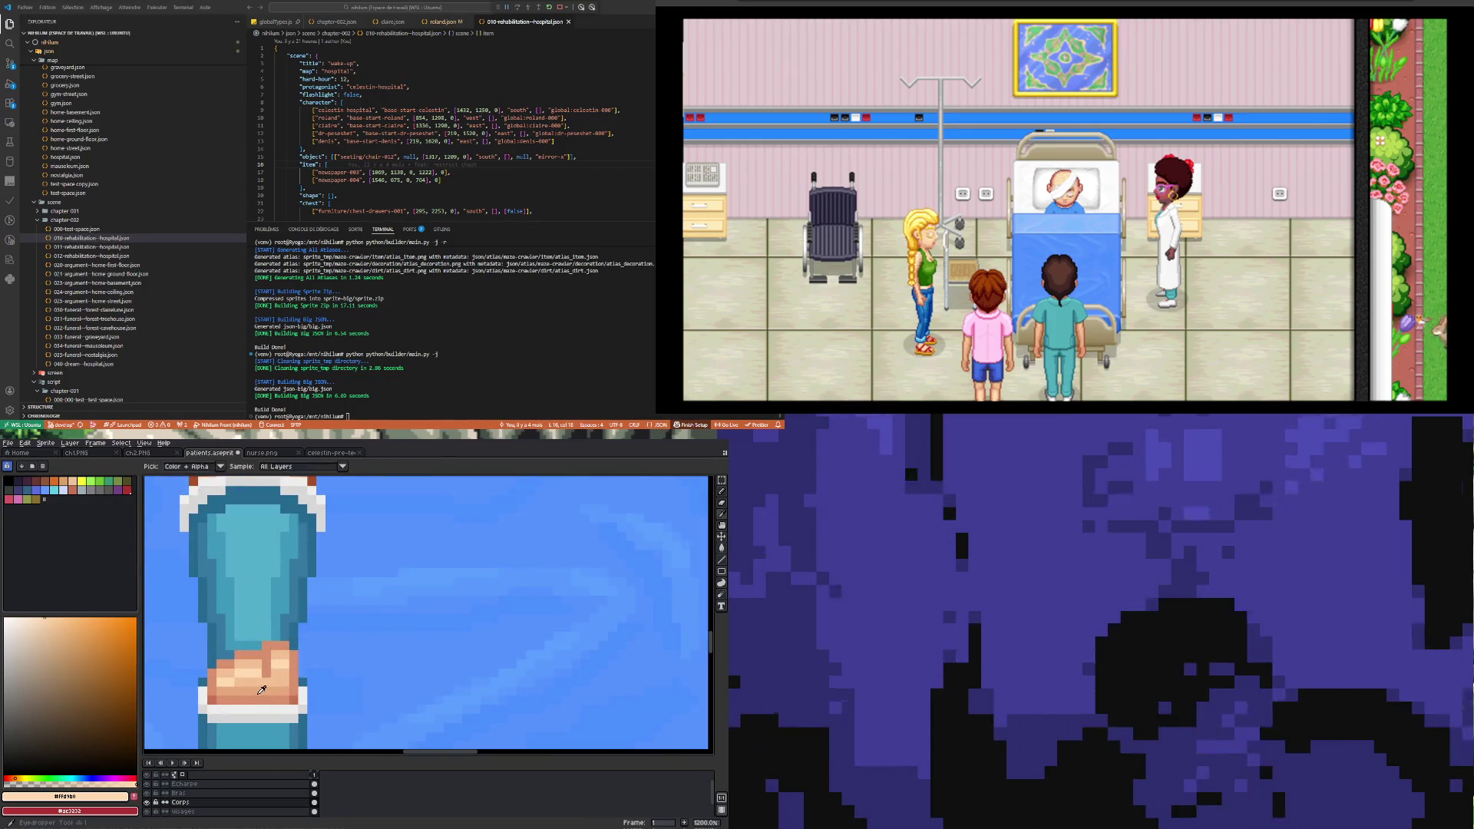
{"action": "left_click", "coordinate": [233, 694], "text": "alt"}
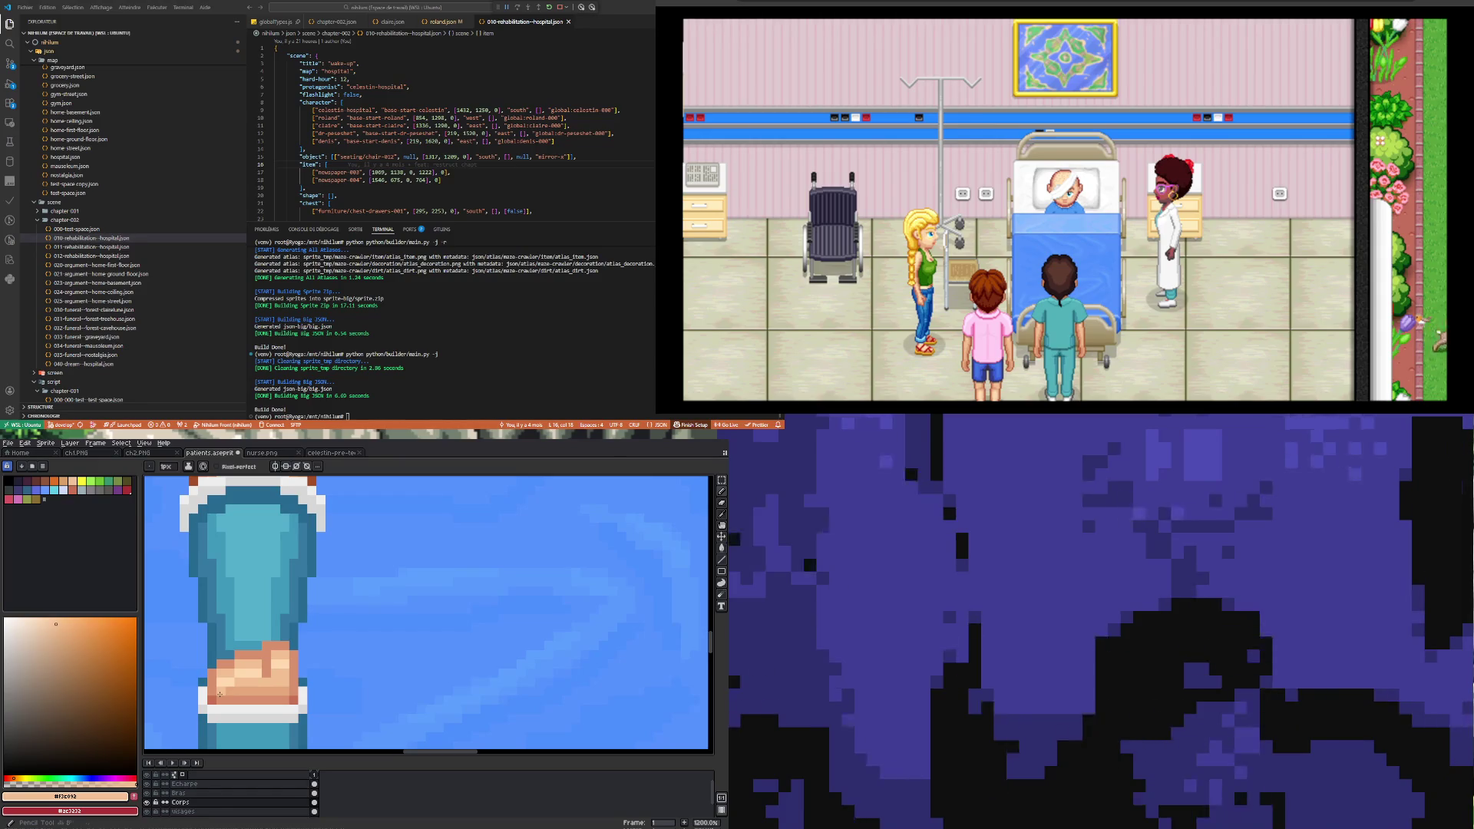
{"action": "scroll", "coordinate": [233, 694], "scroll_direction": "down", "scroll_amount": 6}
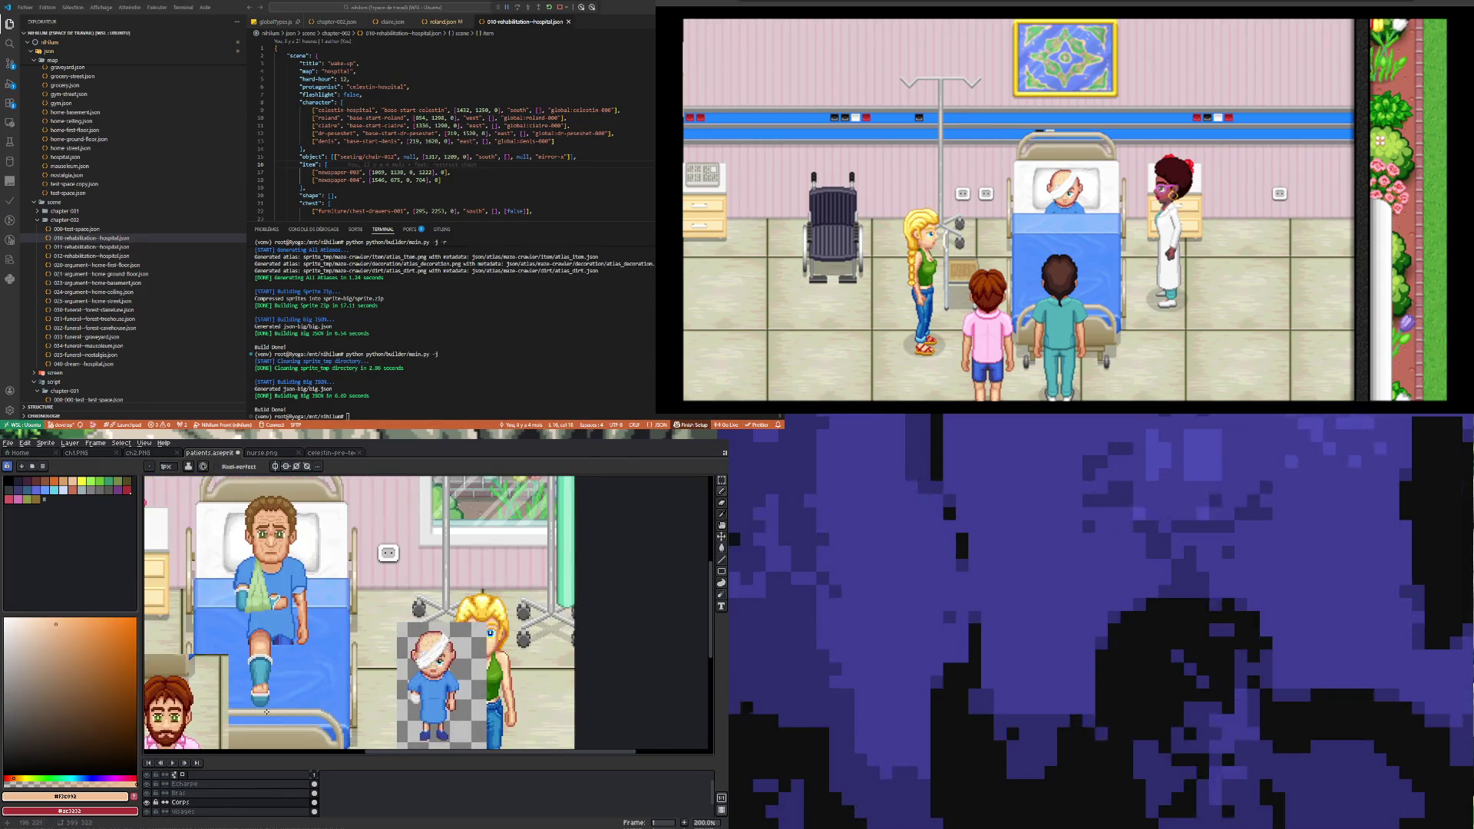
{"action": "scroll", "coordinate": [268, 699], "scroll_direction": "down", "scroll_amount": 3}
{"action": "scroll", "coordinate": [270, 706], "scroll_direction": "up", "scroll_amount": 5}
{"action": "scroll", "coordinate": [269, 675], "scroll_direction": "up", "scroll_amount": 7}
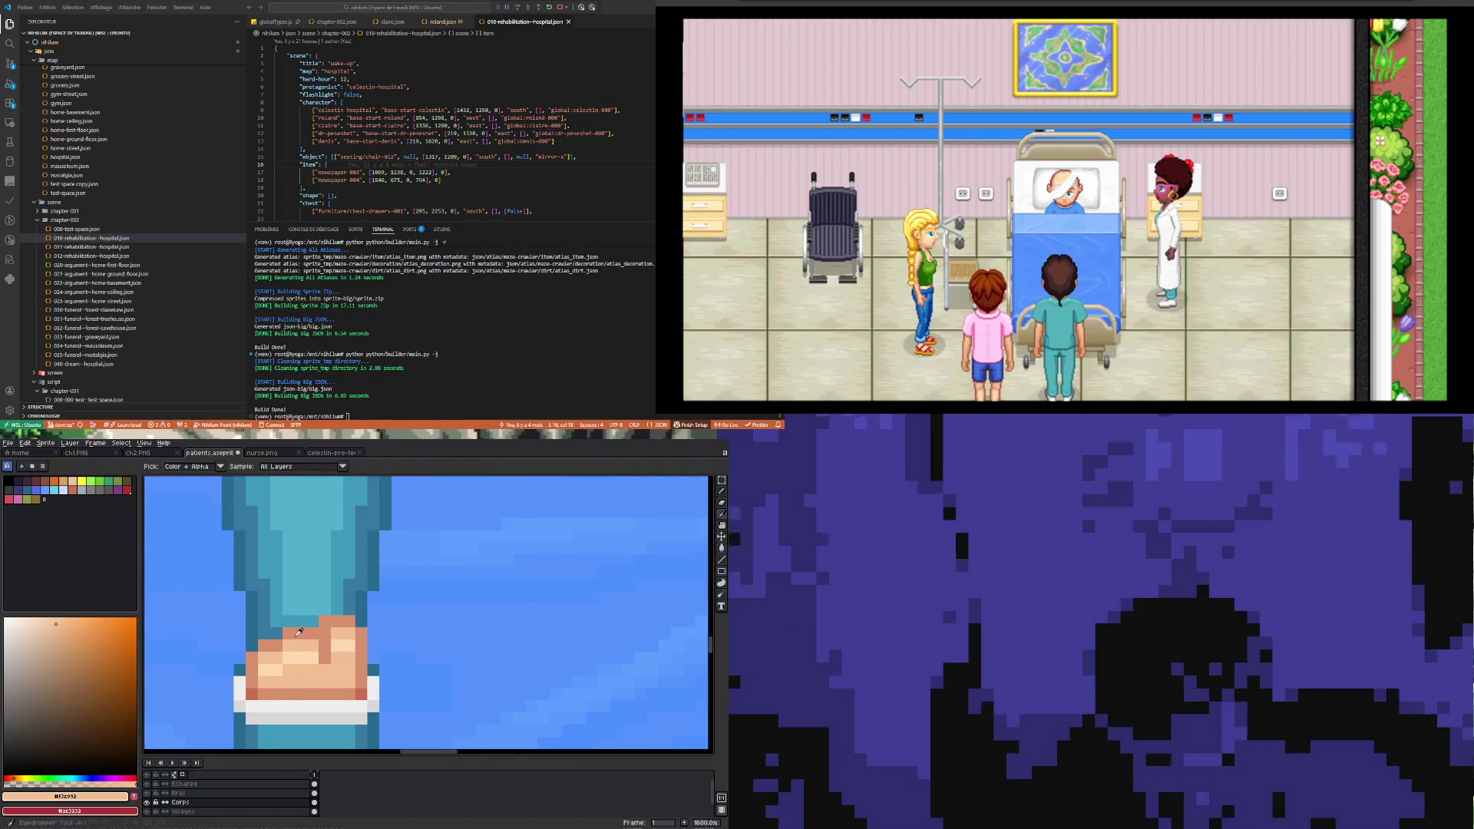
{"action": "scroll", "coordinate": [295, 638], "scroll_direction": "down", "scroll_amount": 3}
Step: Sample darker then lighter foot tones, settling on #e5a87a as the drawing colour
{"action": "left_click", "coordinate": [287, 677]}
{"action": "scroll", "coordinate": [285, 674], "scroll_direction": "up", "scroll_amount": 4}
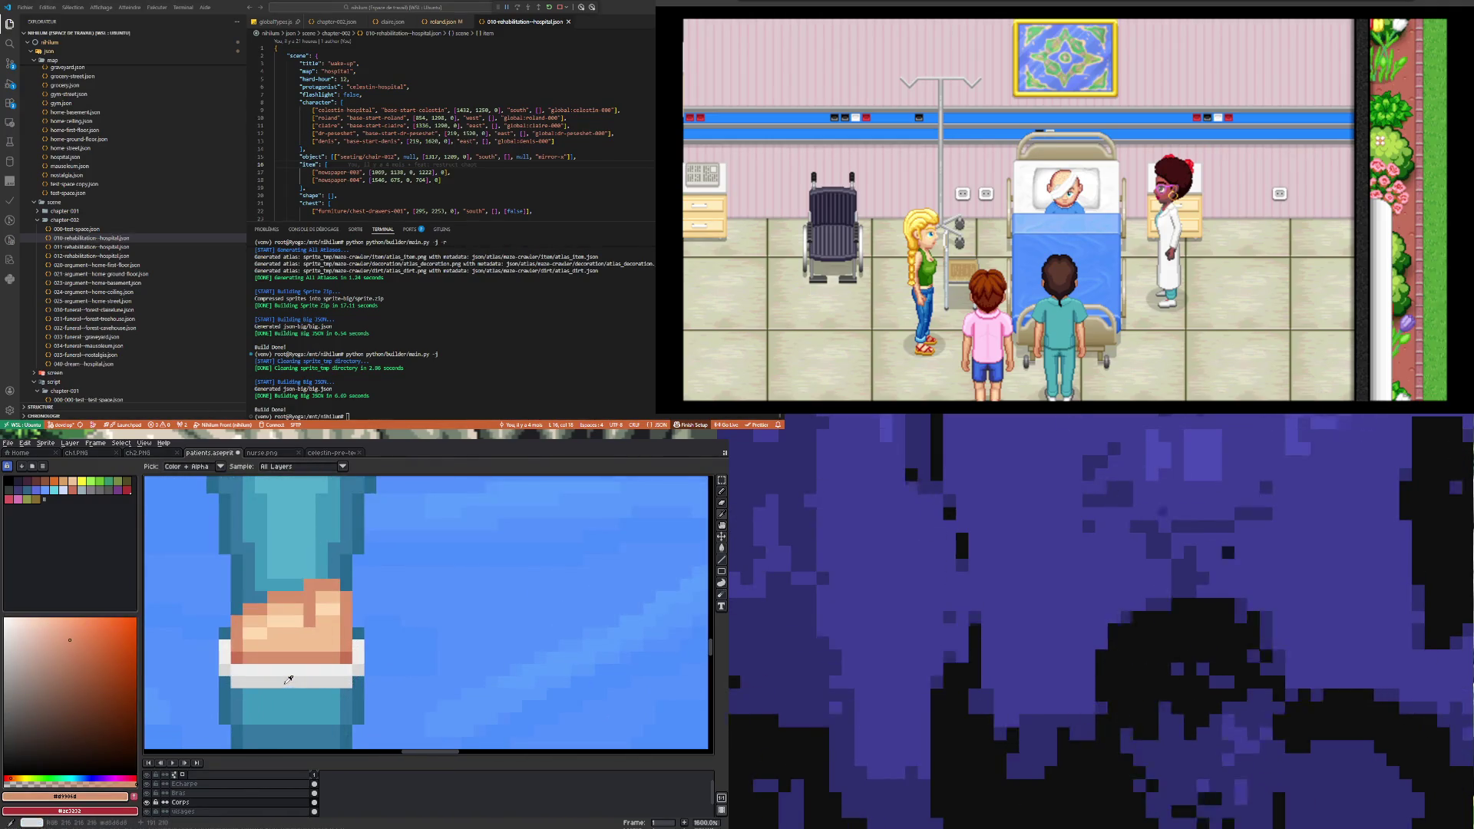
{"action": "scroll", "coordinate": [250, 656], "scroll_direction": "down", "scroll_amount": 2}
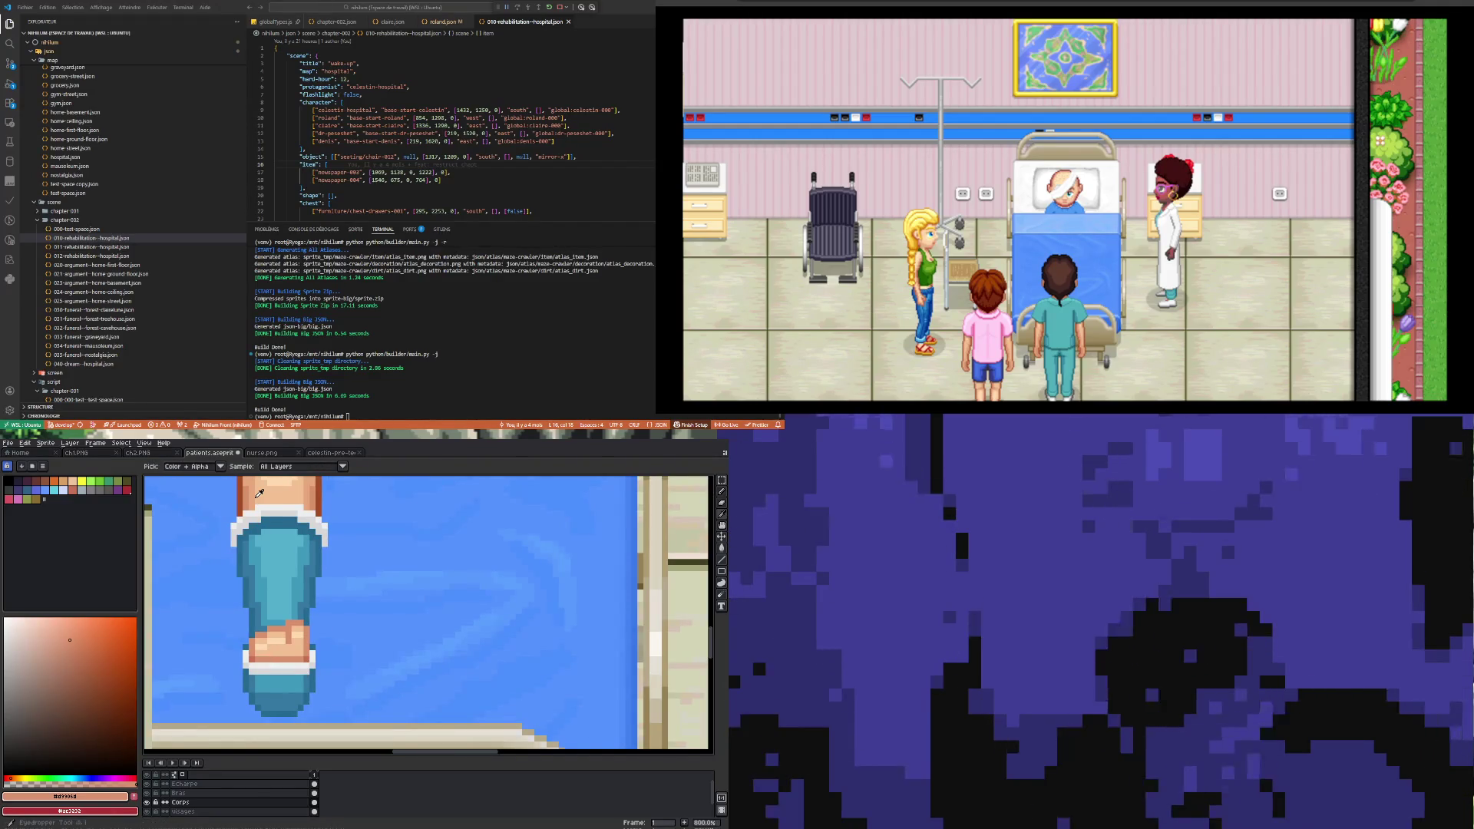
{"action": "left_click", "coordinate": [259, 667], "text": "alt"}
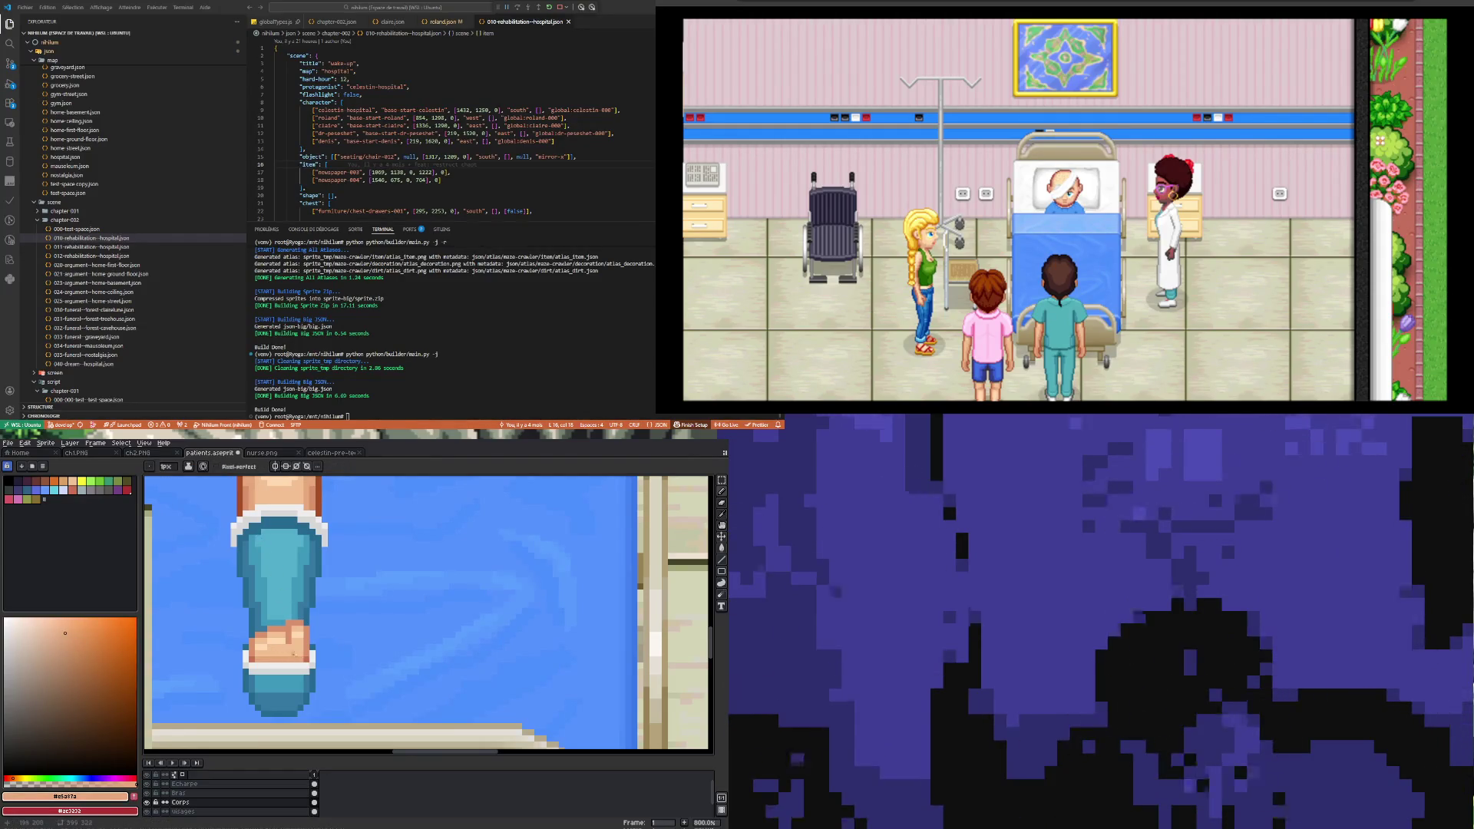
{"action": "scroll", "coordinate": [261, 665], "scroll_direction": "up", "scroll_amount": 3}
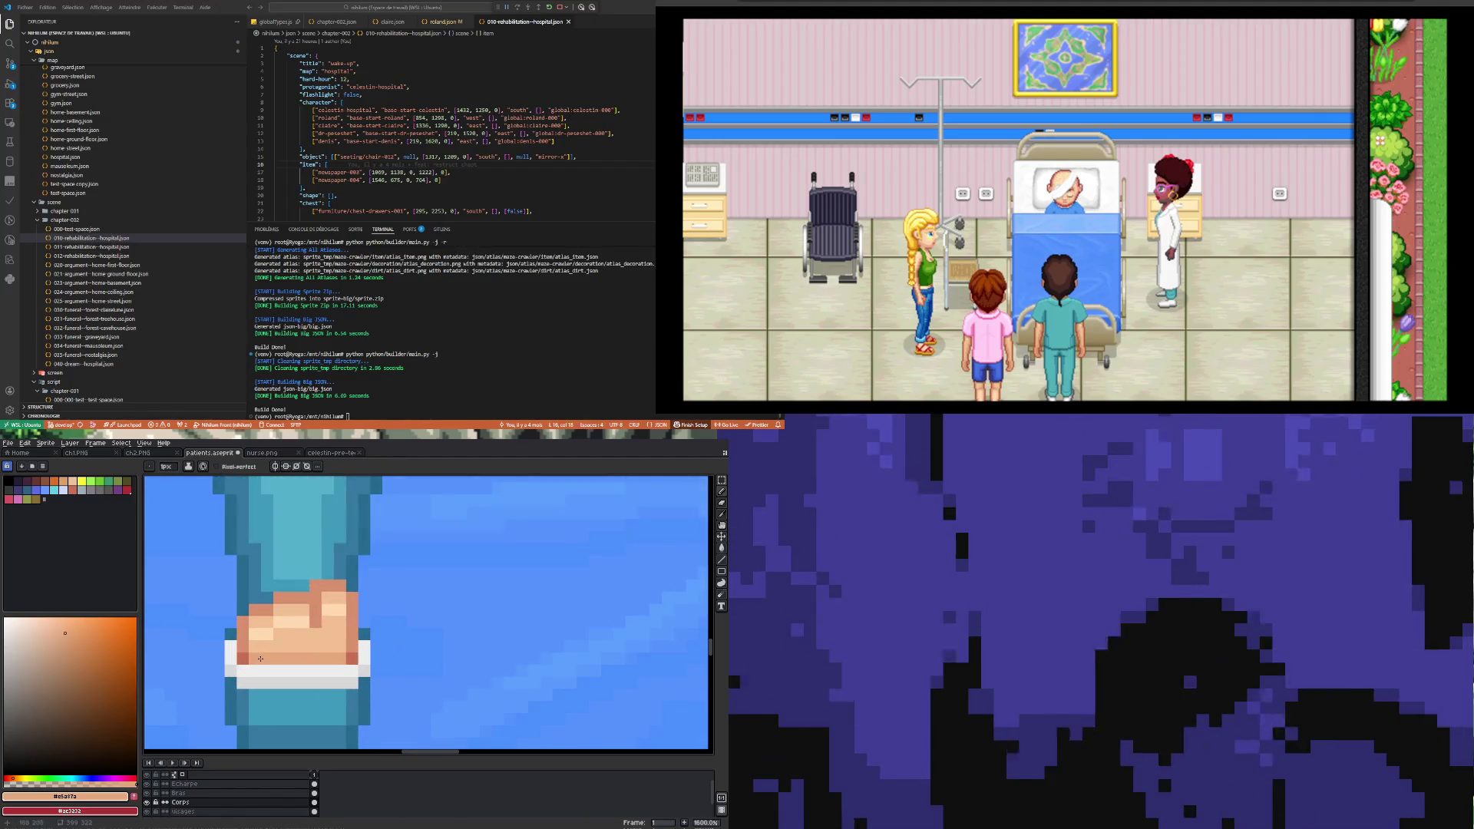
{"action": "scroll", "coordinate": [260, 658], "scroll_direction": "down", "scroll_amount": 2}
{"action": "key", "text": "i"}
{"action": "scroll", "coordinate": [256, 658], "scroll_direction": "up", "scroll_amount": 1}
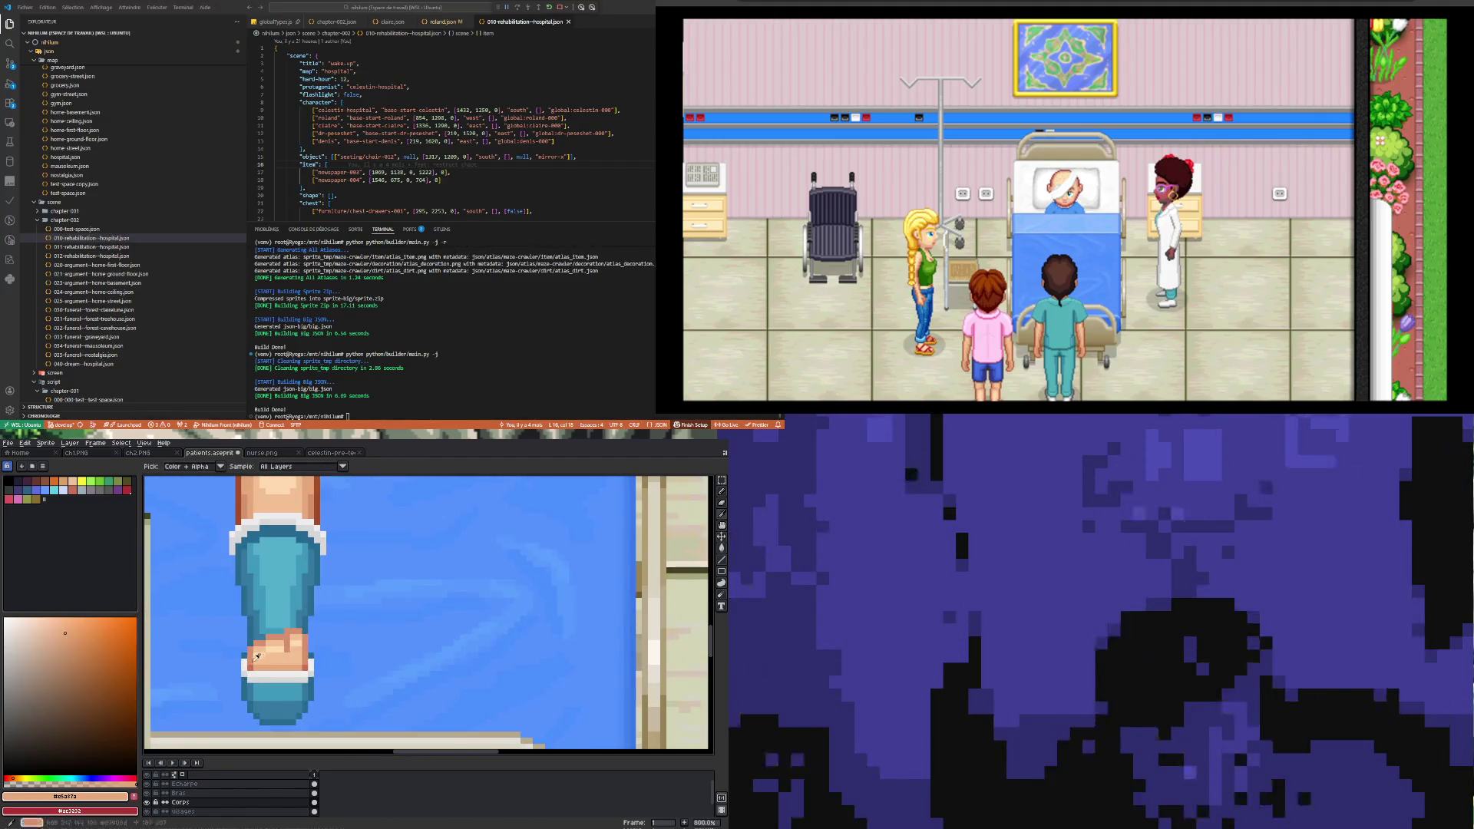
{"action": "scroll", "coordinate": [256, 658], "scroll_direction": "down", "scroll_amount": 3}
{"action": "scroll", "coordinate": [310, 606], "scroll_direction": "down", "scroll_amount": 3}
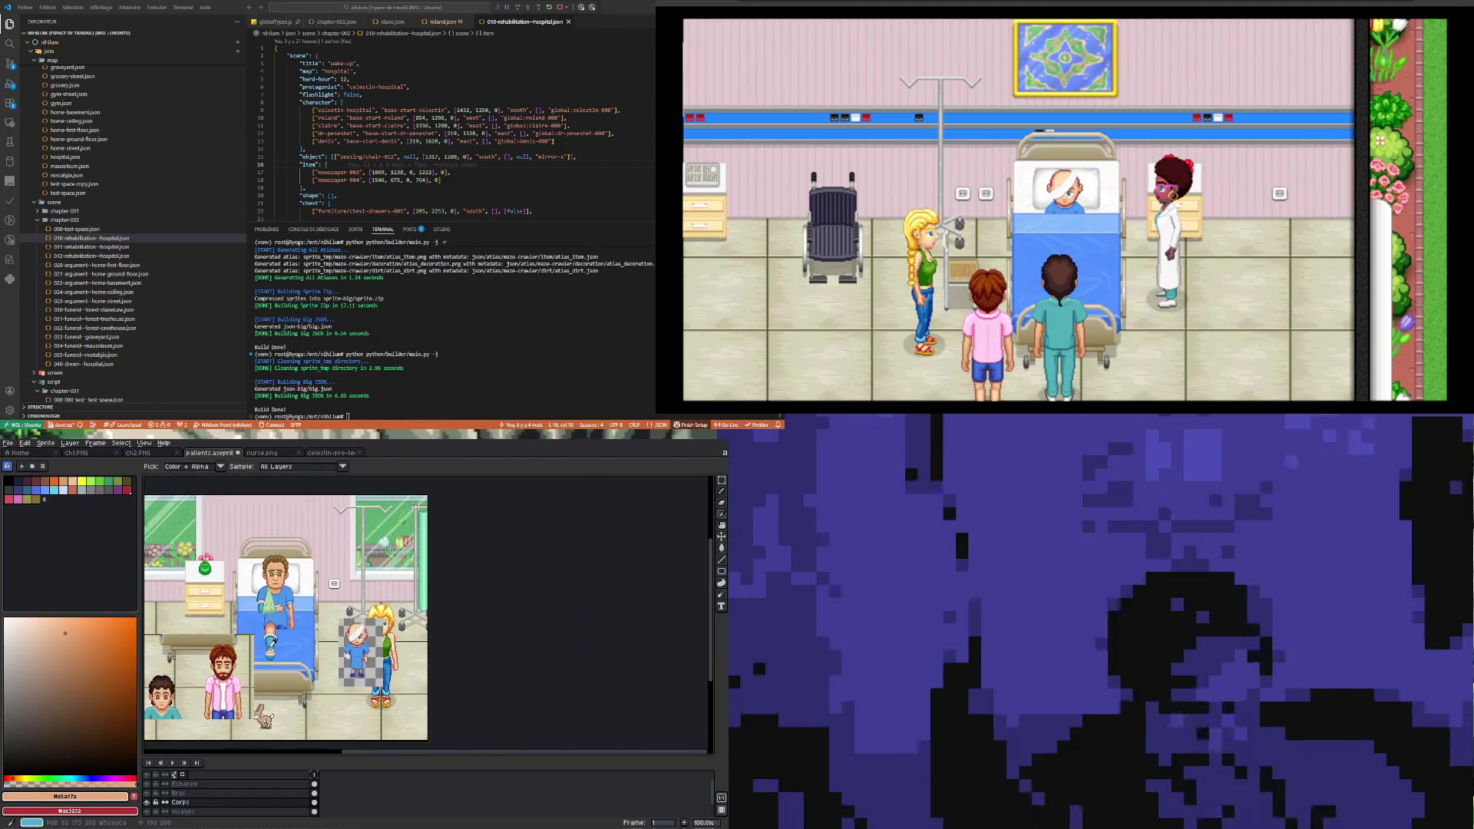
{"action": "scroll", "coordinate": [265, 666], "scroll_direction": "up", "scroll_amount": 6}
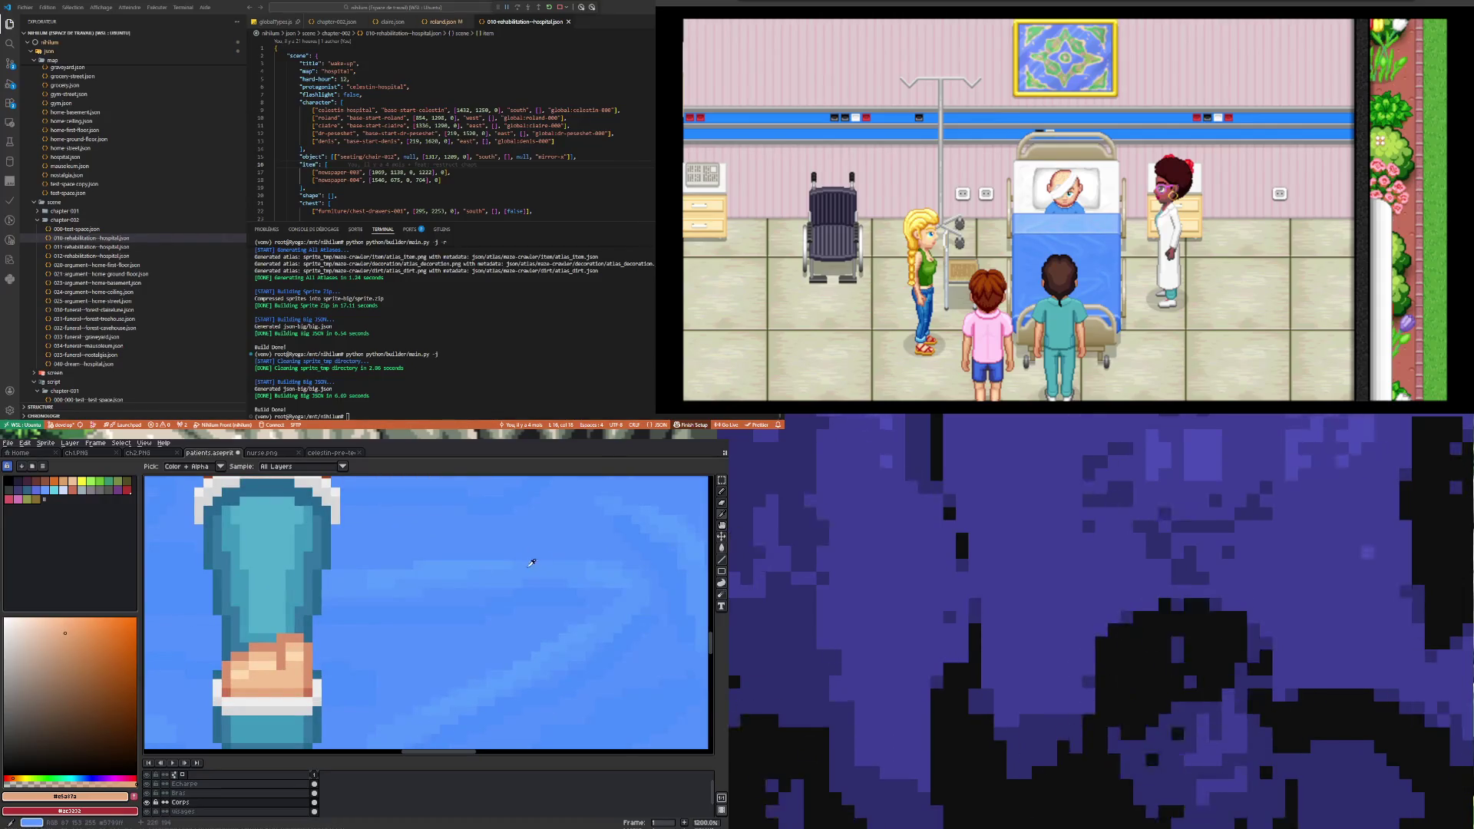
{"action": "key", "text": "w"}
{"action": "scroll", "coordinate": [262, 661], "scroll_direction": "down", "scroll_amount": 3}
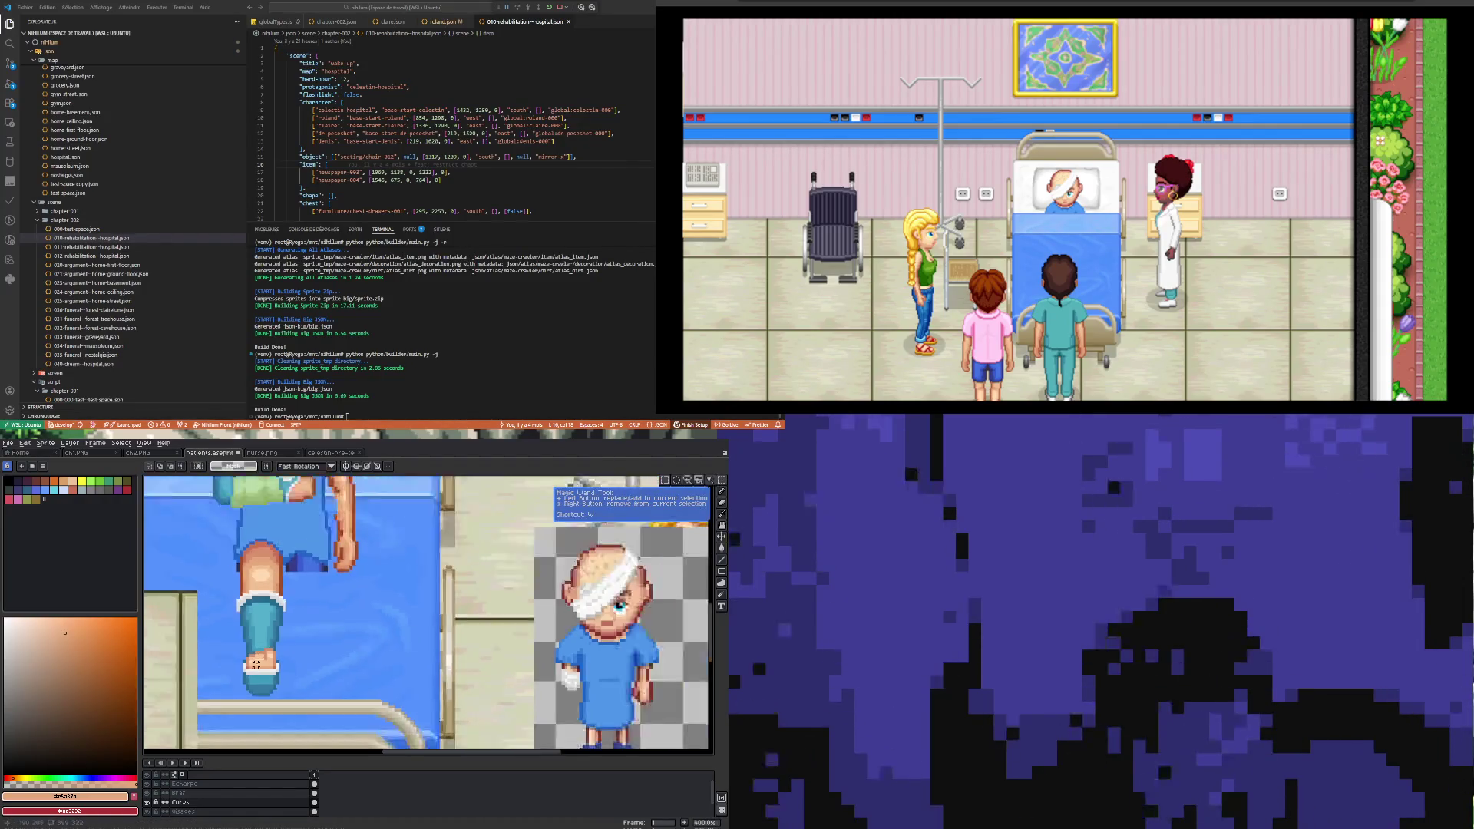
Step: Select a skin patch on the foot and move it up one pixel
{"action": "scroll", "coordinate": [253, 650], "scroll_direction": "up", "scroll_amount": 1}
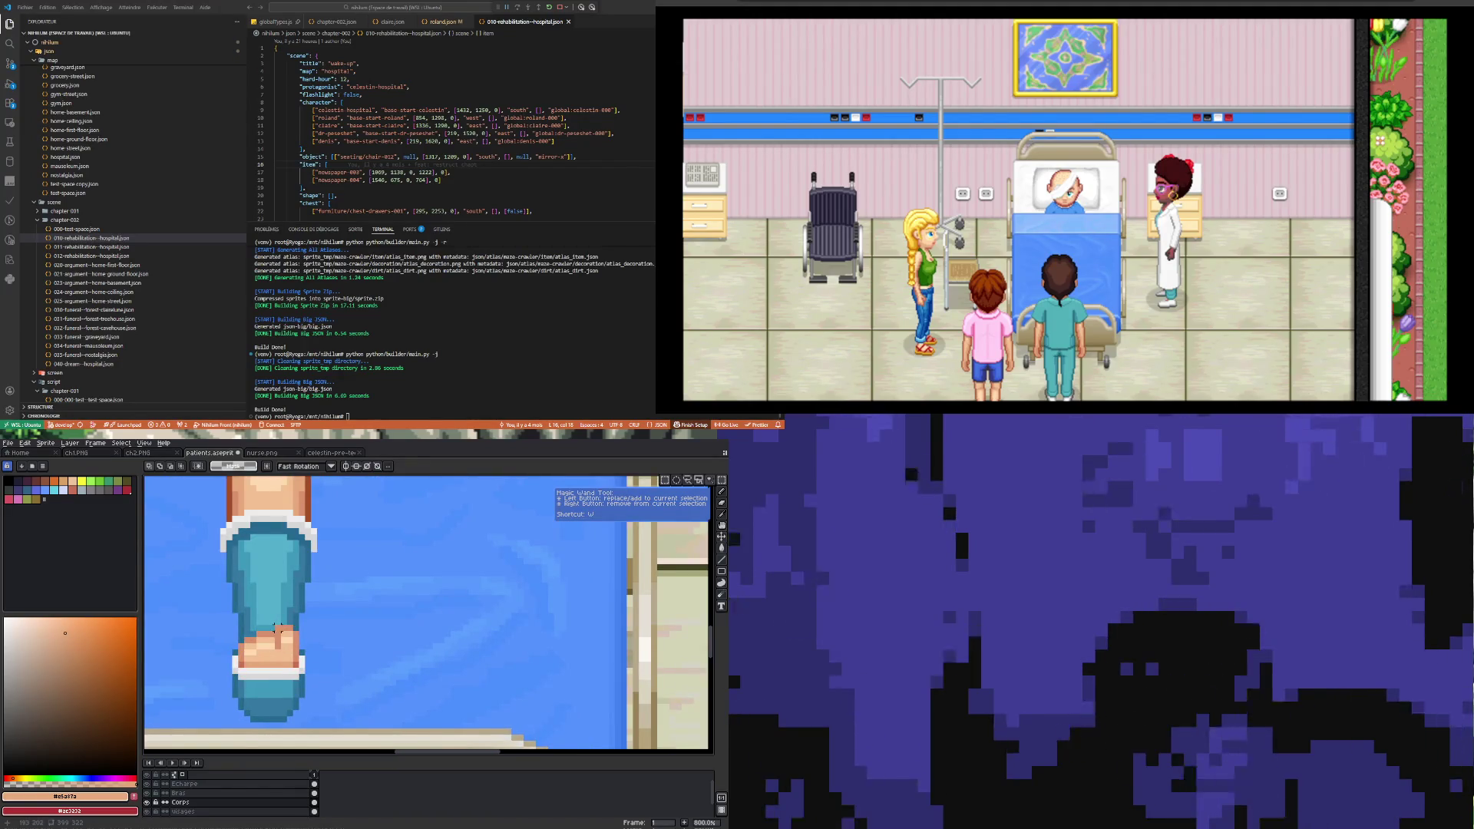
{"action": "left_click", "coordinate": [270, 641]}
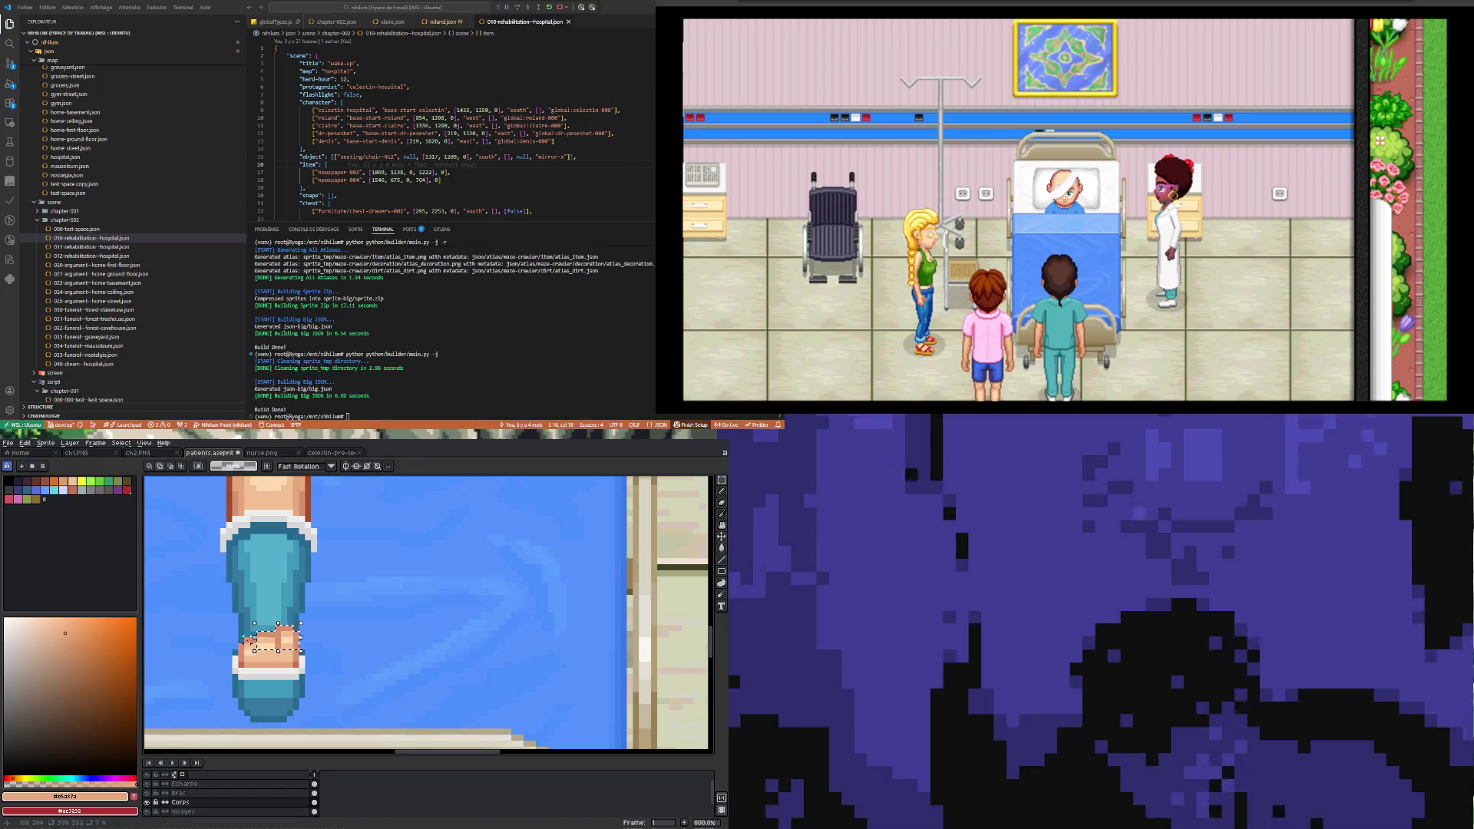
{"action": "key", "text": "Up"}
{"action": "left_click", "coordinate": [247, 656]}
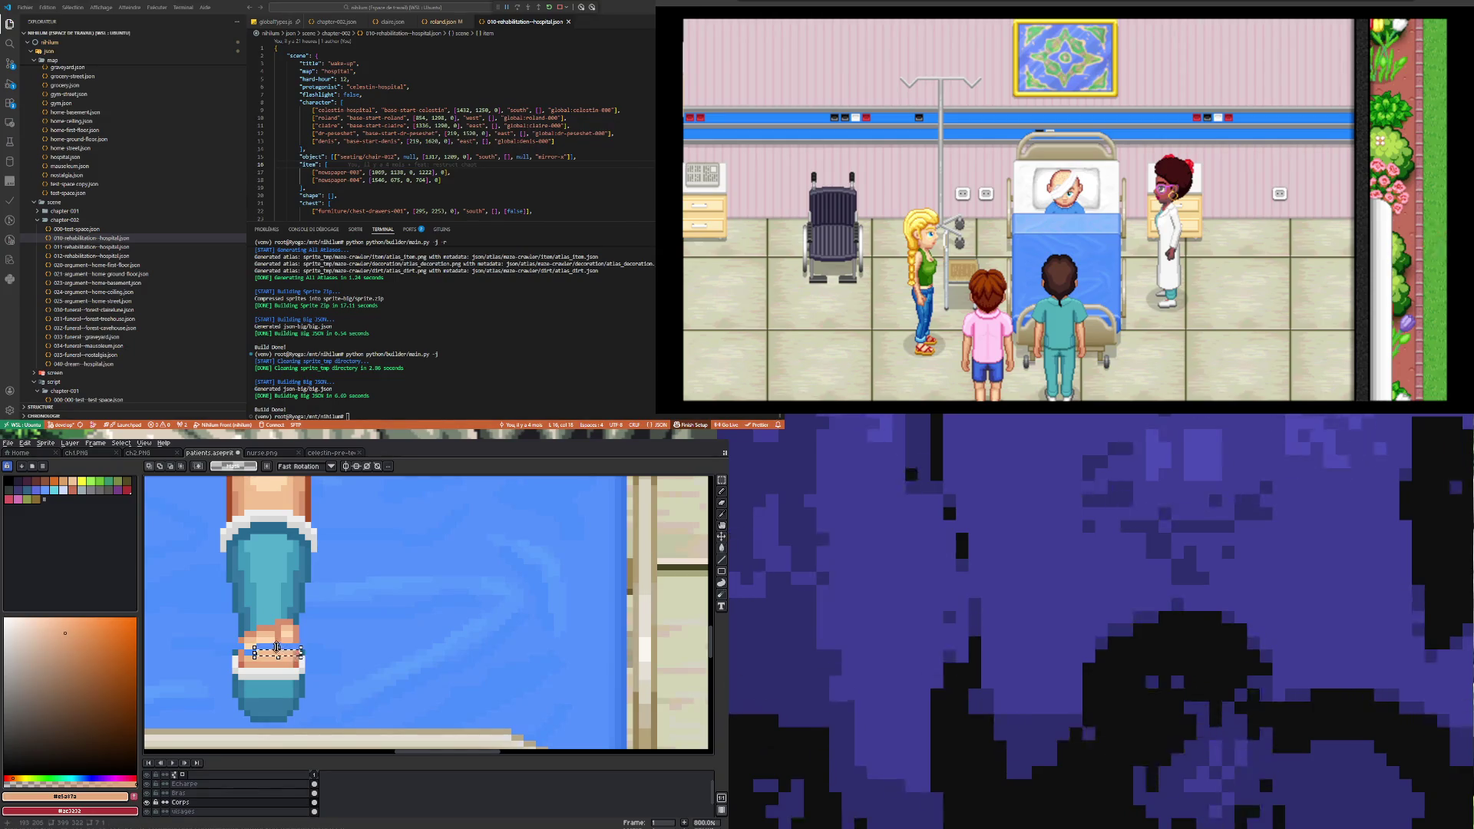
Step: Marquee a 7x1 row across the toes, commit it, and sample pale skin #f3c092
{"action": "left_click_drag", "start_coordinate": [254, 650], "coordinate": [301, 655]}
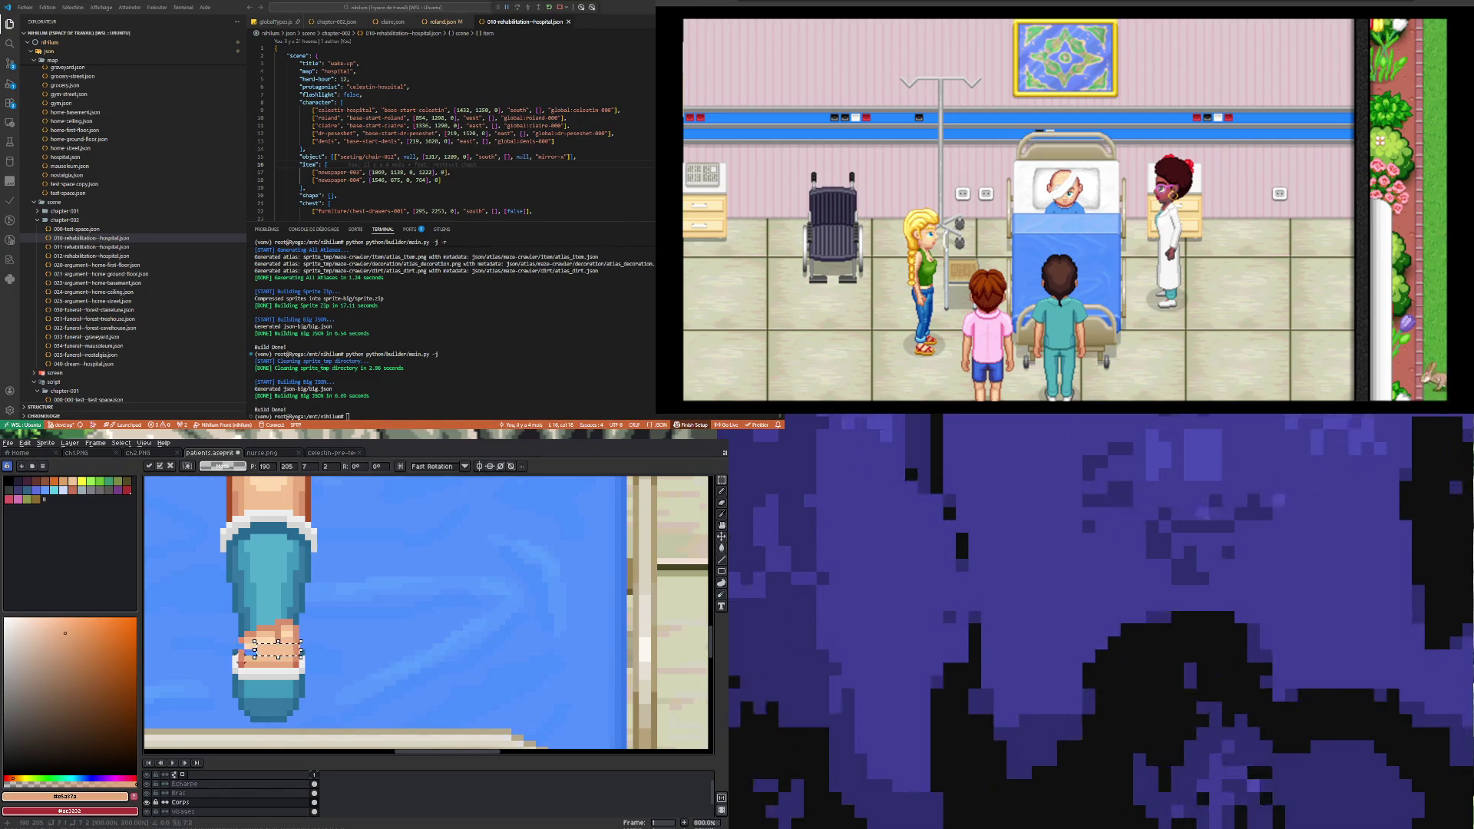
{"action": "left_click", "coordinate": [241, 651]}
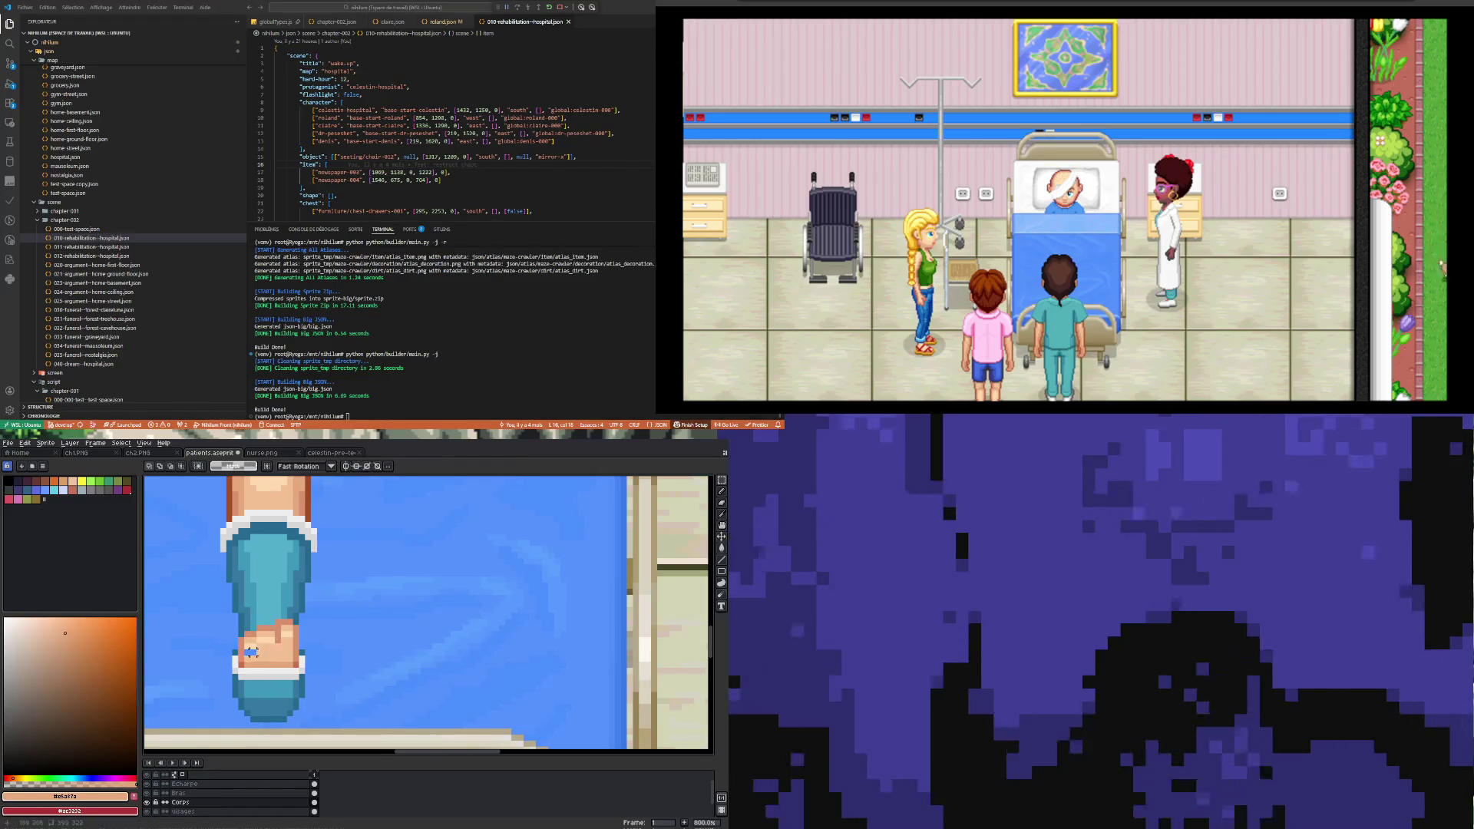
{"action": "scroll", "coordinate": [251, 652], "scroll_direction": "up", "scroll_amount": 2}
{"action": "left_click", "coordinate": [264, 647], "text": "alt"}
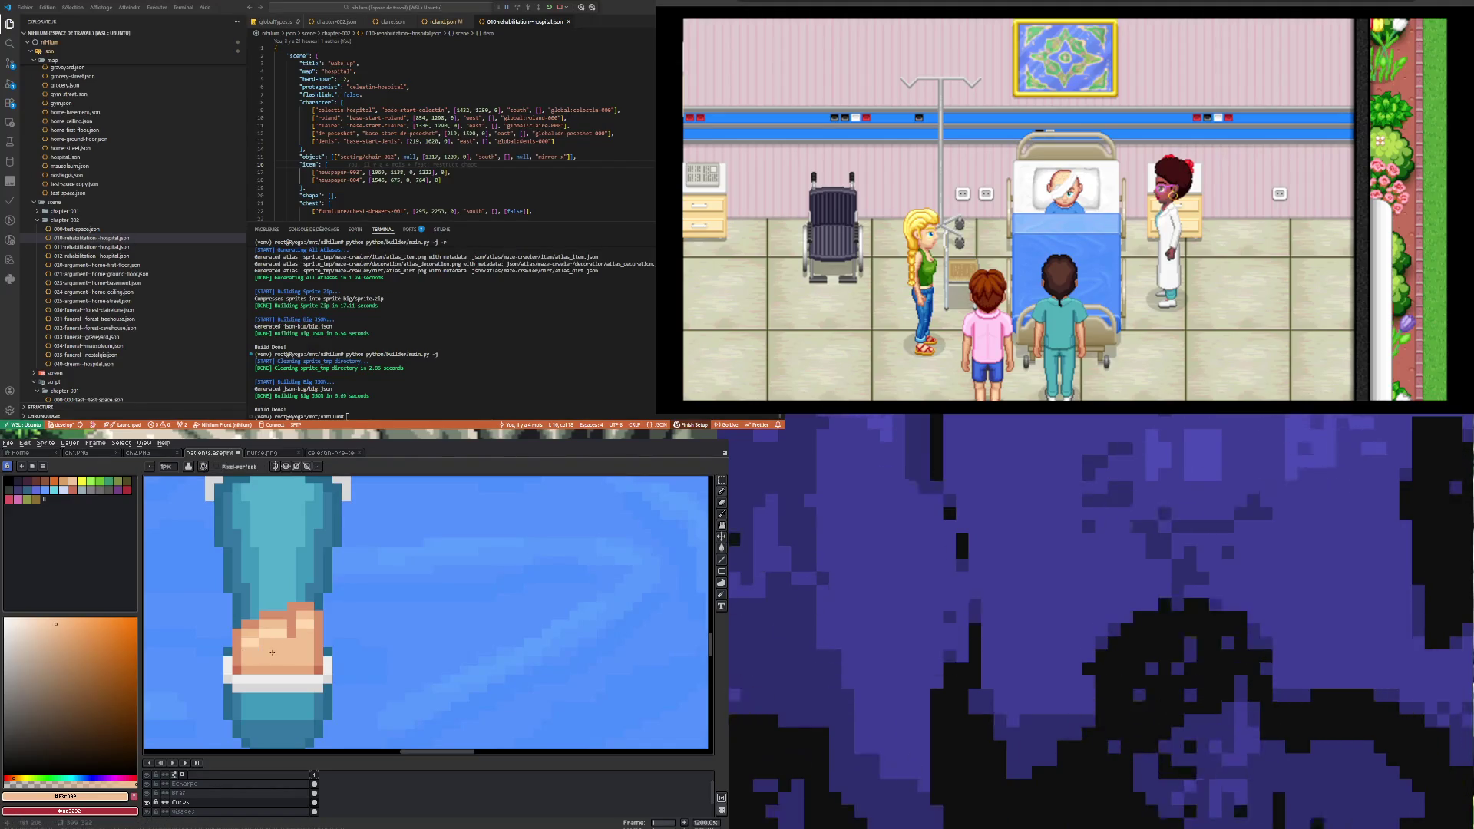
Step: Draw a horizontal row of #e5a87a skin pixels across the toes
{"action": "scroll", "coordinate": [272, 652], "scroll_direction": "down", "scroll_amount": 6}
{"action": "scroll", "coordinate": [278, 667], "scroll_direction": "up", "scroll_amount": 7}
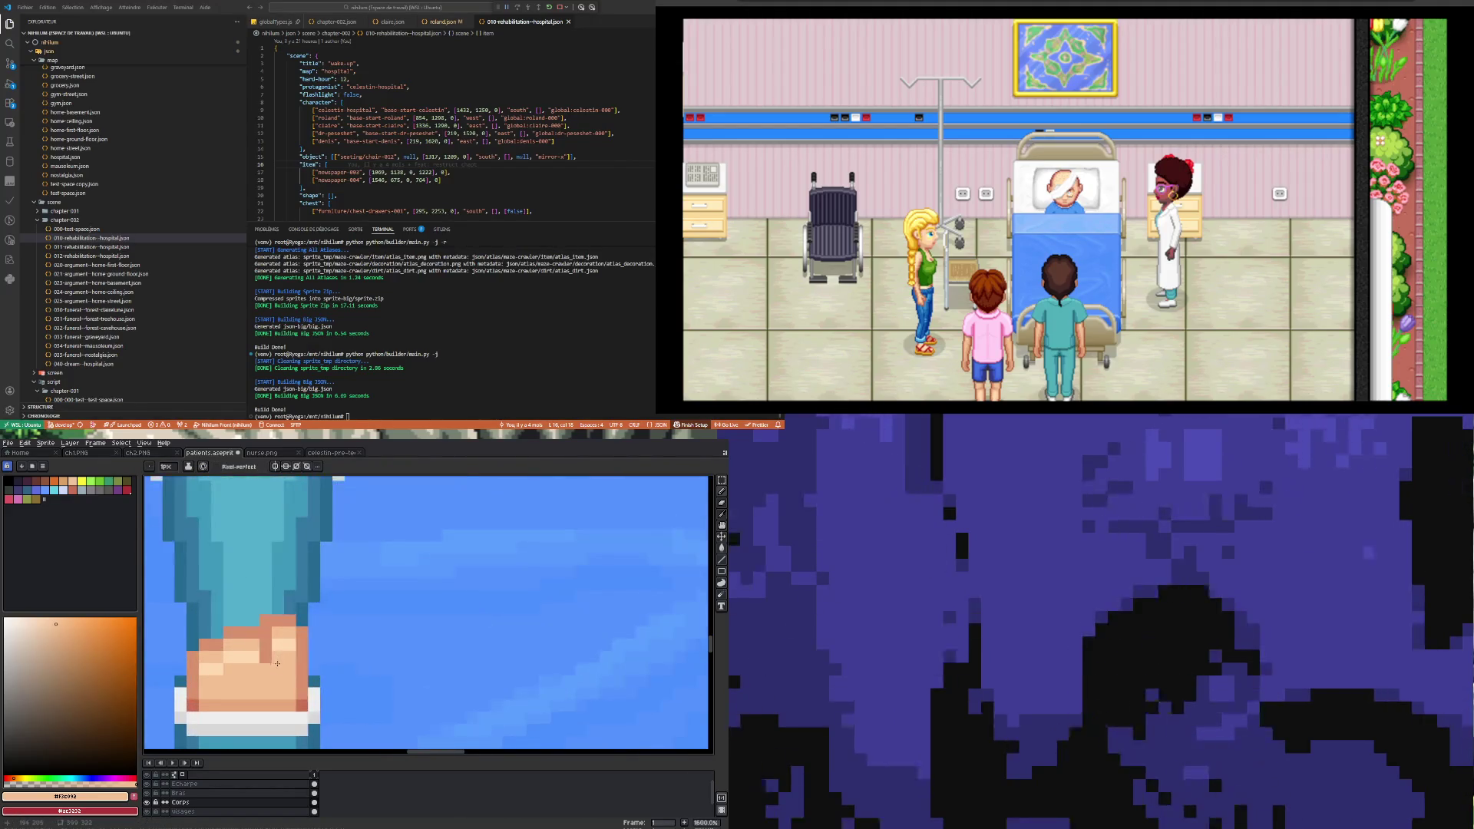
{"action": "left_click", "coordinate": [304, 700], "text": "alt"}
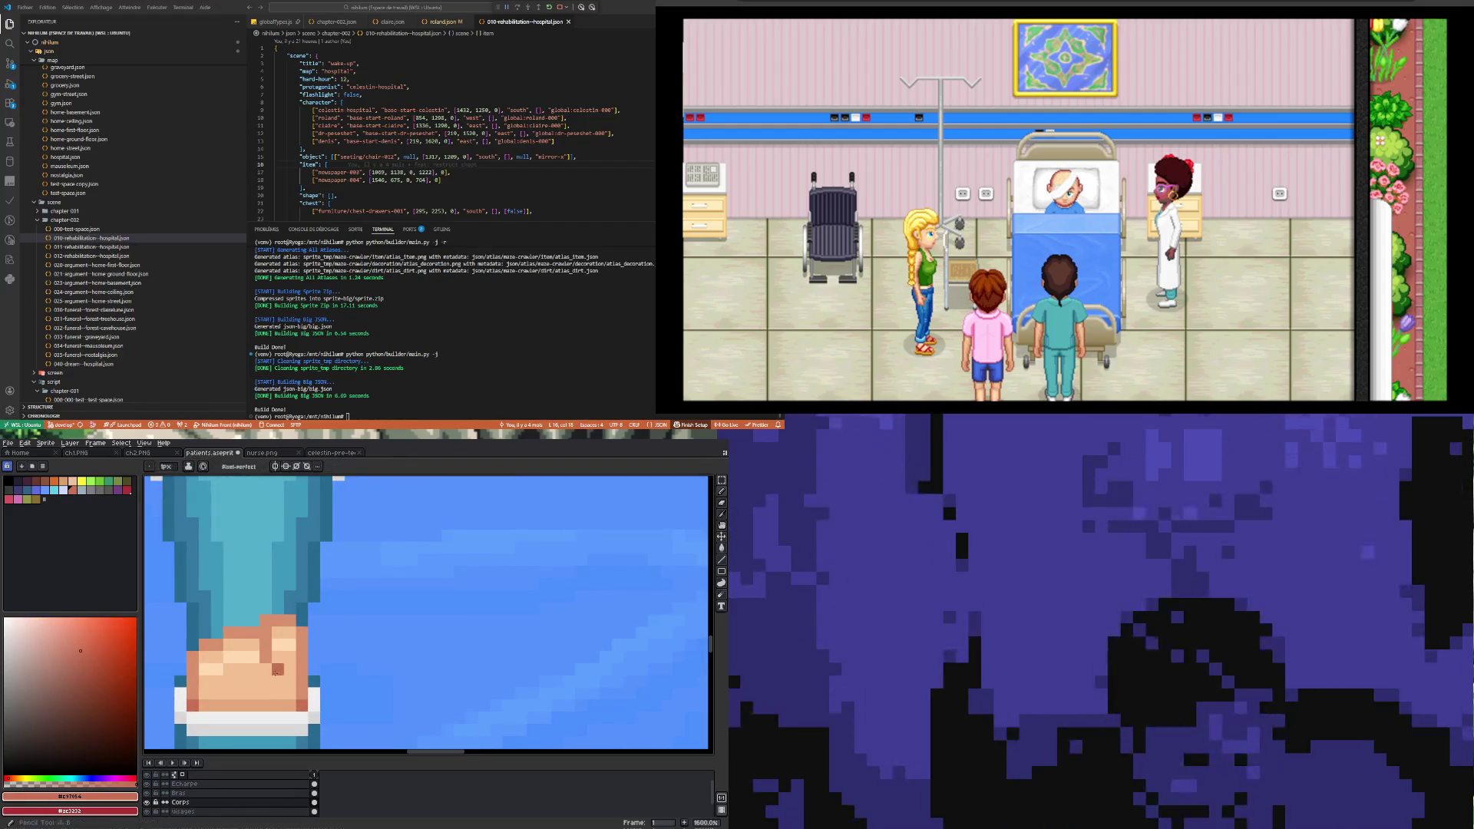
{"action": "scroll", "coordinate": [267, 655], "scroll_direction": "down", "scroll_amount": 6}
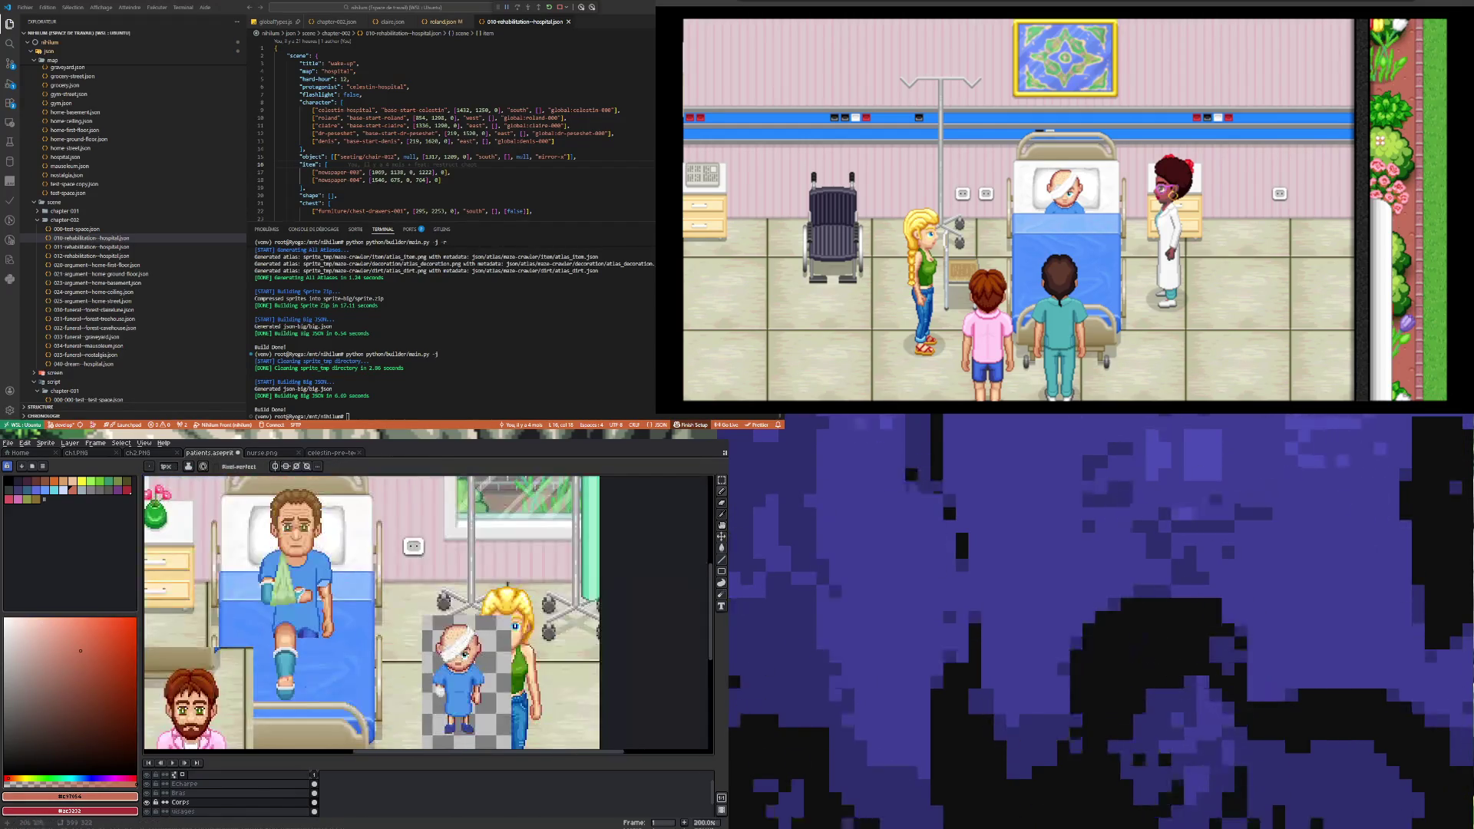
{"action": "scroll", "coordinate": [312, 688], "scroll_direction": "up", "scroll_amount": 4}
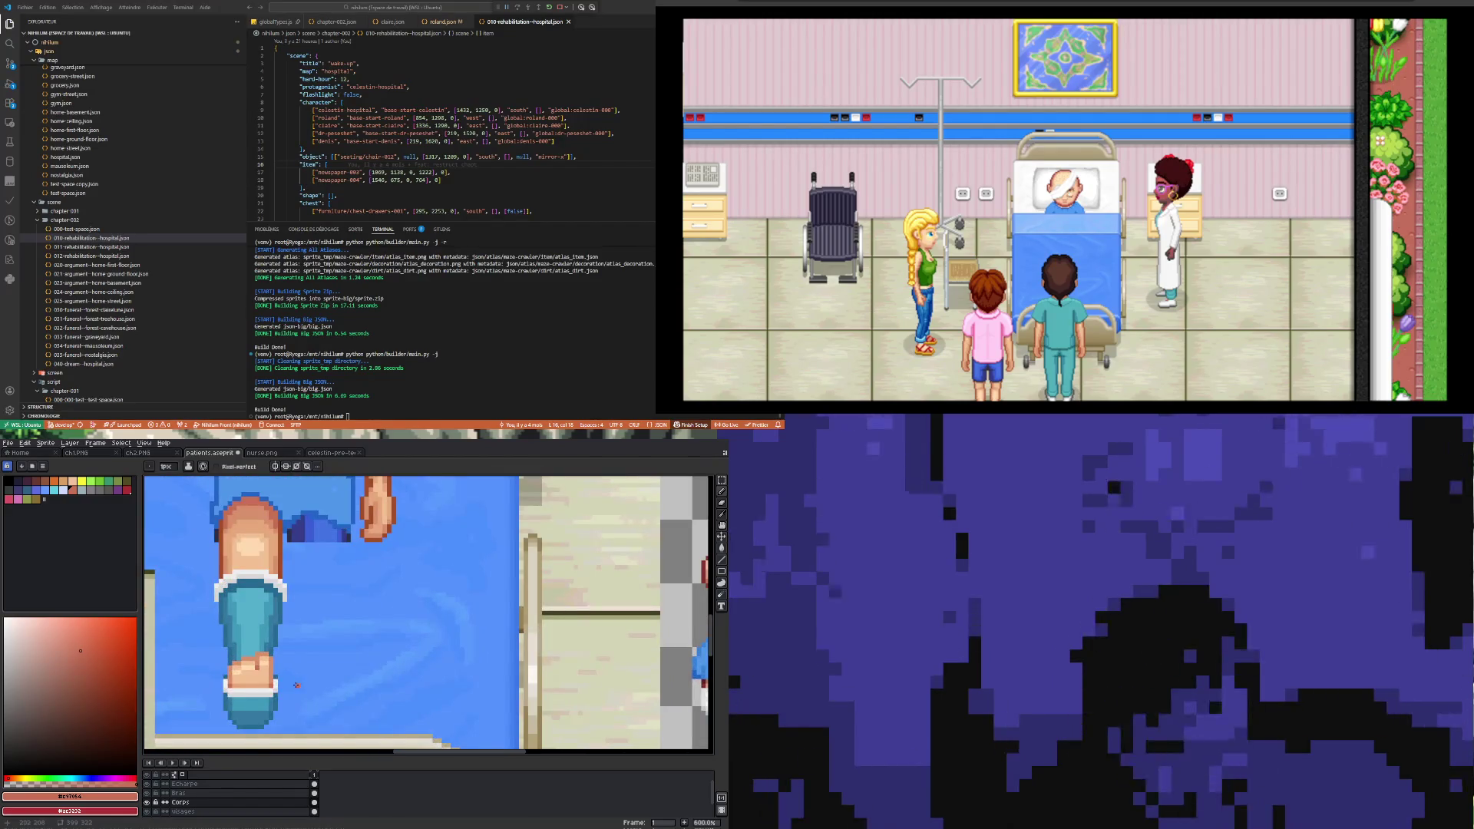
{"action": "scroll", "coordinate": [256, 689], "scroll_direction": "up", "scroll_amount": 4}
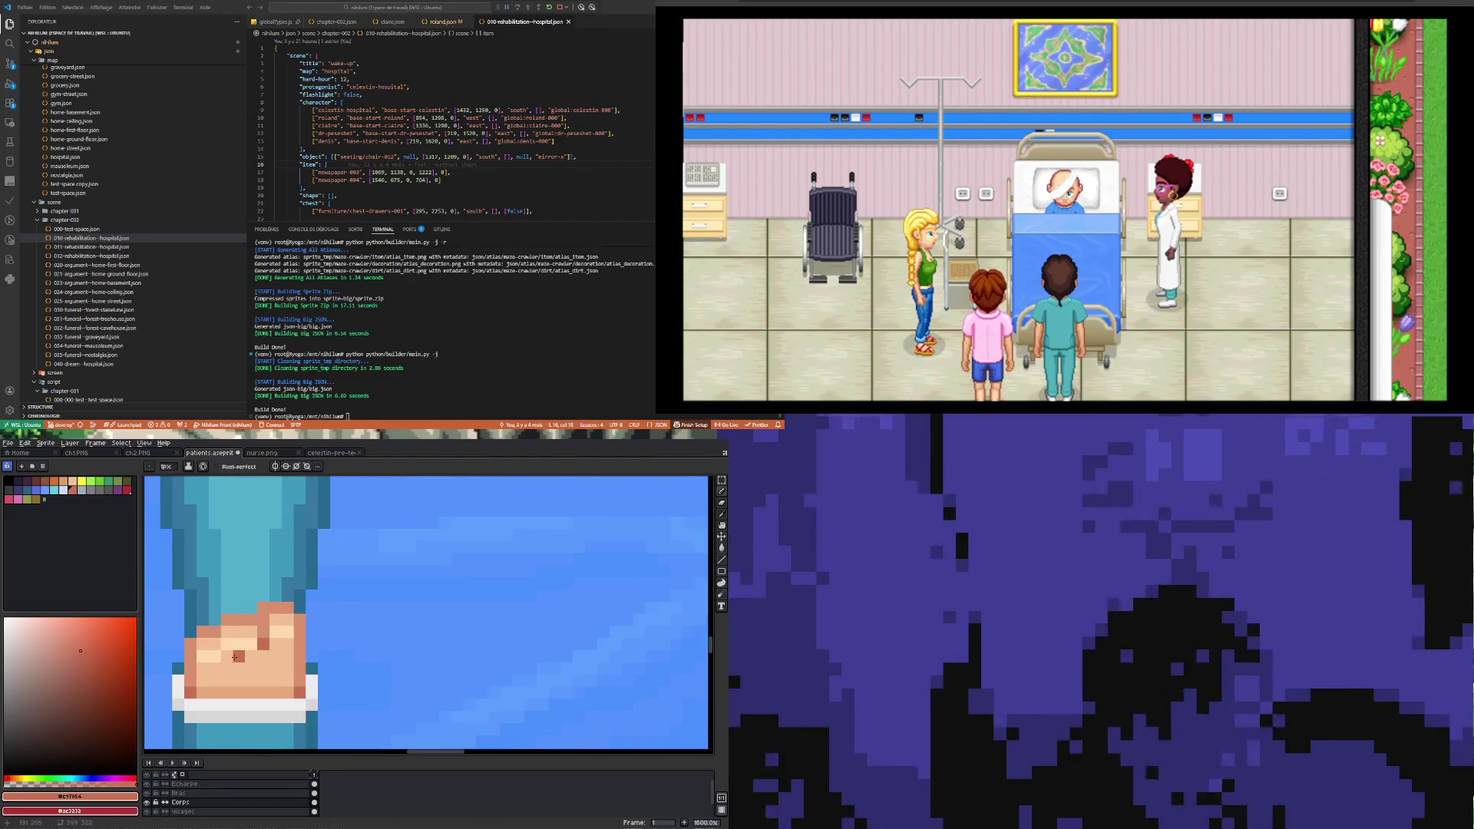
{"action": "left_click", "coordinate": [231, 684], "text": "alt"}
{"action": "left_click_drag", "start_coordinate": [203, 681], "coordinate": [286, 680]}
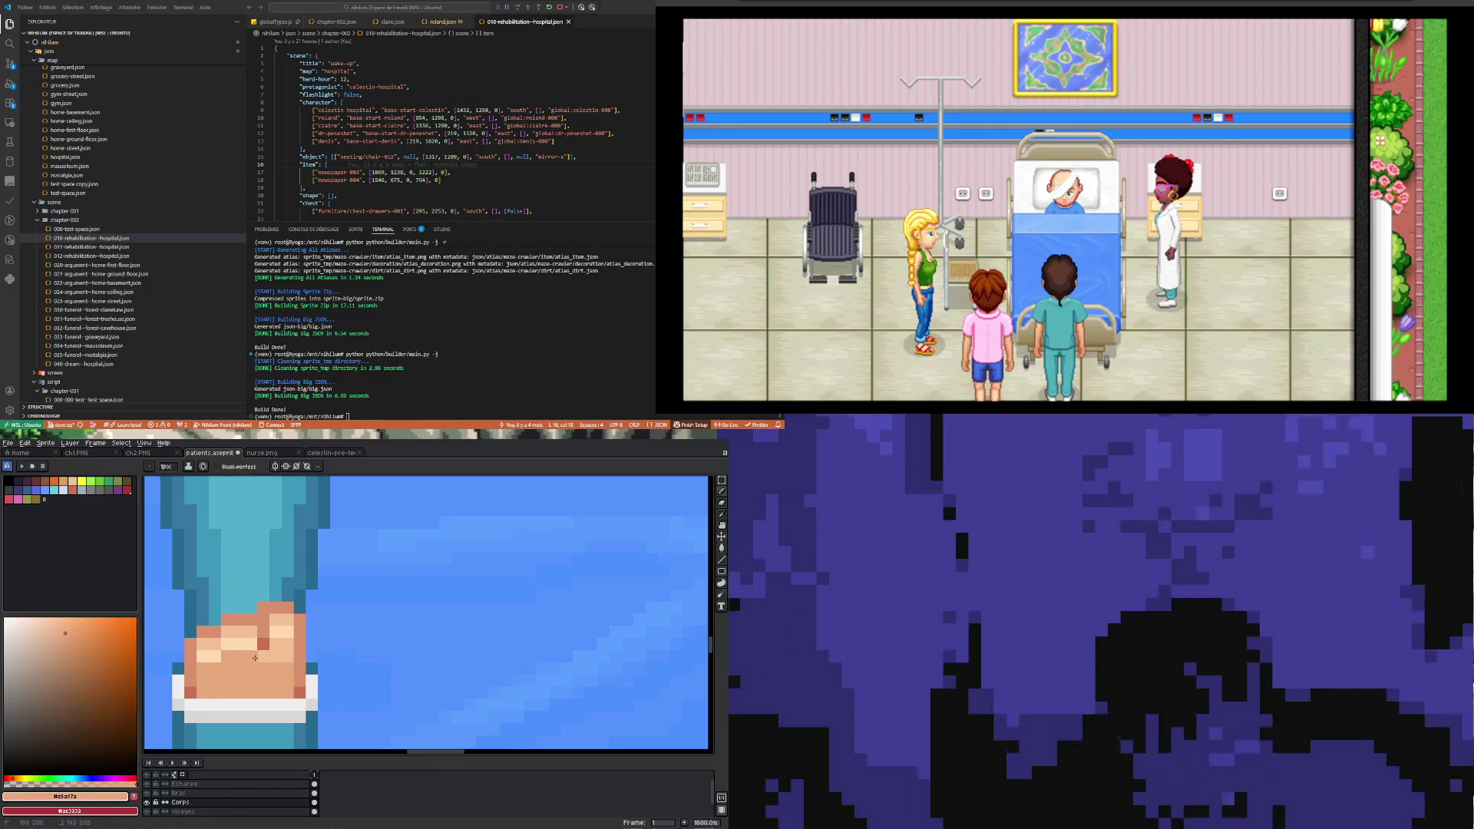
Step: Zoom out and back in to check the shaded toes in the full scene
{"action": "scroll", "coordinate": [283, 645], "scroll_direction": "down", "scroll_amount": 6}
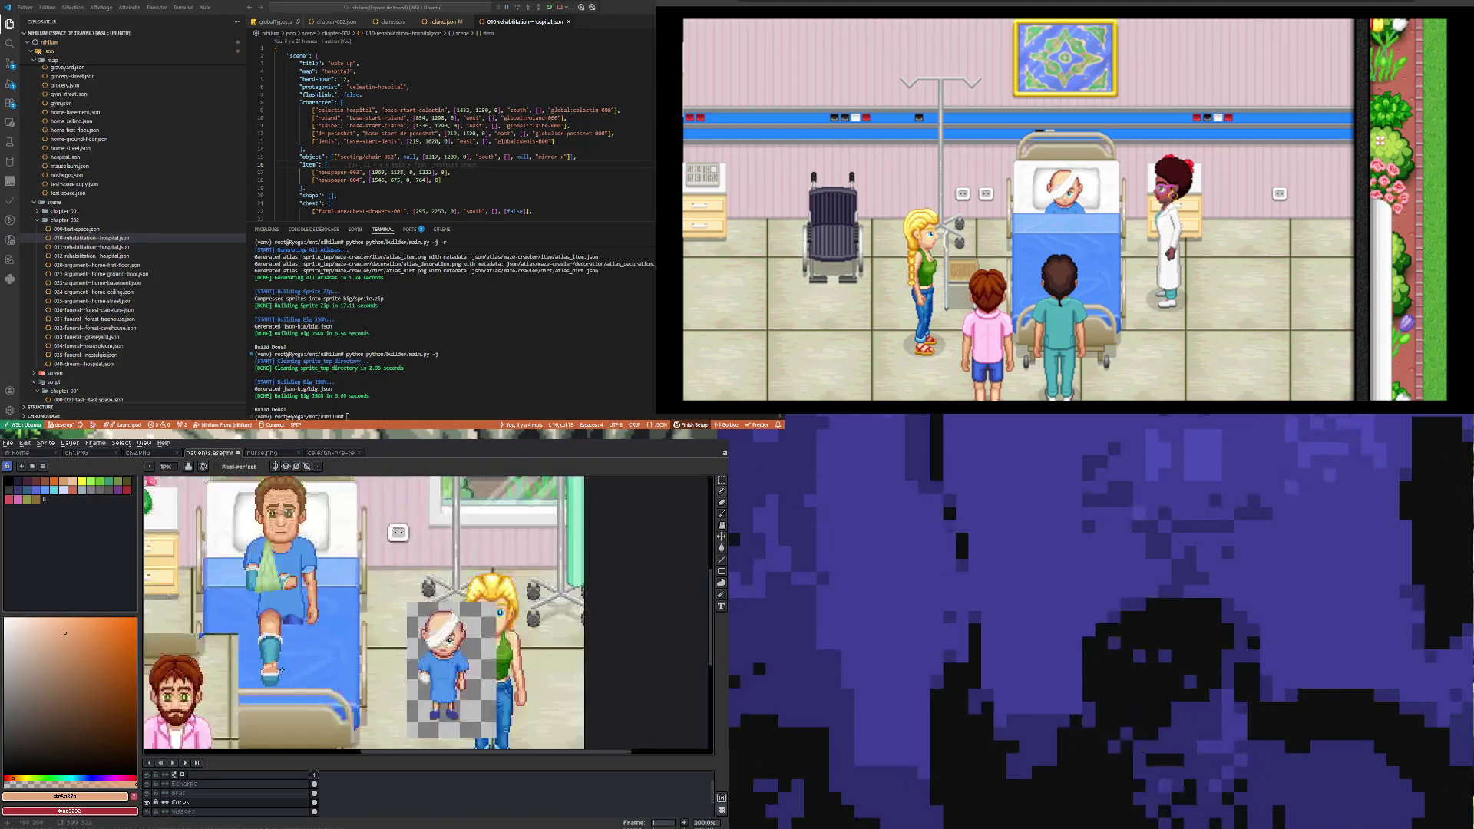
{"action": "scroll", "coordinate": [281, 664], "scroll_direction": "down", "scroll_amount": 3}
{"action": "scroll", "coordinate": [288, 624], "scroll_direction": "up", "scroll_amount": 3}
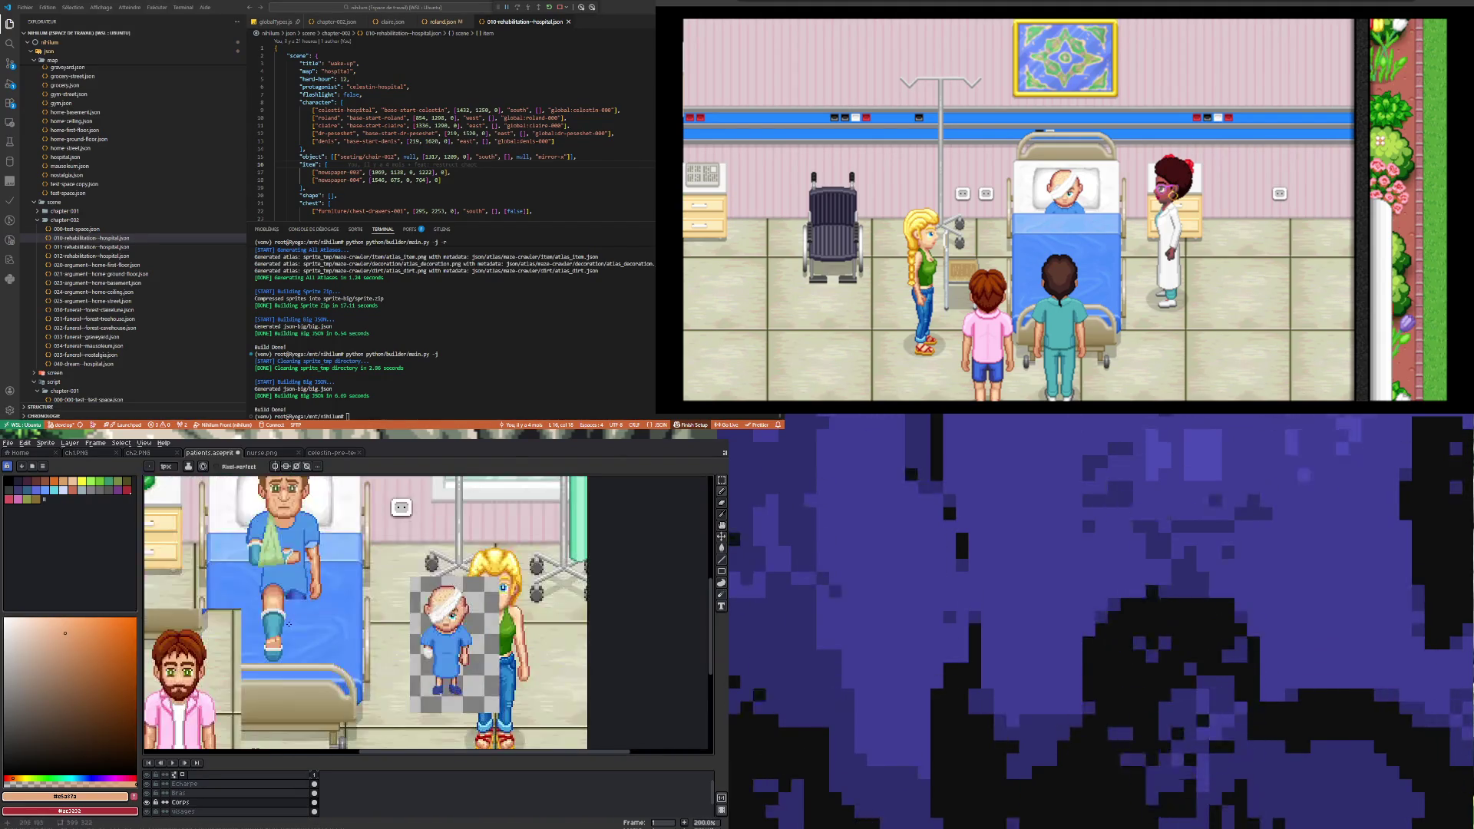
{"action": "scroll", "coordinate": [283, 614], "scroll_direction": "down", "scroll_amount": 1}
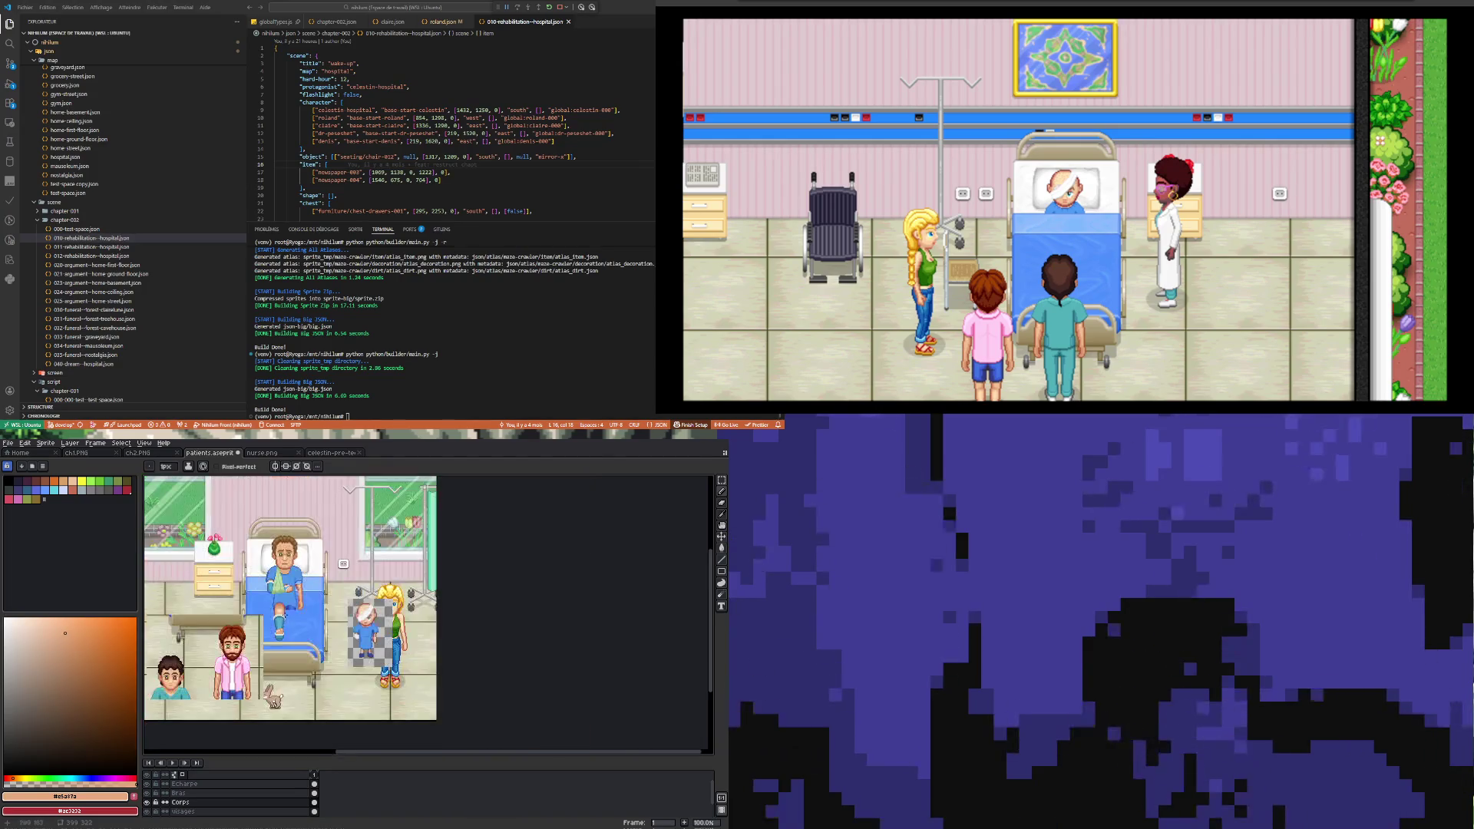
{"action": "scroll", "coordinate": [298, 608], "scroll_direction": "up", "scroll_amount": 1}
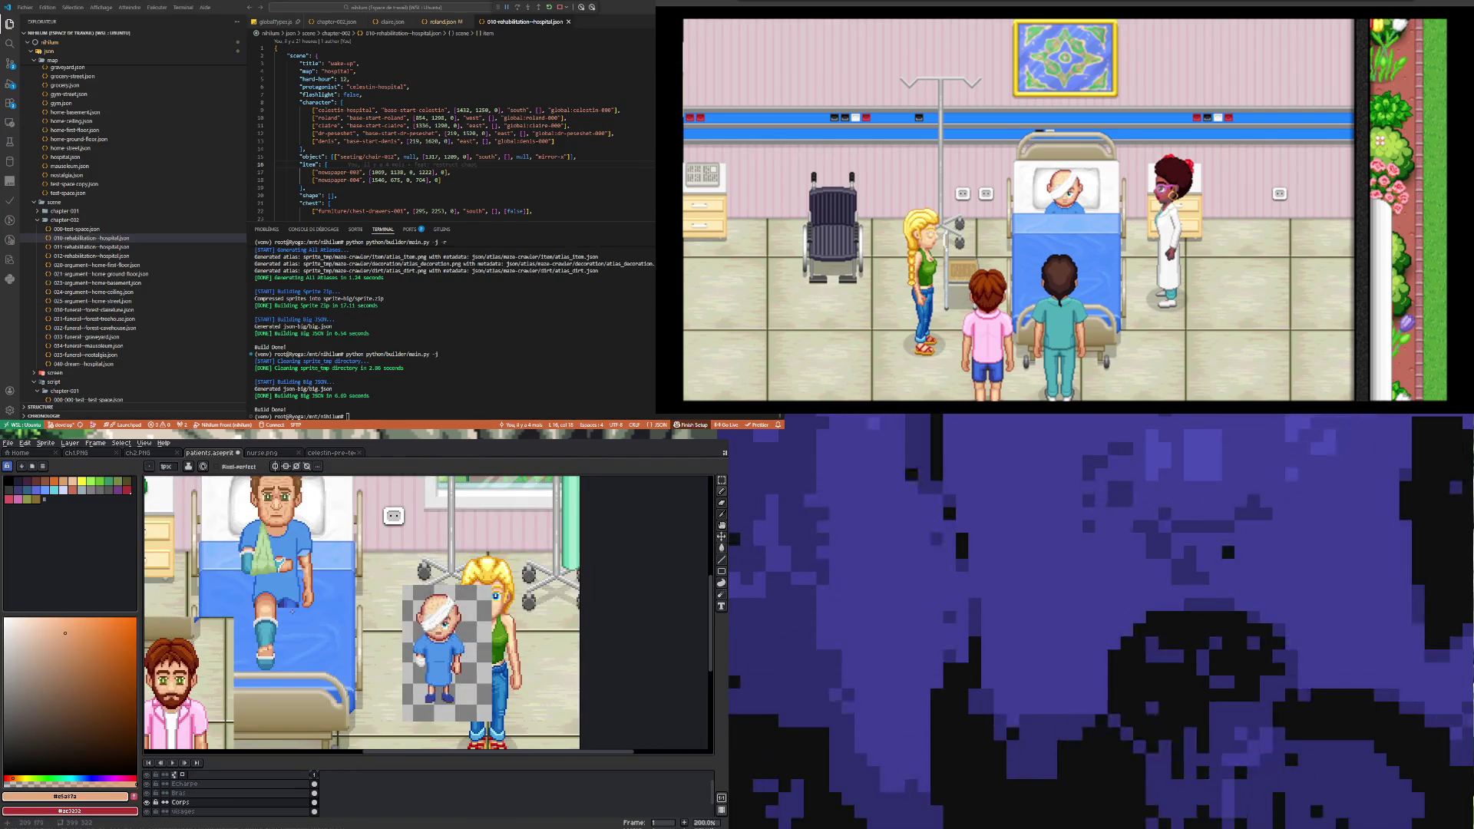
{"action": "scroll", "coordinate": [288, 619], "scroll_direction": "down", "scroll_amount": 1}
{"action": "scroll", "coordinate": [291, 611], "scroll_direction": "up", "scroll_amount": 1}
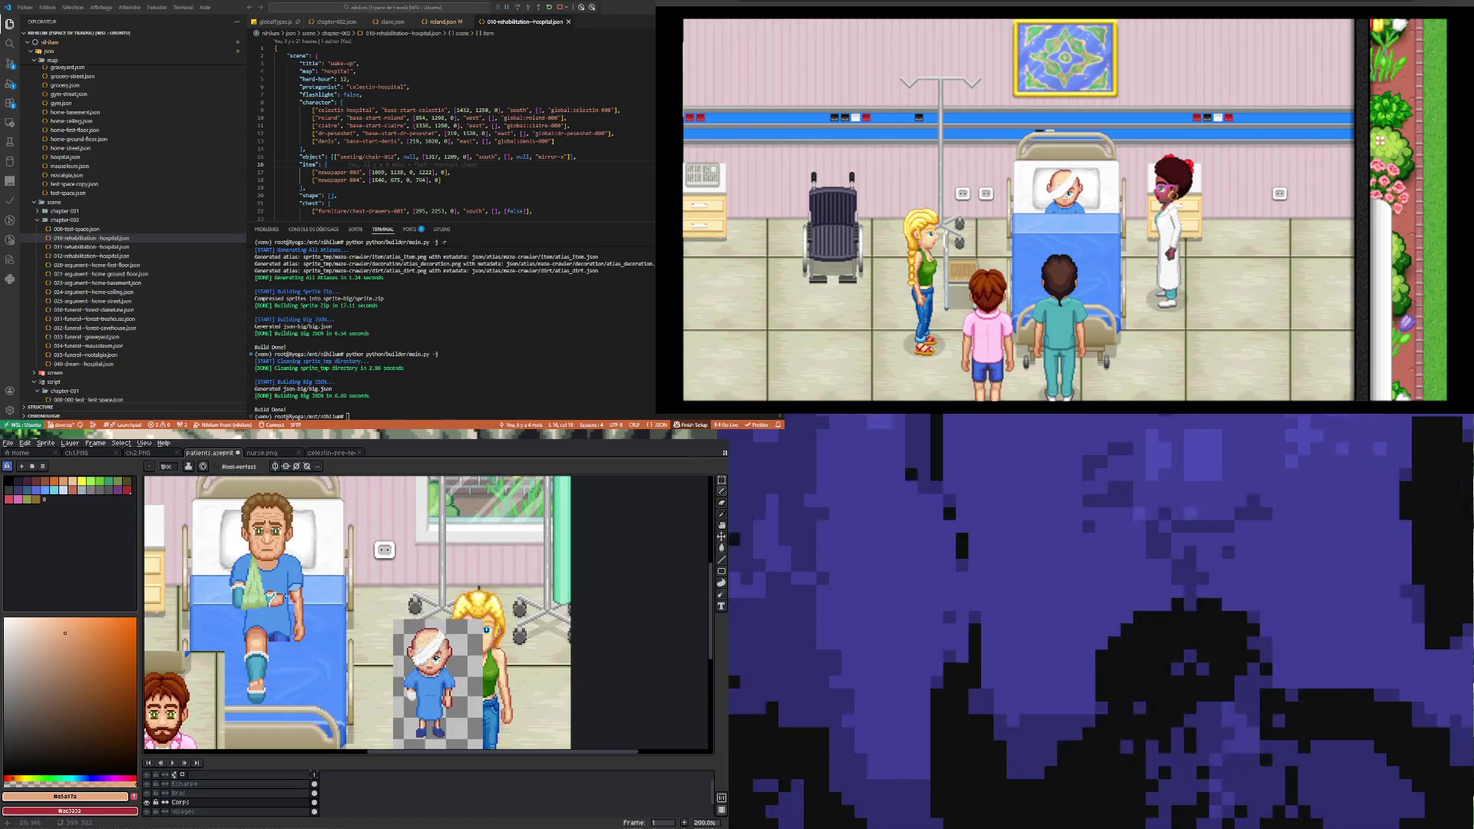
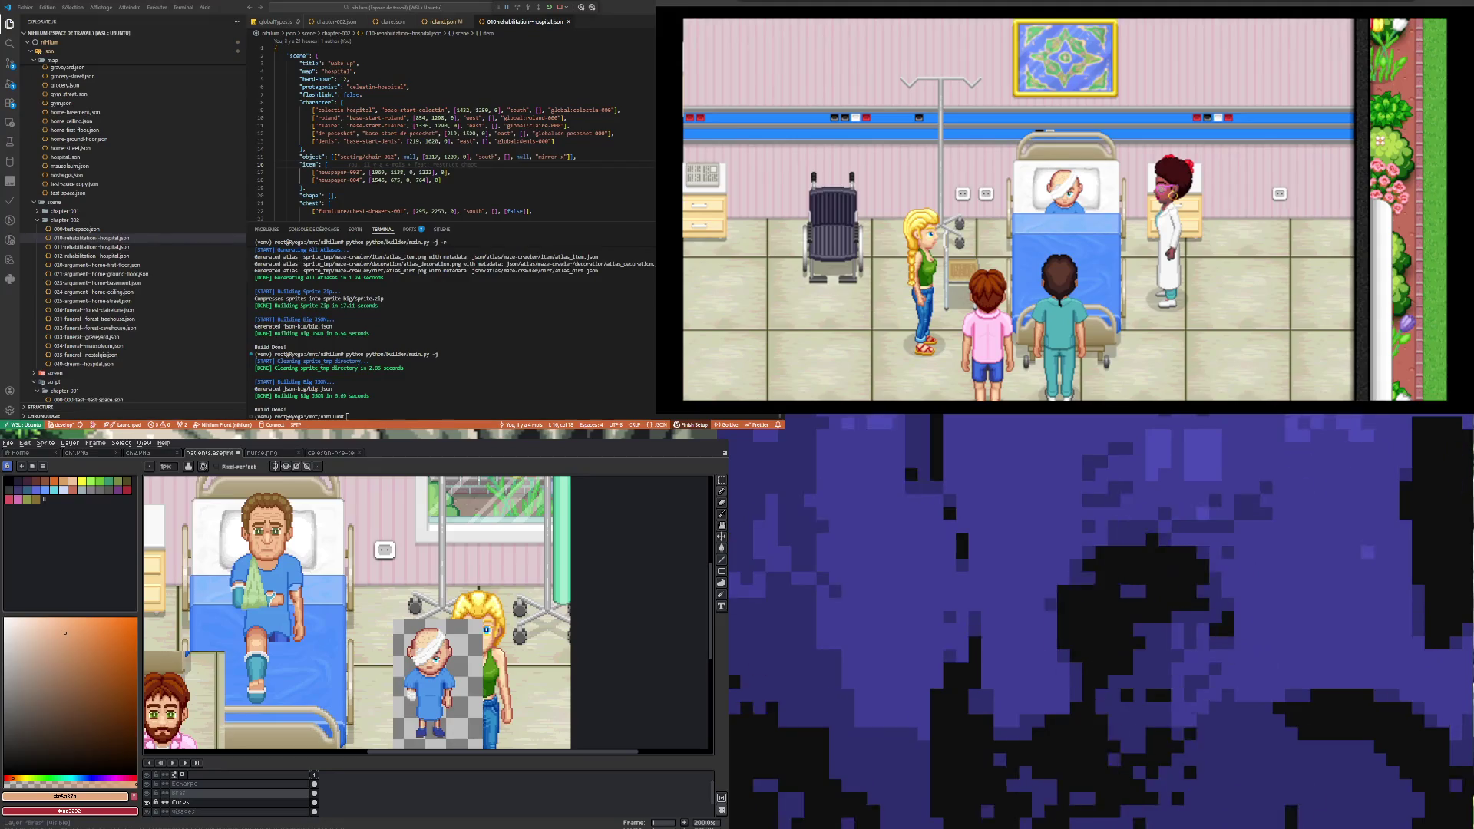
Step: Zoom in and out on the seated patient, then save patients.aseprite with Ctrl+S
{"action": "scroll", "coordinate": [292, 683], "scroll_direction": "up", "scroll_amount": 3}
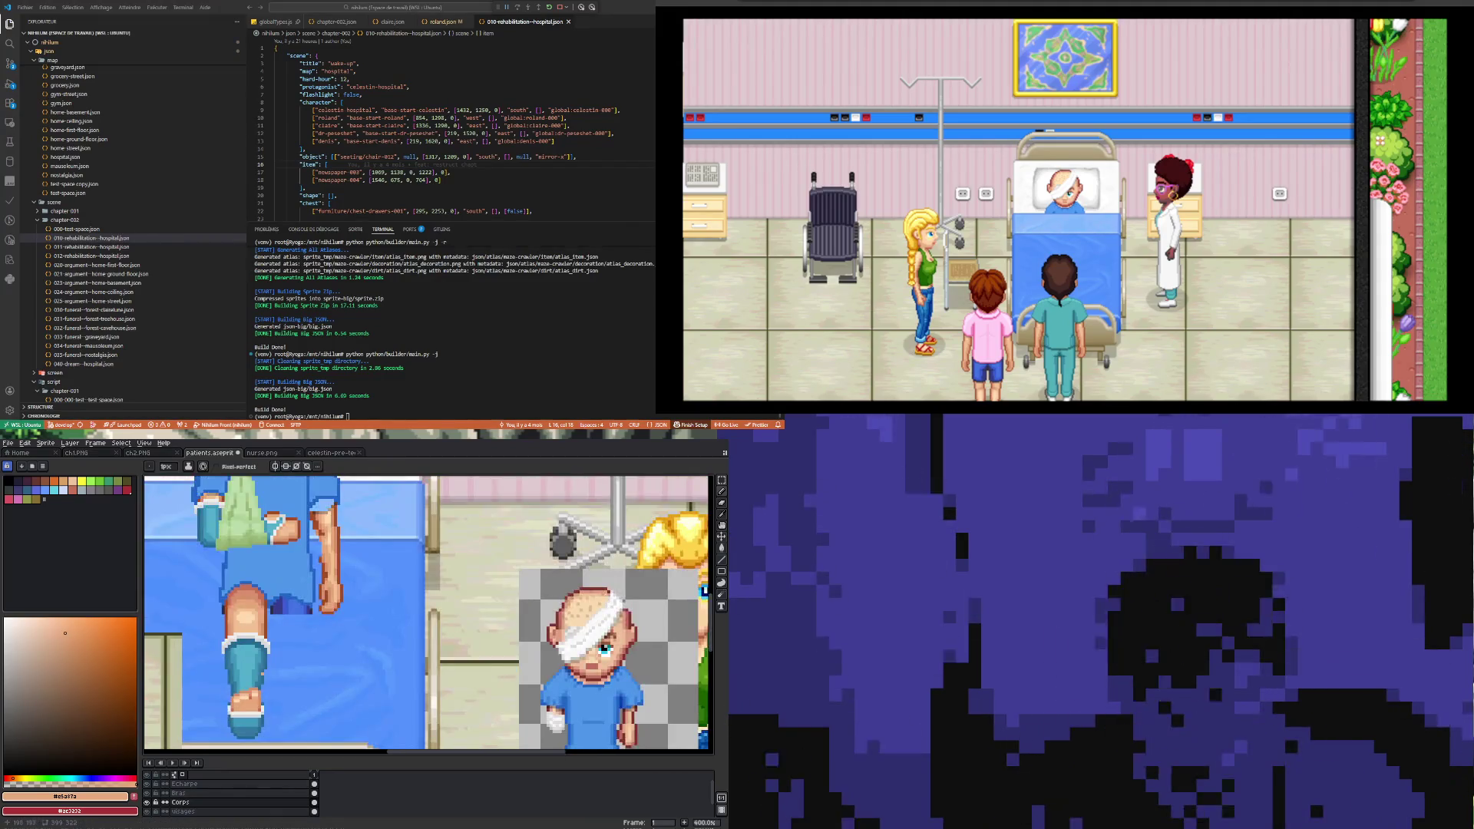
{"action": "scroll", "coordinate": [292, 683], "scroll_direction": "down", "scroll_amount": 5}
{"action": "scroll", "coordinate": [292, 684], "scroll_direction": "up", "scroll_amount": 2}
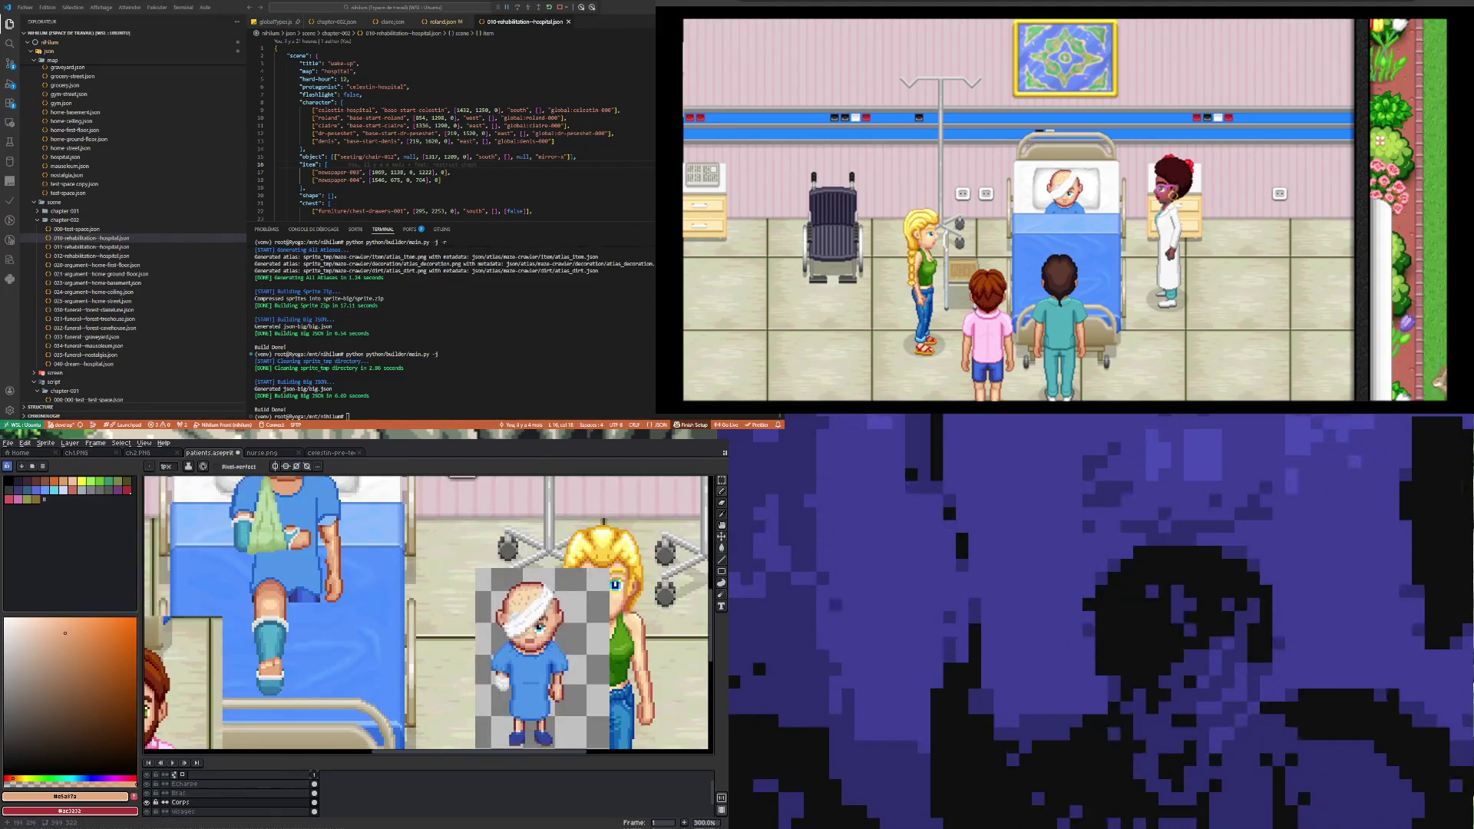
{"action": "scroll", "coordinate": [322, 707], "scroll_direction": "down", "scroll_amount": 1}
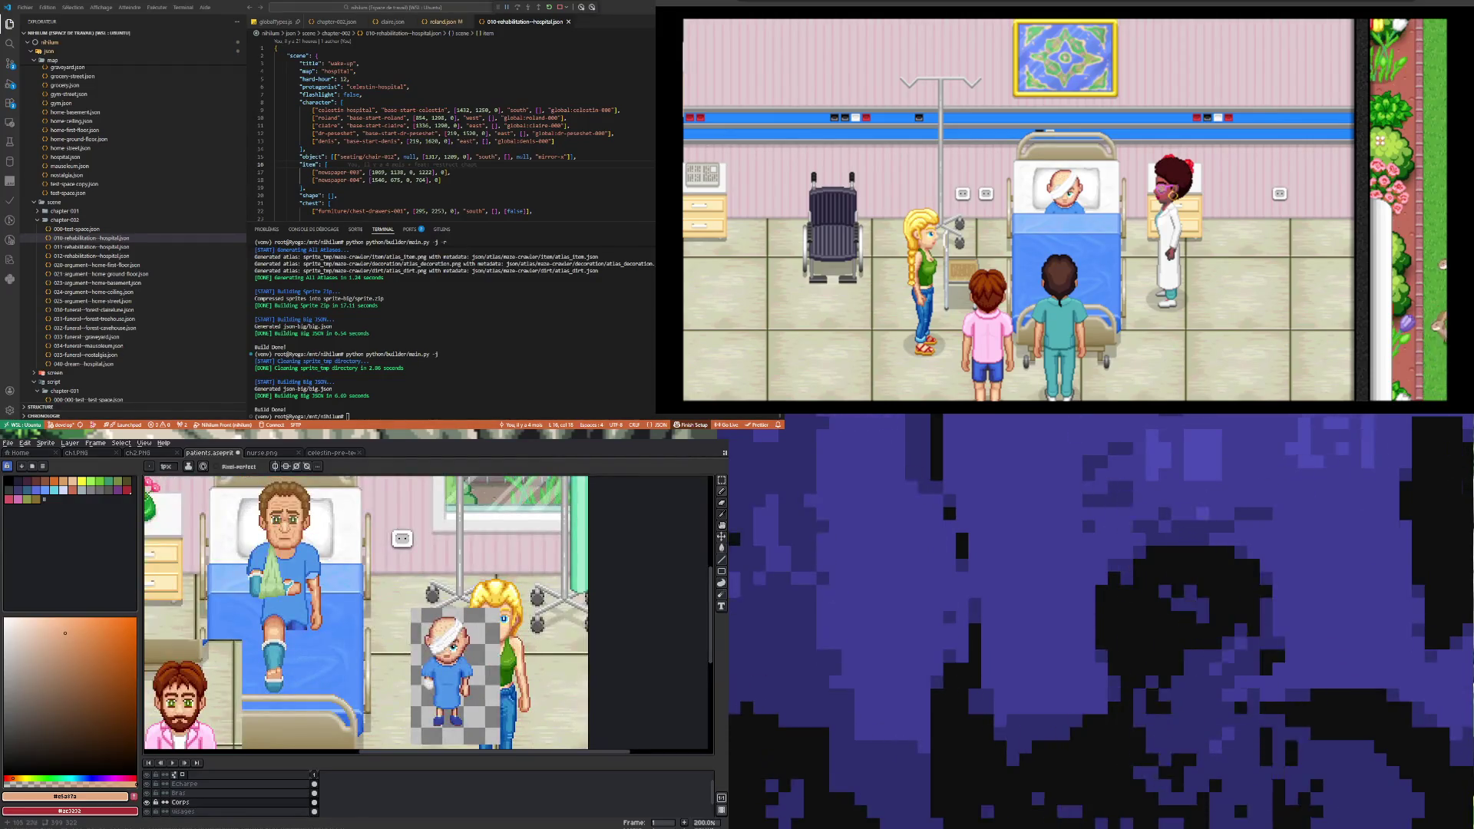
{"action": "scroll", "coordinate": [298, 631], "scroll_direction": "down", "scroll_amount": 1}
{"action": "scroll", "coordinate": [298, 631], "scroll_direction": "up", "scroll_amount": 2}
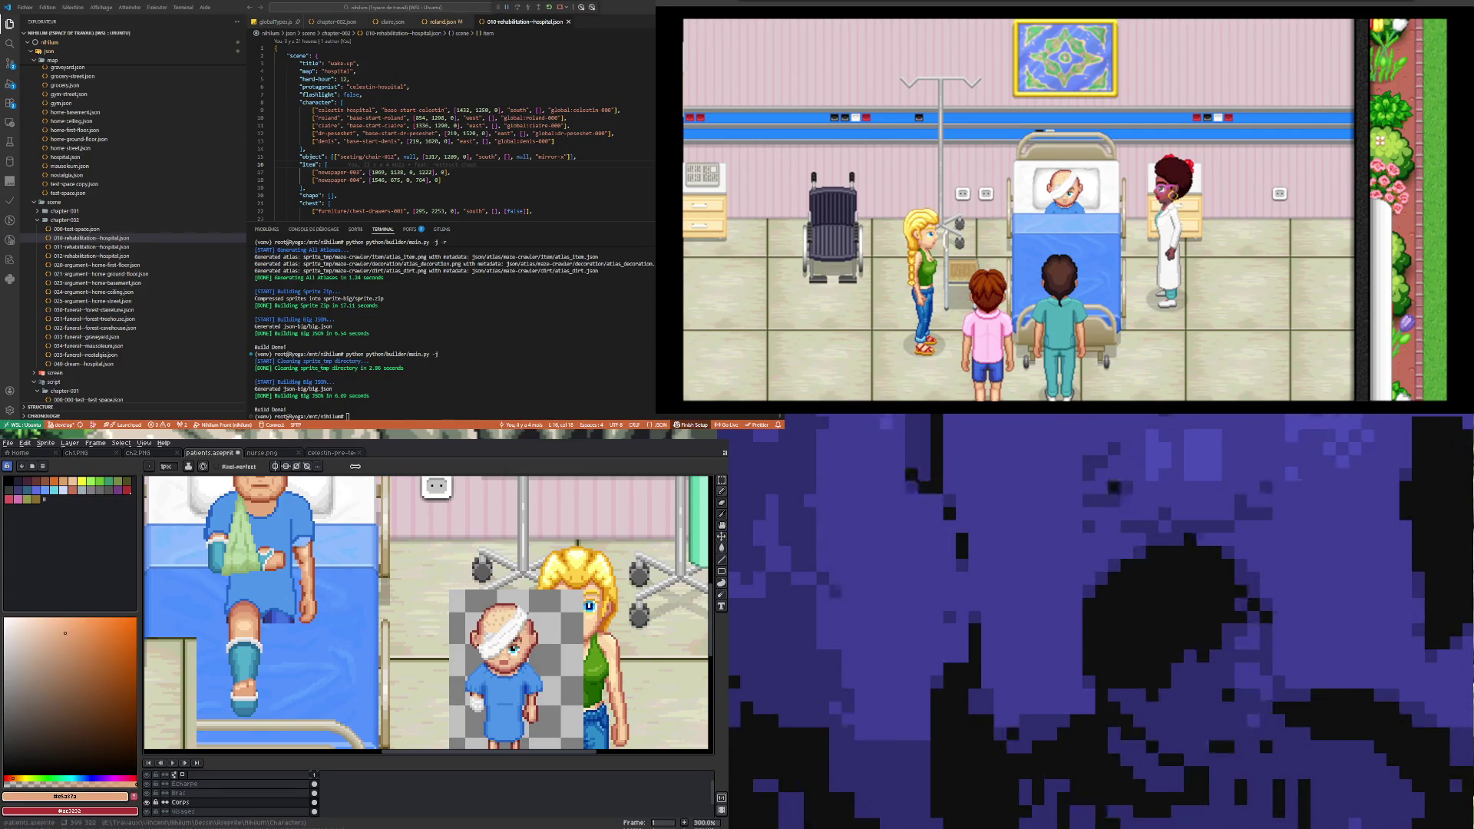
{"action": "key", "text": "ctrl+s"}
Step: Zoom in and out to inspect the seated patient and the bandaged child
{"action": "scroll", "coordinate": [294, 635], "scroll_direction": "down", "scroll_amount": 3}
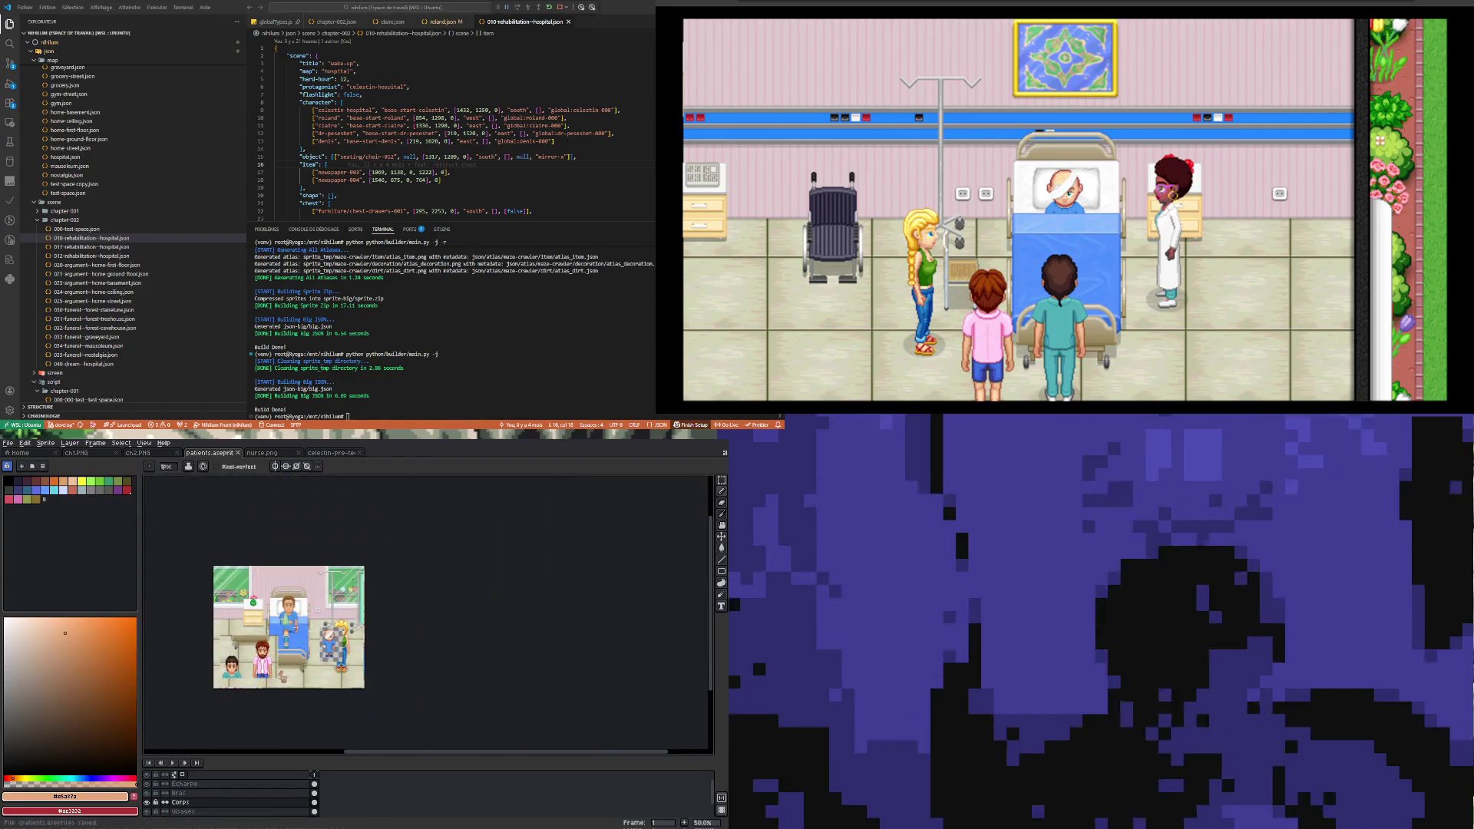
{"action": "scroll", "coordinate": [282, 641], "scroll_direction": "up", "scroll_amount": 2}
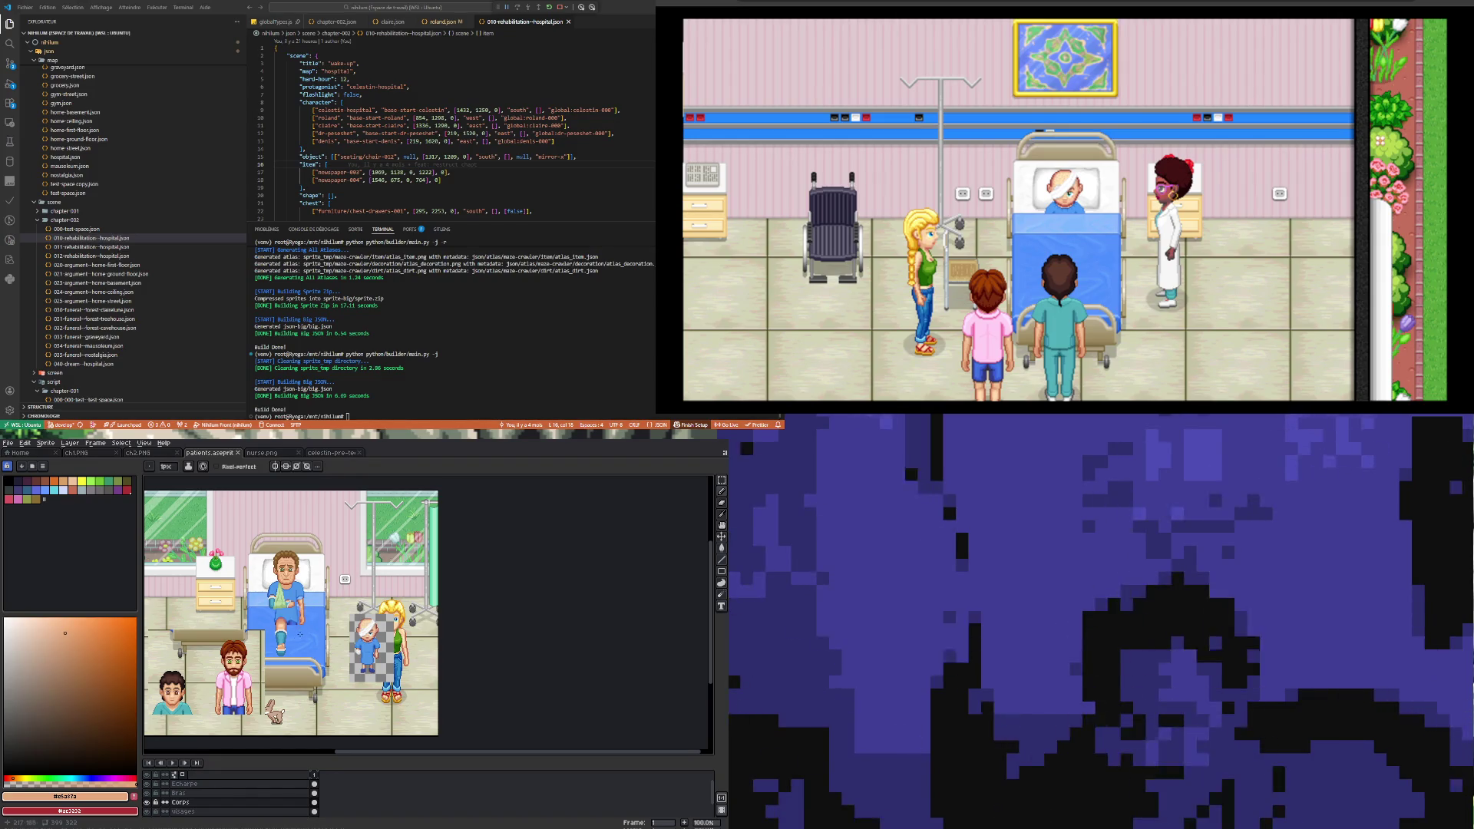
{"action": "scroll", "coordinate": [299, 634], "scroll_direction": "up", "scroll_amount": 2}
{"action": "scroll", "coordinate": [294, 626], "scroll_direction": "down", "scroll_amount": 2}
{"action": "scroll", "coordinate": [291, 623], "scroll_direction": "up", "scroll_amount": 2}
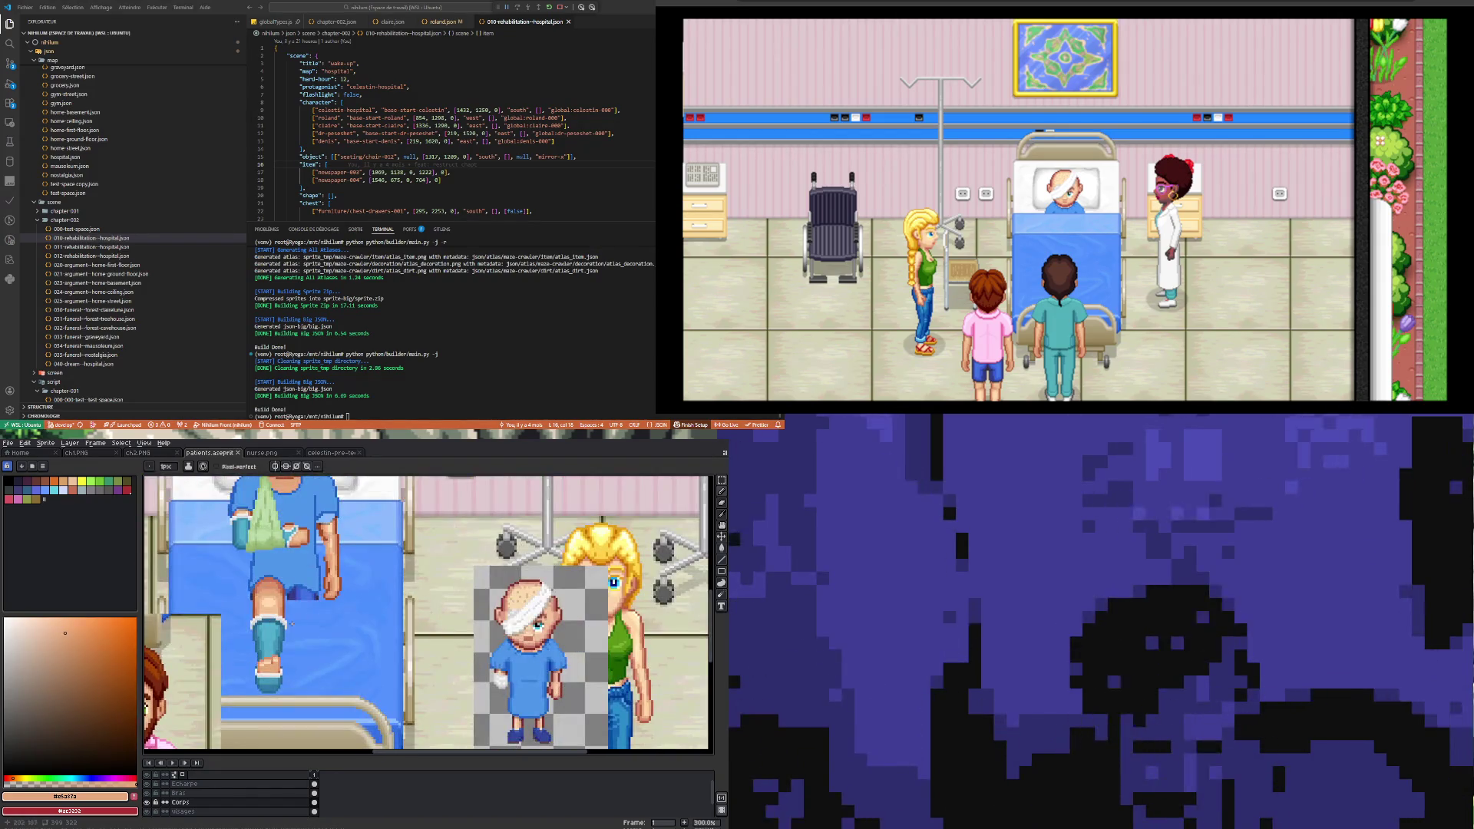
{"action": "scroll", "coordinate": [292, 623], "scroll_direction": "up", "scroll_amount": 1}
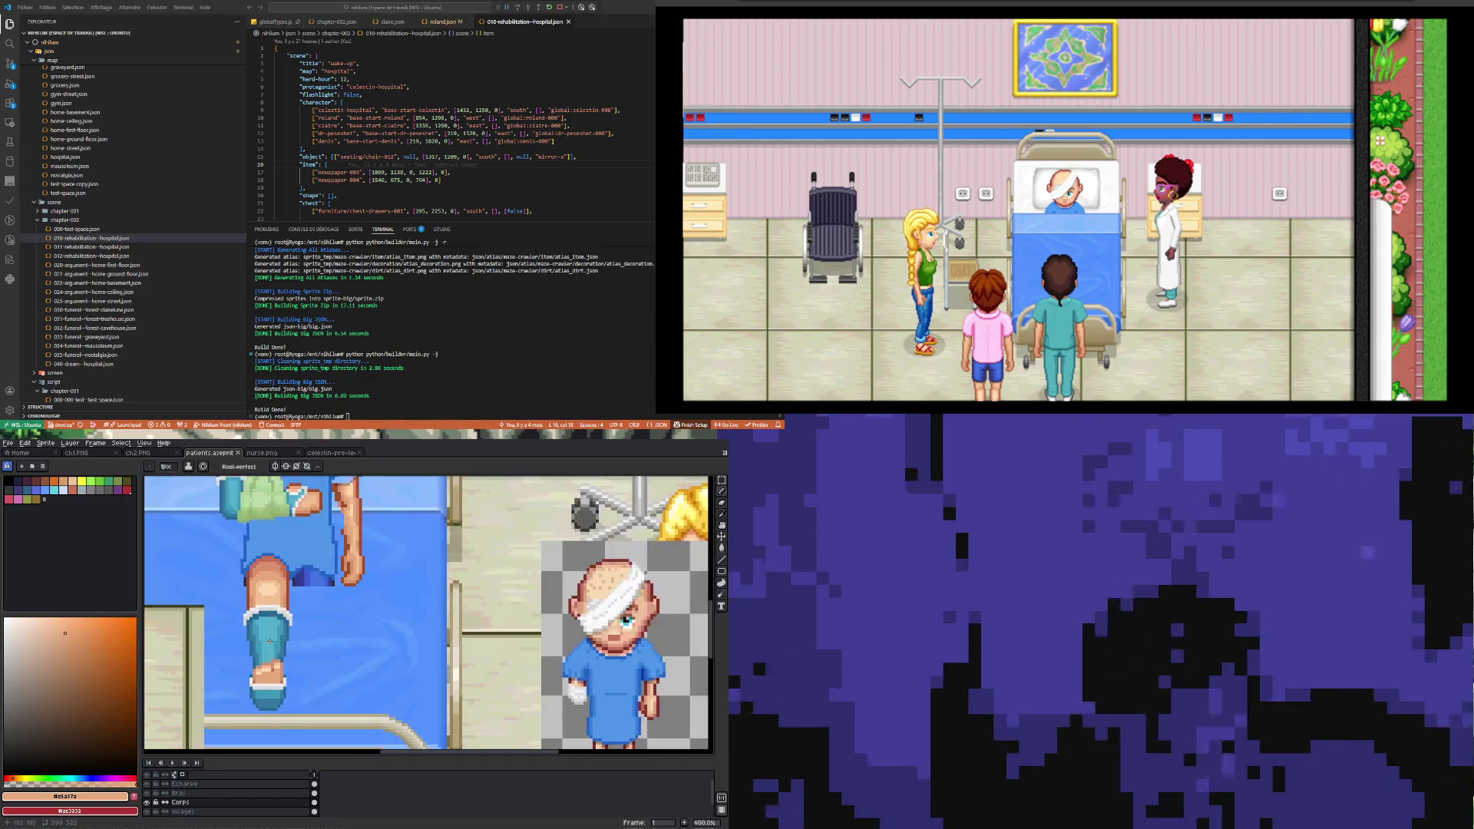
{"action": "scroll", "coordinate": [292, 623], "scroll_direction": "down", "scroll_amount": 2}
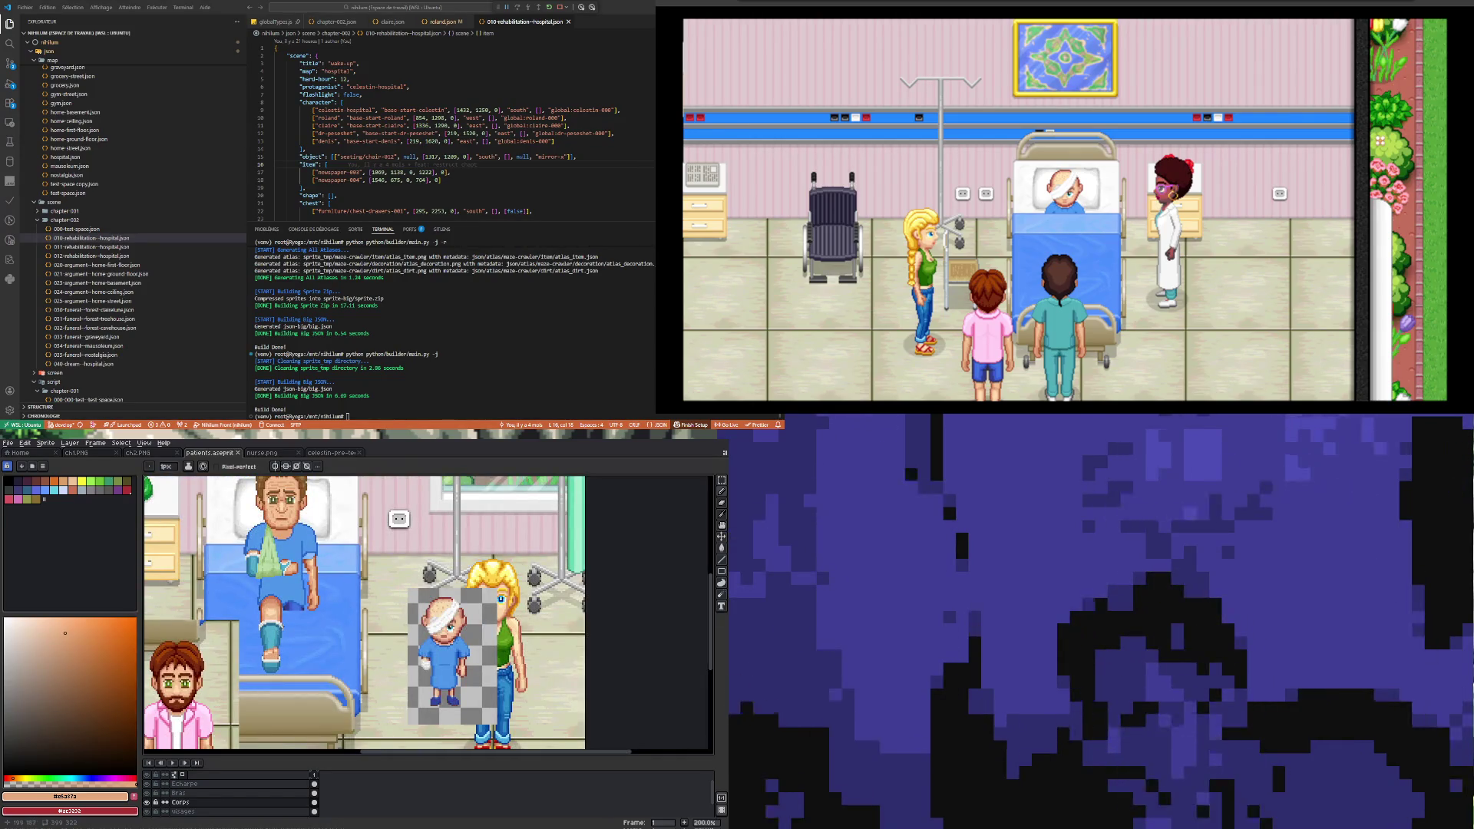
{"action": "scroll", "coordinate": [298, 606], "scroll_direction": "up", "scroll_amount": 3}
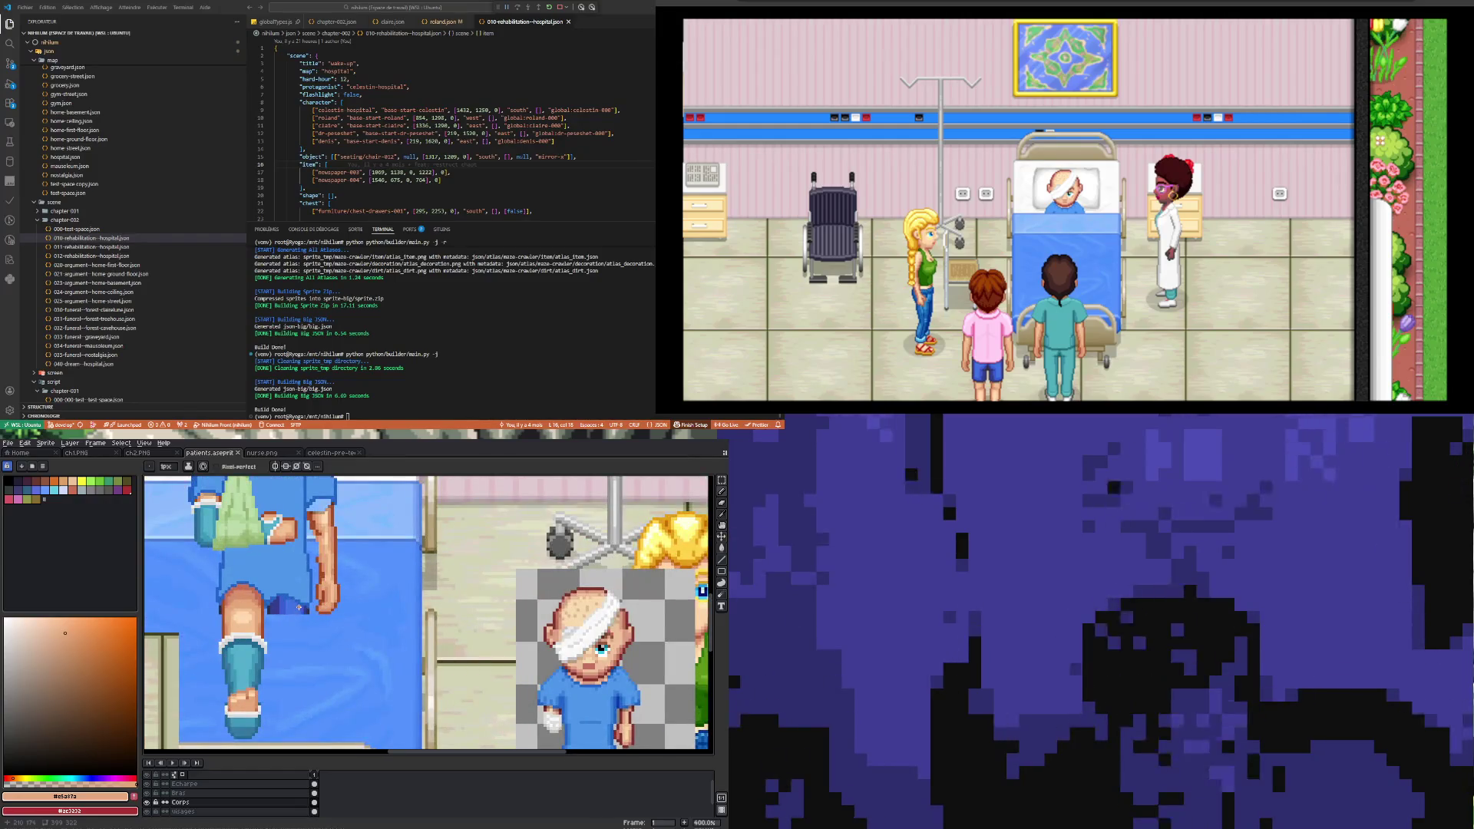
{"action": "scroll", "coordinate": [298, 606], "scroll_direction": "down", "scroll_amount": 2}
{"action": "scroll", "coordinate": [299, 605], "scroll_direction": "up", "scroll_amount": 2}
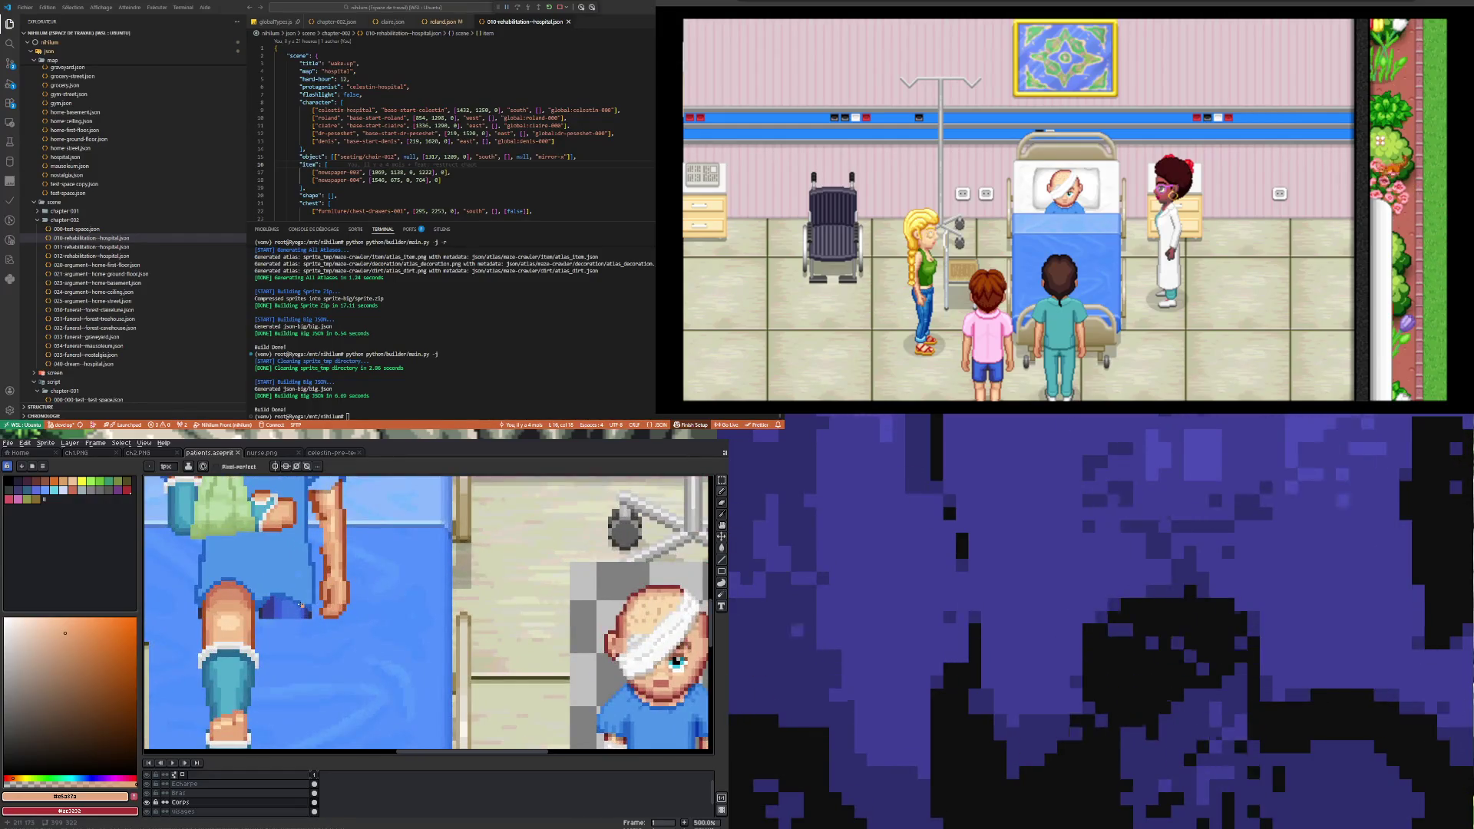
{"action": "scroll", "coordinate": [300, 604], "scroll_direction": "down", "scroll_amount": 2}
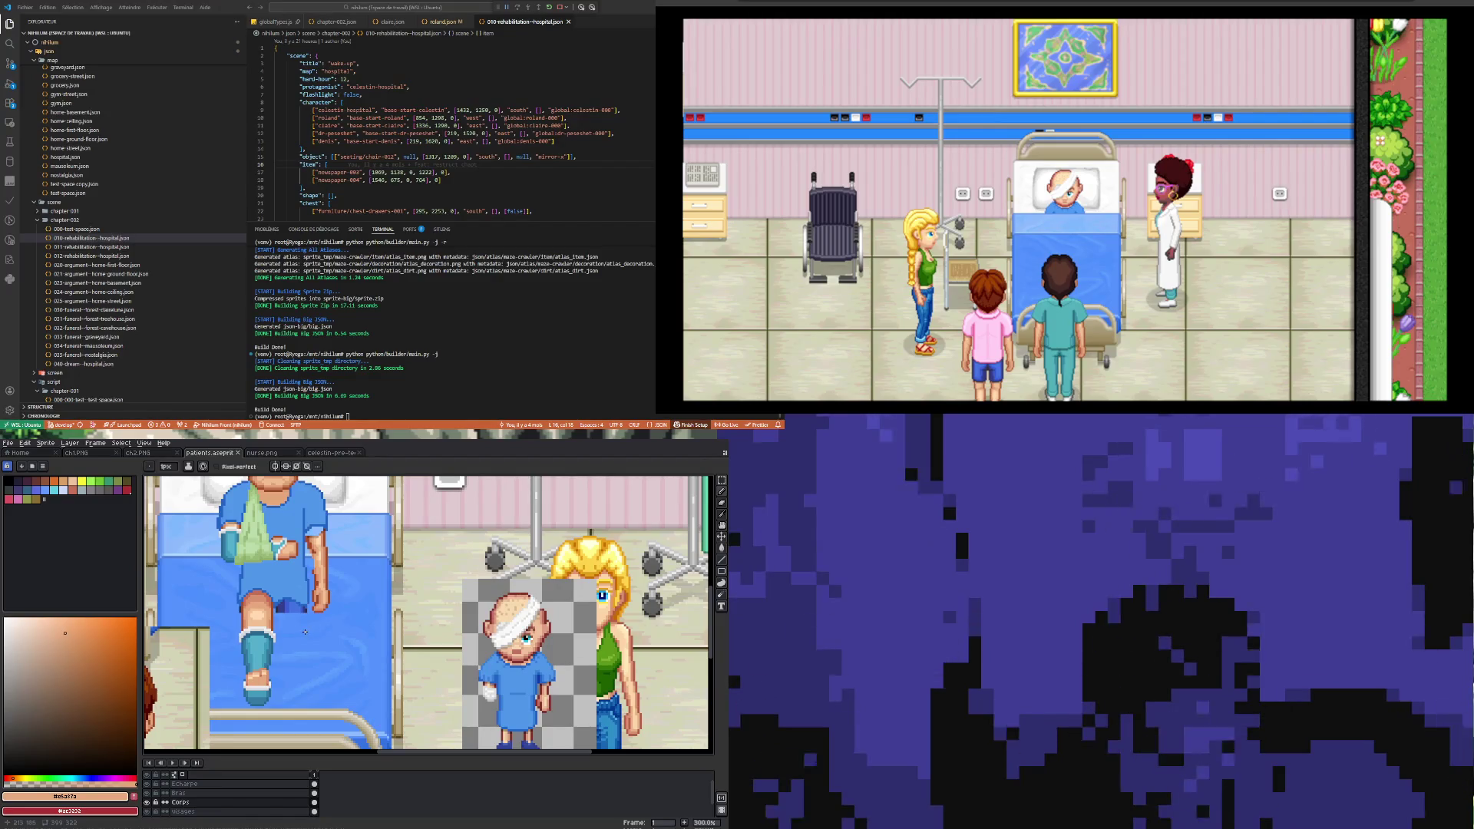
{"action": "scroll", "coordinate": [300, 624], "scroll_direction": "down", "scroll_amount": 2}
{"action": "scroll", "coordinate": [301, 623], "scroll_direction": "up", "scroll_amount": 1}
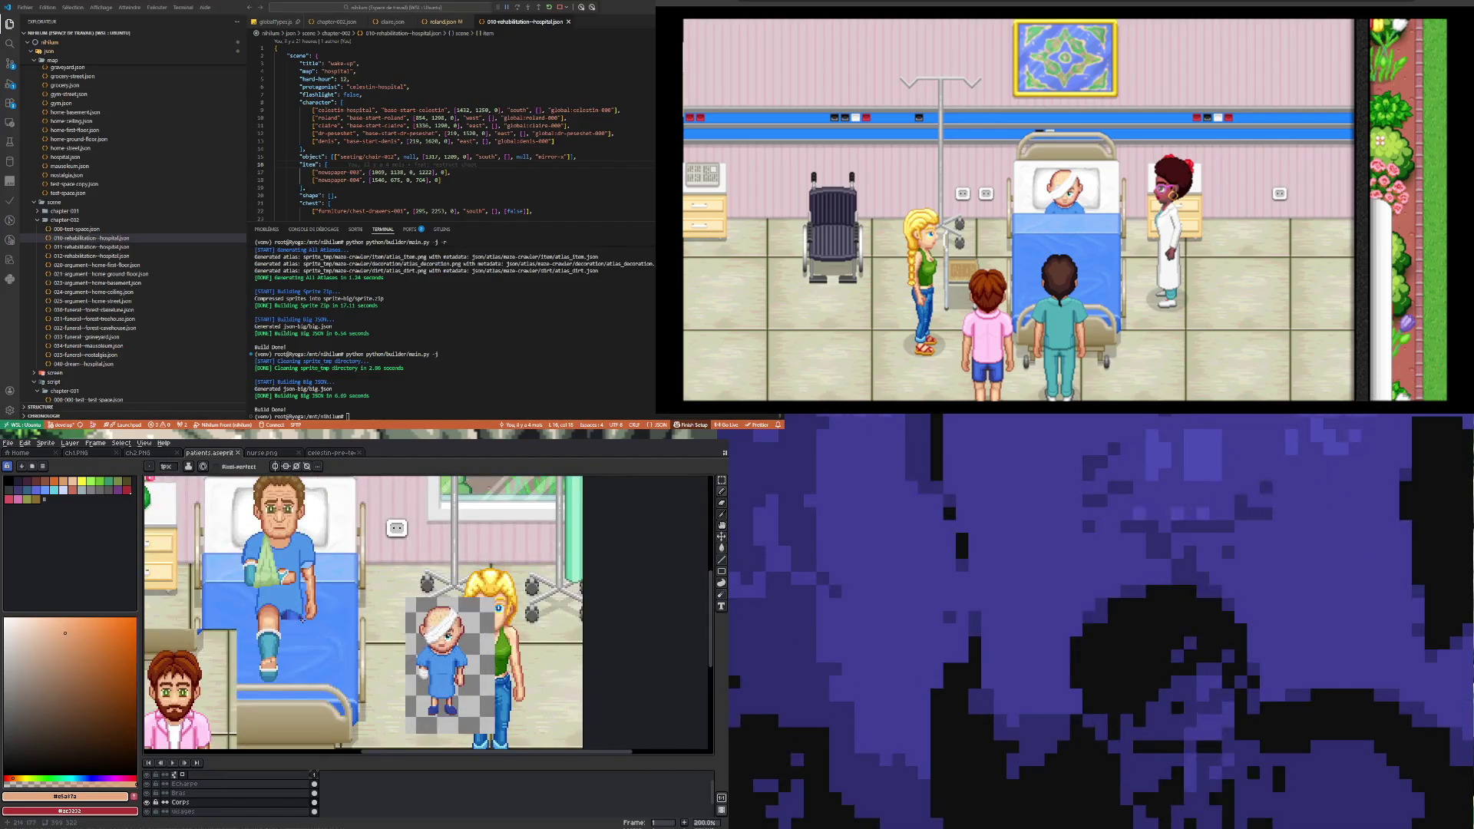
{"action": "scroll", "coordinate": [303, 621], "scroll_direction": "down", "scroll_amount": 1}
{"action": "scroll", "coordinate": [304, 618], "scroll_direction": "up", "scroll_amount": 2}
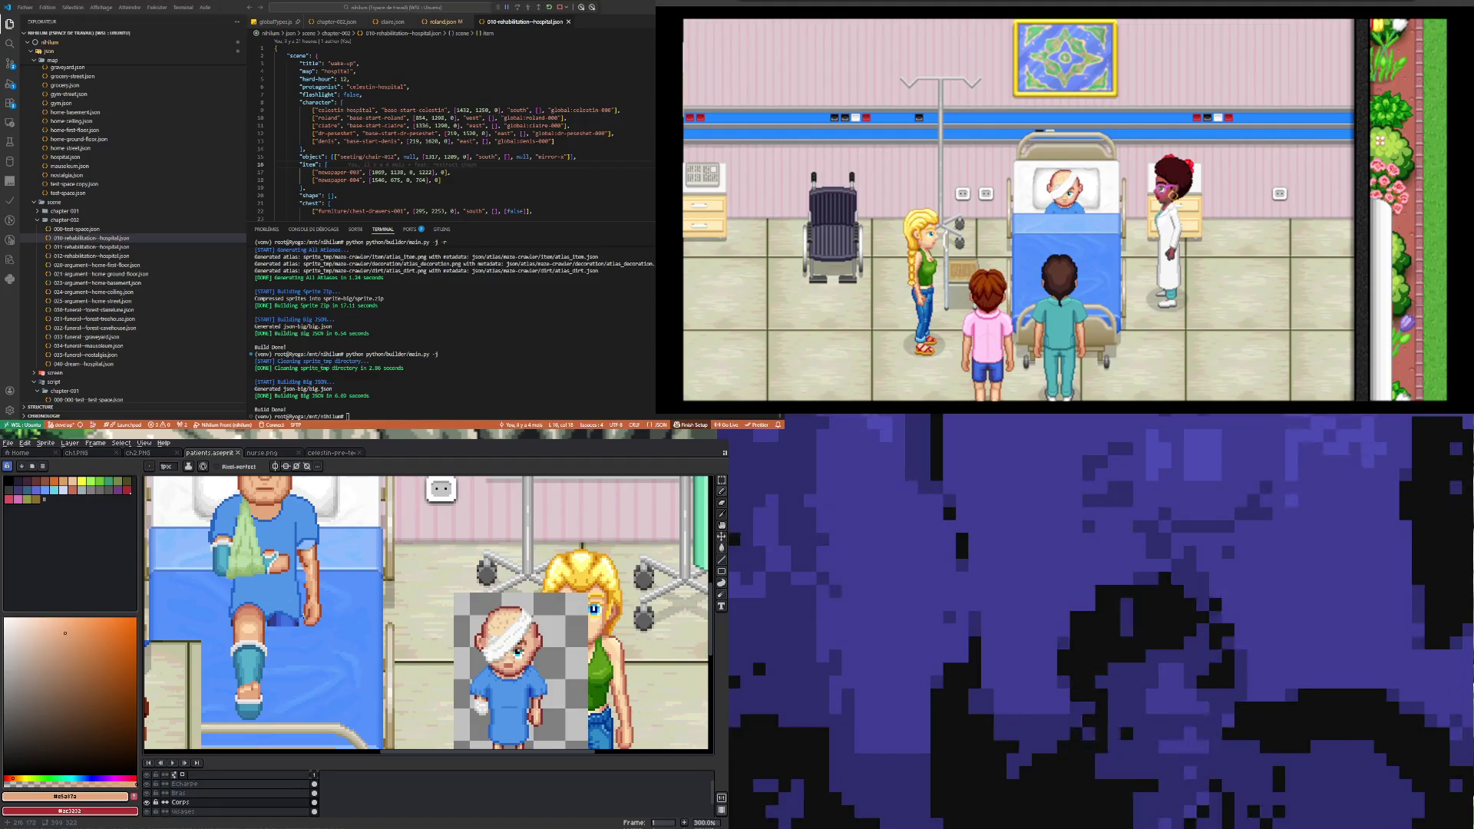
{"action": "scroll", "coordinate": [303, 616], "scroll_direction": "down", "scroll_amount": 1}
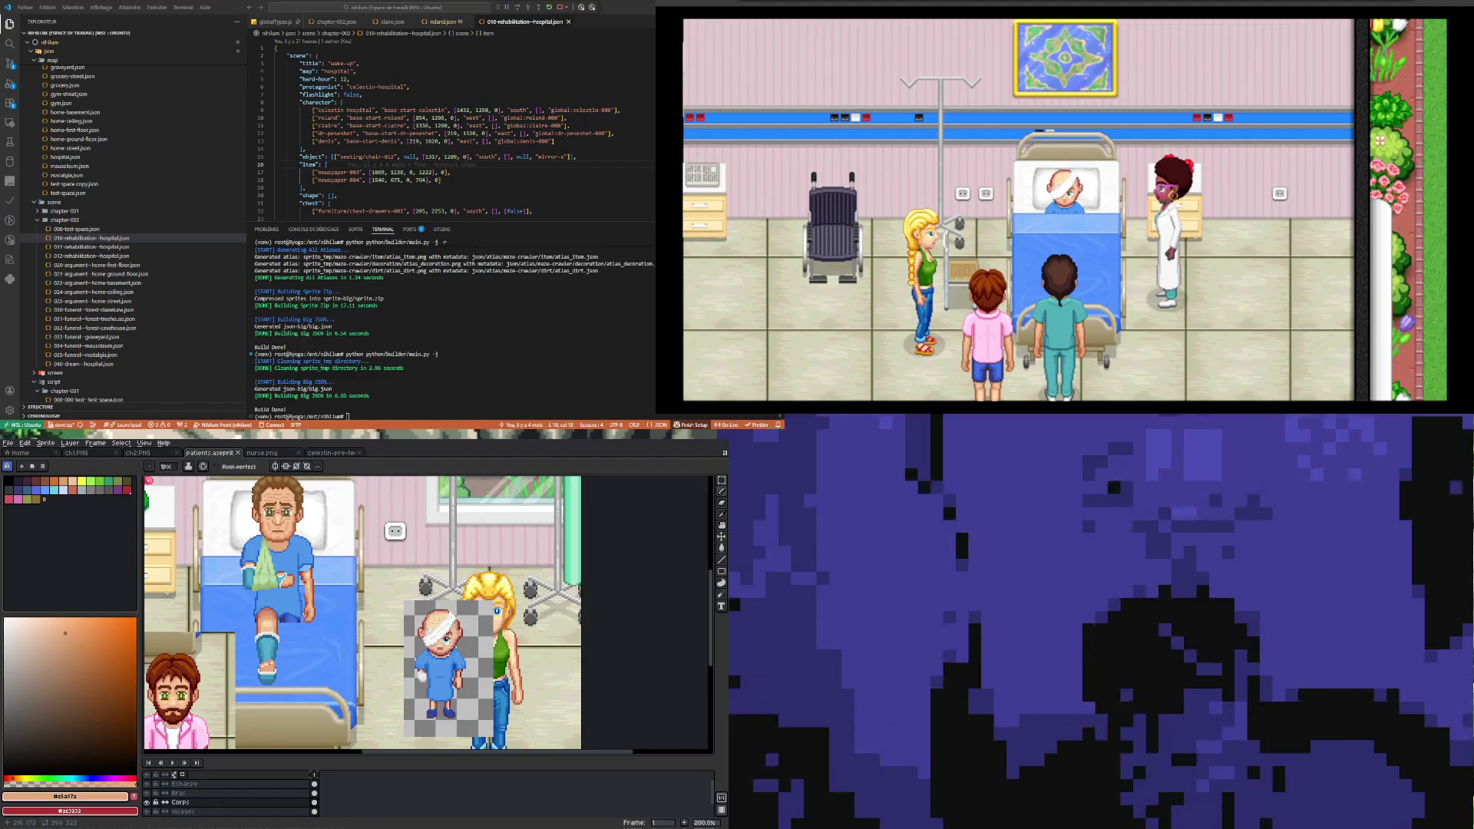
{"action": "scroll", "coordinate": [304, 616], "scroll_direction": "down", "scroll_amount": 1}
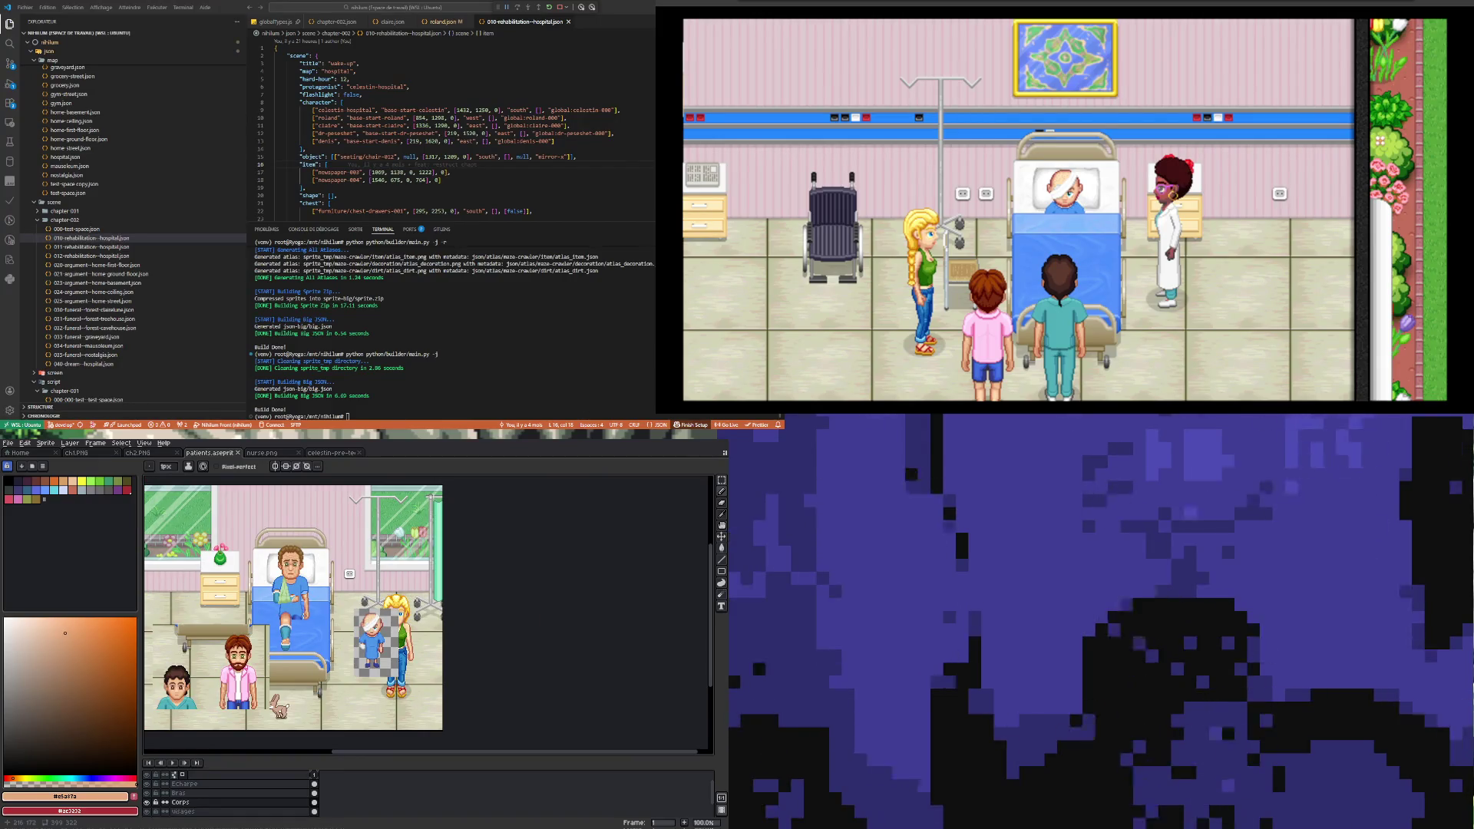
{"action": "scroll", "coordinate": [304, 616], "scroll_direction": "up", "scroll_amount": 2}
{"action": "scroll", "coordinate": [306, 623], "scroll_direction": "down", "scroll_amount": 1}
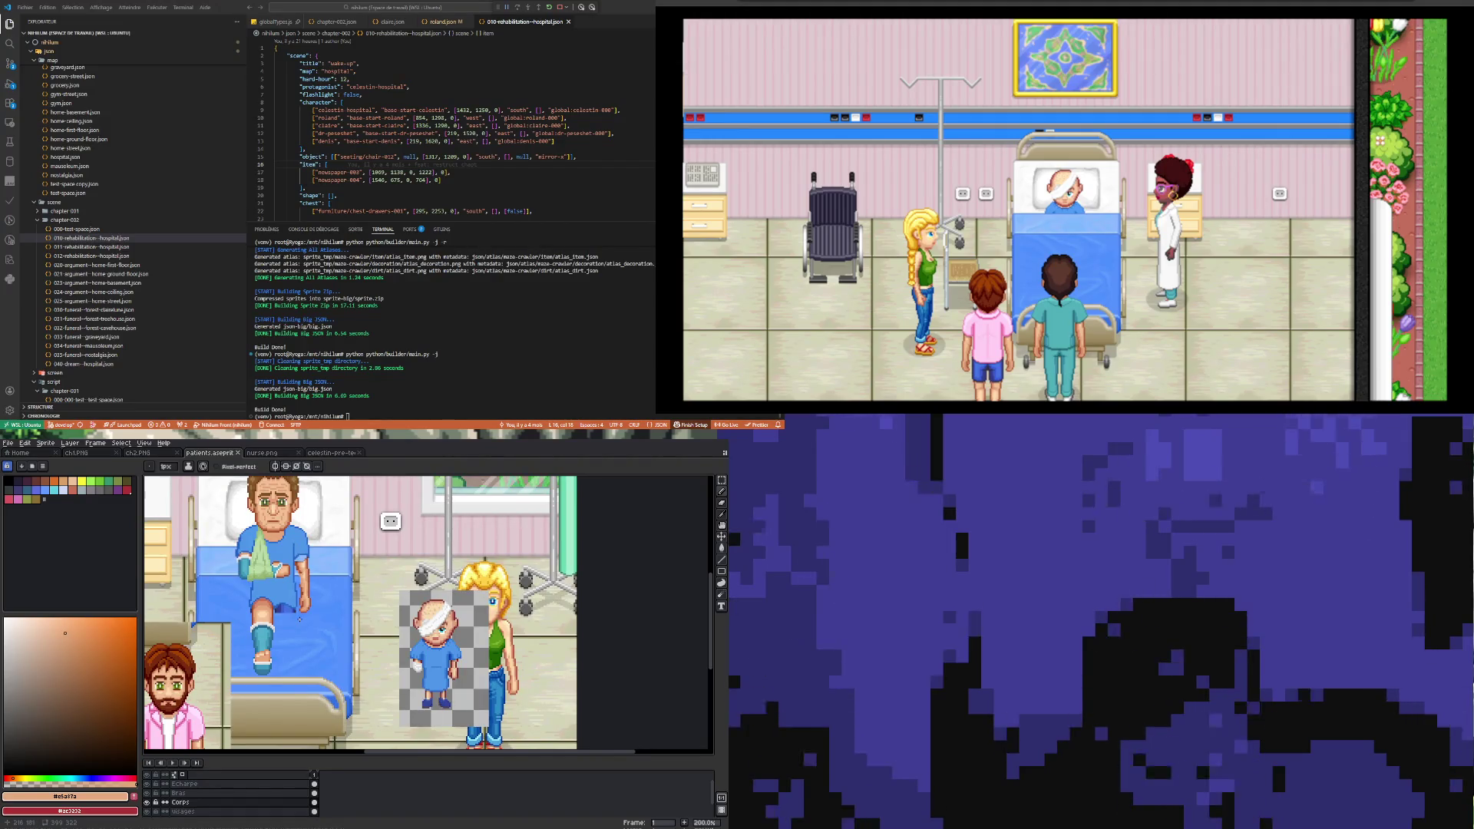
{"action": "scroll", "coordinate": [300, 620], "scroll_direction": "up", "scroll_amount": 1}
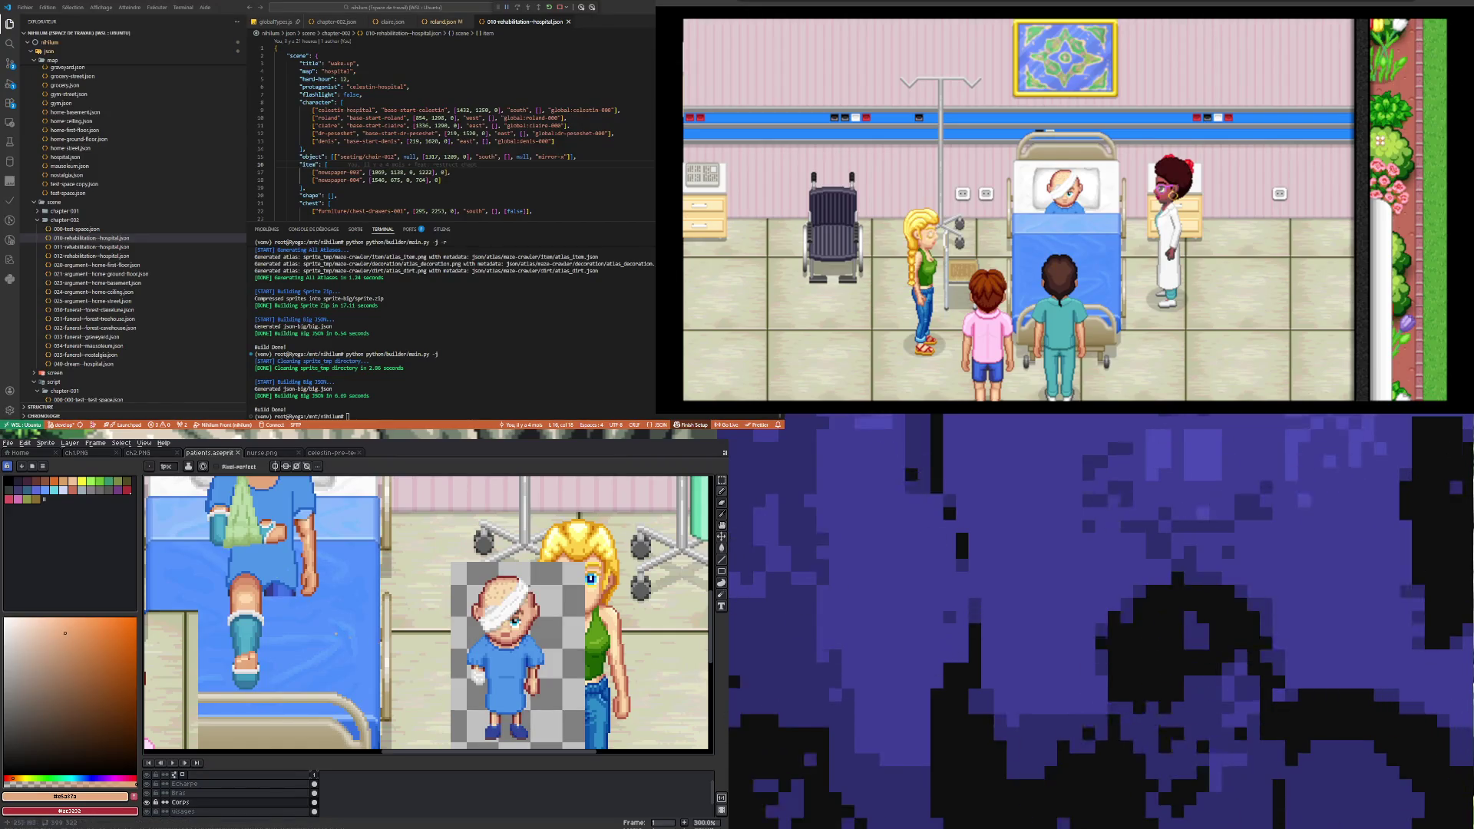
{"action": "scroll", "coordinate": [430, 615], "scroll_direction": "down", "scroll_amount": 3}
{"action": "scroll", "coordinate": [430, 614], "scroll_direction": "up", "scroll_amount": 3}
{"action": "scroll", "coordinate": [260, 609], "scroll_direction": "down", "scroll_amount": 1}
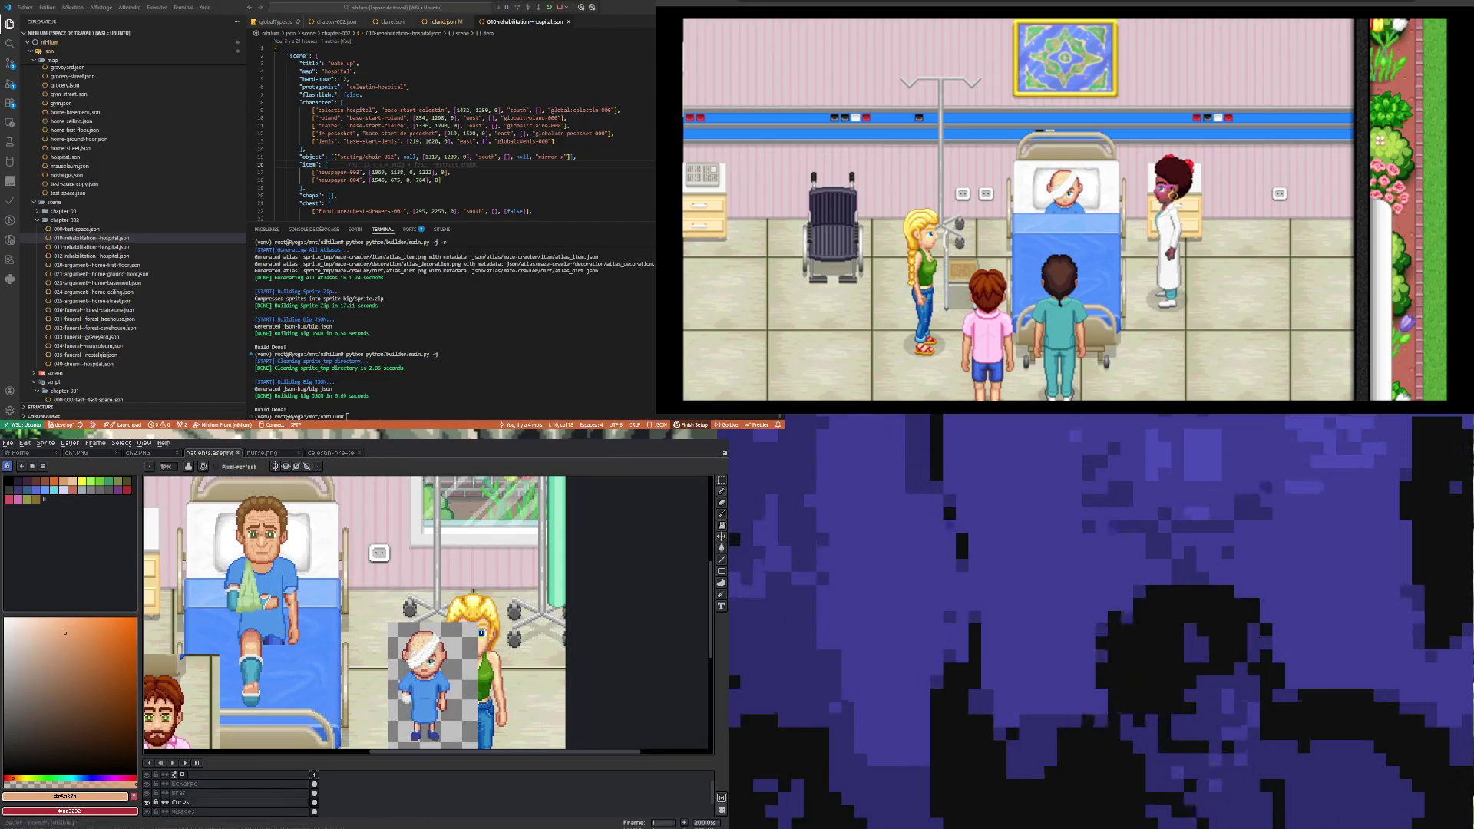
{"action": "left_click", "coordinate": [147, 802]}
{"action": "left_click", "coordinate": [146, 803]}
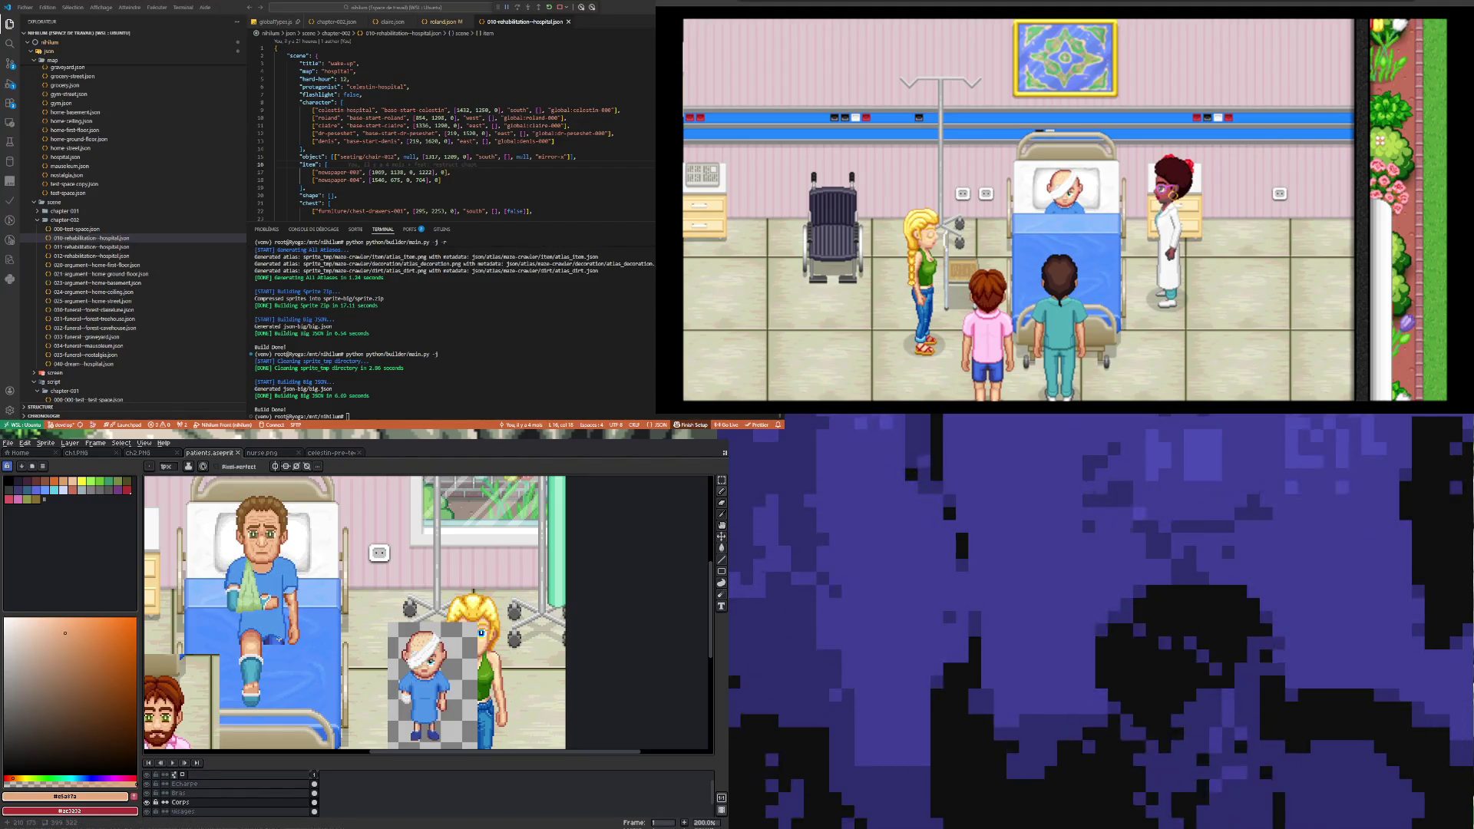
{"action": "scroll", "coordinate": [276, 675], "scroll_direction": "up", "scroll_amount": 1}
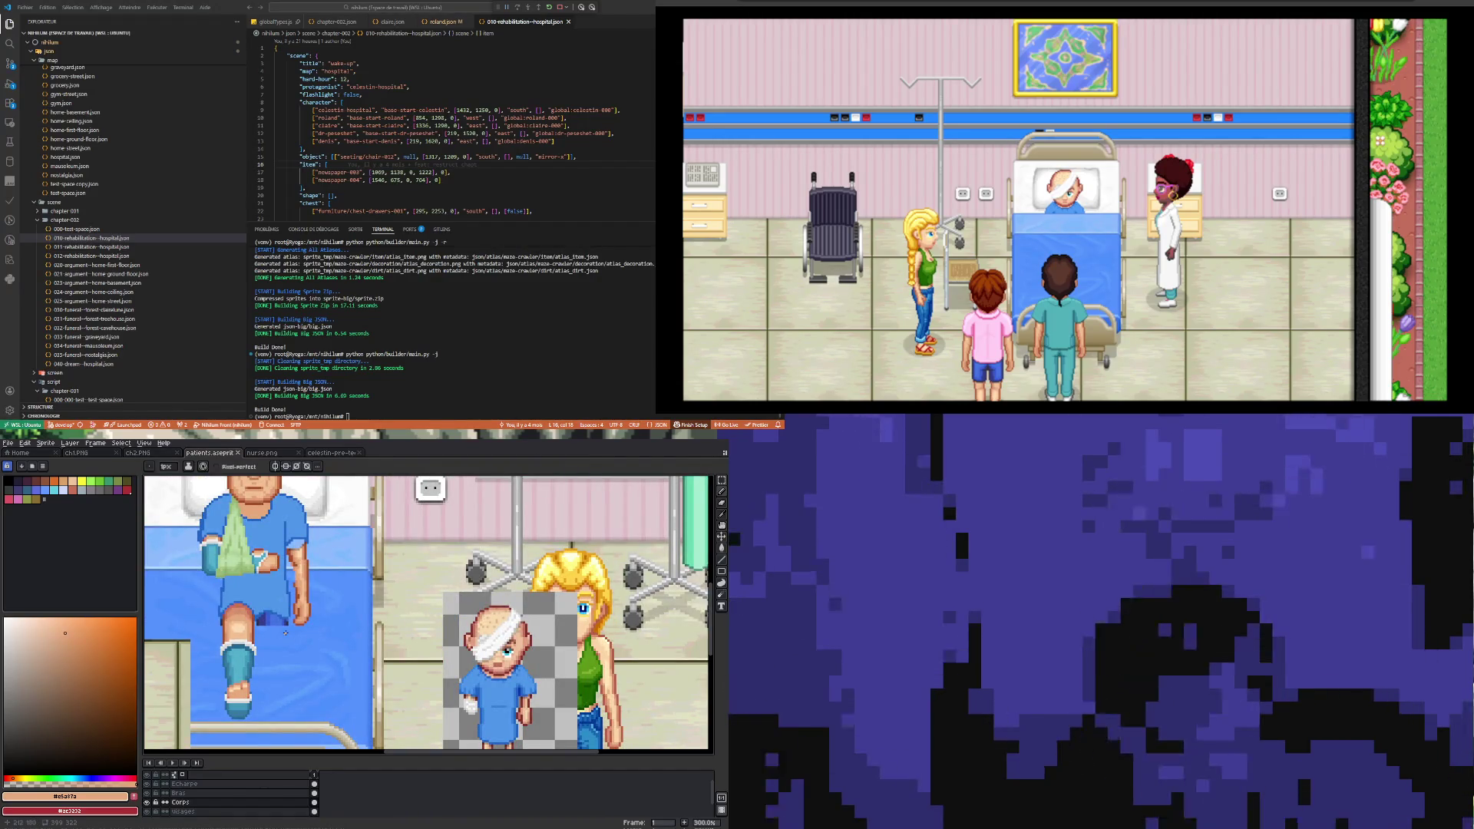
{"action": "scroll", "coordinate": [284, 633], "scroll_direction": "up", "scroll_amount": 1}
{"action": "scroll", "coordinate": [270, 639], "scroll_direction": "down", "scroll_amount": 2}
{"action": "scroll", "coordinate": [270, 638], "scroll_direction": "down", "scroll_amount": 2}
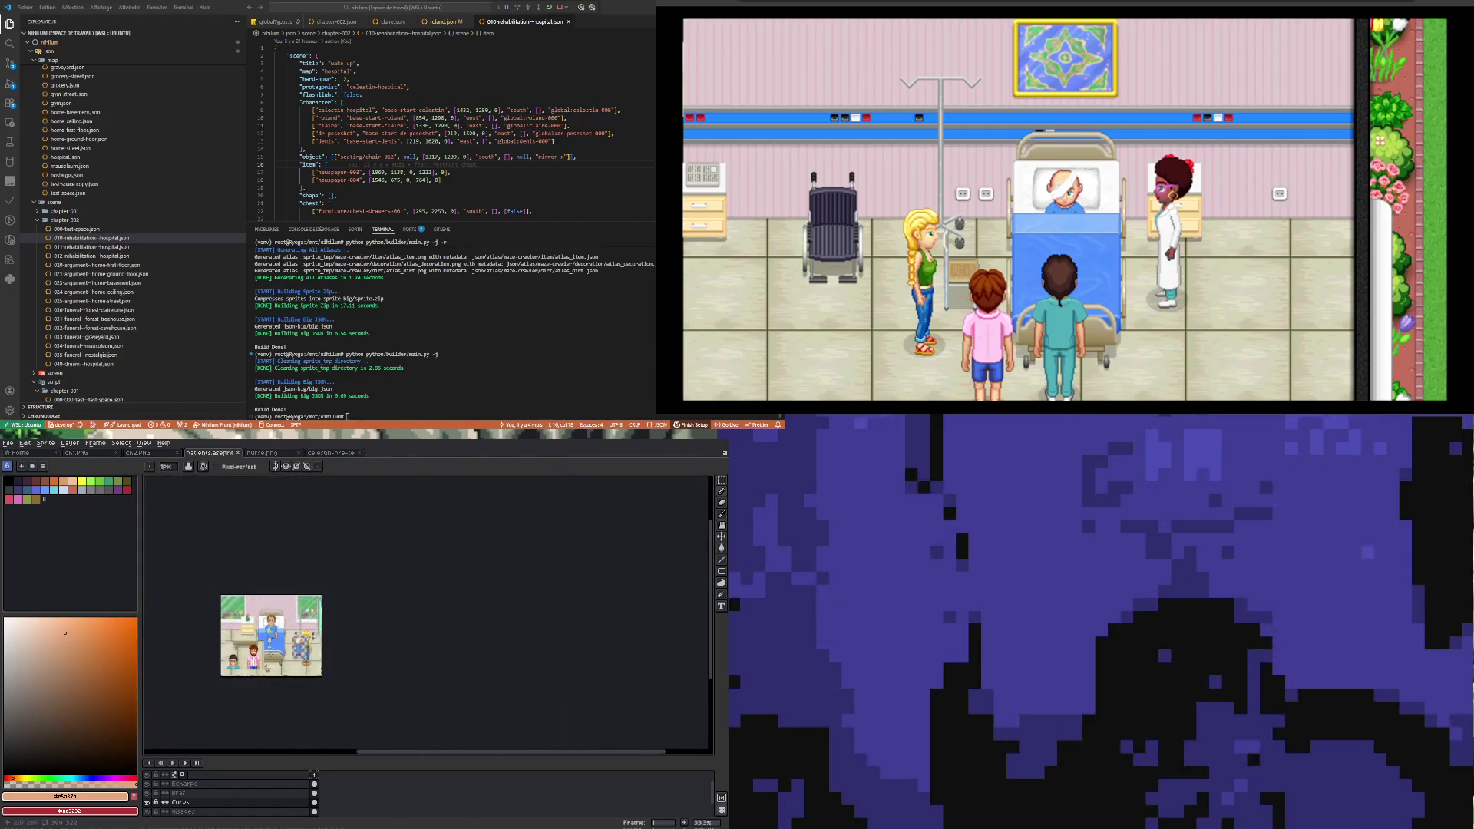
{"action": "scroll", "coordinate": [292, 637], "scroll_direction": "up", "scroll_amount": 1}
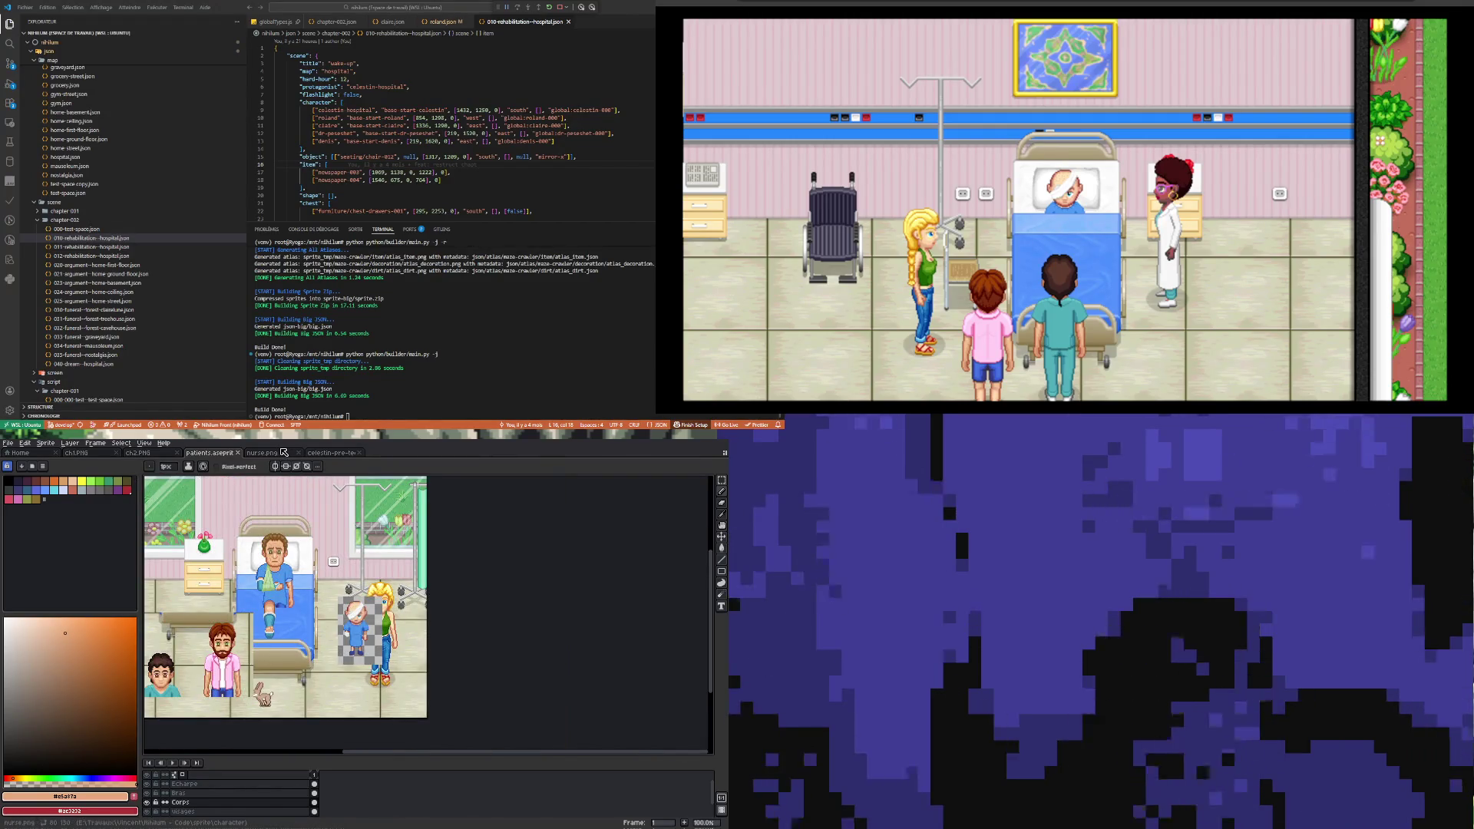
Step: Open nurse-denis-exp.aseprite from recent files, go to frame 1 on the Crâne layer, and enlarge the timeline
{"action": "left_click", "coordinate": [8, 443]}
{"action": "mouse_move", "coordinate": [30, 471]}
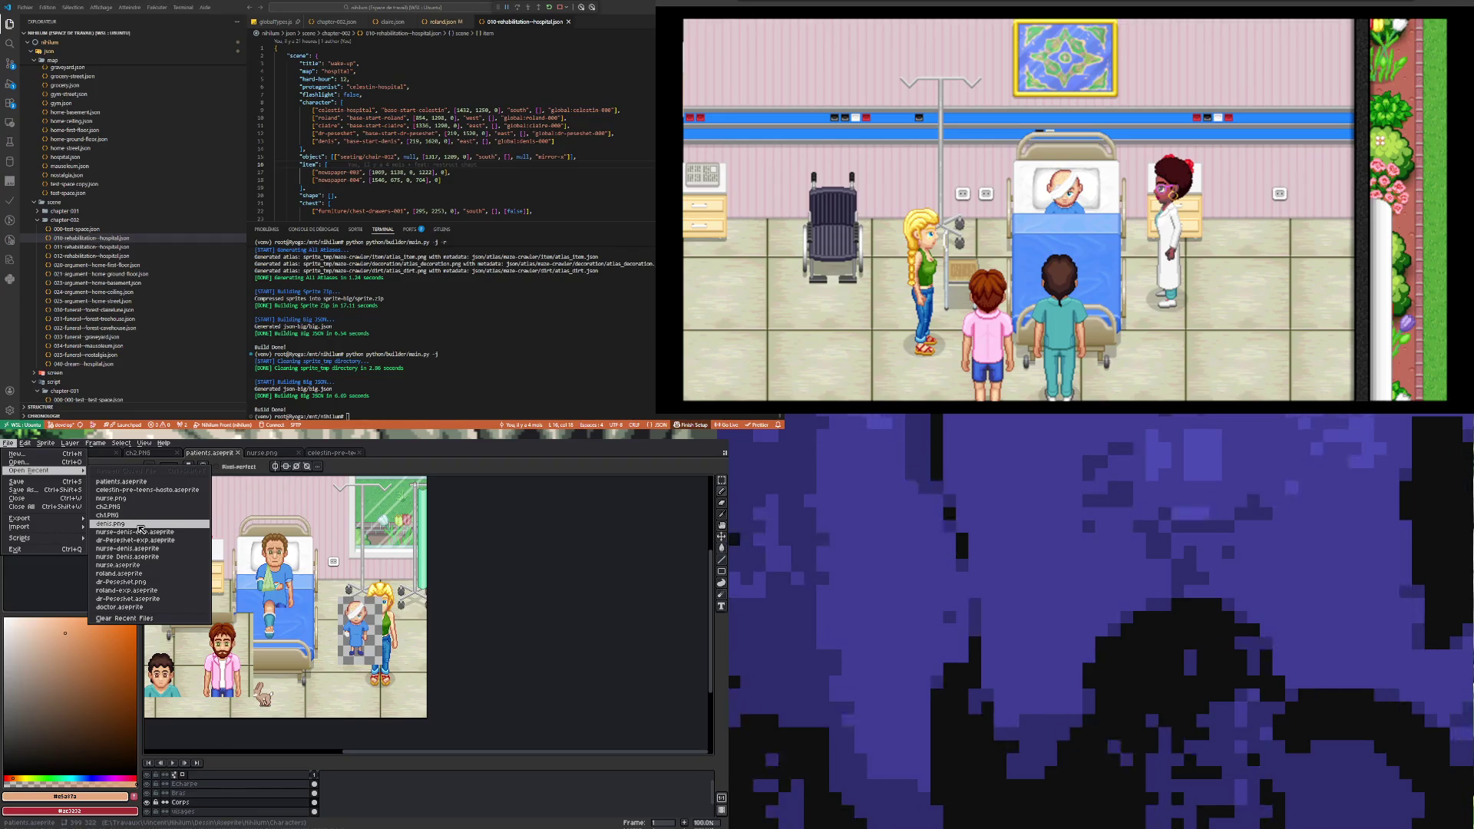
{"action": "left_click", "coordinate": [138, 533]}
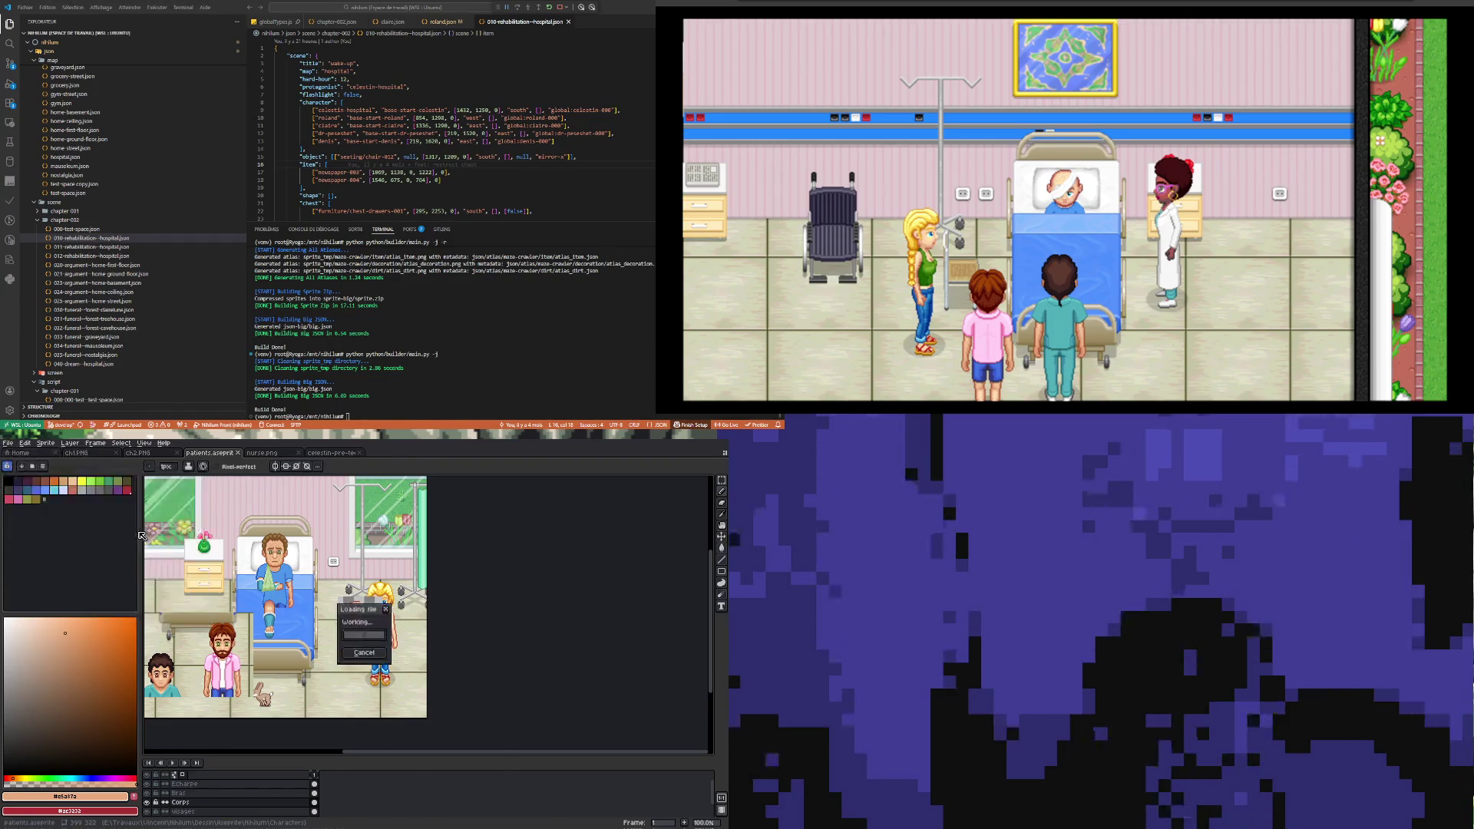
{"action": "left_click", "coordinate": [315, 784]}
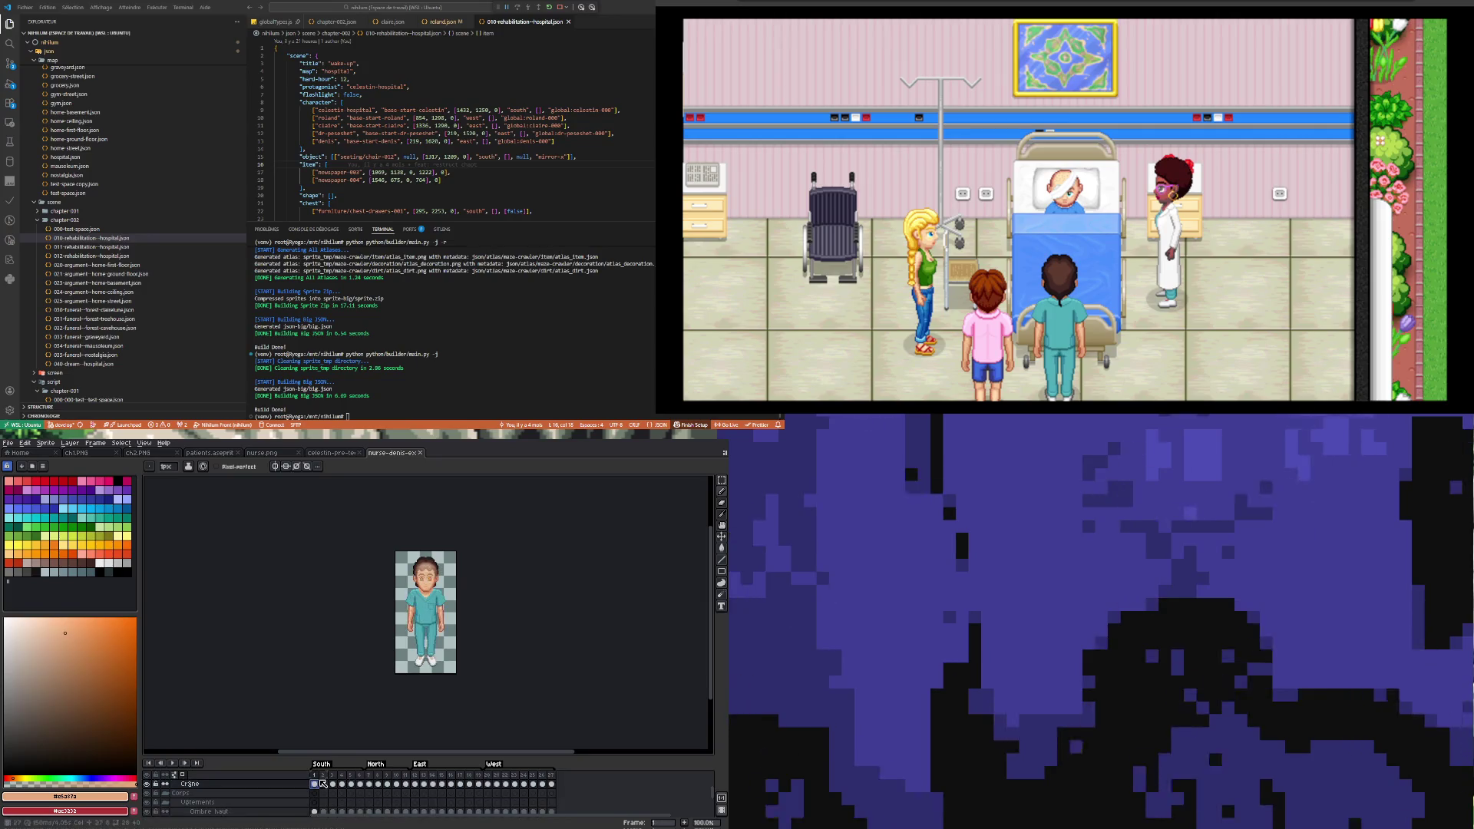
{"action": "scroll", "coordinate": [433, 600], "scroll_direction": "up", "scroll_amount": 1}
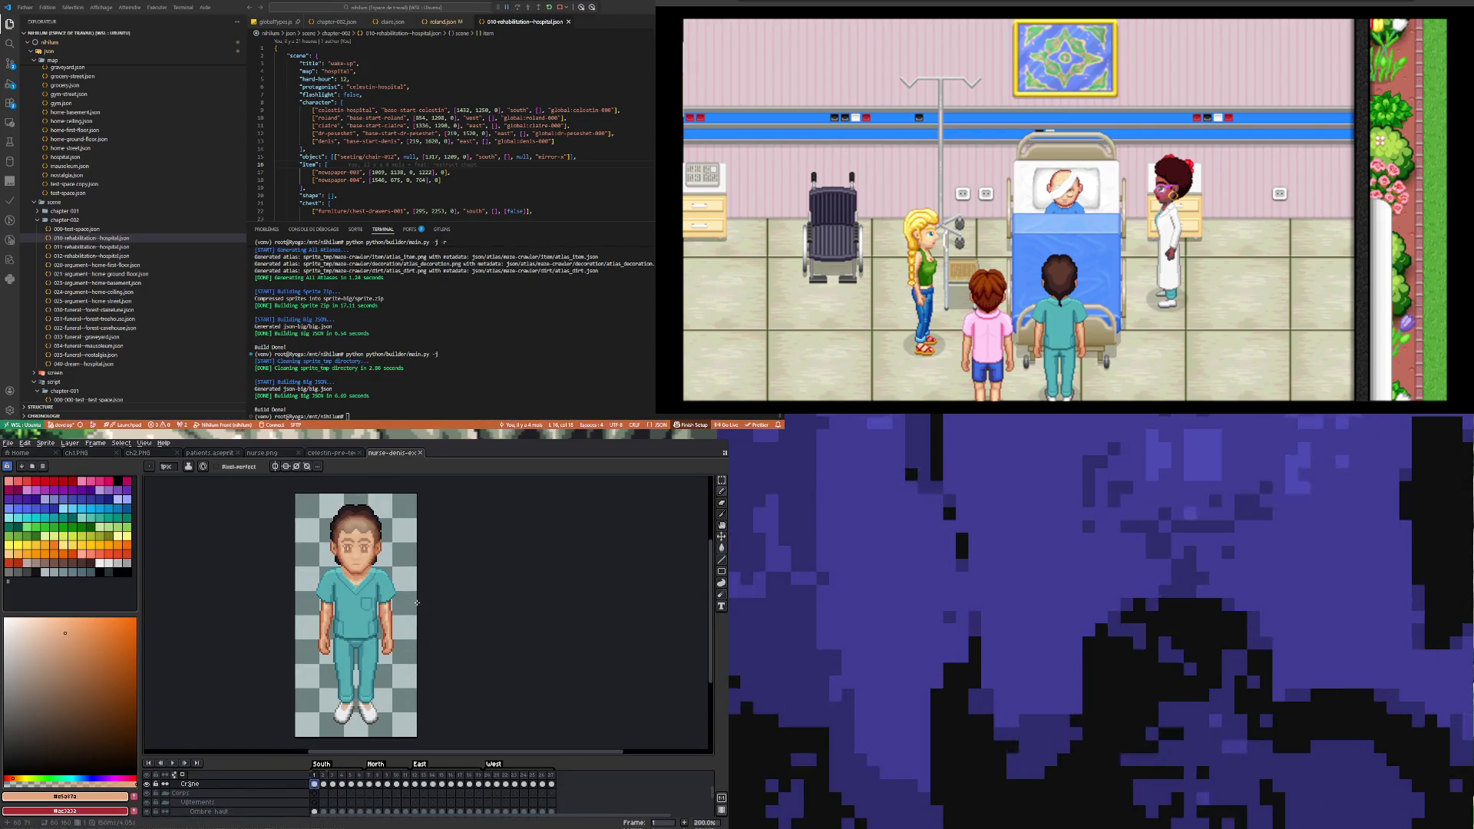
{"action": "scroll", "coordinate": [346, 592], "scroll_direction": "down", "scroll_amount": 1}
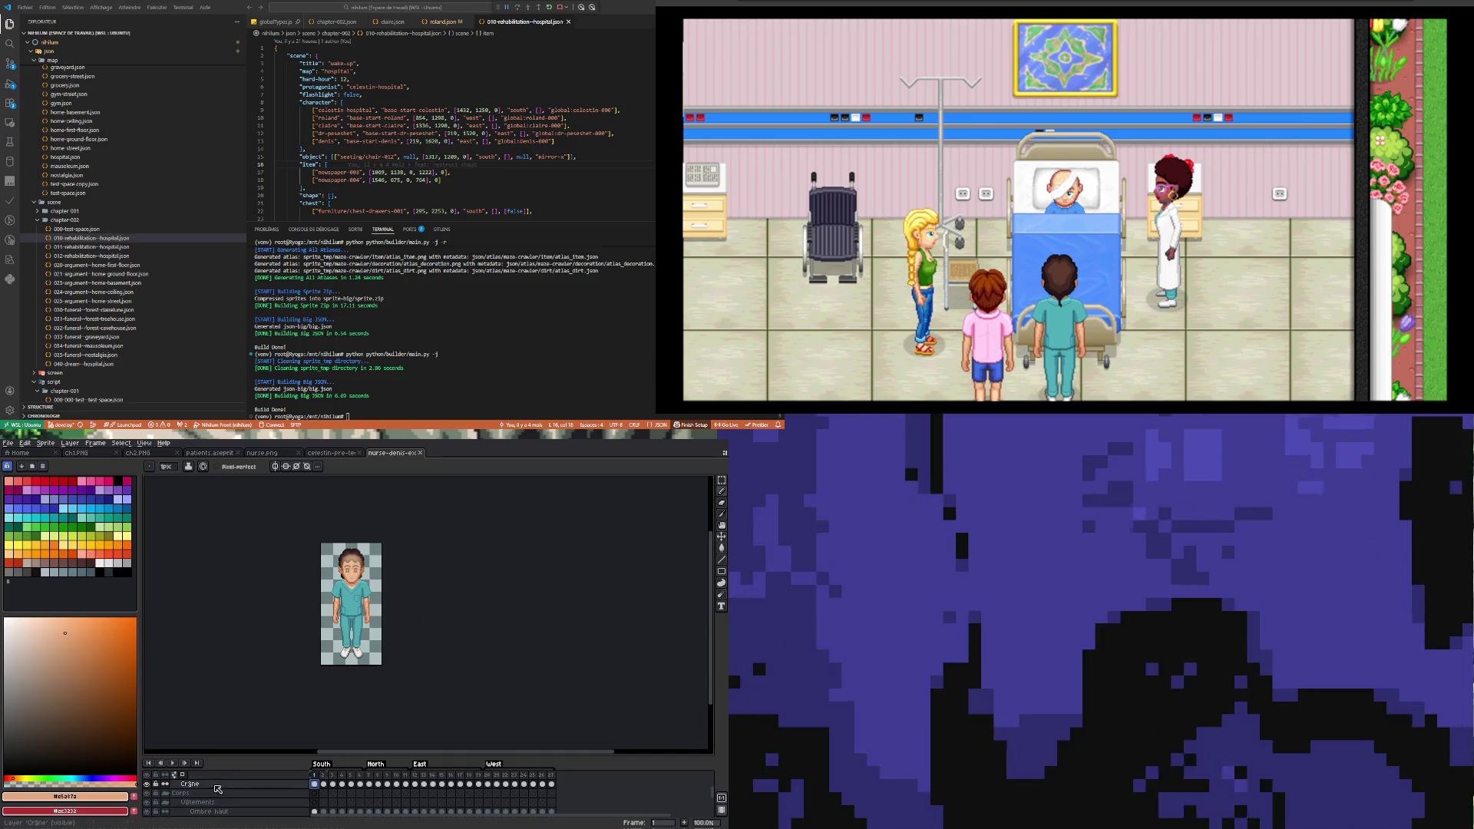
{"action": "left_click_drag", "start_coordinate": [346, 751], "coordinate": [346, 703]}
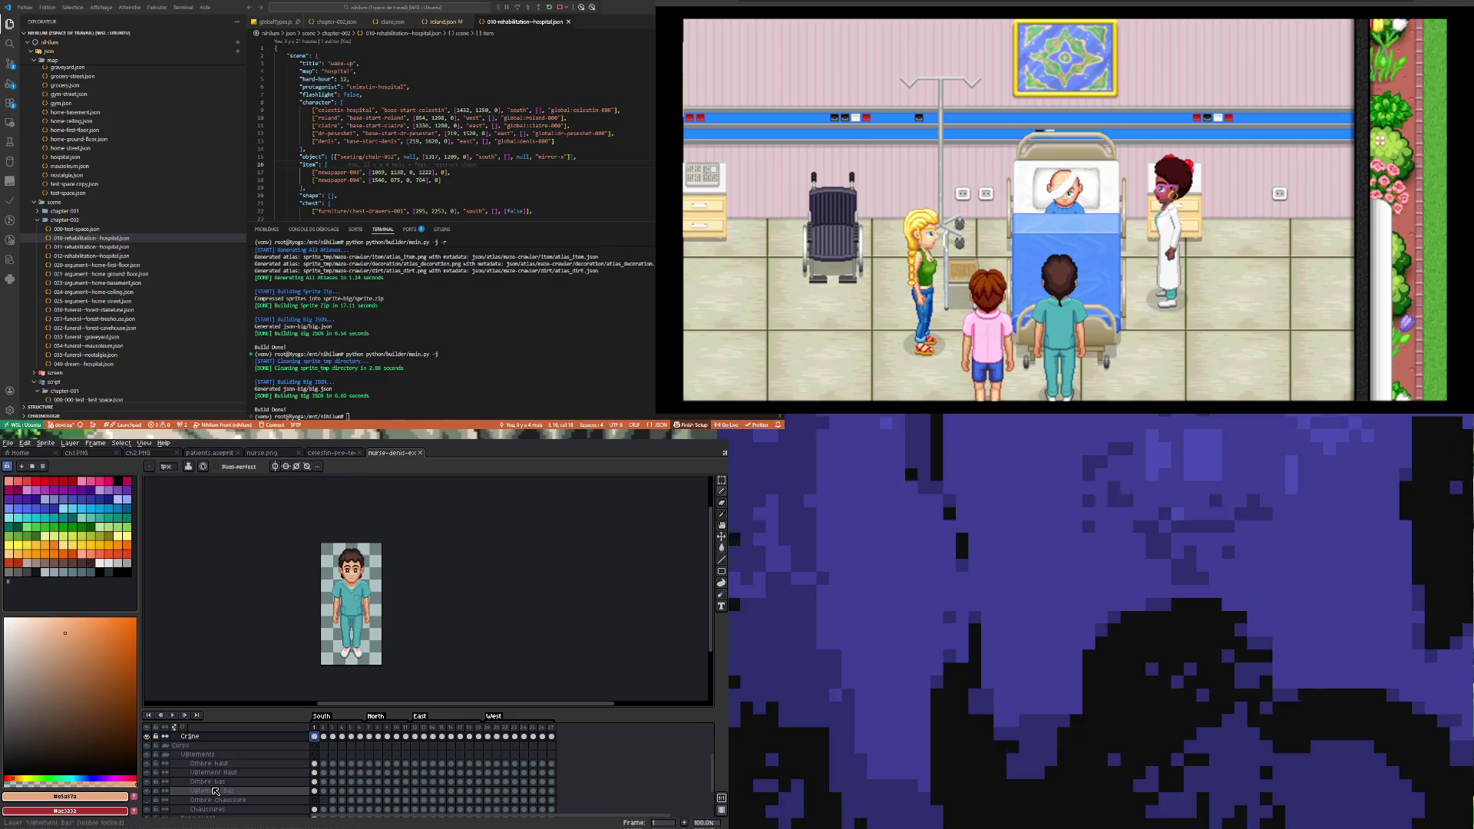
Step: Hide the Vêtements clothing group and go to frame 5 on the Tronc layer
{"action": "left_click", "coordinate": [147, 755]}
{"action": "scroll", "coordinate": [392, 668], "scroll_direction": "up", "scroll_amount": 1}
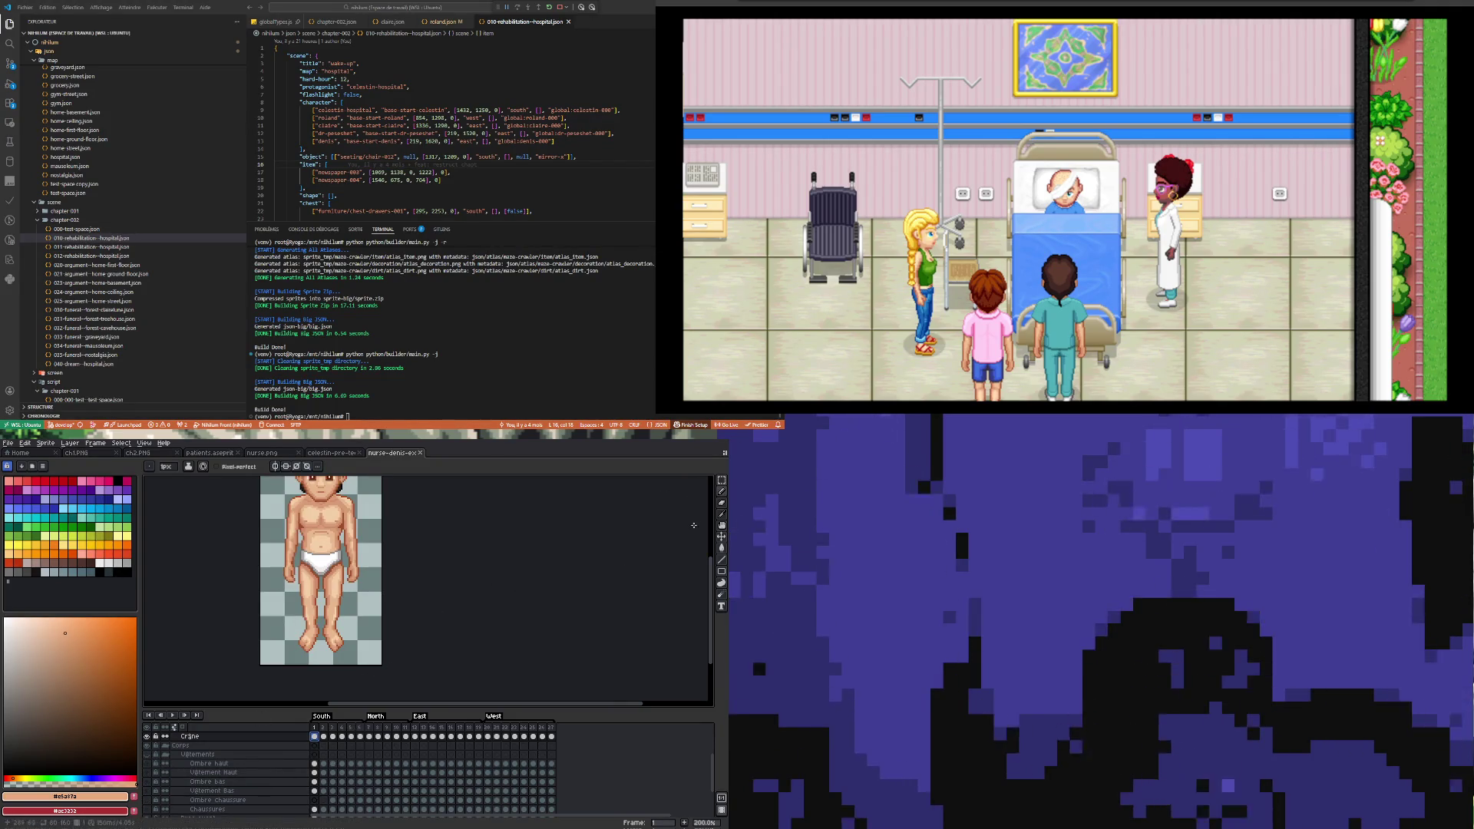
{"action": "left_click", "coordinate": [351, 763]}
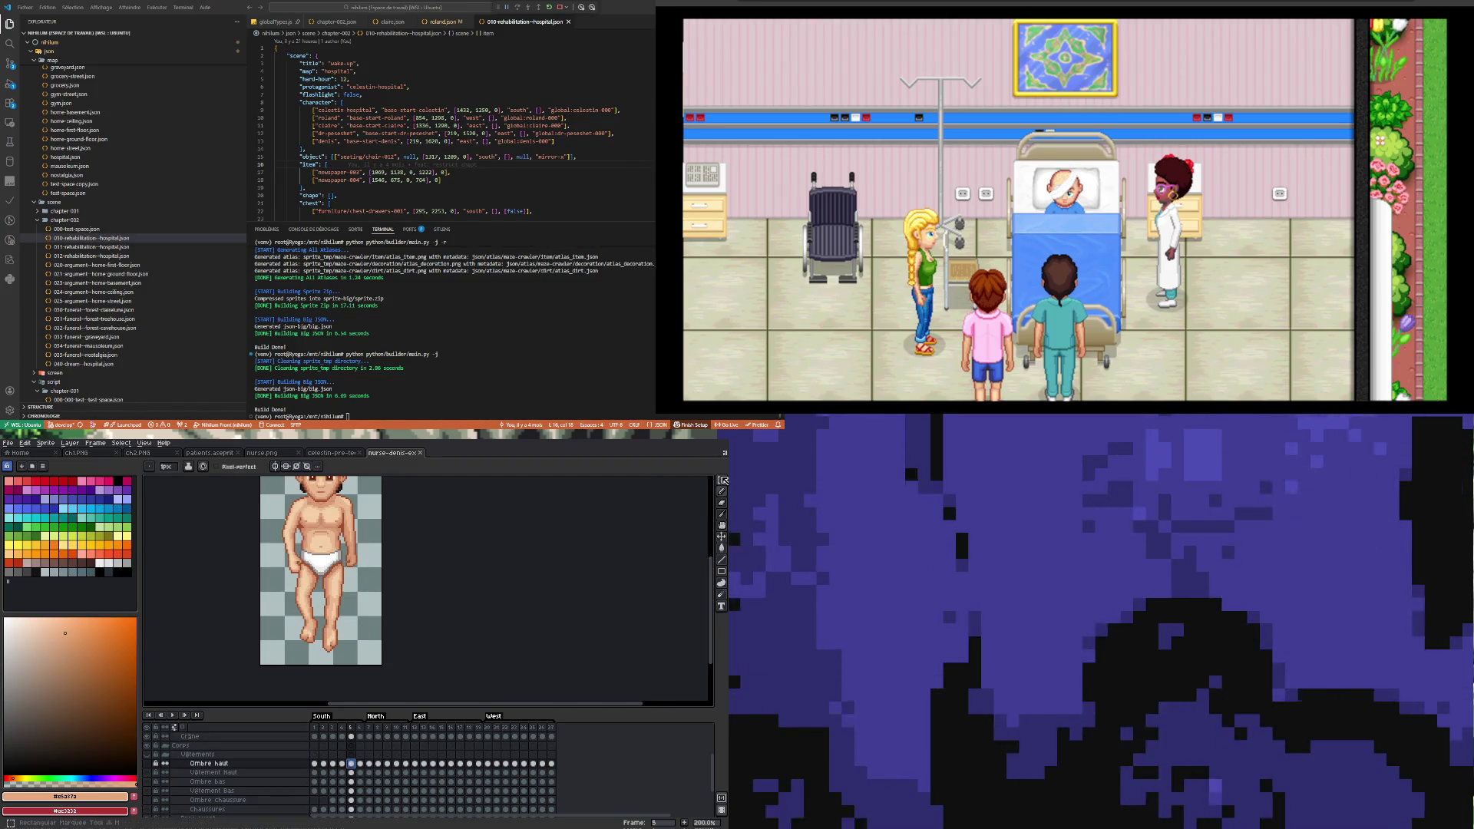
{"action": "key", "text": "q"}
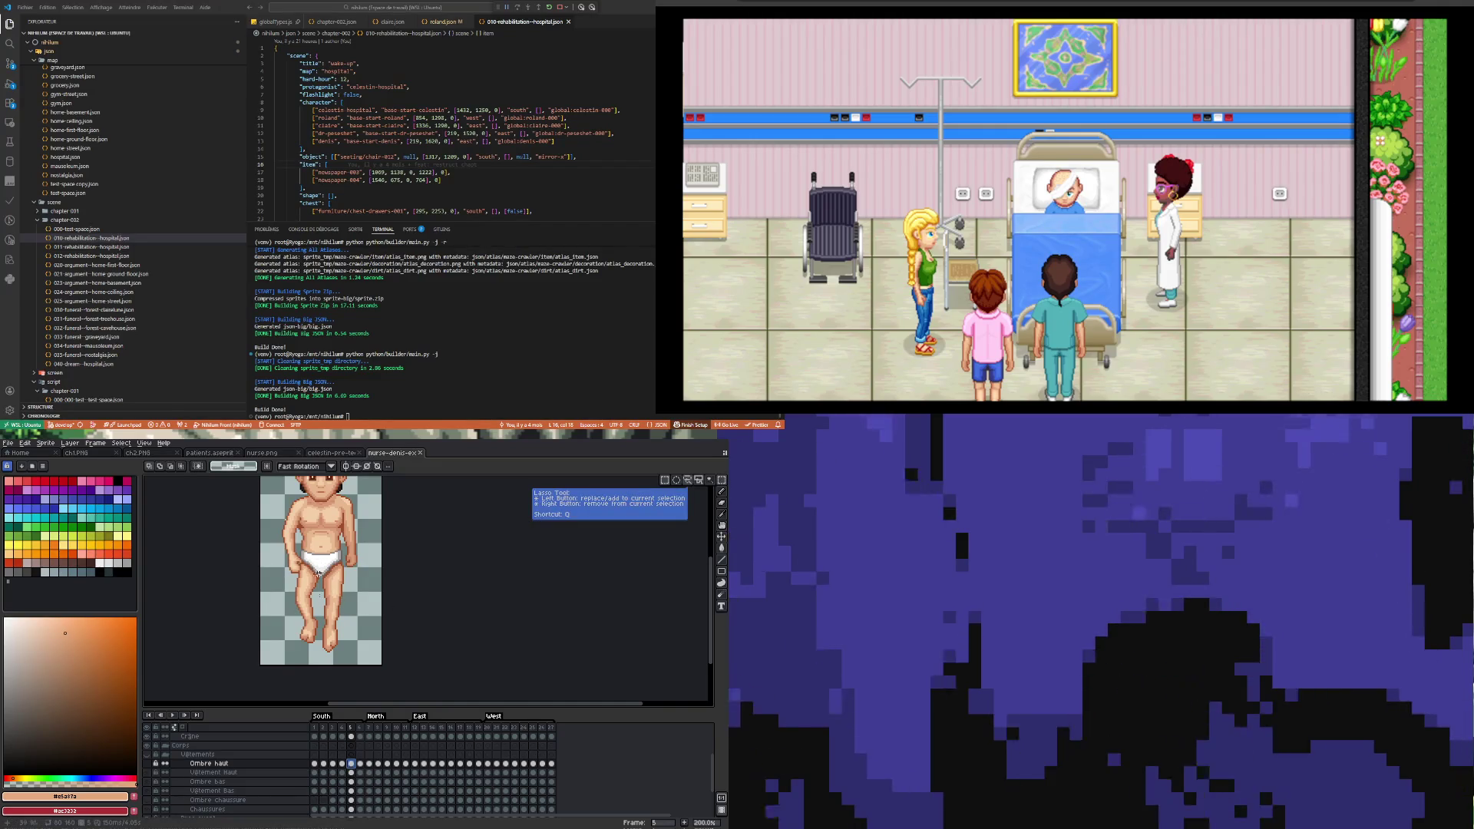
{"action": "scroll", "coordinate": [344, 777], "scroll_direction": "down", "scroll_amount": 3}
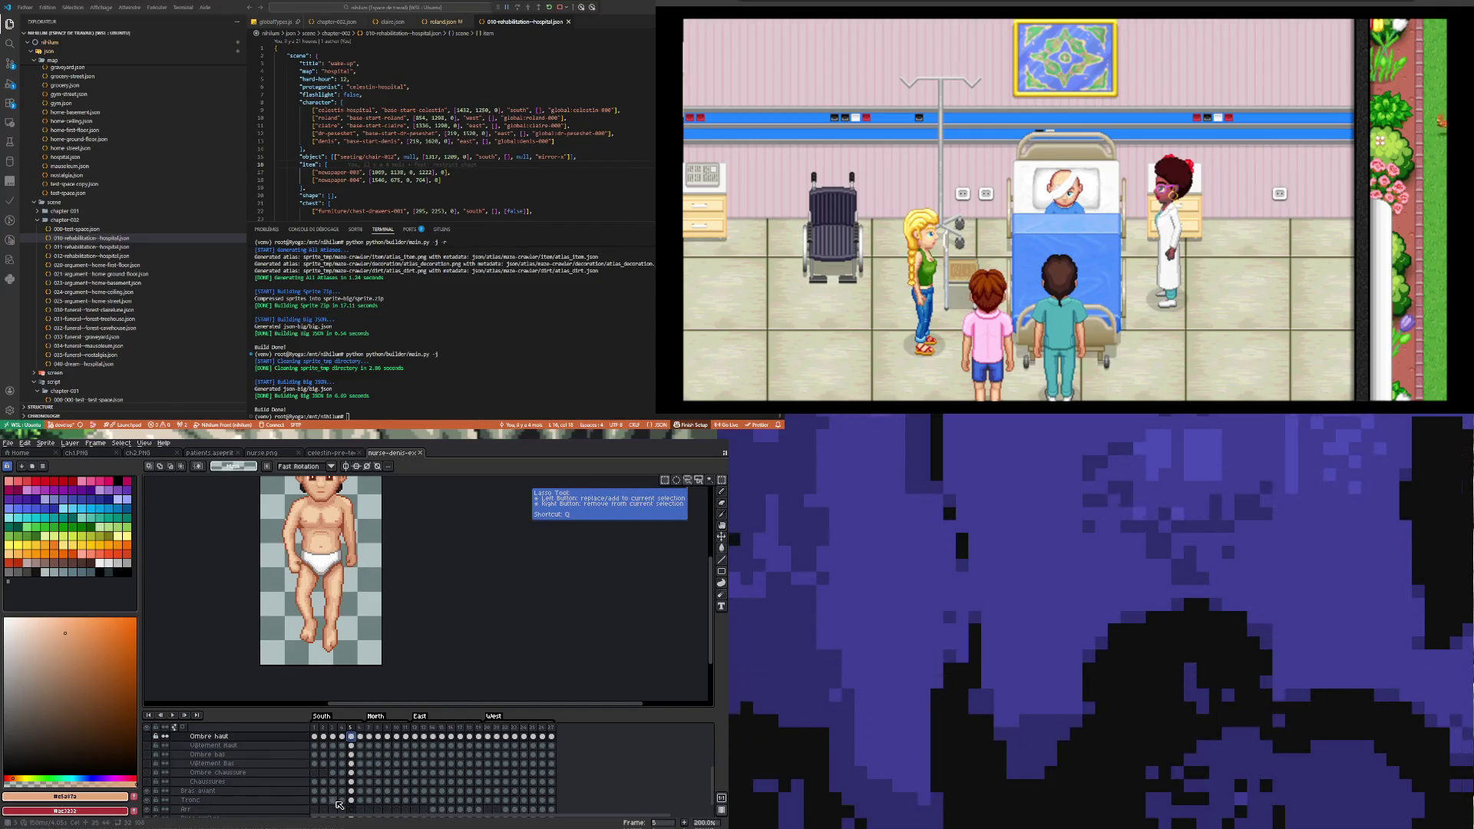
{"action": "left_click", "coordinate": [352, 801]}
Step: Select the nurse's bare left leg from the briefs down to the foot
{"action": "mouse_move", "coordinate": [320, 559]}
{"action": "left_mouse_down"}
{"action": "mouse_move", "coordinate": [354, 635]}
{"action": "mouse_move", "coordinate": [346, 655]}
{"action": "left_mouse_up"}
{"action": "key", "text": "ctrl+d"}
{"action": "left_click_drag", "start_coordinate": [338, 594], "coordinate": [343, 662]}
{"action": "key", "text": "ctrl+d"}
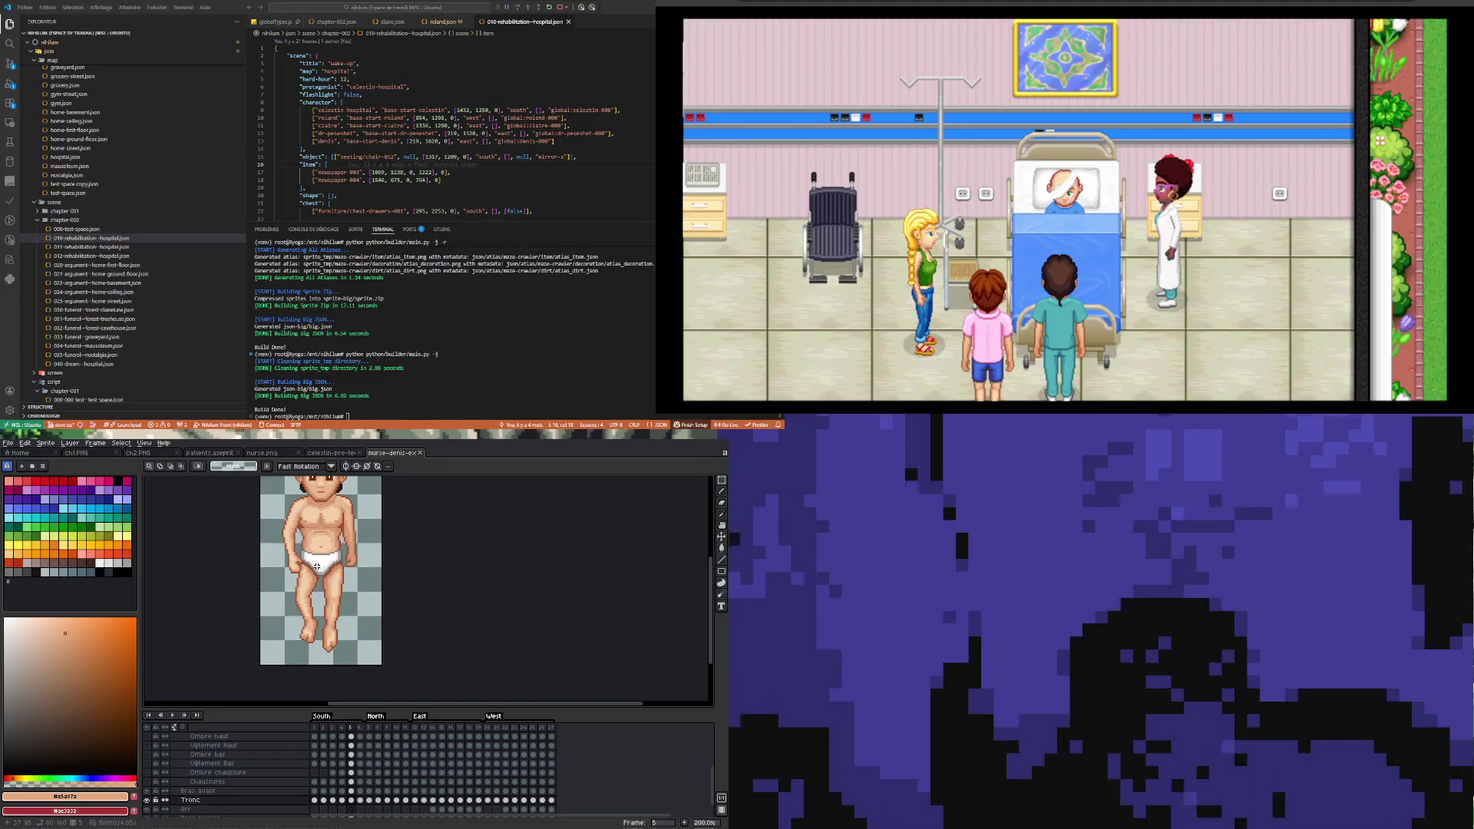
{"action": "left_click_drag", "start_coordinate": [337, 620], "coordinate": [345, 656]}
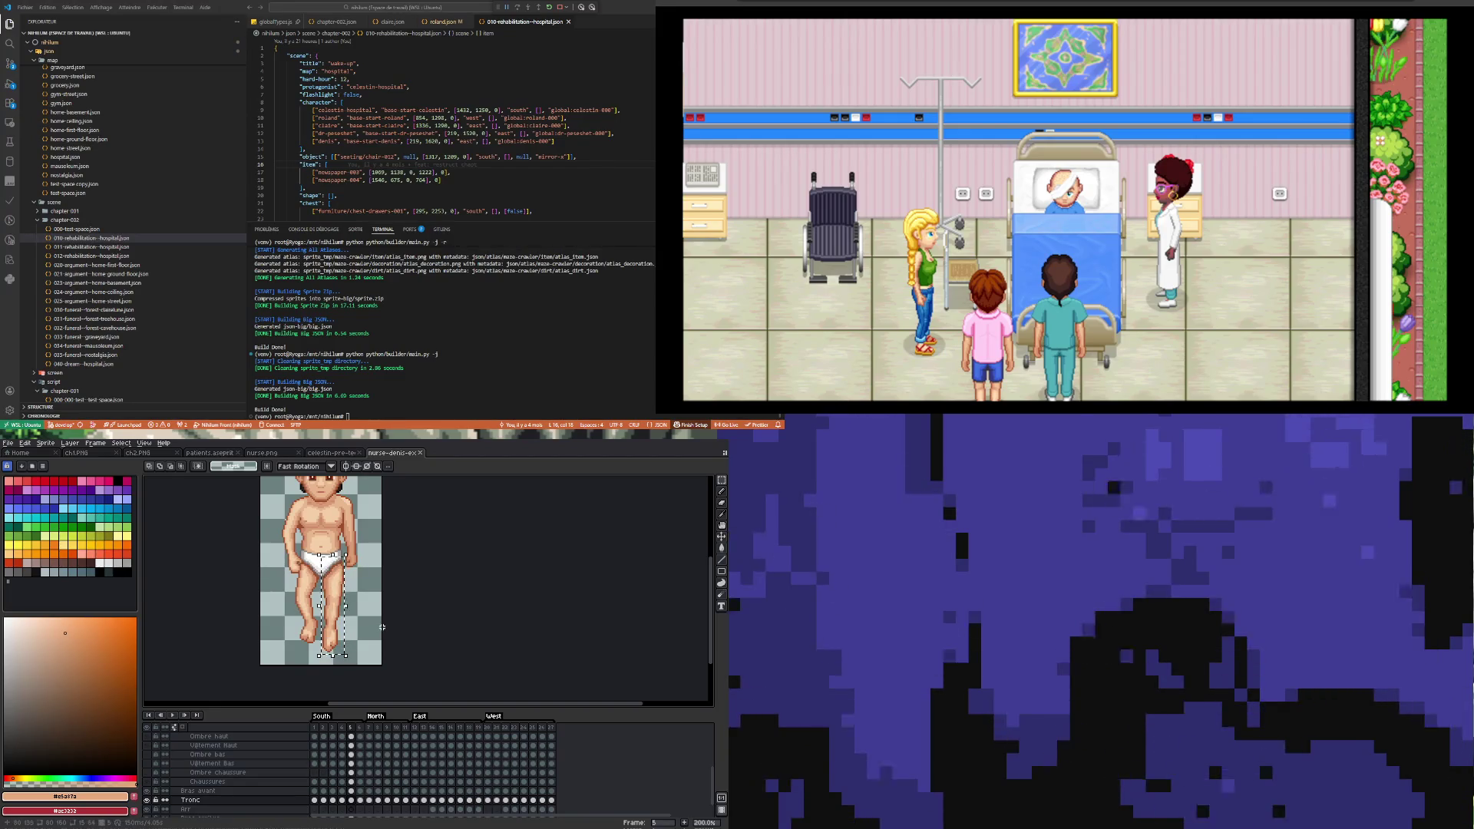
{"action": "left_click", "coordinate": [227, 456]}
Step: Paste the nurse's leg into patients.aseprite and place it over the seated patient's leg
{"action": "scroll", "coordinate": [316, 608], "scroll_direction": "up", "scroll_amount": 1}
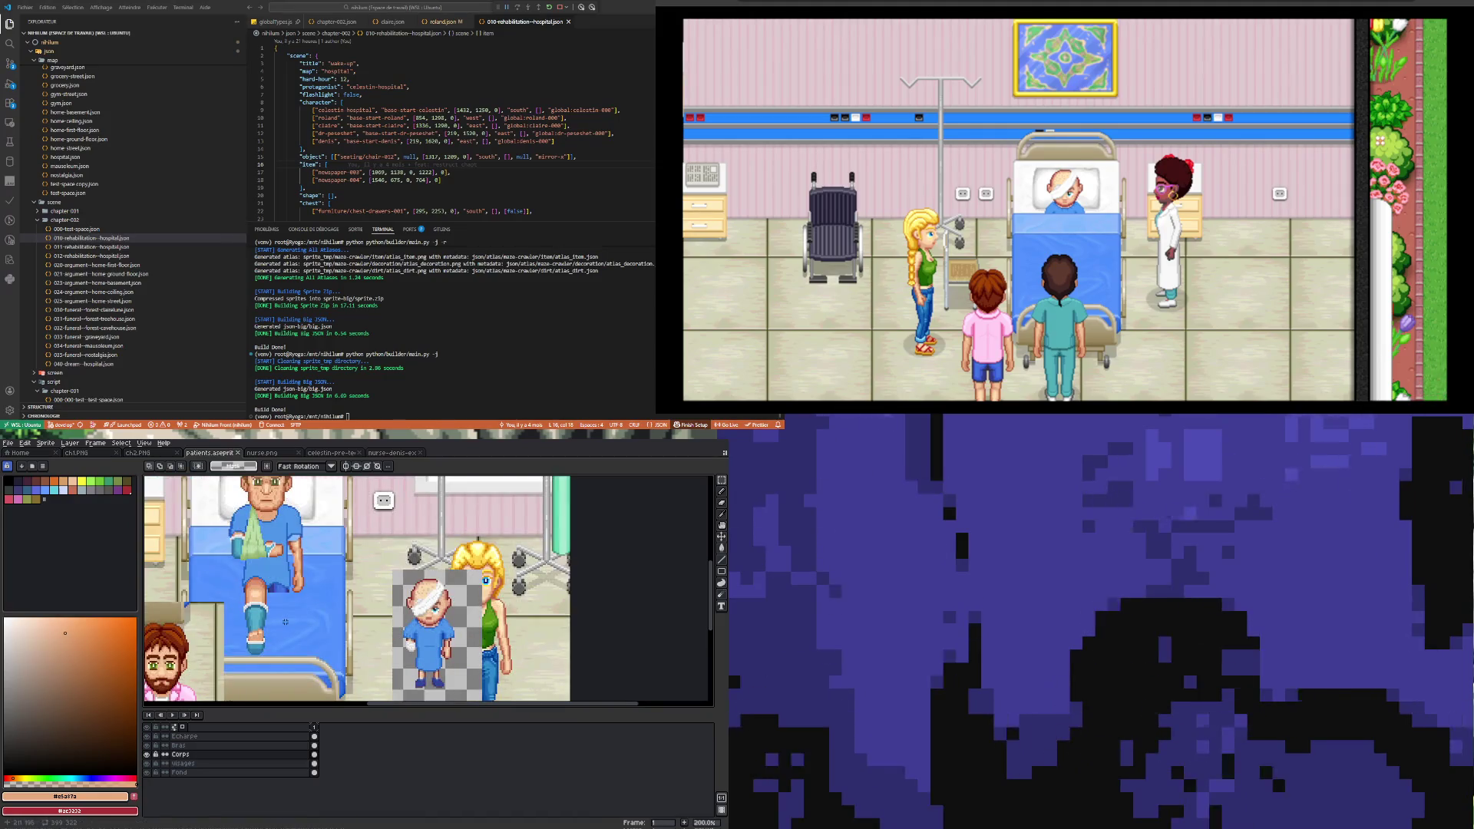
{"action": "key", "text": "ctrl+v"}
{"action": "mouse_move", "coordinate": [434, 508]}
{"action": "left_mouse_down"}
{"action": "mouse_move", "coordinate": [405, 566]}
{"action": "mouse_move", "coordinate": [294, 635]}
{"action": "mouse_move", "coordinate": [352, 595]}
{"action": "mouse_move", "coordinate": [377, 606]}
{"action": "left_mouse_up"}
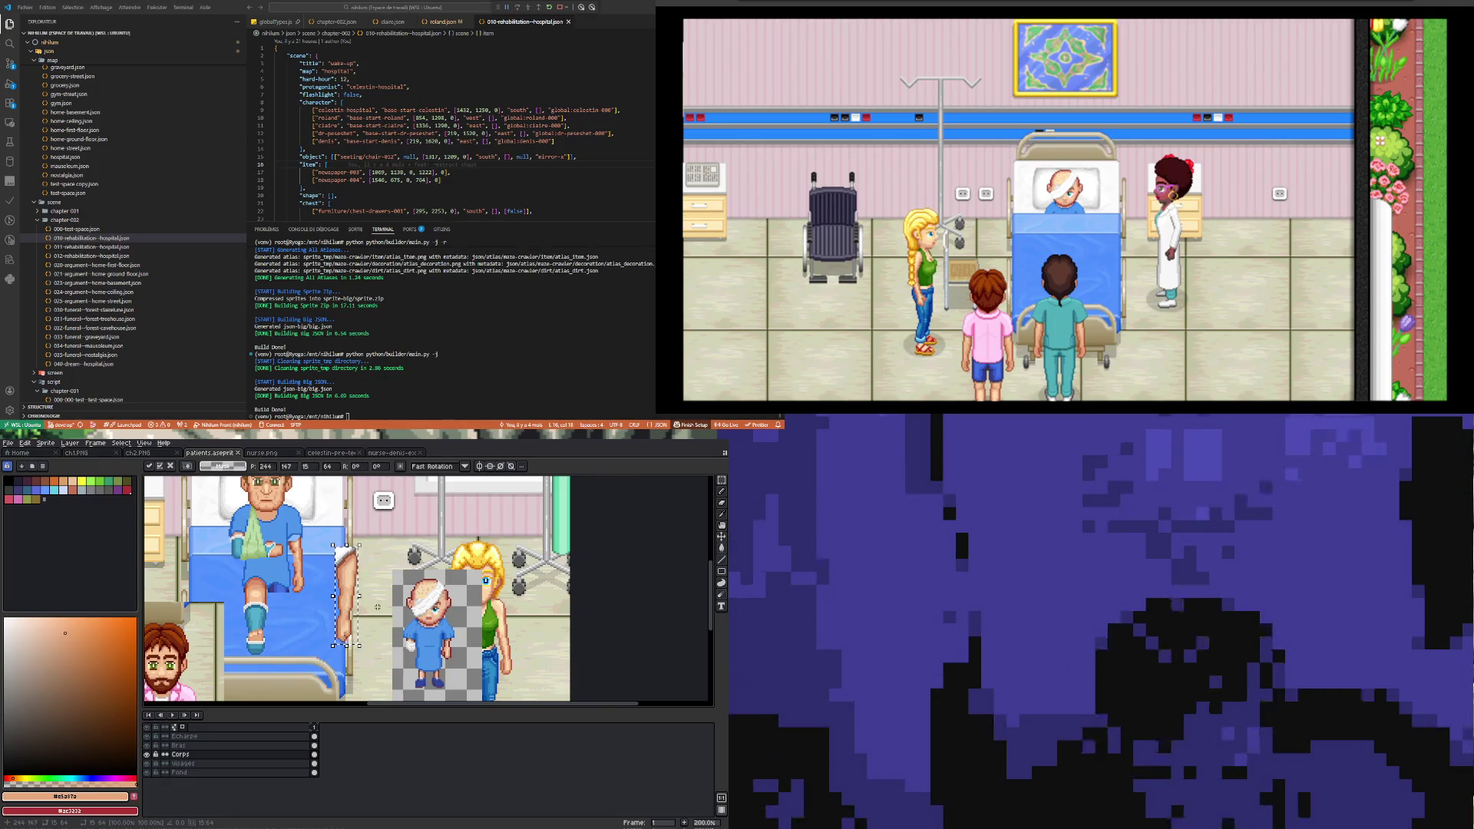
{"action": "key", "text": "Return"}
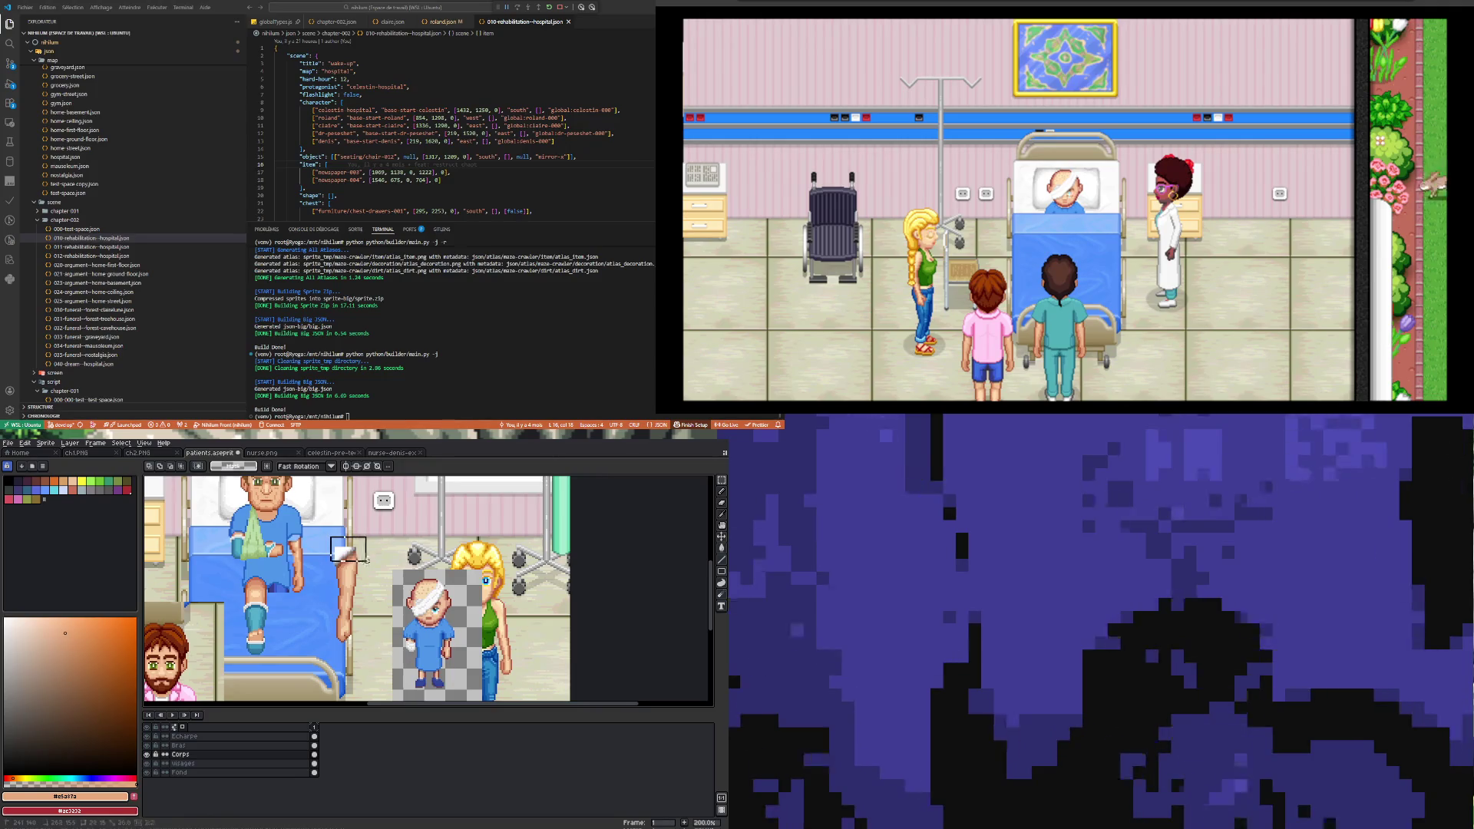
Step: Reselect the pasted leg pixels and shift them left to line up with the patient's leg
{"action": "left_click_drag", "start_coordinate": [365, 561], "coordinate": [372, 576]}
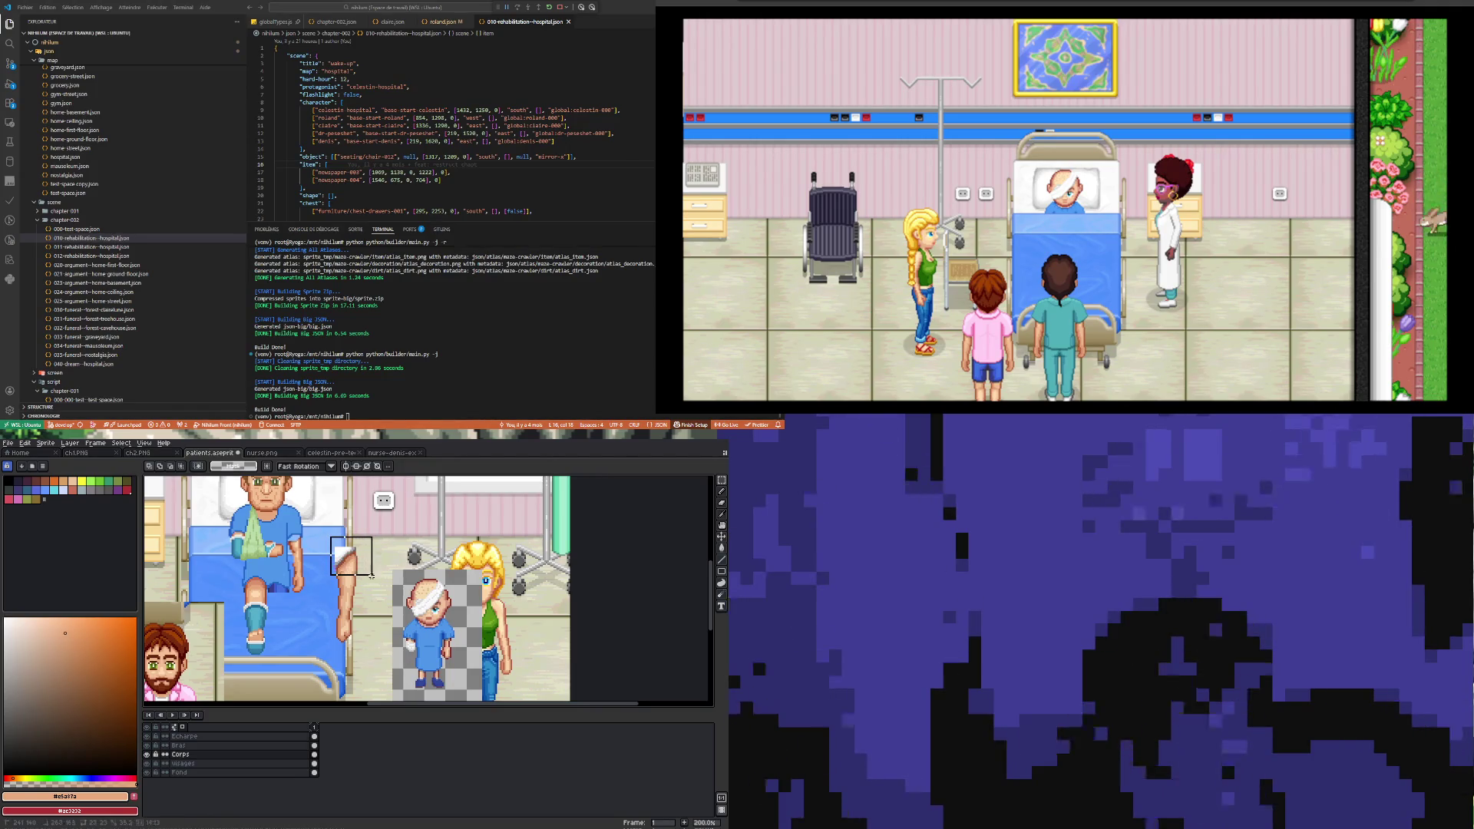
{"action": "left_click", "coordinate": [359, 602]}
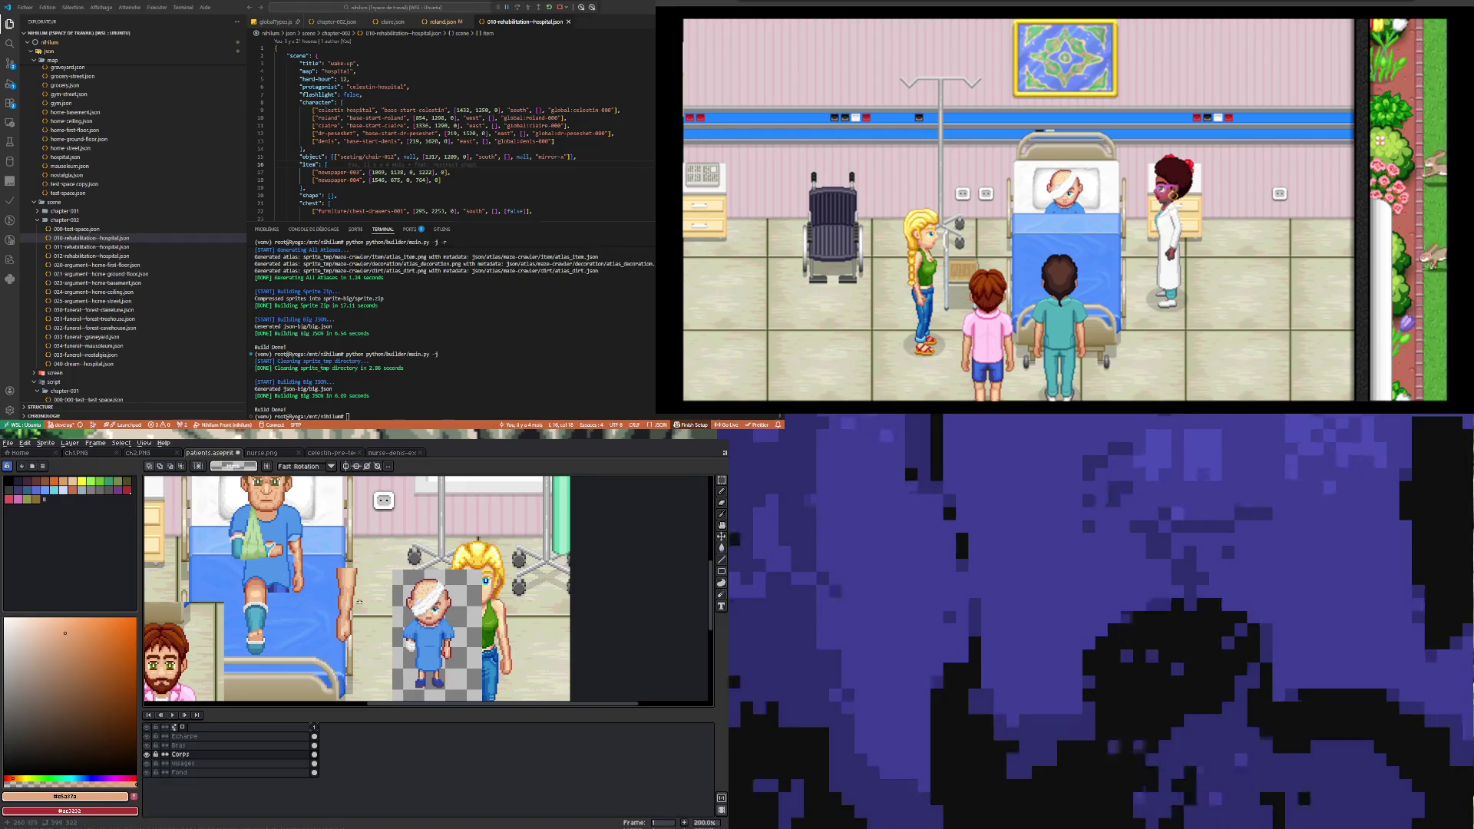
{"action": "left_click_drag", "start_coordinate": [362, 649], "coordinate": [323, 545]}
{"action": "left_click_drag", "start_coordinate": [351, 617], "coordinate": [284, 638]}
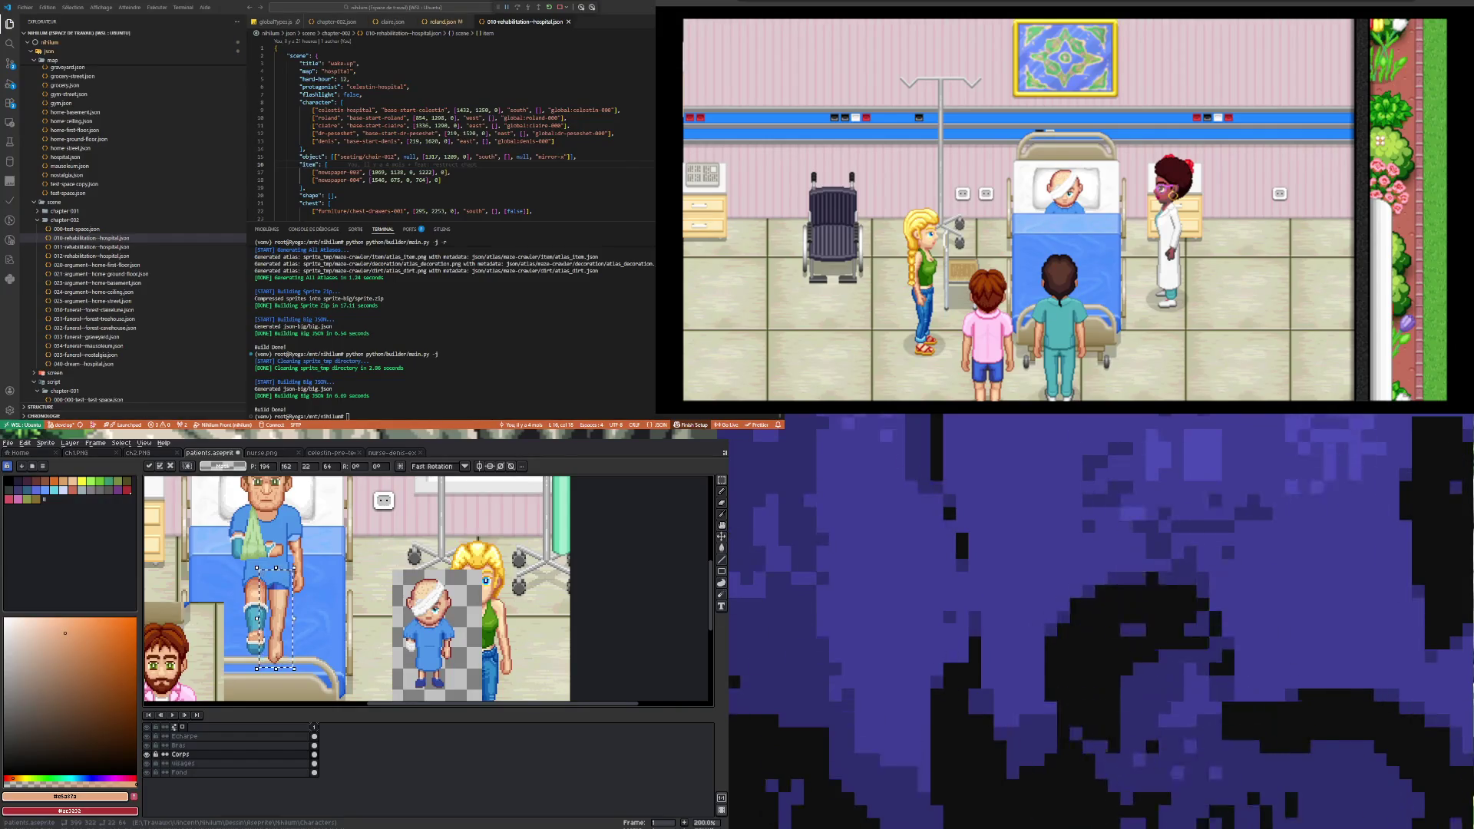
{"action": "left_click", "coordinate": [361, 618]}
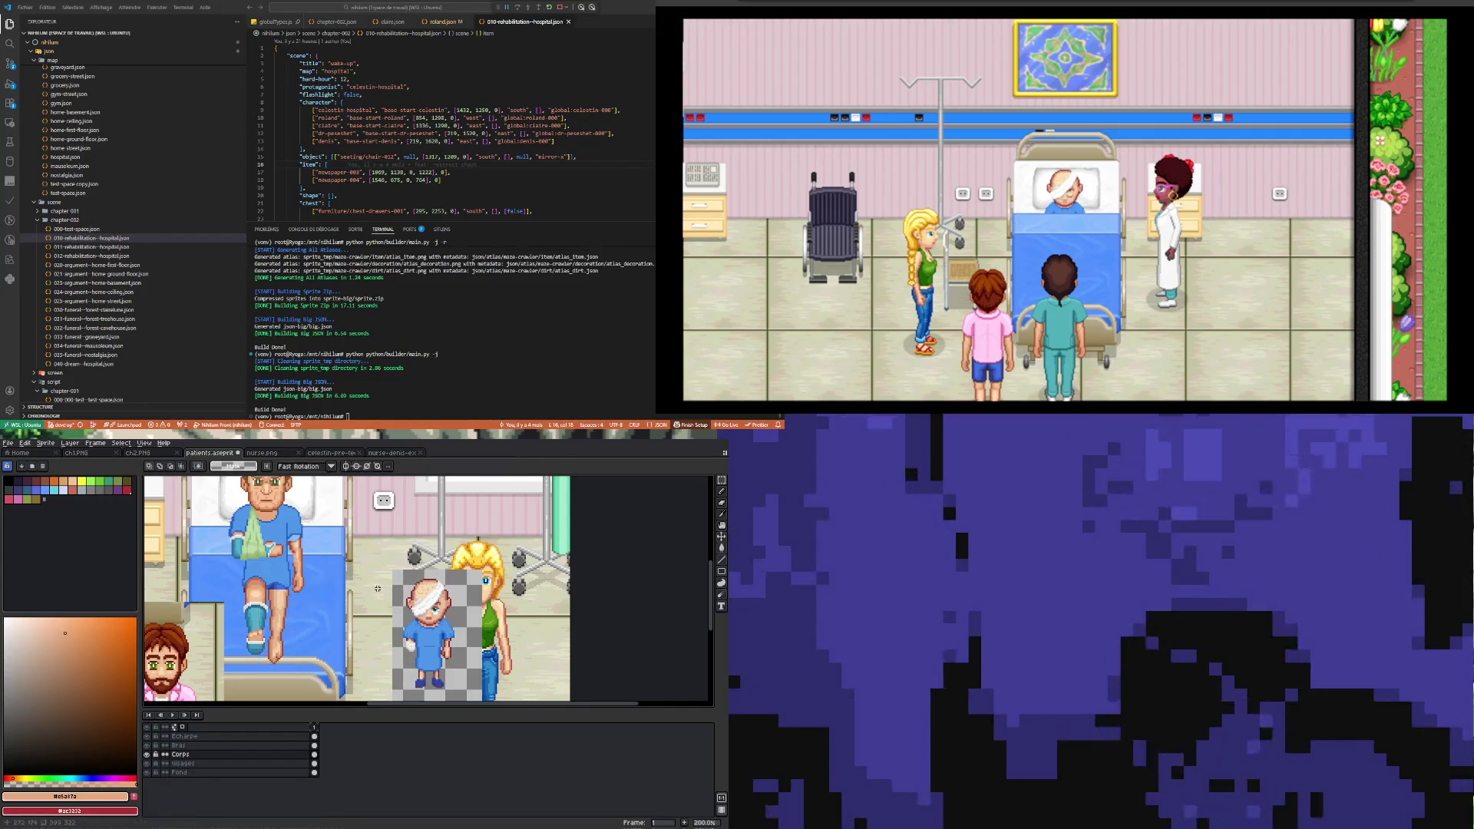
Step: Zoom into the legs and eyedrop the blue of the patient's shorts, returning to the Pencil
{"action": "scroll", "coordinate": [296, 648], "scroll_direction": "down", "scroll_amount": 1}
{"action": "scroll", "coordinate": [322, 534], "scroll_direction": "up", "scroll_amount": 4}
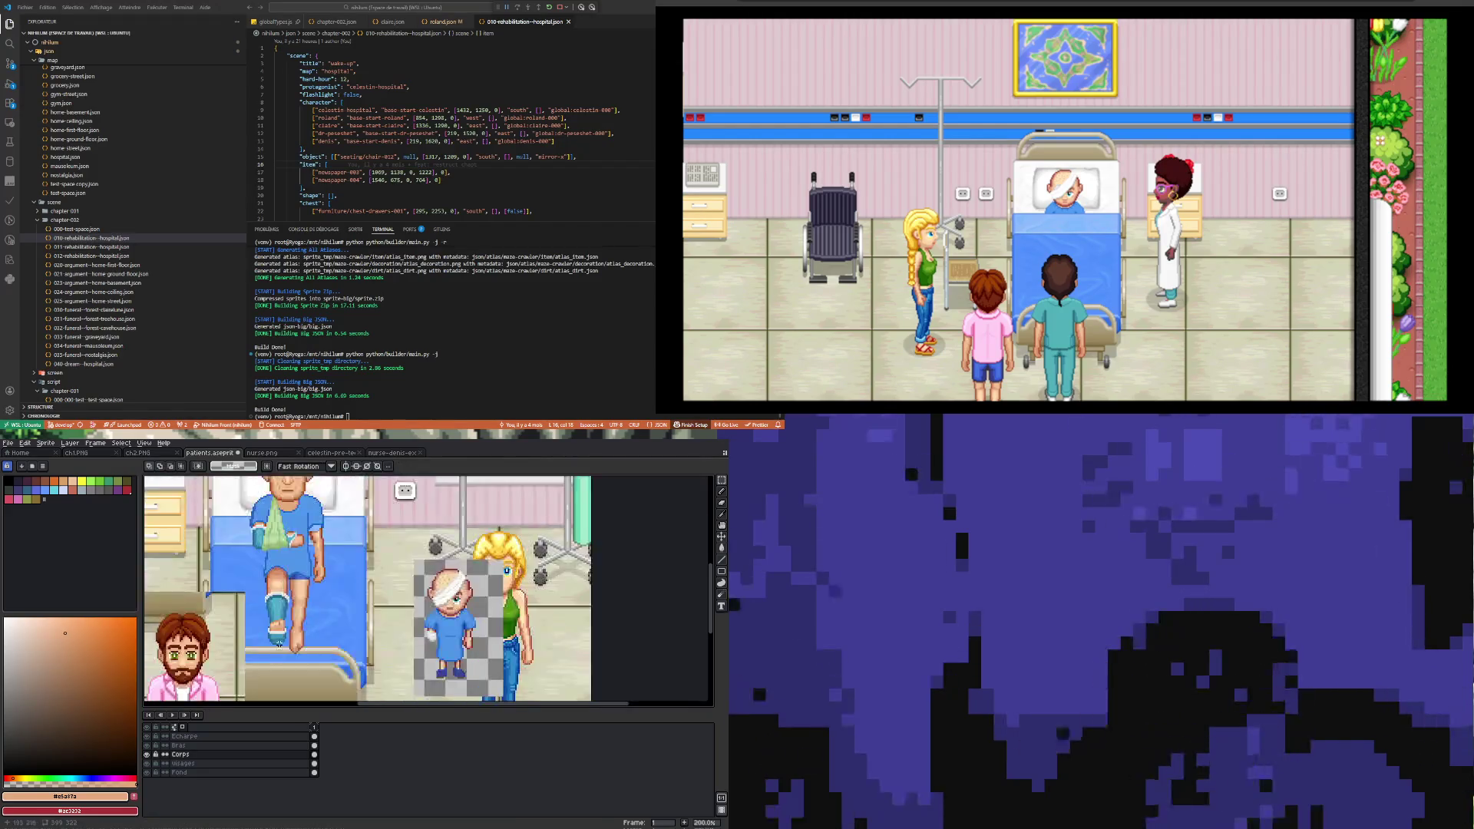
{"action": "scroll", "coordinate": [314, 537], "scroll_direction": "down", "scroll_amount": 2}
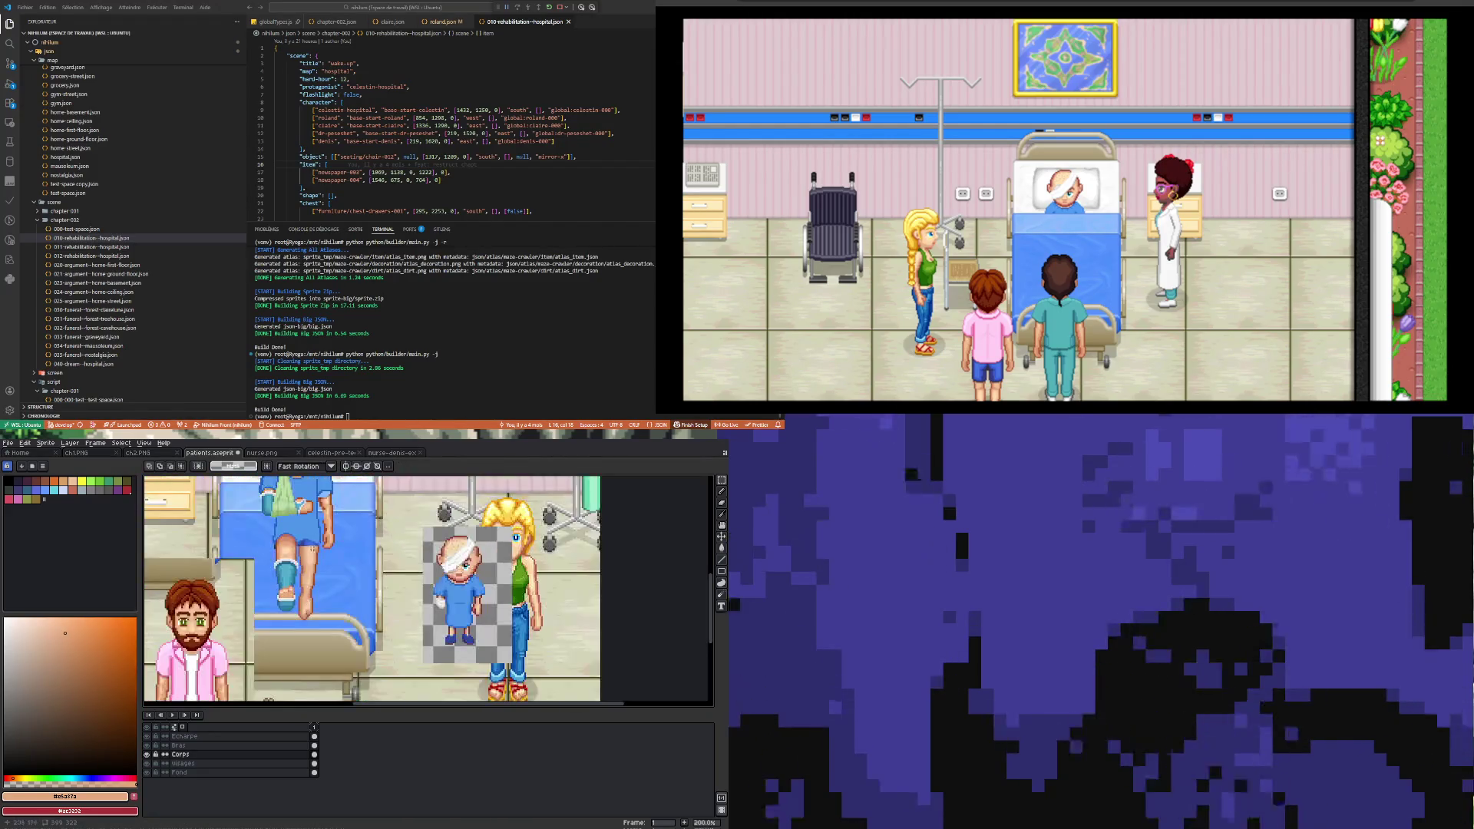
{"action": "scroll", "coordinate": [340, 537], "scroll_direction": "up", "scroll_amount": 4}
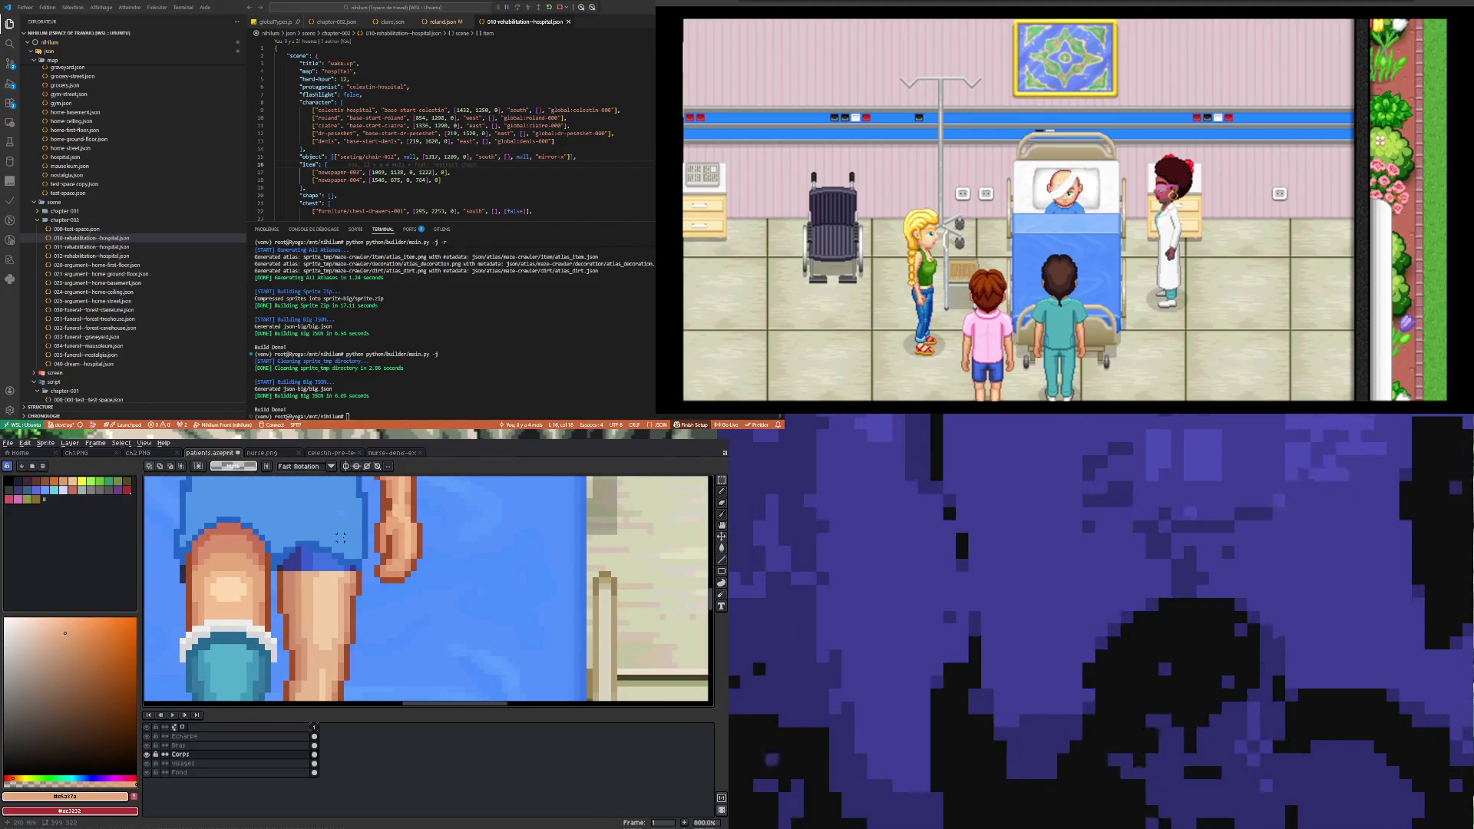
{"action": "scroll", "coordinate": [340, 537], "scroll_direction": "right", "scroll_amount": 2}
{"action": "key", "text": "i"}
{"action": "scroll", "coordinate": [312, 532], "scroll_direction": "right", "scroll_amount": 2}
{"action": "scroll", "coordinate": [313, 531], "scroll_direction": "up", "scroll_amount": 1}
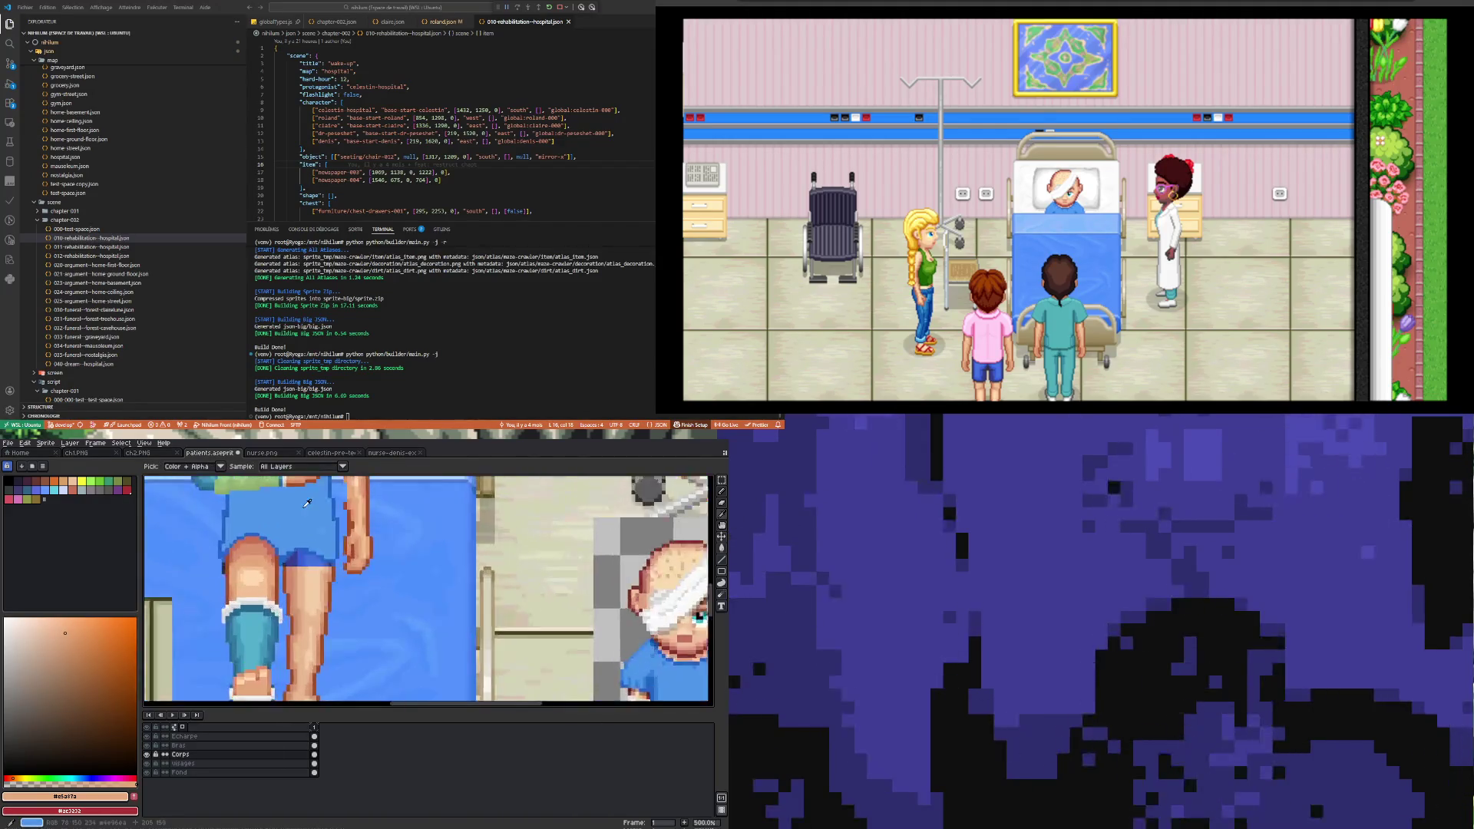
{"action": "left_click", "coordinate": [302, 553]}
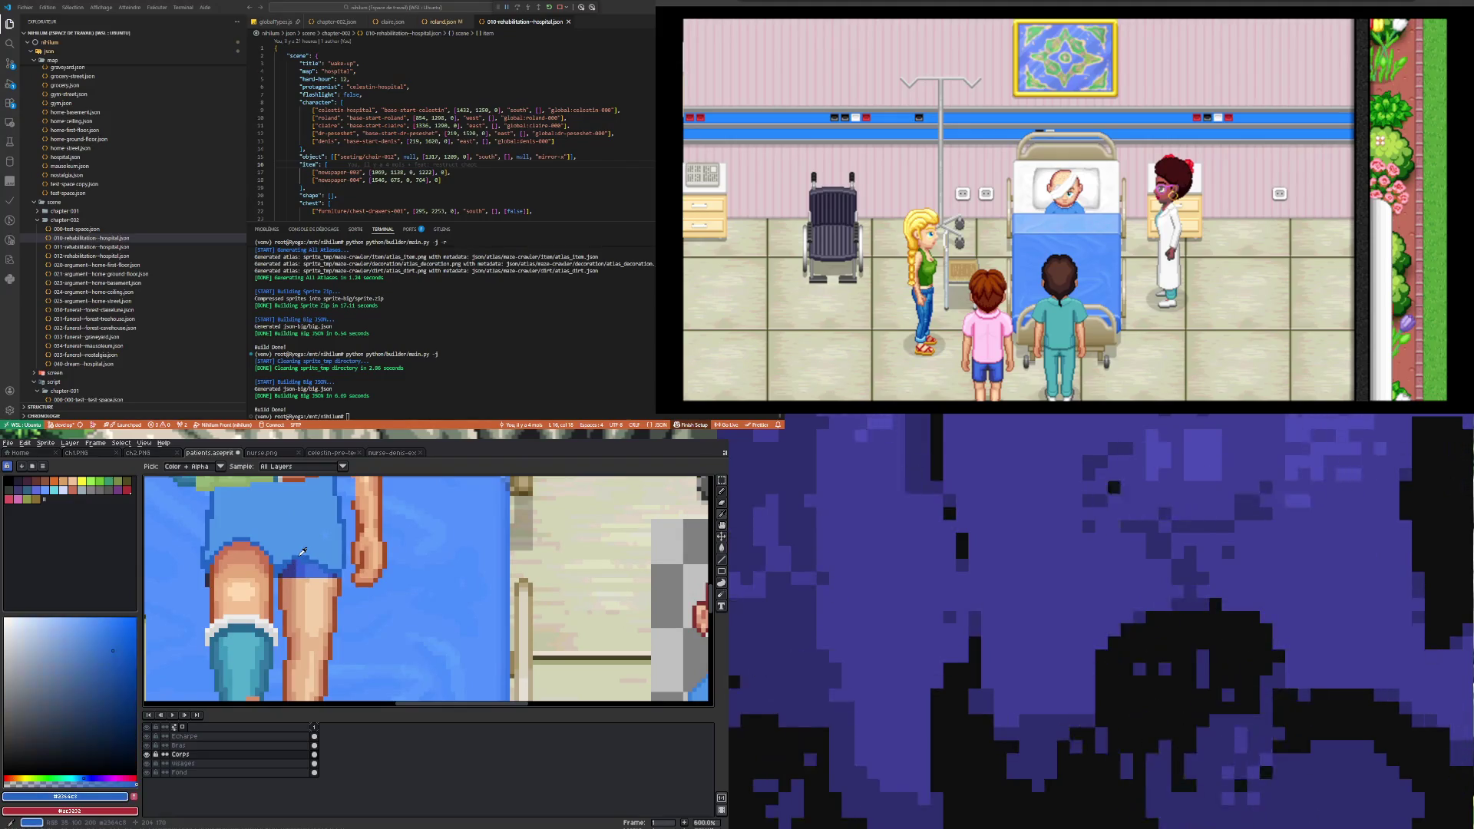
{"action": "key", "text": "b"}
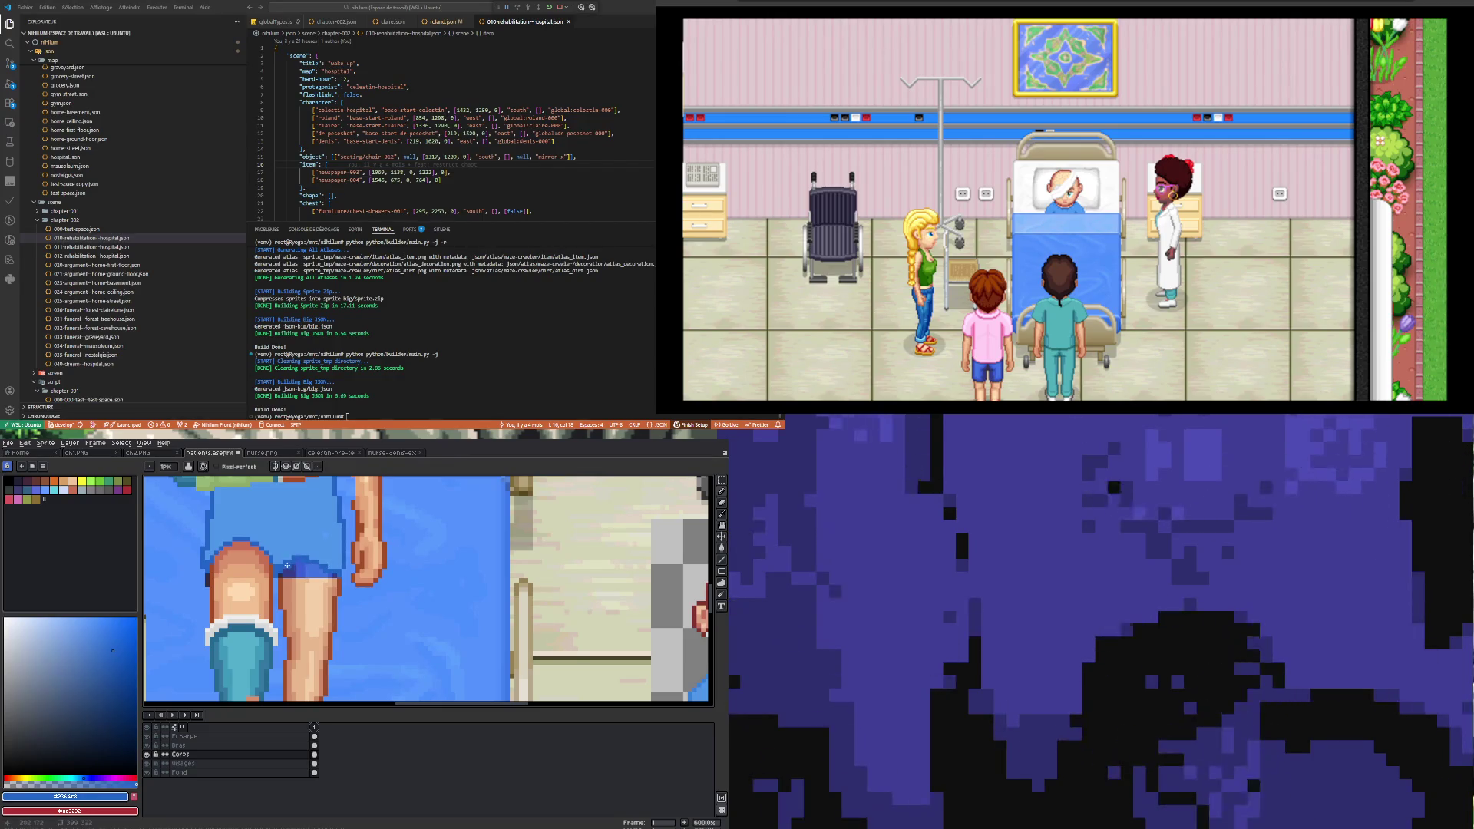
{"action": "scroll", "coordinate": [315, 576], "scroll_direction": "up", "scroll_amount": 3}
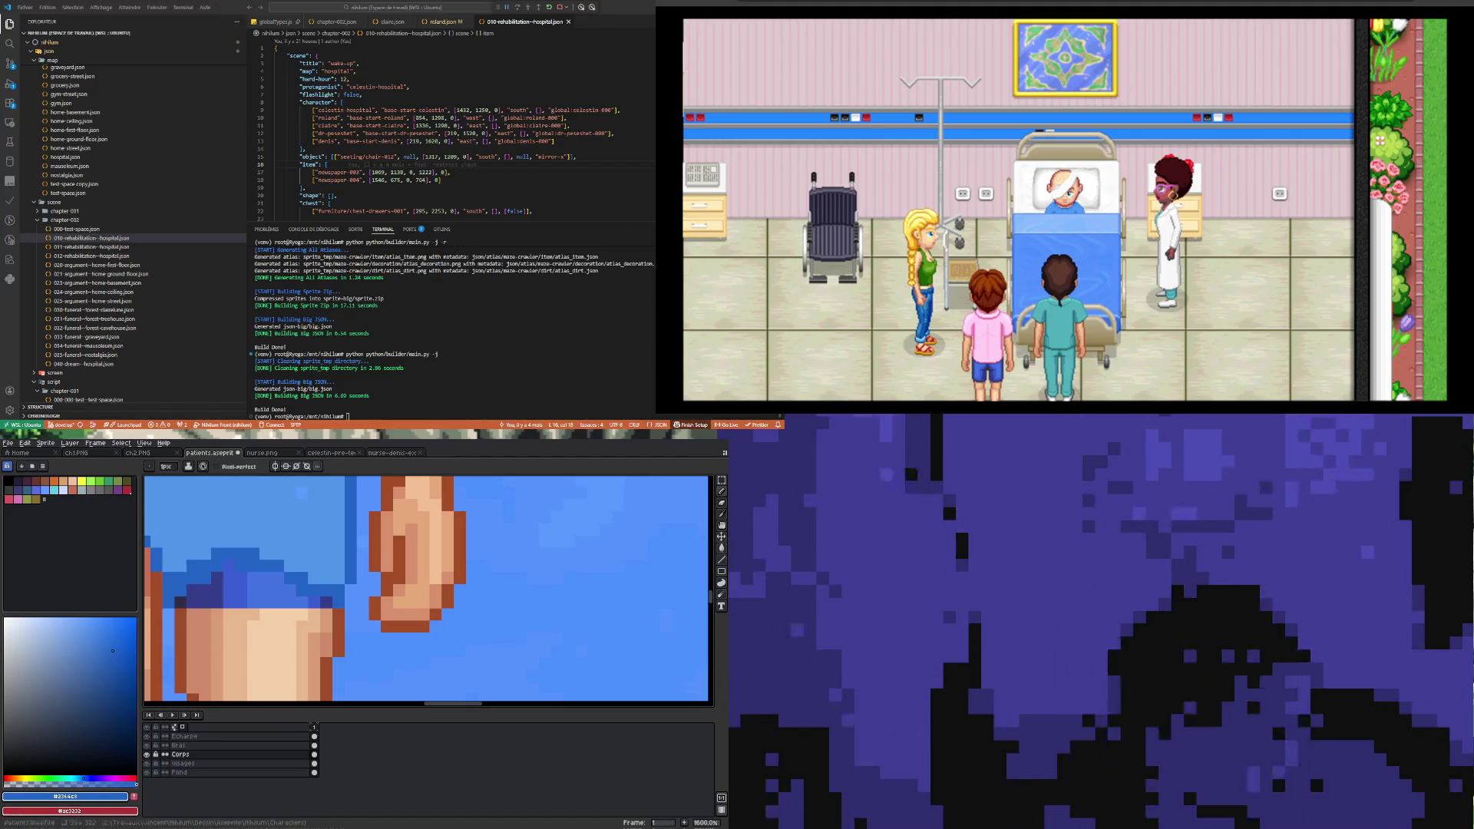
Step: Extend the arm's outline with one pixel of the sampled brown
{"action": "key", "text": "i"}
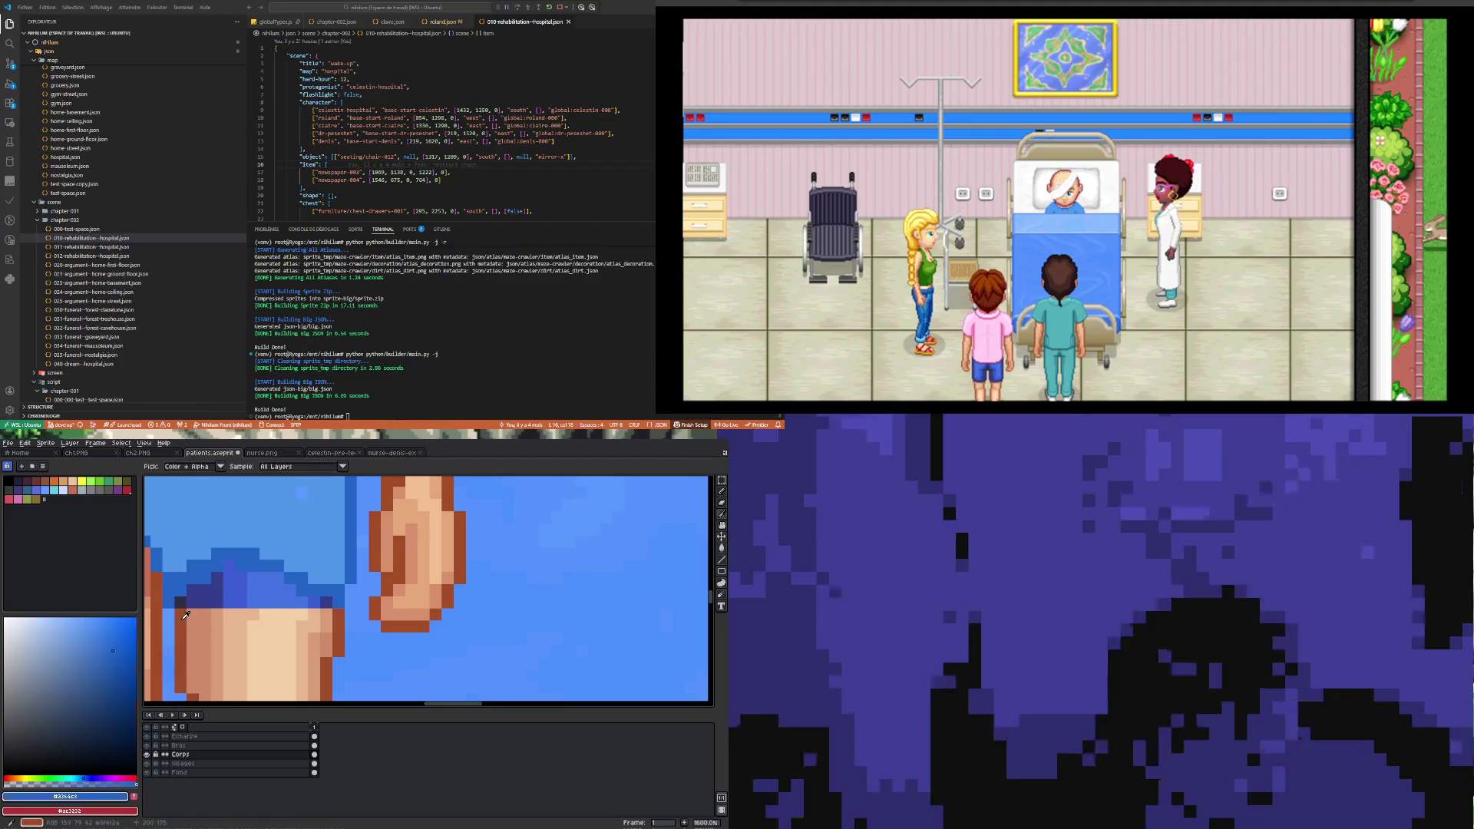
{"action": "left_click", "coordinate": [182, 605]}
{"action": "key", "text": "b"}
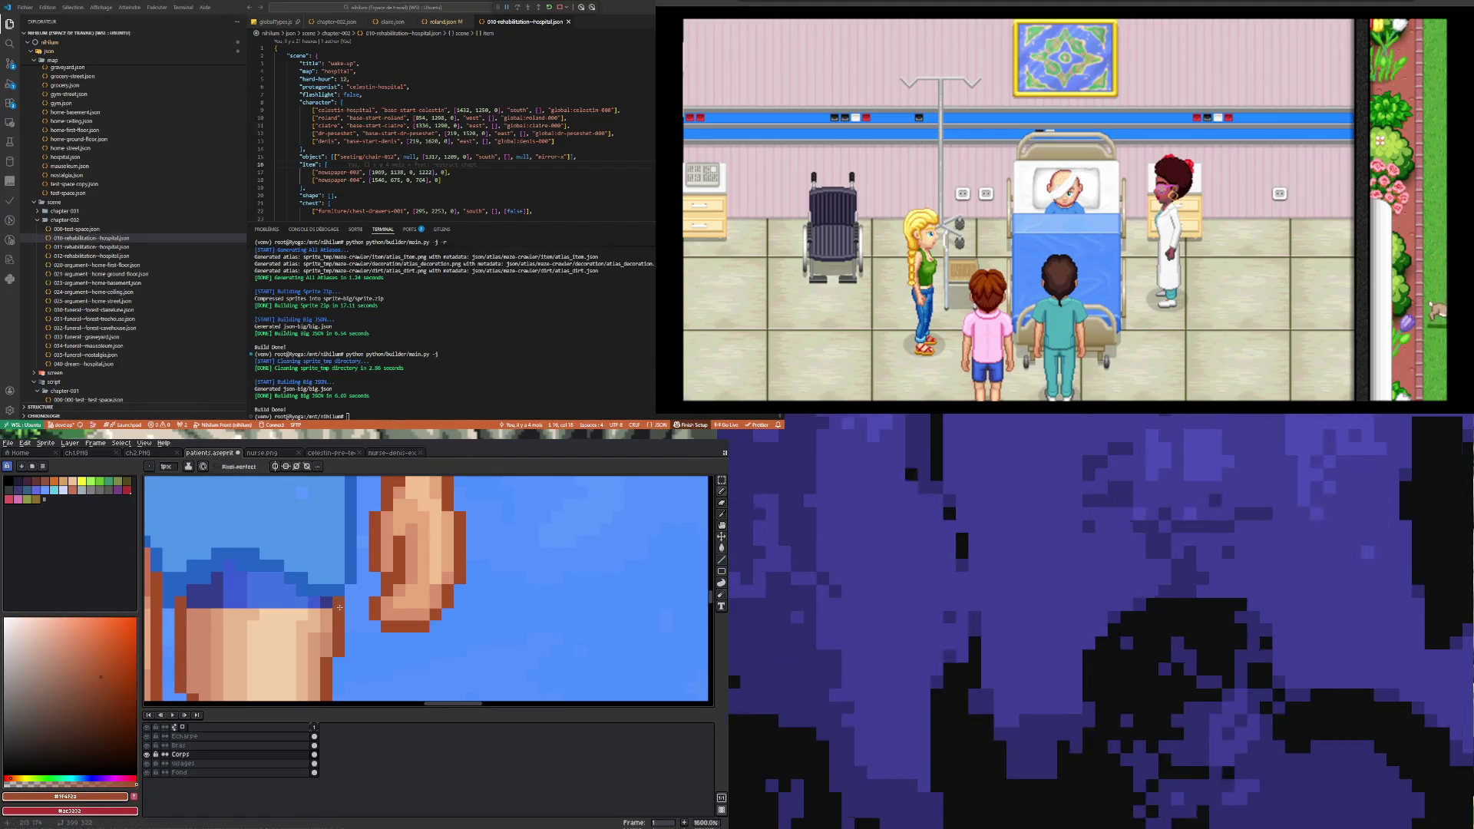
{"action": "left_click", "coordinate": [337, 602]}
Step: Sample the leg's skin colour and repaint the dark-blue pixels at the top of the thigh
{"action": "scroll", "coordinate": [330, 603], "scroll_direction": "down", "scroll_amount": 2}
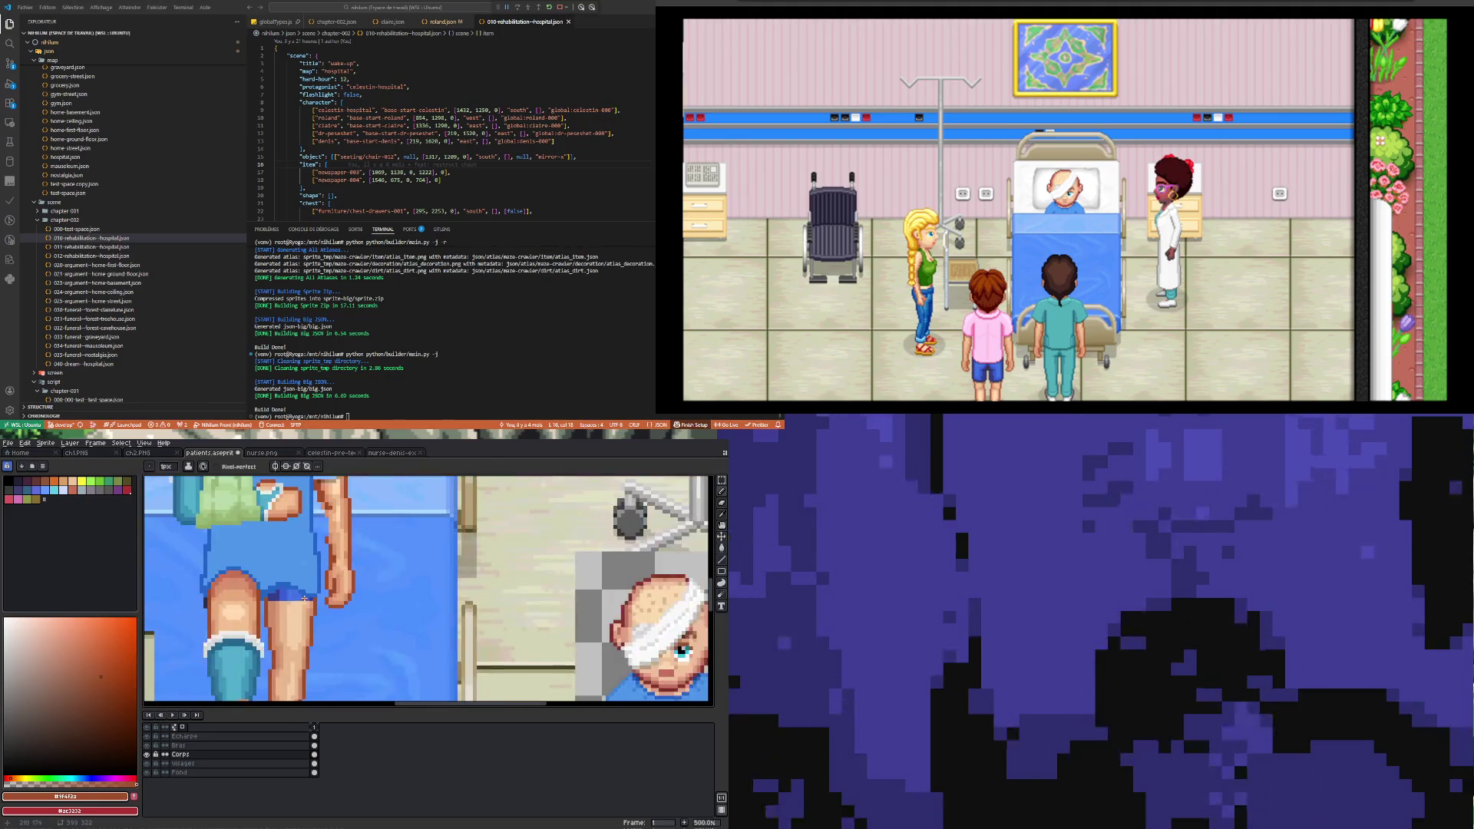
{"action": "scroll", "coordinate": [299, 607], "scroll_direction": "up", "scroll_amount": 2}
{"action": "key", "text": "i"}
{"action": "left_click", "coordinate": [212, 584]}
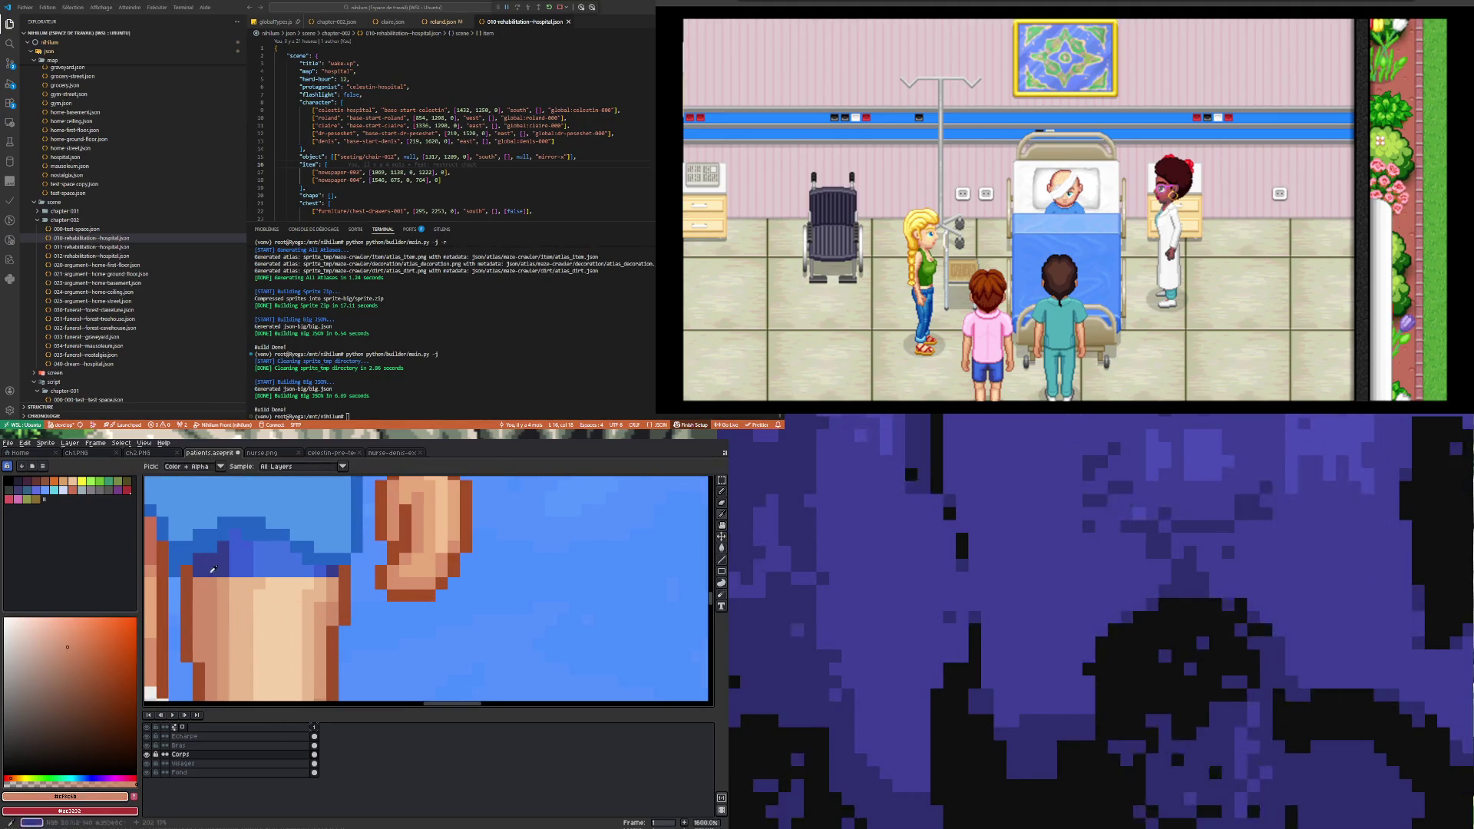
{"action": "key", "text": "b"}
{"action": "left_click", "coordinate": [212, 560]}
{"action": "left_click", "coordinate": [212, 572]}
{"action": "left_click", "coordinate": [320, 571]}
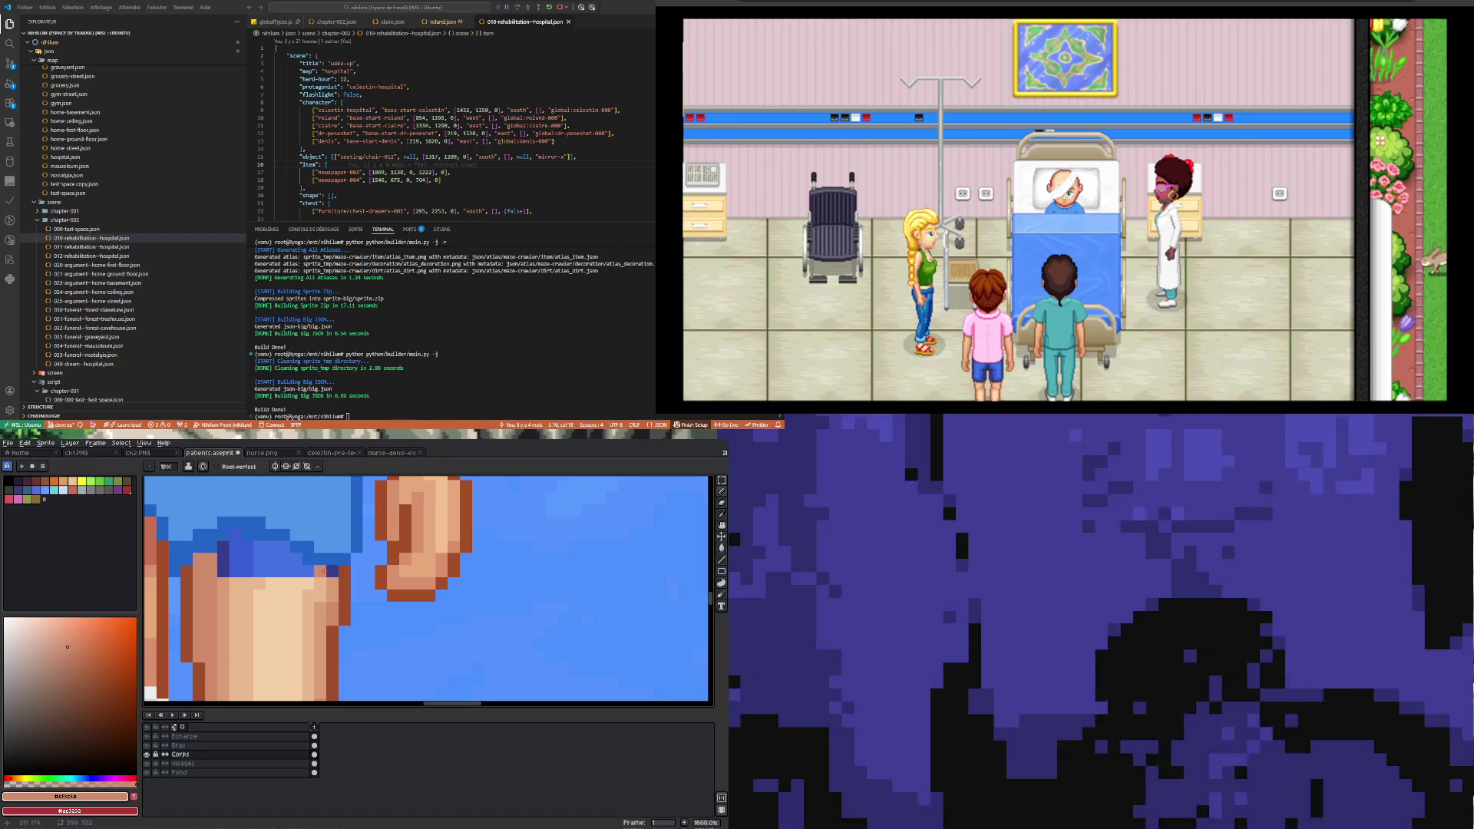
{"action": "left_click", "coordinate": [332, 571]}
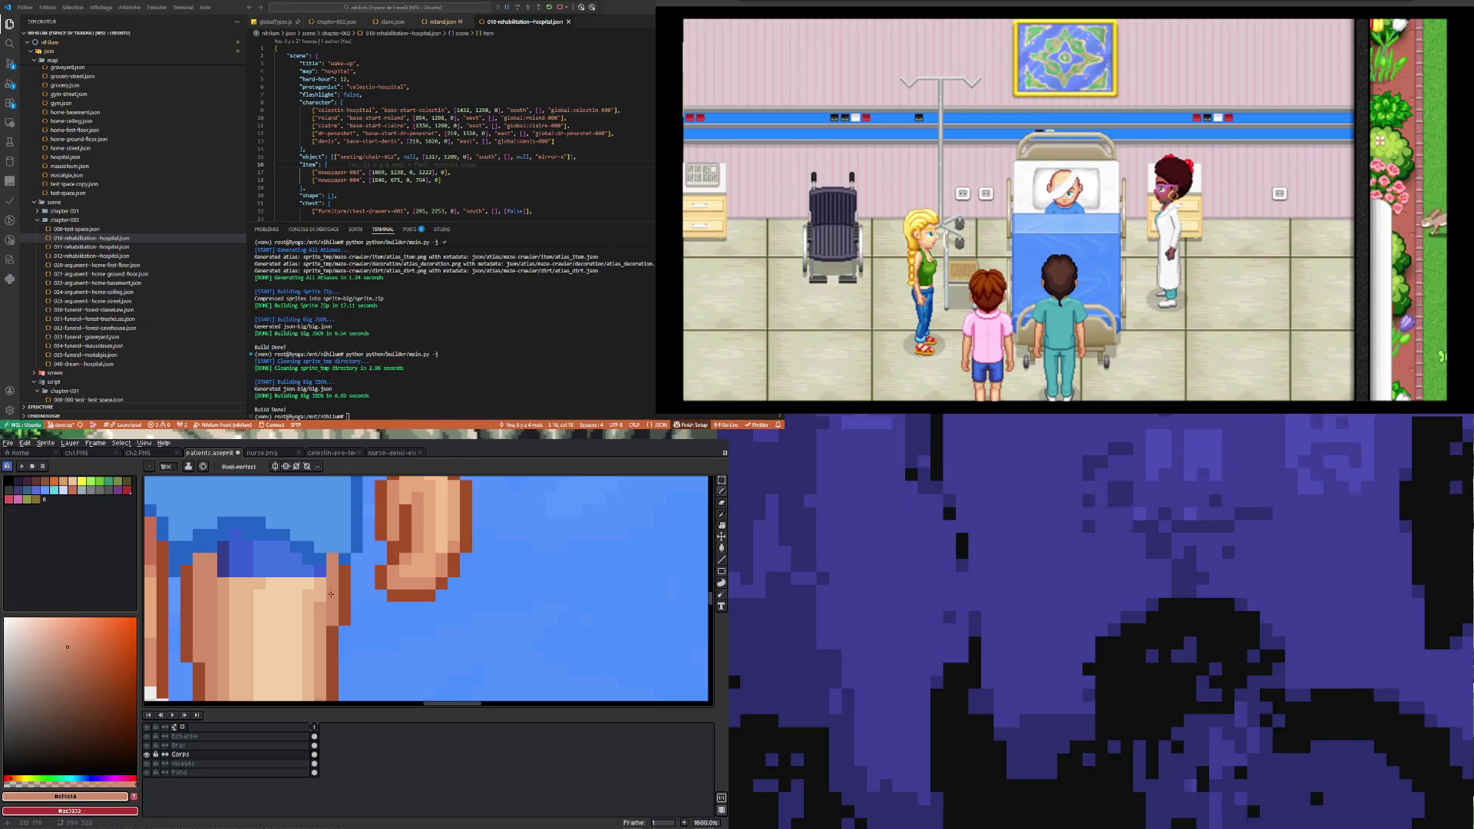
Step: Sample a lighter skin tone from the thigh
{"action": "scroll", "coordinate": [328, 561], "scroll_direction": "down", "scroll_amount": 3}
{"action": "scroll", "coordinate": [323, 579], "scroll_direction": "up", "scroll_amount": 3}
{"action": "scroll", "coordinate": [321, 583], "scroll_direction": "up", "scroll_amount": 2}
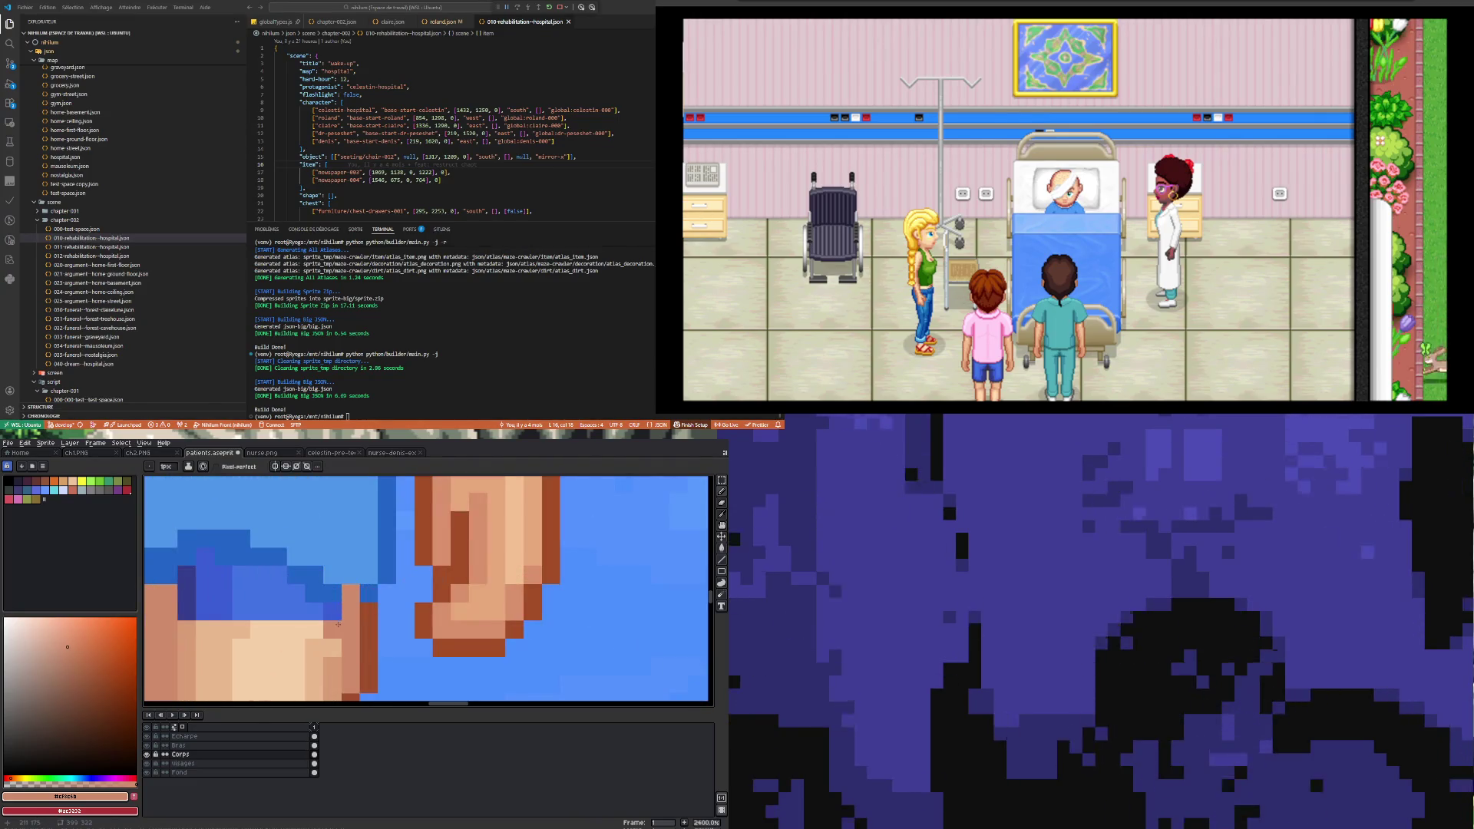
{"action": "key", "text": "u"}
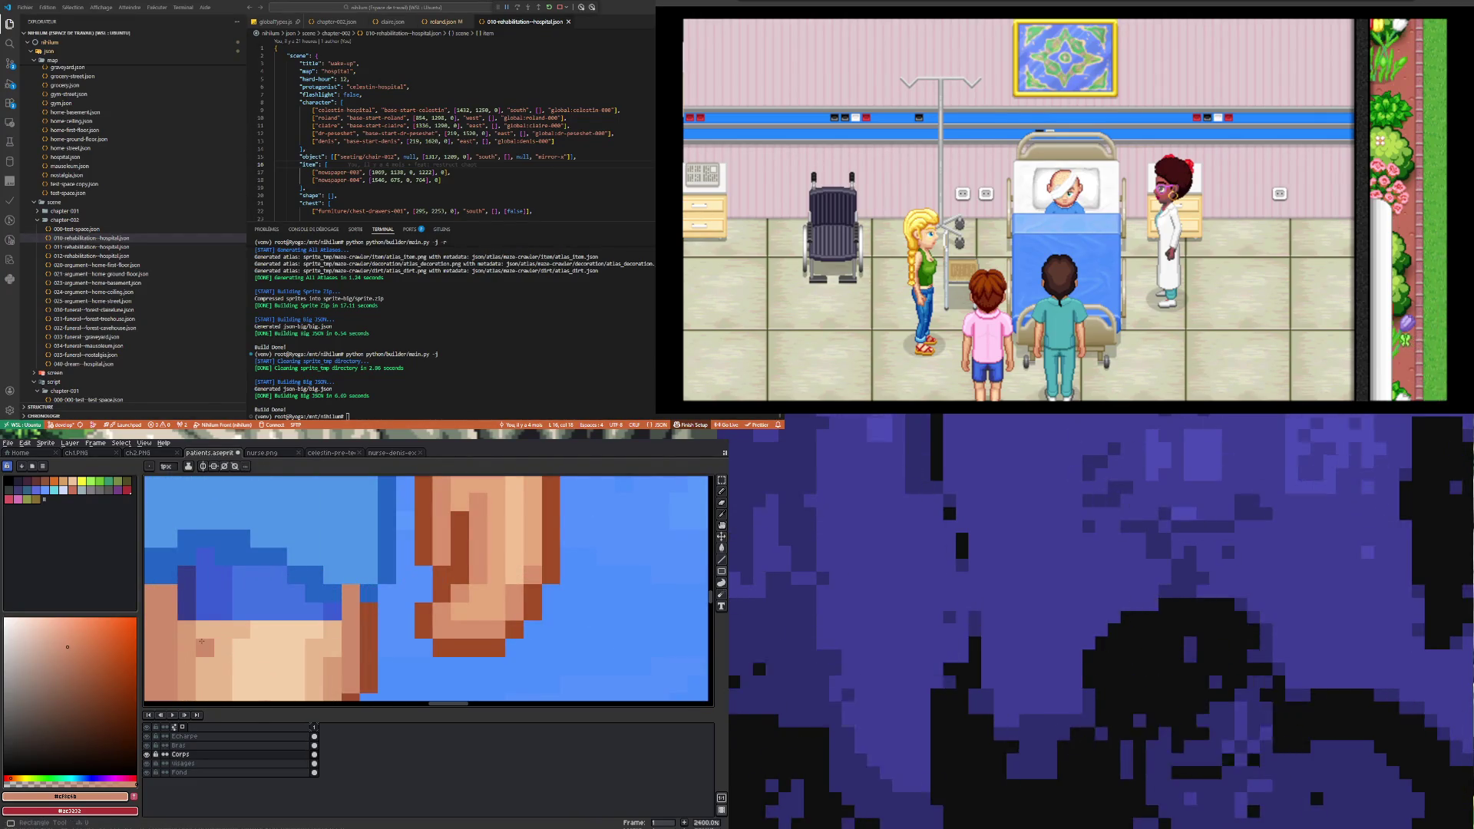
{"action": "key", "text": "i"}
{"action": "left_click", "coordinate": [197, 628]}
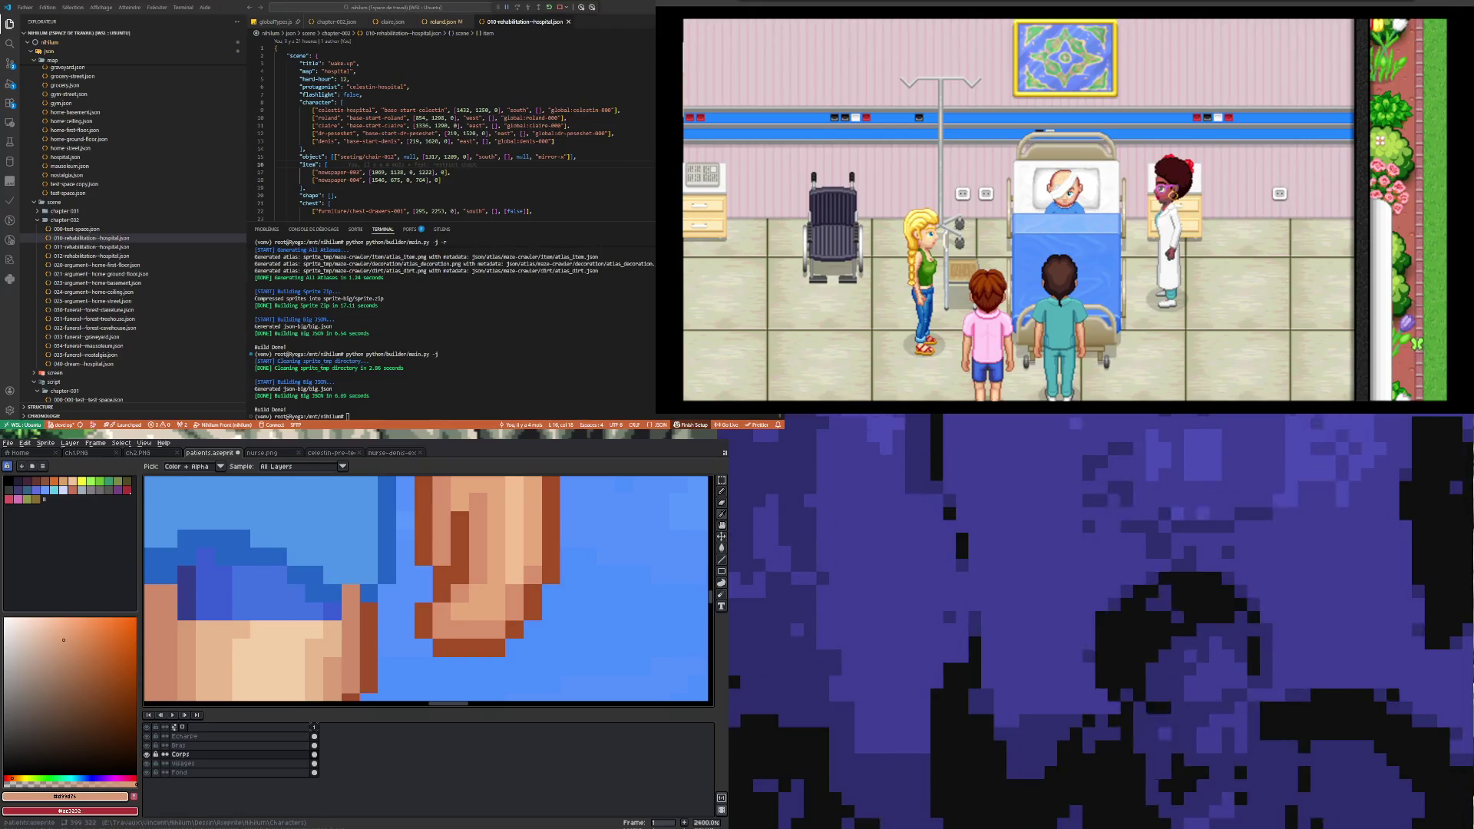
Step: Sample the darker and mid skin tones and paint over the dark-blue column beside the shorts
{"action": "scroll", "coordinate": [257, 603], "scroll_direction": "down", "scroll_amount": 3}
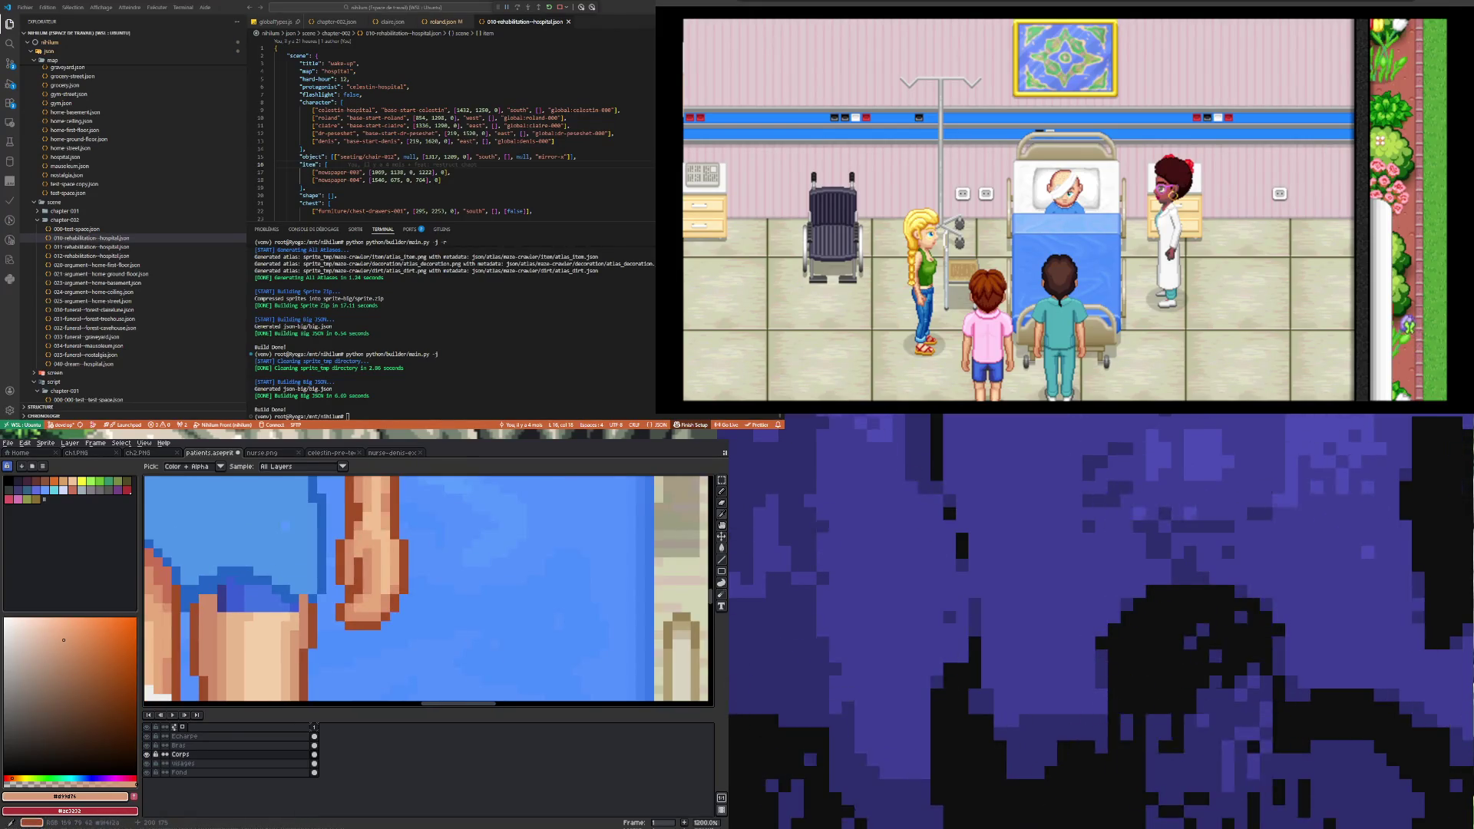
{"action": "left_click", "coordinate": [265, 589], "text": "alt"}
{"action": "scroll", "coordinate": [265, 590], "scroll_direction": "up", "scroll_amount": 2}
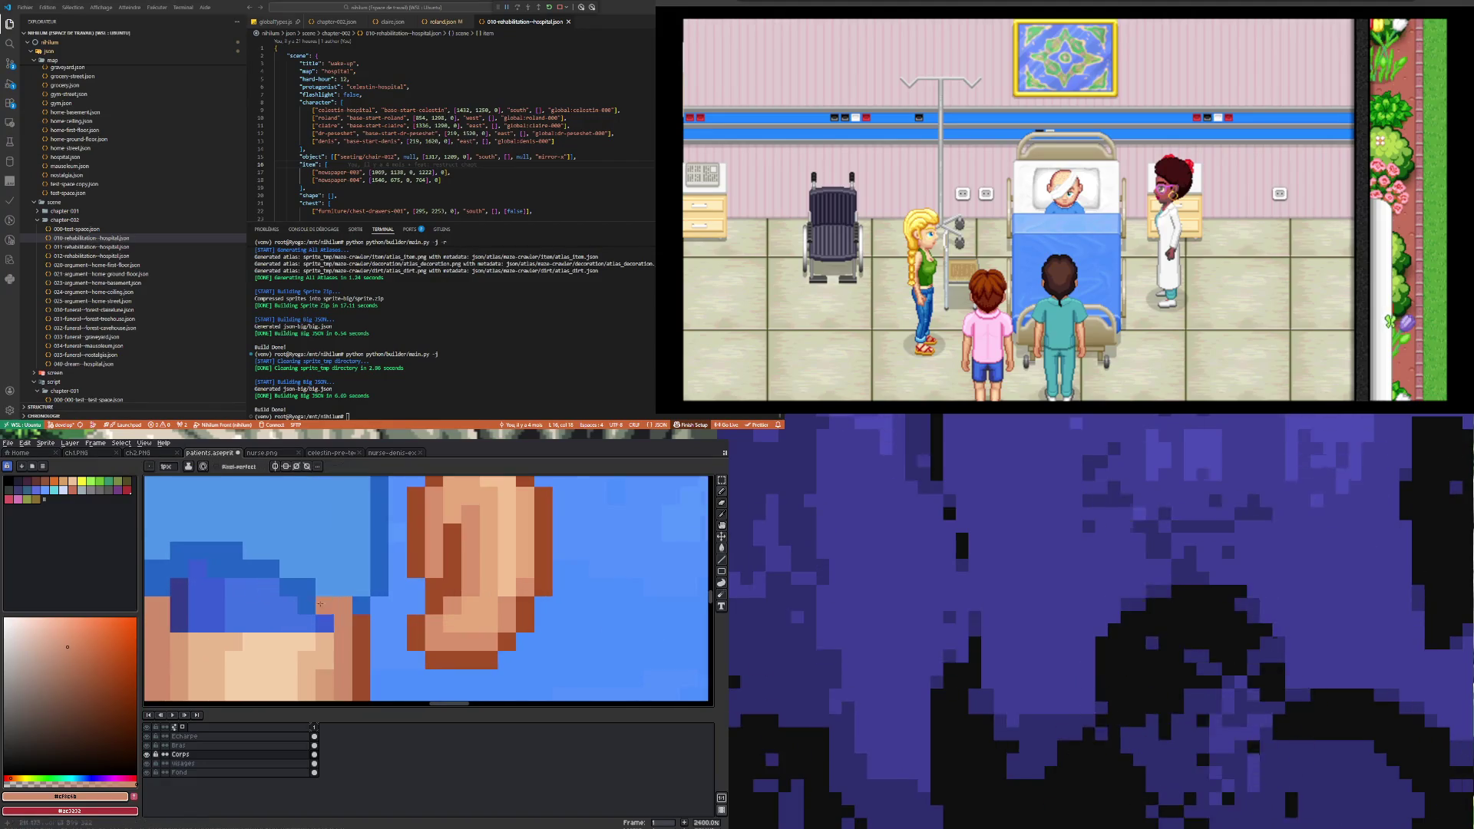
{"action": "scroll", "coordinate": [264, 598], "scroll_direction": "down", "scroll_amount": 1}
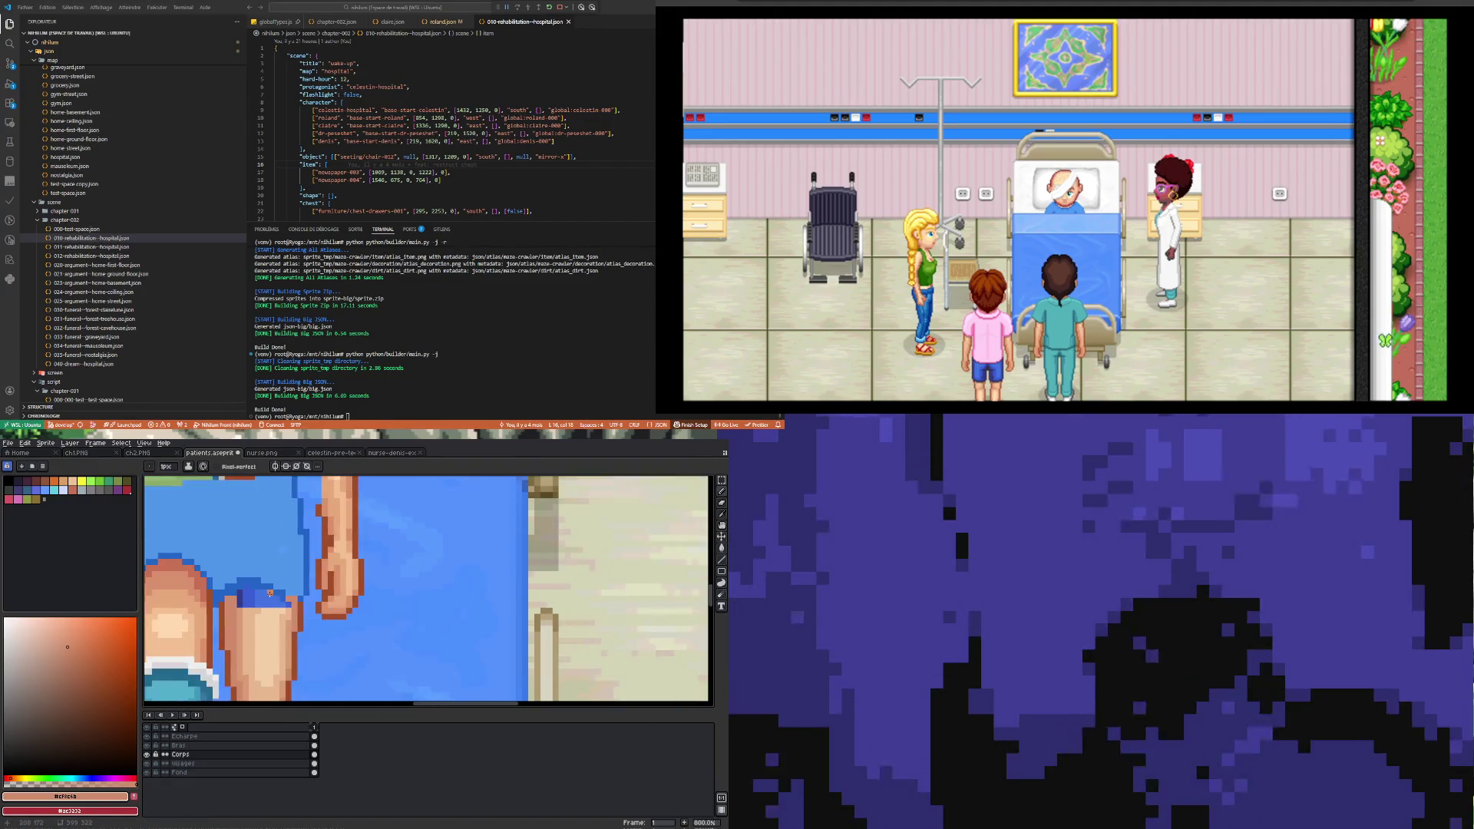
{"action": "left_click", "coordinate": [221, 619], "text": "alt"}
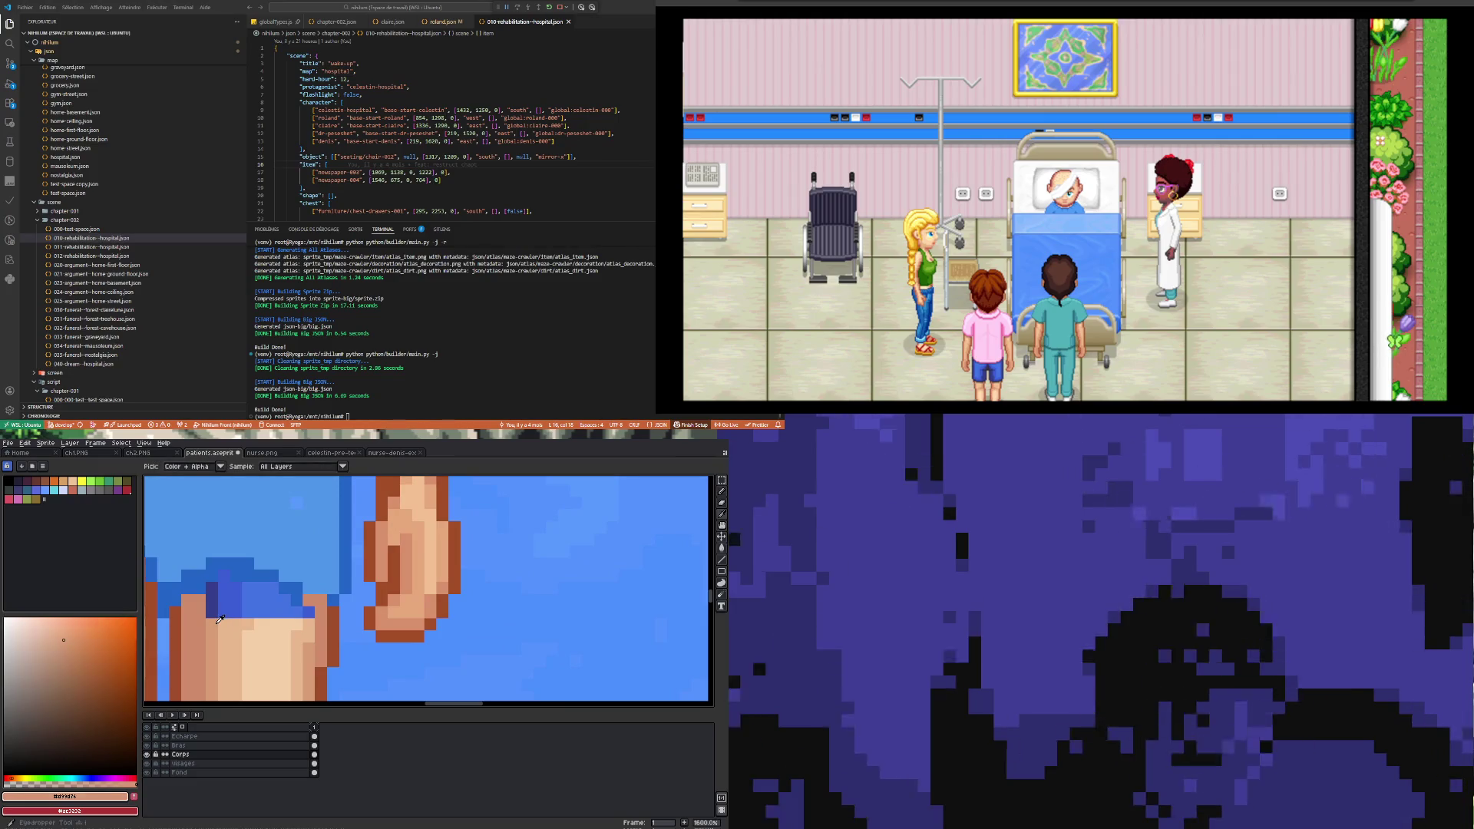
{"action": "left_click", "coordinate": [212, 588]}
{"action": "left_click_drag", "start_coordinate": [212, 601], "coordinate": [212, 614]}
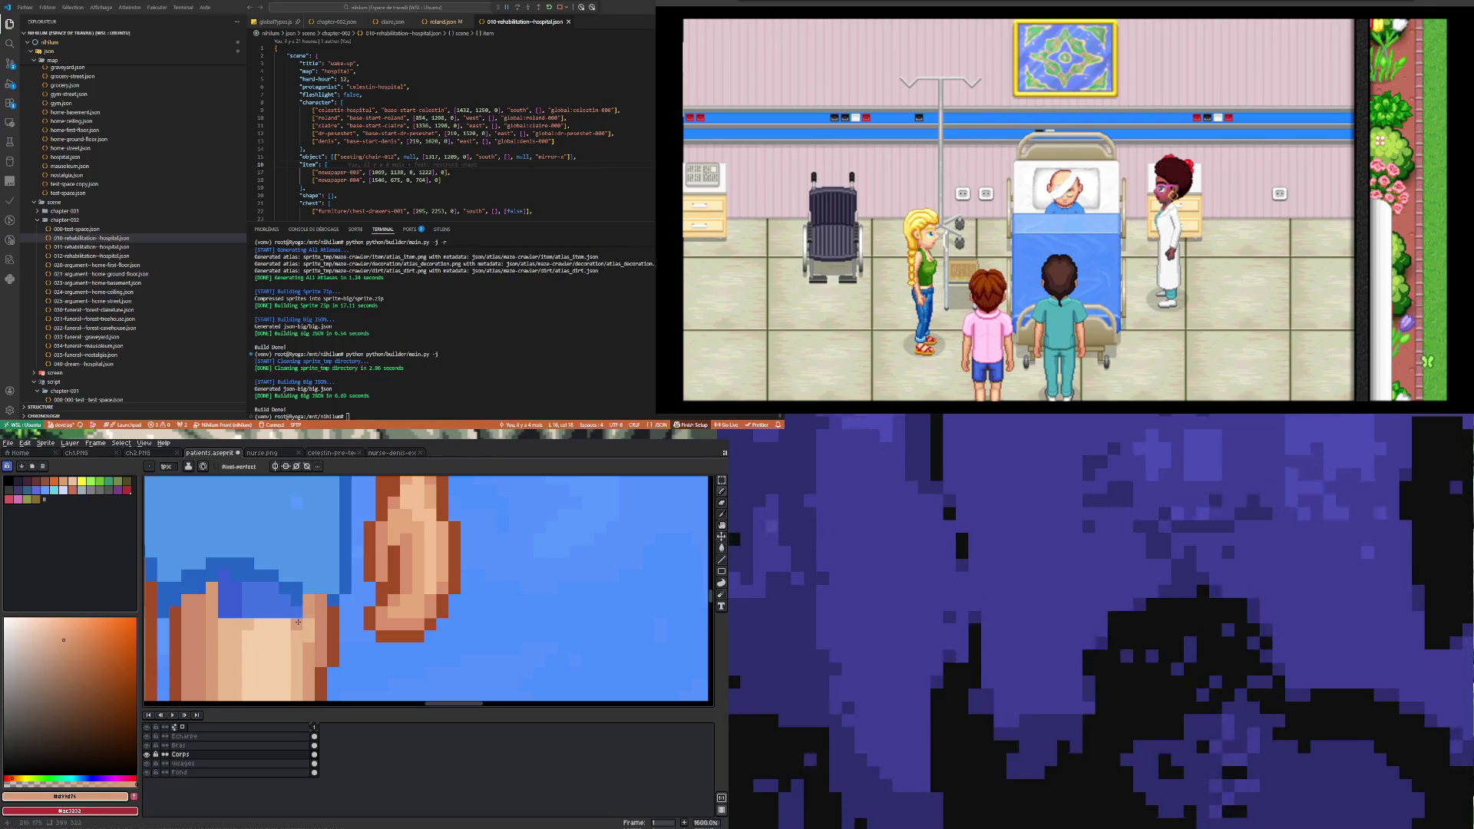
{"action": "left_click", "coordinate": [220, 589]}
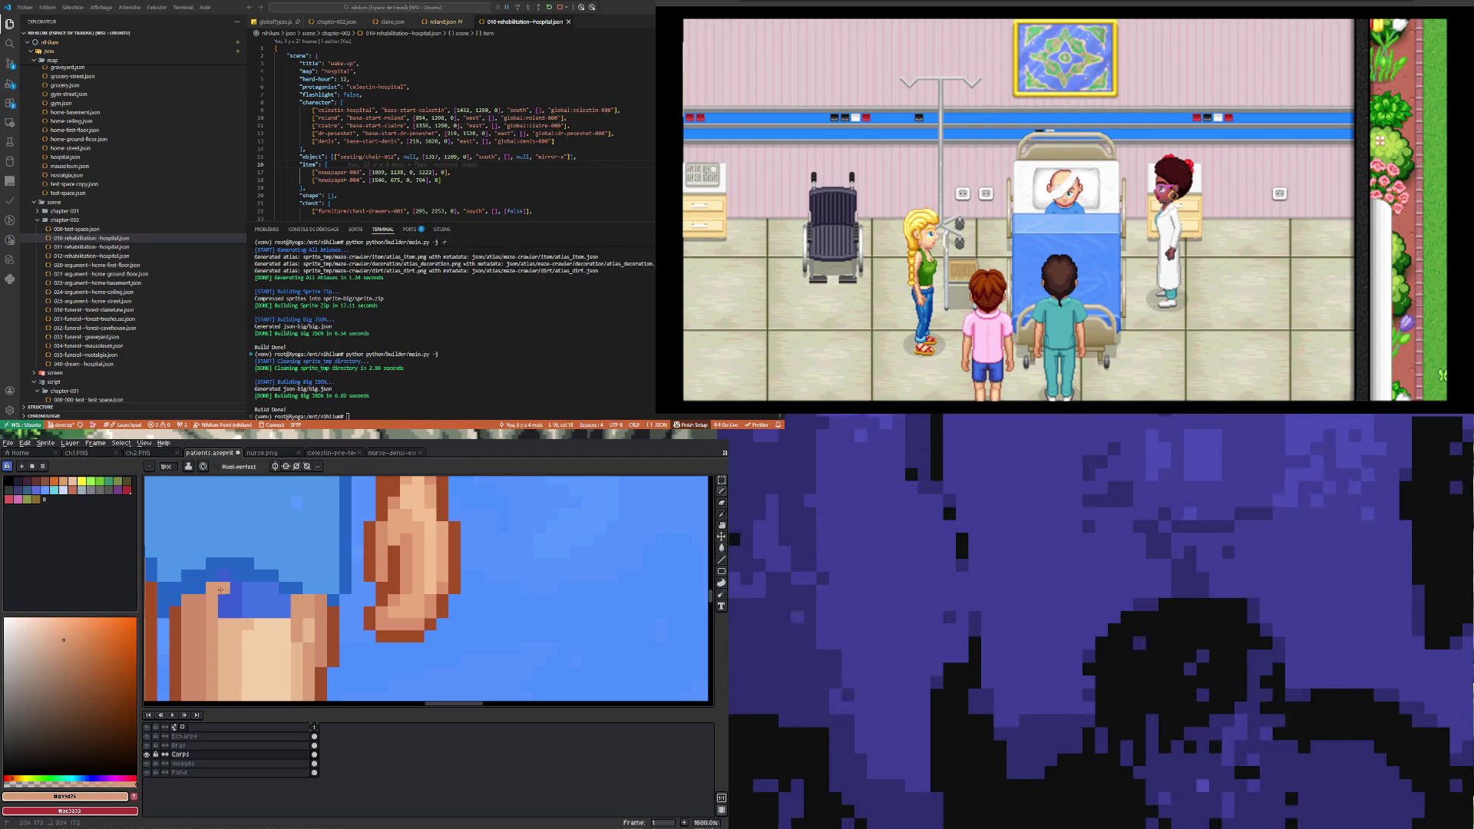
Step: Repaint the neighbouring pixel column in the lighter skin highlight
{"action": "left_click", "coordinate": [236, 629], "text": "alt"}
{"action": "left_click_drag", "start_coordinate": [223, 589], "coordinate": [226, 645]}
{"action": "left_click", "coordinate": [235, 600]}
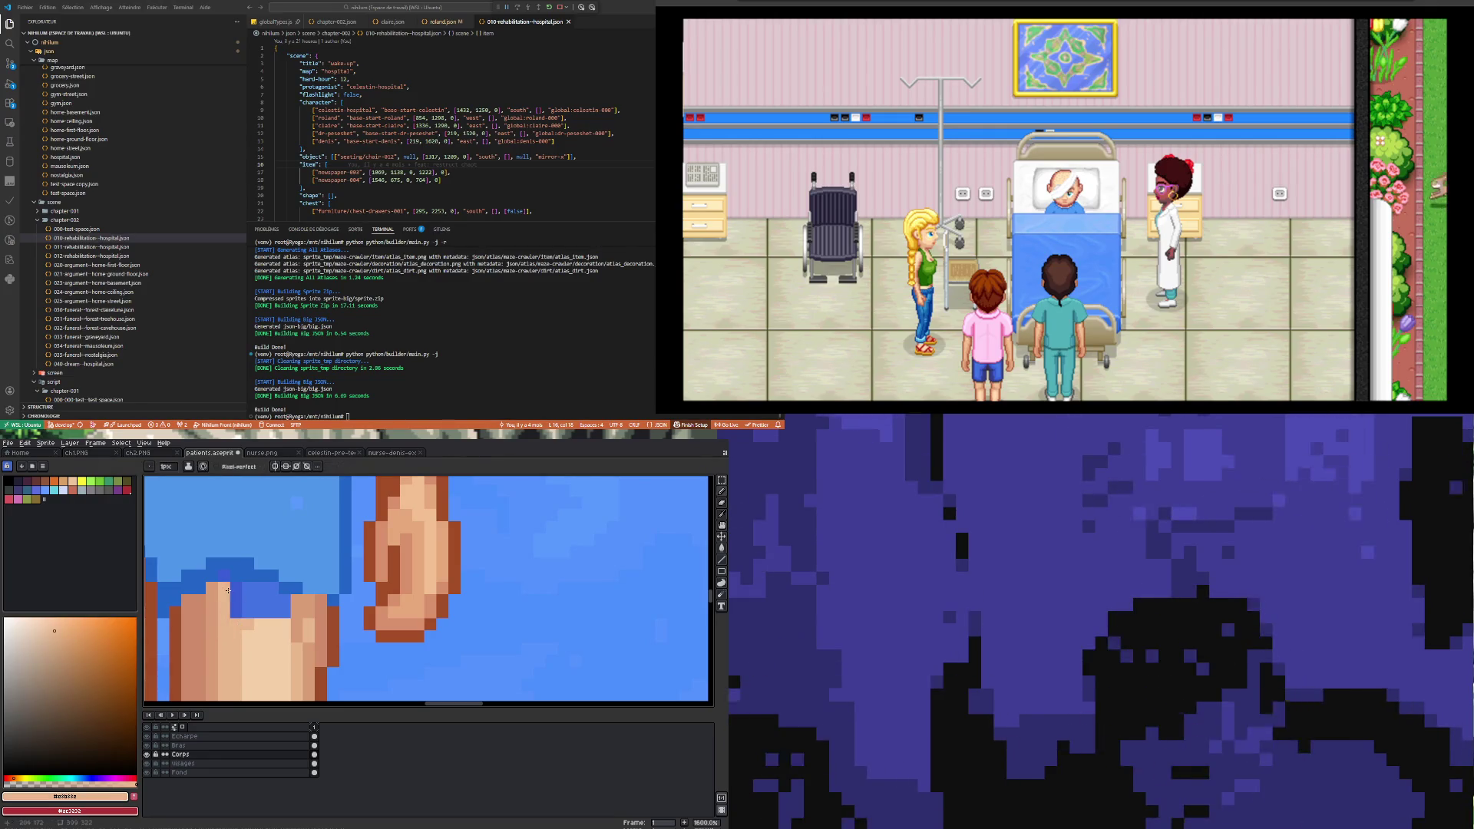
{"action": "left_click", "coordinate": [235, 587]}
{"action": "left_click", "coordinate": [235, 612]}
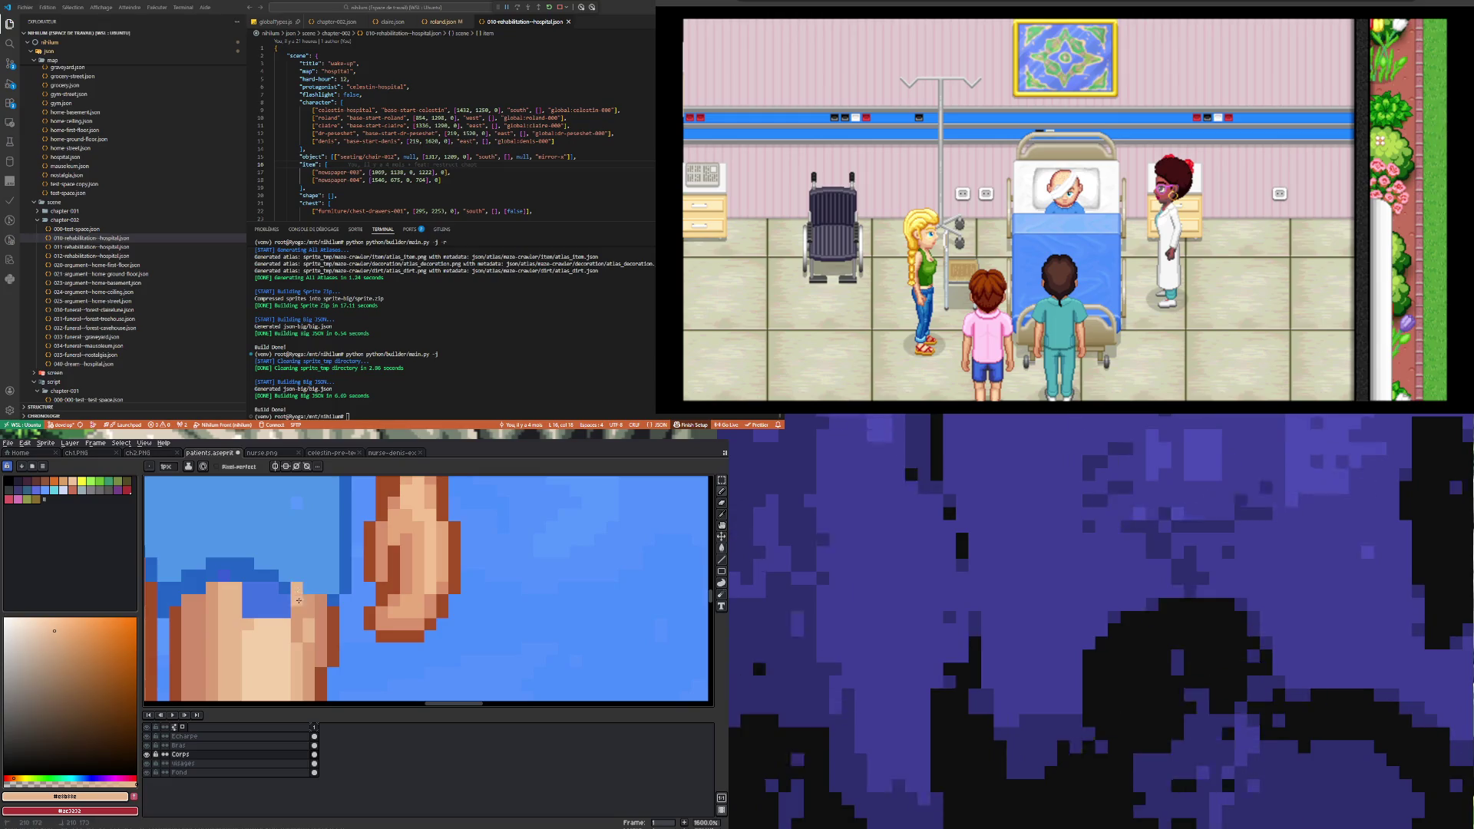
Step: Sample the mid and light skin tones and cover the blue block inside the leg
{"action": "key", "text": "alt"}
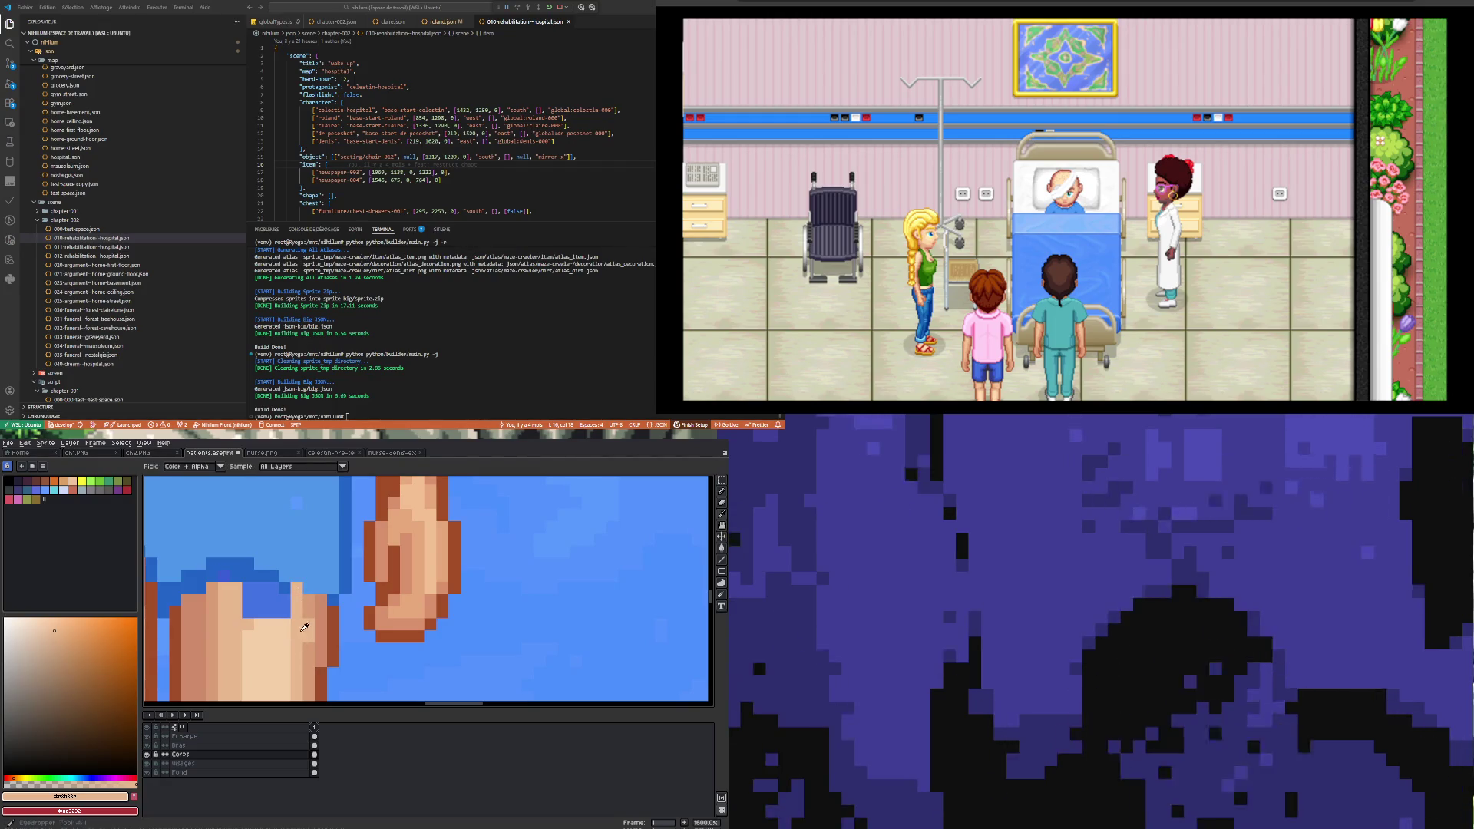
{"action": "left_click", "coordinate": [302, 631], "text": "alt"}
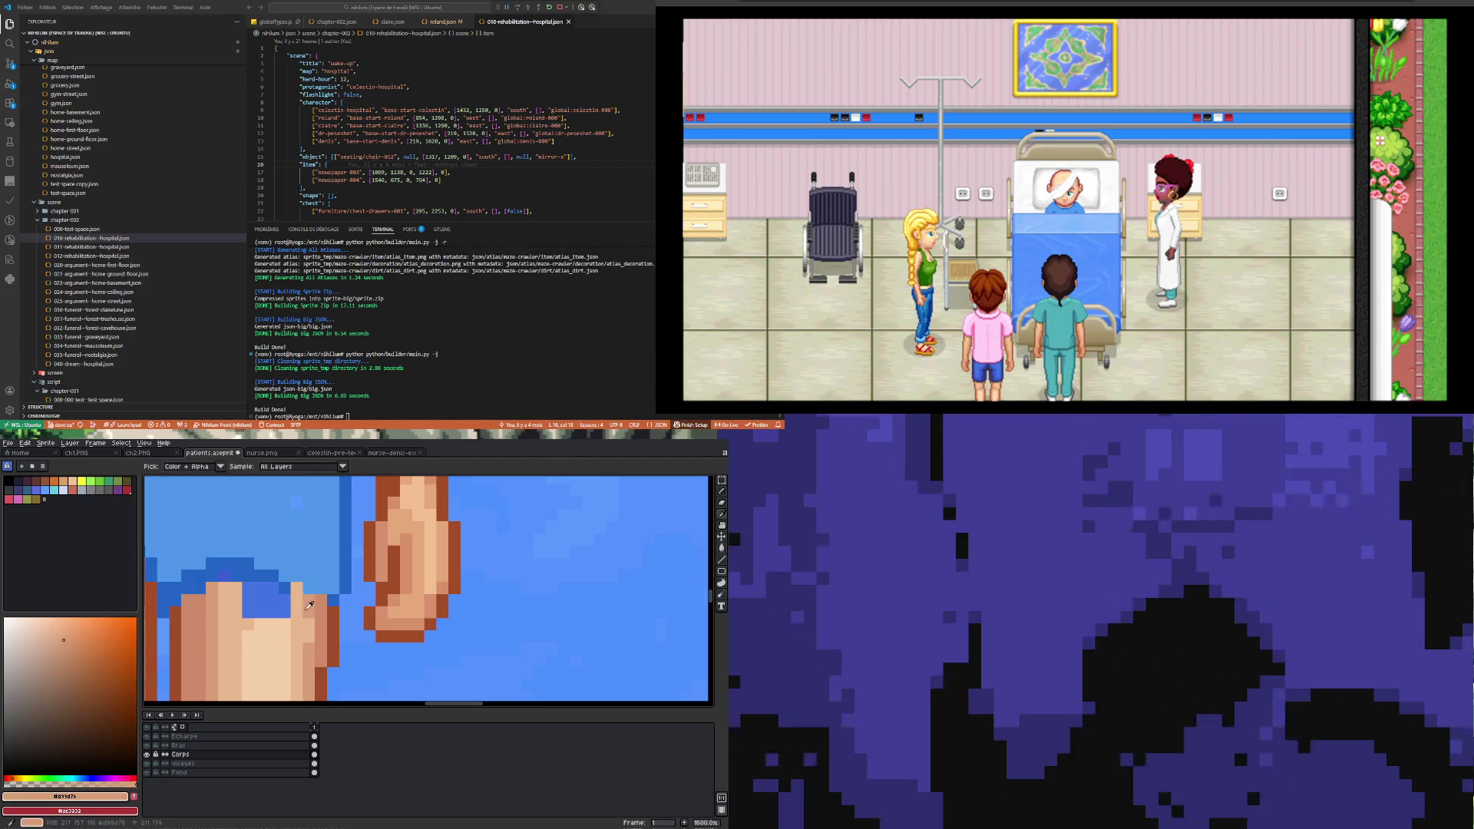
{"action": "left_click", "coordinate": [275, 634], "text": "alt"}
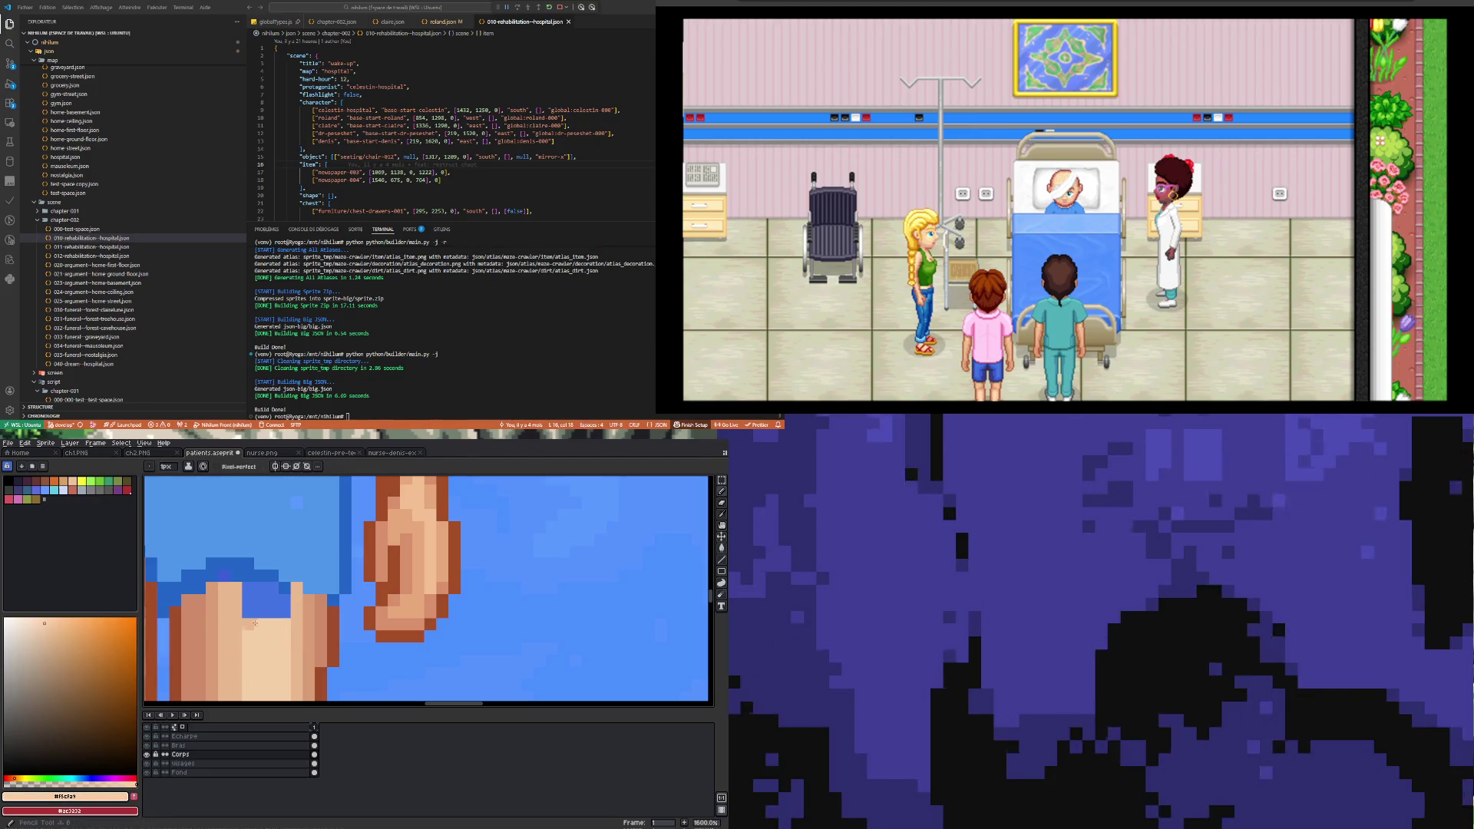
{"action": "mouse_move", "coordinate": [249, 627]}
{"action": "left_mouse_down"}
{"action": "mouse_move", "coordinate": [250, 587]}
{"action": "mouse_move", "coordinate": [286, 587]}
{"action": "mouse_move", "coordinate": [285, 615]}
{"action": "mouse_move", "coordinate": [262, 612]}
{"action": "left_mouse_up"}
Step: Reshape the thigh's top edge by painting along it with the sampled background blue
{"action": "scroll", "coordinate": [262, 606], "scroll_direction": "down", "scroll_amount": 5}
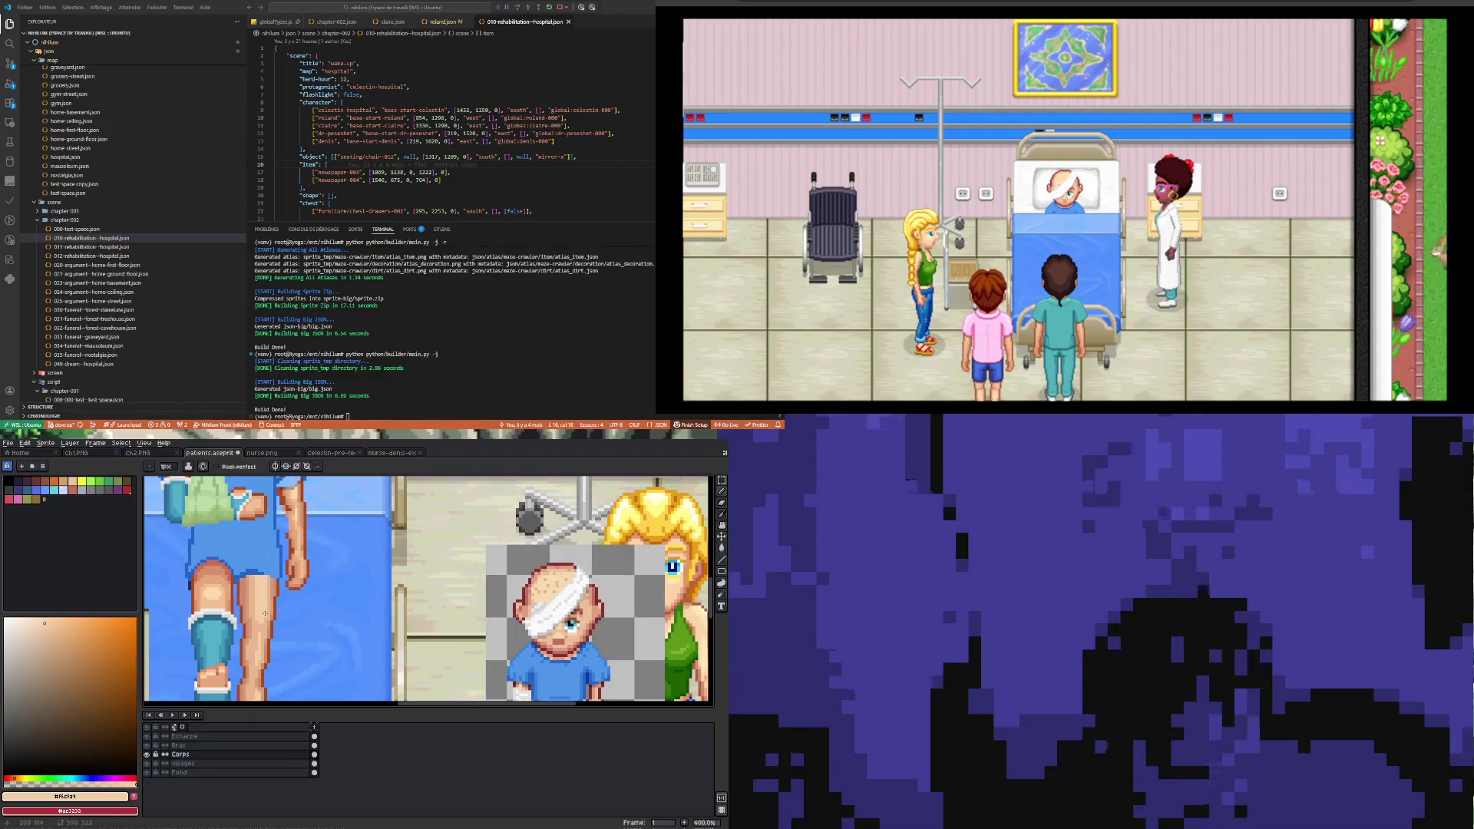
{"action": "scroll", "coordinate": [261, 592], "scroll_direction": "up", "scroll_amount": 5}
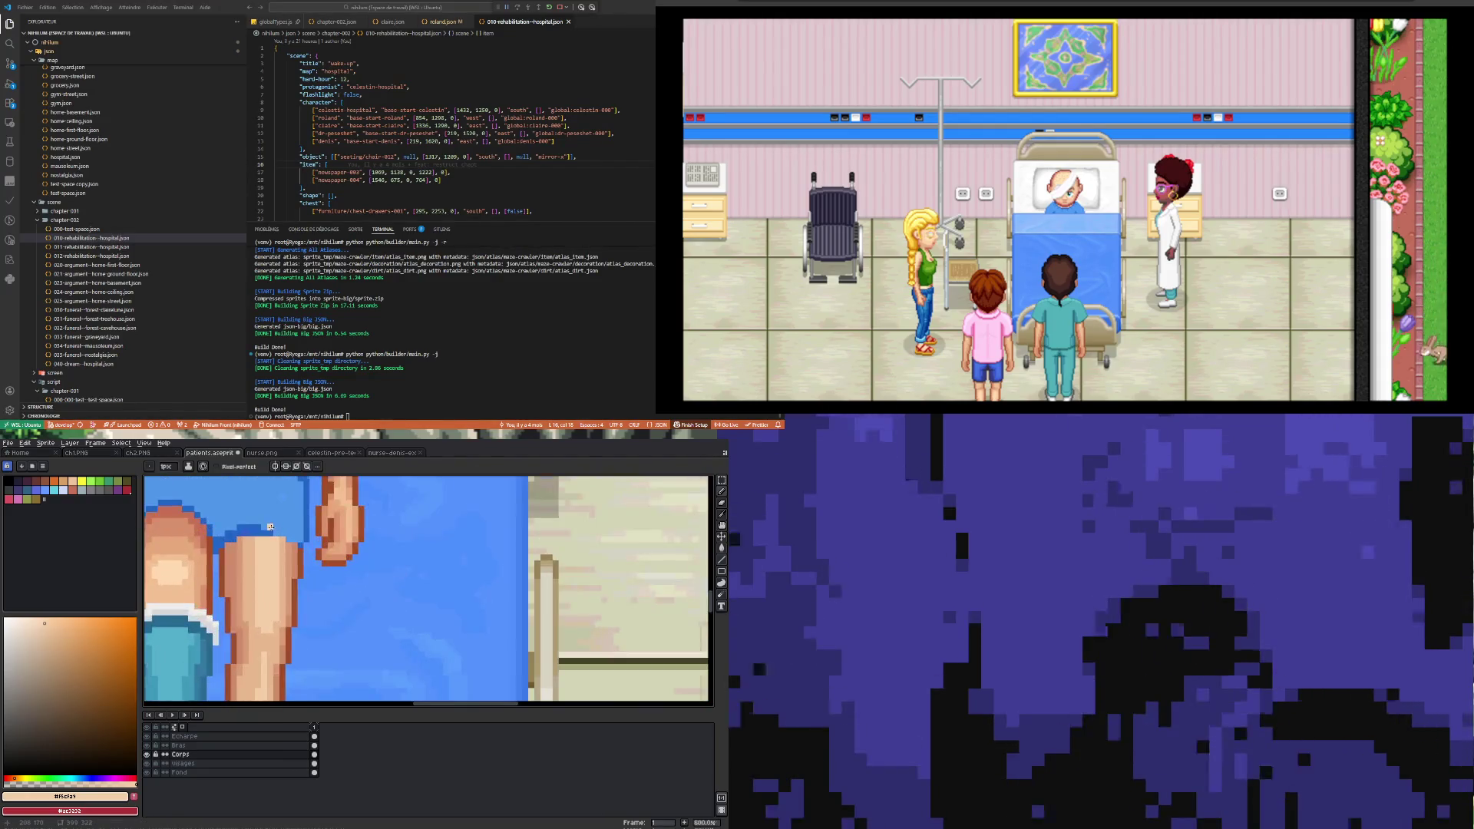
{"action": "left_click", "coordinate": [272, 537], "text": "alt"}
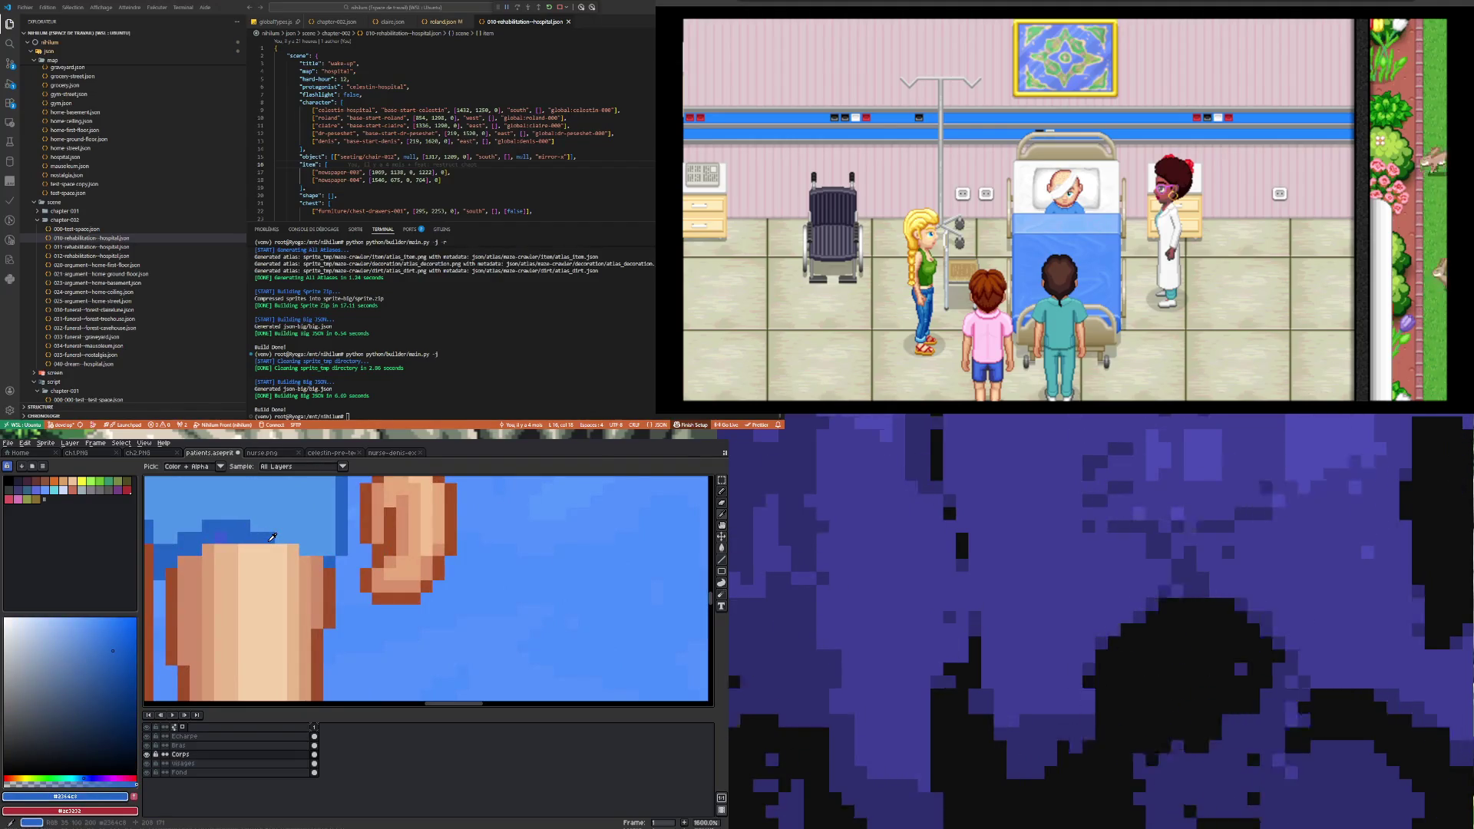
{"action": "left_click_drag", "start_coordinate": [329, 551], "coordinate": [312, 552]}
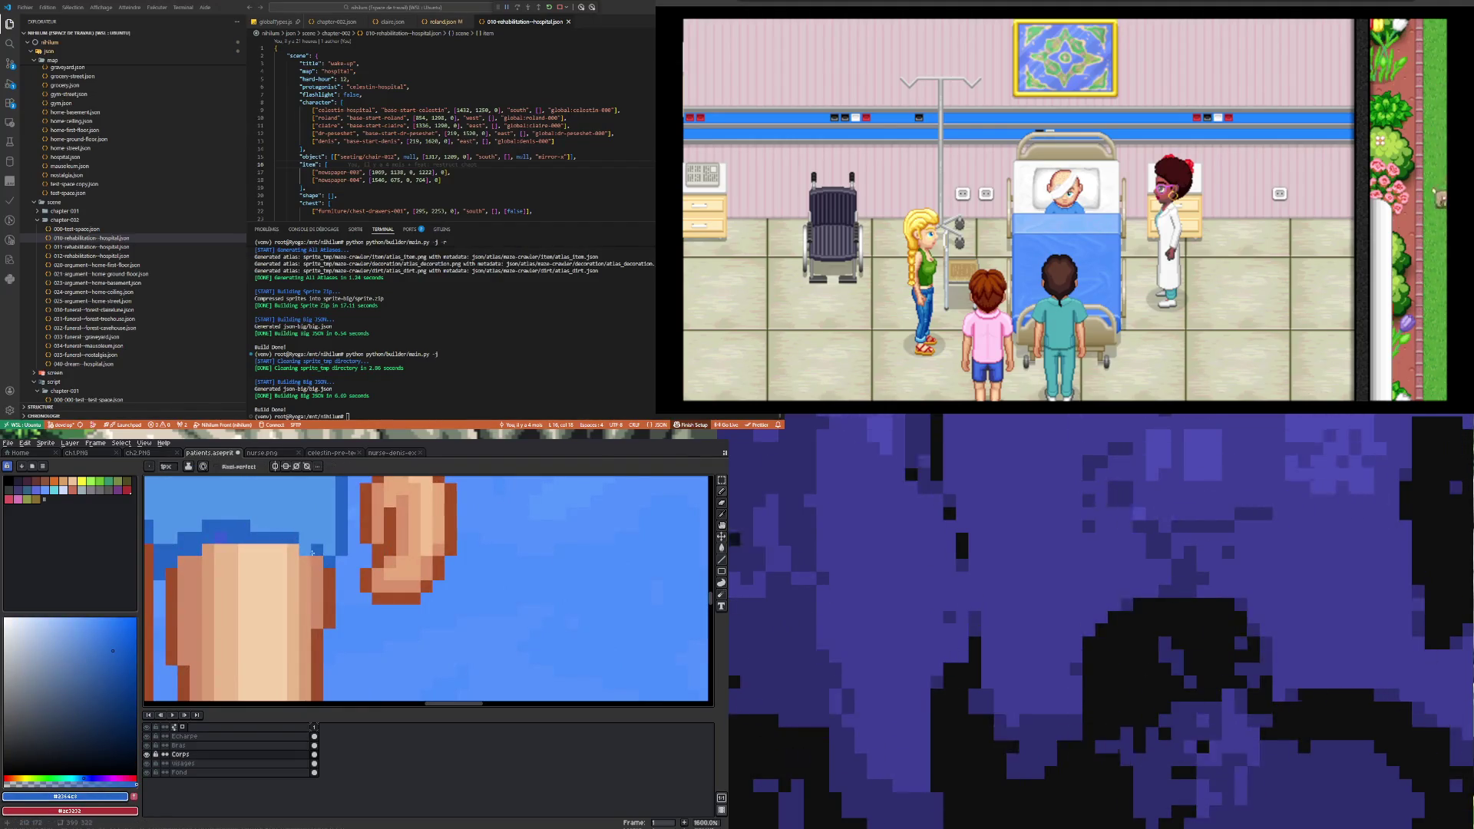
Step: Draw a dark-blue line on the shorts just above the knees
{"action": "scroll", "coordinate": [306, 551], "scroll_direction": "down", "scroll_amount": 5}
{"action": "scroll", "coordinate": [271, 547], "scroll_direction": "up", "scroll_amount": 3}
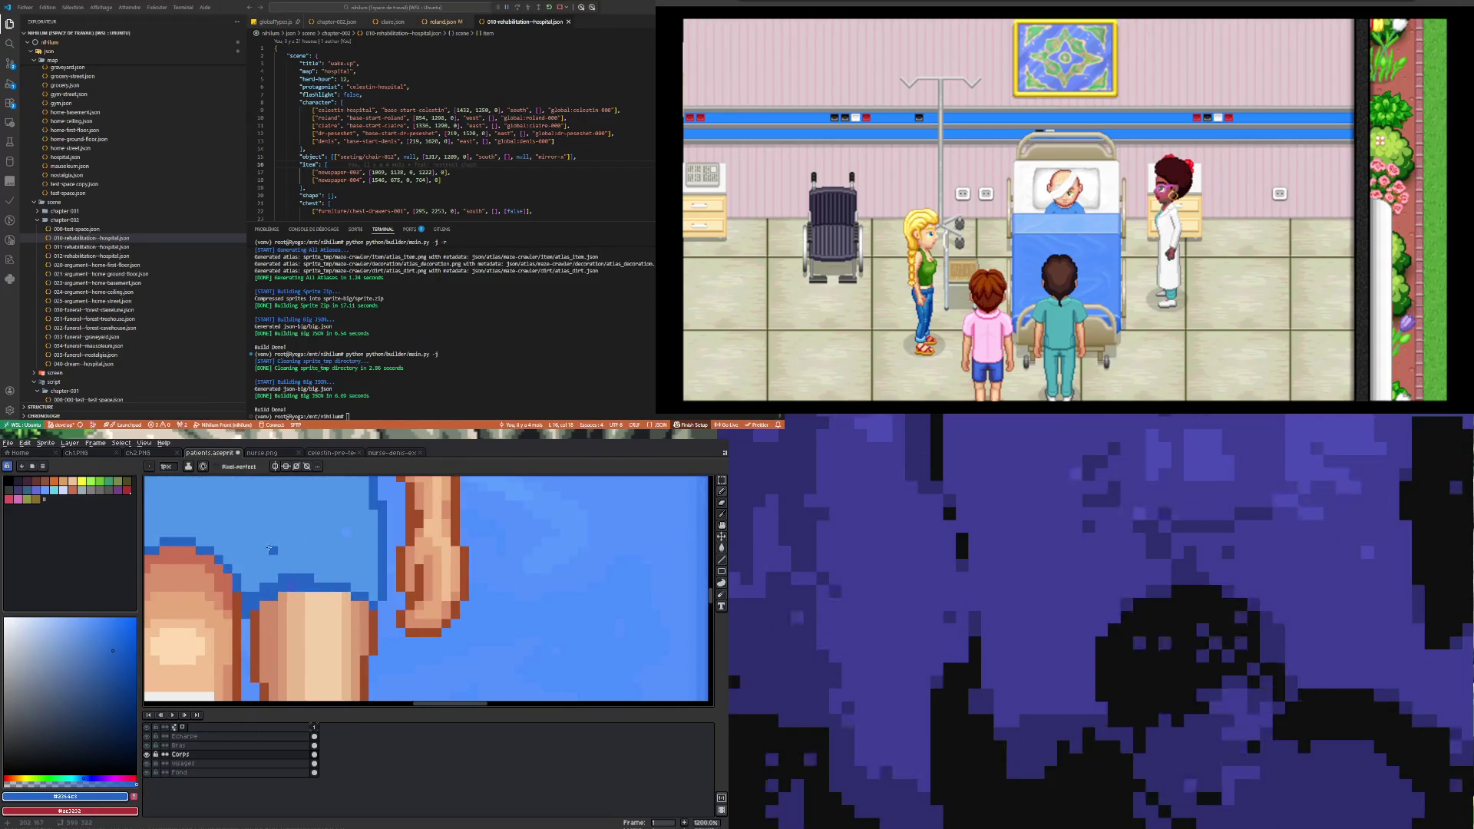
{"action": "scroll", "coordinate": [254, 556], "scroll_direction": "down", "scroll_amount": 4}
{"action": "scroll", "coordinate": [254, 556], "scroll_direction": "up", "scroll_amount": 3}
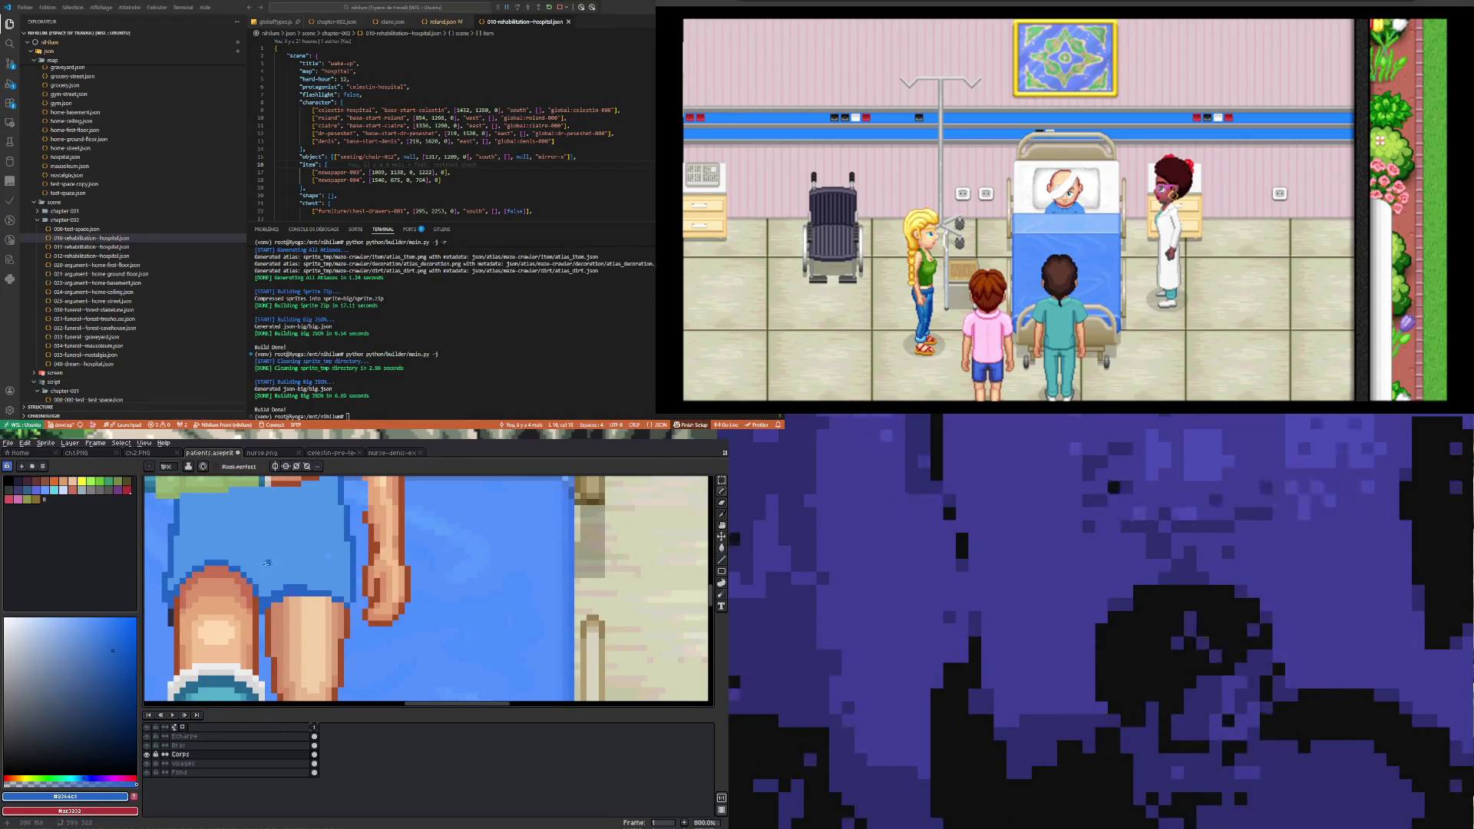
{"action": "left_click_drag", "start_coordinate": [261, 563], "coordinate": [265, 605]}
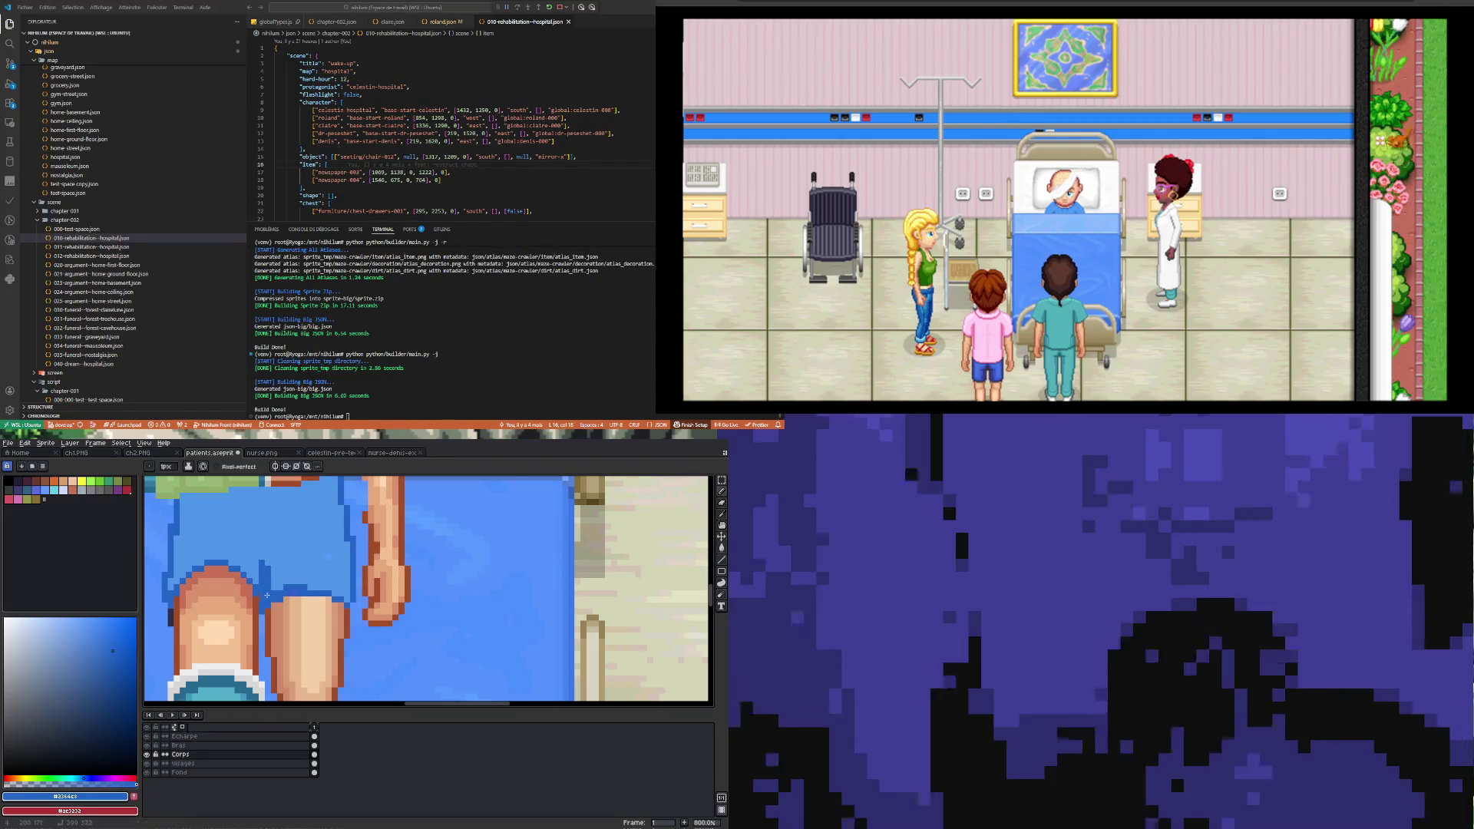
{"action": "scroll", "coordinate": [264, 598], "scroll_direction": "down", "scroll_amount": 3}
{"action": "scroll", "coordinate": [220, 588], "scroll_direction": "up", "scroll_amount": 2}
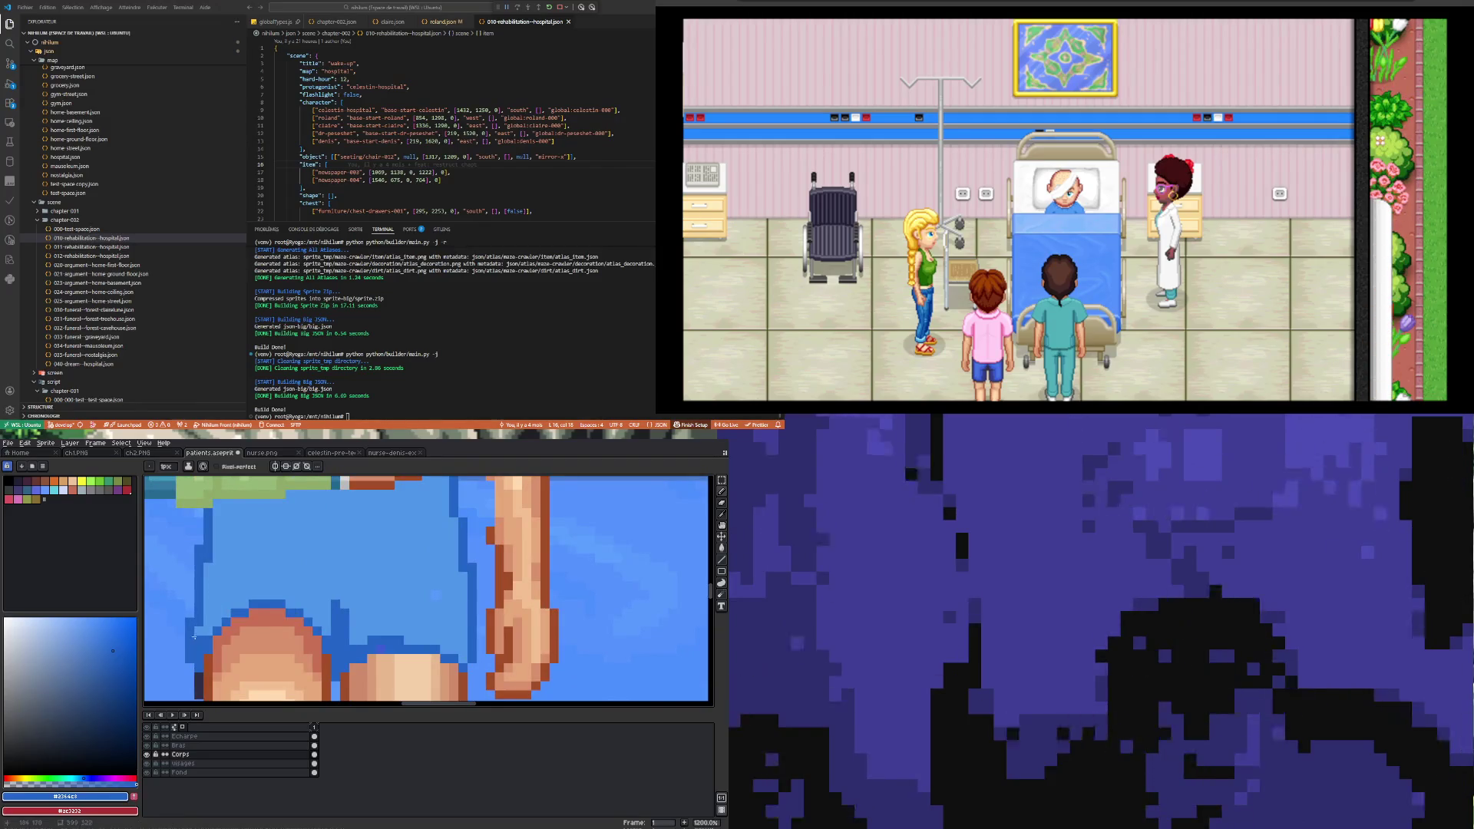
{"action": "scroll", "coordinate": [195, 632], "scroll_direction": "down", "scroll_amount": 3}
{"action": "scroll", "coordinate": [336, 644], "scroll_direction": "up", "scroll_amount": 2}
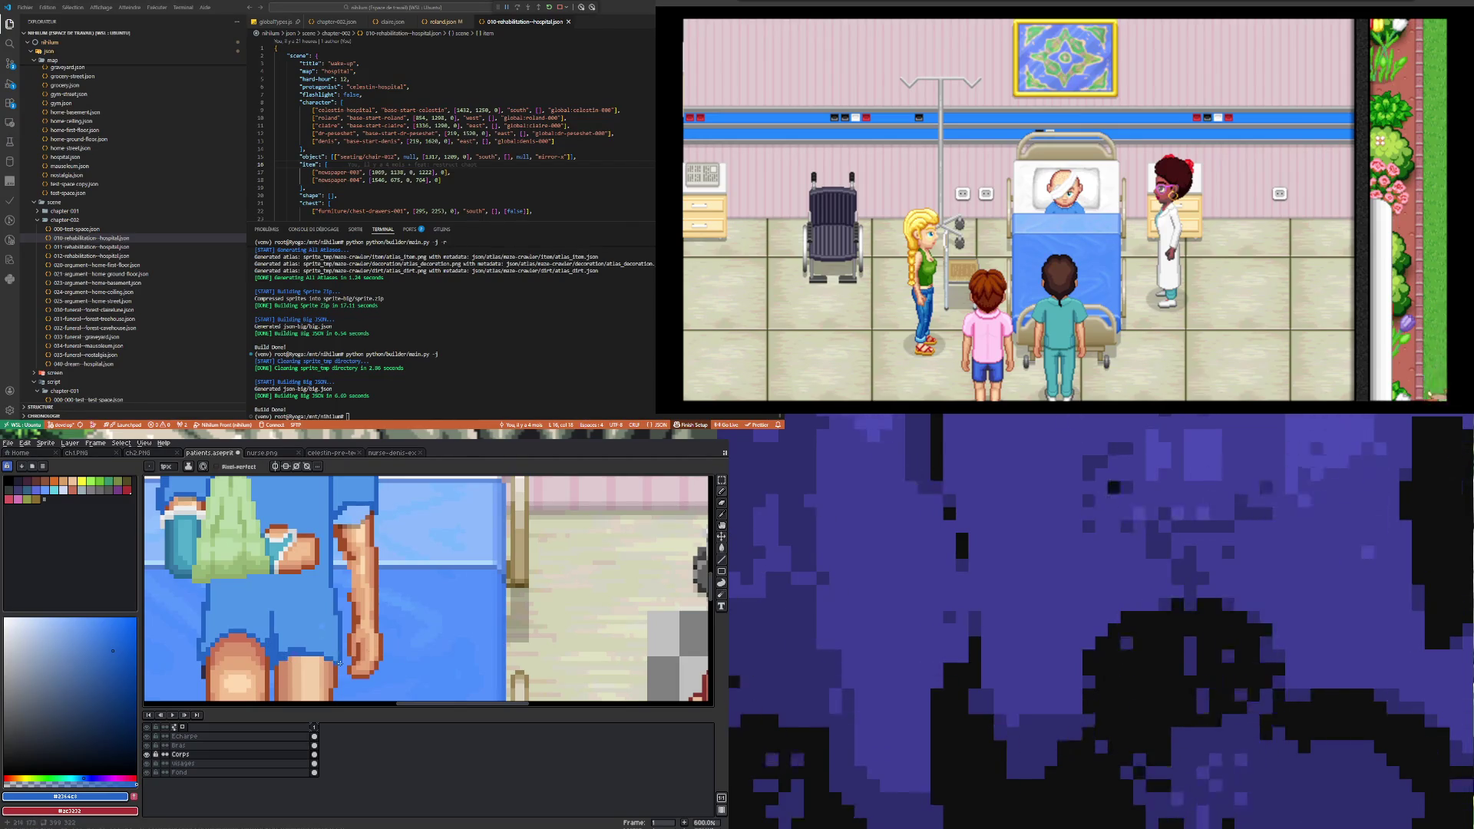
{"action": "left_click_drag", "start_coordinate": [339, 663], "coordinate": [329, 567]}
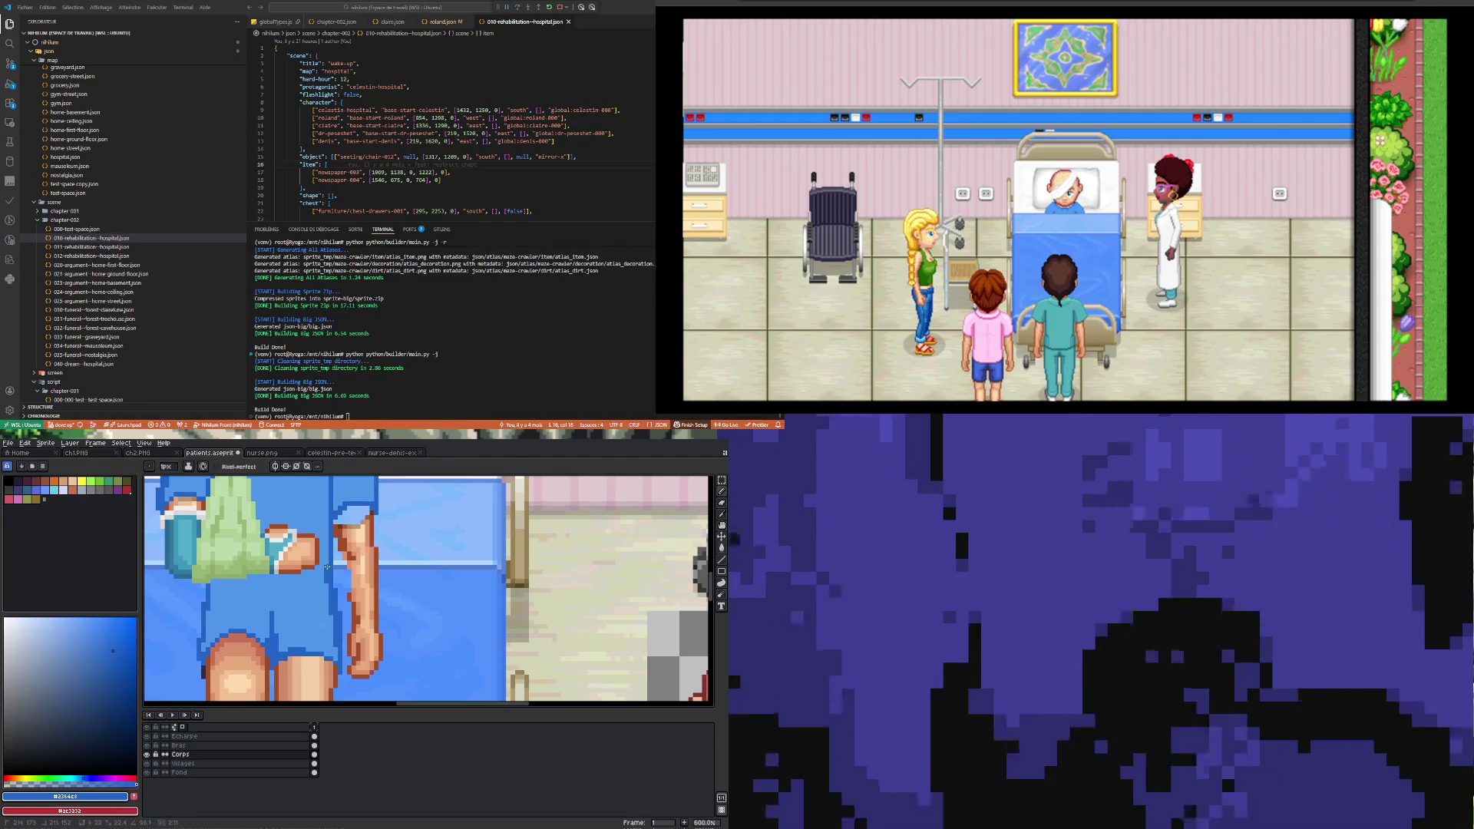
{"action": "scroll", "coordinate": [328, 567], "scroll_direction": "down", "scroll_amount": 4}
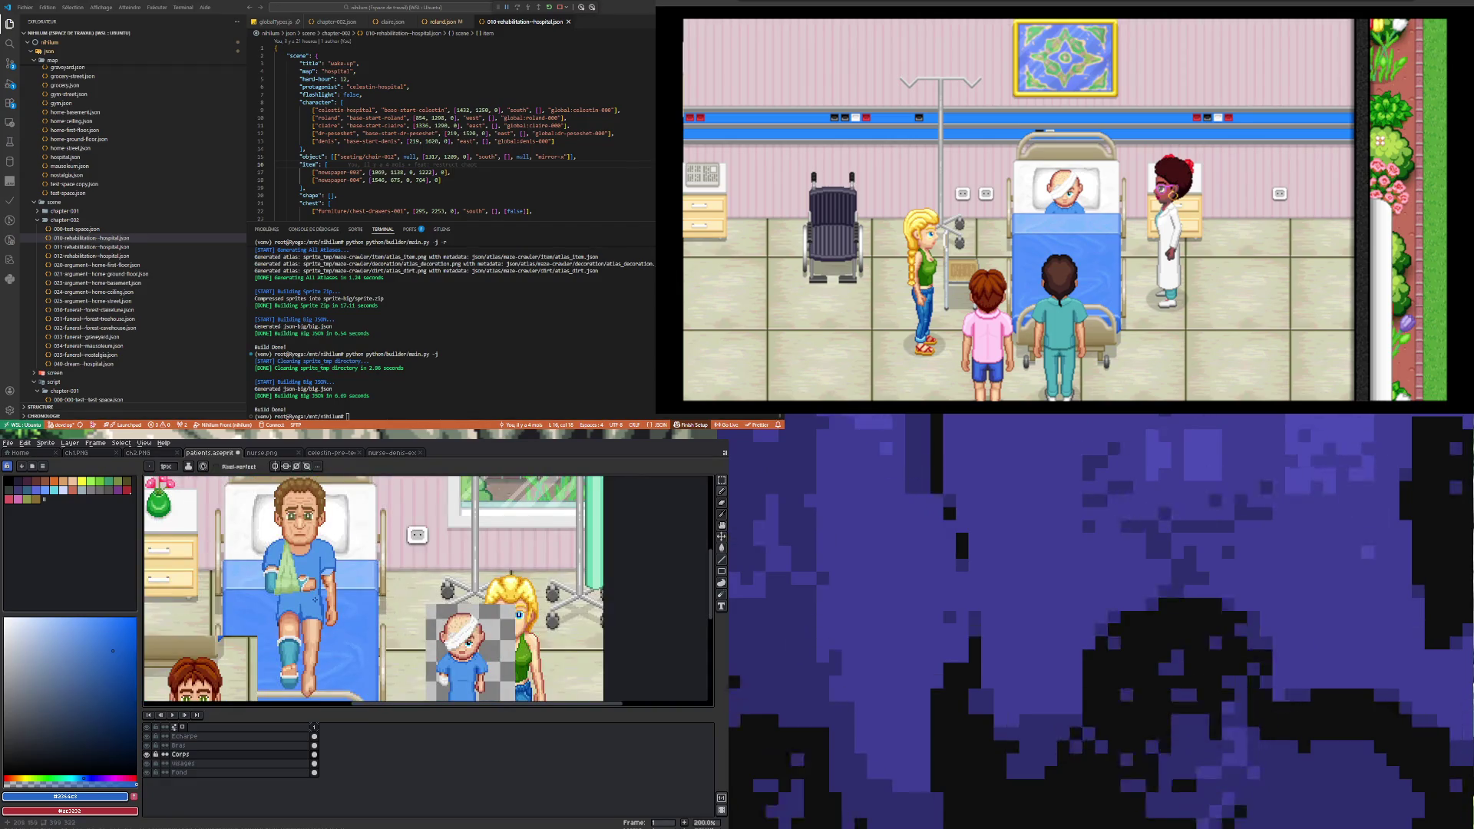
{"action": "scroll", "coordinate": [322, 583], "scroll_direction": "up", "scroll_amount": 3}
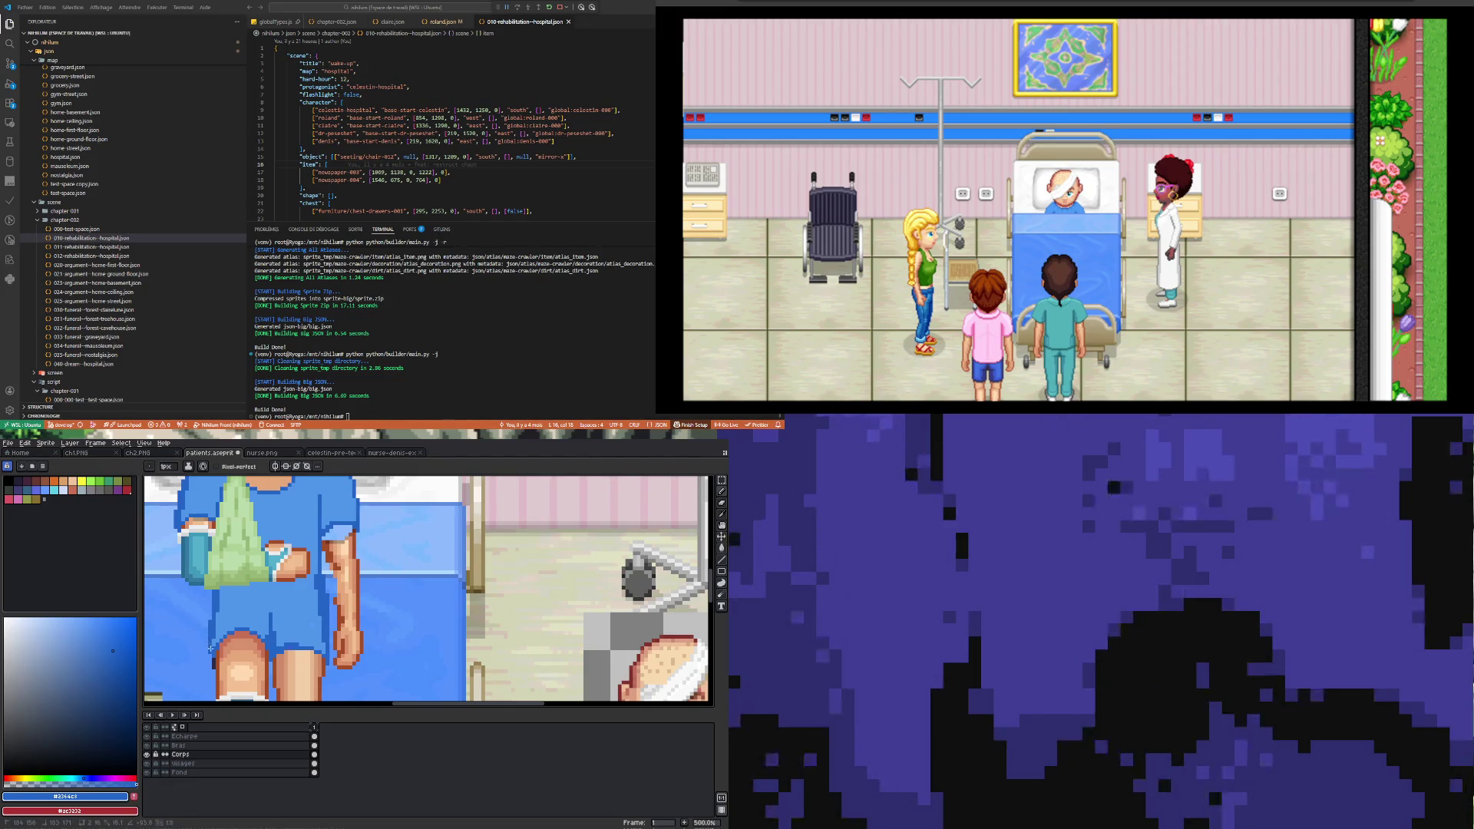
Step: Sample the lighter blue of the shorts and zoom in on the area above the knees
{"action": "scroll", "coordinate": [222, 620], "scroll_direction": "up", "scroll_amount": 1}
{"action": "left_click", "coordinate": [229, 613], "text": "alt"}
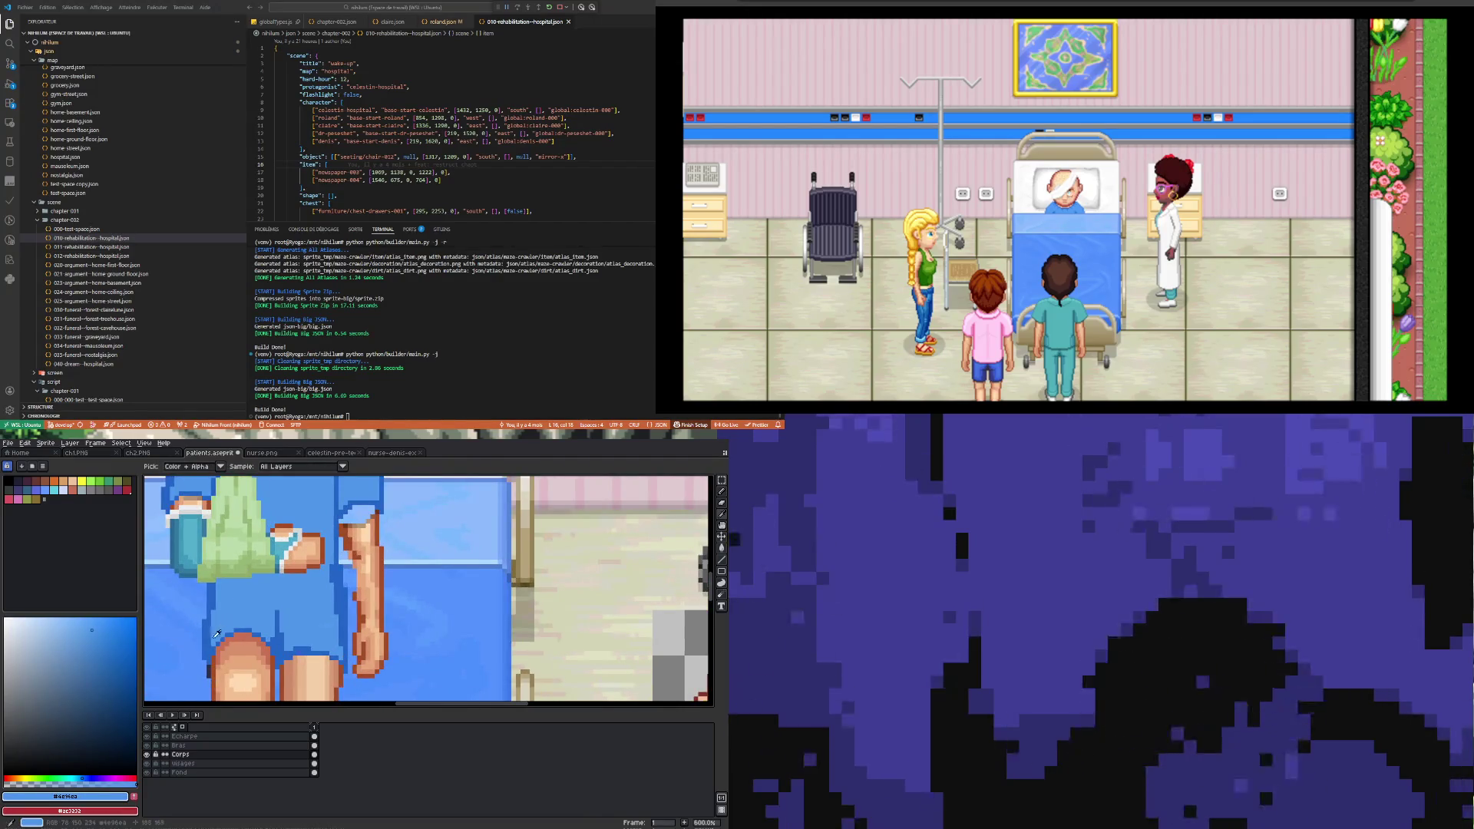
{"action": "scroll", "coordinate": [212, 643], "scroll_direction": "up", "scroll_amount": 1}
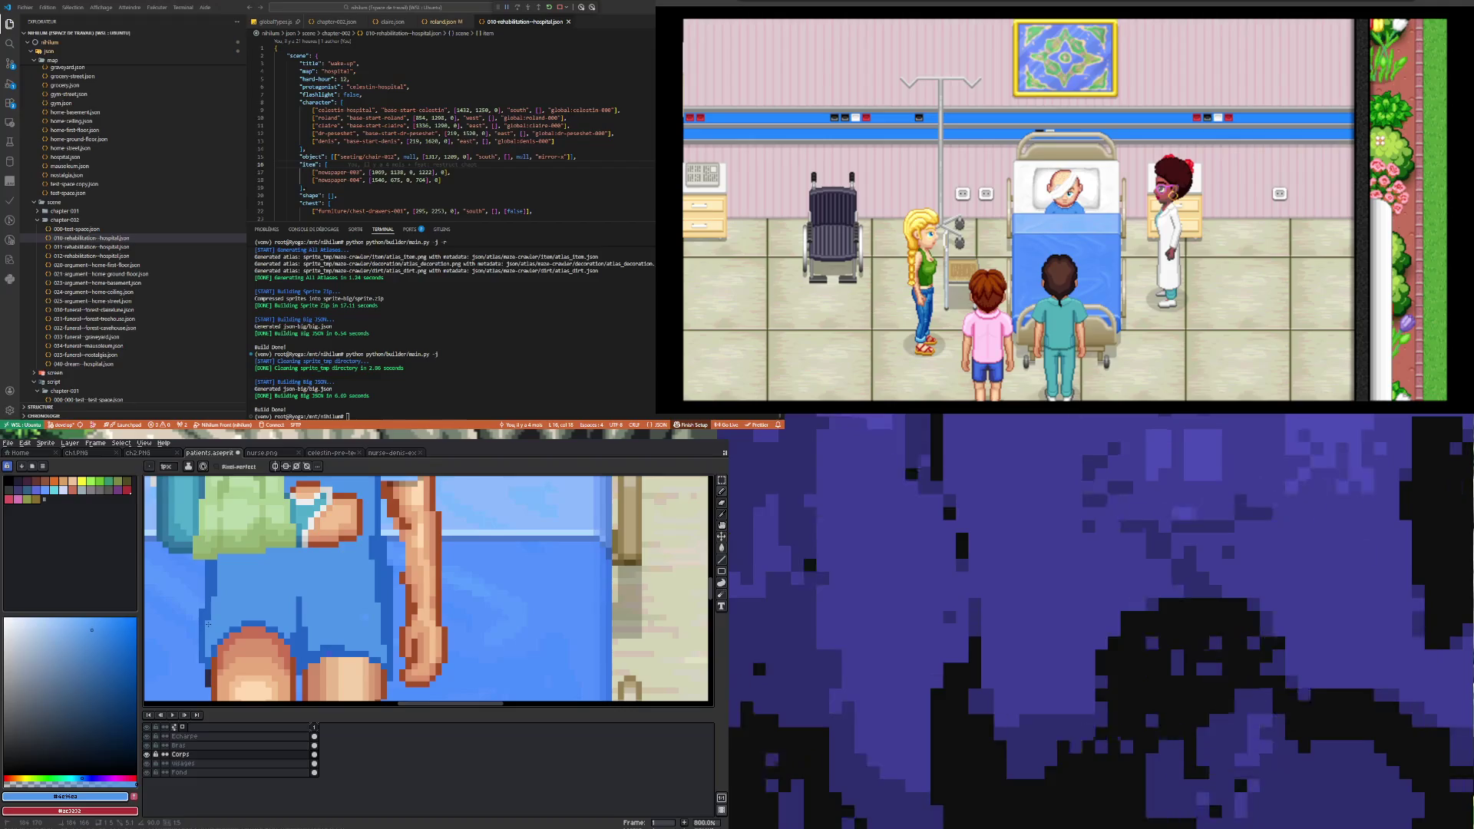
{"action": "scroll", "coordinate": [208, 623], "scroll_direction": "down", "scroll_amount": 1}
{"action": "scroll", "coordinate": [317, 621], "scroll_direction": "up", "scroll_amount": 1}
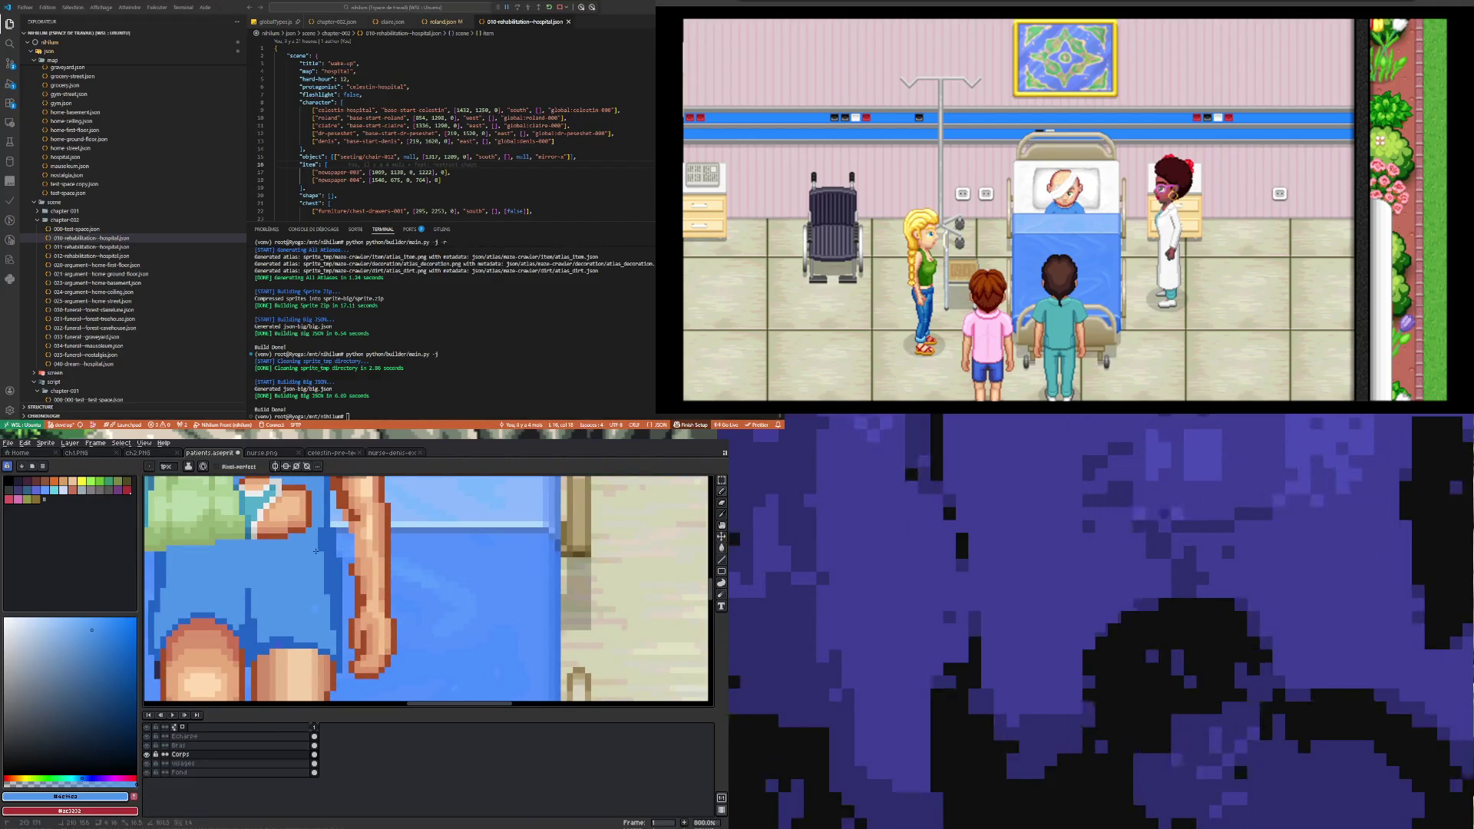
{"action": "scroll", "coordinate": [321, 524], "scroll_direction": "down", "scroll_amount": 4}
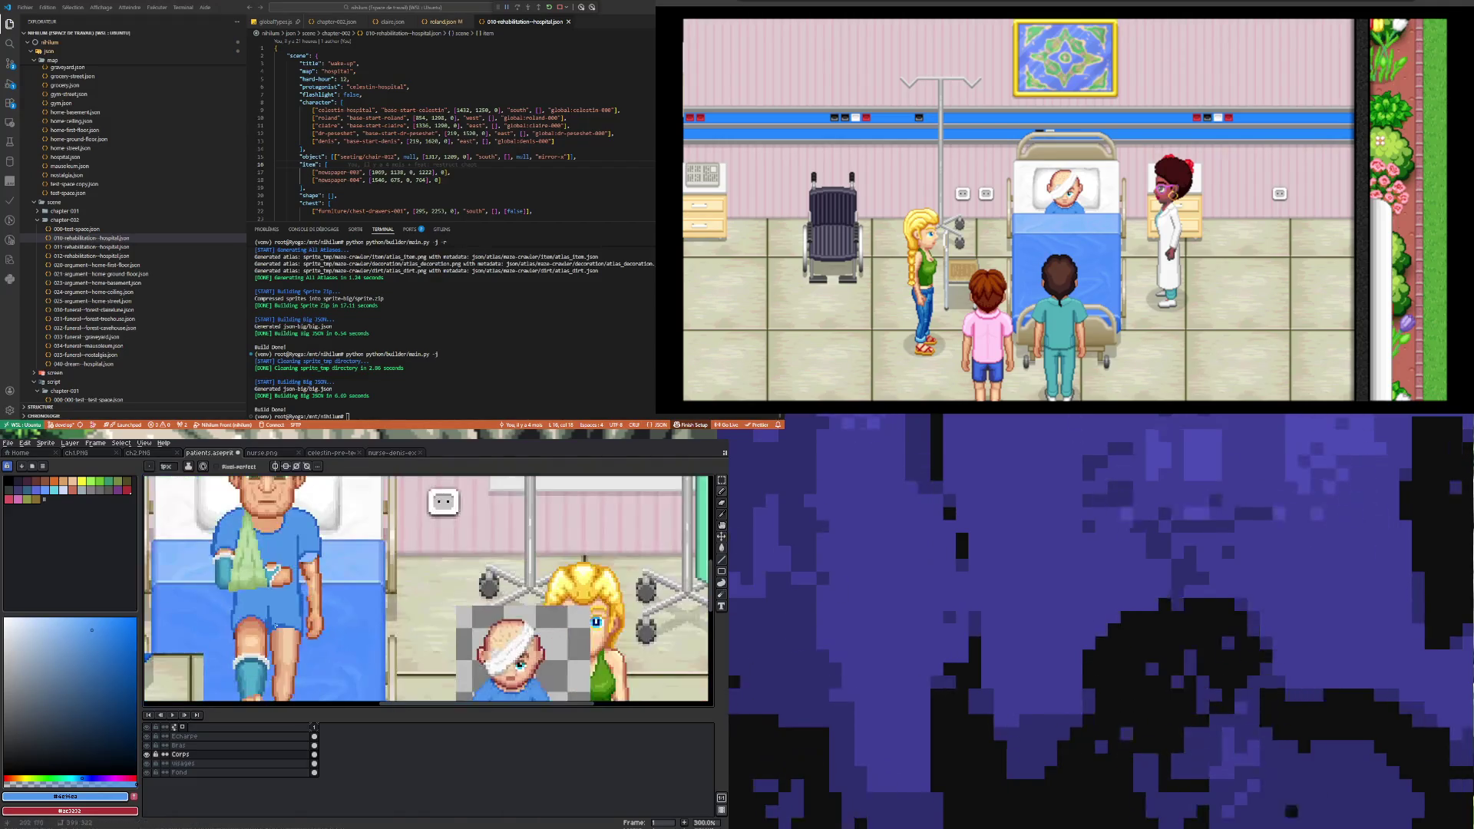
{"action": "scroll", "coordinate": [241, 606], "scroll_direction": "up", "scroll_amount": 2}
{"action": "scroll", "coordinate": [240, 607], "scroll_direction": "down", "scroll_amount": 2}
{"action": "scroll", "coordinate": [311, 614], "scroll_direction": "up", "scroll_amount": 6}
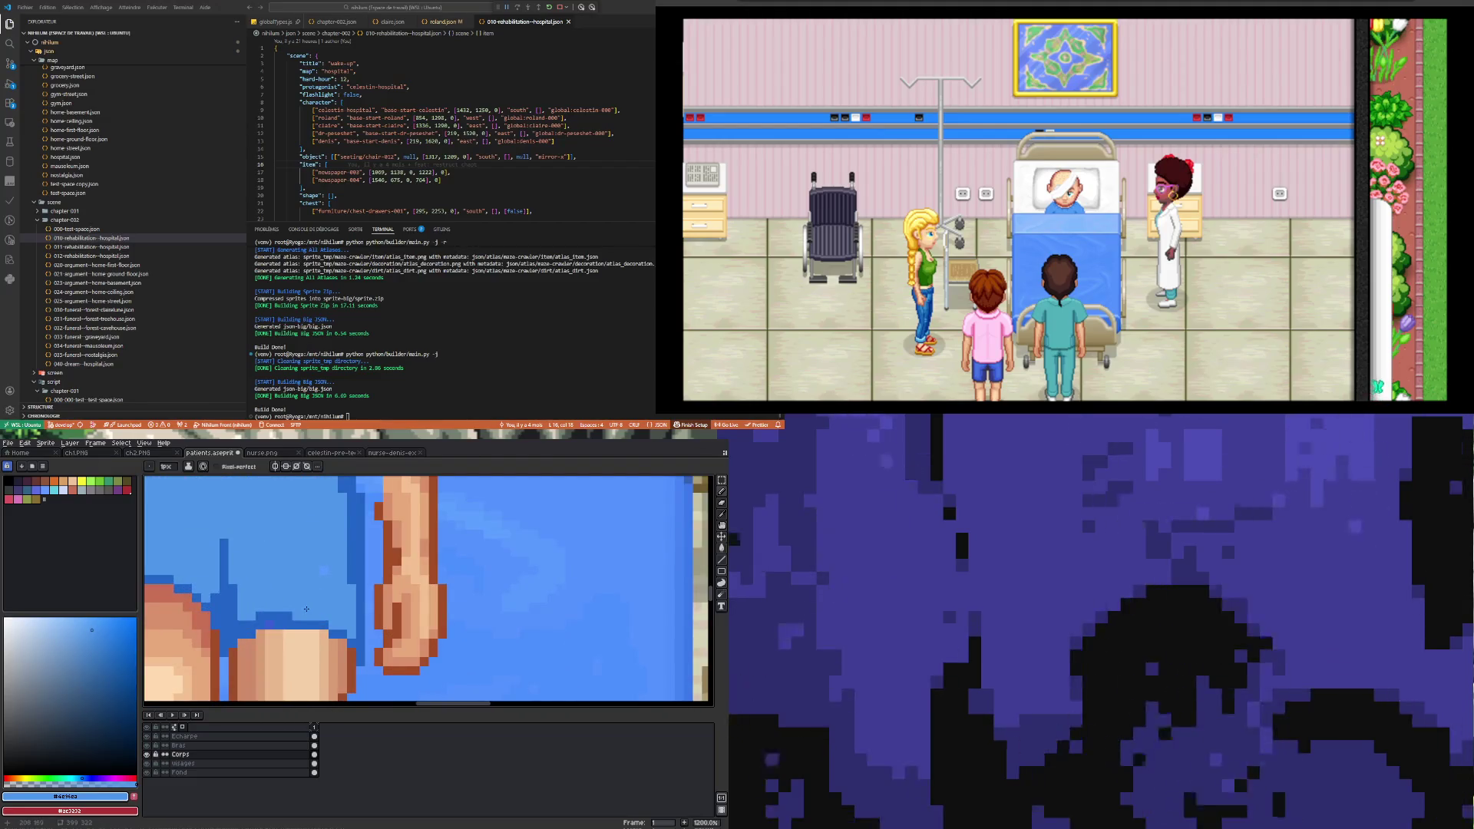
{"action": "key", "text": "i"}
{"action": "key", "text": "b"}
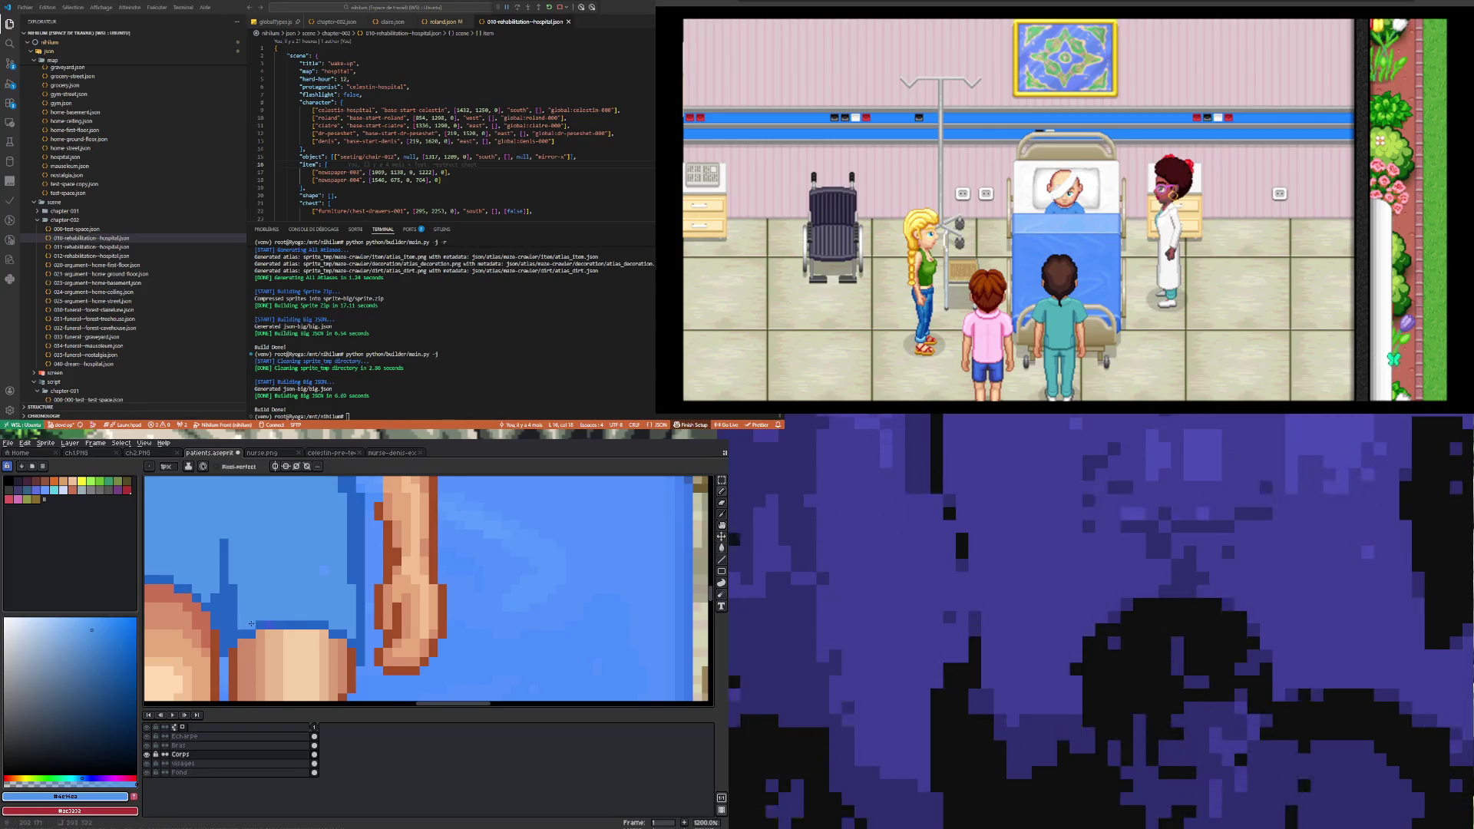
{"action": "scroll", "coordinate": [274, 592], "scroll_direction": "down", "scroll_amount": 3}
{"action": "scroll", "coordinate": [274, 591], "scroll_direction": "up", "scroll_amount": 1}
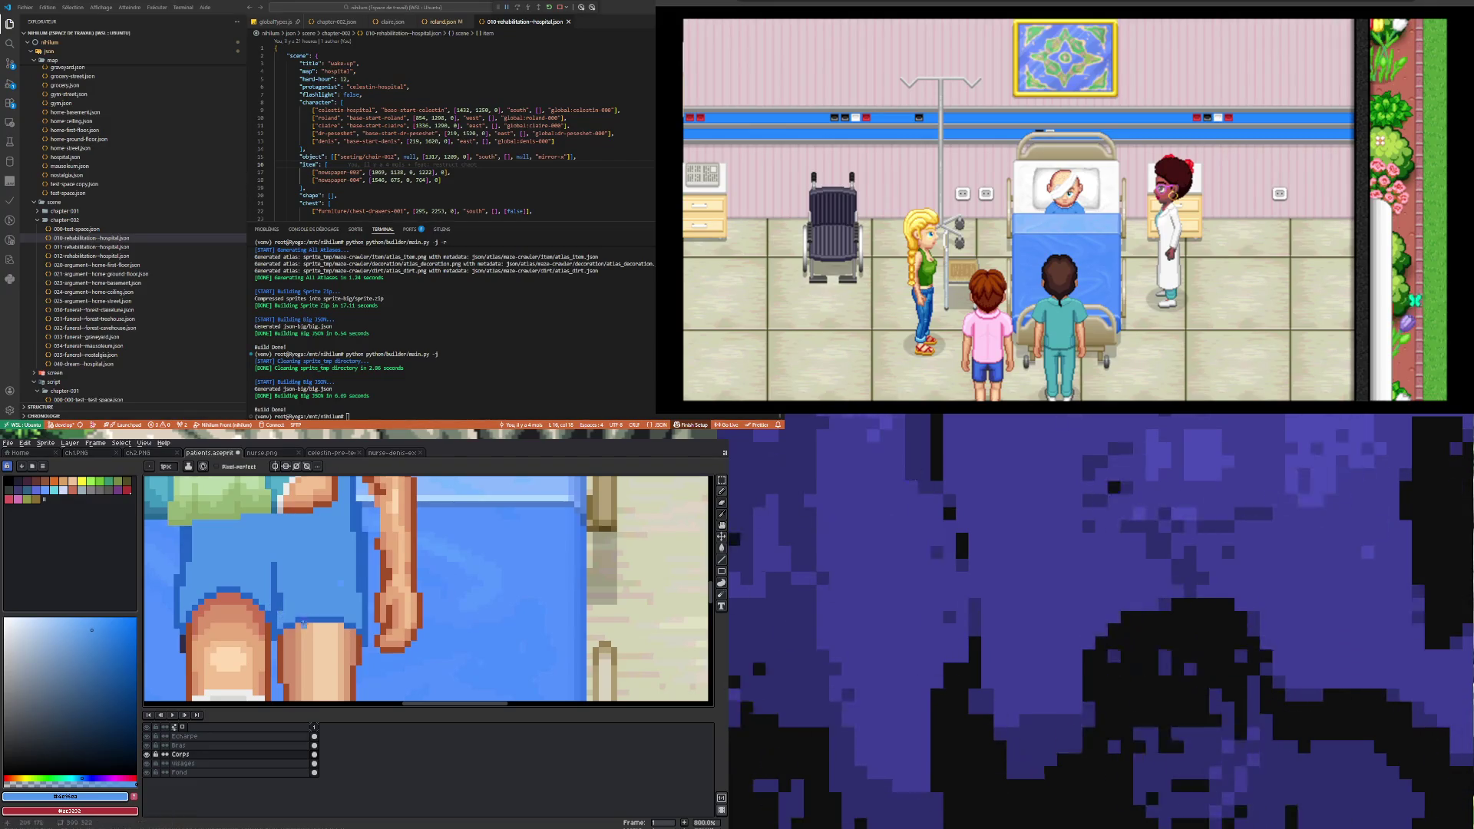
{"action": "scroll", "coordinate": [298, 620], "scroll_direction": "down", "scroll_amount": 1}
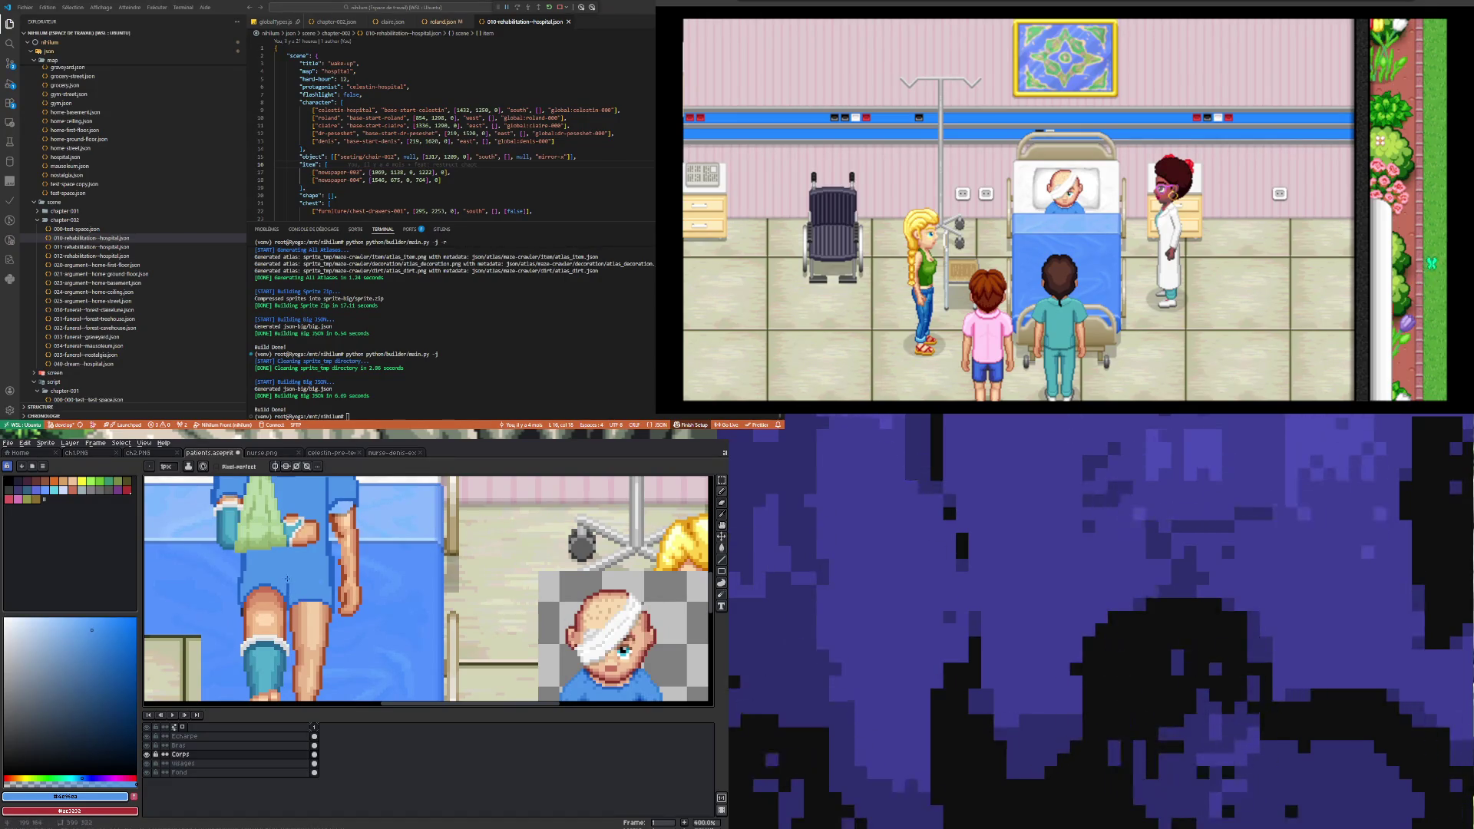
{"action": "scroll", "coordinate": [287, 579], "scroll_direction": "down", "scroll_amount": 2}
{"action": "scroll", "coordinate": [298, 586], "scroll_direction": "up", "scroll_amount": 5}
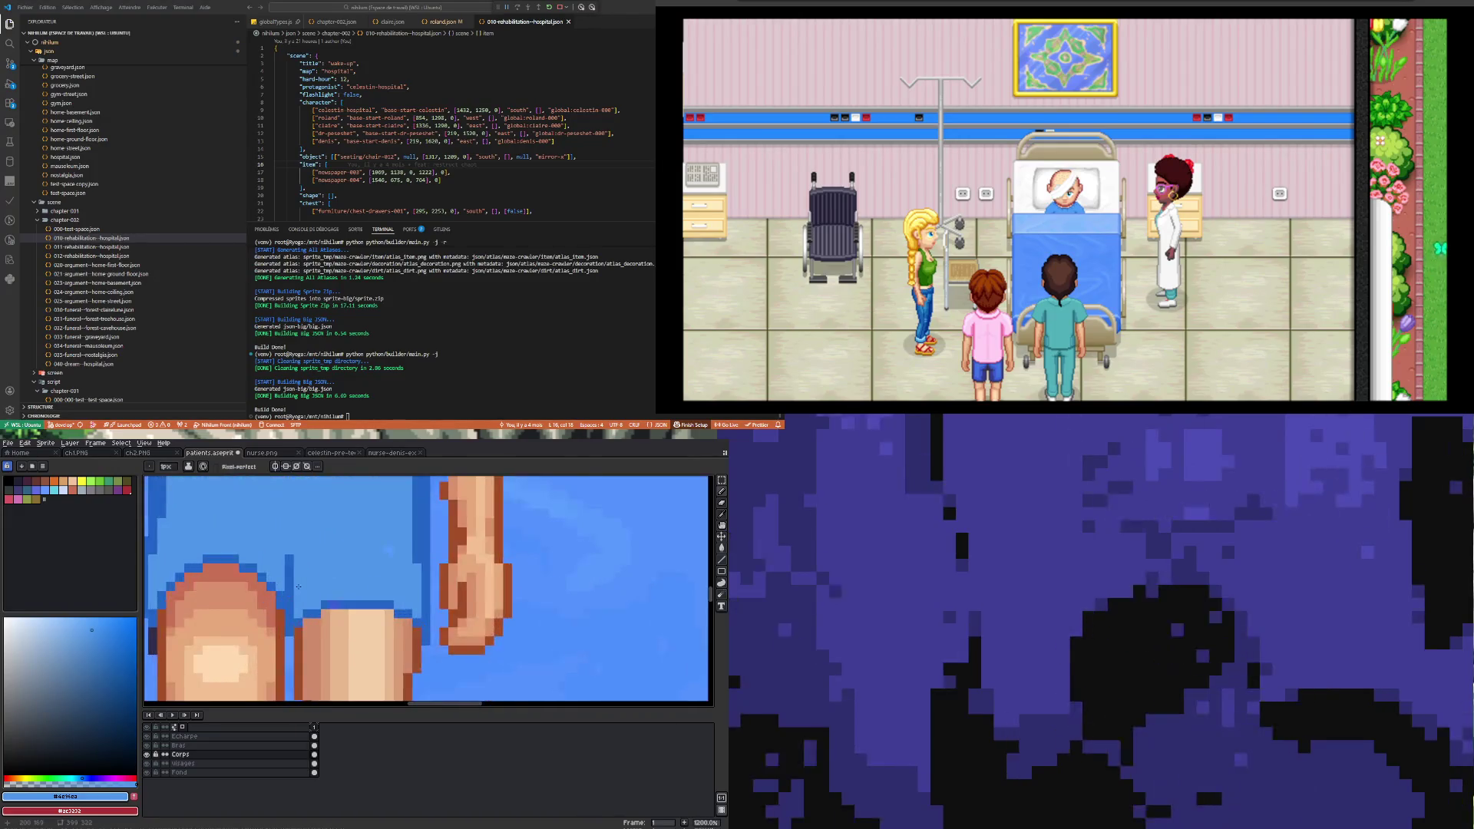
Step: Pick the darker blue and stroke a shading line down the shorts, undoing the extra pixel
{"action": "left_click", "coordinate": [288, 572], "text": "alt"}
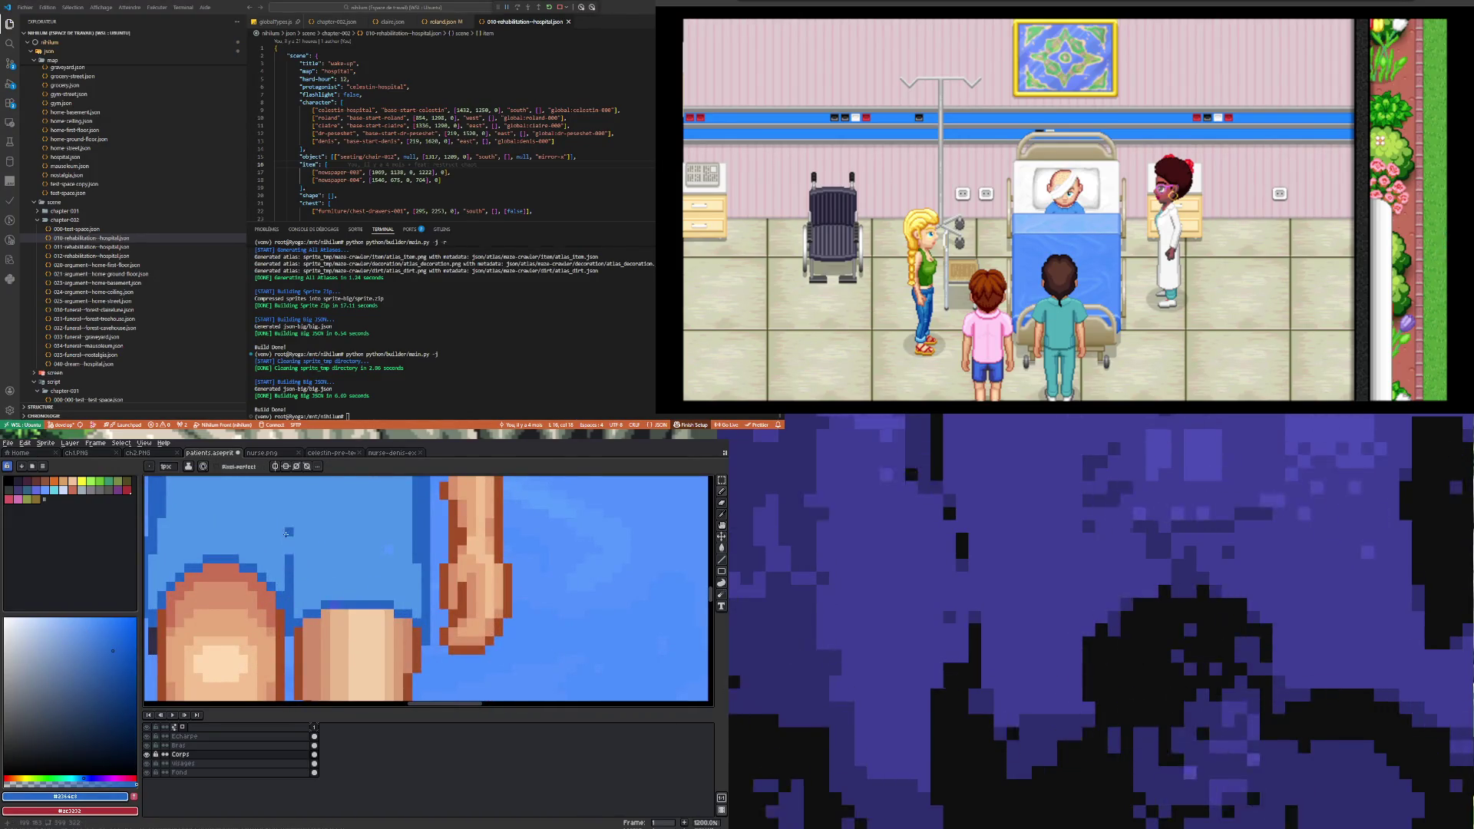
{"action": "left_click_drag", "start_coordinate": [286, 533], "coordinate": [301, 607]}
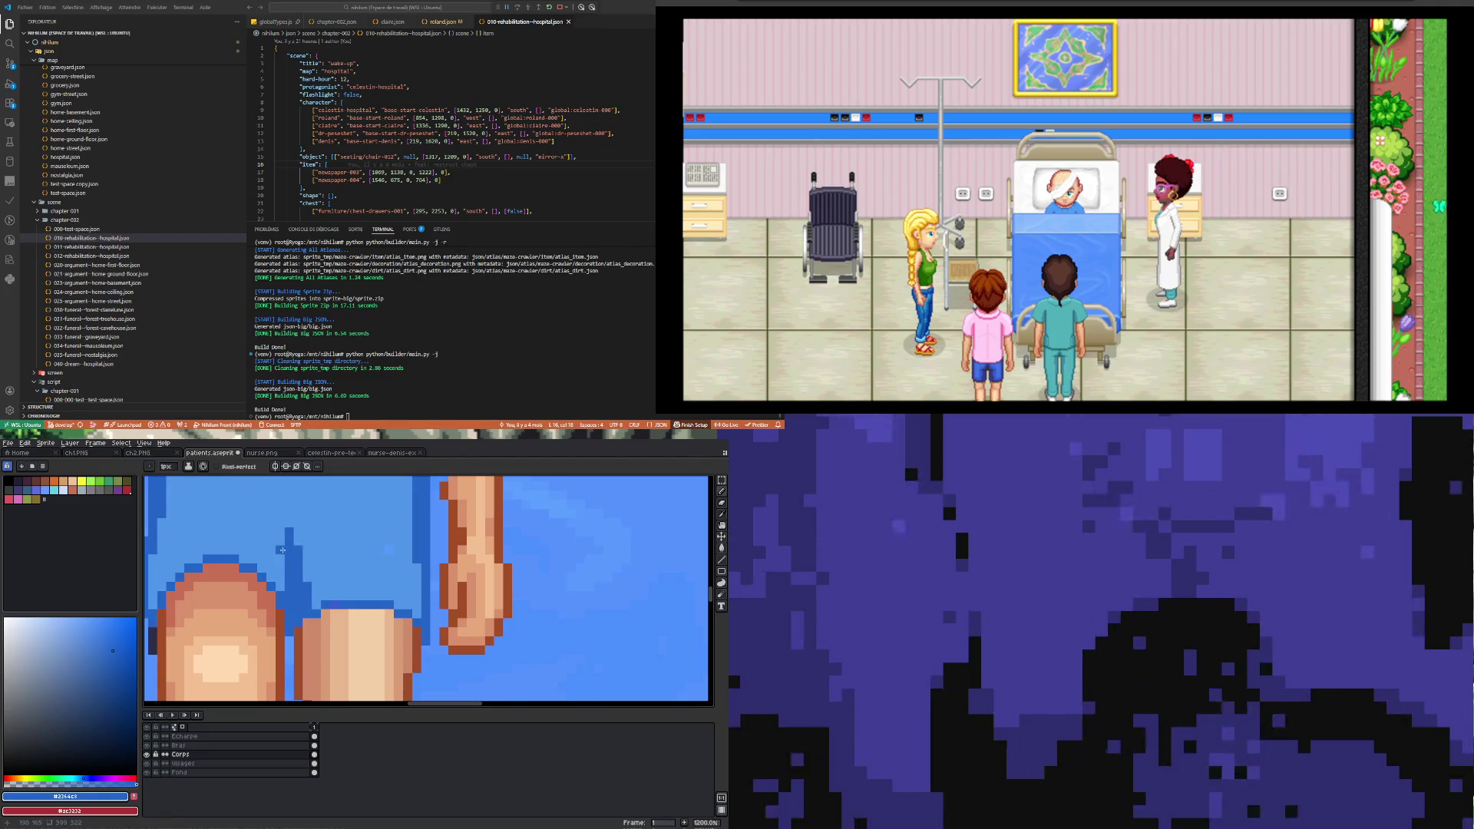
{"action": "left_click", "coordinate": [281, 523]}
{"action": "scroll", "coordinate": [282, 522], "scroll_direction": "down", "scroll_amount": 5}
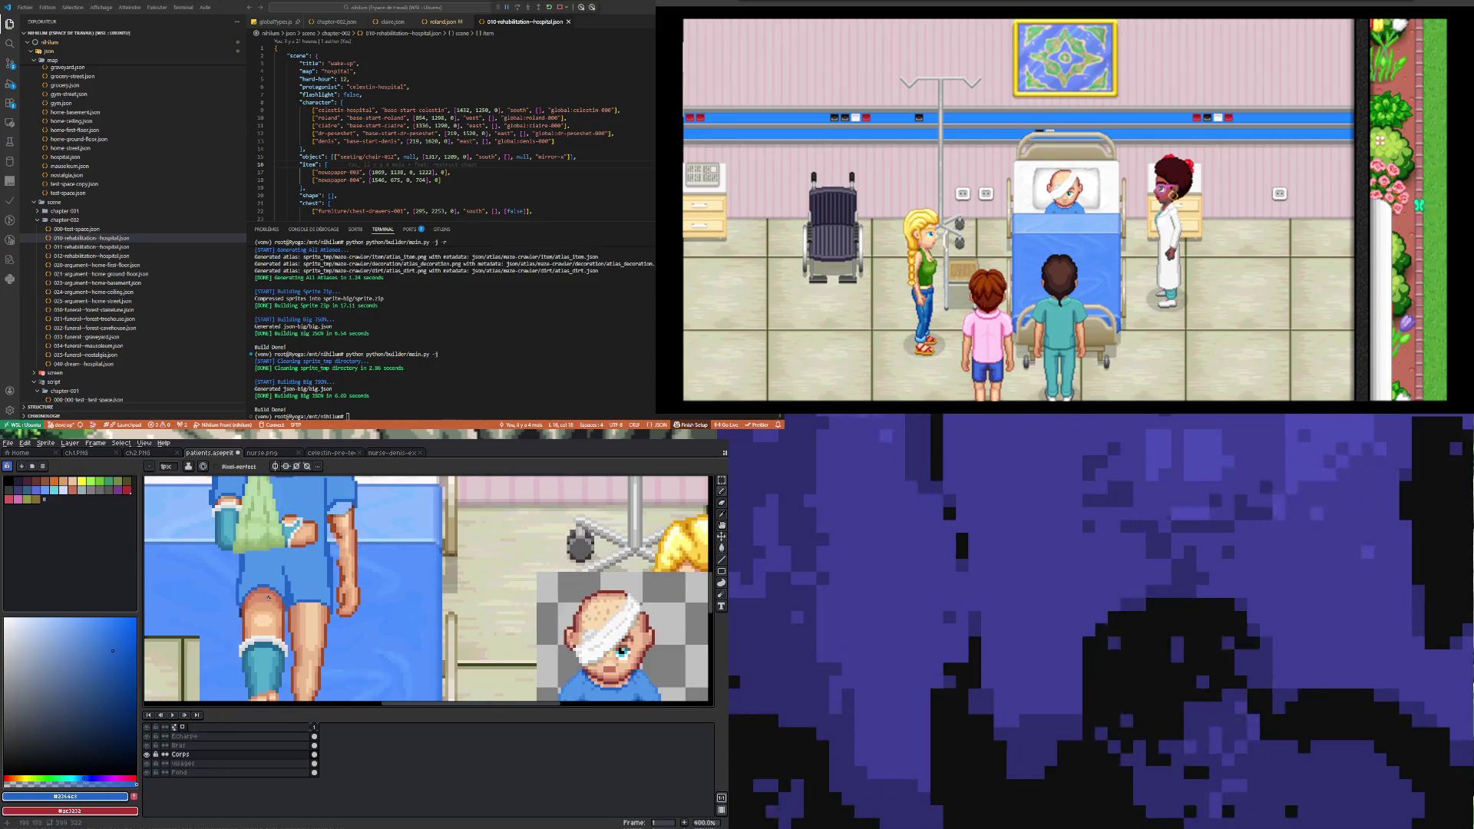
{"action": "scroll", "coordinate": [281, 545], "scroll_direction": "up", "scroll_amount": 3}
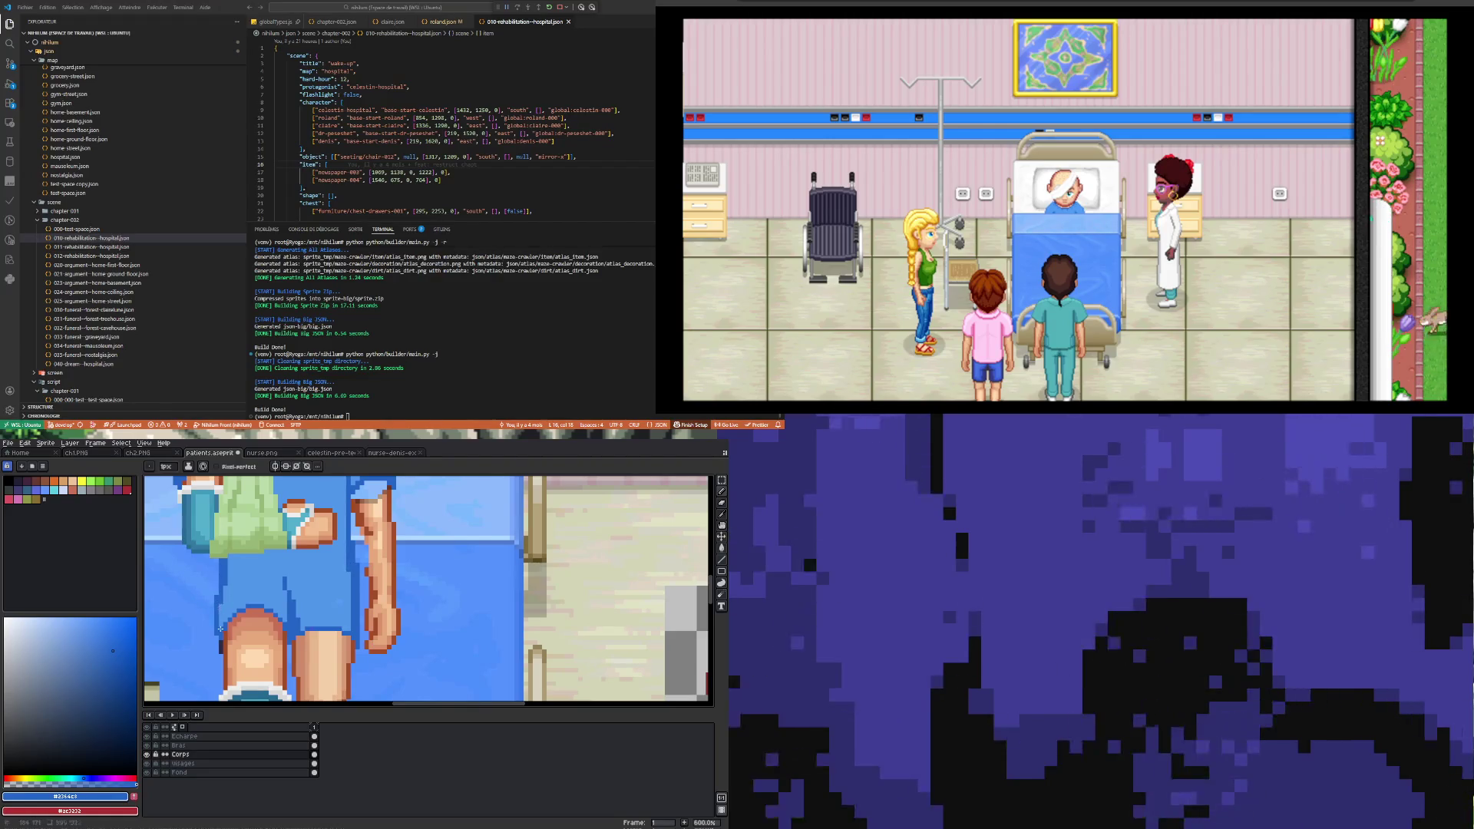
{"action": "key", "text": "ctrl+z"}
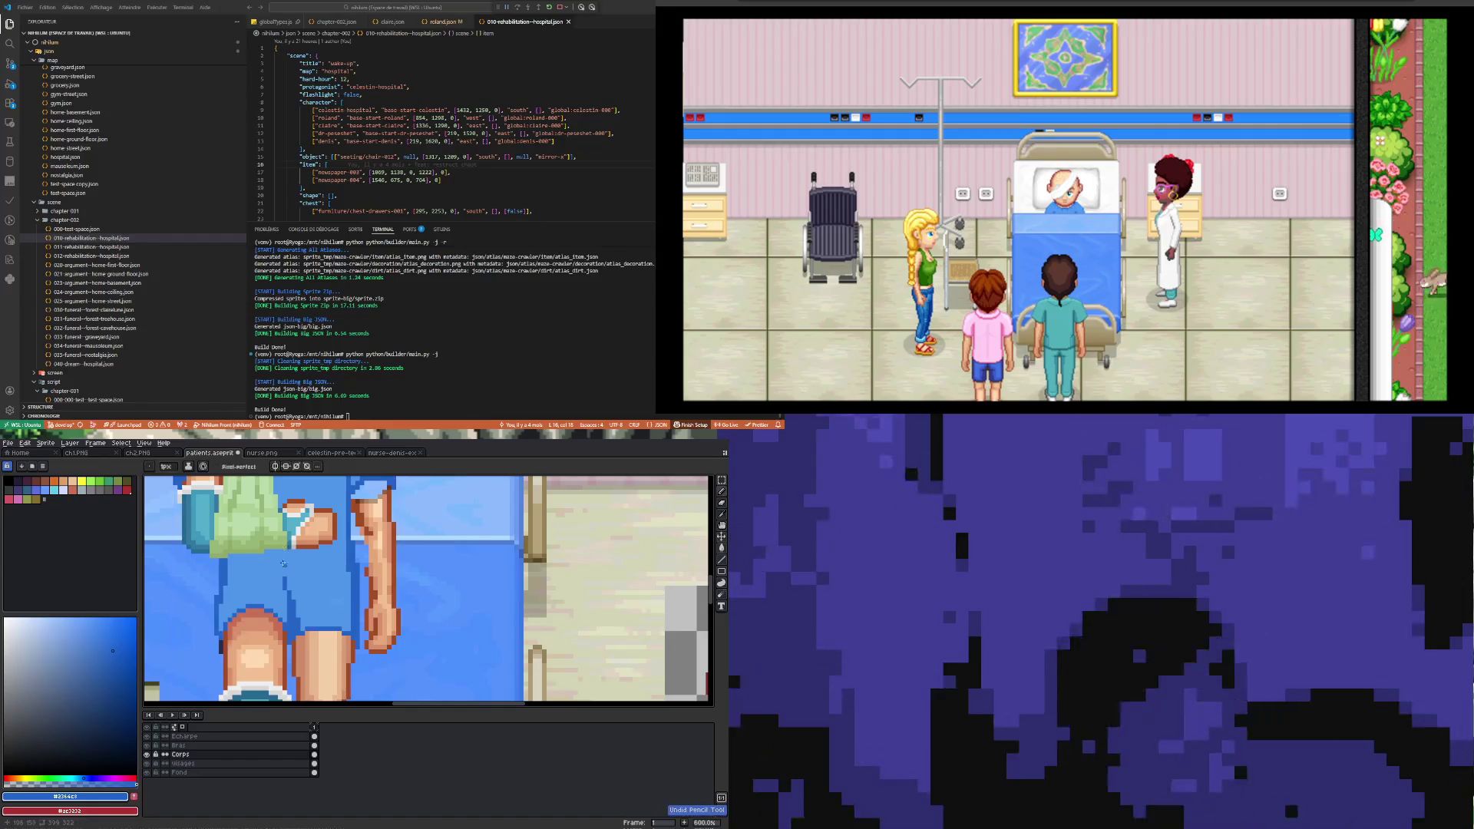
{"action": "scroll", "coordinate": [343, 570], "scroll_direction": "up", "scroll_amount": 1}
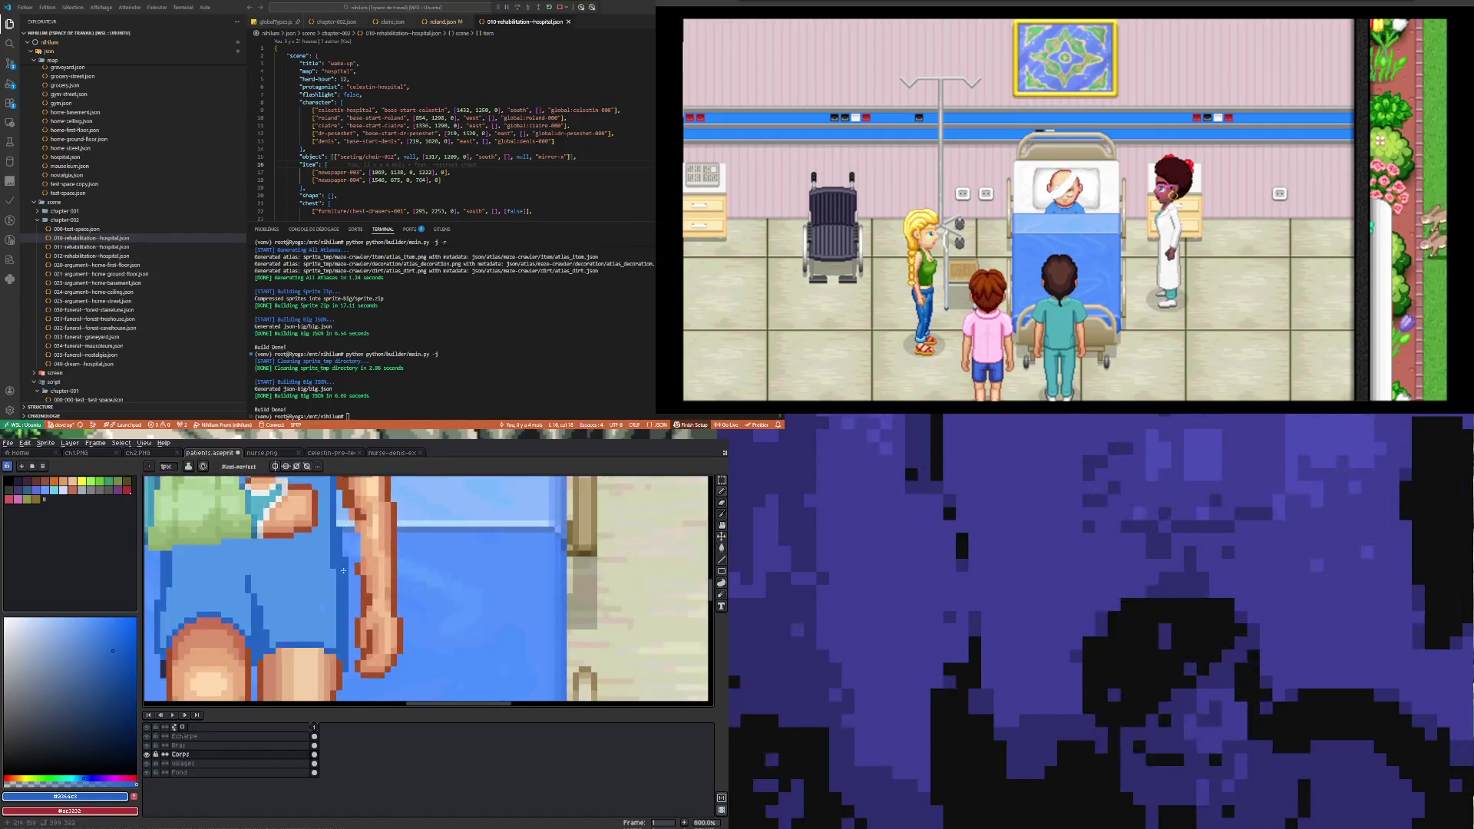
{"action": "left_click", "coordinate": [321, 596], "text": "alt"}
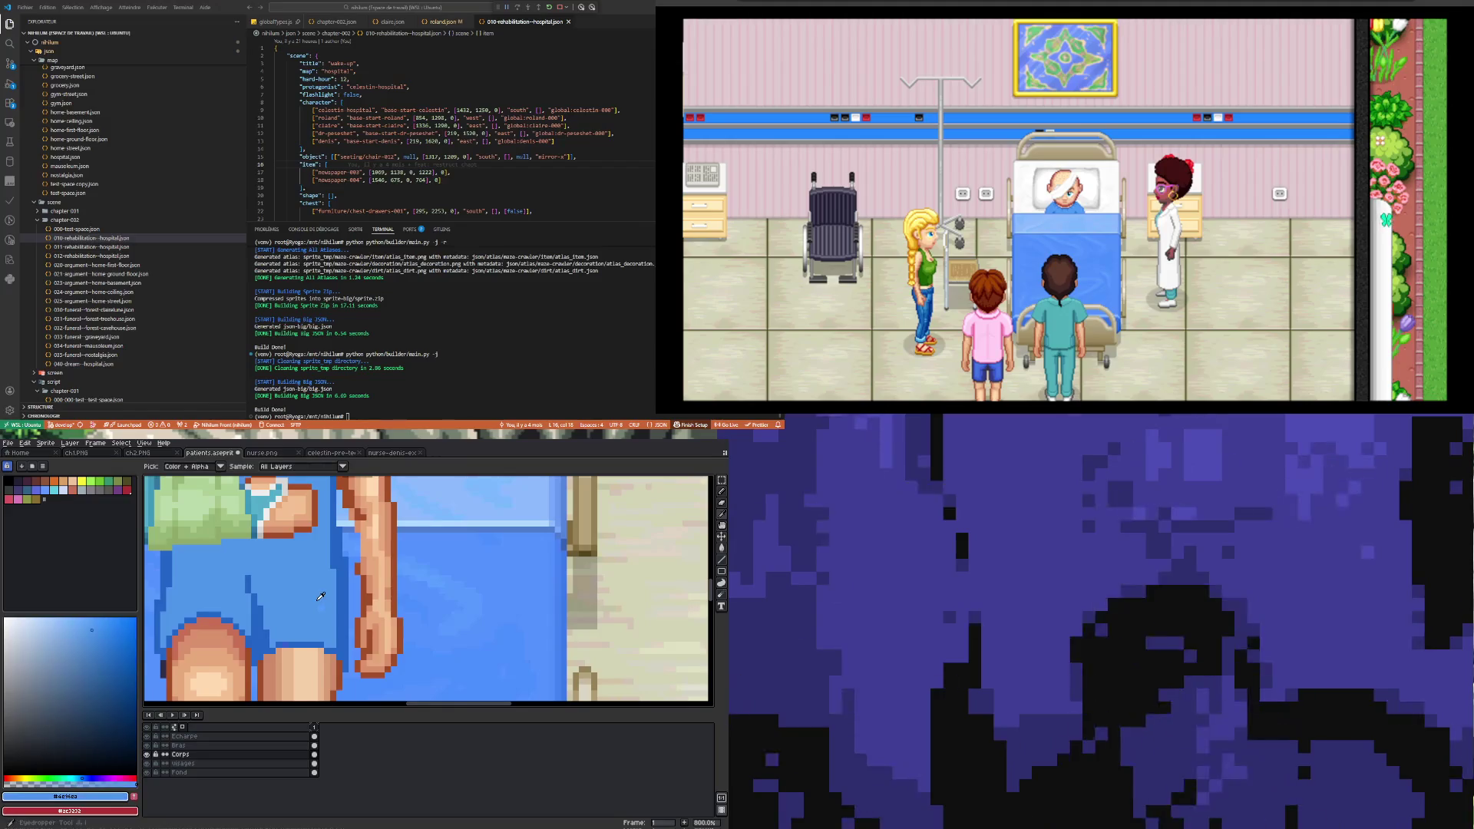
Step: Sample the dark and light blues on the shorts to compare them
{"action": "scroll", "coordinate": [323, 613], "scroll_direction": "down", "scroll_amount": 4}
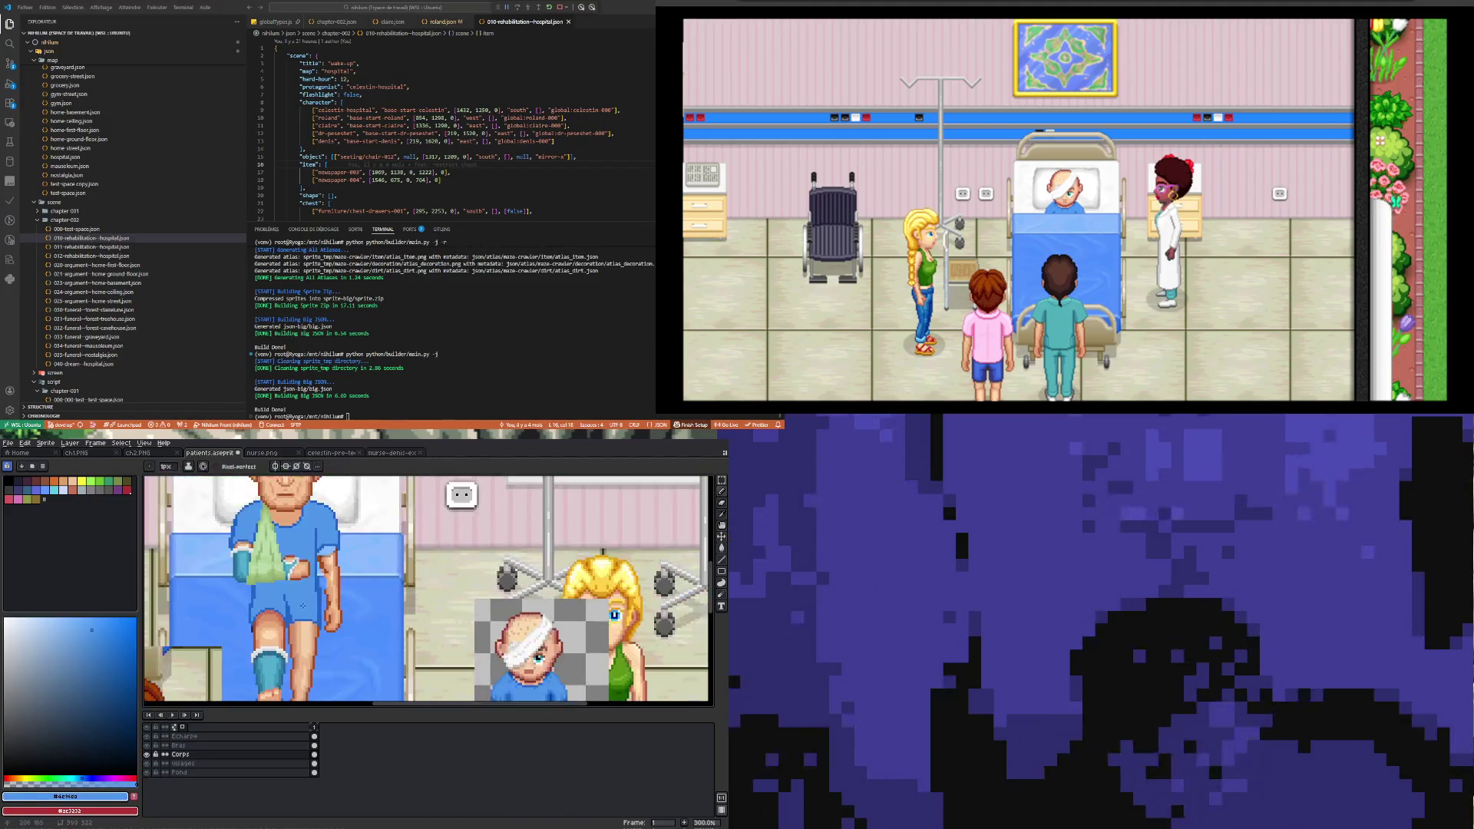
{"action": "scroll", "coordinate": [301, 603], "scroll_direction": "up", "scroll_amount": 3}
{"action": "scroll", "coordinate": [300, 602], "scroll_direction": "up", "scroll_amount": 1}
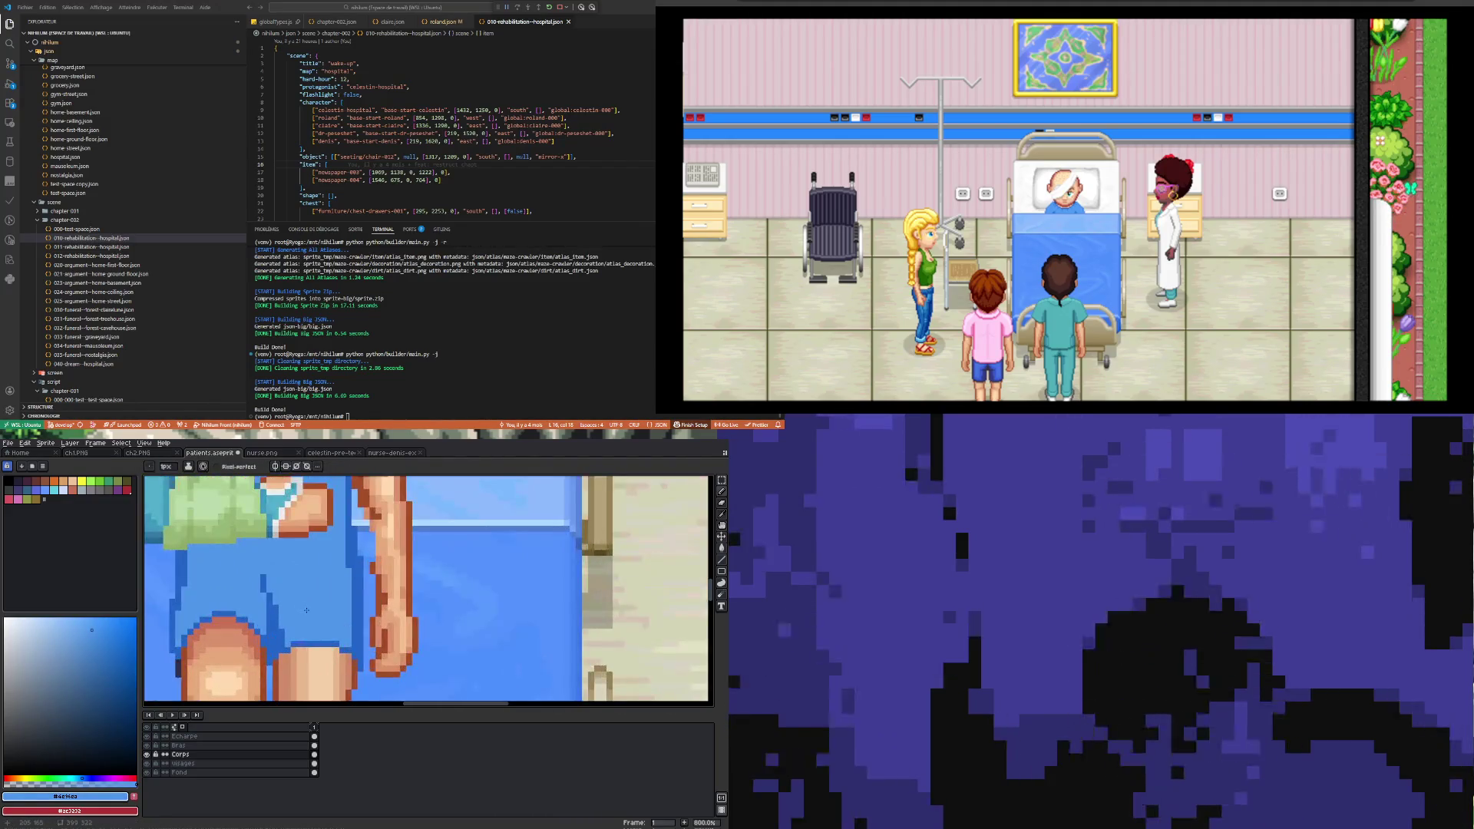
{"action": "key", "text": "alt"}
{"action": "left_click", "coordinate": [323, 640], "text": "alt"}
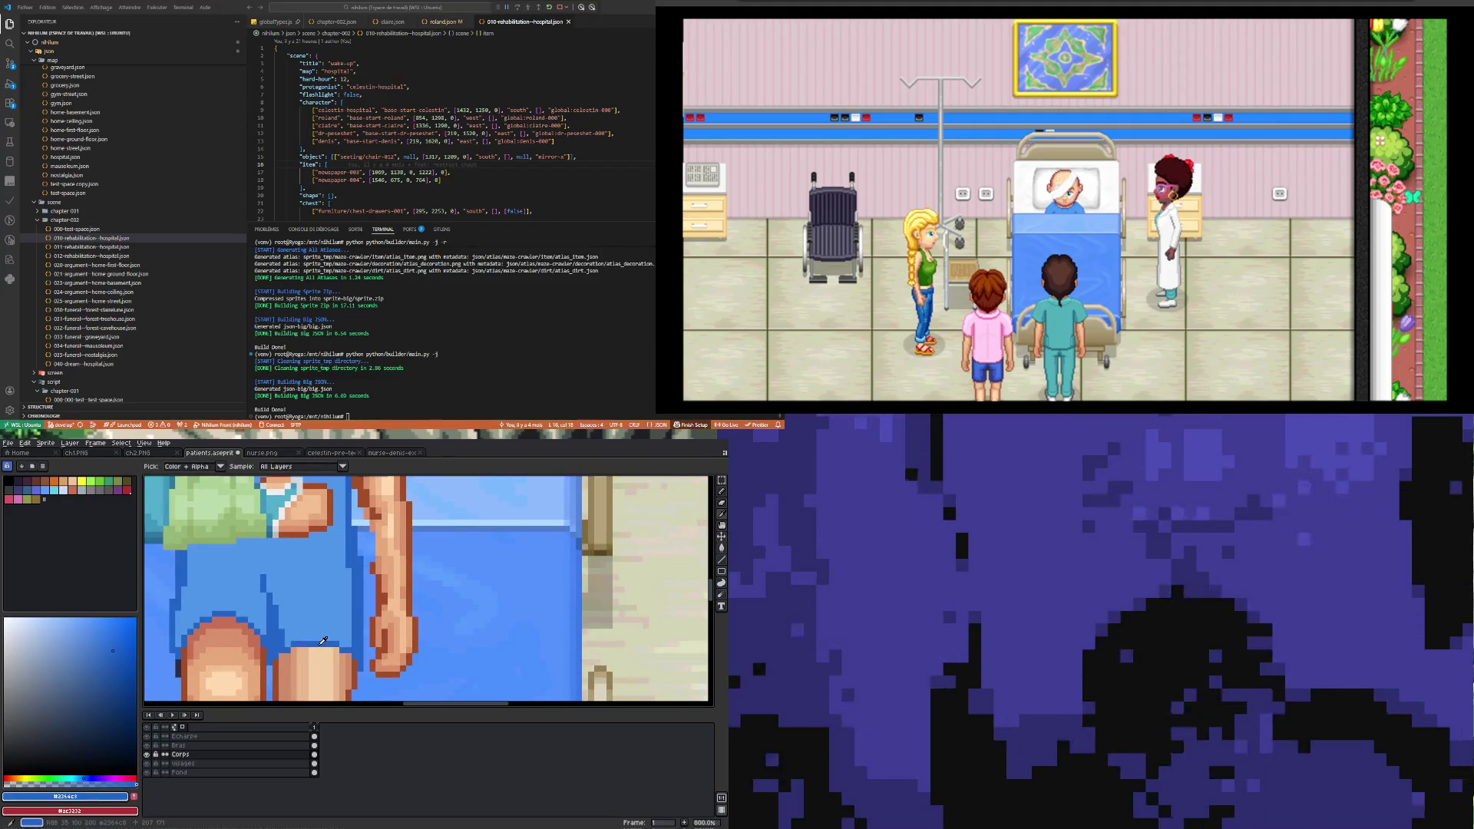
{"action": "left_click", "coordinate": [323, 625], "text": "alt"}
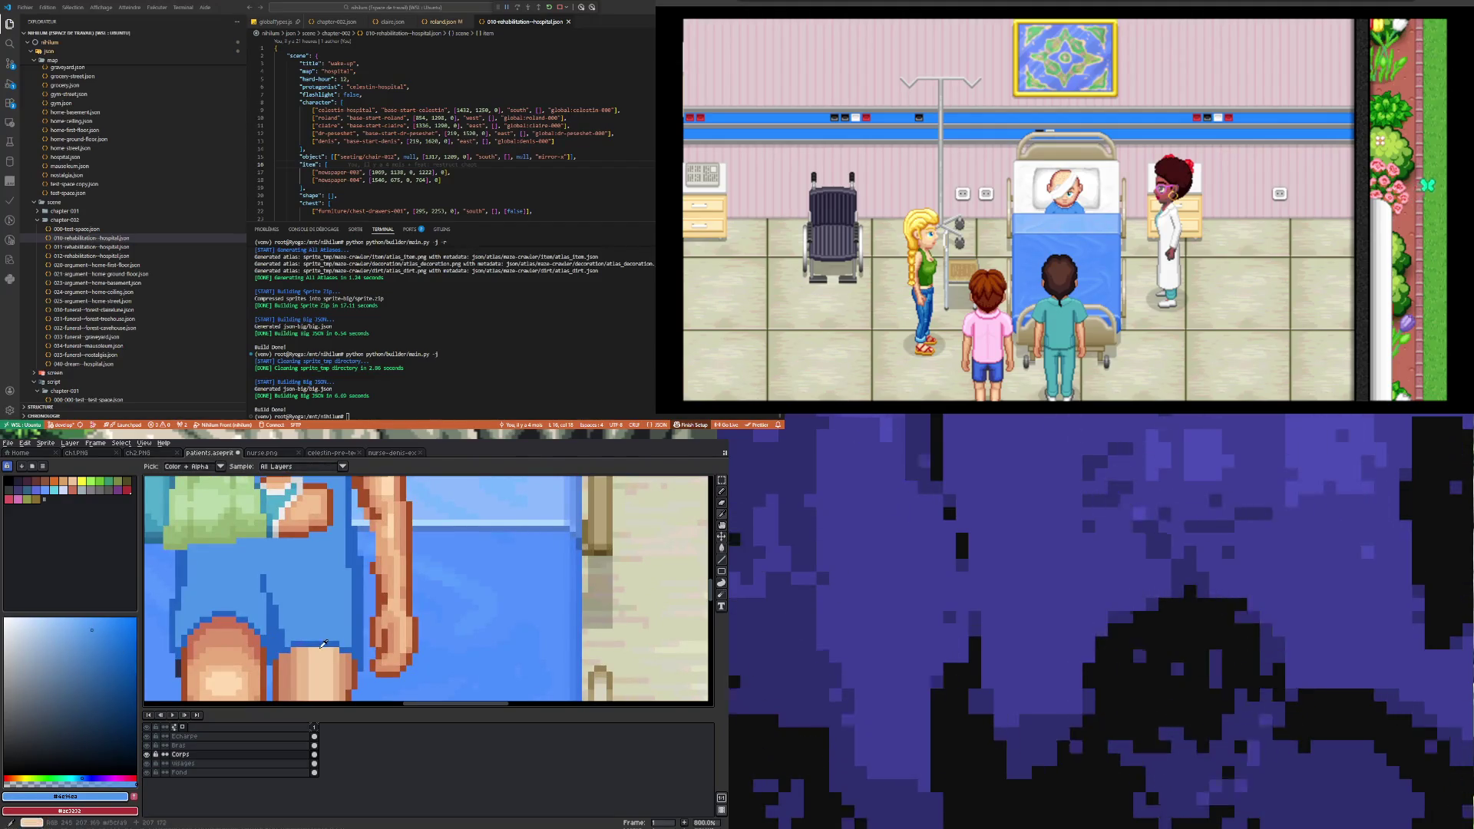
{"action": "left_click", "coordinate": [323, 636], "text": "alt"}
{"action": "left_click", "coordinate": [324, 638], "text": "alt"}
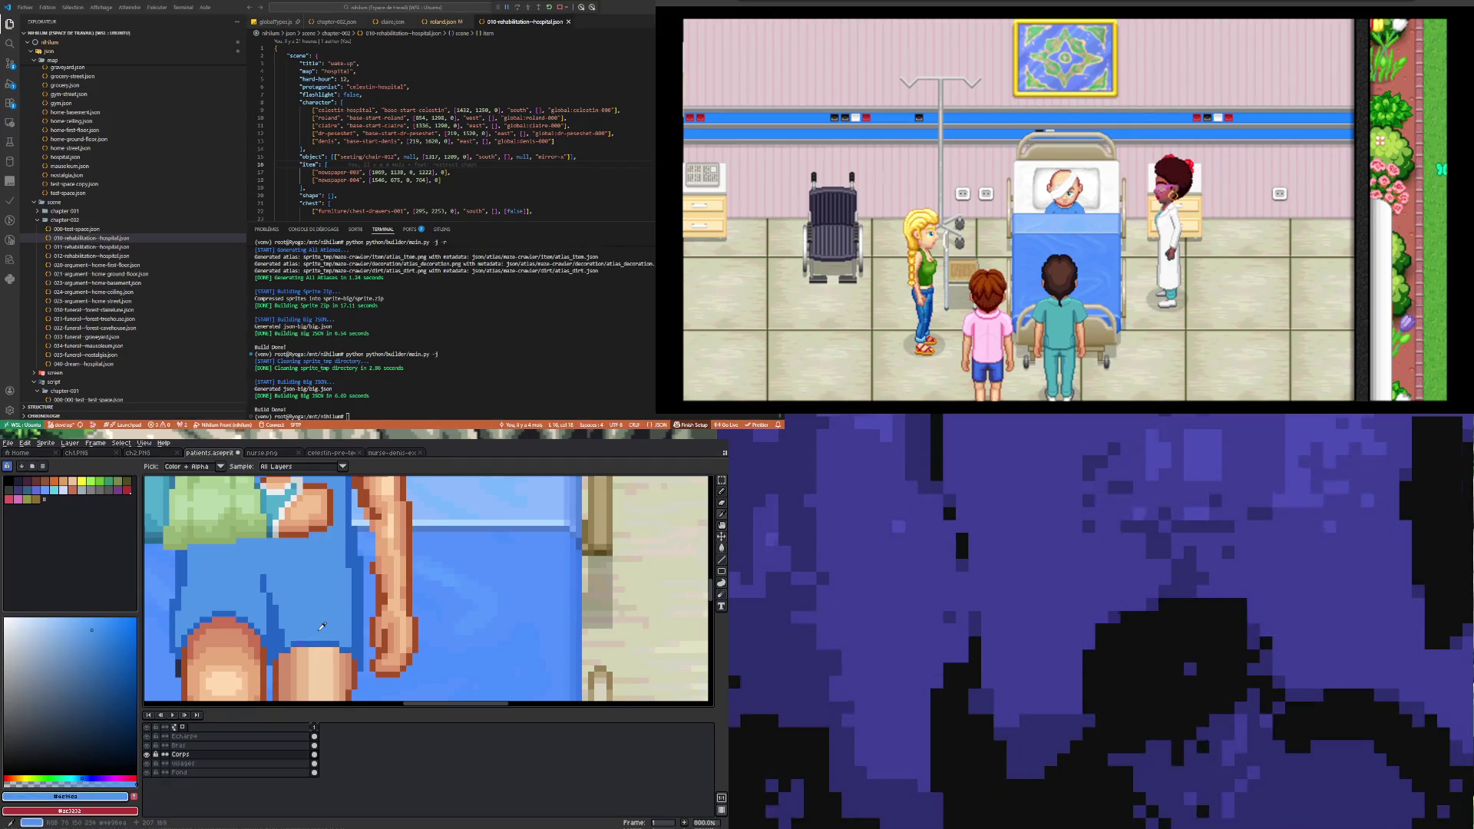
{"action": "left_click", "coordinate": [323, 639], "text": "alt"}
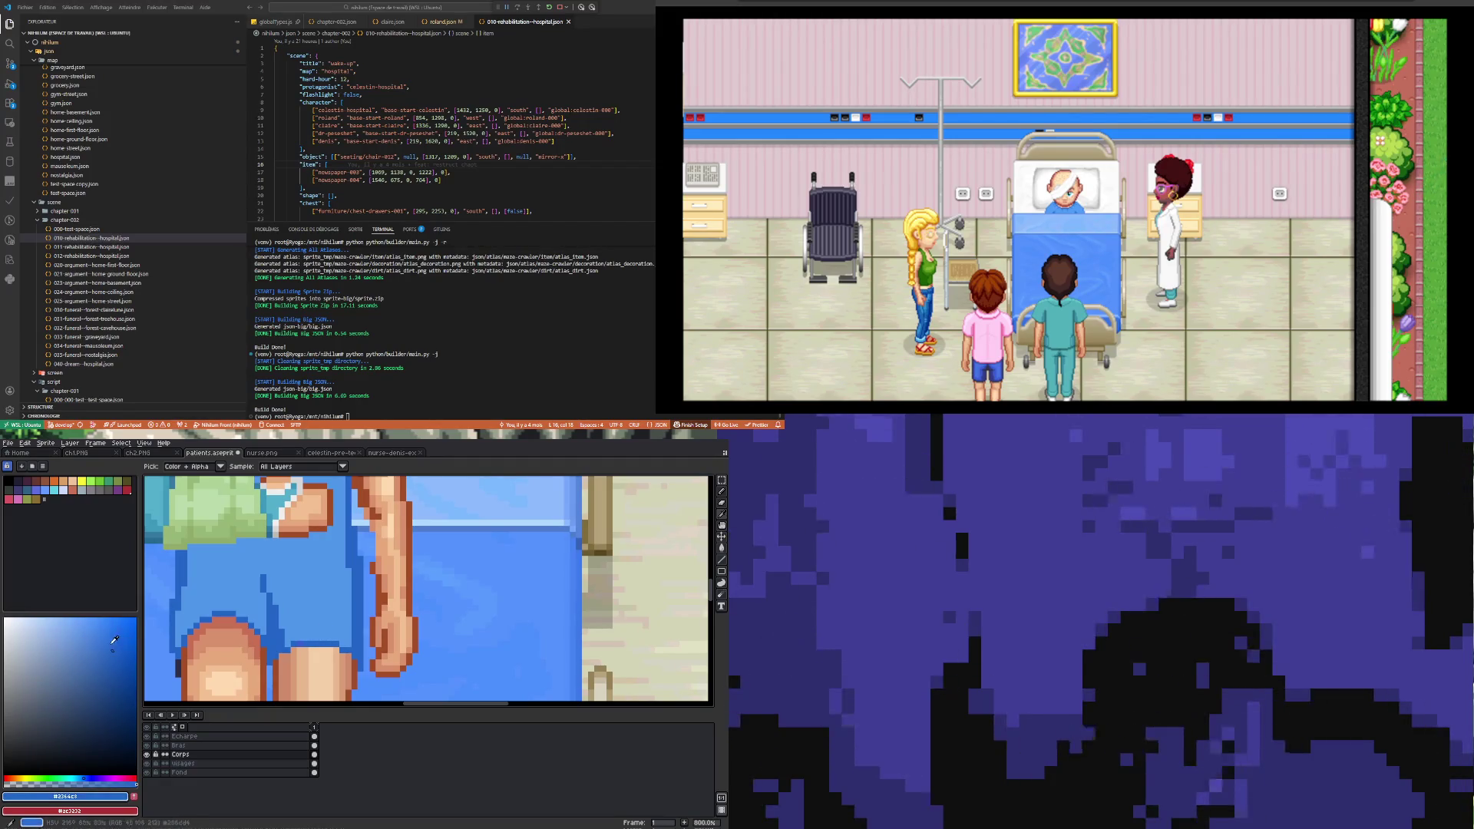
Step: With palette blue Idx-21 and the Pencil, paint short strokes on the shorts near the knee
{"action": "left_click", "coordinate": [109, 639]}
{"action": "key", "text": "b"}
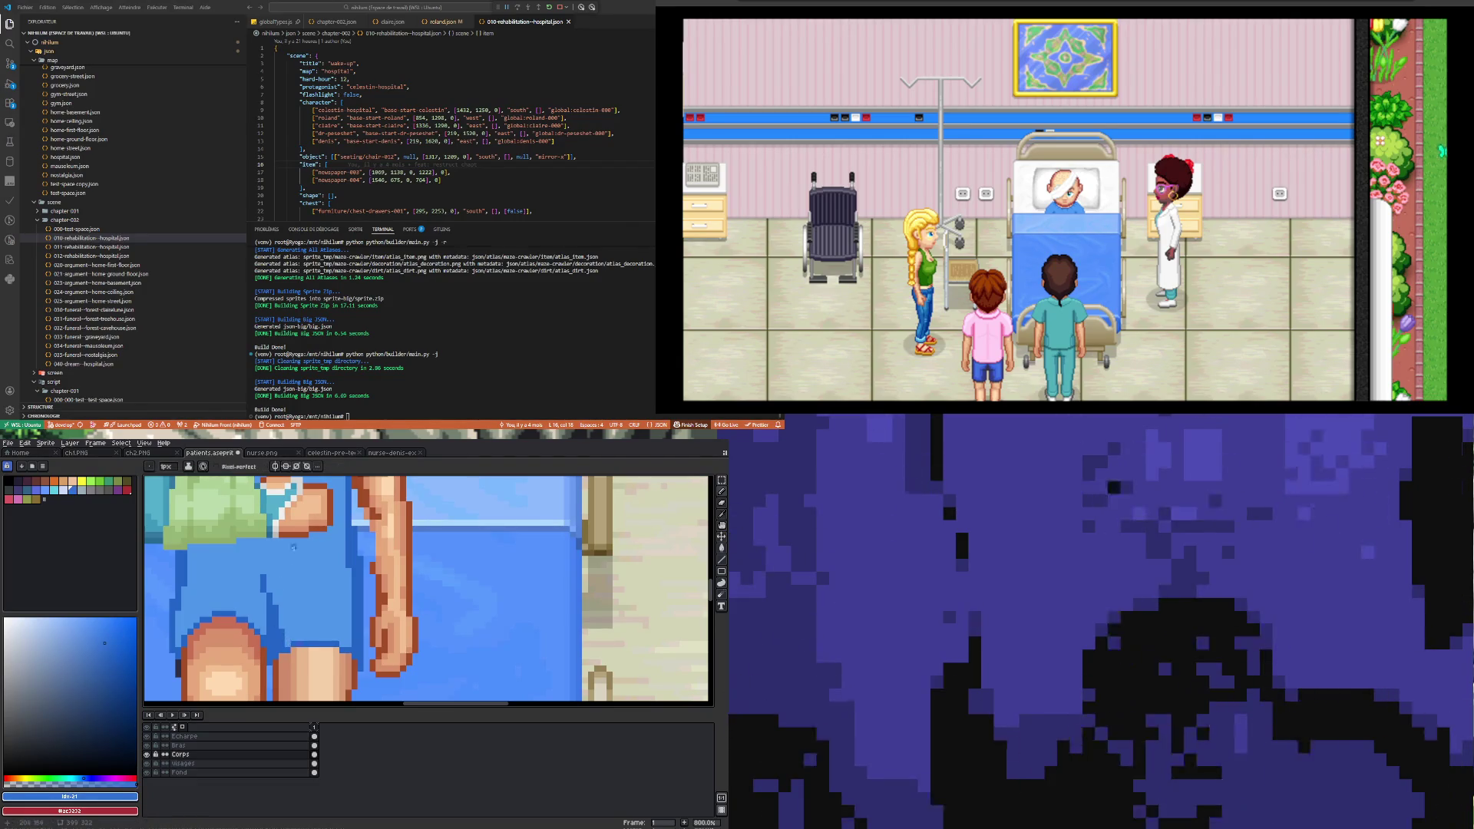
{"action": "left_click_drag", "start_coordinate": [266, 619], "coordinate": [266, 624]}
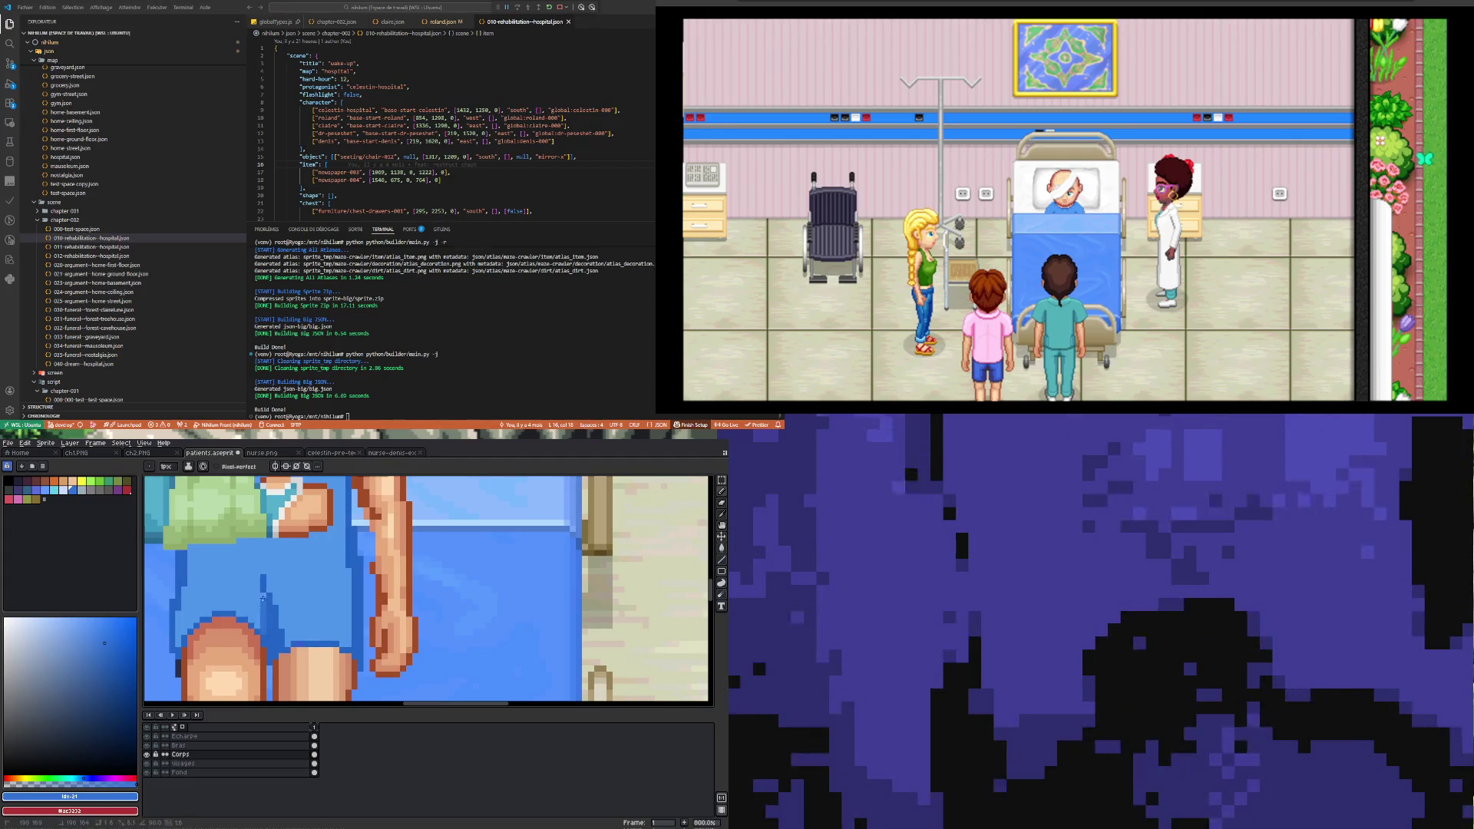
{"action": "left_click_drag", "start_coordinate": [257, 571], "coordinate": [258, 558]}
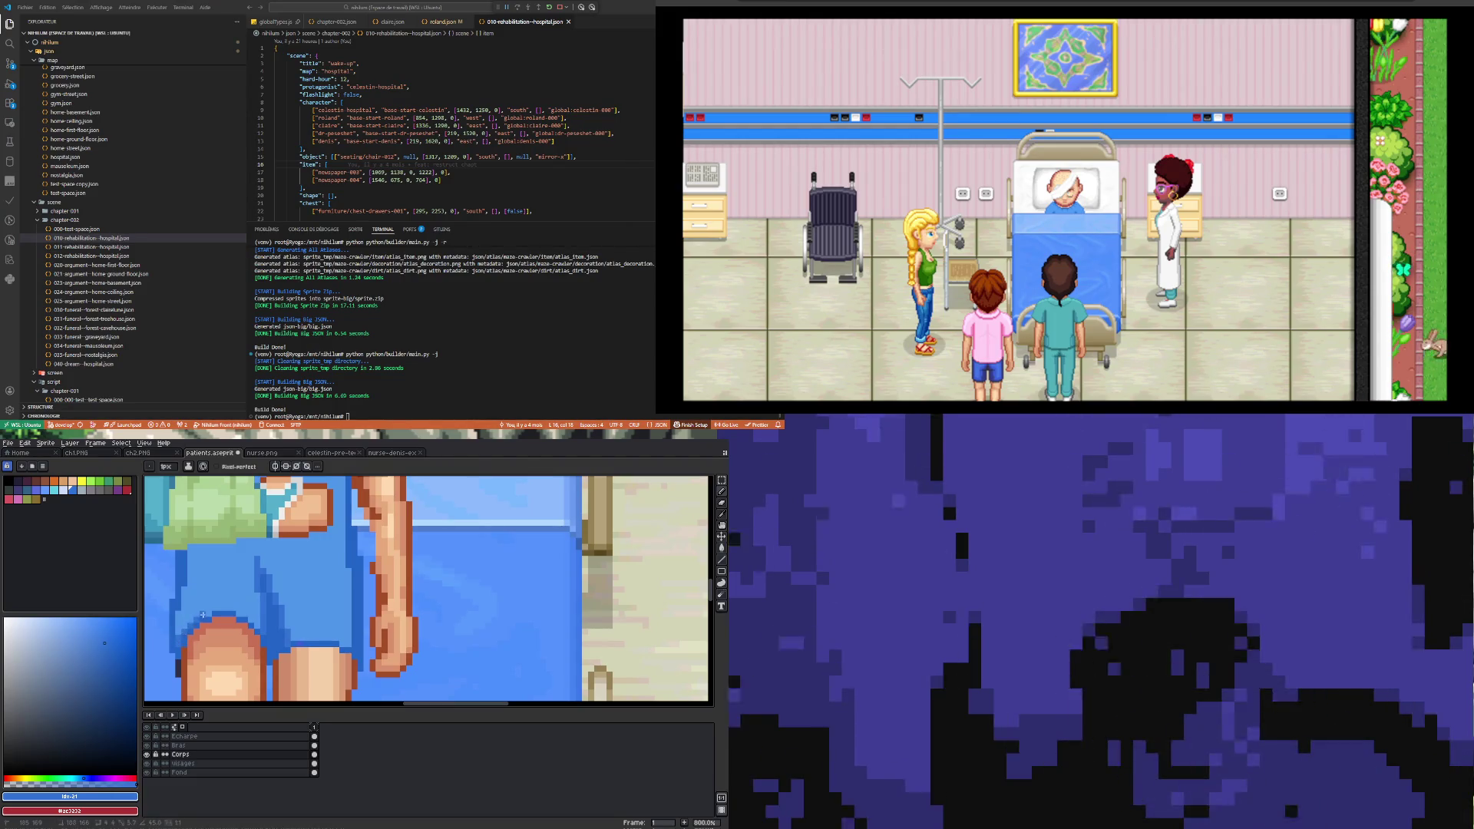
Step: Pick the shorts' darker blue, shift its hue slightly, and paint shadow pixels above the knee
{"action": "key", "text": "i"}
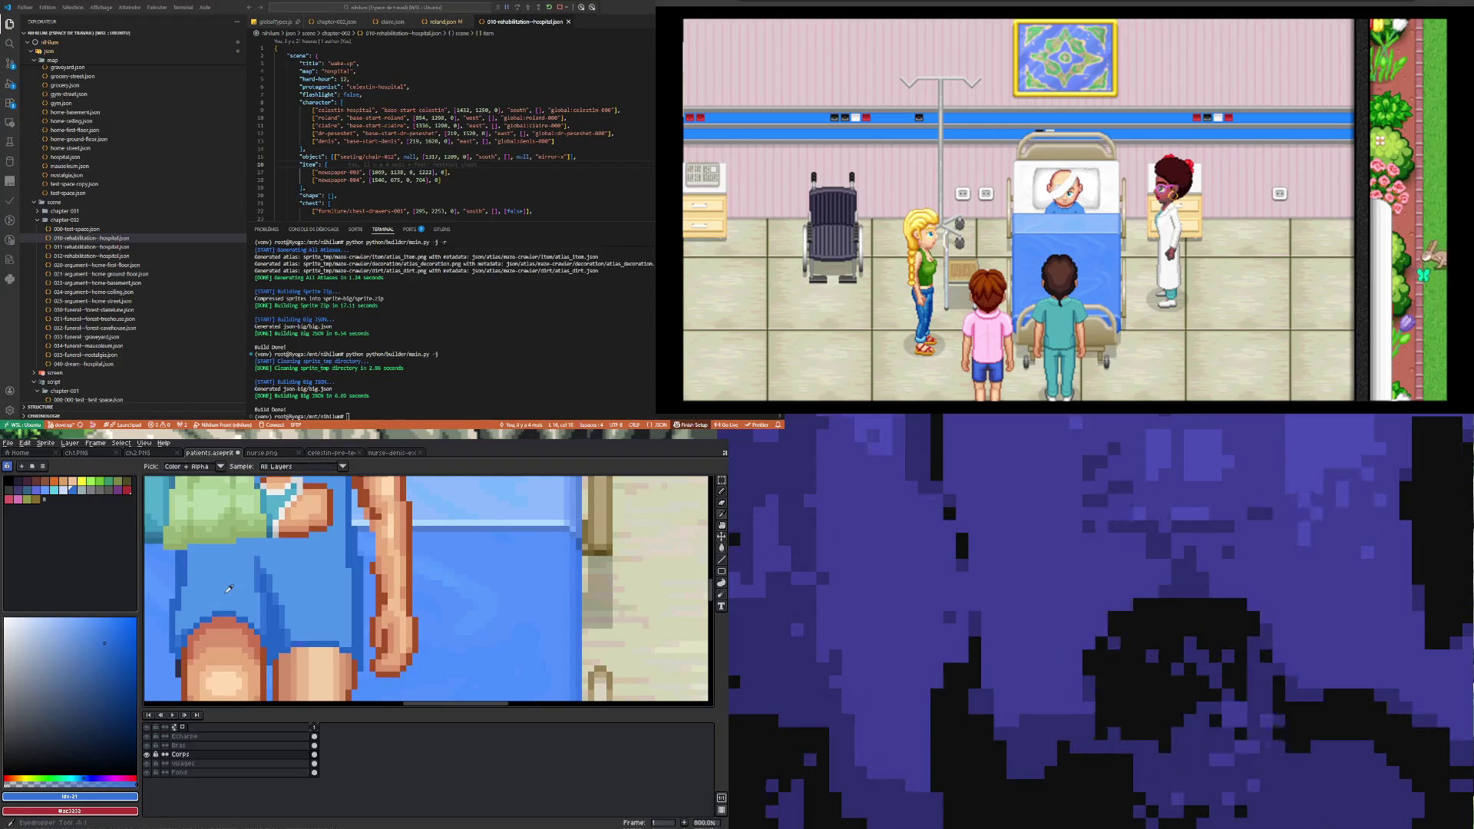
{"action": "left_click", "coordinate": [270, 604]}
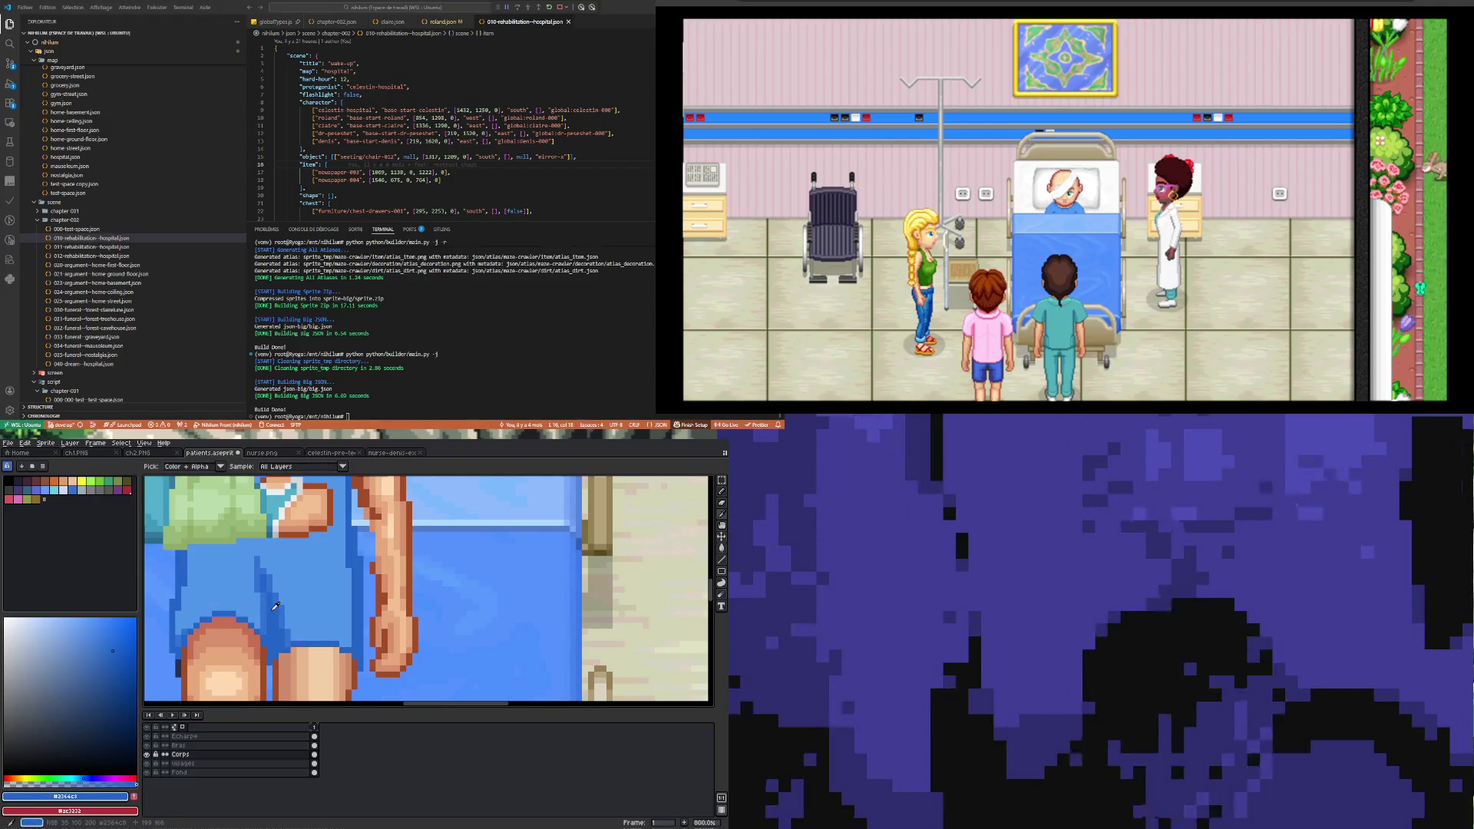
{"action": "key", "text": "b"}
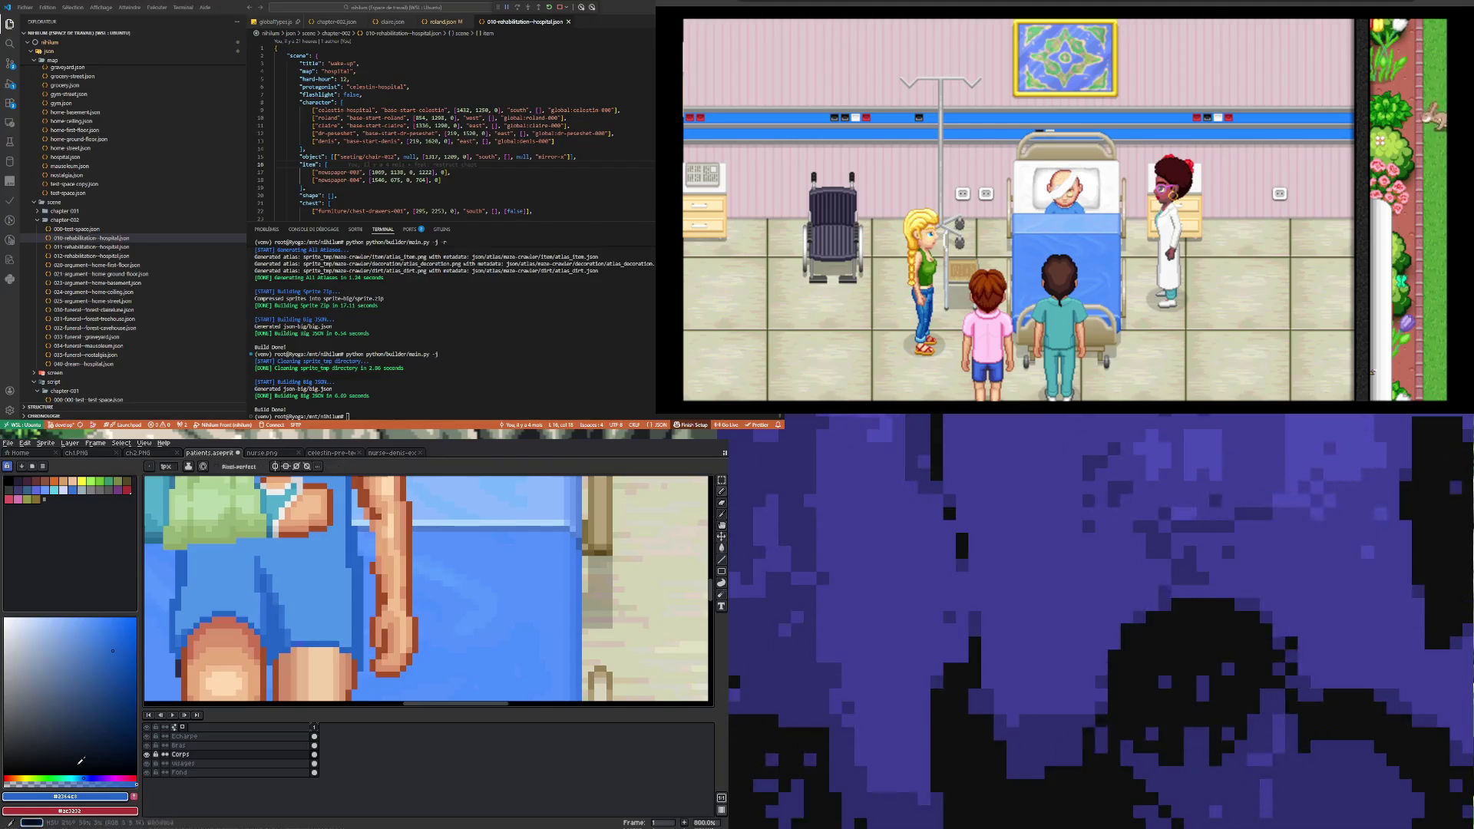
{"action": "left_click", "coordinate": [87, 777]}
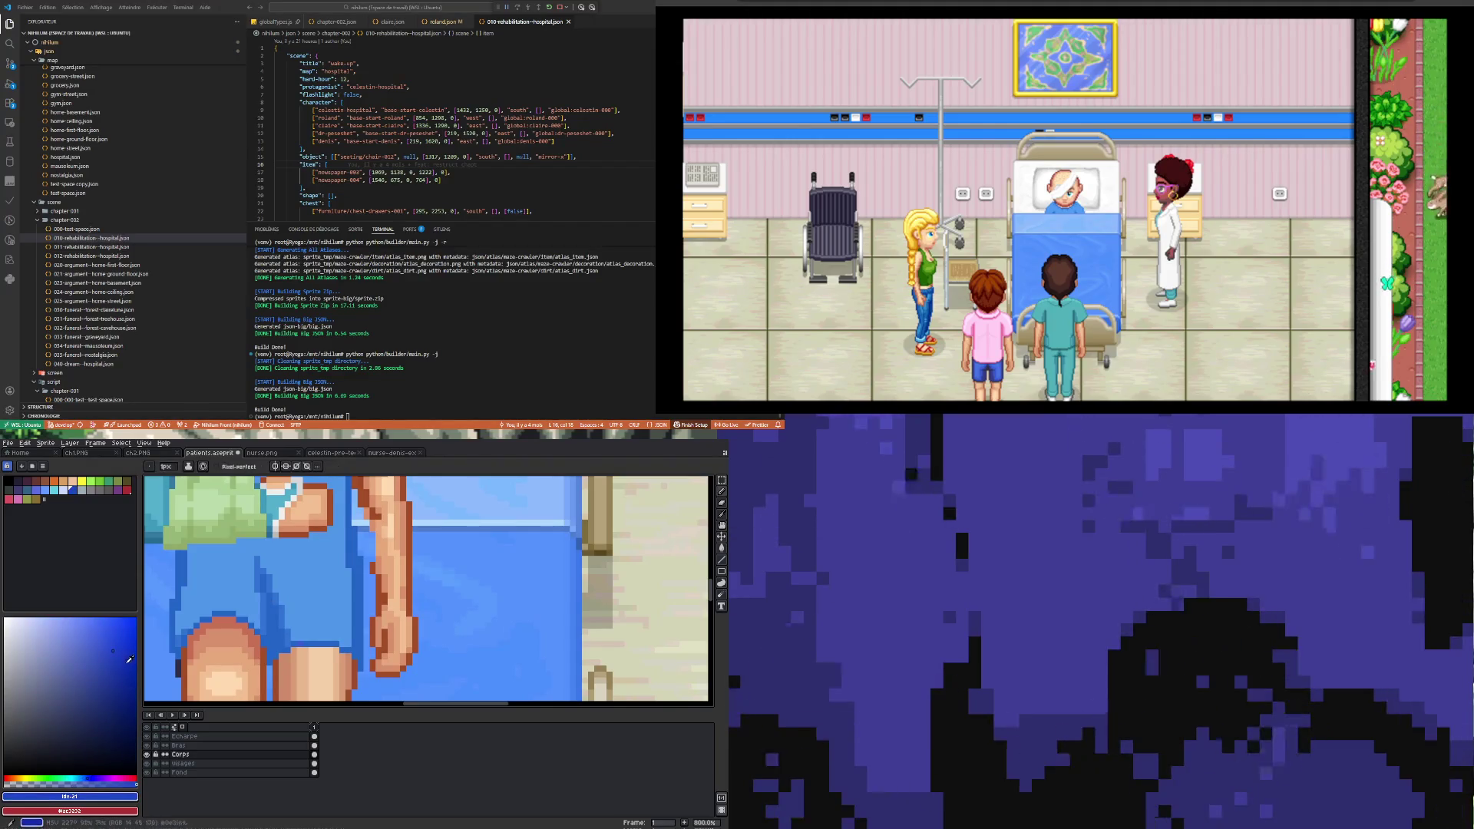
{"action": "left_click", "coordinate": [124, 655]}
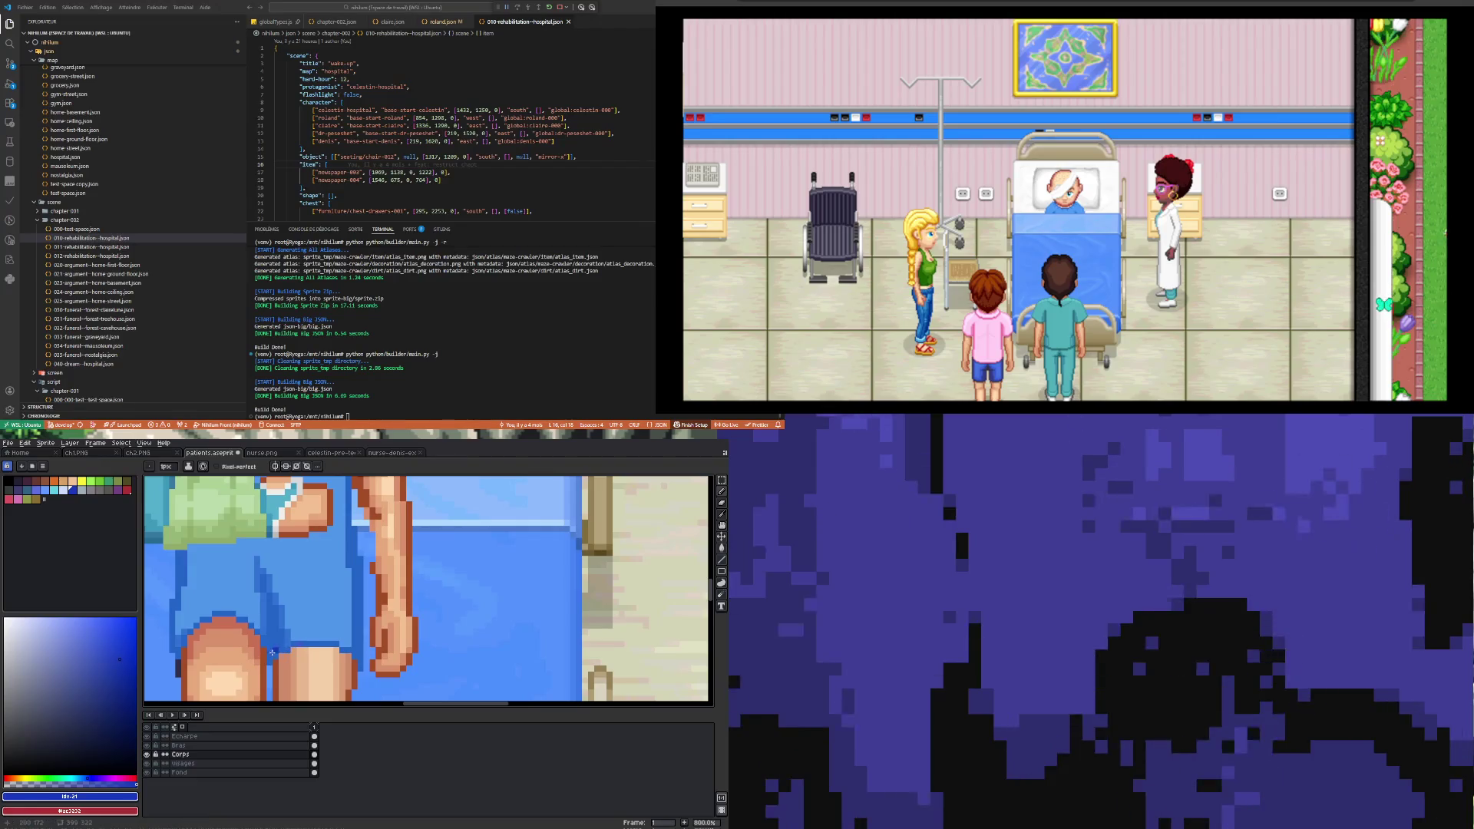
{"action": "left_click_drag", "start_coordinate": [273, 653], "coordinate": [275, 641]}
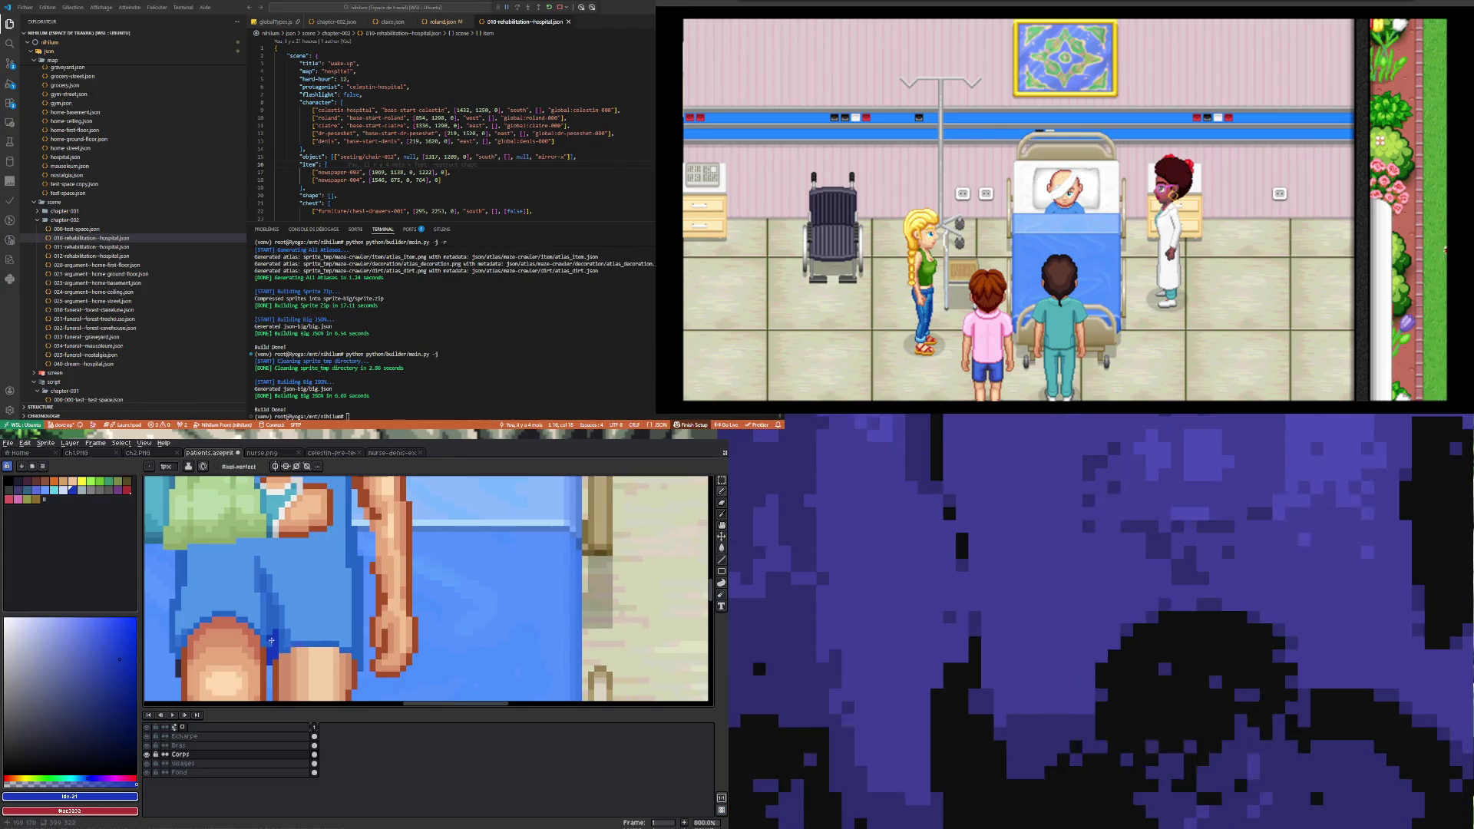
Step: Undo the unwanted pencil strokes above the knee with Ctrl+Z
{"action": "key", "text": "v"}
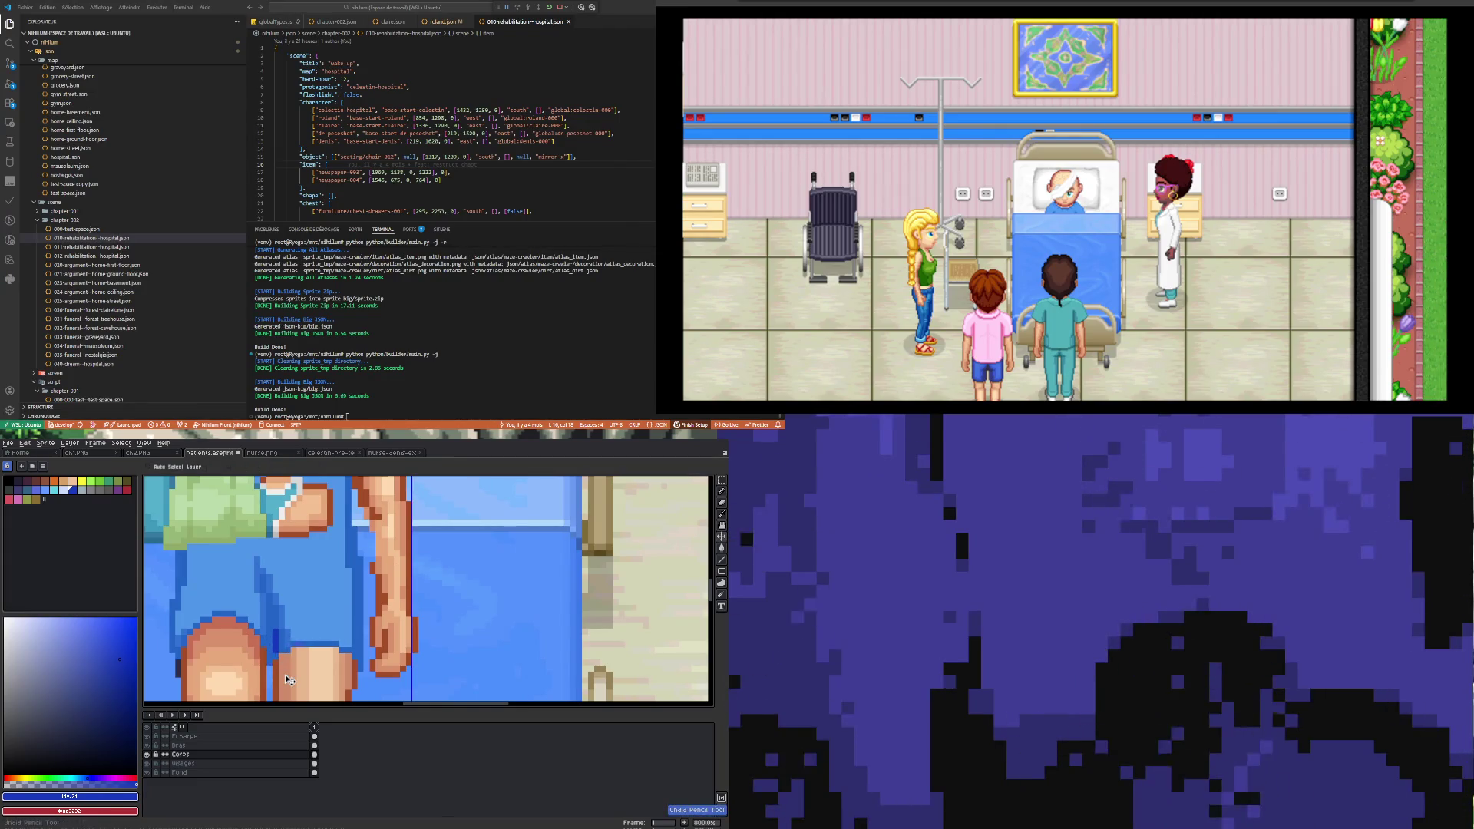
{"action": "key", "text": "b"}
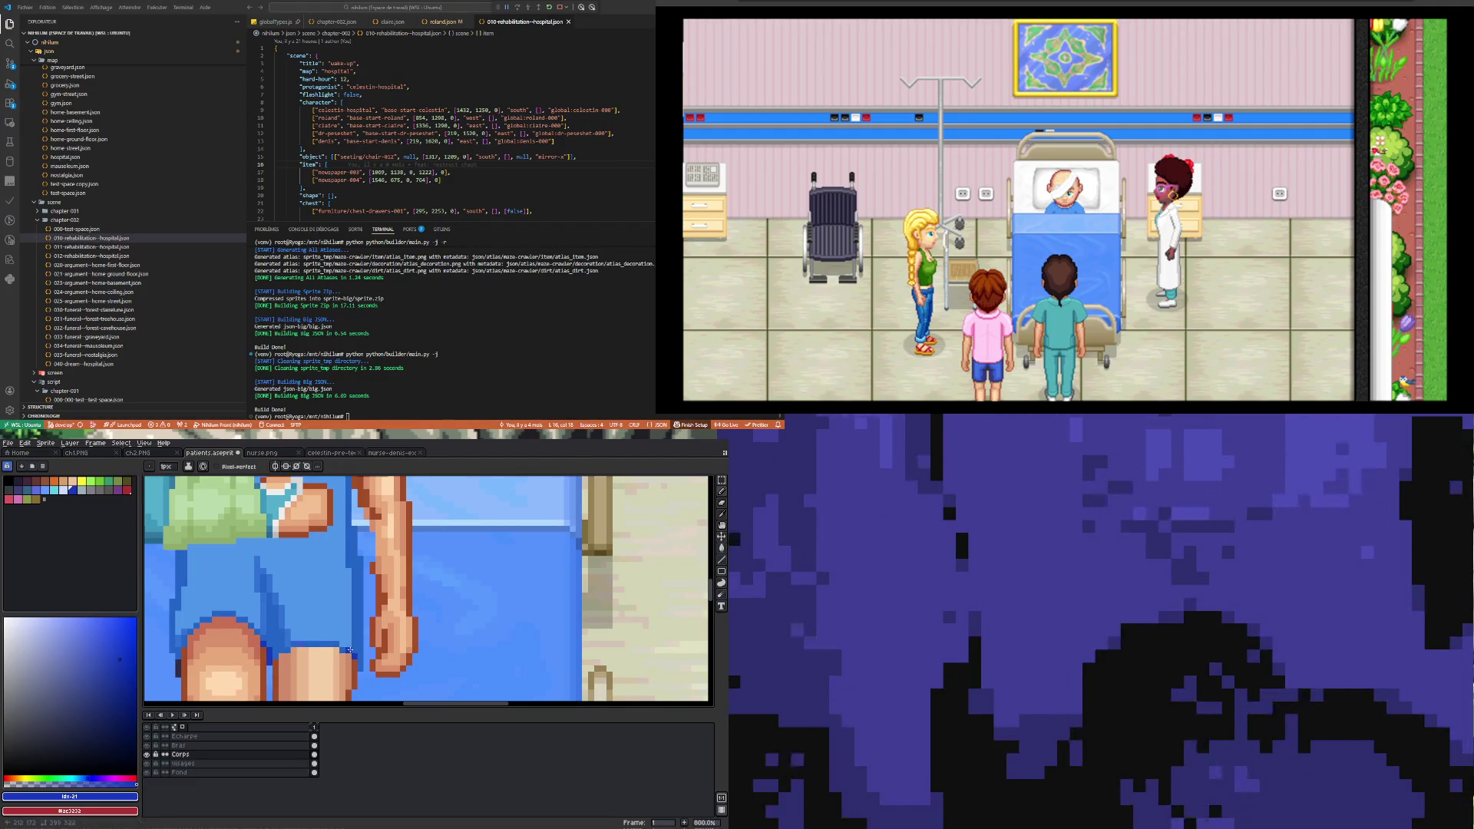
{"action": "scroll", "coordinate": [350, 650], "scroll_direction": "down", "scroll_amount": 3}
{"action": "scroll", "coordinate": [323, 637], "scroll_direction": "up", "scroll_amount": 2}
{"action": "key", "text": "v"}
{"action": "key", "text": "ctrl+z"}
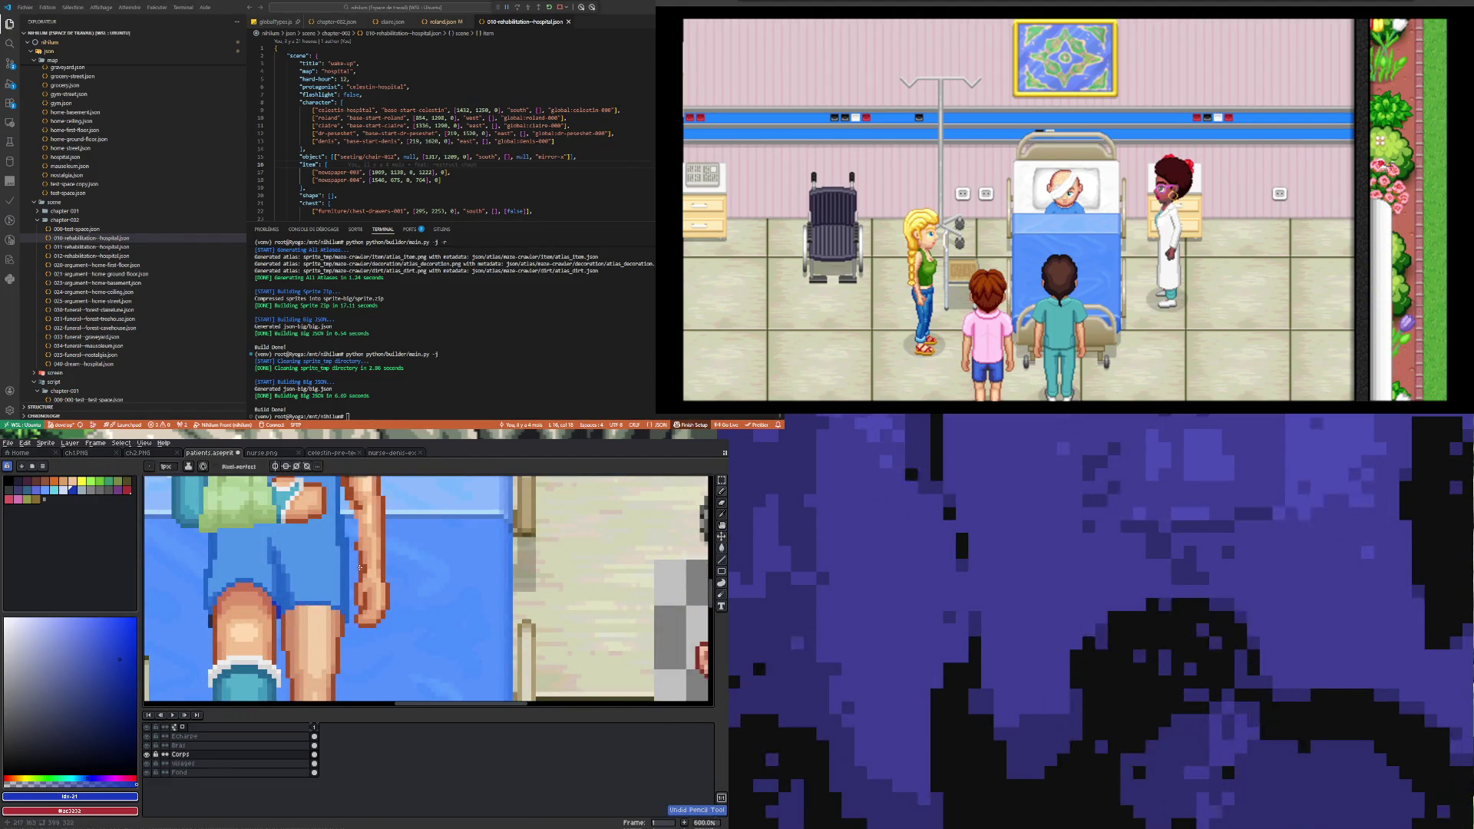
Step: Zoom out to the whole sprite, then zoom back in on the knee below the shorts
{"action": "scroll", "coordinate": [284, 598], "scroll_direction": "up", "scroll_amount": 3}
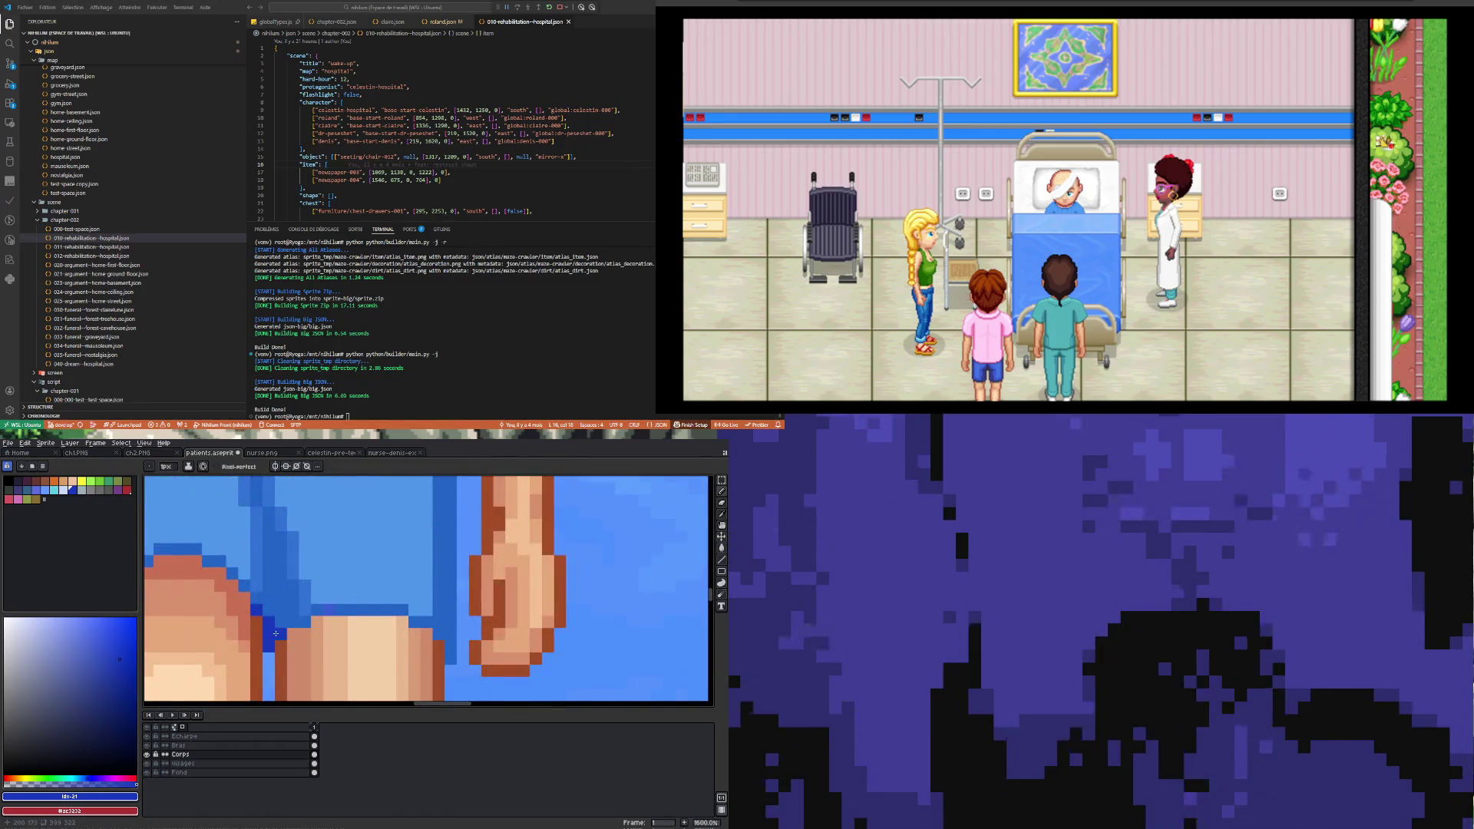
{"action": "scroll", "coordinate": [276, 633], "scroll_direction": "down", "scroll_amount": 4}
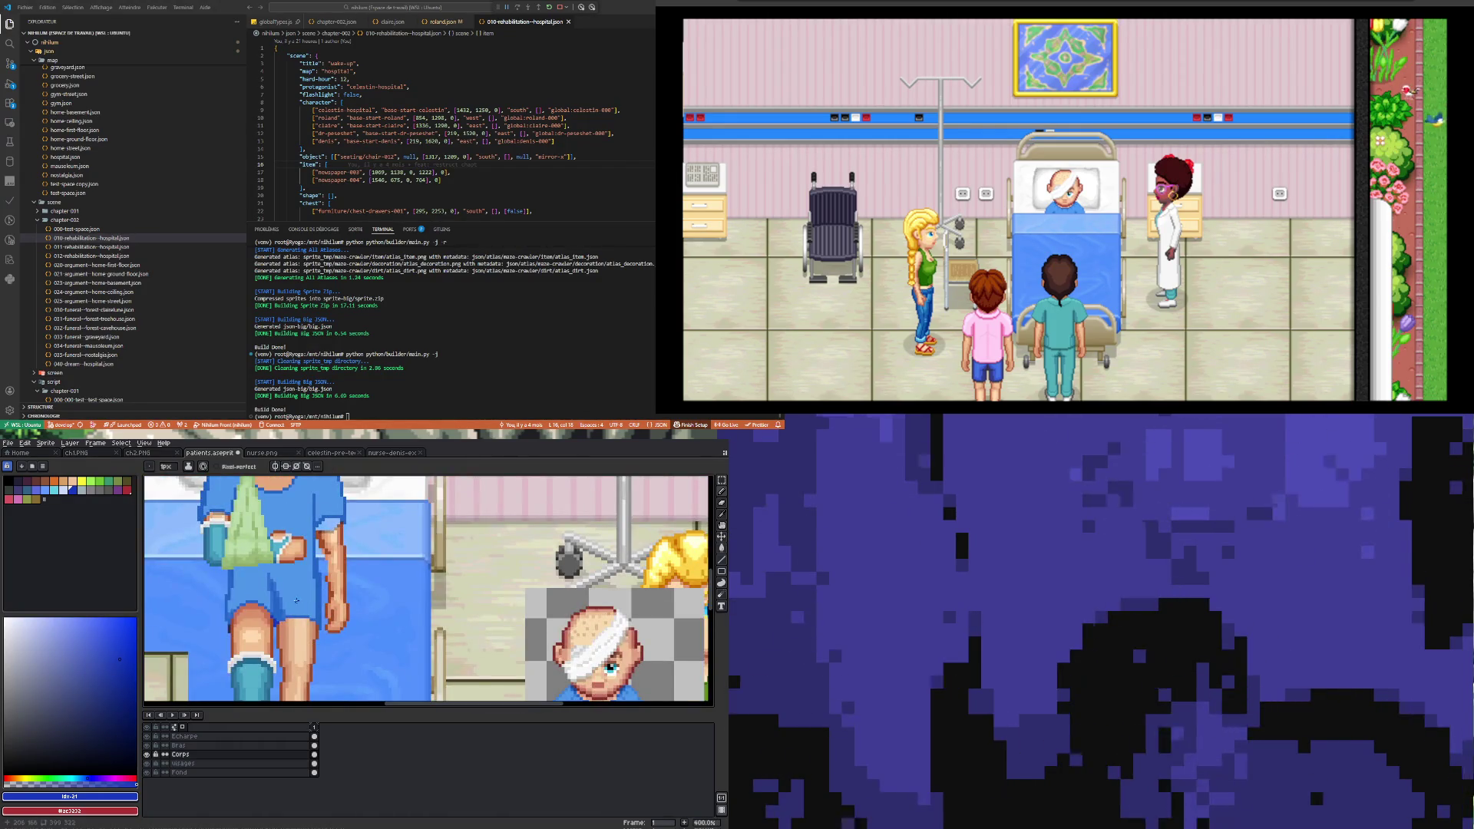
{"action": "scroll", "coordinate": [260, 637], "scroll_direction": "up", "scroll_amount": 2}
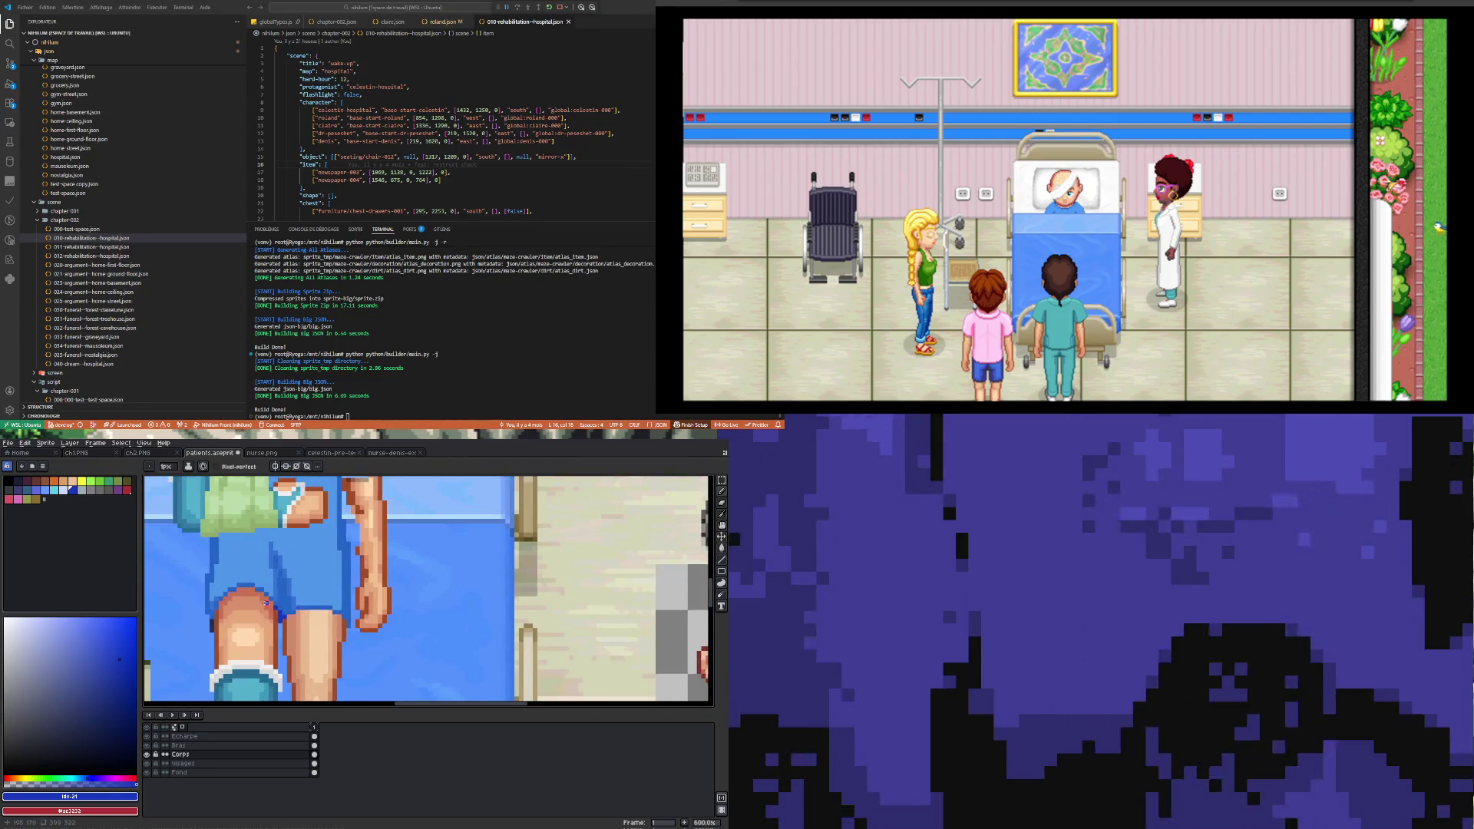
{"action": "scroll", "coordinate": [213, 617], "scroll_direction": "up", "scroll_amount": 1}
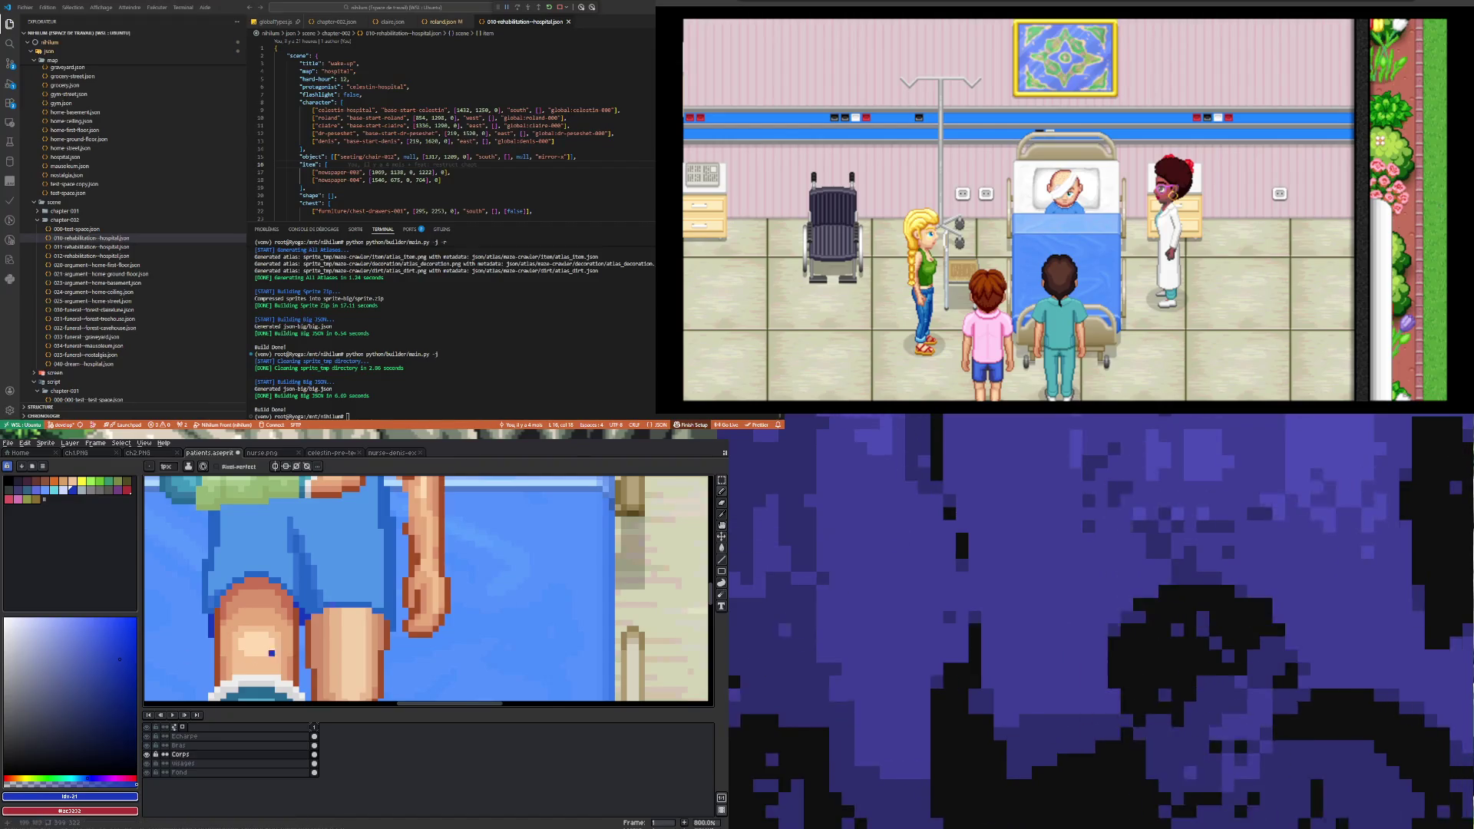
Step: Pan and zoom around the arm and shorts, then sample the shorts' mid blue as foreground
{"action": "scroll", "coordinate": [227, 616], "scroll_direction": "right", "scroll_amount": 3}
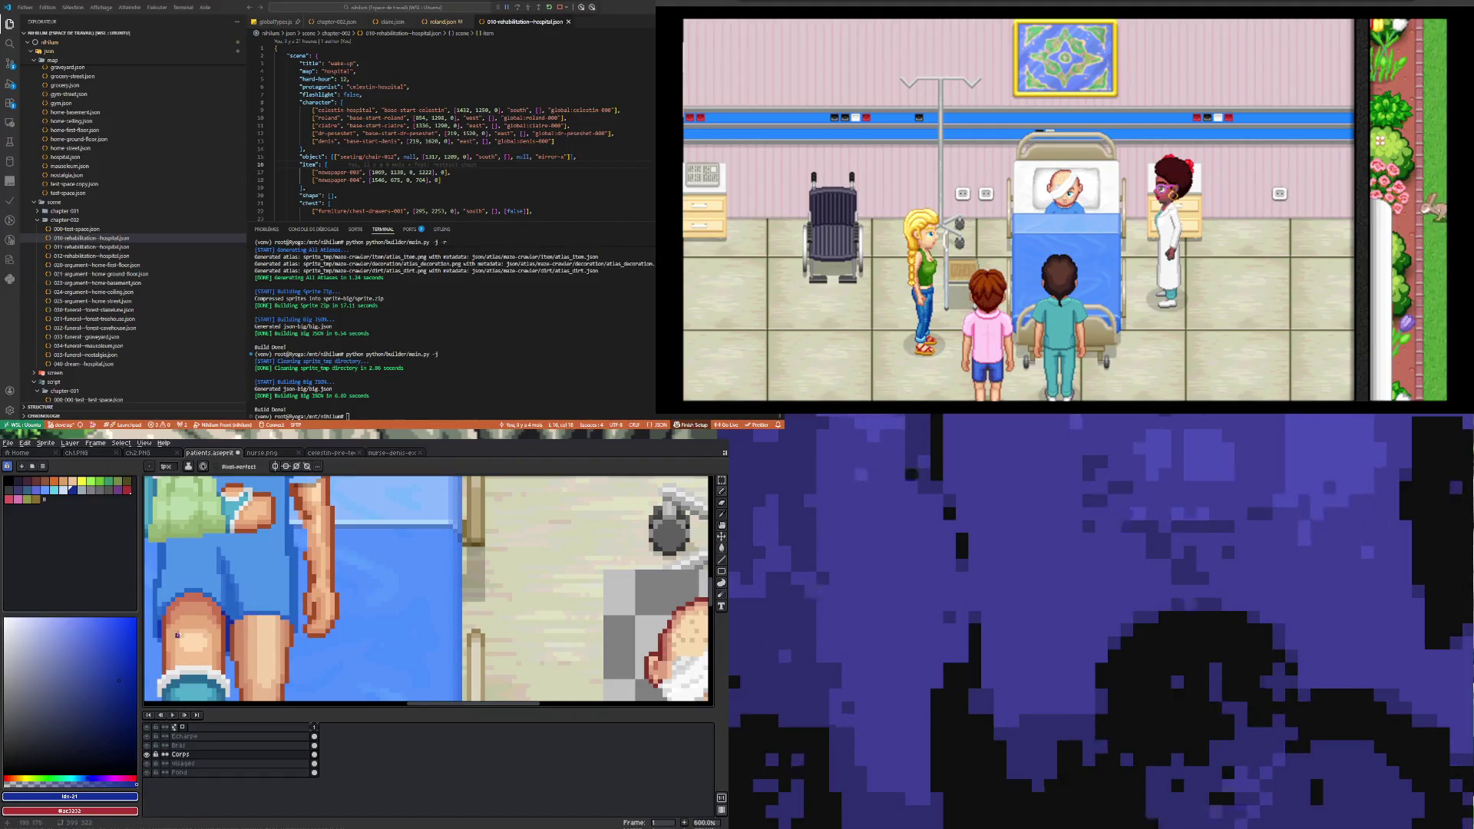
{"action": "scroll", "coordinate": [159, 622], "scroll_direction": "down", "scroll_amount": 3}
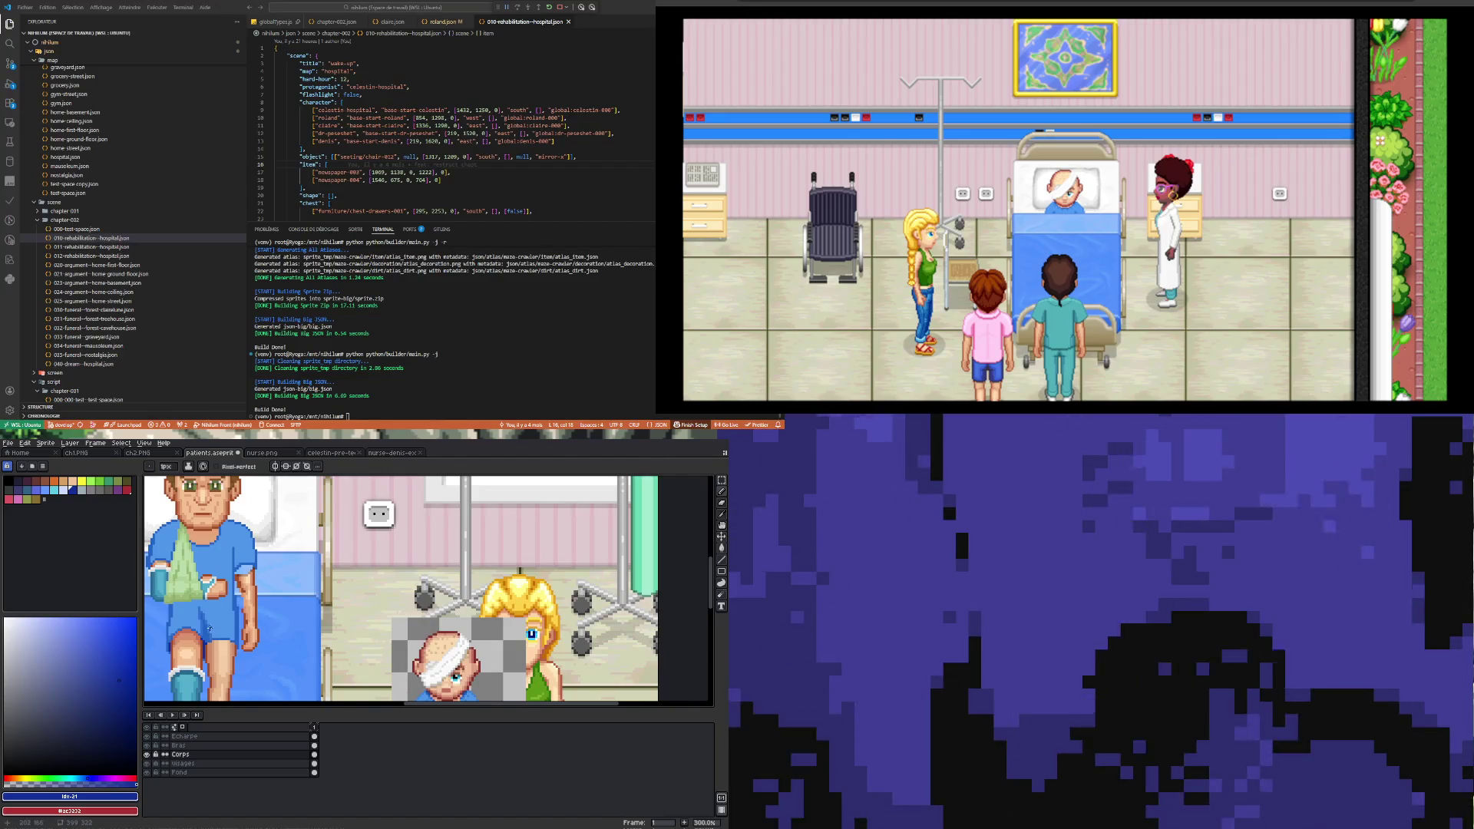
{"action": "scroll", "coordinate": [209, 628], "scroll_direction": "down", "scroll_amount": 2}
{"action": "scroll", "coordinate": [286, 634], "scroll_direction": "up", "scroll_amount": 2}
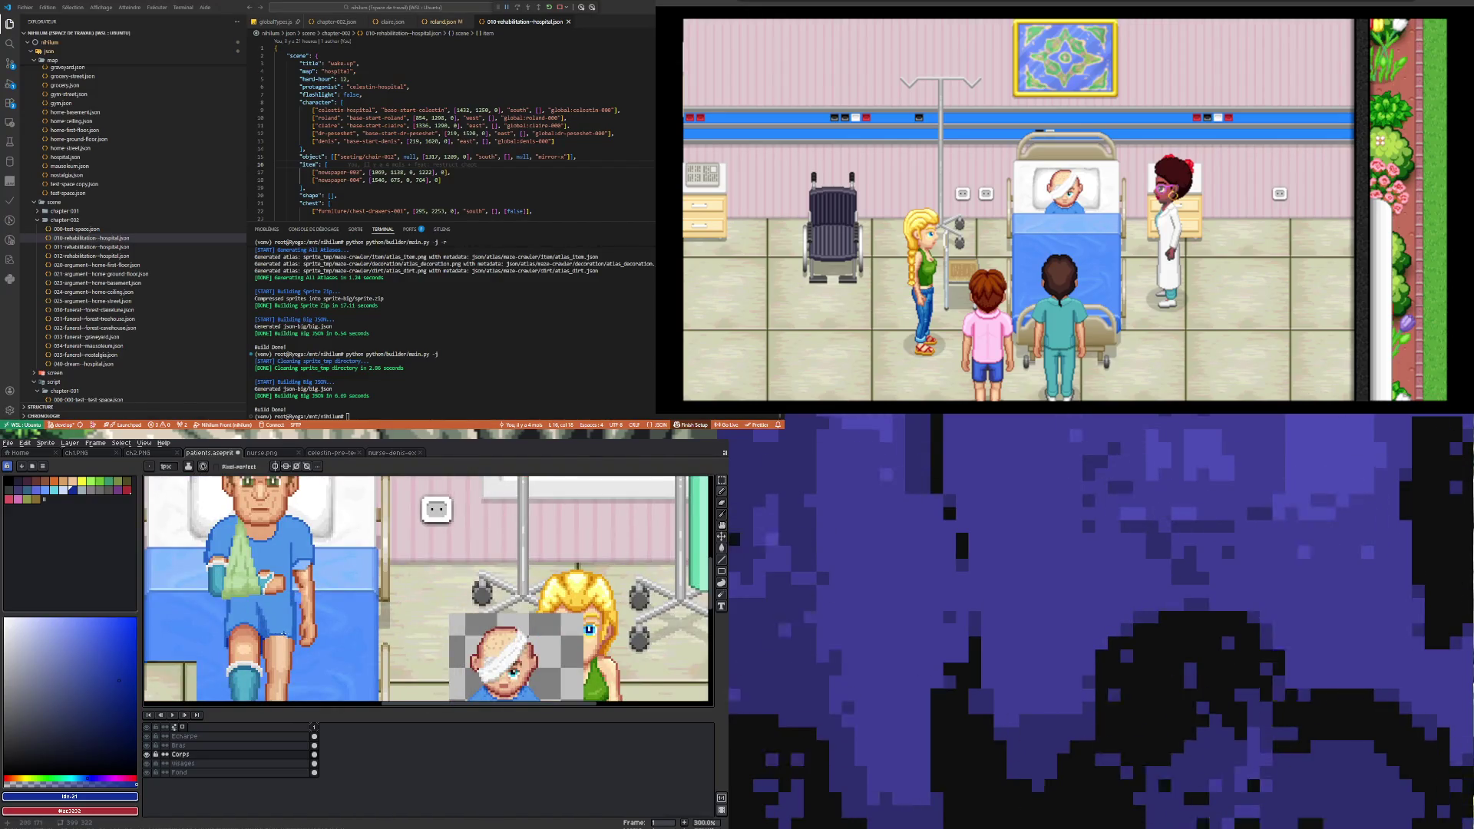
{"action": "scroll", "coordinate": [284, 633], "scroll_direction": "down", "scroll_amount": 2}
{"action": "scroll", "coordinate": [280, 636], "scroll_direction": "up", "scroll_amount": 4}
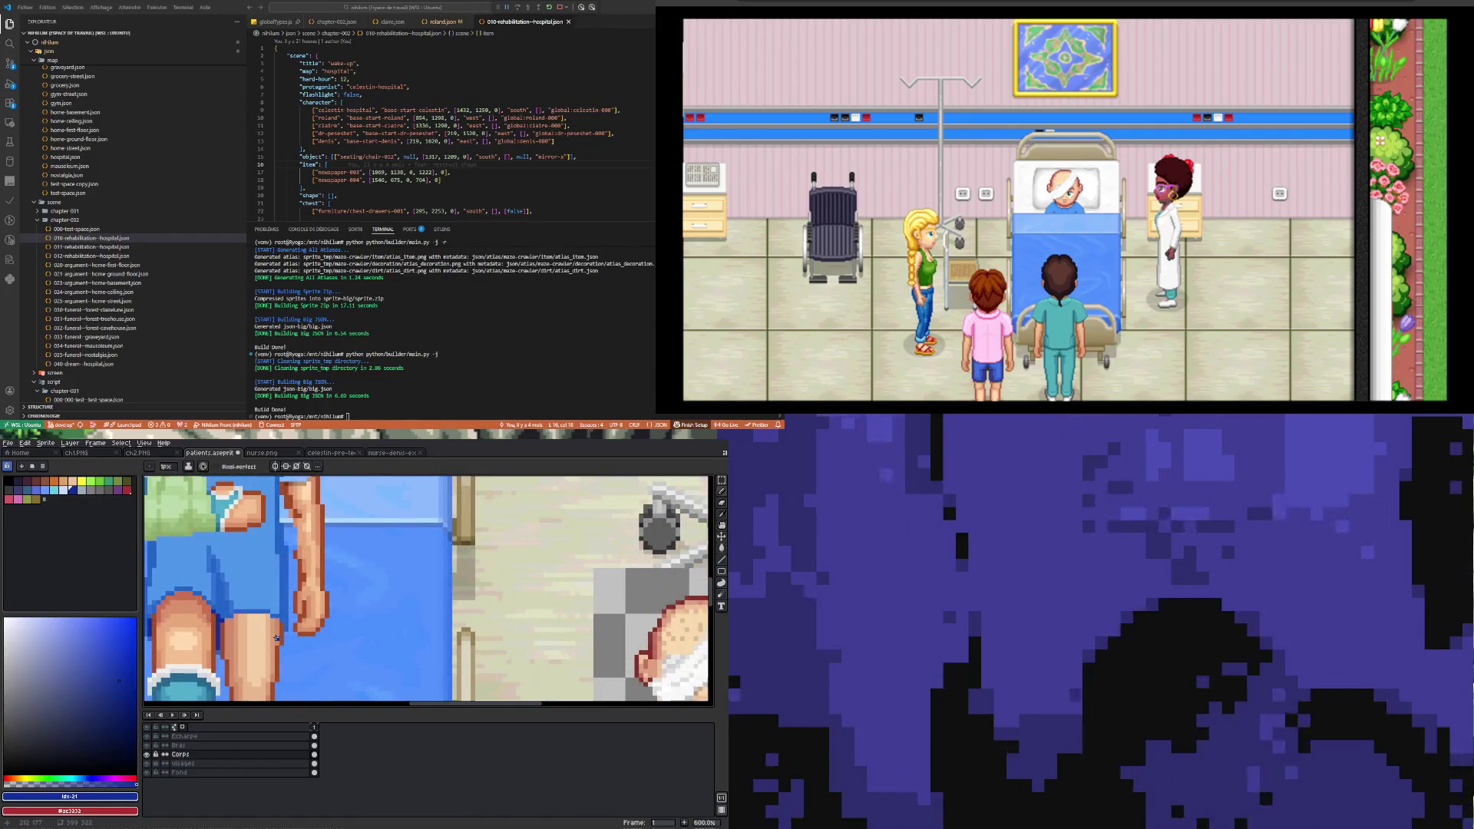
{"action": "scroll", "coordinate": [276, 638], "scroll_direction": "right", "scroll_amount": 3}
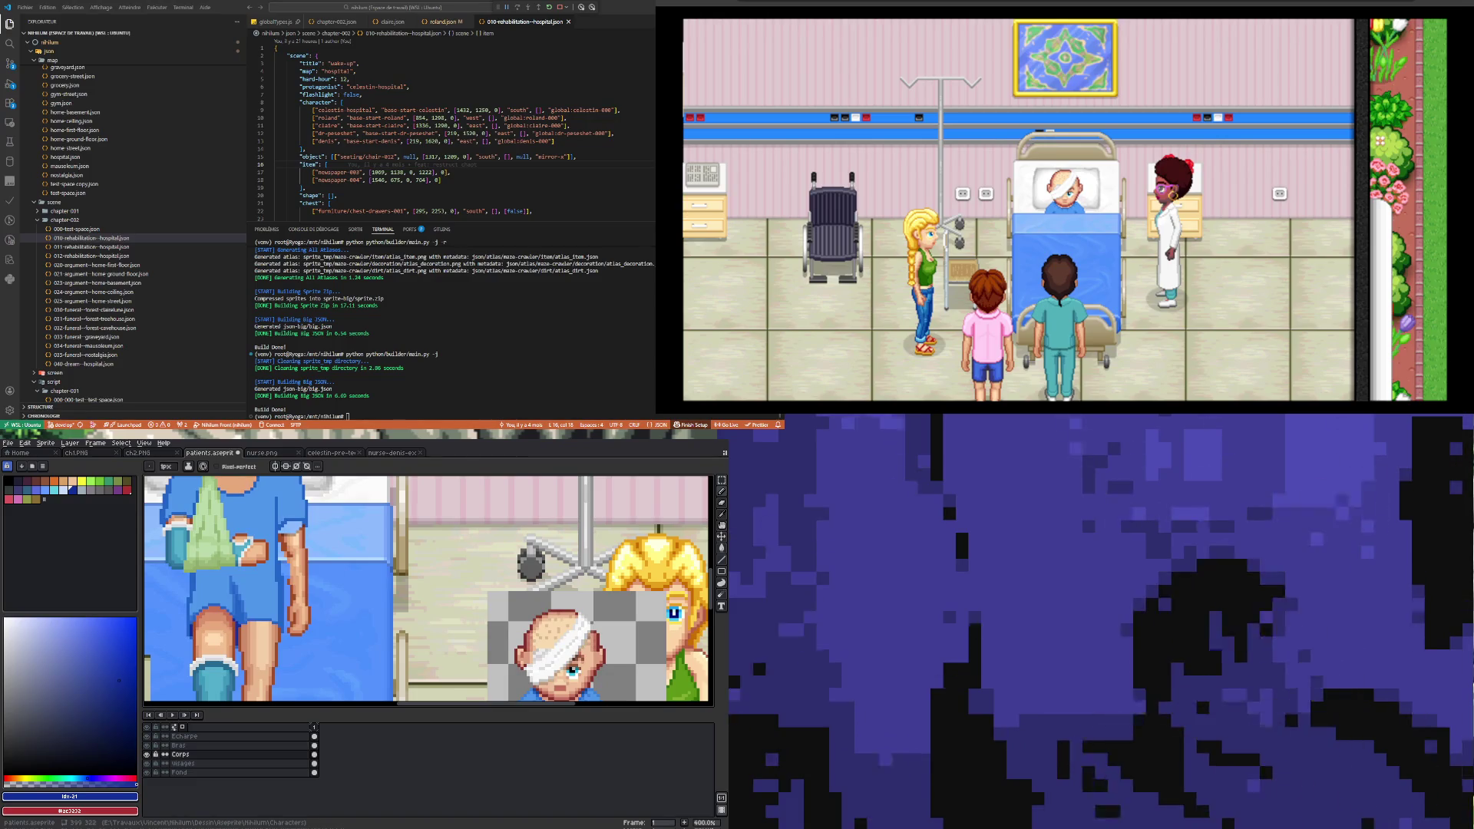
{"action": "scroll", "coordinate": [269, 591], "scroll_direction": "down", "scroll_amount": 2}
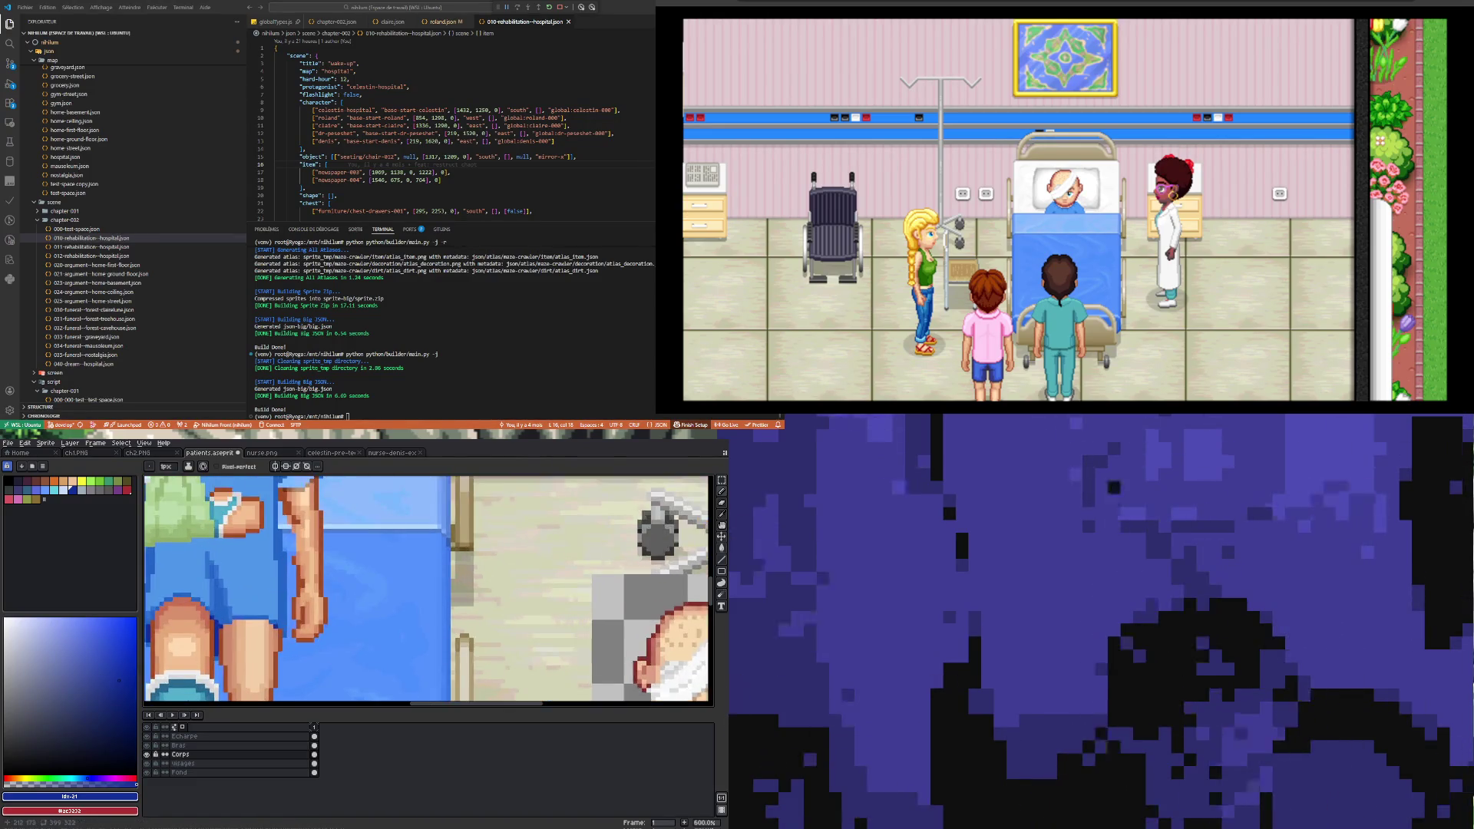
{"action": "scroll", "coordinate": [274, 665], "scroll_direction": "up", "scroll_amount": 2}
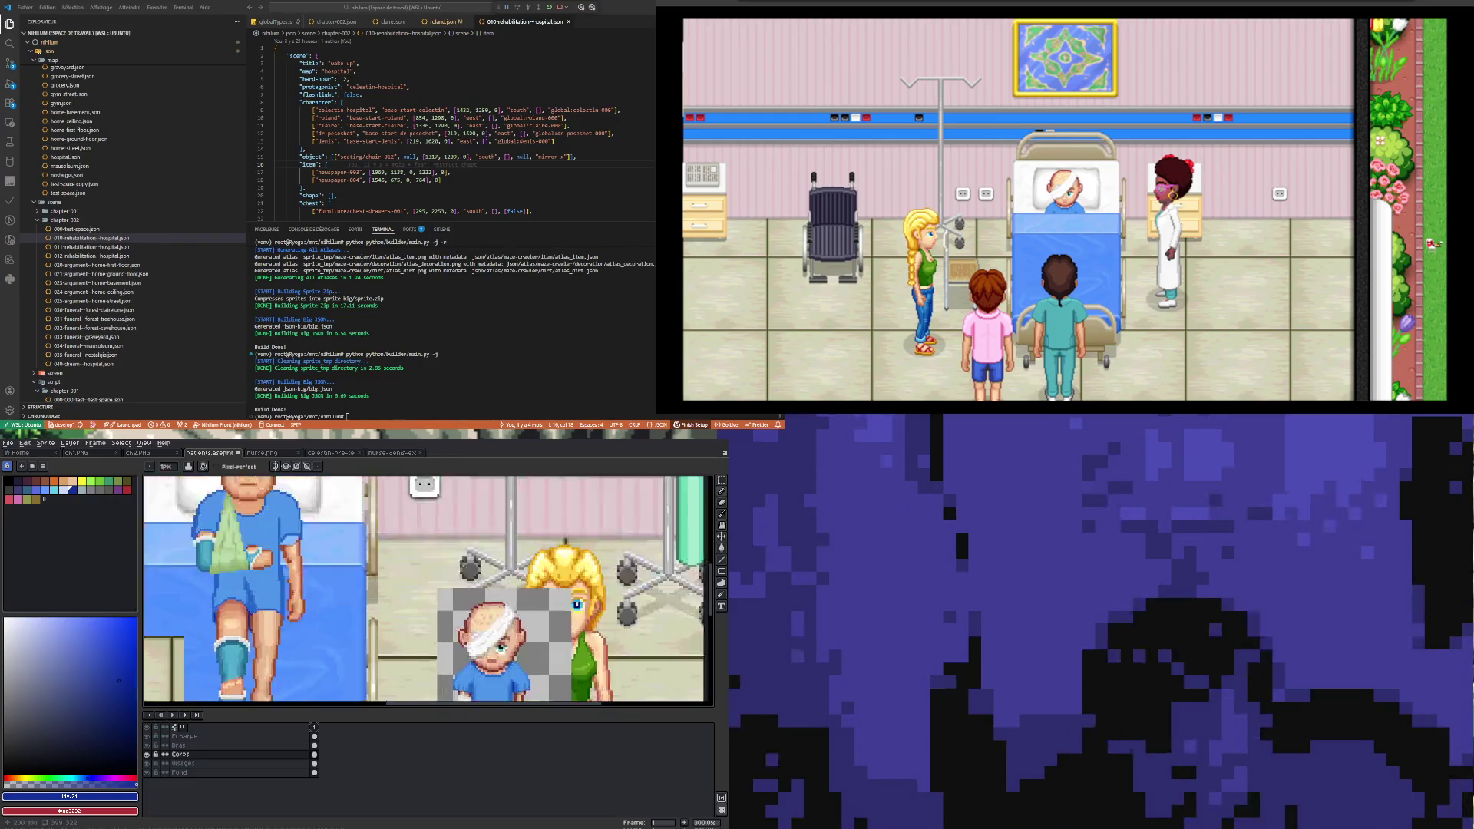
{"action": "scroll", "coordinate": [269, 614], "scroll_direction": "down", "scroll_amount": 2}
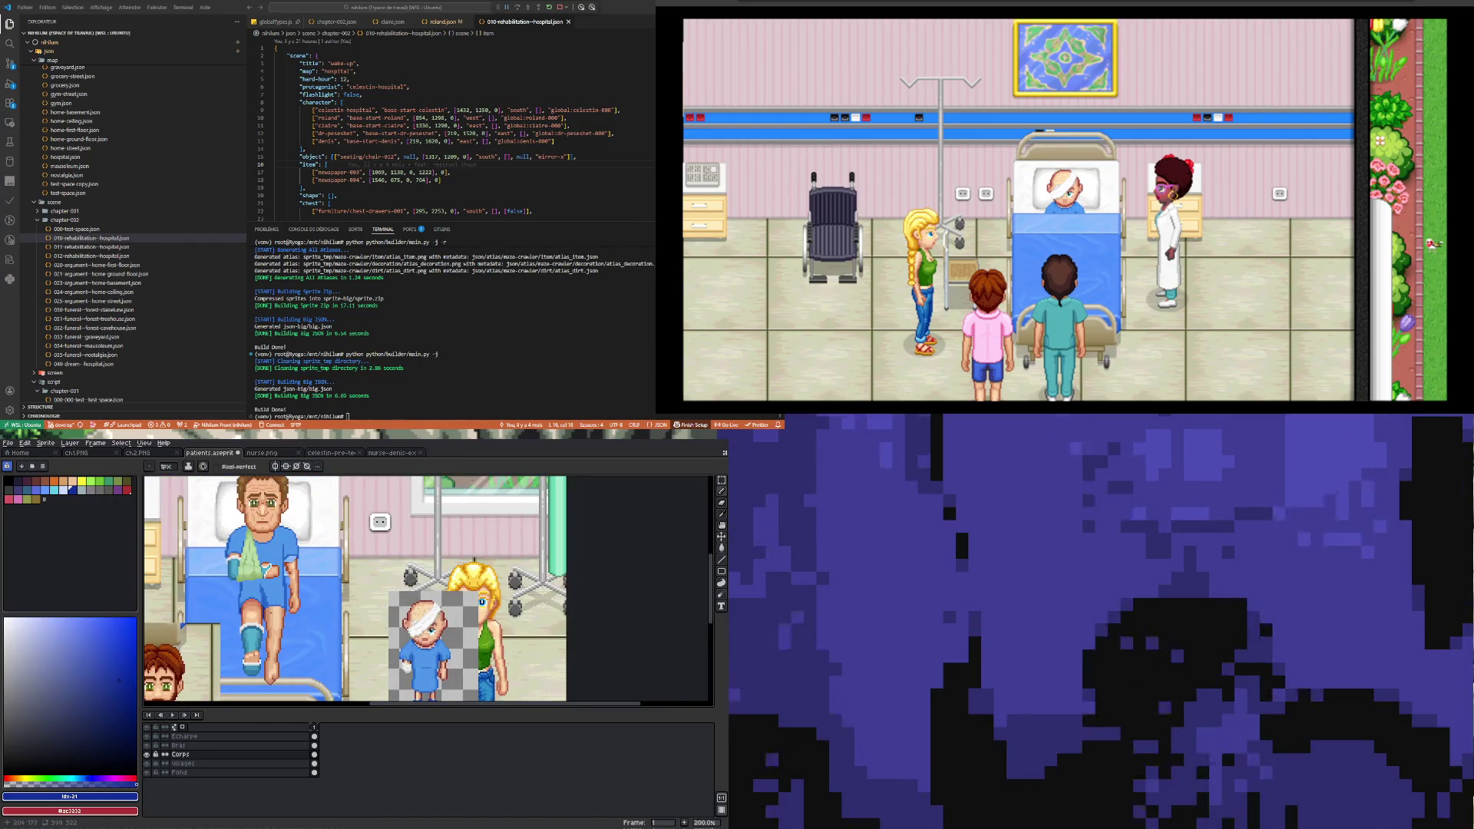
{"action": "scroll", "coordinate": [280, 614], "scroll_direction": "up", "scroll_amount": 4}
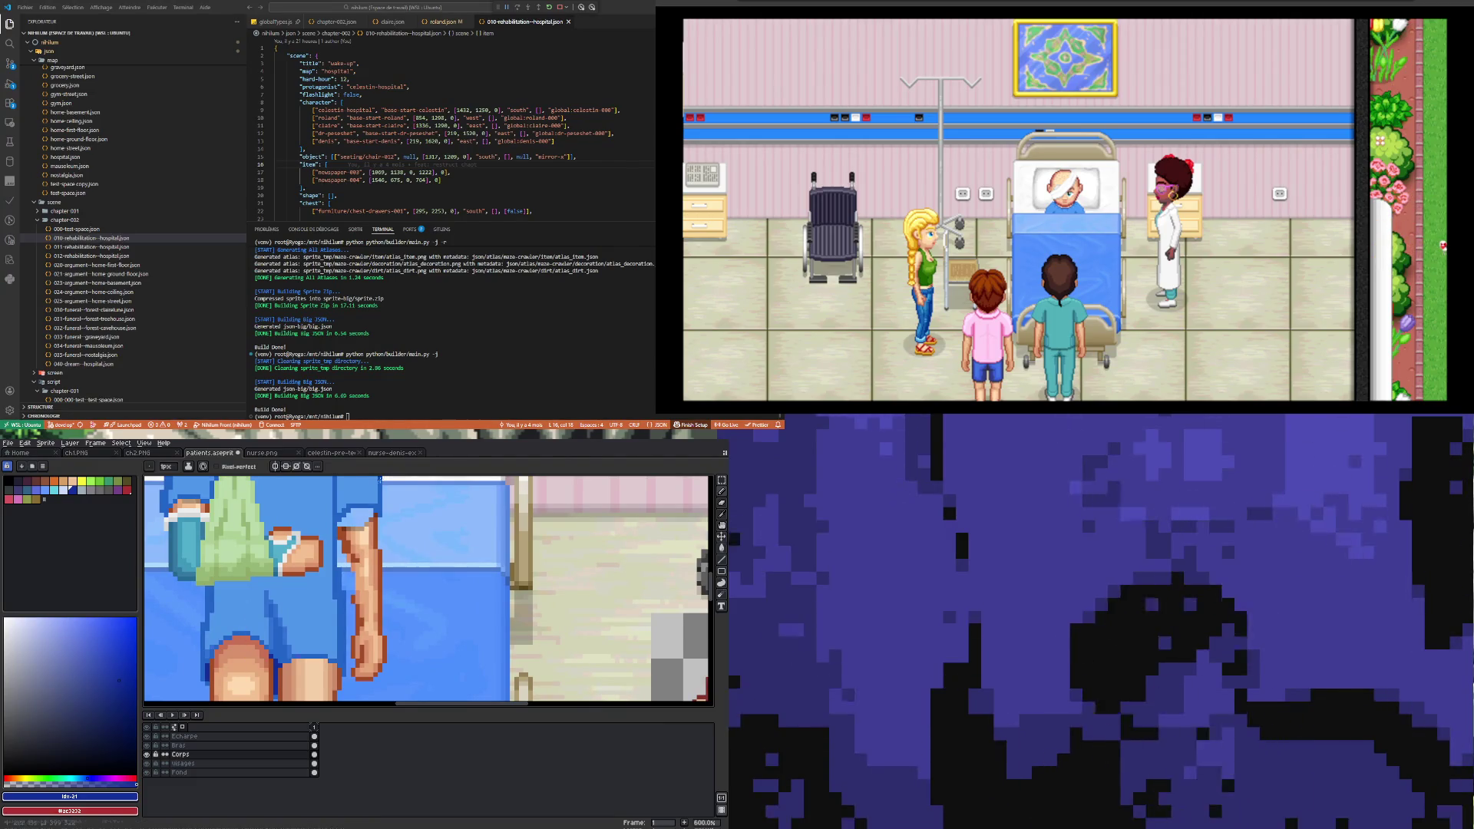
{"action": "left_click", "coordinate": [274, 619], "text": "alt"}
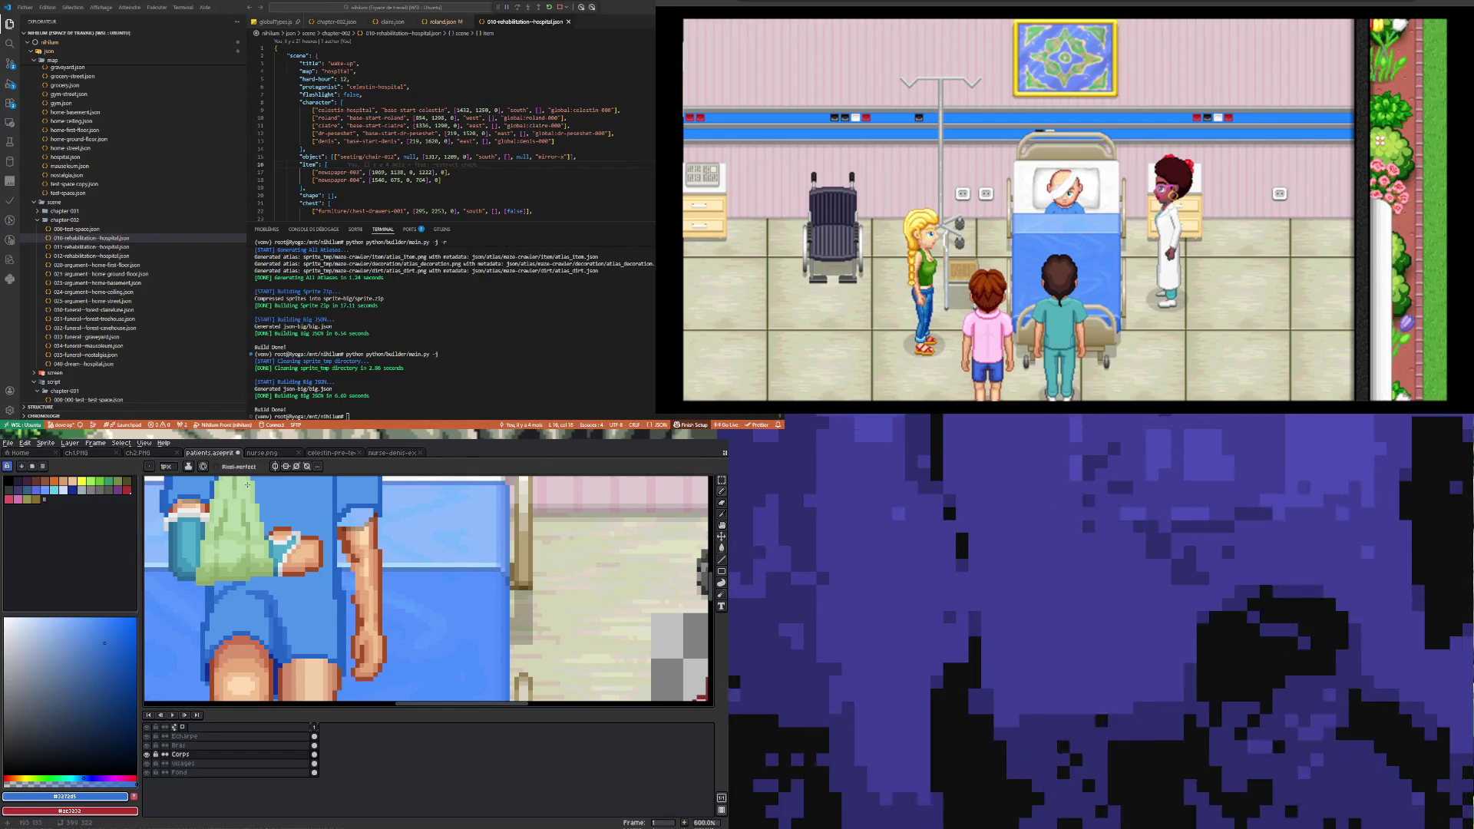
Step: Undo the last pencil stroke on the shorts
{"action": "scroll", "coordinate": [247, 484], "scroll_direction": "down", "scroll_amount": 4}
{"action": "scroll", "coordinate": [225, 572], "scroll_direction": "up", "scroll_amount": 3}
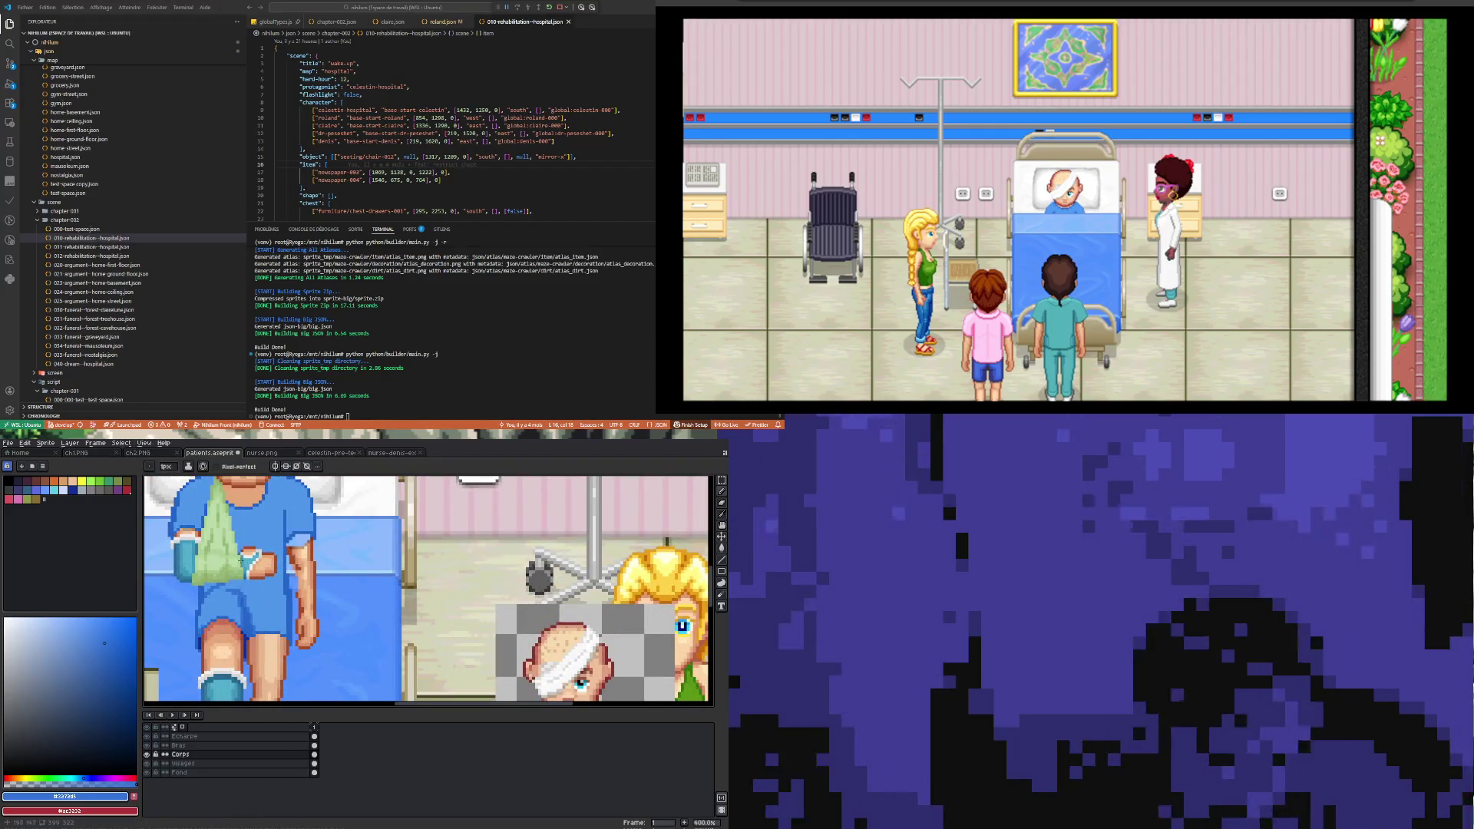
{"action": "scroll", "coordinate": [223, 582], "scroll_direction": "down", "scroll_amount": 1}
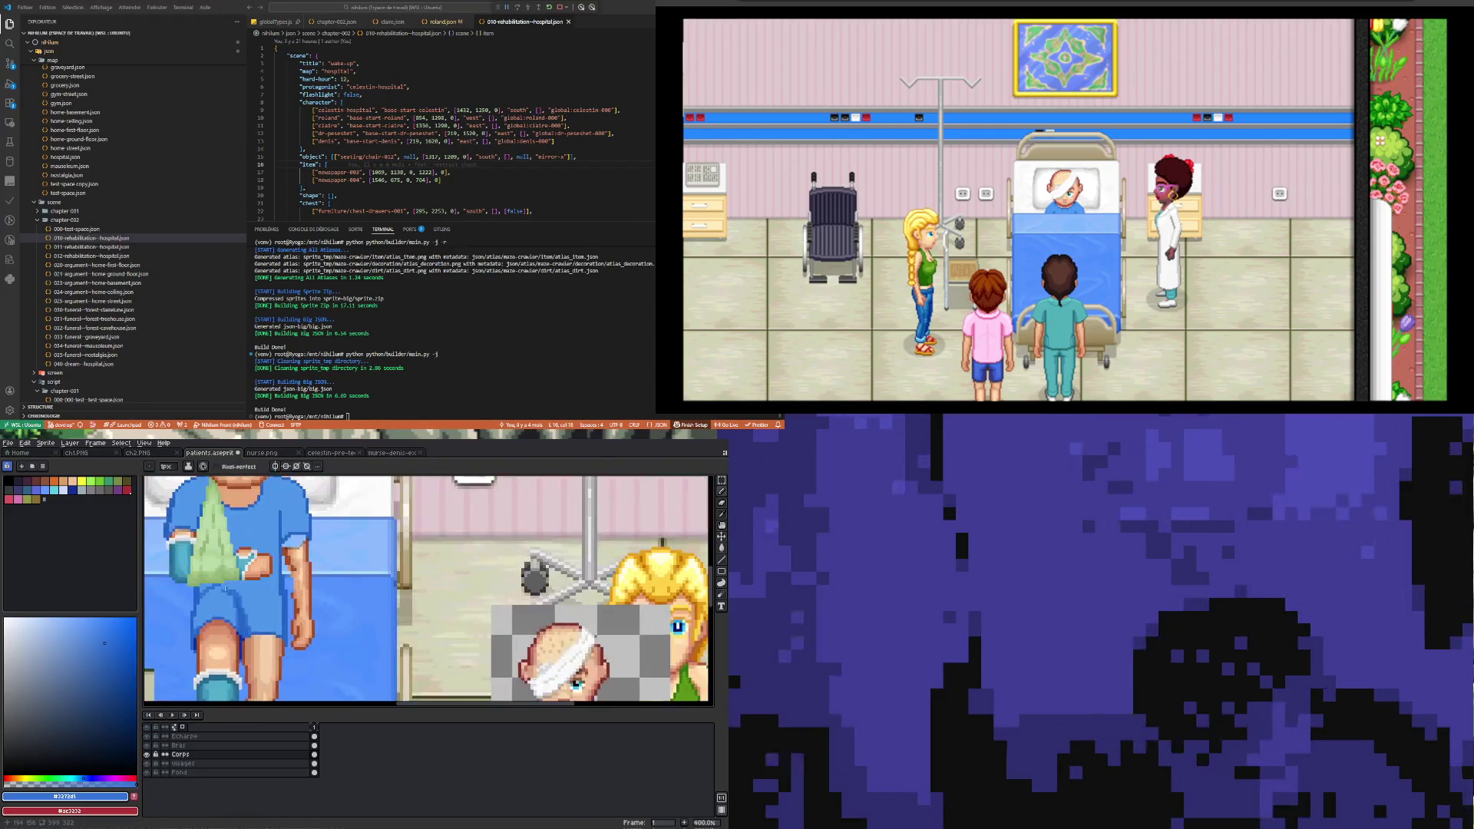
{"action": "scroll", "coordinate": [211, 628], "scroll_direction": "down", "scroll_amount": 2}
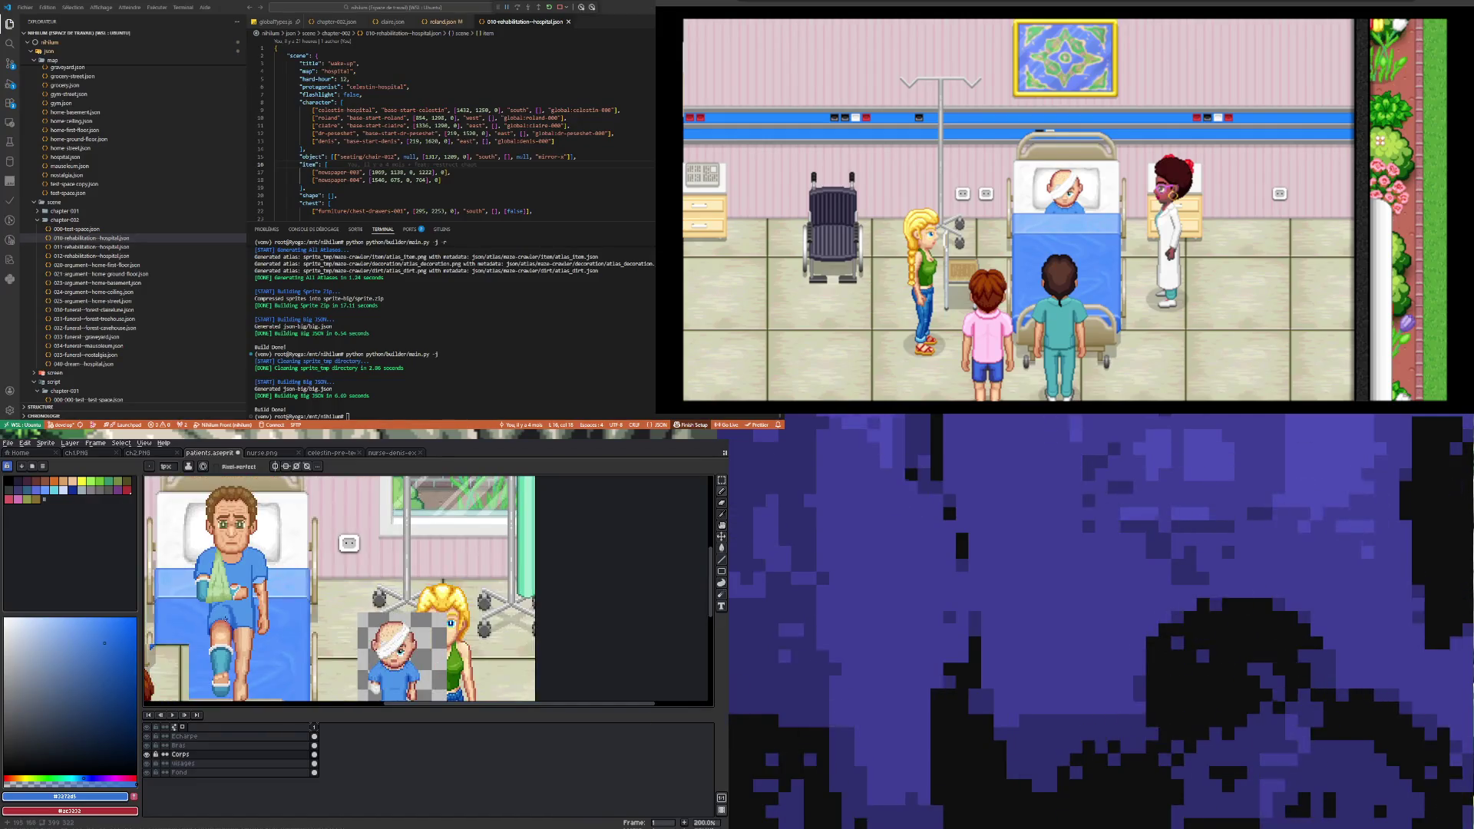
{"action": "scroll", "coordinate": [207, 630], "scroll_direction": "up", "scroll_amount": 2}
{"action": "key", "text": "ctrl+z"}
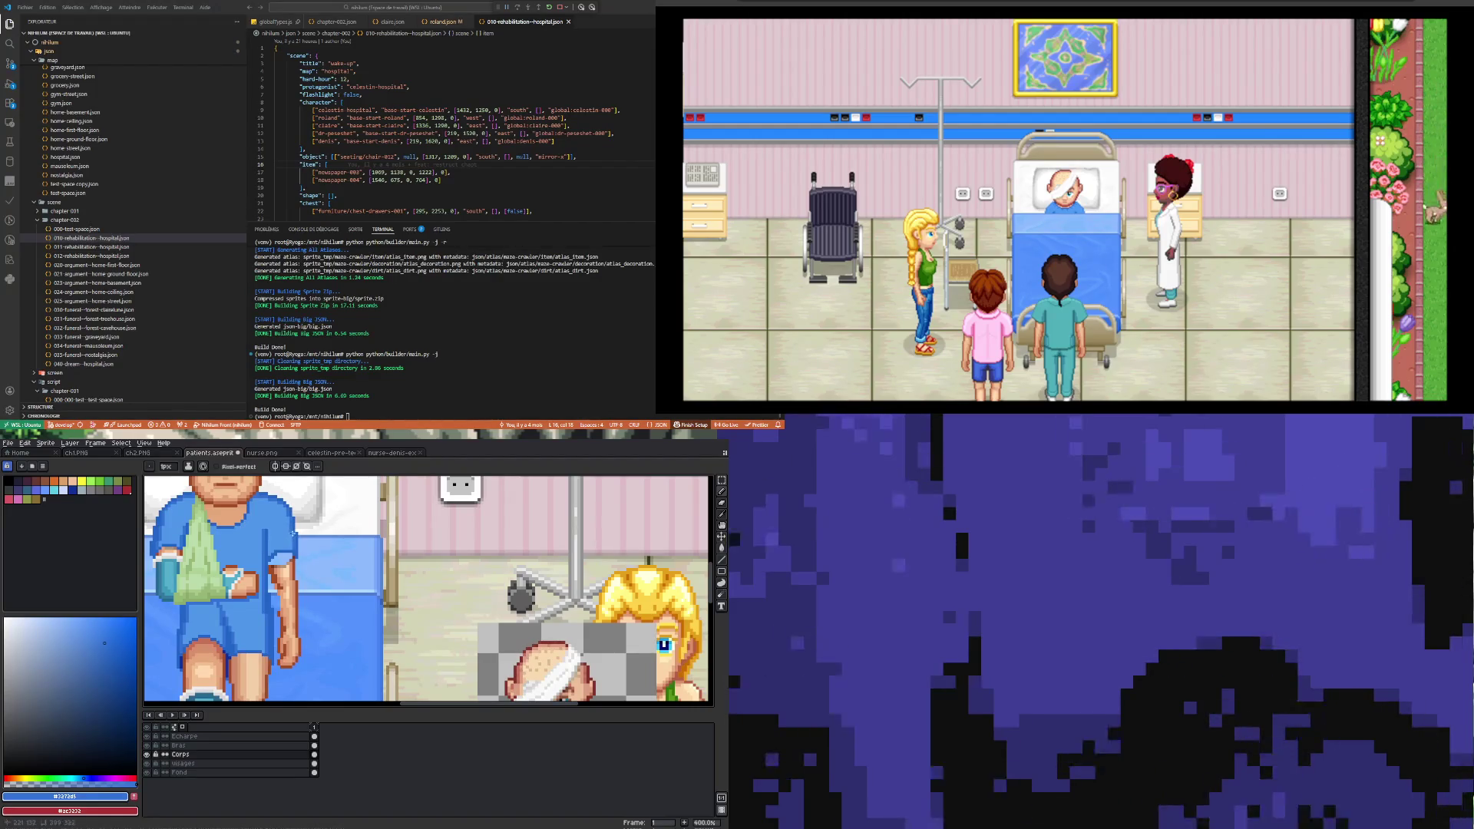
Step: Sample the dark navy blue, then the arm's brown outline colour
{"action": "key", "text": "i"}
{"action": "left_click", "coordinate": [230, 654]}
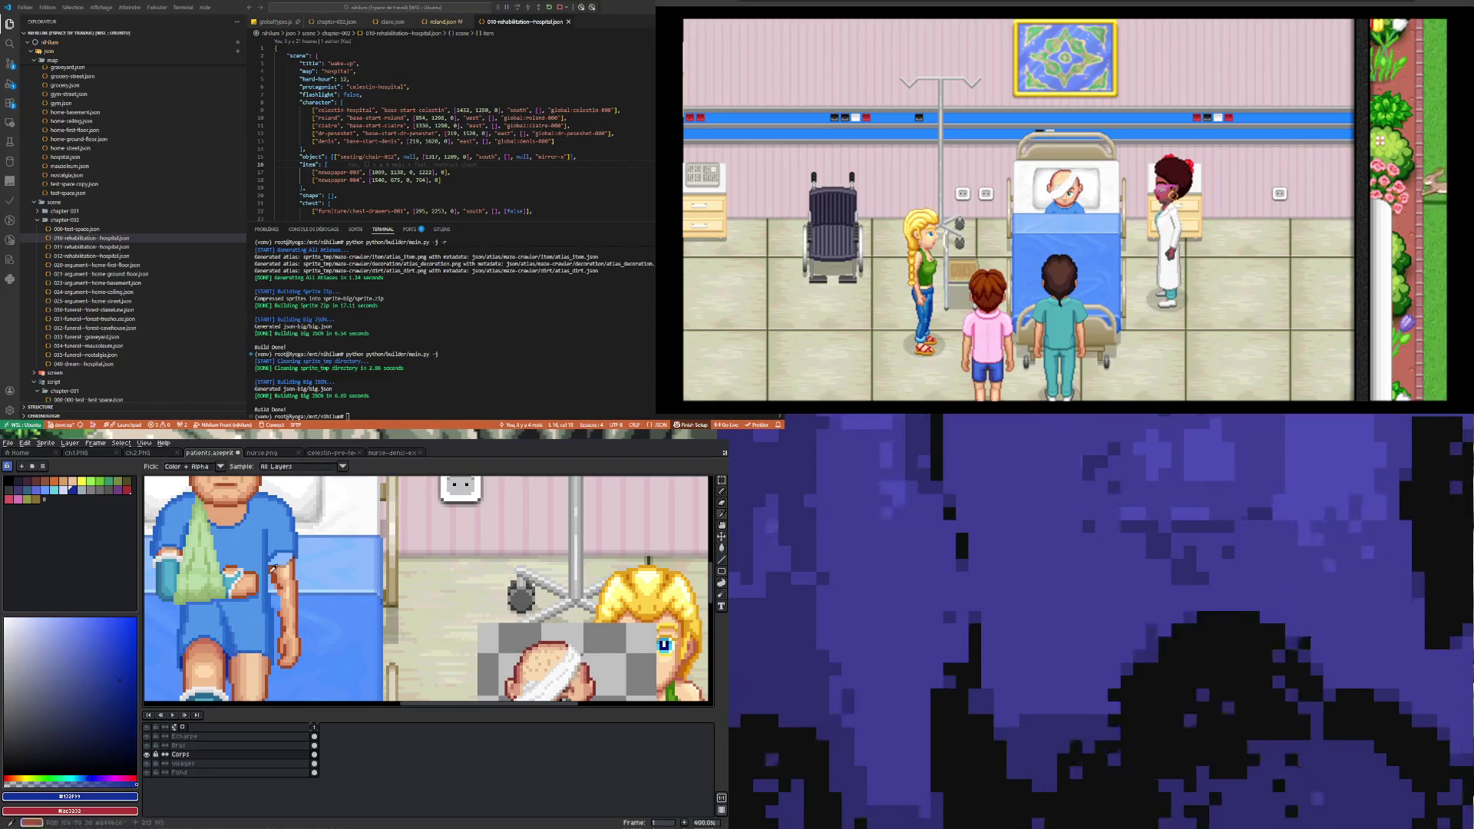
{"action": "key", "text": "b"}
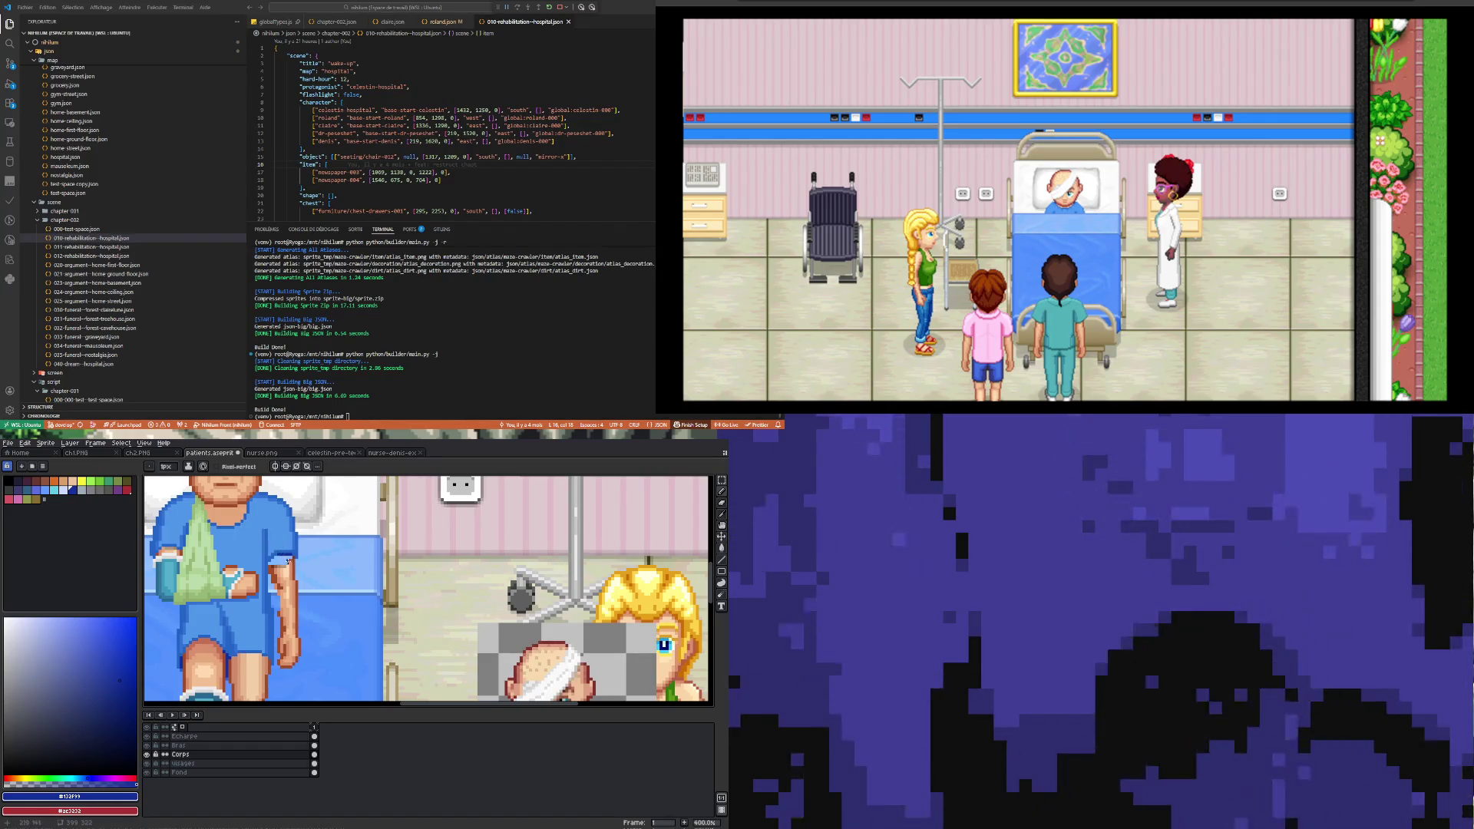
{"action": "key", "text": "i"}
{"action": "left_click", "coordinate": [296, 560]}
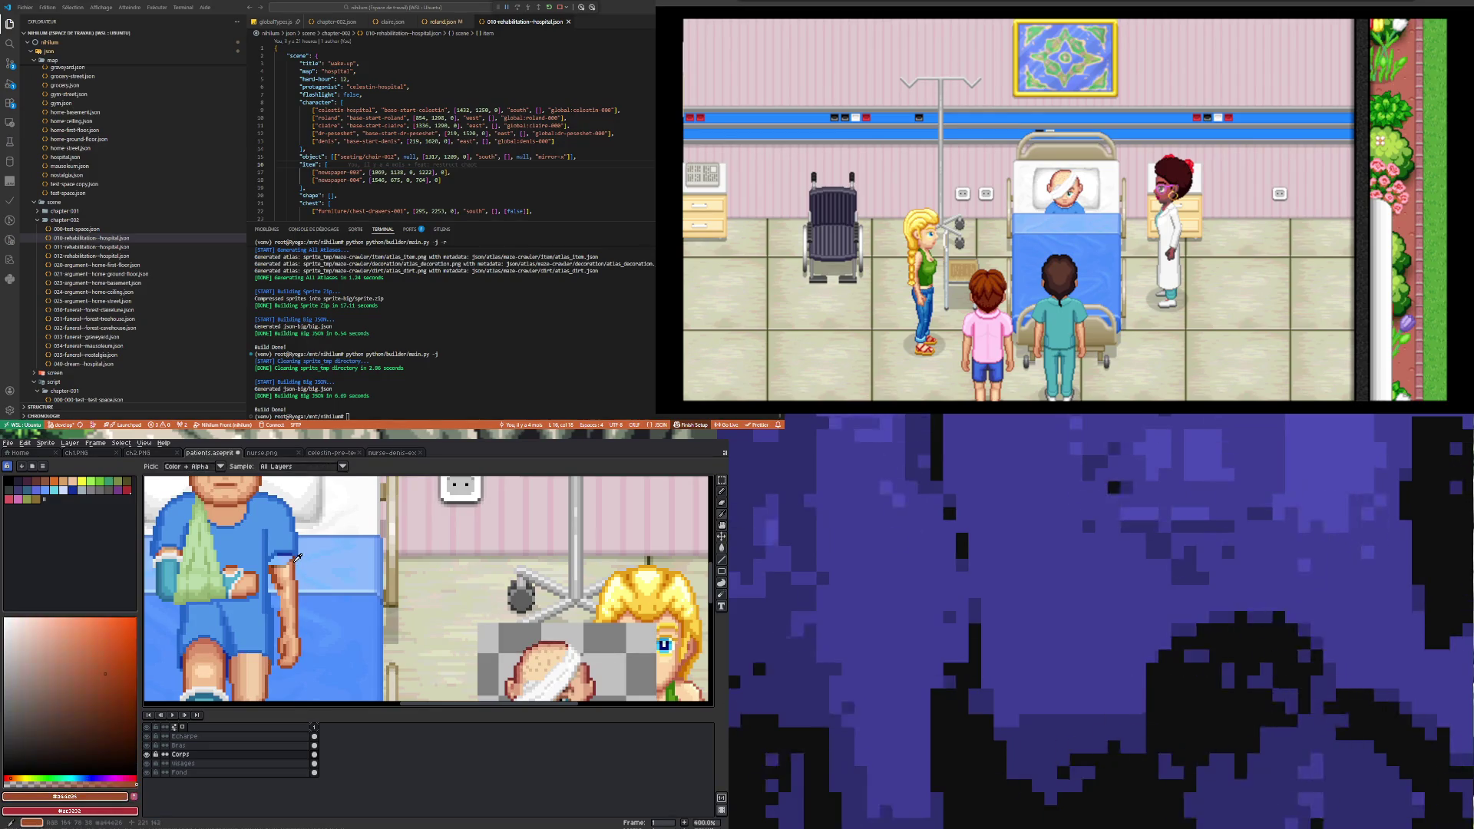
{"action": "key", "text": "b"}
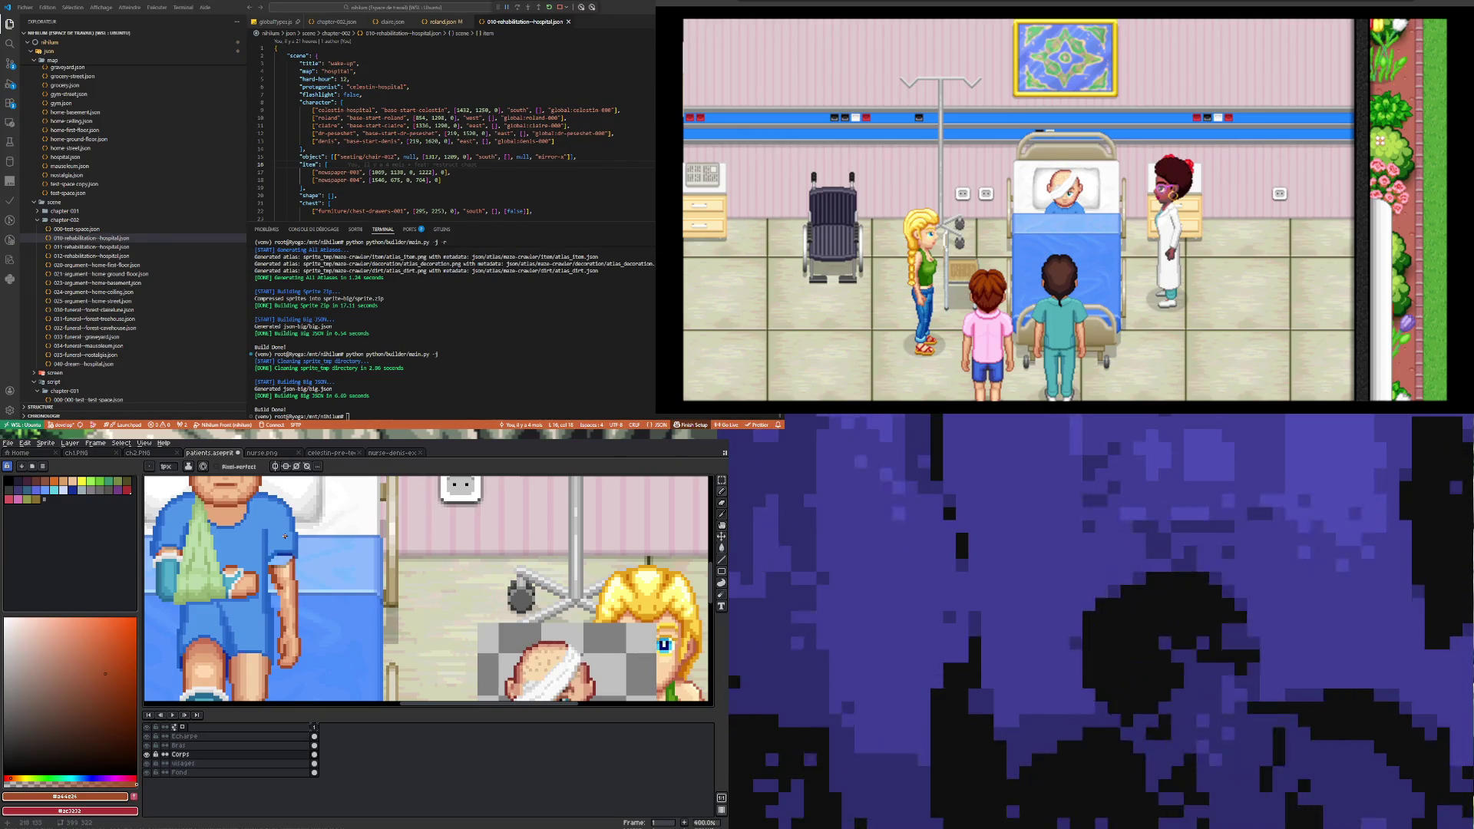
Step: Select the Bras layer holding the arm and sample the arm's skin tone
{"action": "left_click", "coordinate": [314, 746]}
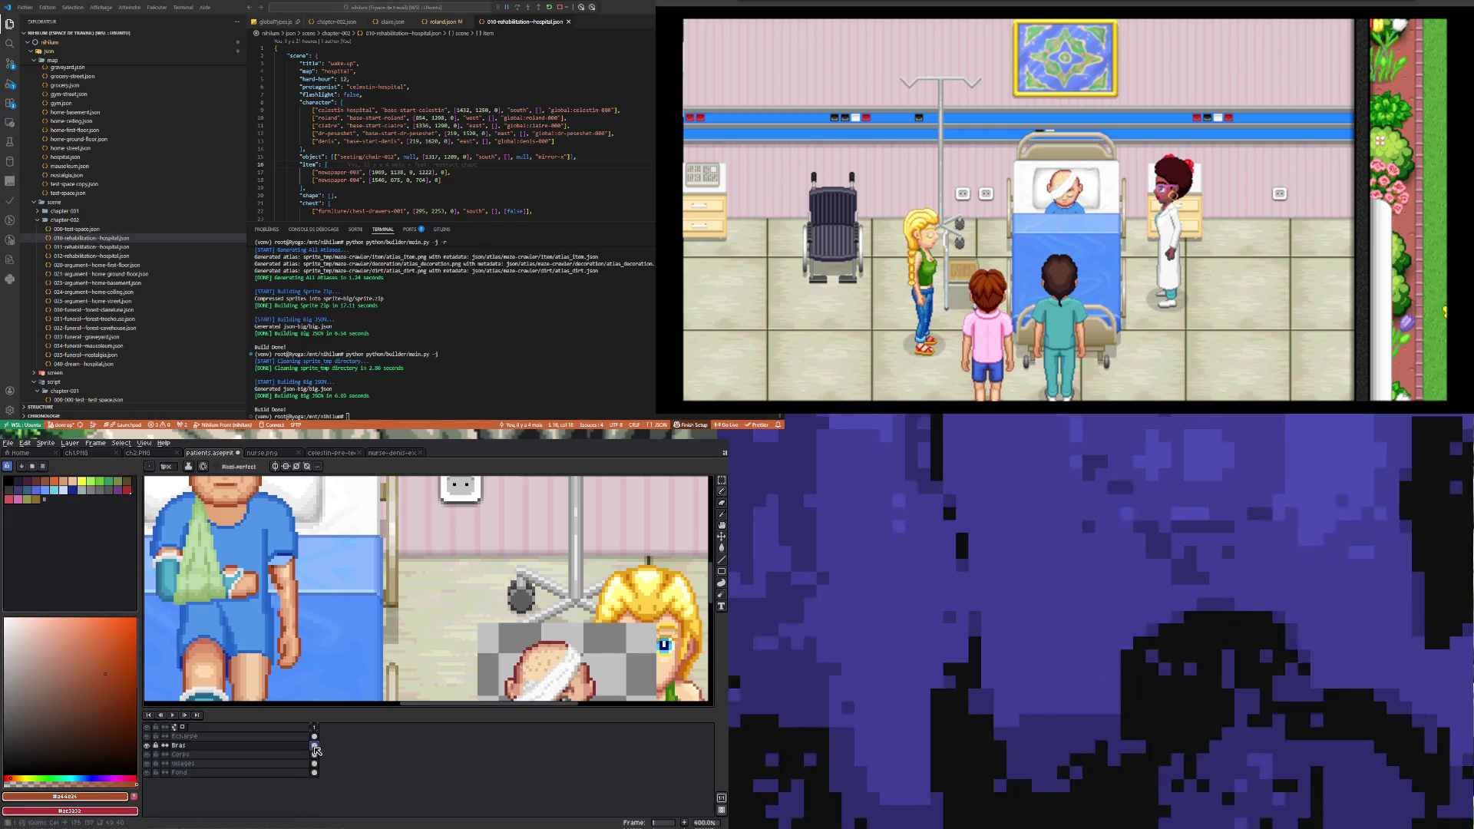
{"action": "scroll", "coordinate": [207, 549], "scroll_direction": "up", "scroll_amount": 3}
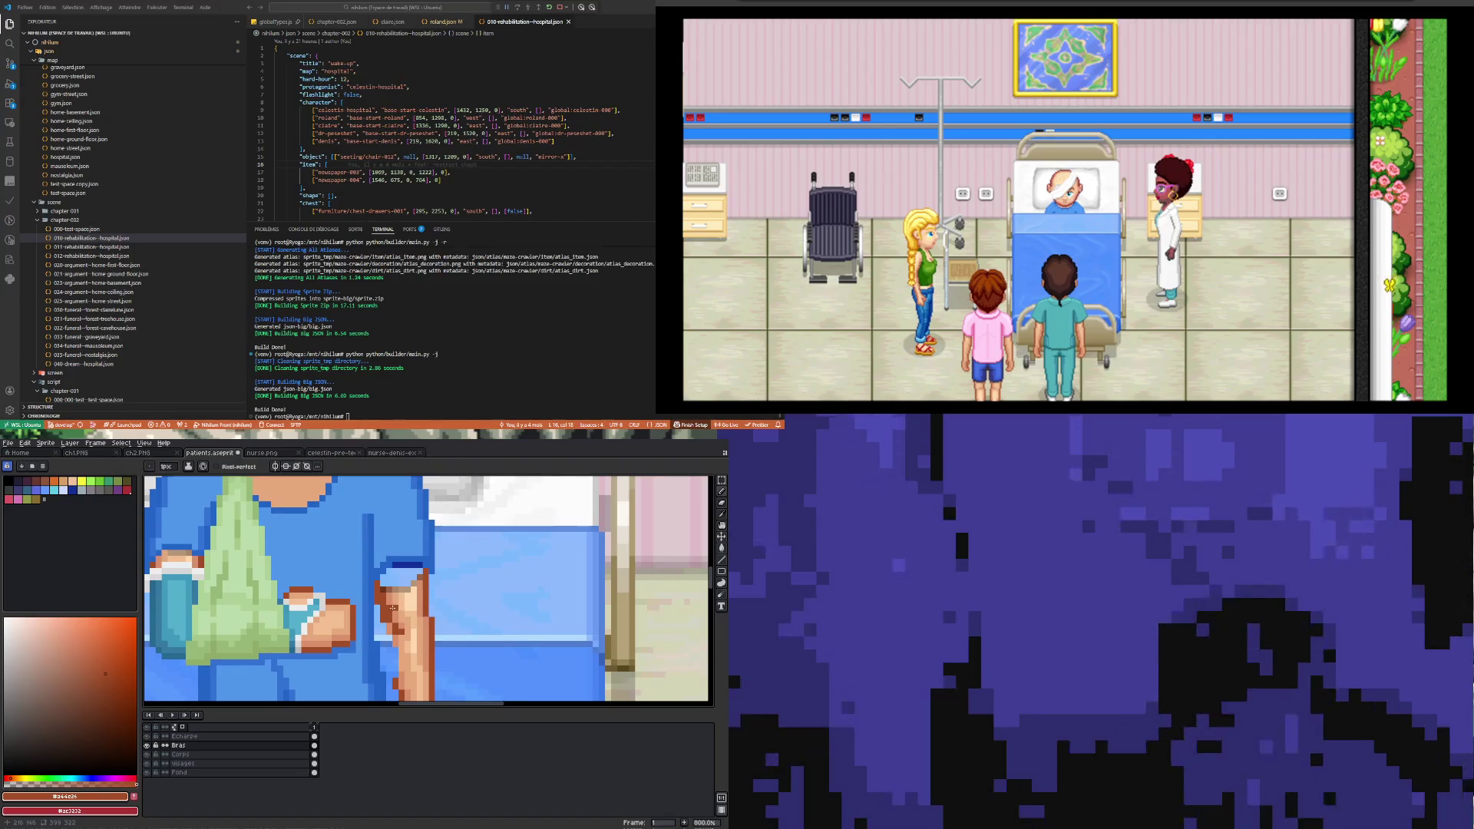
{"action": "scroll", "coordinate": [319, 601], "scroll_direction": "down", "scroll_amount": 2}
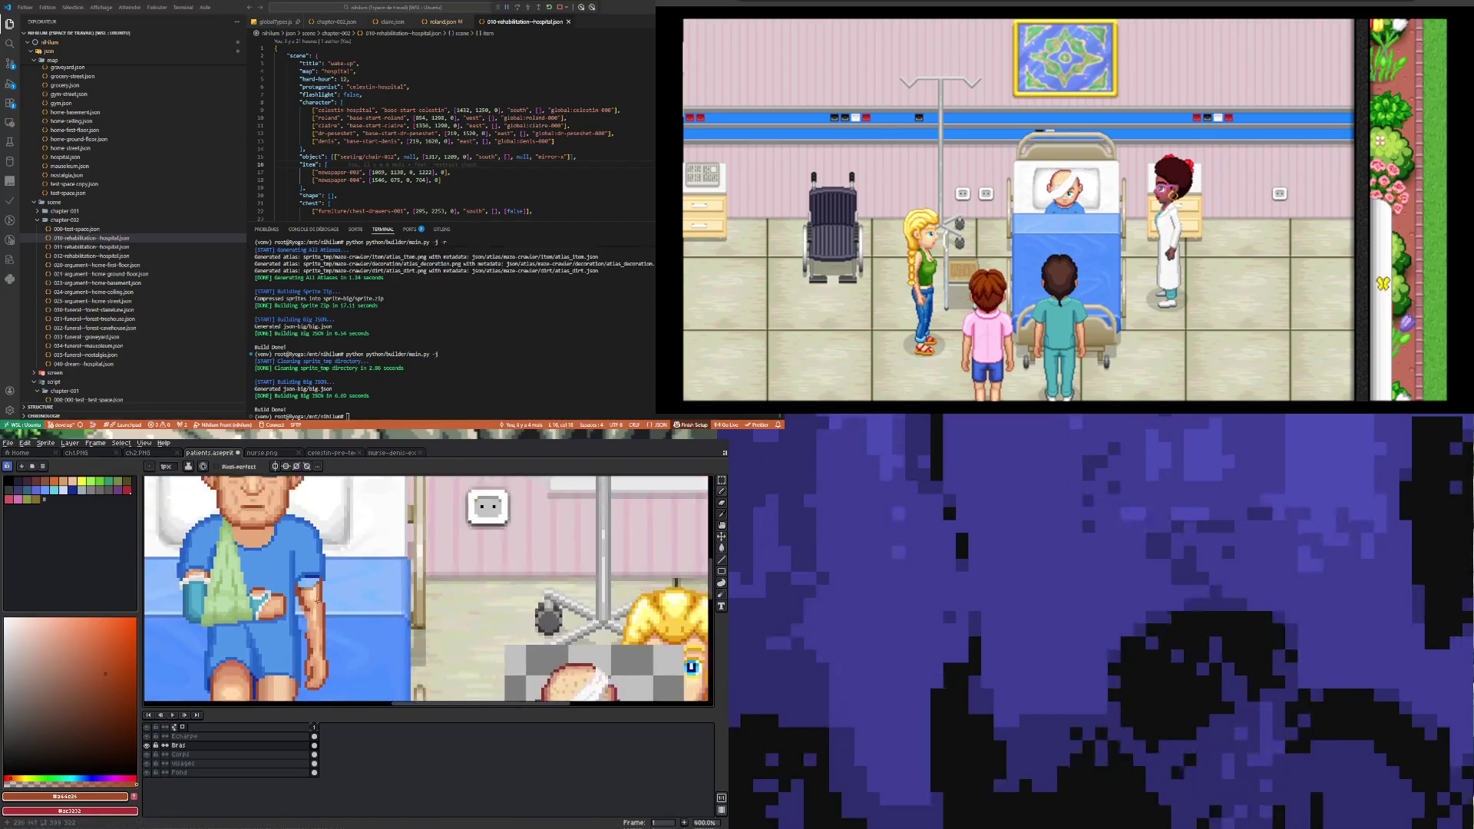
{"action": "scroll", "coordinate": [250, 603], "scroll_direction": "up", "scroll_amount": 2}
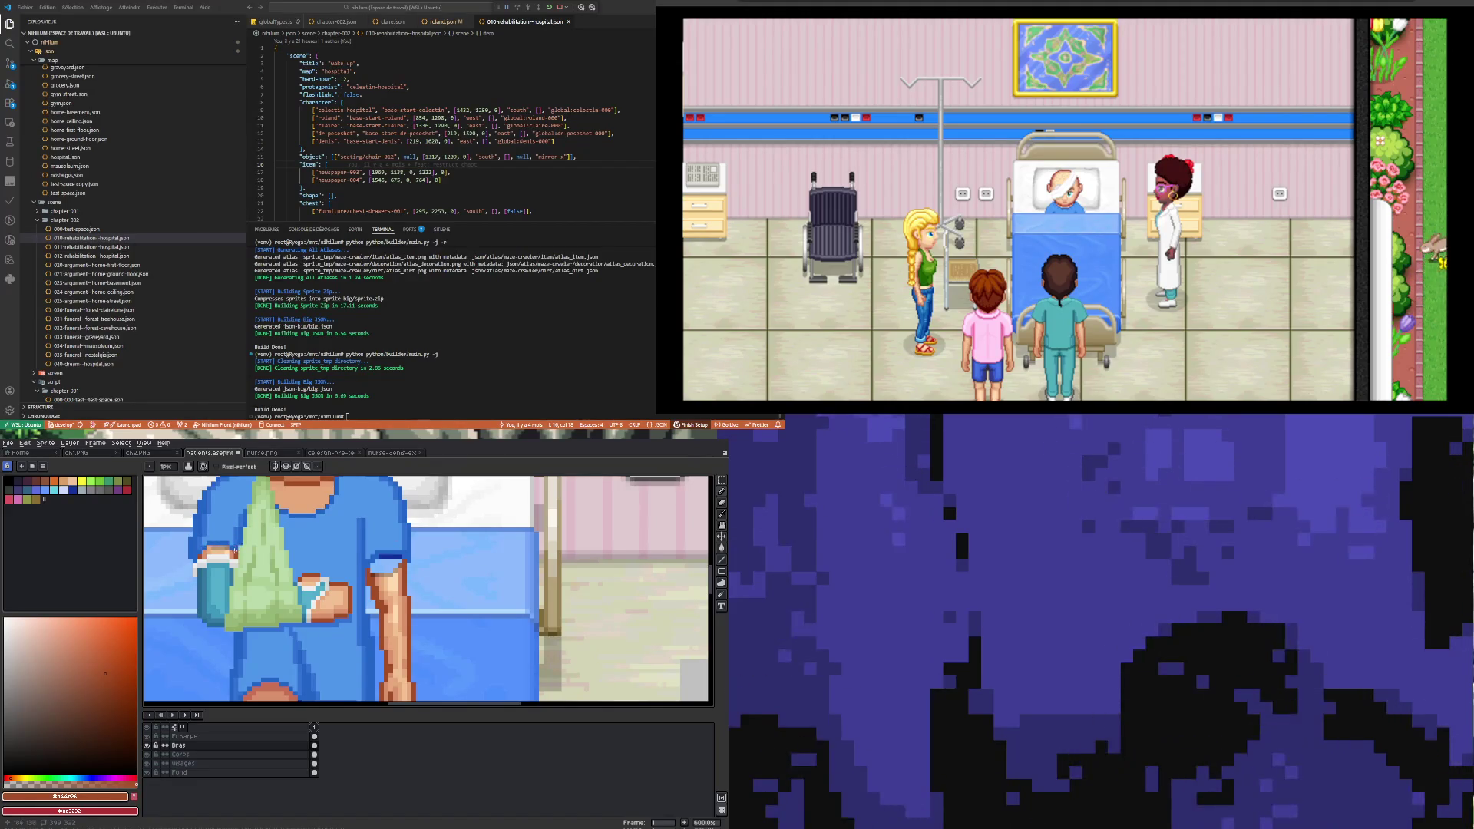
{"action": "key", "text": "i"}
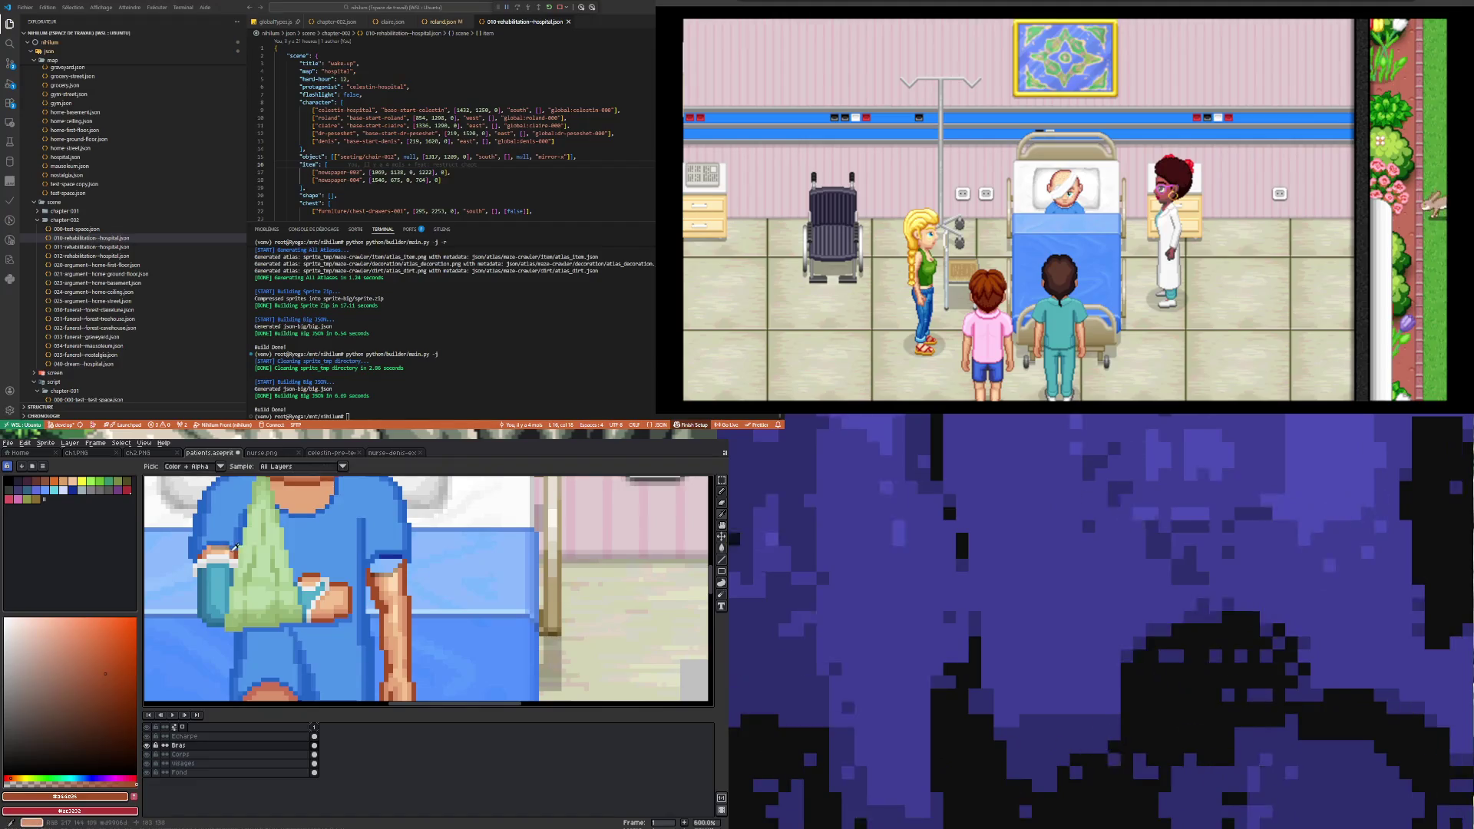
{"action": "left_click", "coordinate": [234, 550]}
{"action": "key", "text": "b"}
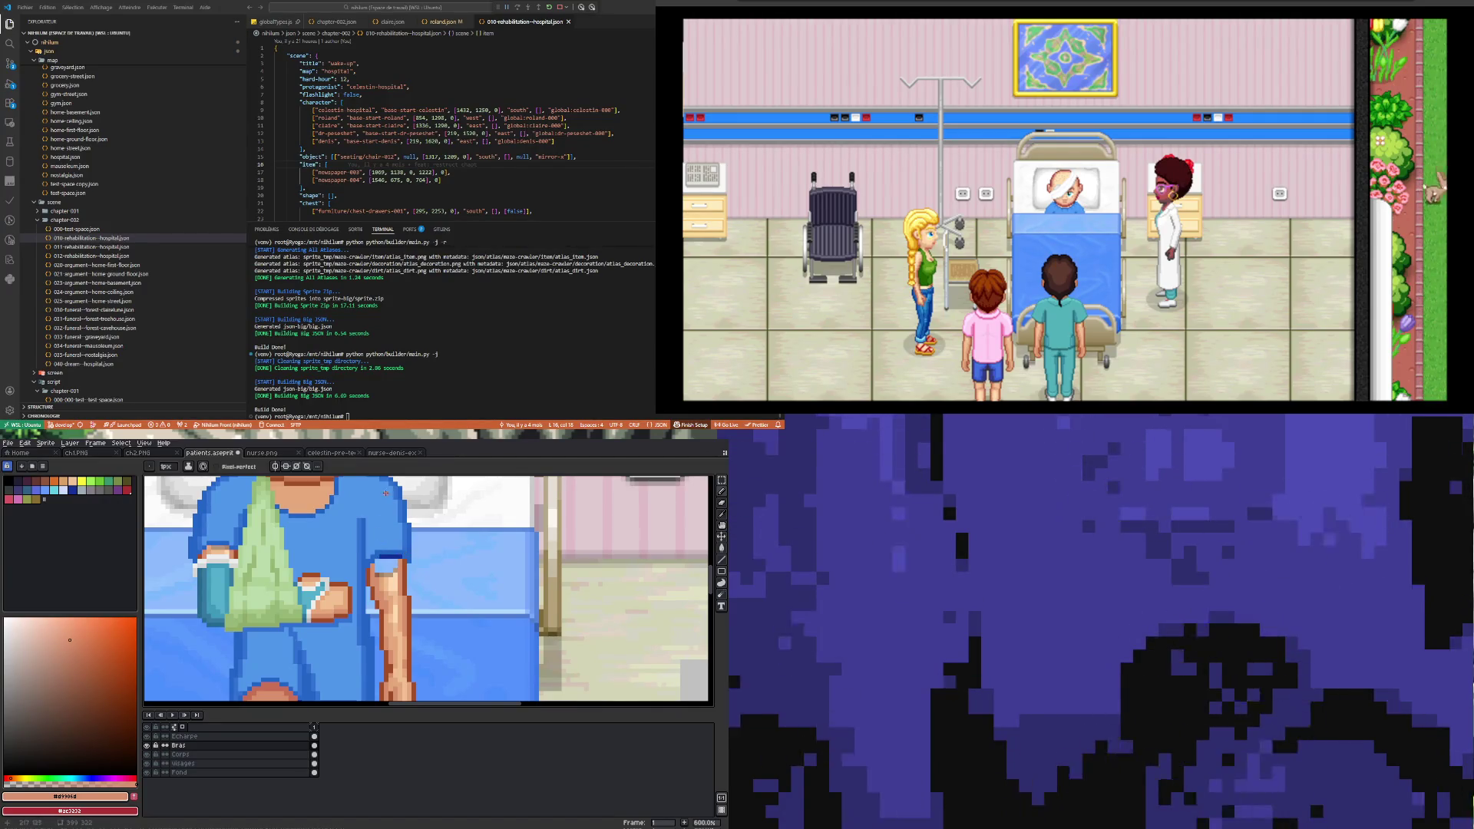
Step: Pick the forearm's mid and light skin tones for the highlights
{"action": "key", "text": "i"}
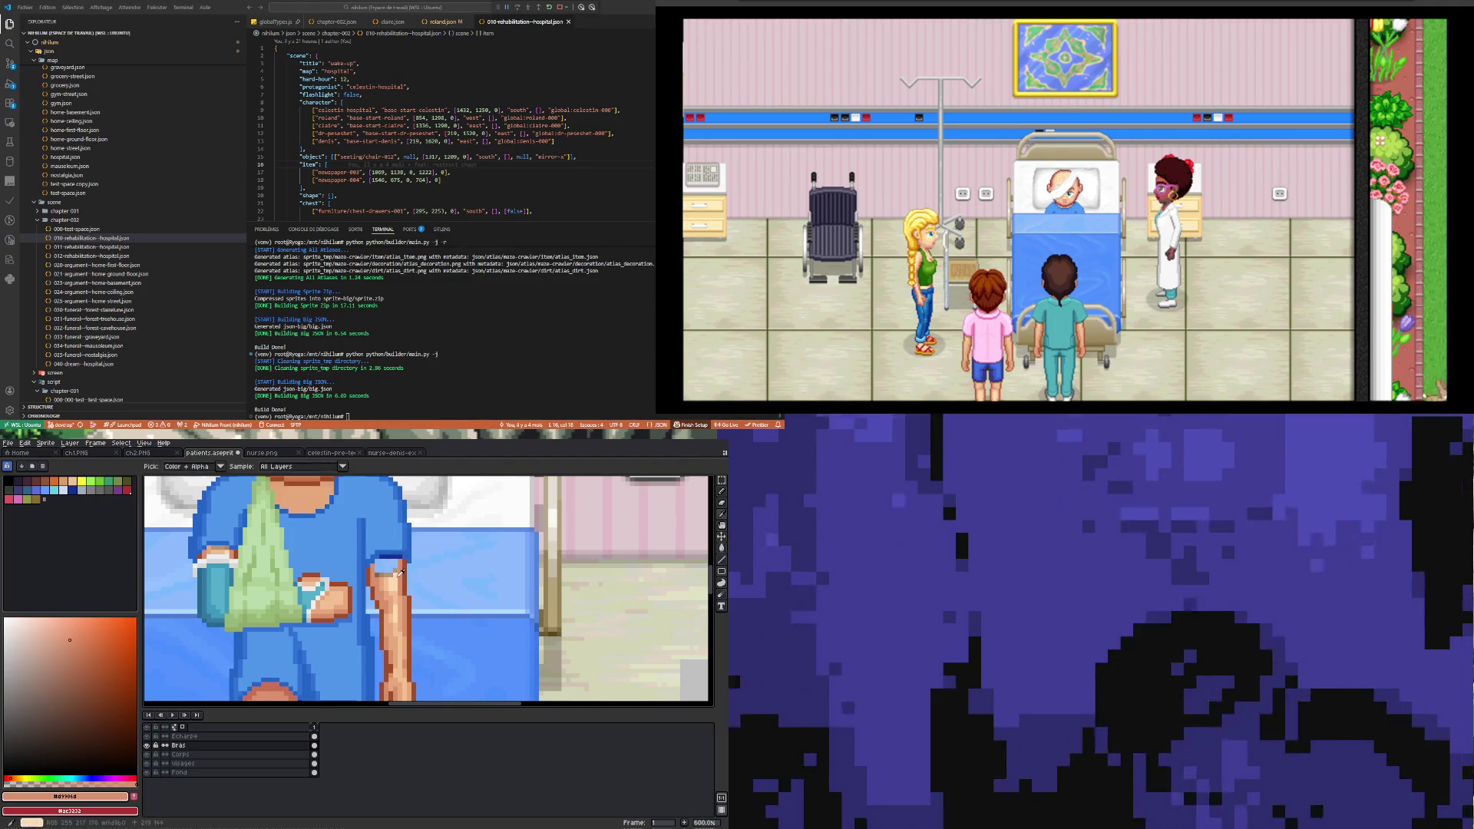
{"action": "left_click", "coordinate": [214, 546]}
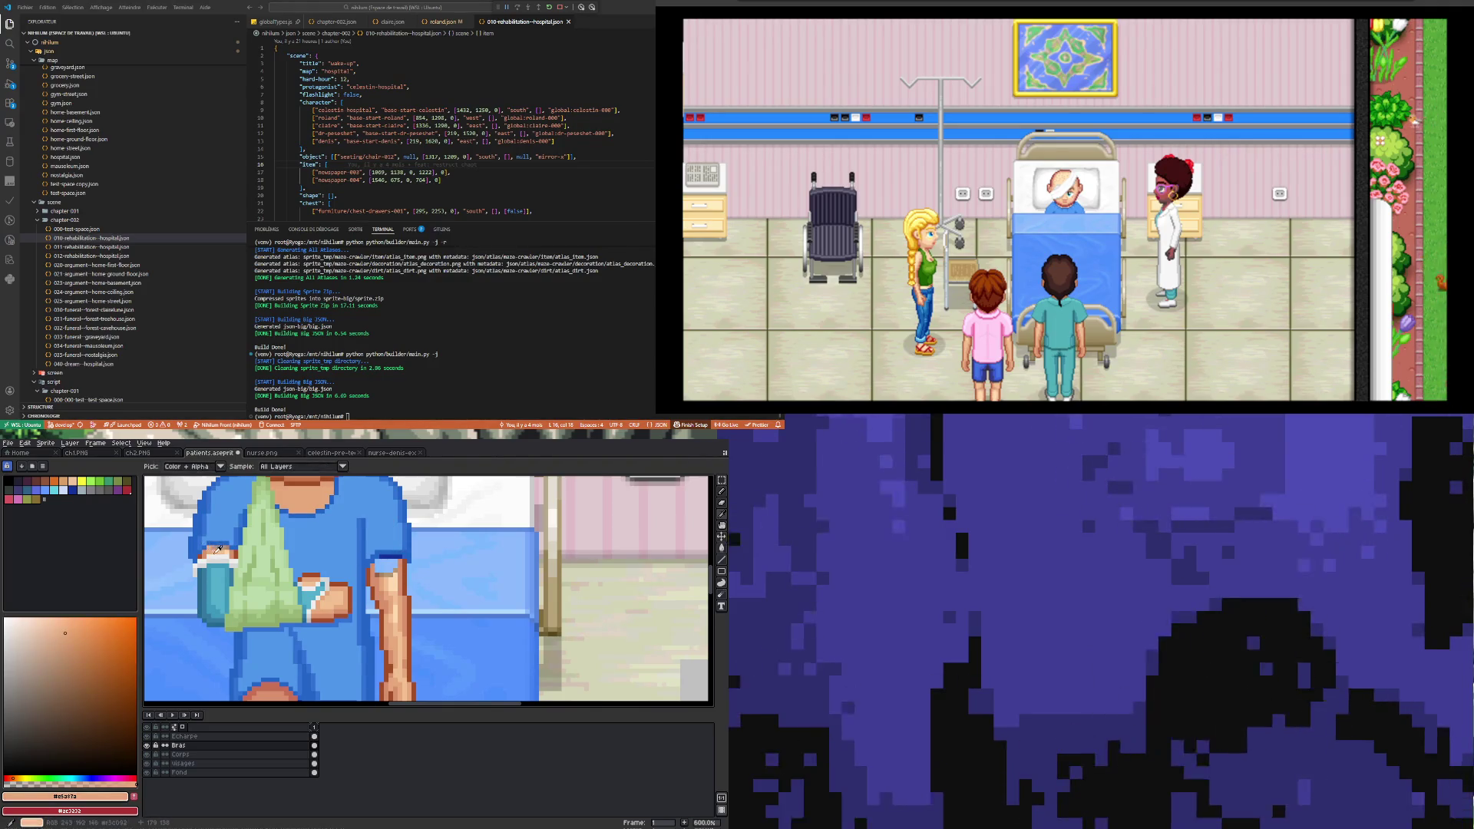
{"action": "key", "text": "b"}
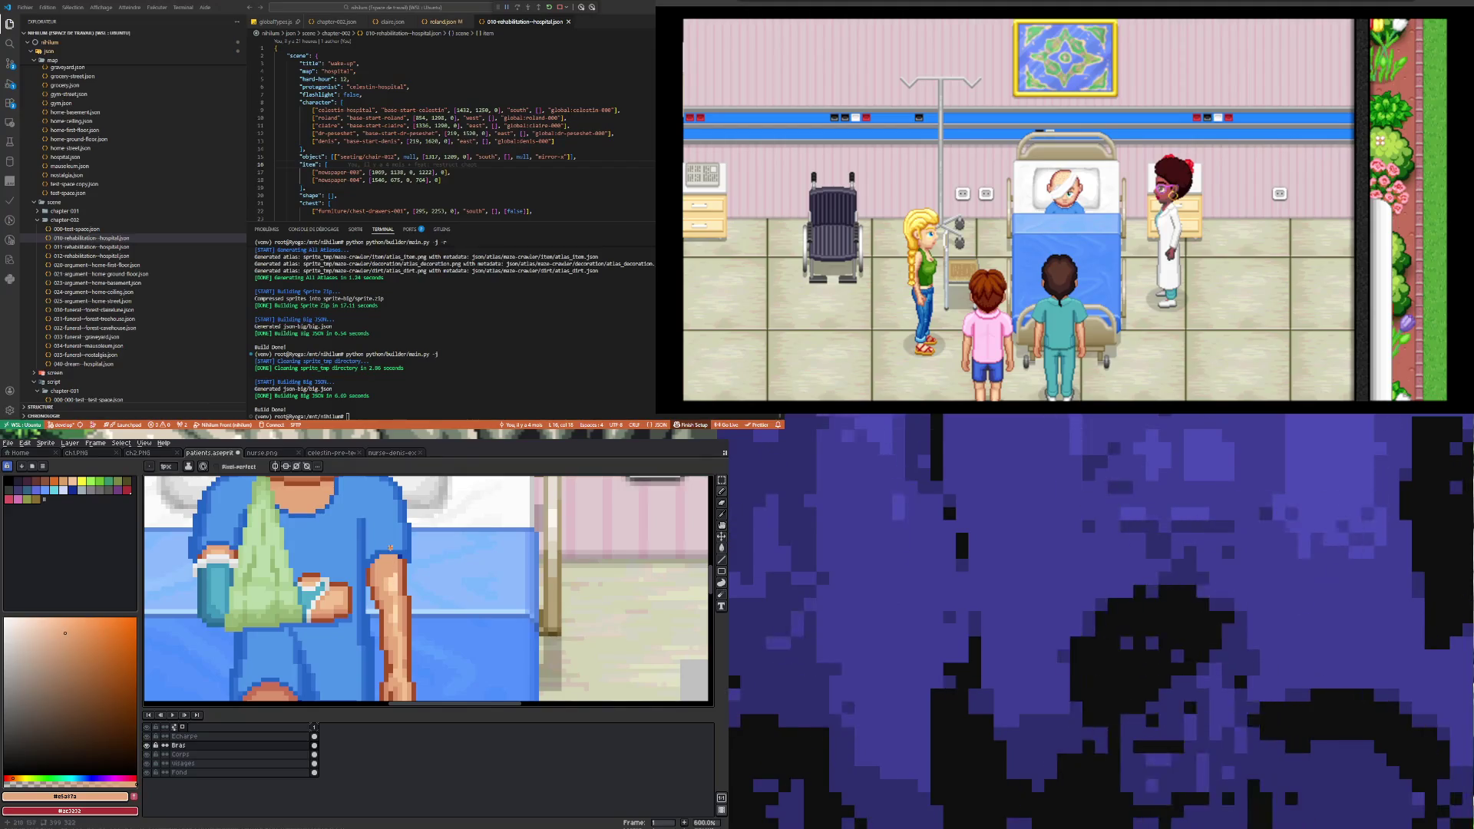
{"action": "left_click", "coordinate": [391, 577], "text": "alt"}
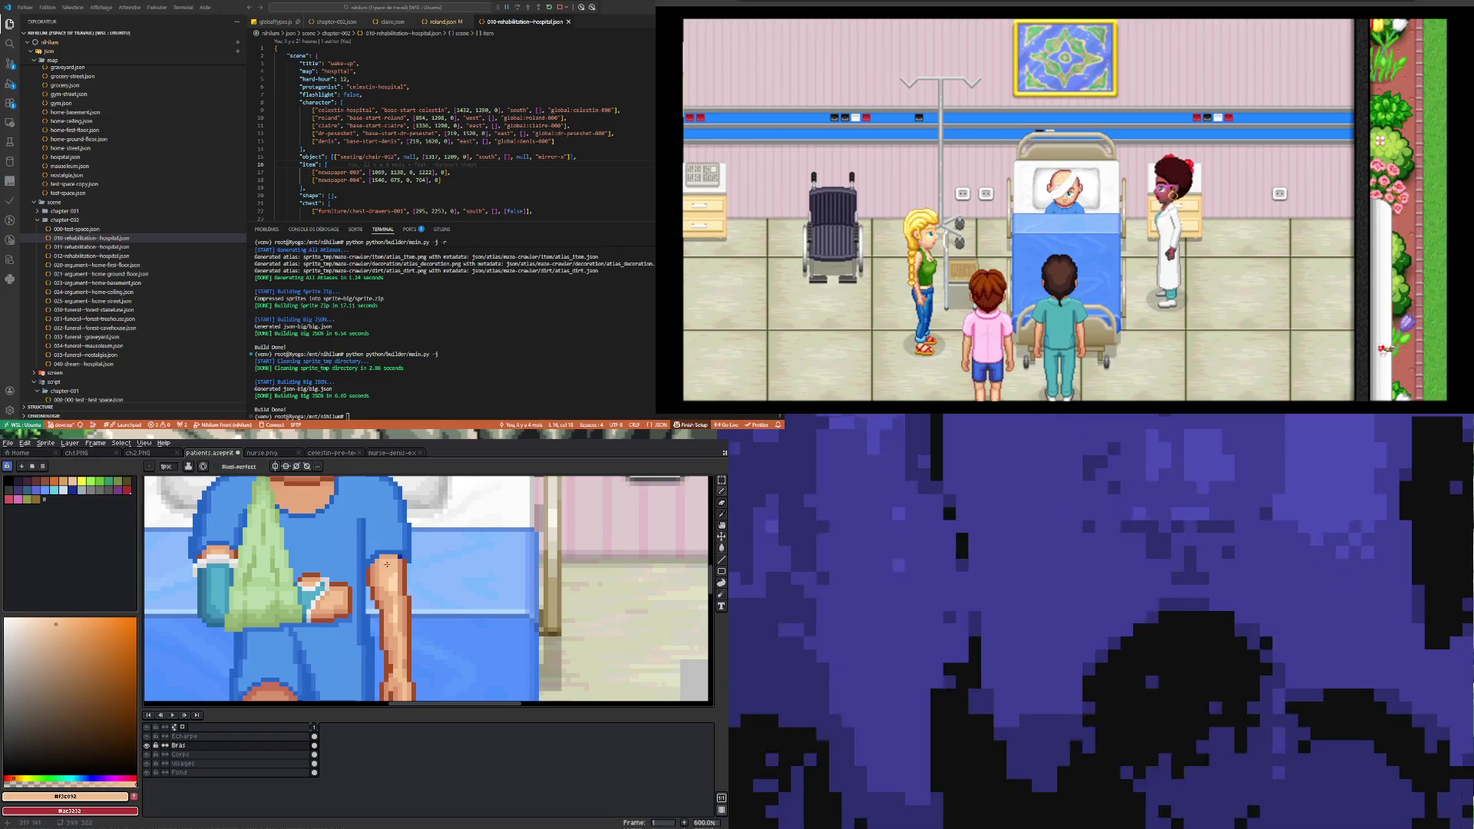
Step: Alternate between the forearm's mid and light skin tones with the Pencil to smooth the shading
{"action": "key", "text": "i"}
{"action": "left_click", "coordinate": [393, 556]}
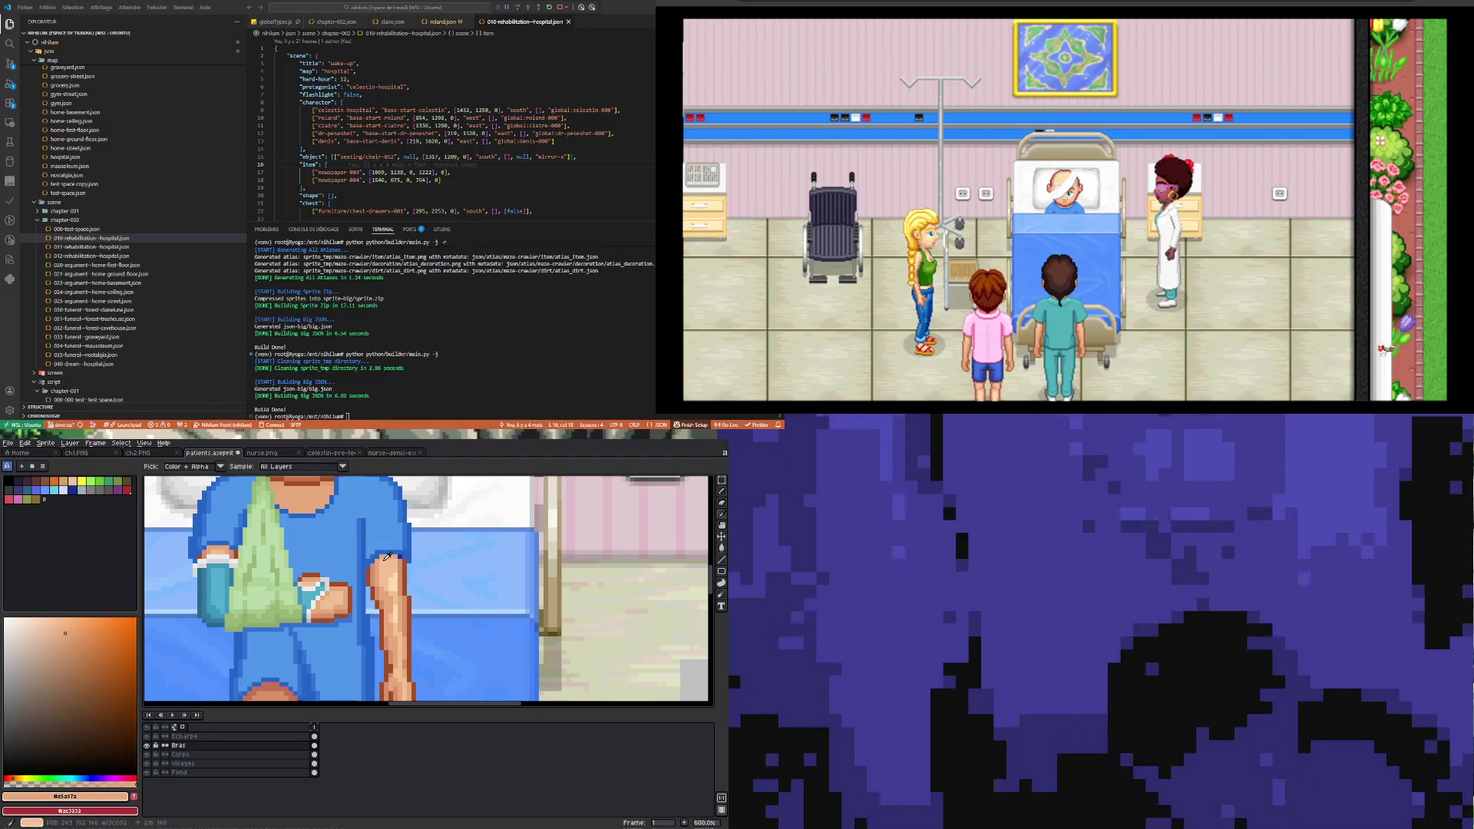
{"action": "key", "text": "b"}
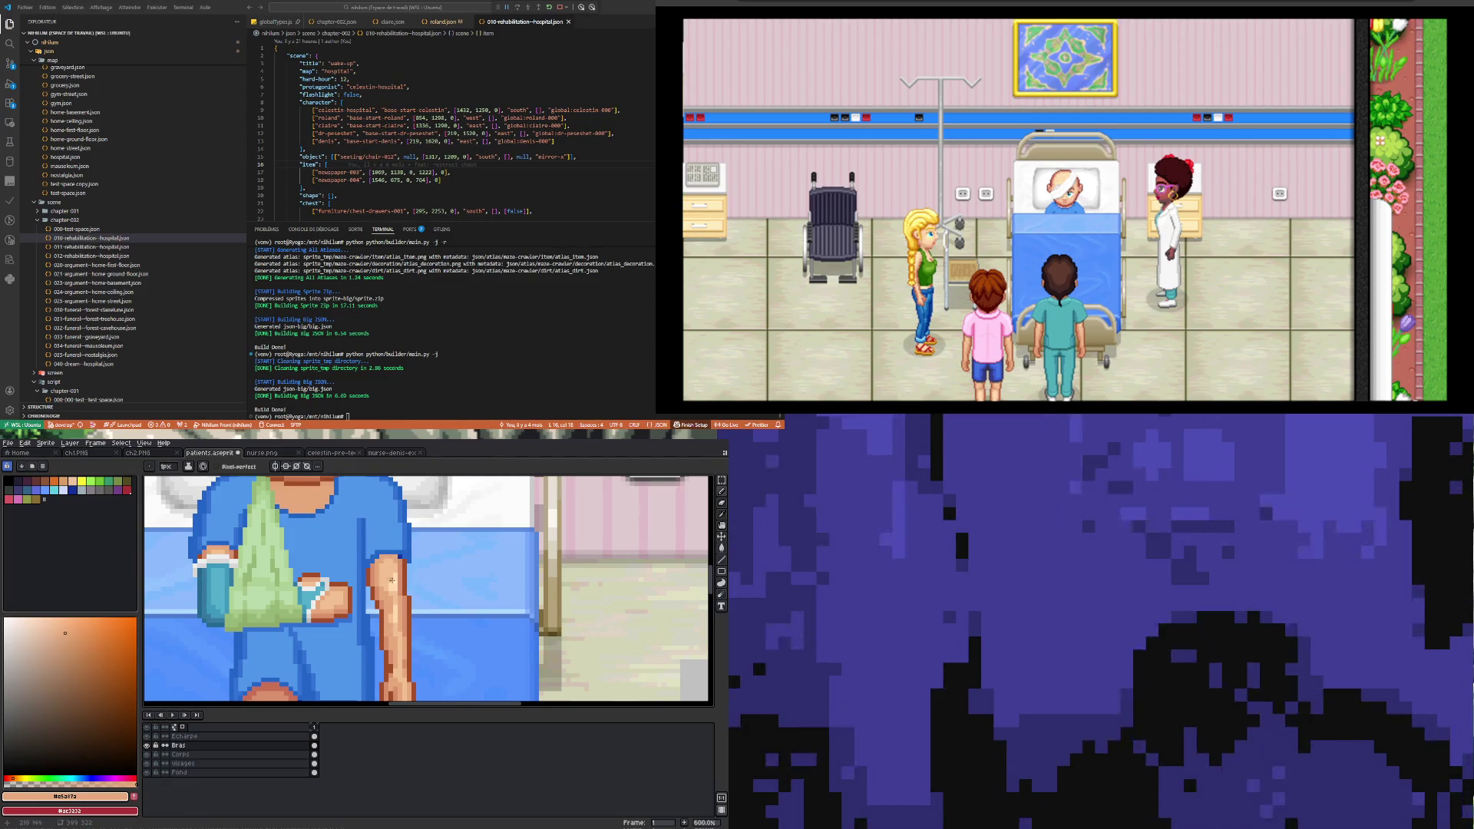
{"action": "key", "text": "i"}
{"action": "left_click", "coordinate": [390, 566]}
{"action": "key", "text": "b"}
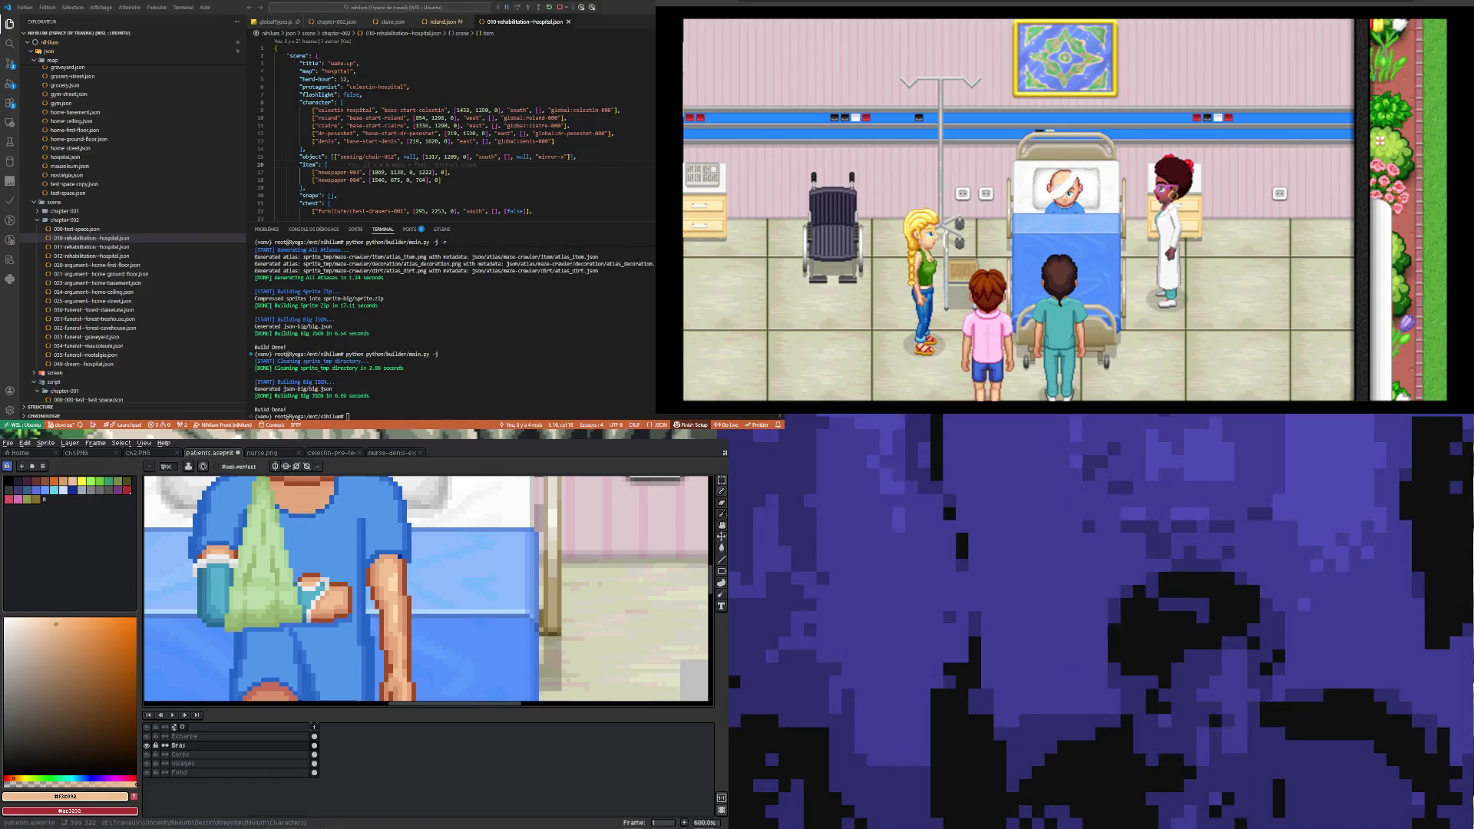
{"action": "scroll", "coordinate": [428, 591], "scroll_direction": "down", "scroll_amount": 2}
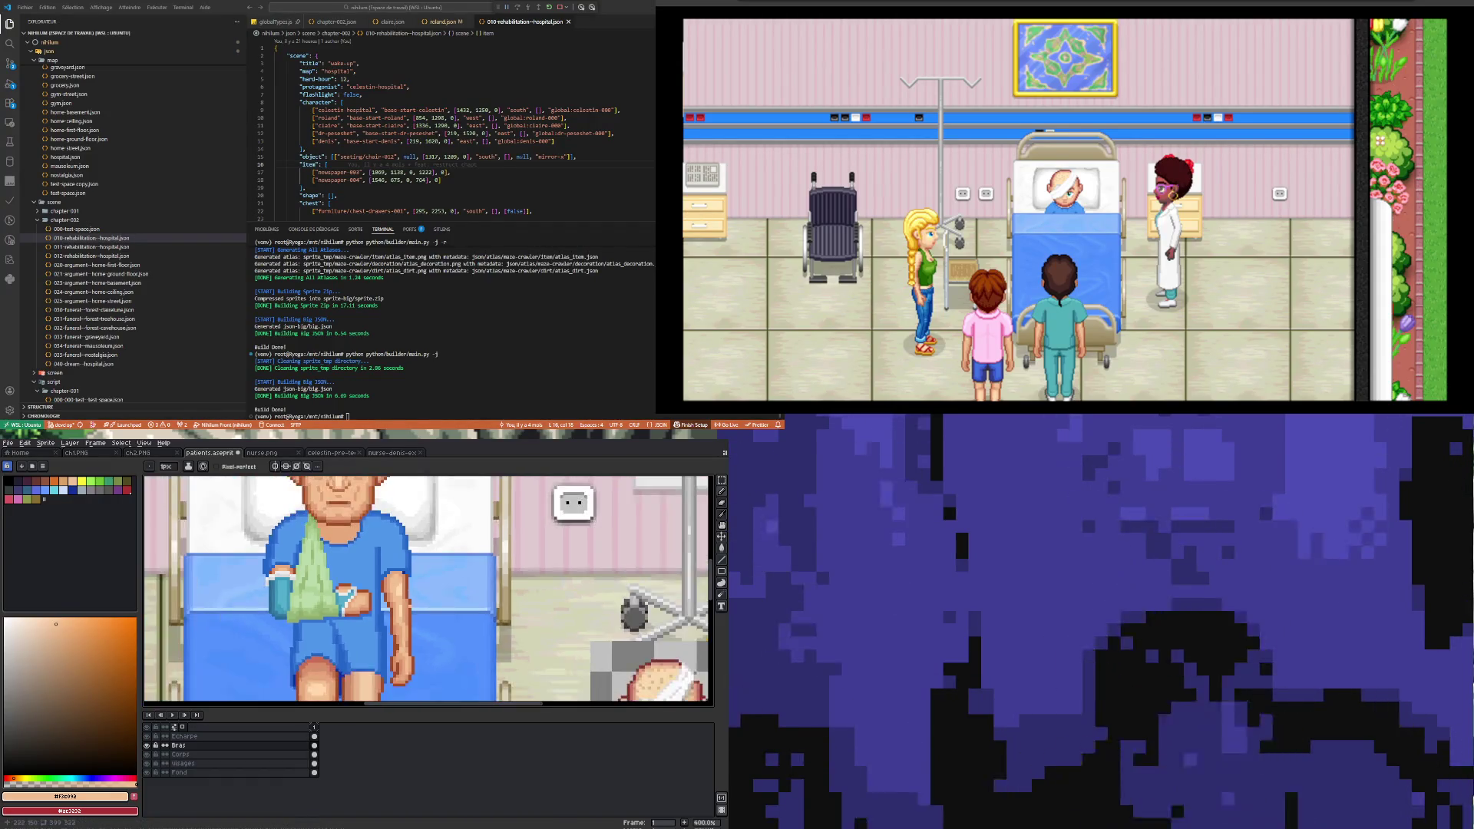
Step: Sample the arm's light skin colour and zoom in on the hand resting on the sling
{"action": "scroll", "coordinate": [399, 560], "scroll_direction": "up", "scroll_amount": 5}
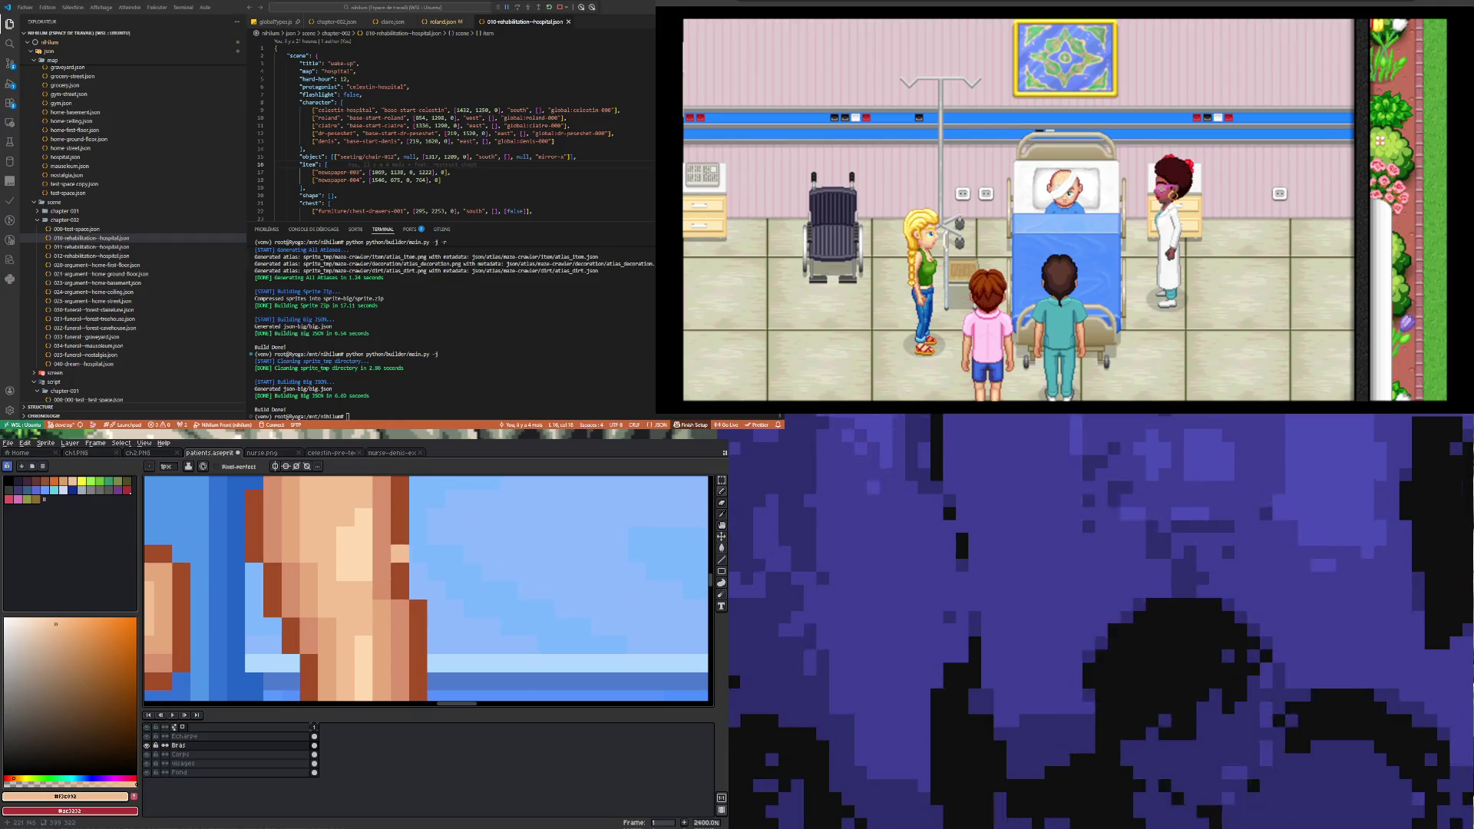
{"action": "key", "text": "i"}
{"action": "left_click", "coordinate": [346, 553]}
{"action": "scroll", "coordinate": [300, 573], "scroll_direction": "down", "scroll_amount": 6}
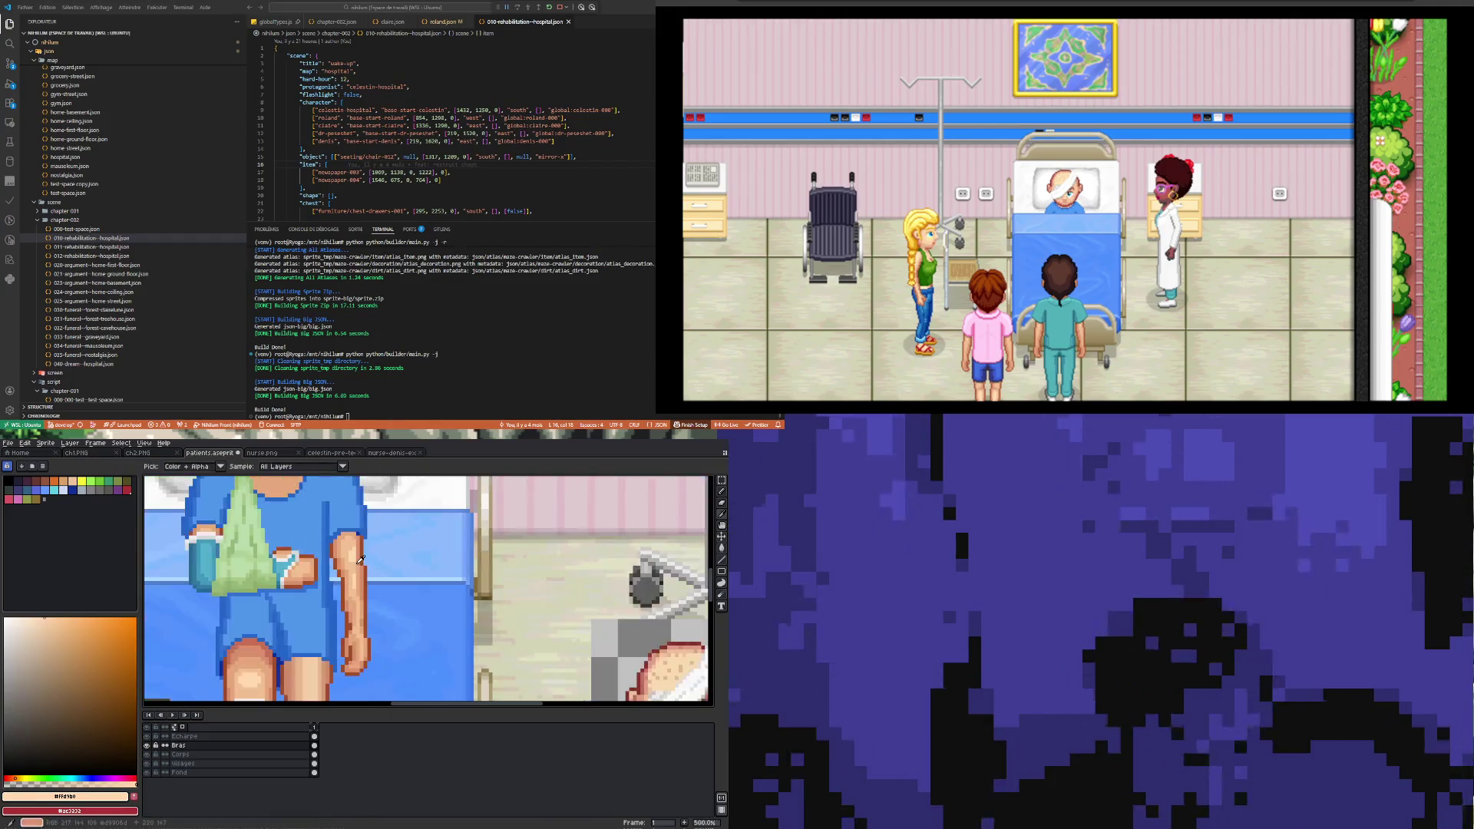
{"action": "scroll", "coordinate": [301, 574], "scroll_direction": "up", "scroll_amount": 2}
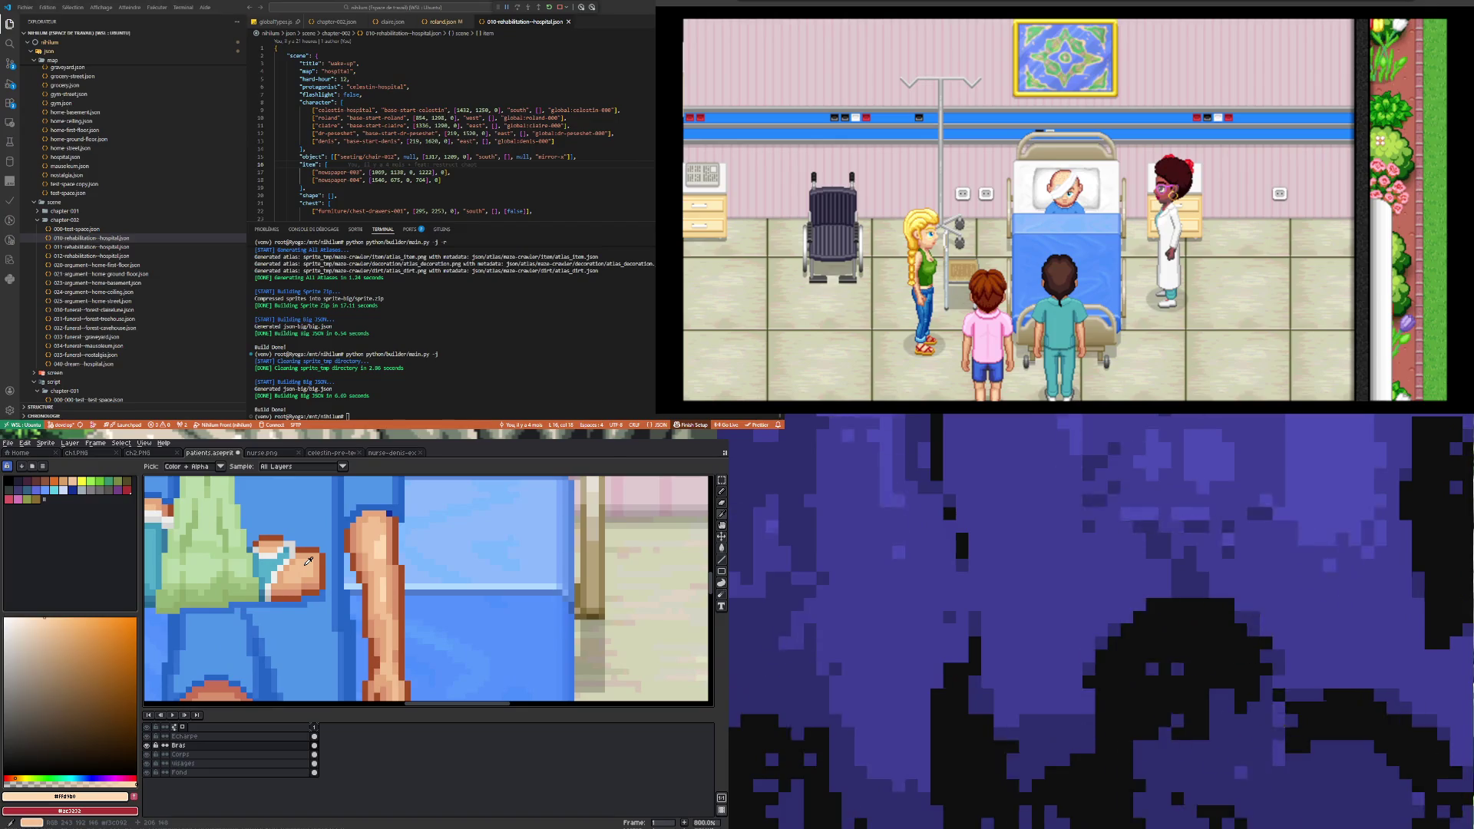
{"action": "key", "text": "b"}
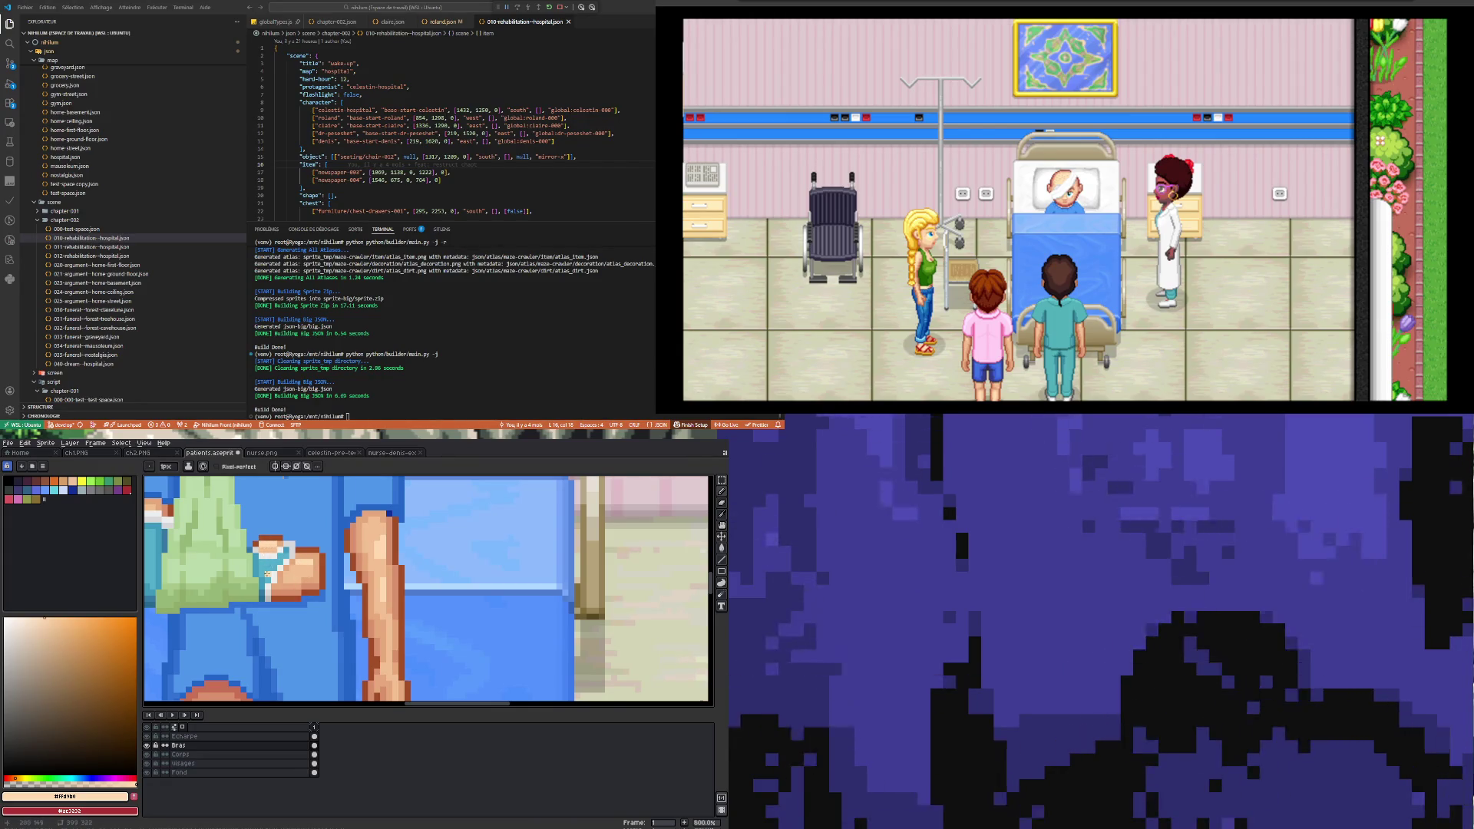
{"action": "scroll", "coordinate": [264, 547], "scroll_direction": "down", "scroll_amount": 3}
{"action": "scroll", "coordinate": [273, 561], "scroll_direction": "up", "scroll_amount": 3}
{"action": "scroll", "coordinate": [274, 563], "scroll_direction": "up", "scroll_amount": 1}
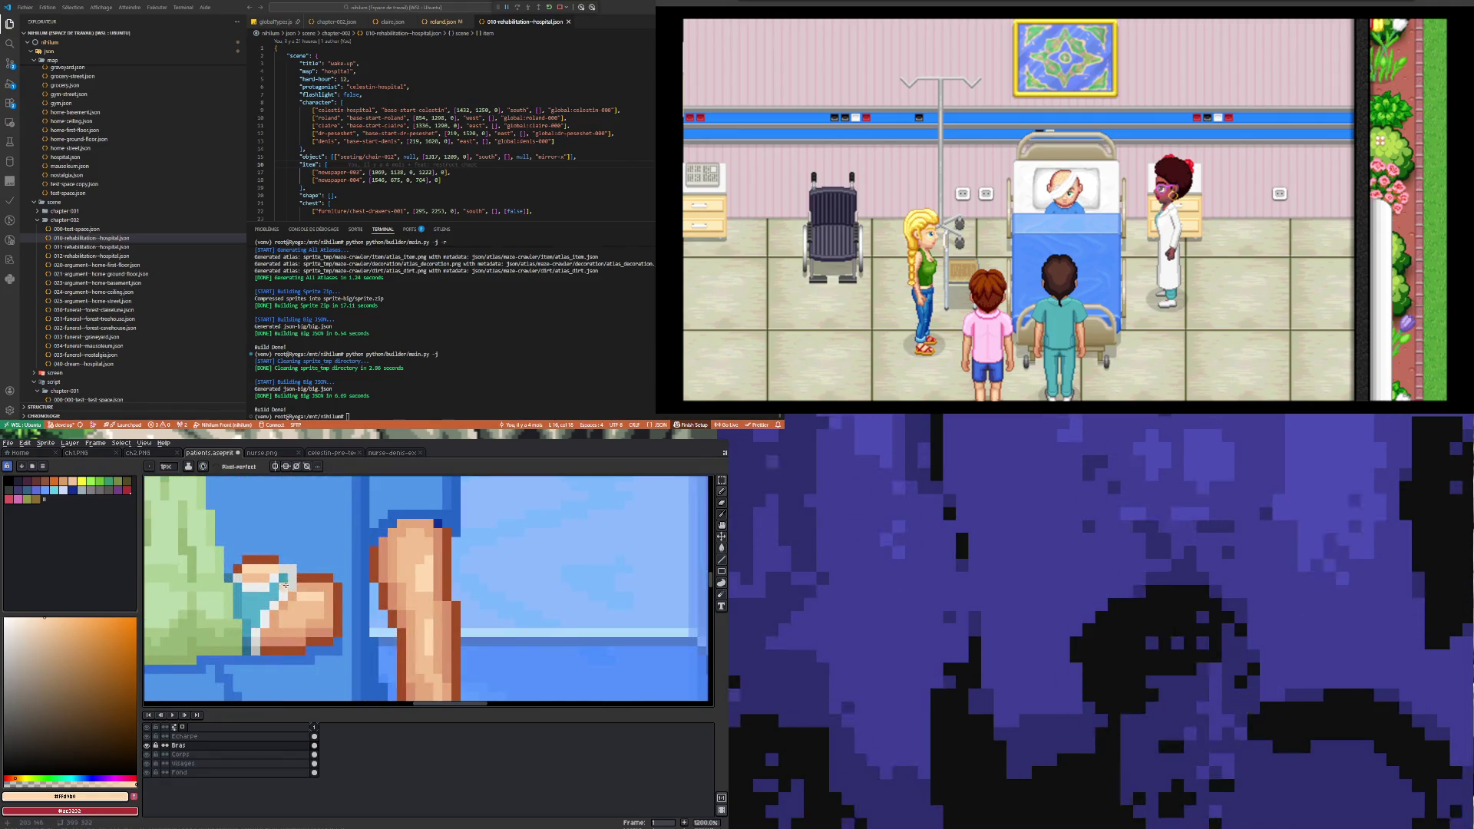
{"action": "scroll", "coordinate": [328, 590], "scroll_direction": "down", "scroll_amount": 4}
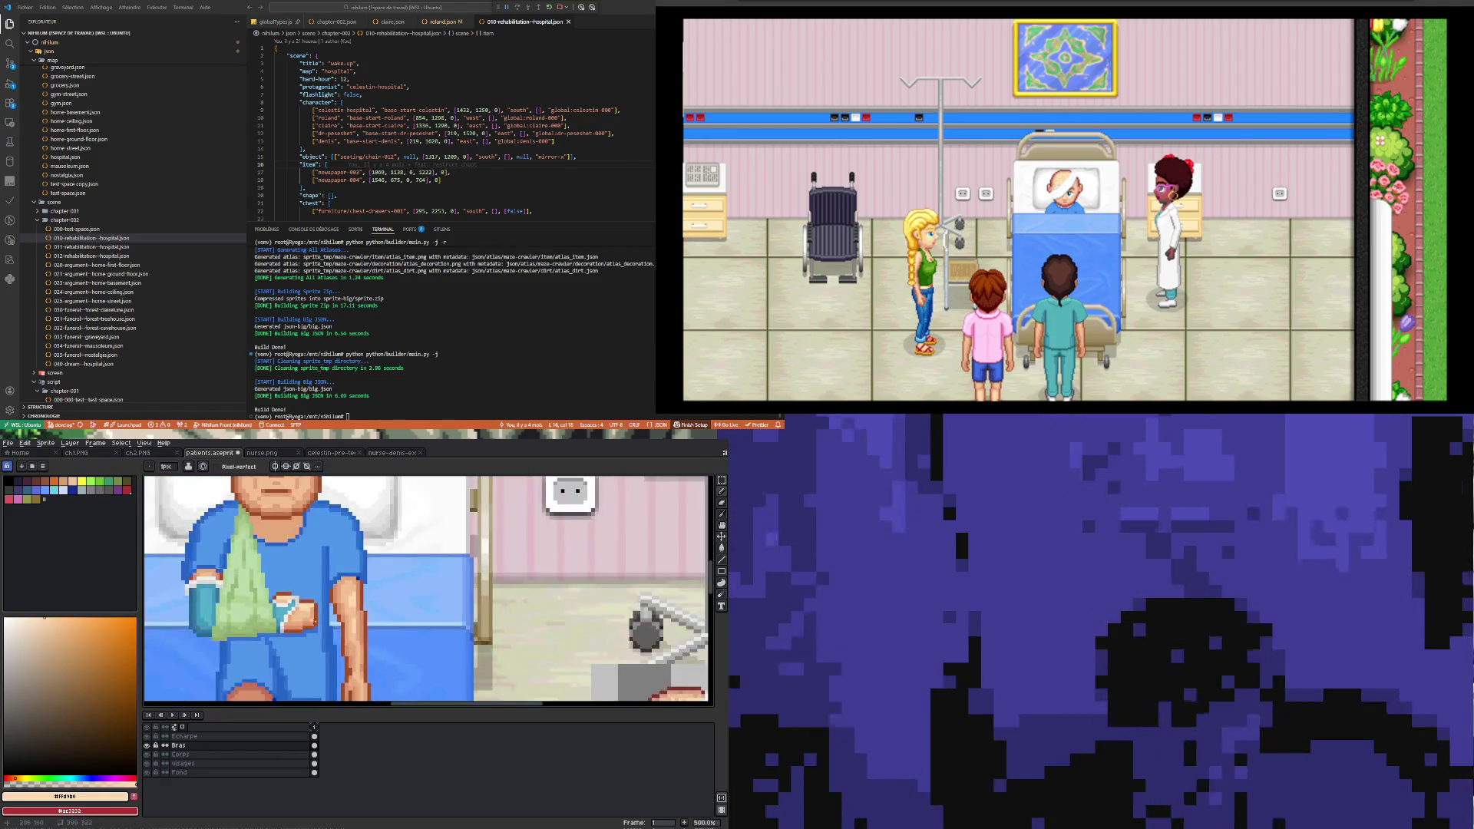
{"action": "scroll", "coordinate": [311, 600], "scroll_direction": "up", "scroll_amount": 4}
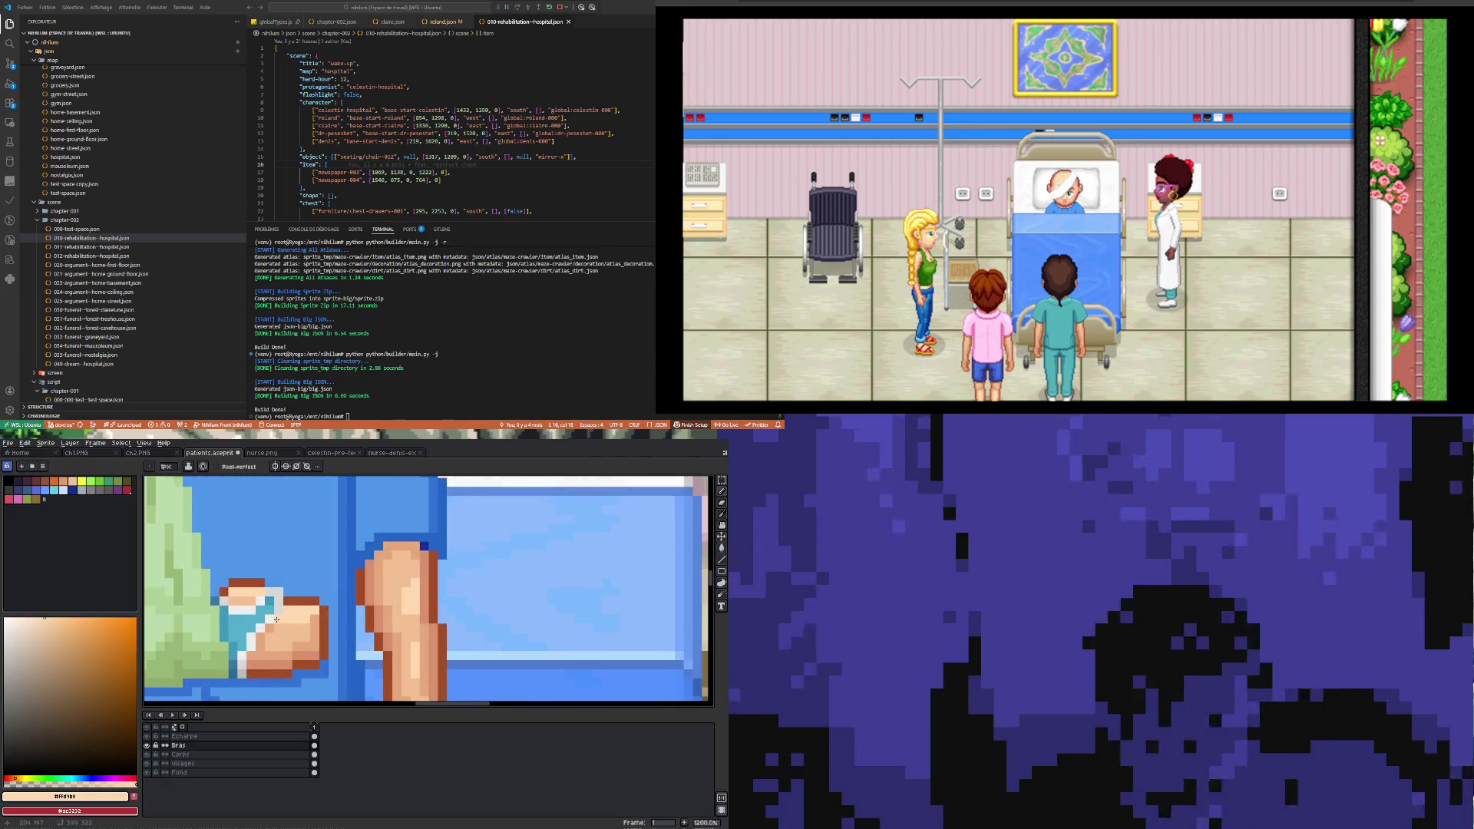
Step: Shade the hand using its own light and mid skin tones
{"action": "left_click", "coordinate": [270, 629], "text": "alt"}
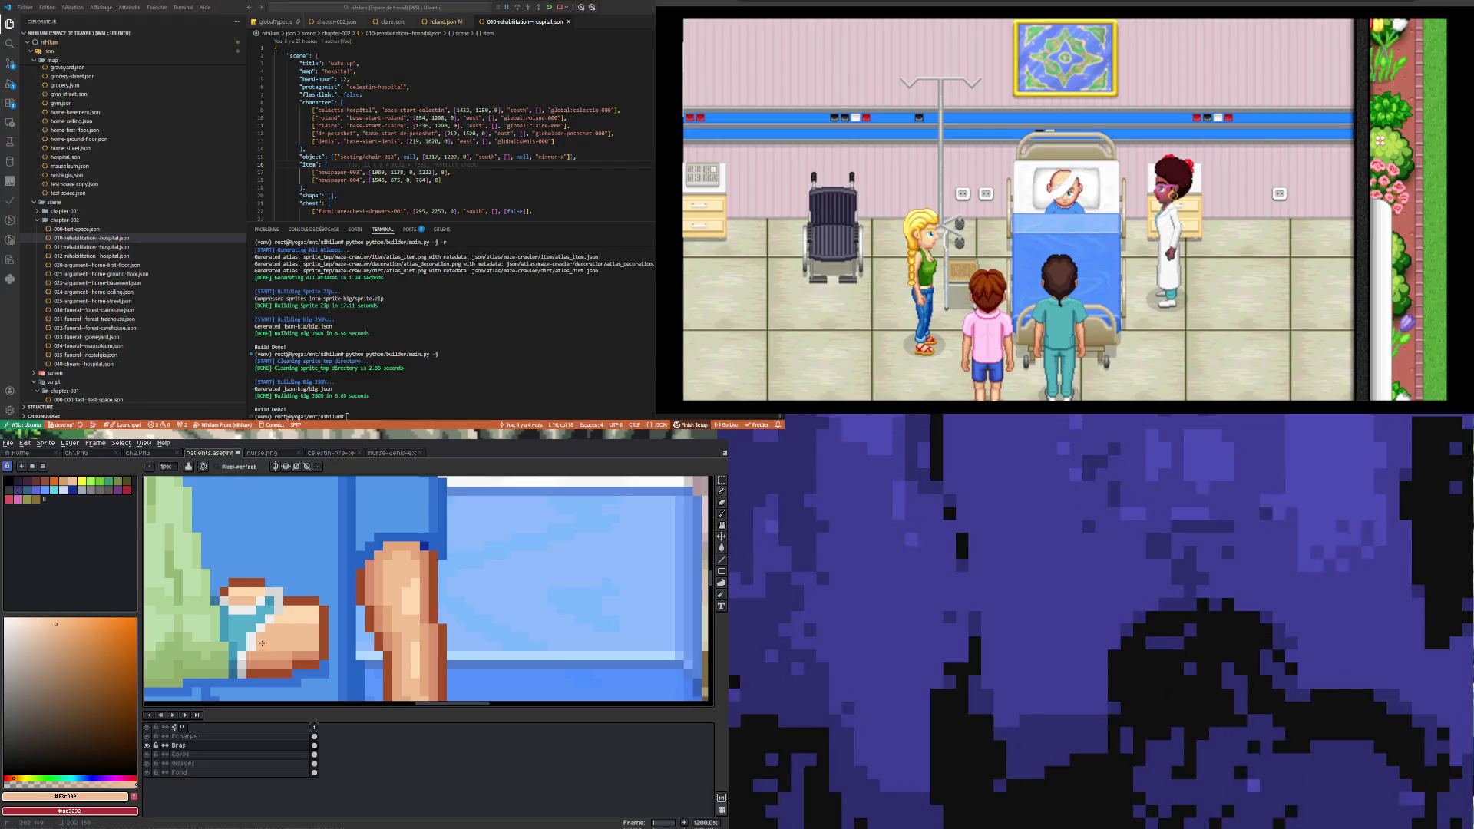
{"action": "scroll", "coordinate": [294, 640], "scroll_direction": "down", "scroll_amount": 3}
{"action": "scroll", "coordinate": [295, 635], "scroll_direction": "up", "scroll_amount": 3}
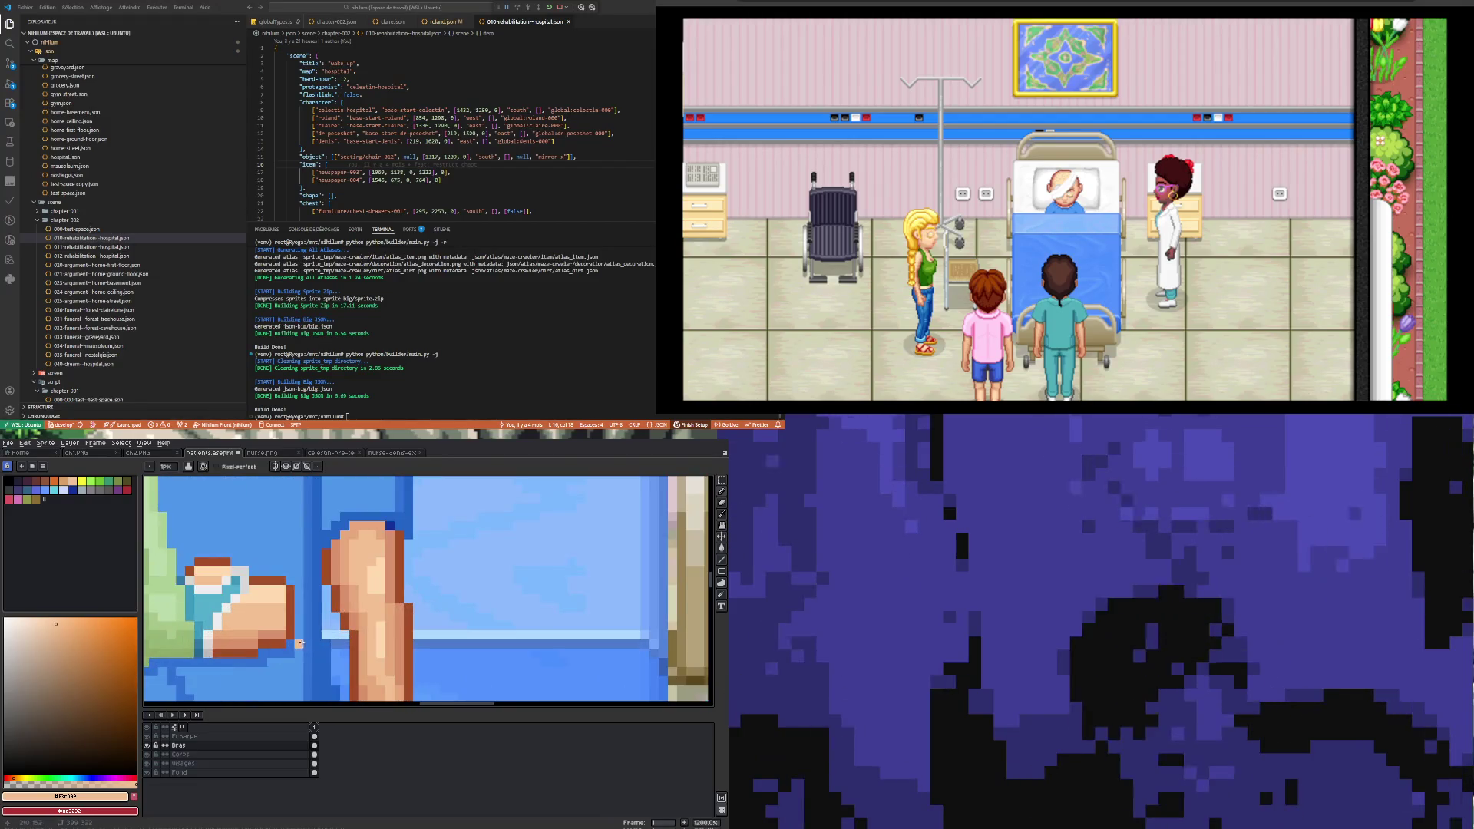
{"action": "scroll", "coordinate": [294, 636], "scroll_direction": "down", "scroll_amount": 3}
{"action": "scroll", "coordinate": [292, 637], "scroll_direction": "up", "scroll_amount": 3}
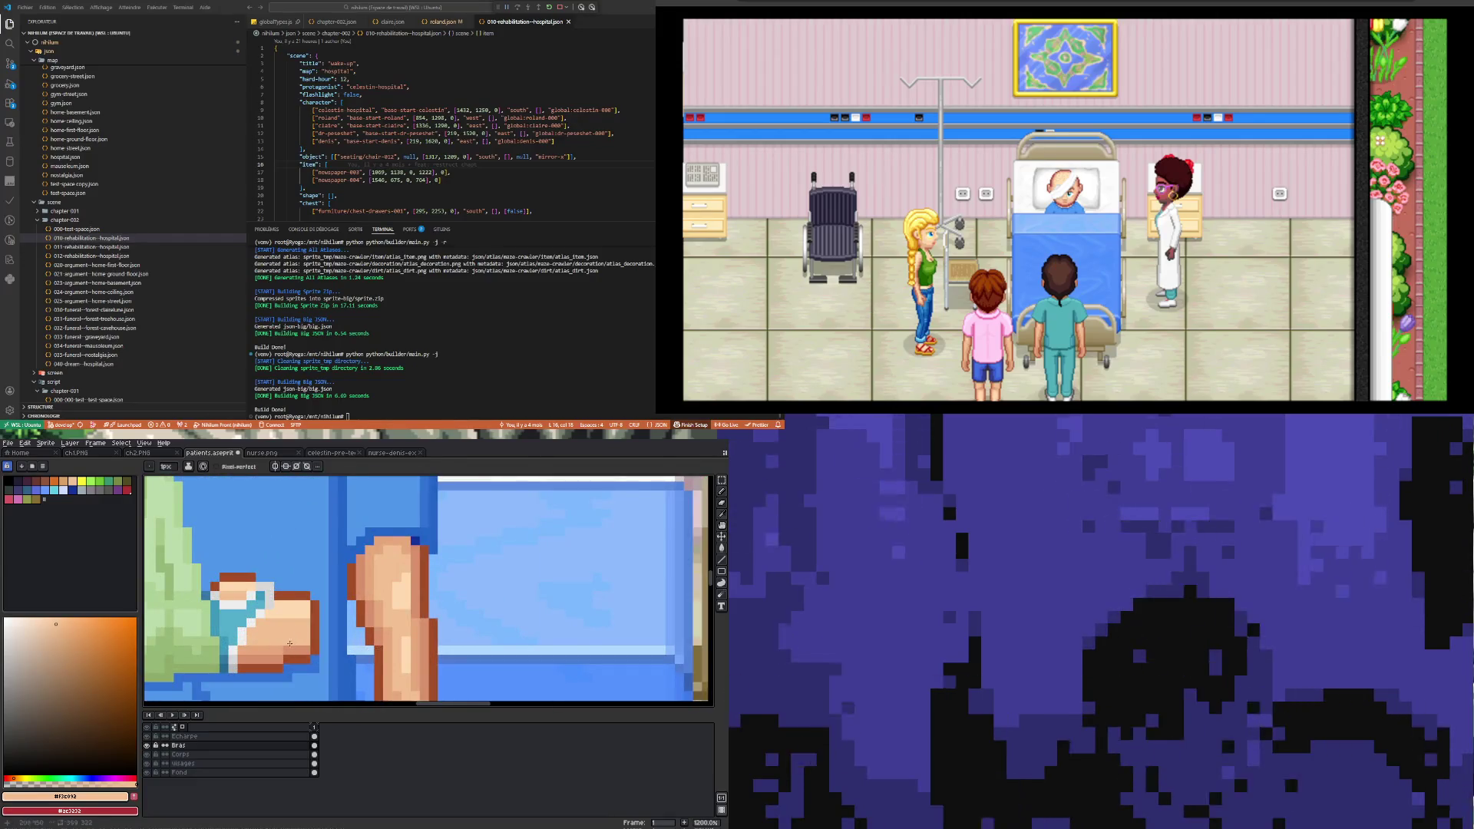
{"action": "left_click", "coordinate": [293, 647], "text": "alt"}
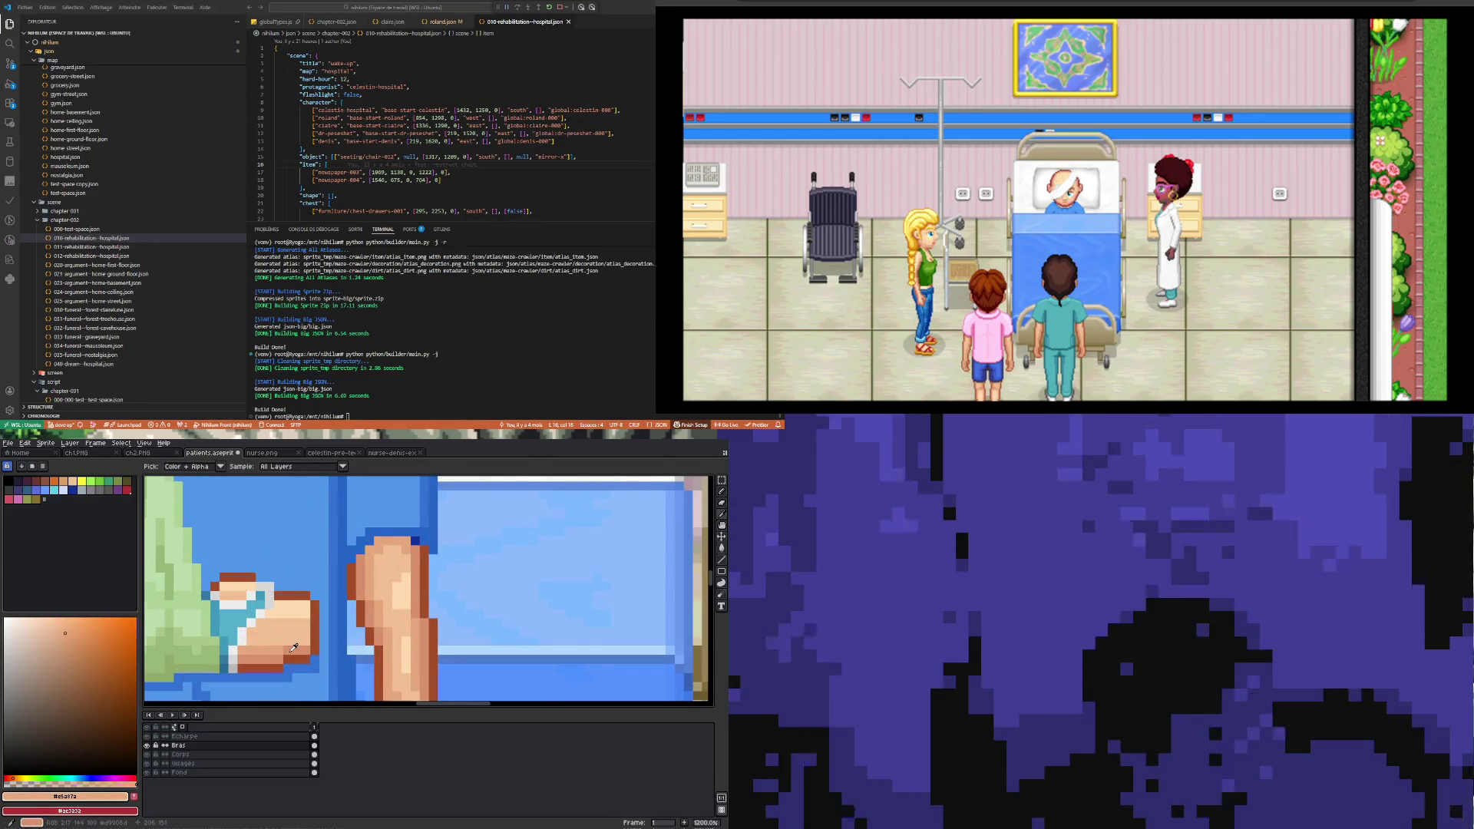
{"action": "scroll", "coordinate": [295, 648], "scroll_direction": "down", "scroll_amount": 4}
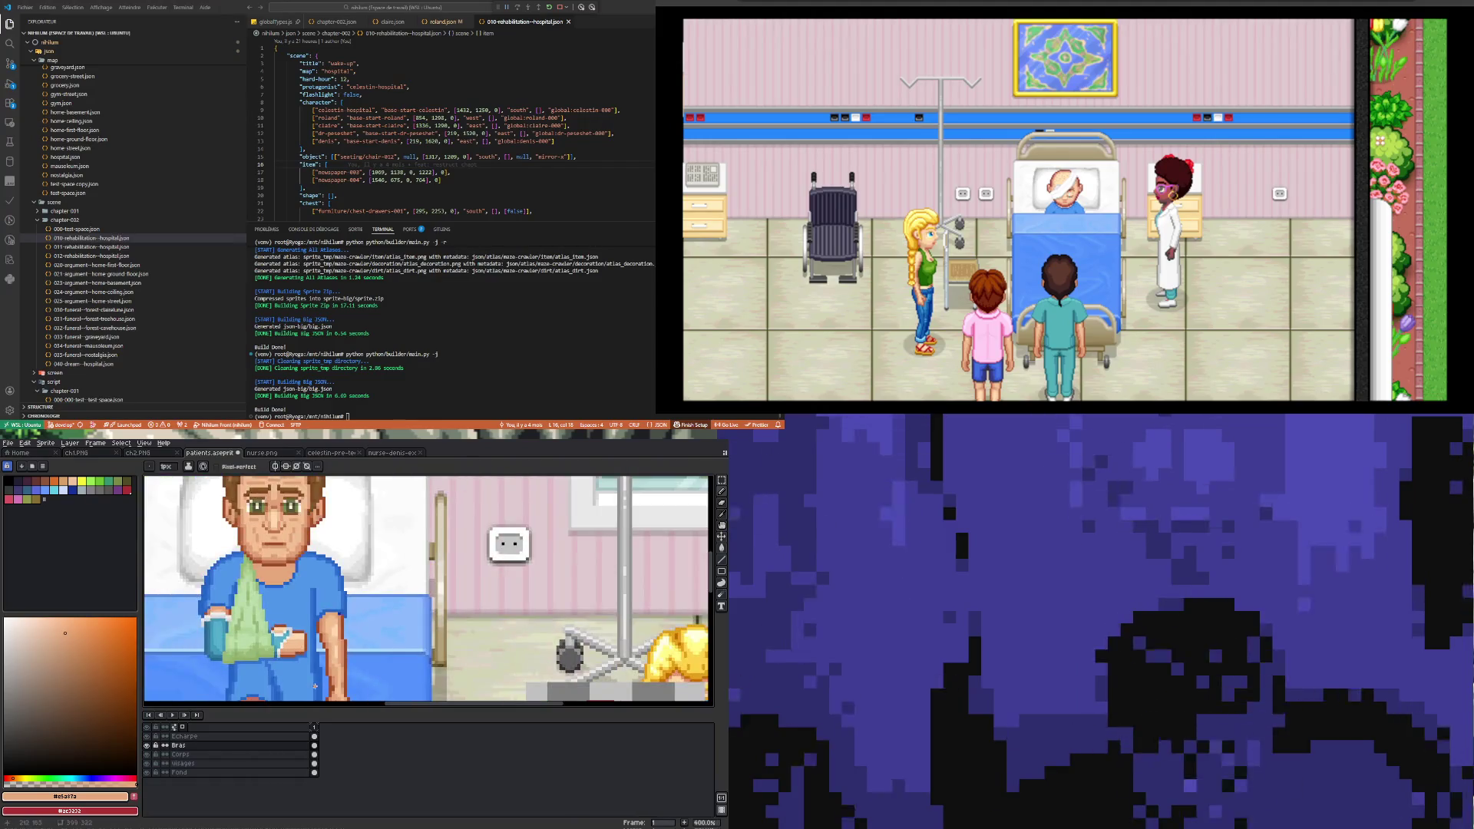
{"action": "scroll", "coordinate": [302, 639], "scroll_direction": "up", "scroll_amount": 4}
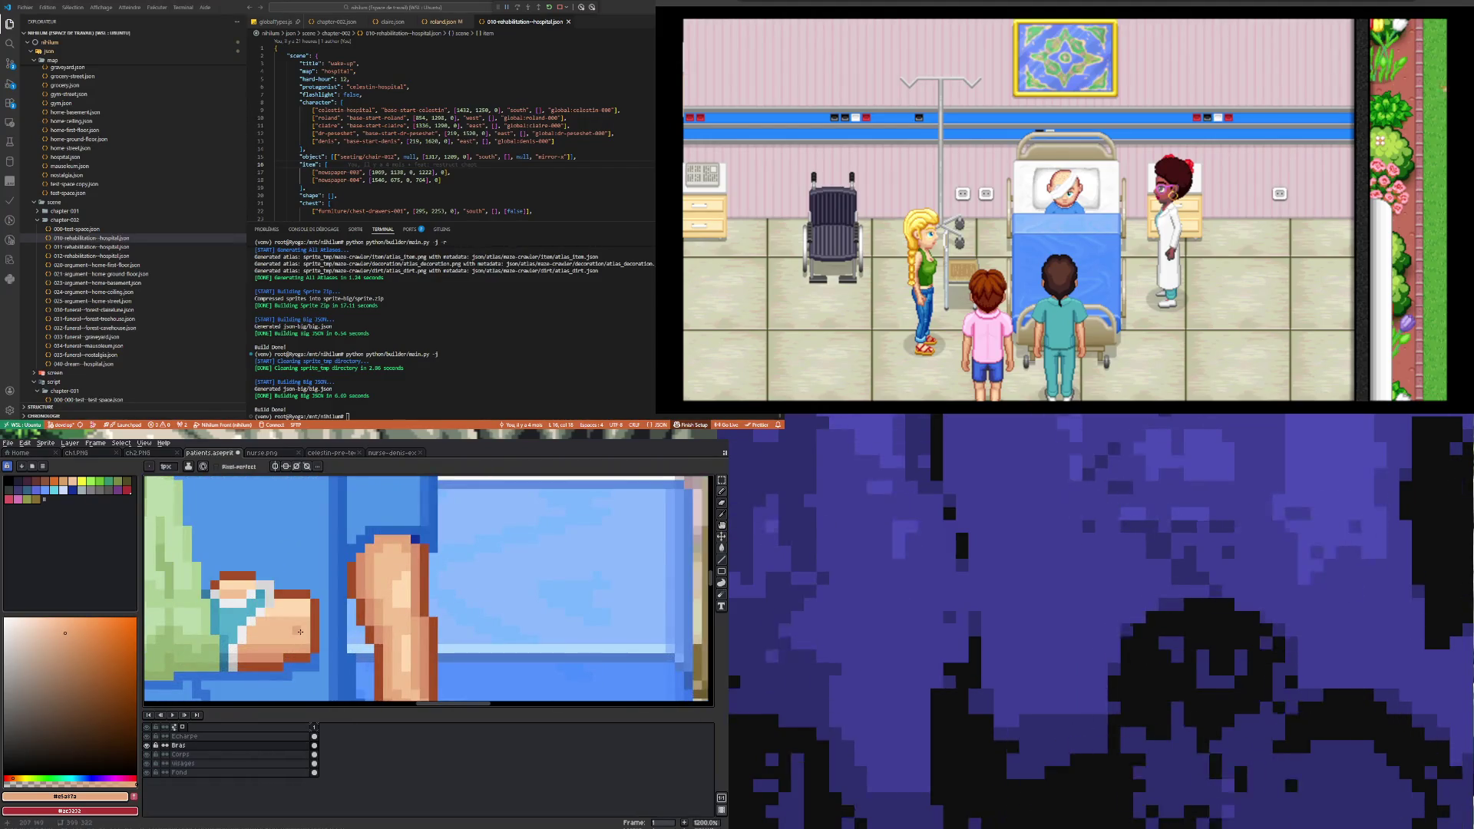
{"action": "scroll", "coordinate": [379, 648], "scroll_direction": "down", "scroll_amount": 3}
{"action": "scroll", "coordinate": [307, 649], "scroll_direction": "up", "scroll_amount": 1}
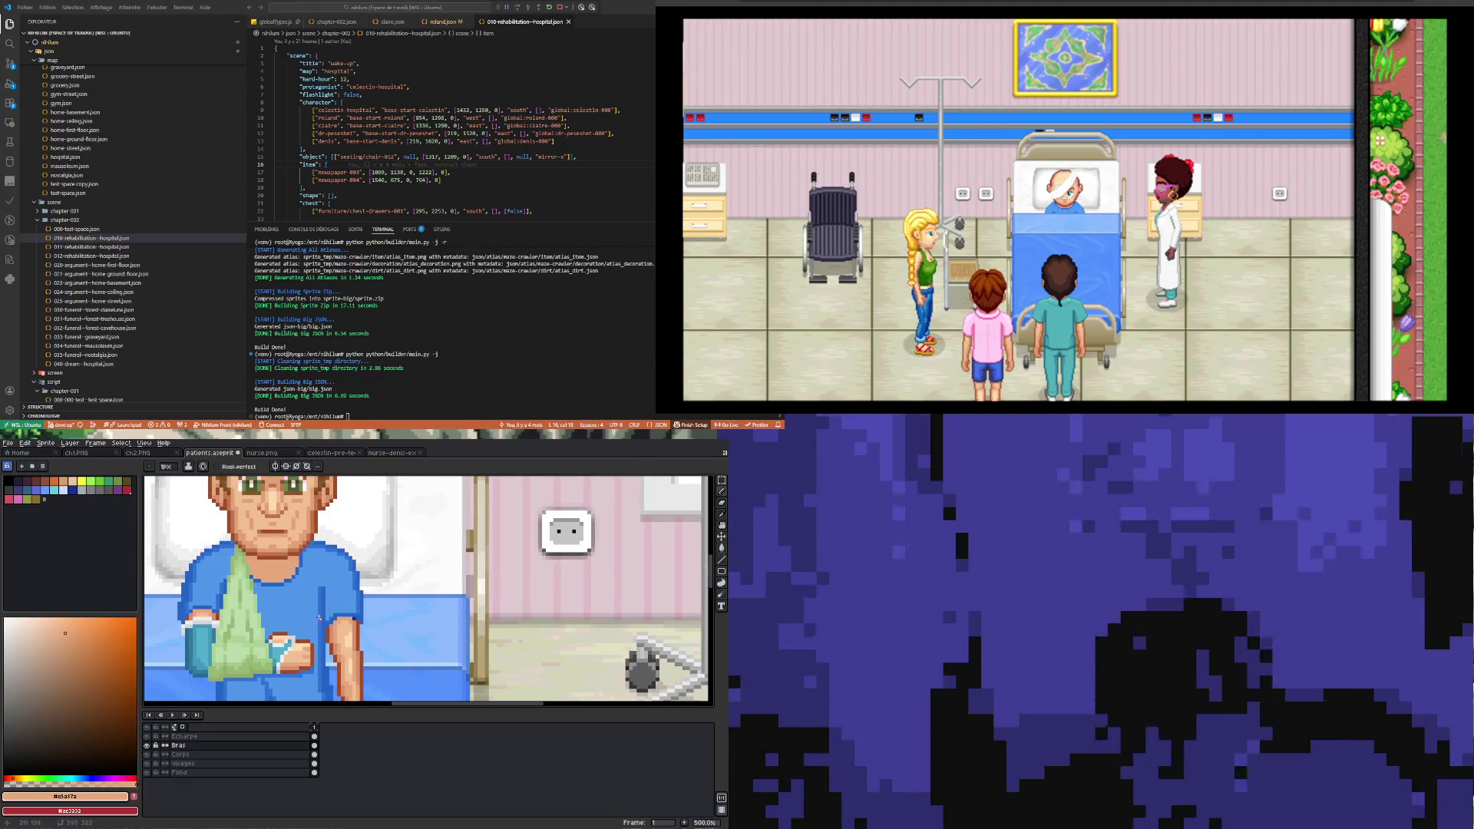
{"action": "scroll", "coordinate": [318, 617], "scroll_direction": "down", "scroll_amount": 4}
{"action": "scroll", "coordinate": [318, 624], "scroll_direction": "up", "scroll_amount": 4}
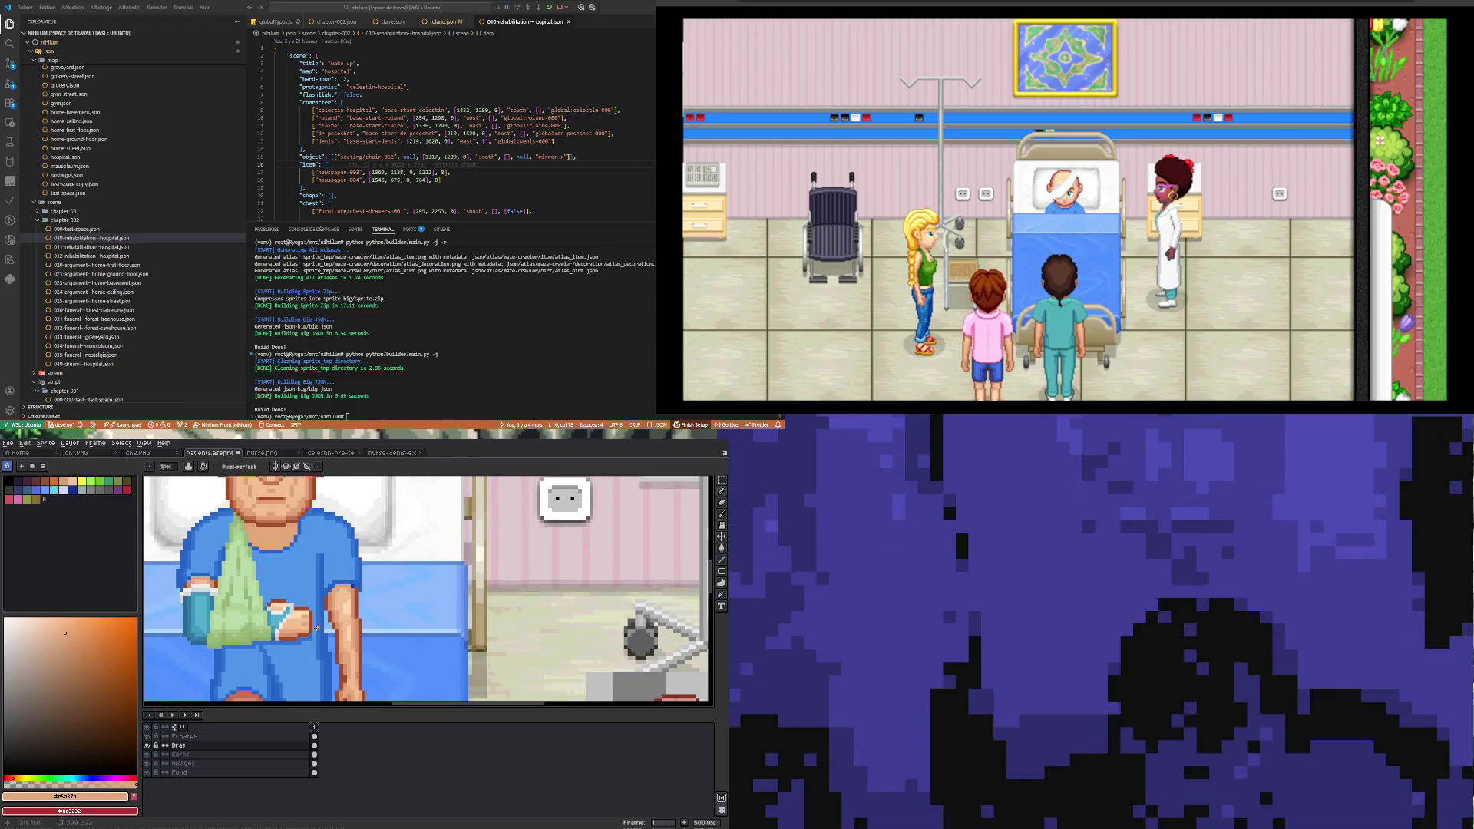
{"action": "scroll", "coordinate": [317, 628], "scroll_direction": "up", "scroll_amount": 4}
{"action": "scroll", "coordinate": [309, 651], "scroll_direction": "down", "scroll_amount": 7}
{"action": "scroll", "coordinate": [342, 658], "scroll_direction": "up", "scroll_amount": 1}
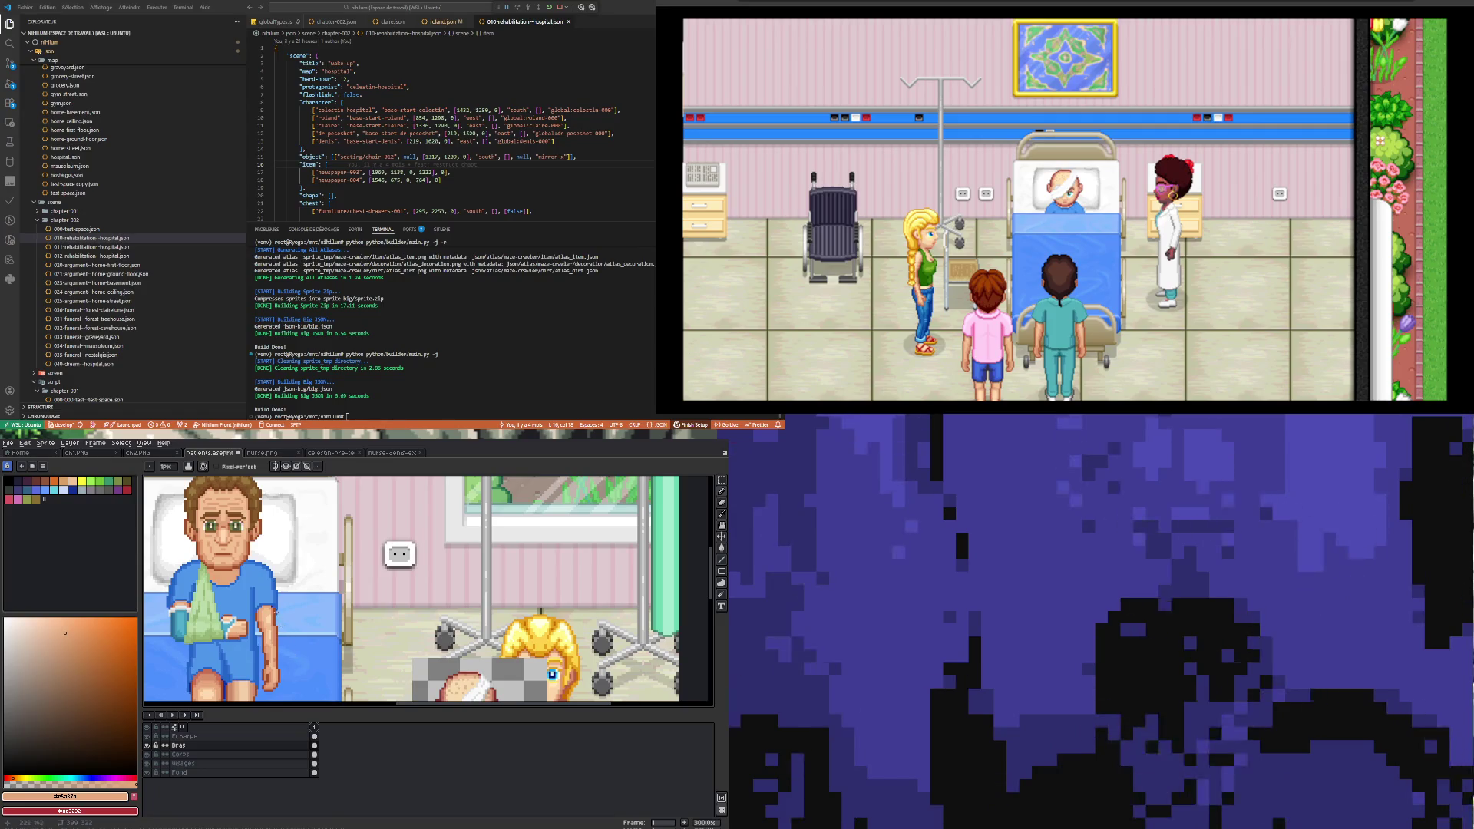
Step: Sample the arm's darker and lighter skin tones to compare them
{"action": "scroll", "coordinate": [269, 608], "scroll_direction": "up", "scroll_amount": 7}
{"action": "key", "text": "alt"}
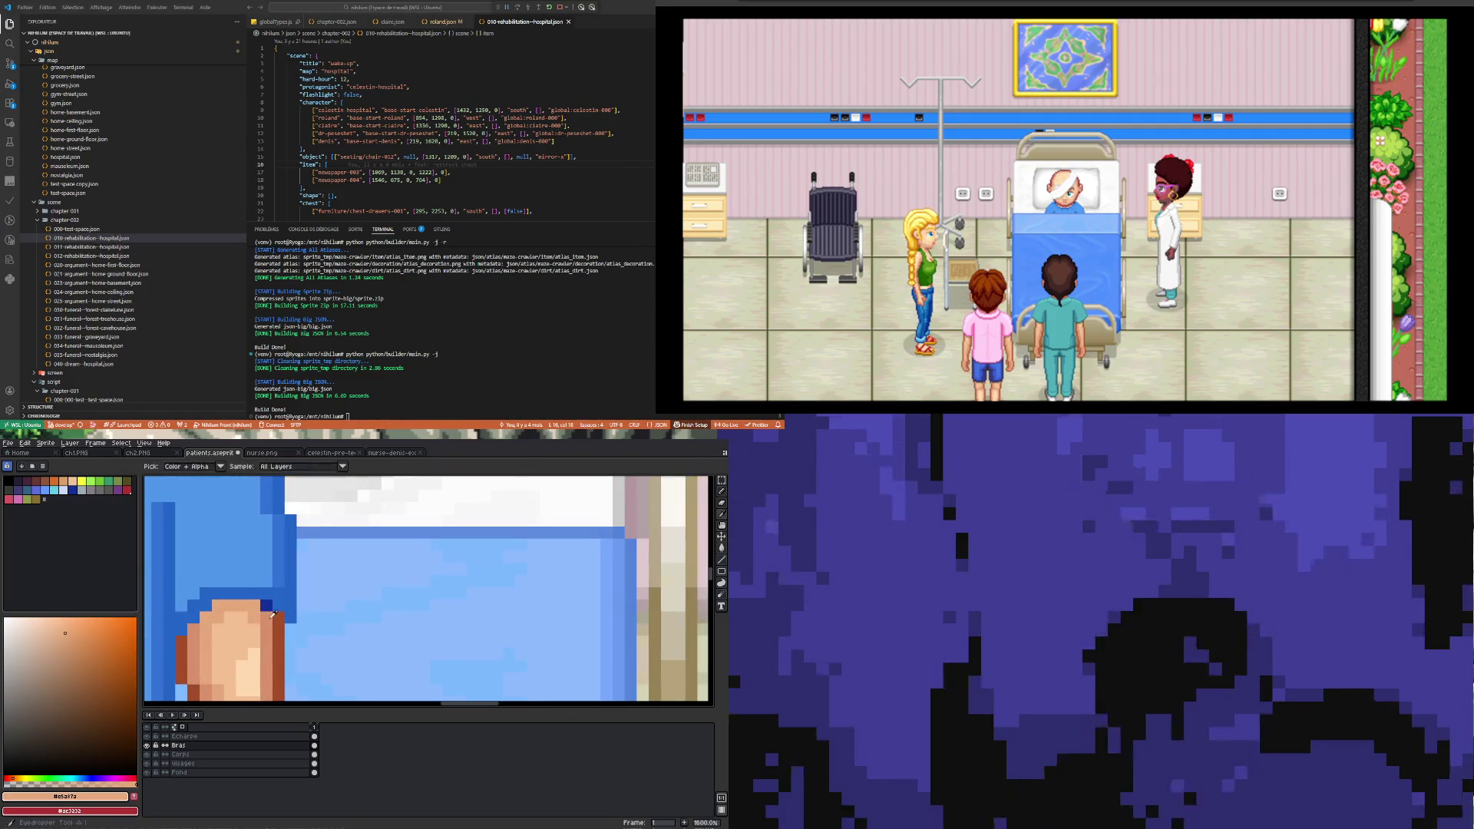
{"action": "left_click", "coordinate": [272, 614], "text": "alt"}
{"action": "scroll", "coordinate": [292, 630], "scroll_direction": "down", "scroll_amount": 5}
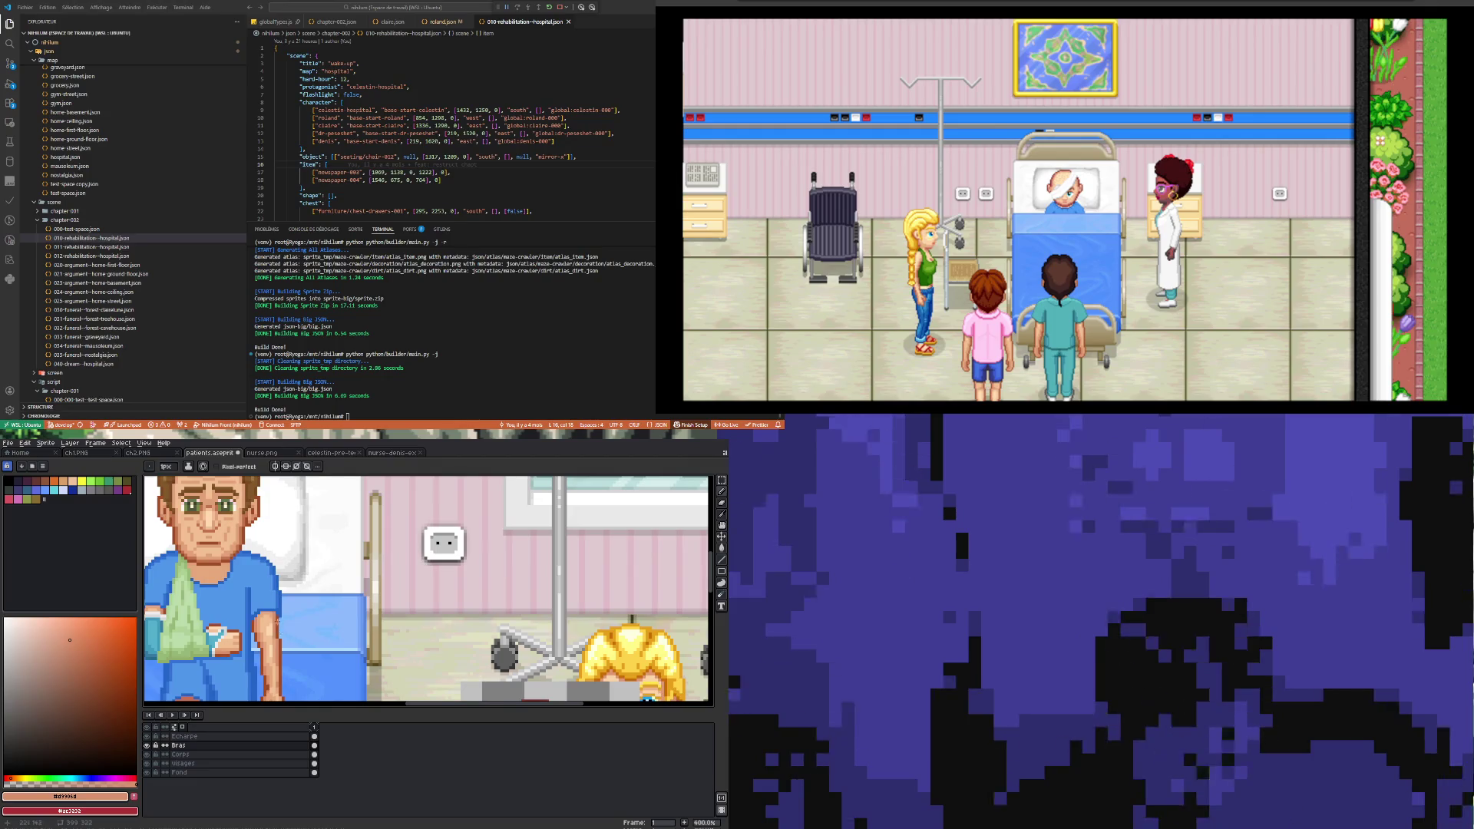
{"action": "scroll", "coordinate": [276, 623], "scroll_direction": "down", "scroll_amount": 2}
{"action": "scroll", "coordinate": [289, 546], "scroll_direction": "up", "scroll_amount": 8}
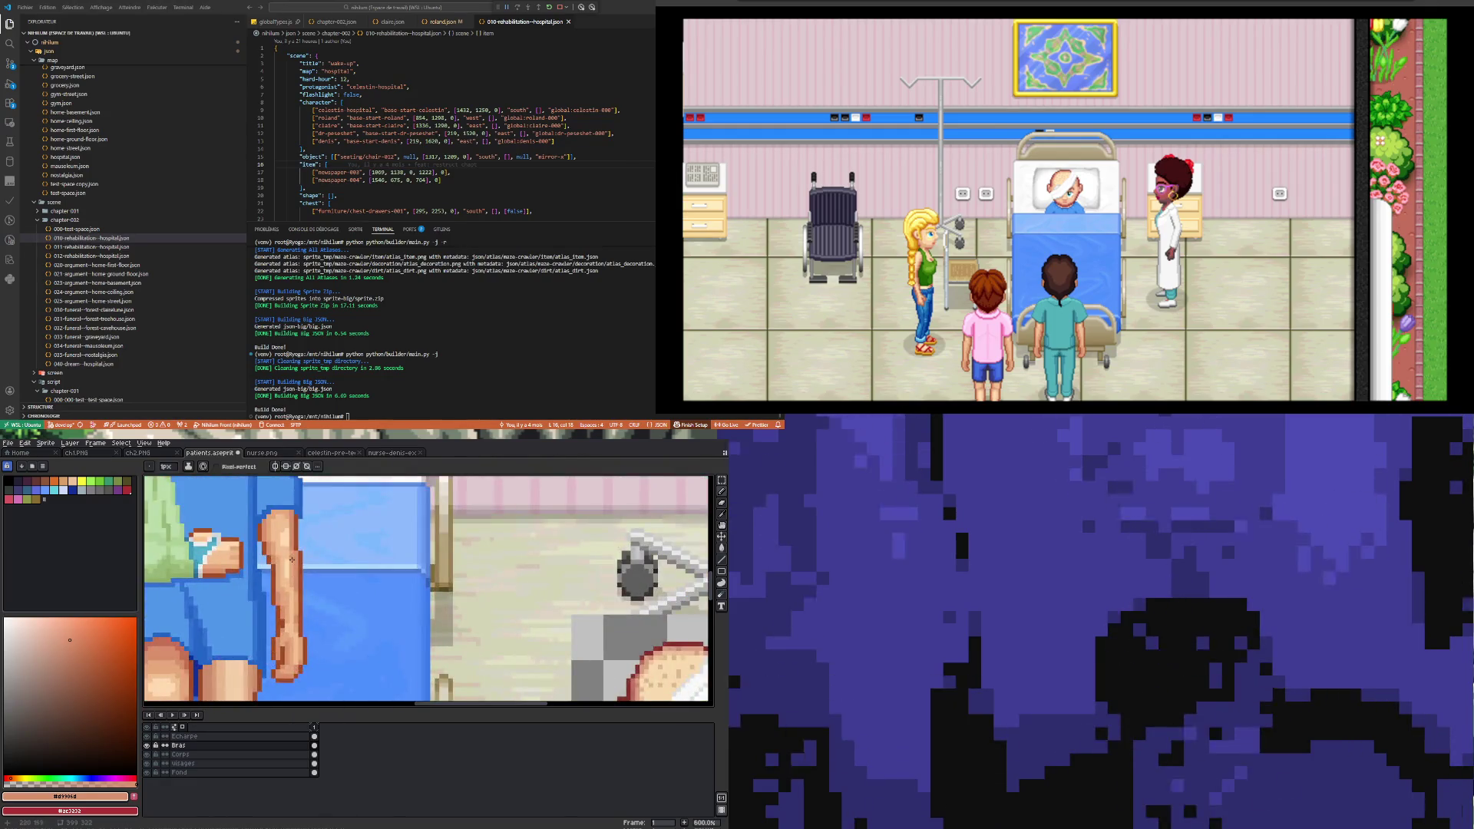
{"action": "left_click", "coordinate": [274, 543], "text": "alt"}
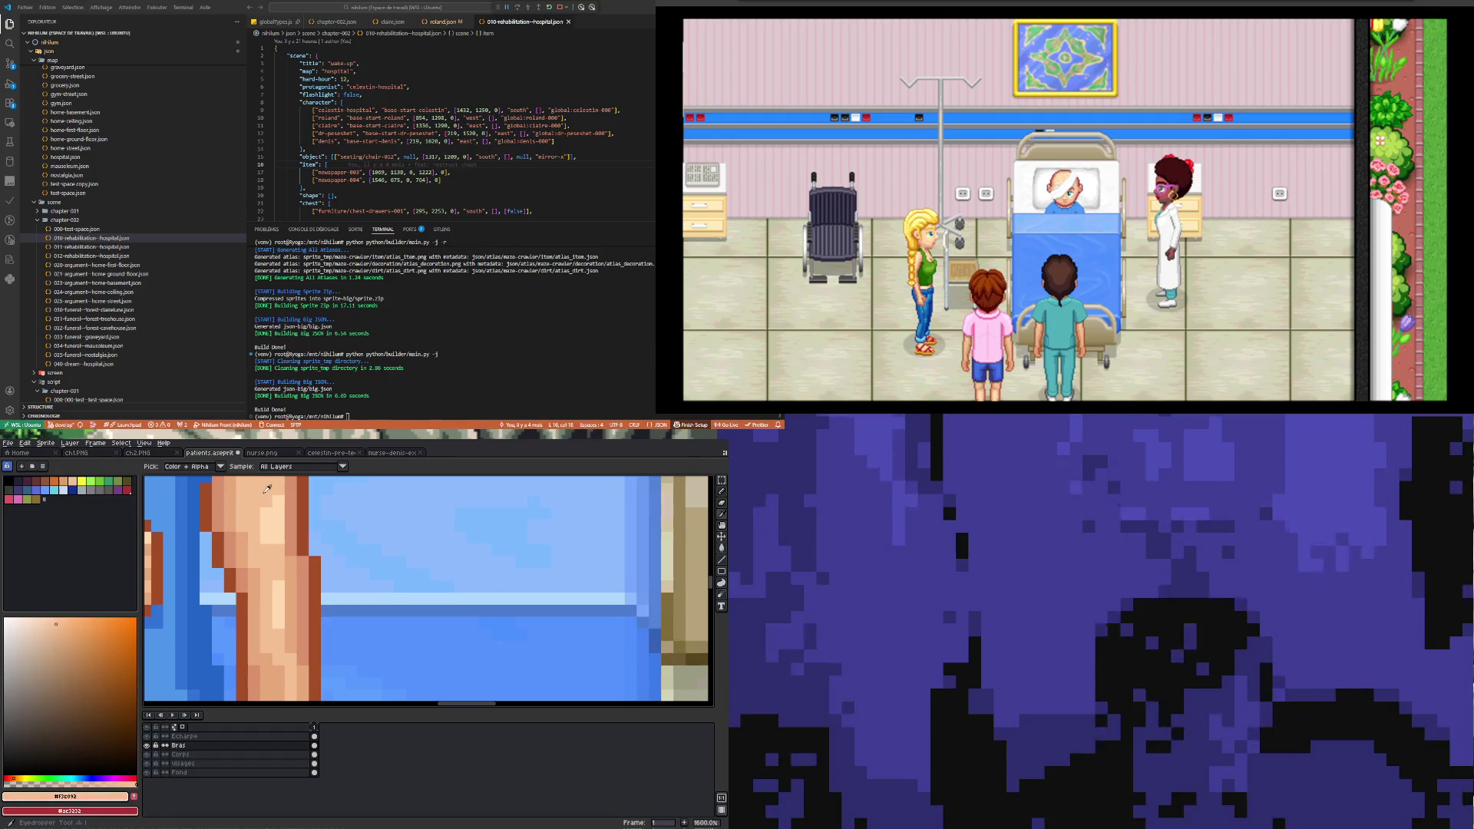
{"action": "scroll", "coordinate": [274, 543], "scroll_direction": "up", "scroll_amount": 1}
{"action": "scroll", "coordinate": [275, 544], "scroll_direction": "down", "scroll_amount": 4}
{"action": "scroll", "coordinate": [284, 539], "scroll_direction": "up", "scroll_amount": 4}
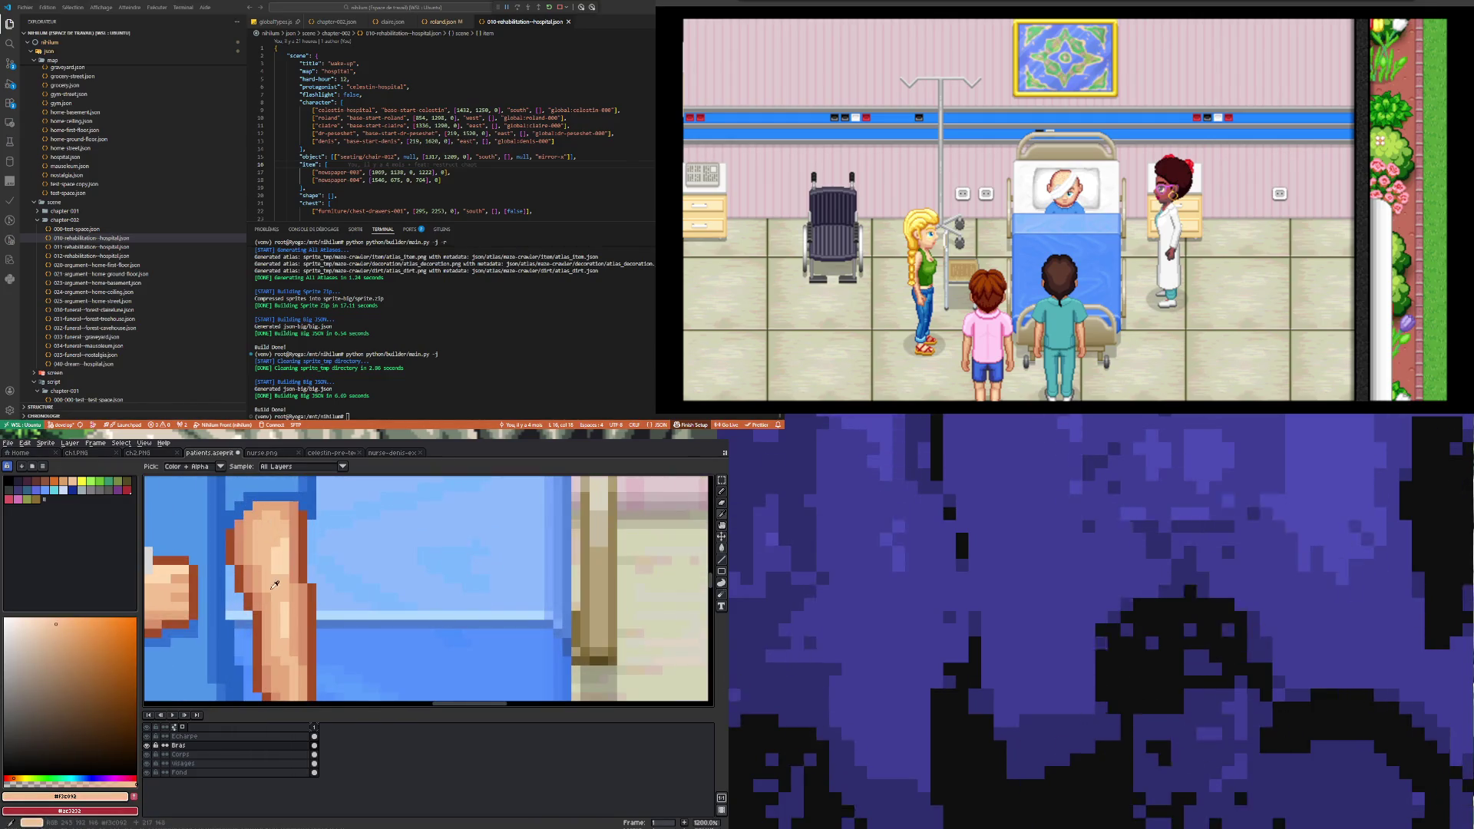
{"action": "scroll", "coordinate": [287, 542], "scroll_direction": "down", "scroll_amount": 4}
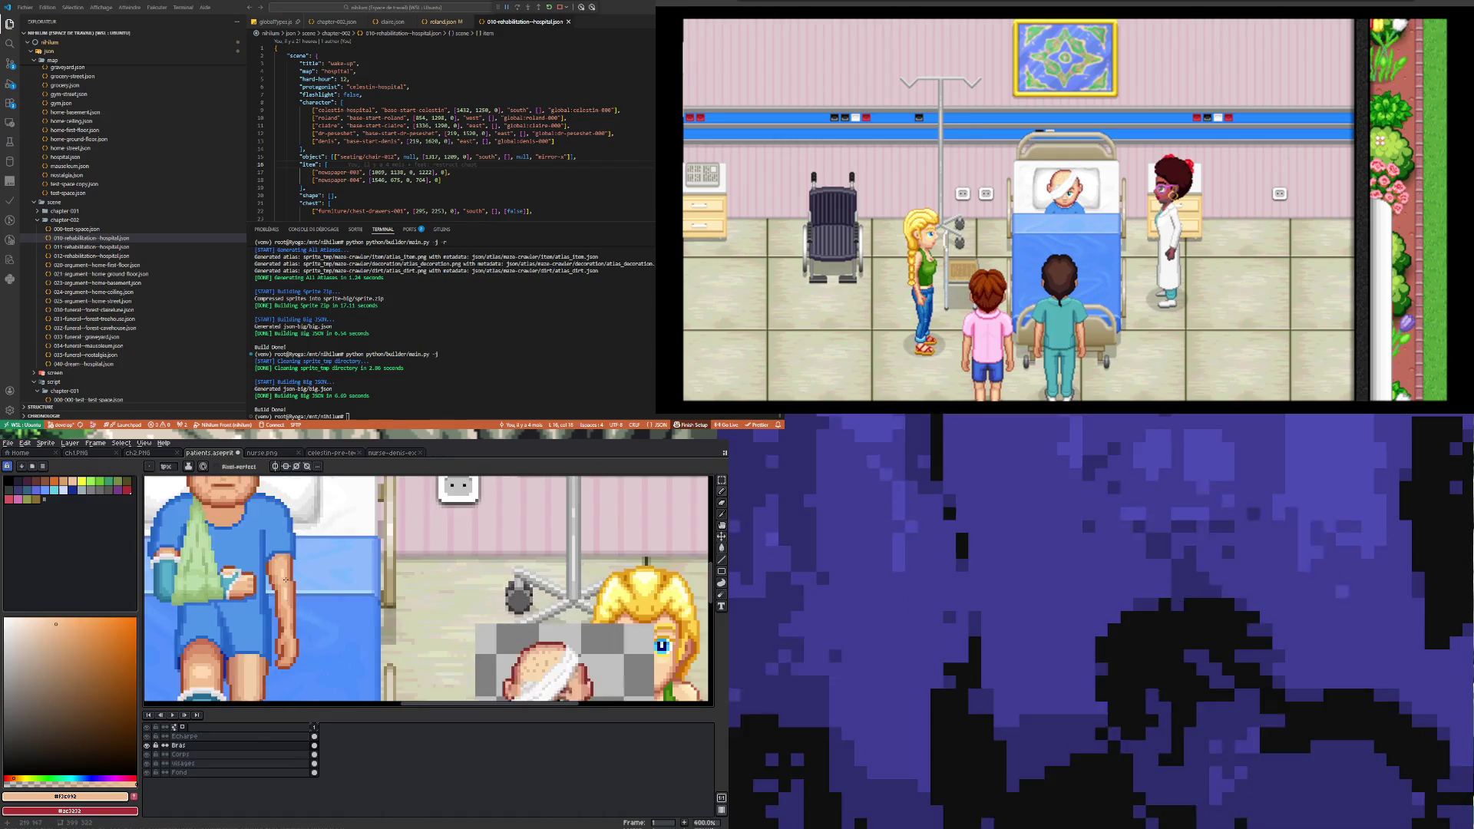
{"action": "scroll", "coordinate": [291, 579], "scroll_direction": "up", "scroll_amount": 2}
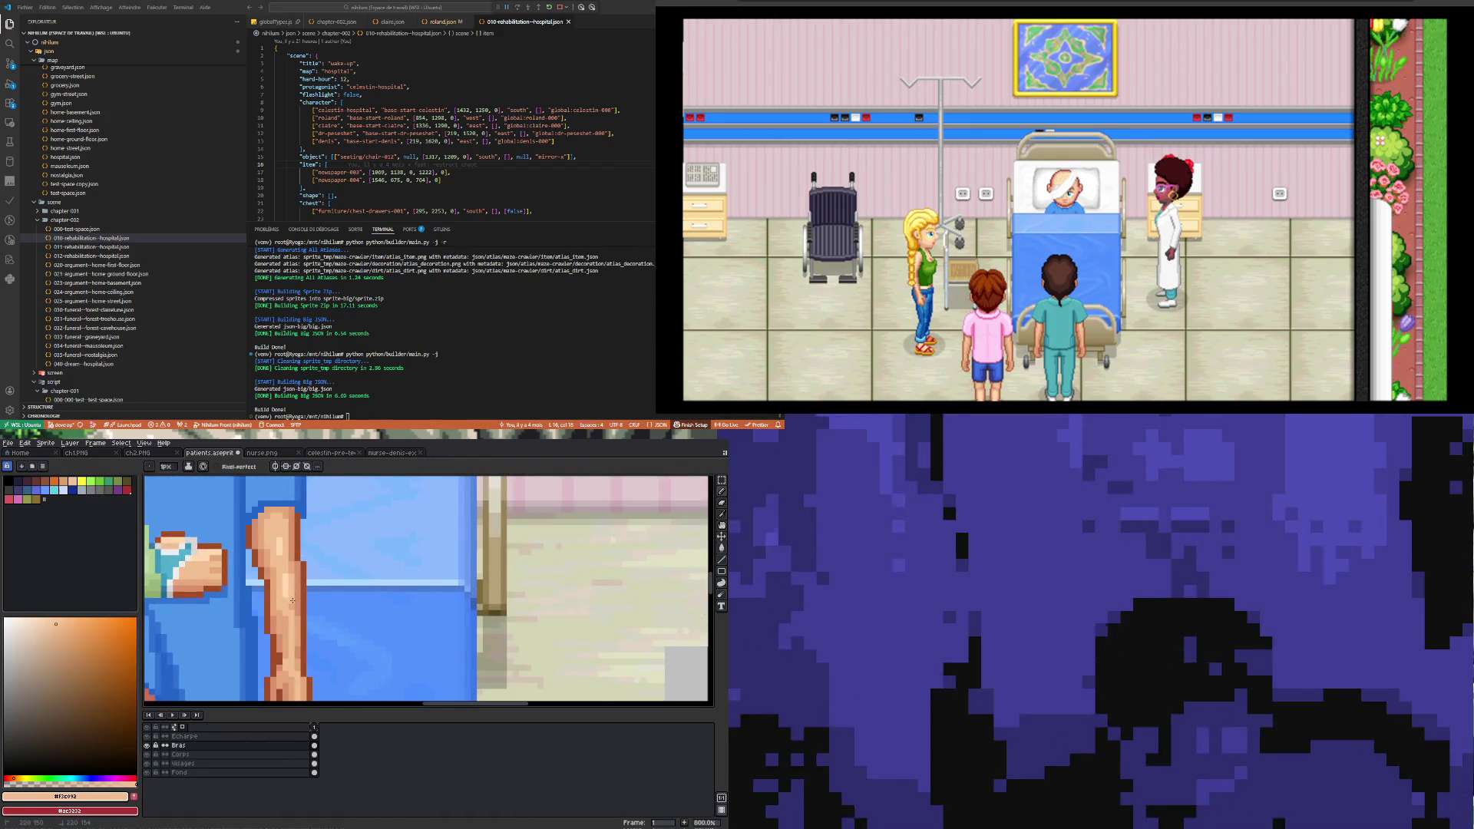
{"action": "scroll", "coordinate": [294, 615], "scroll_direction": "up", "scroll_amount": 2}
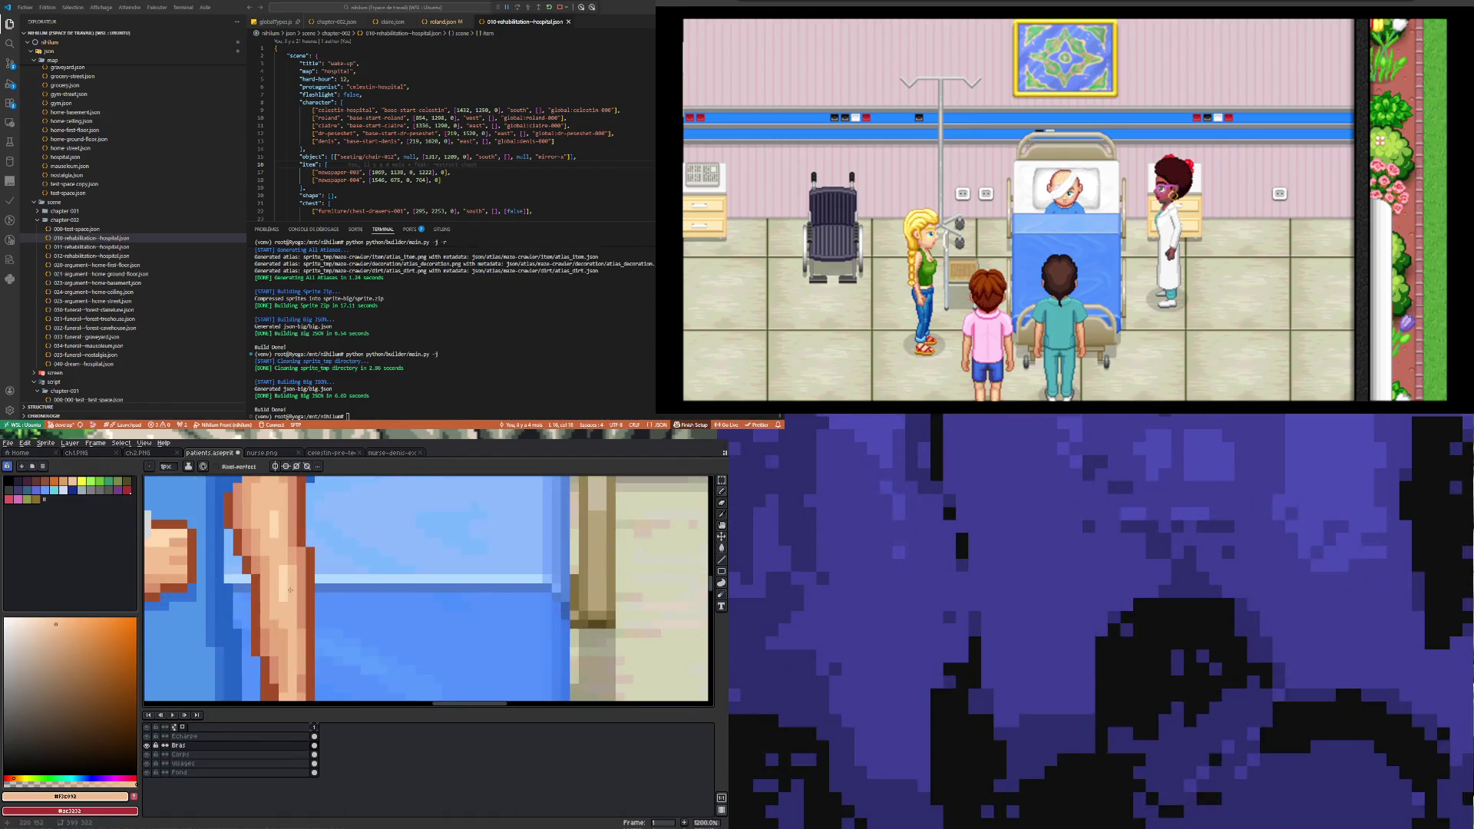
Step: Try a light skin stroke along the arm's right edge, then undo it
{"action": "left_click", "coordinate": [295, 551], "text": "alt"}
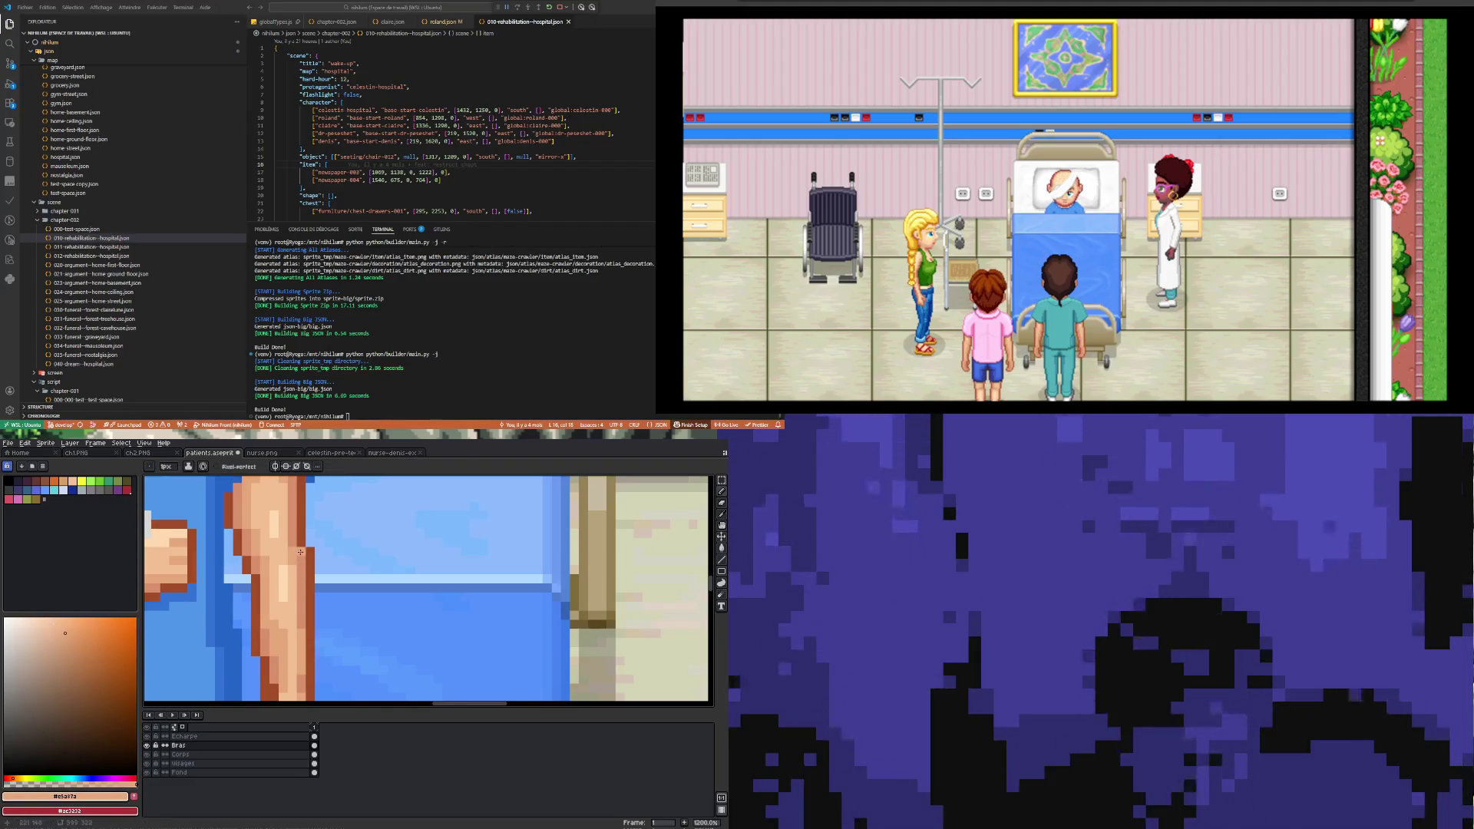
{"action": "left_click_drag", "start_coordinate": [300, 552], "coordinate": [305, 603]}
{"action": "key", "text": "ctrl+z"}
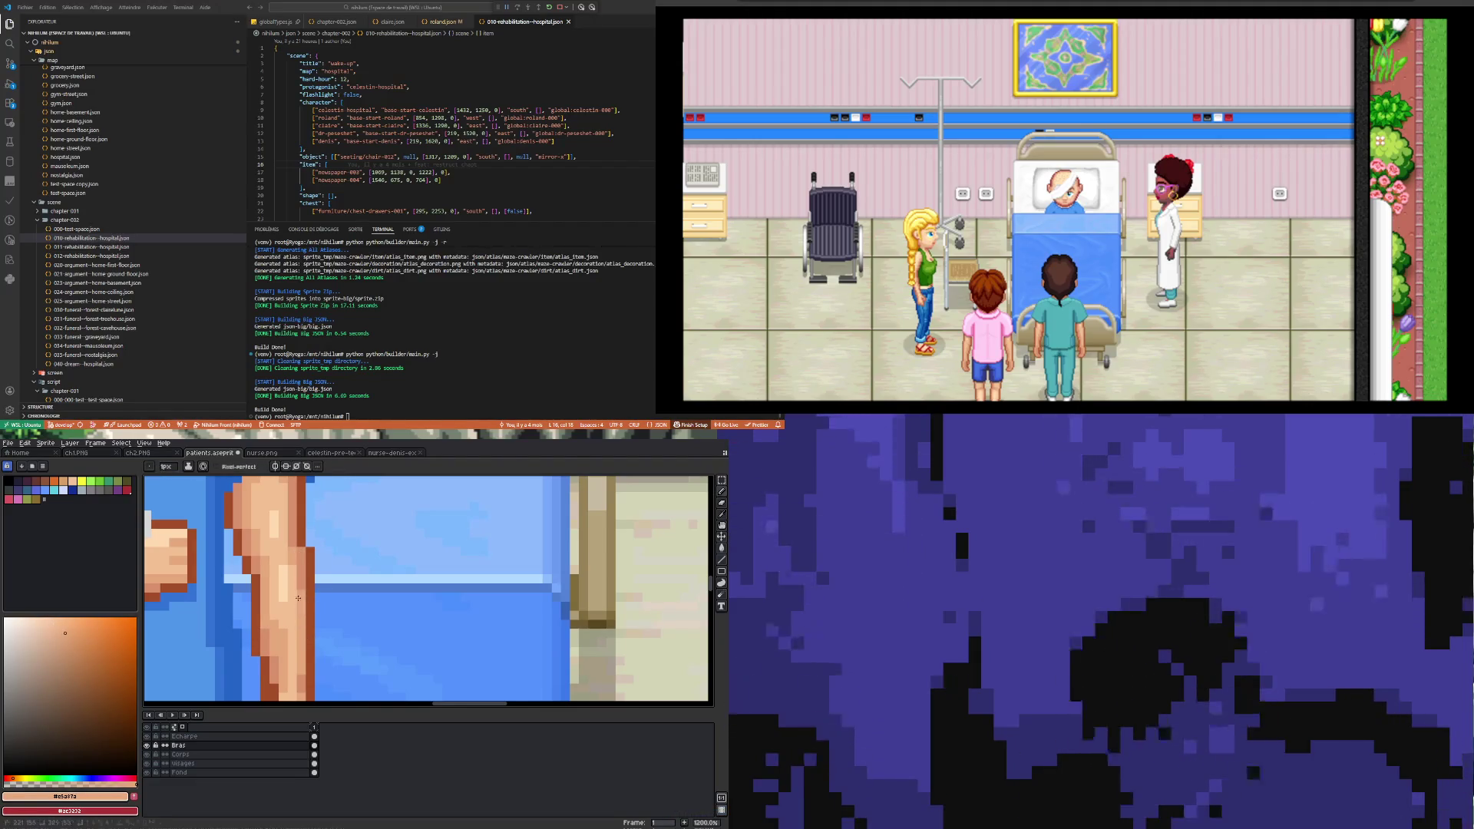
{"action": "scroll", "coordinate": [300, 678], "scroll_direction": "down", "scroll_amount": 5}
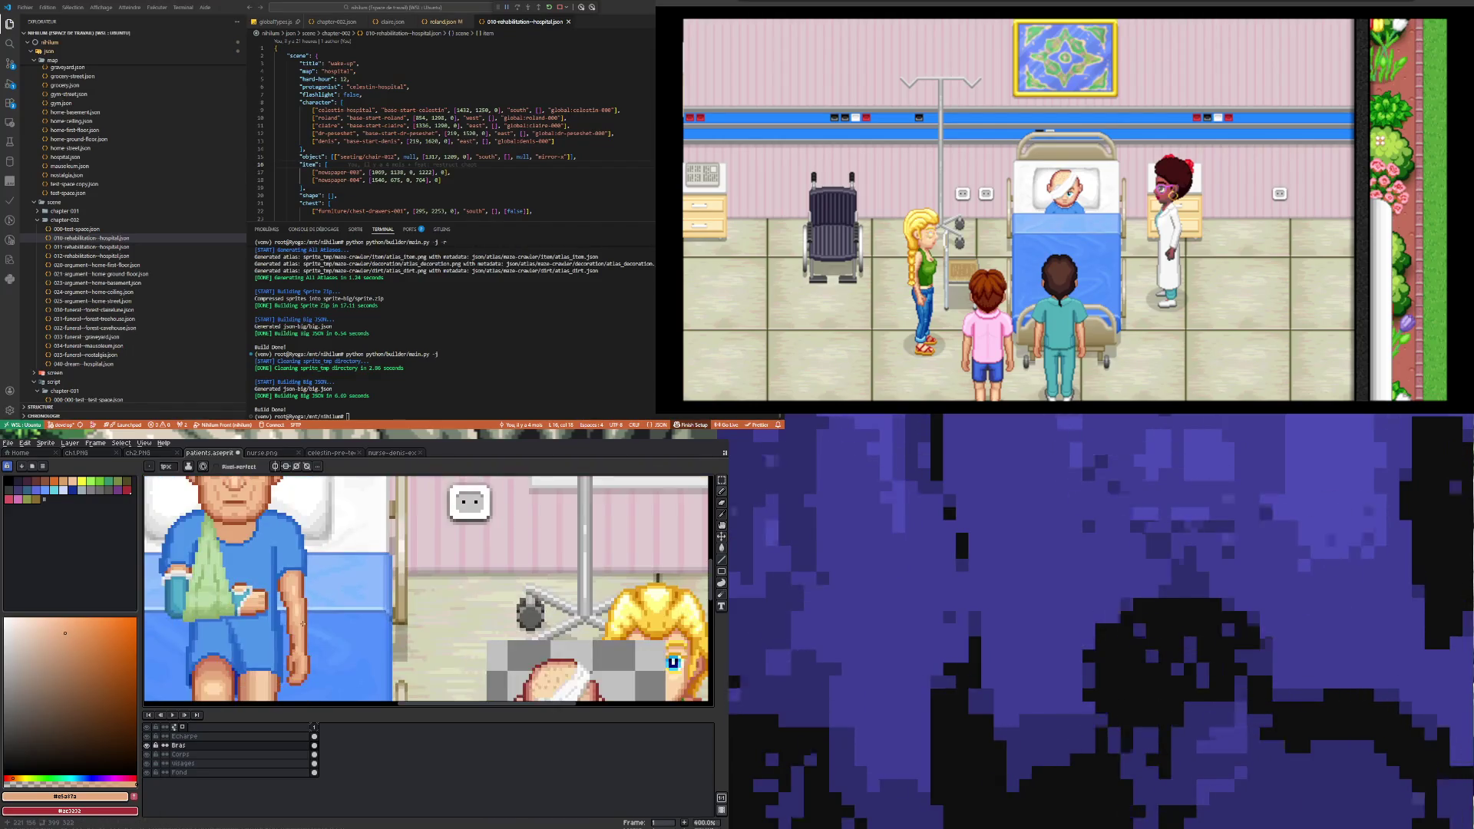
{"action": "scroll", "coordinate": [304, 669], "scroll_direction": "up", "scroll_amount": 3}
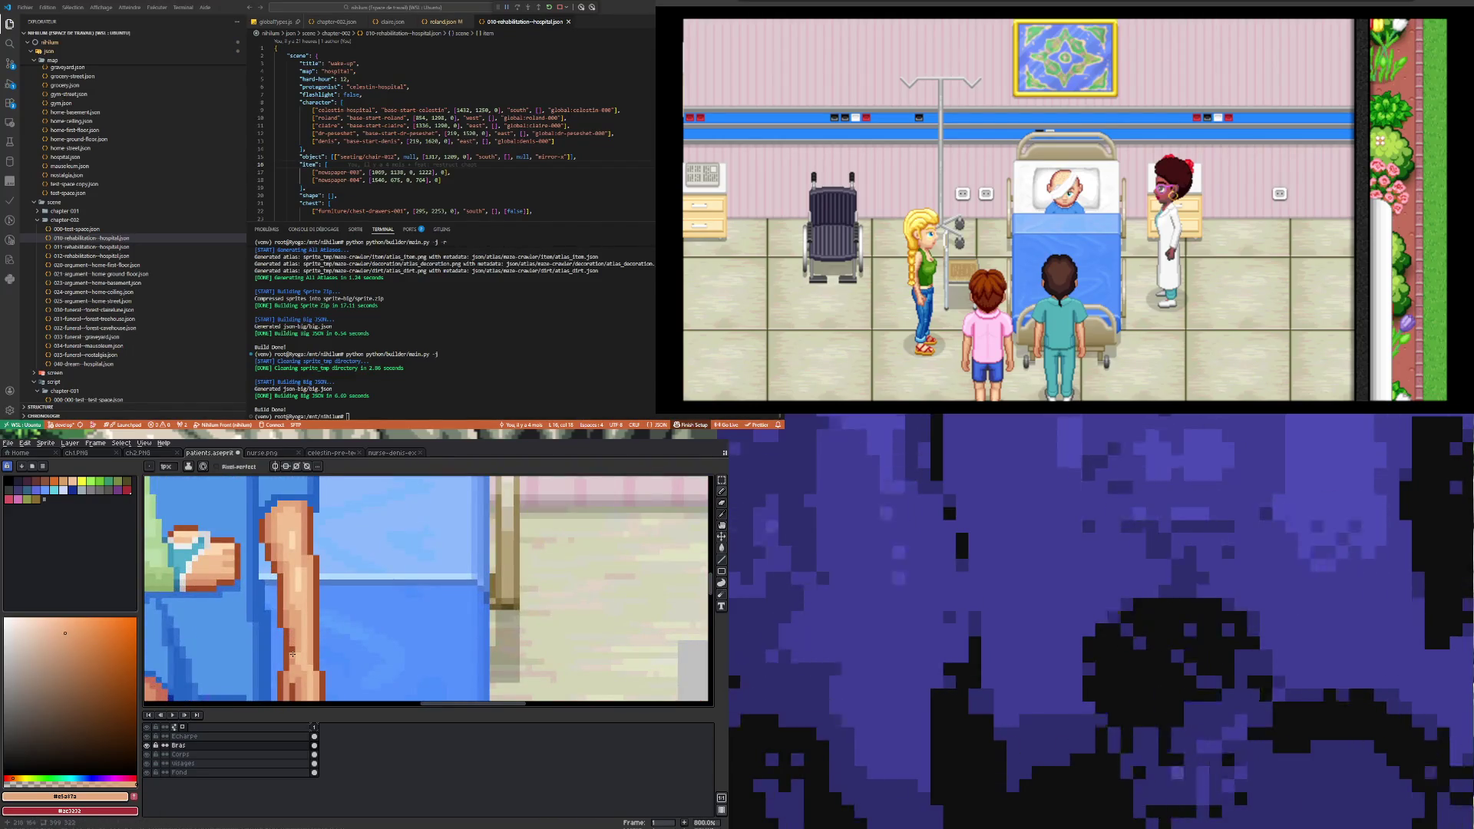
{"action": "scroll", "coordinate": [293, 654], "scroll_direction": "up", "scroll_amount": 2}
Step: Pick darker skin #d9906d, then settle on light skin #f3c092 as the drawing colour
{"action": "key", "text": "i"}
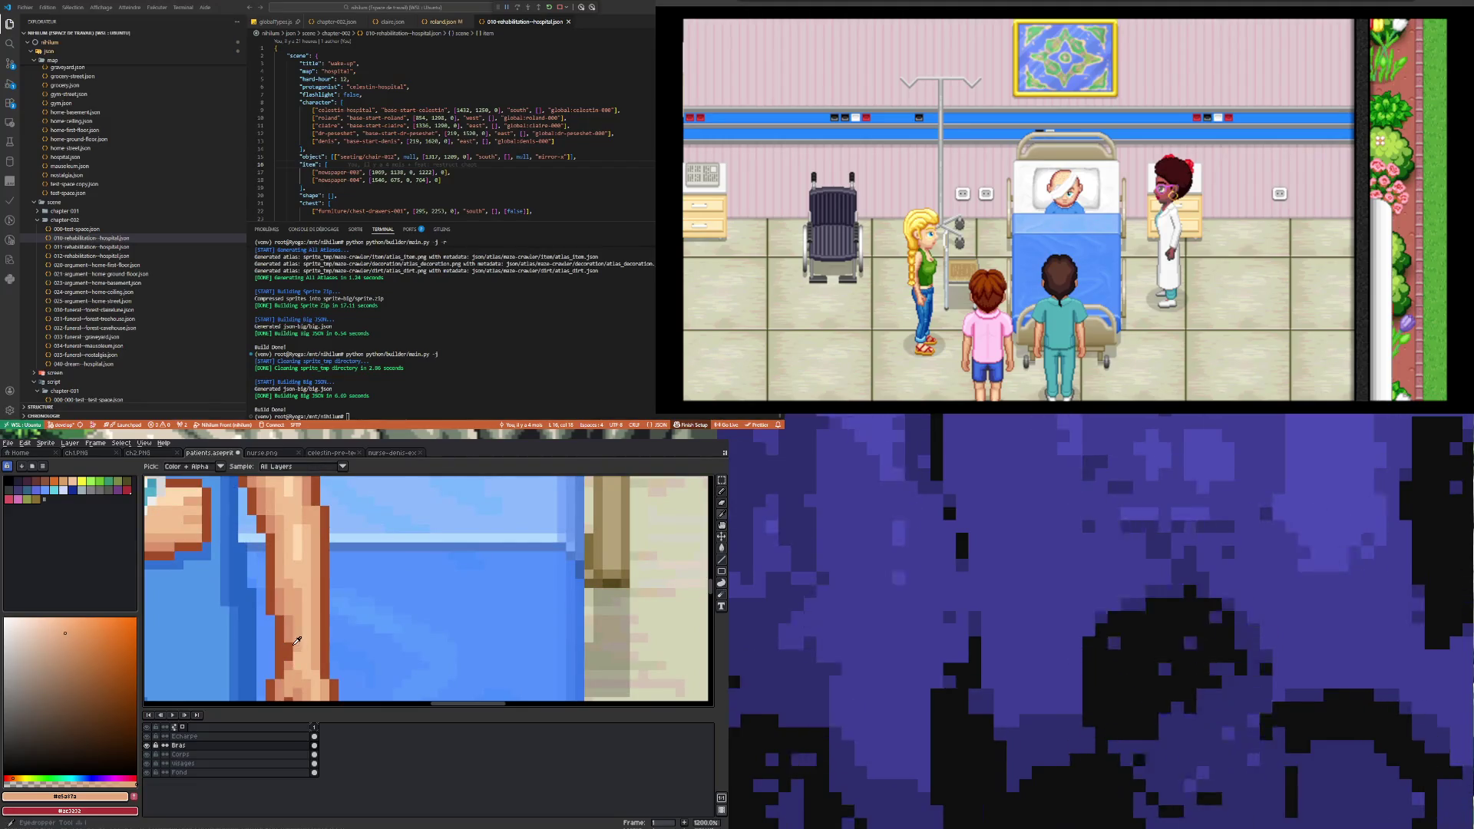
{"action": "left_click", "coordinate": [292, 630]}
{"action": "key", "text": "b"}
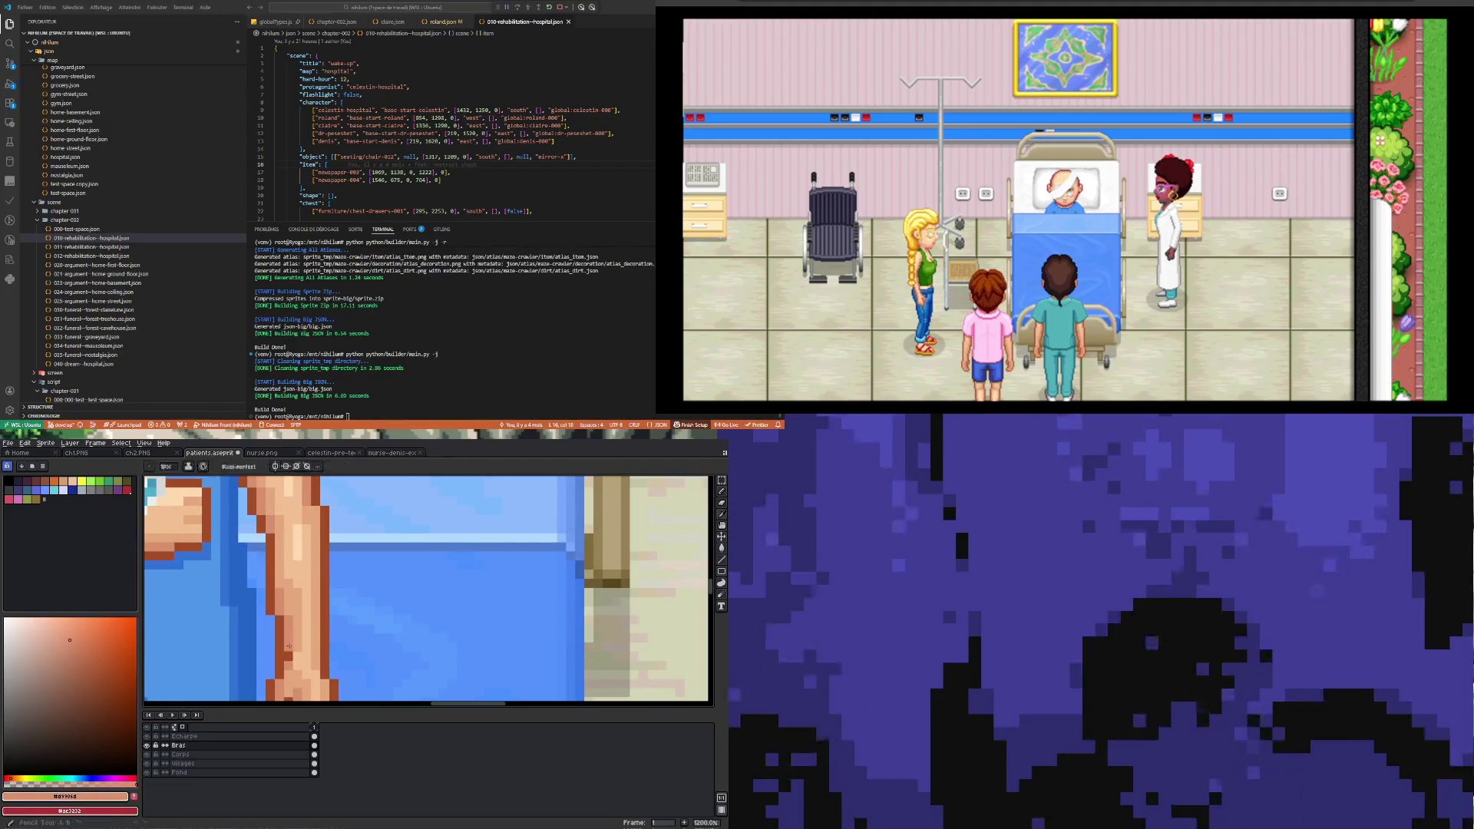
{"action": "scroll", "coordinate": [289, 646], "scroll_direction": "down", "scroll_amount": 4}
{"action": "scroll", "coordinate": [315, 647], "scroll_direction": "up", "scroll_amount": 4}
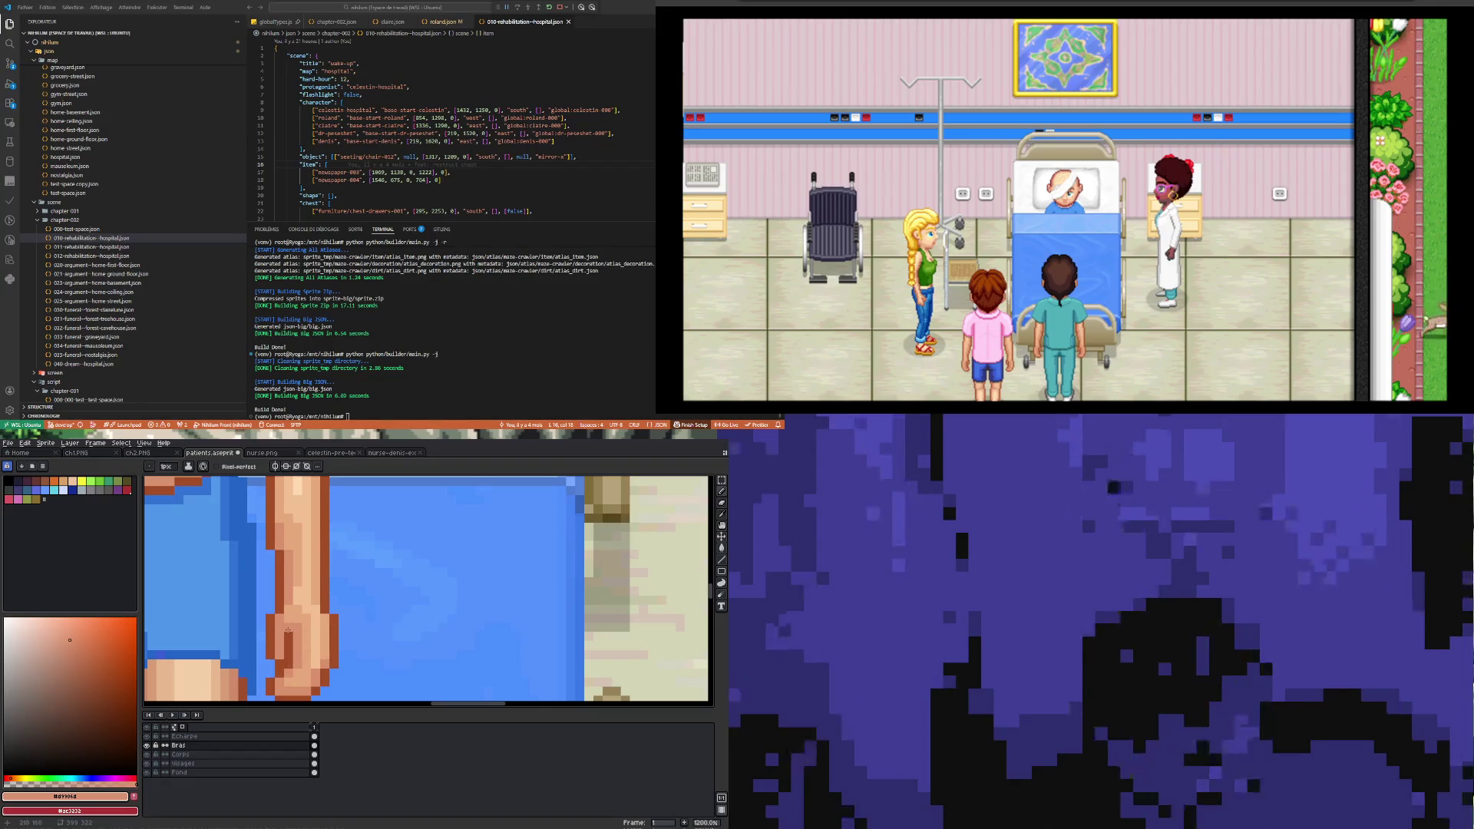
{"action": "key", "text": "i"}
{"action": "left_click", "coordinate": [319, 629]}
{"action": "scroll", "coordinate": [322, 641], "scroll_direction": "down", "scroll_amount": 5}
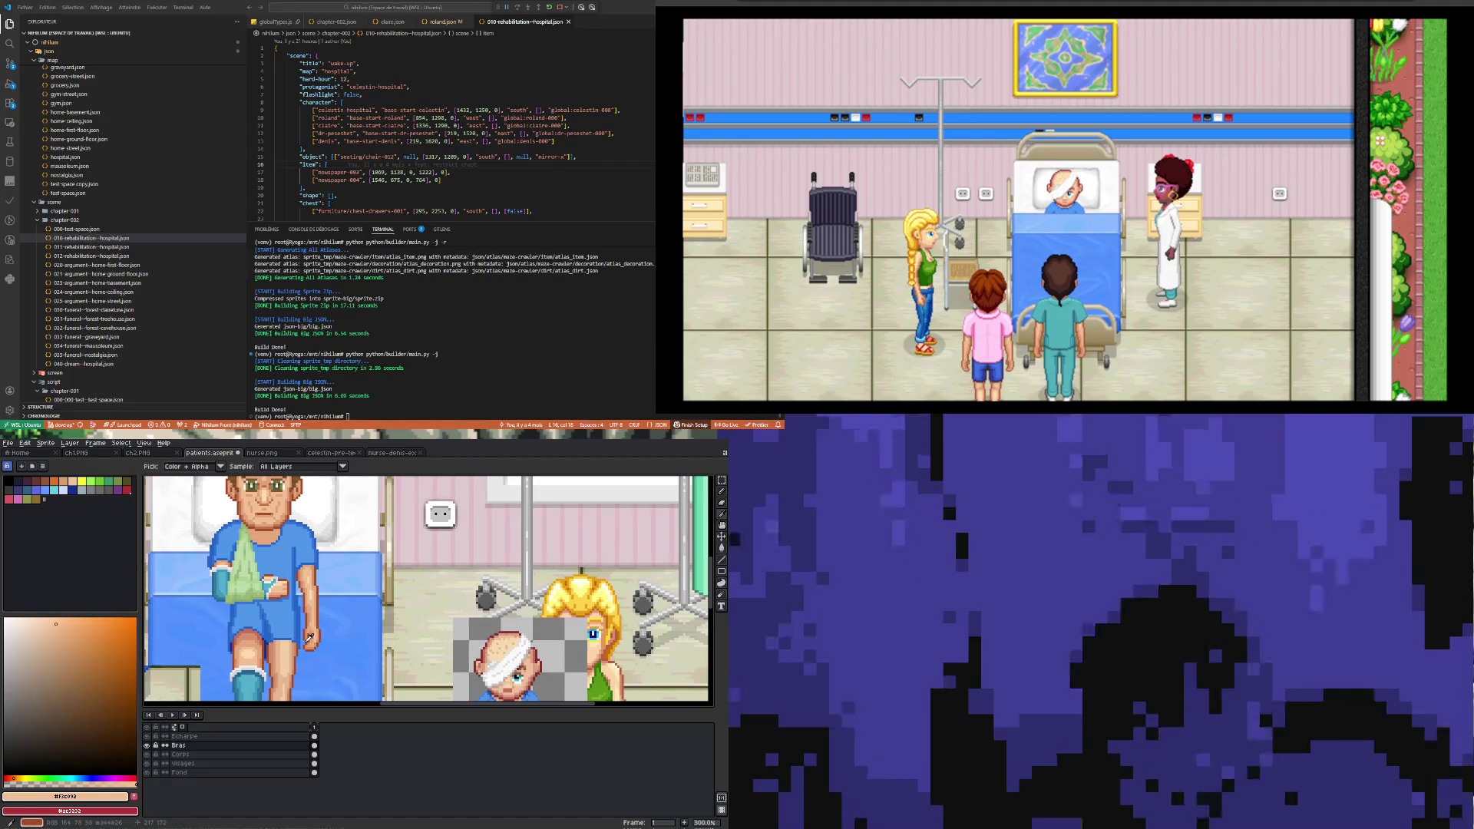
{"action": "scroll", "coordinate": [313, 645], "scroll_direction": "up", "scroll_amount": 3}
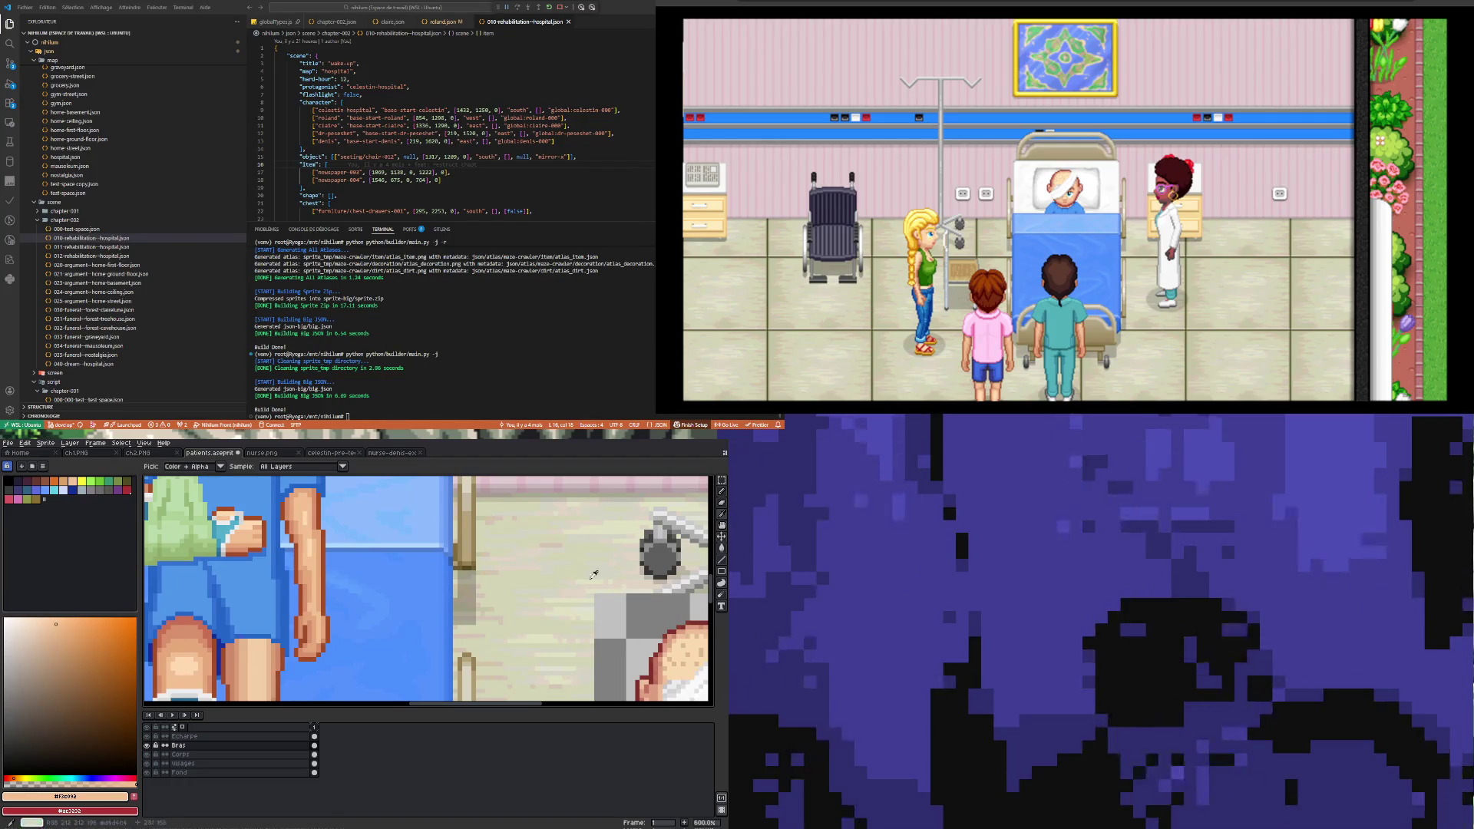
Step: Sample the knee's shadow colour #c97056, then its lighter skin tone #d9906d
{"action": "scroll", "coordinate": [383, 629], "scroll_direction": "down", "scroll_amount": 4}
{"action": "scroll", "coordinate": [383, 629], "scroll_direction": "down", "scroll_amount": 2}
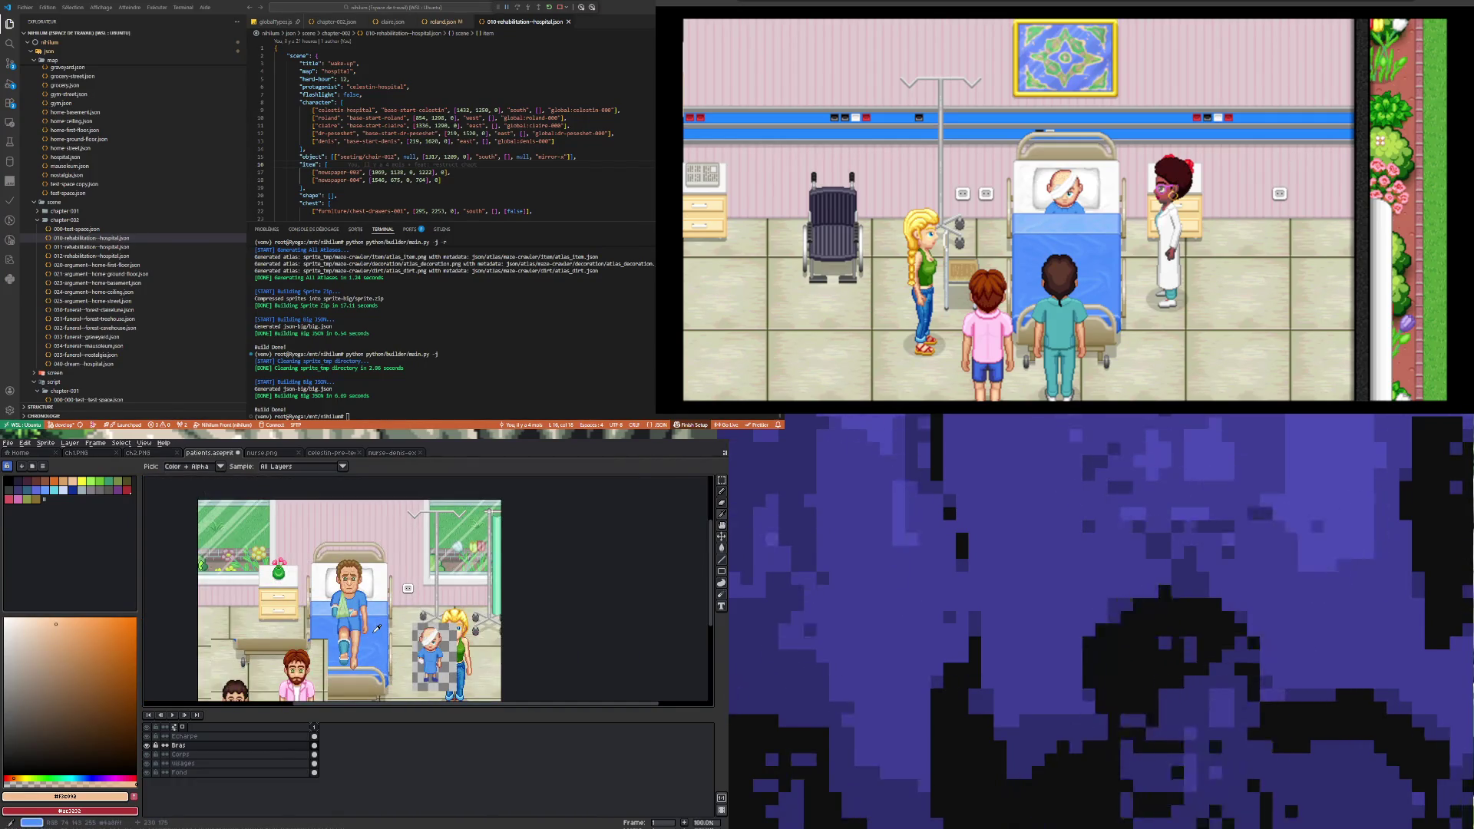
{"action": "scroll", "coordinate": [335, 649], "scroll_direction": "up", "scroll_amount": 3}
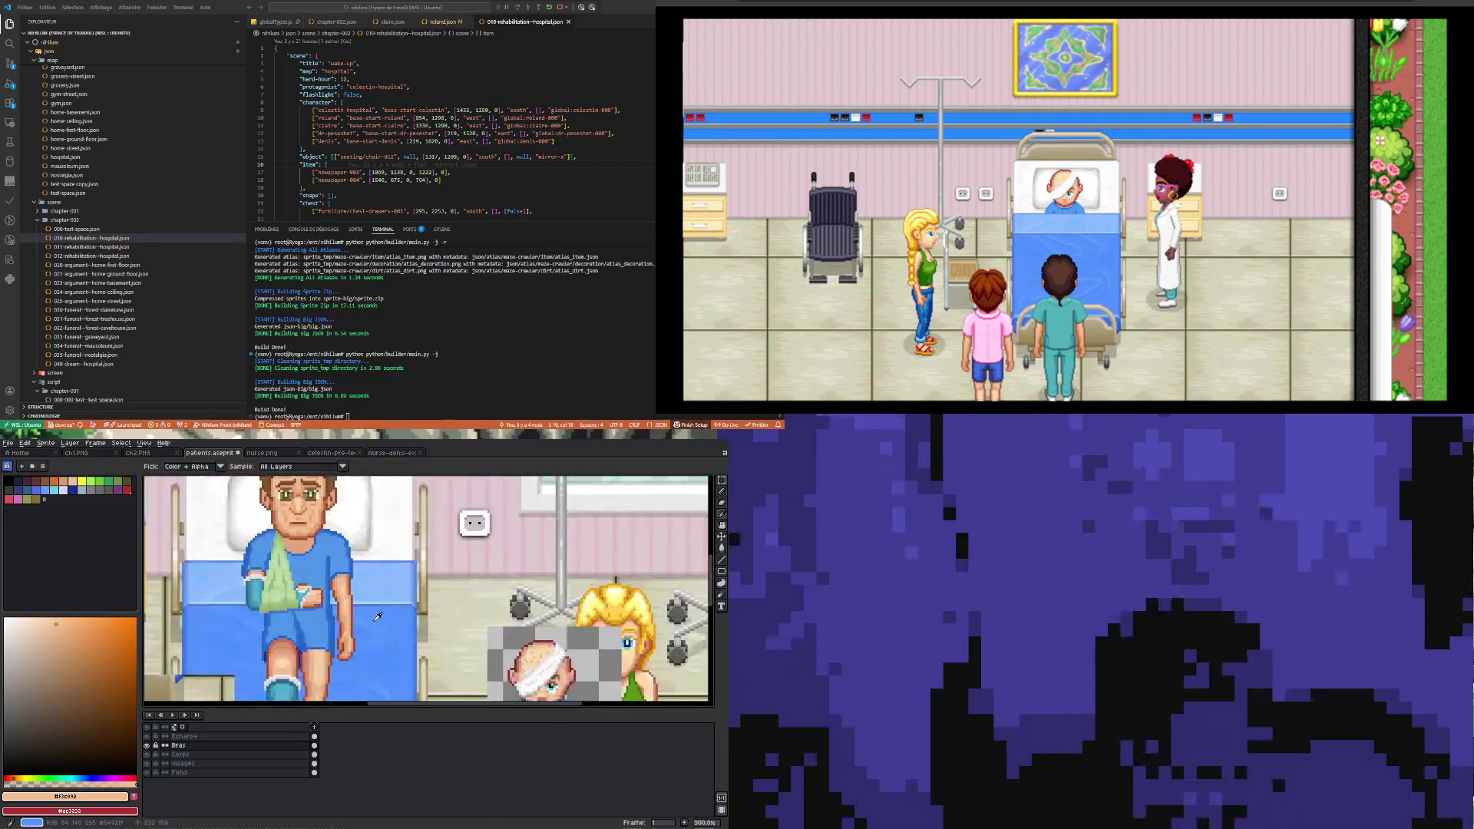
{"action": "scroll", "coordinate": [334, 650], "scroll_direction": "down", "scroll_amount": 2}
{"action": "scroll", "coordinate": [330, 652], "scroll_direction": "up", "scroll_amount": 4}
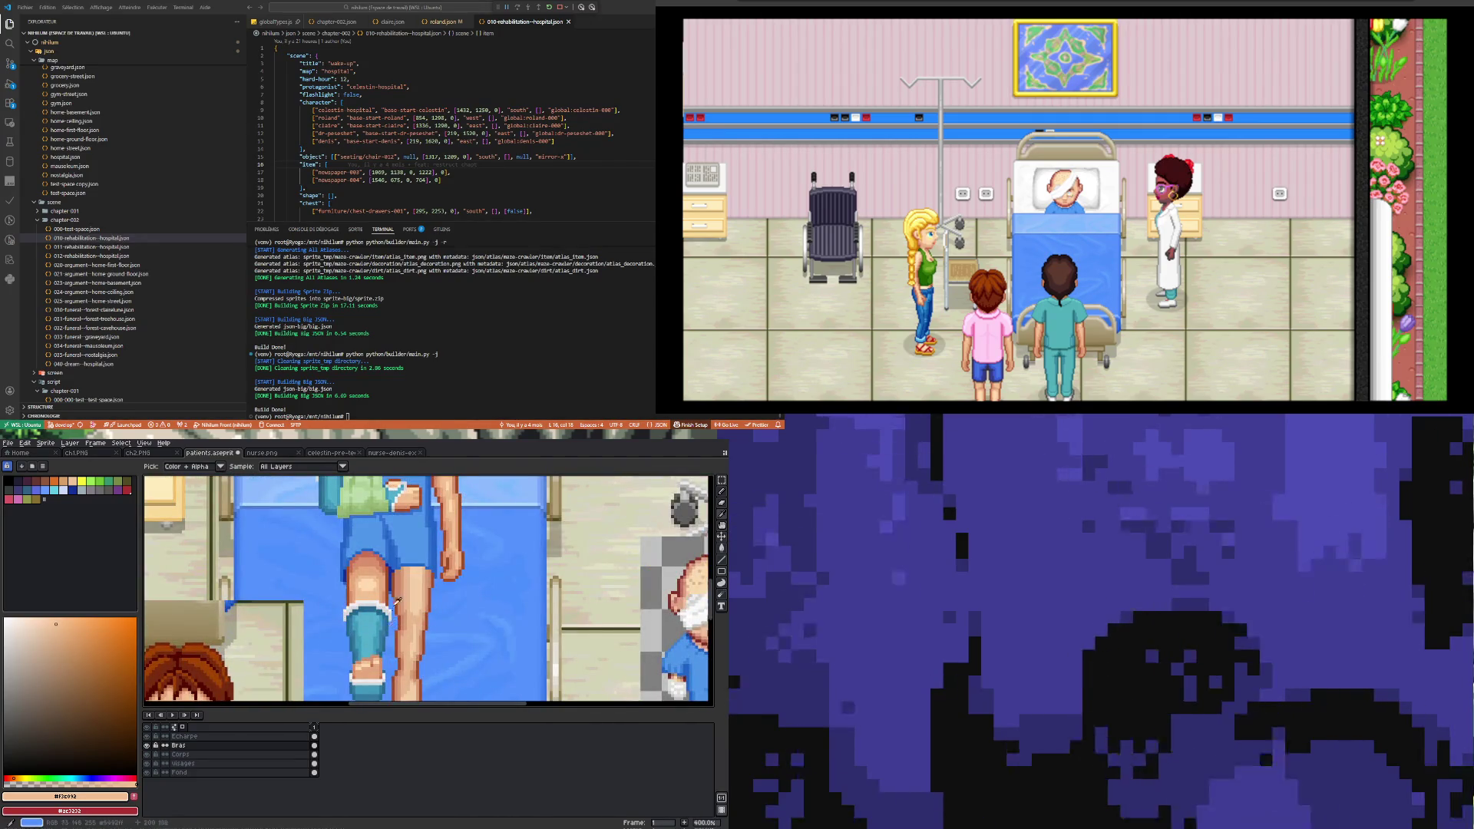
{"action": "scroll", "coordinate": [398, 601], "scroll_direction": "up", "scroll_amount": 3}
{"action": "left_click", "coordinate": [345, 553], "text": "alt"}
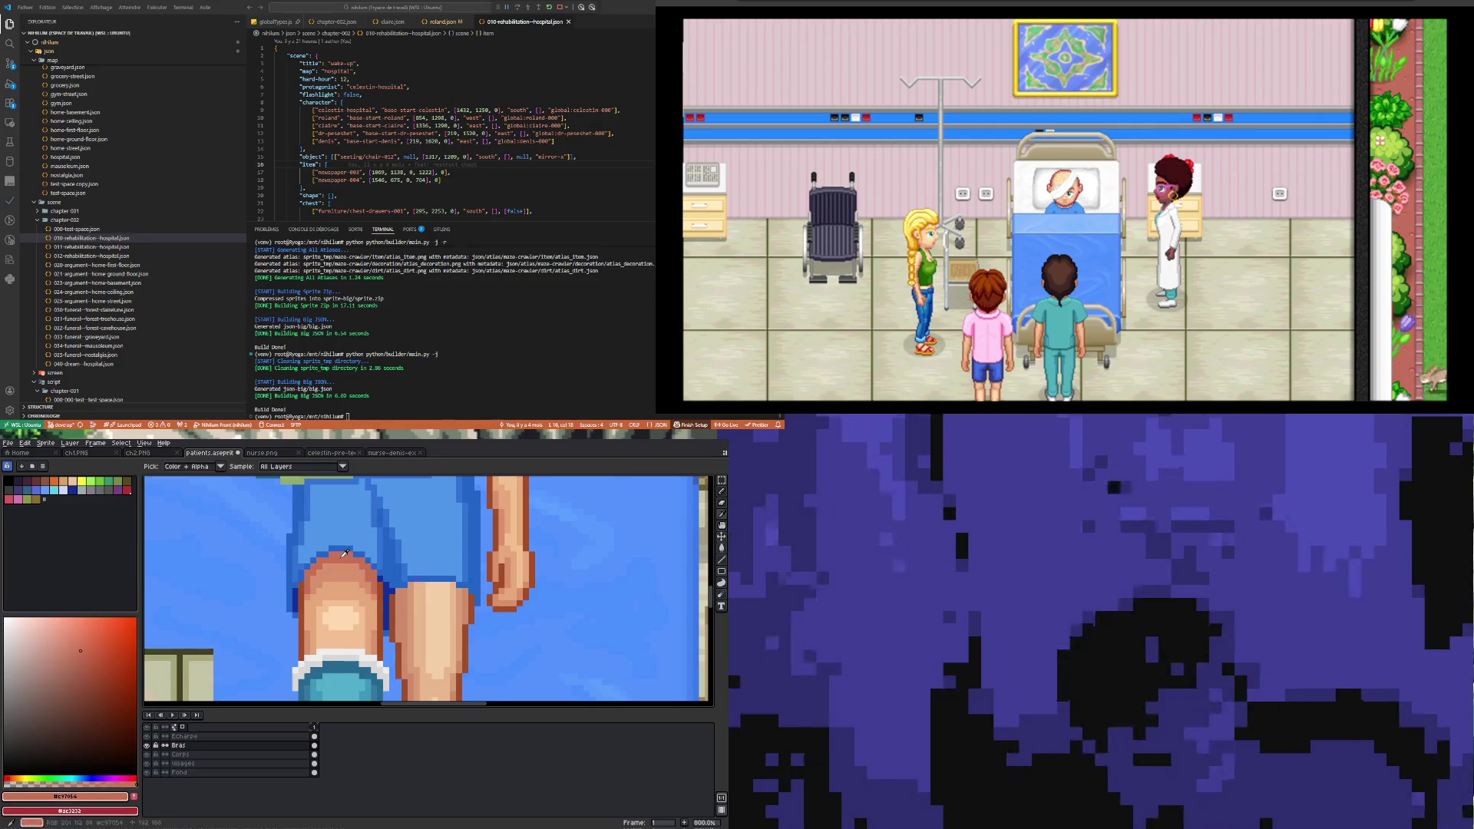
{"action": "scroll", "coordinate": [414, 588], "scroll_direction": "up", "scroll_amount": 1}
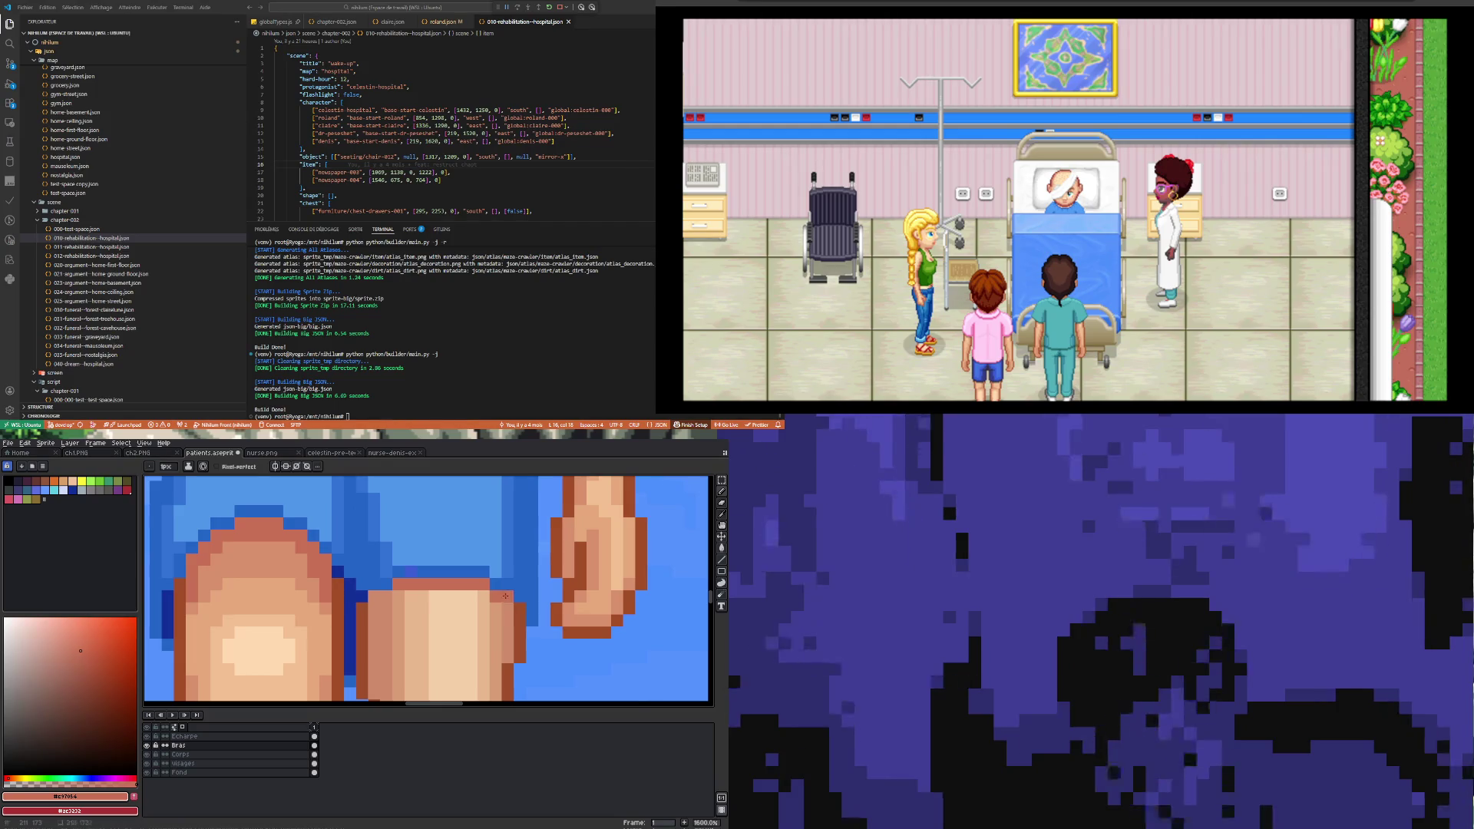
{"action": "scroll", "coordinate": [376, 595], "scroll_direction": "down", "scroll_amount": 3}
{"action": "scroll", "coordinate": [361, 587], "scroll_direction": "up", "scroll_amount": 1}
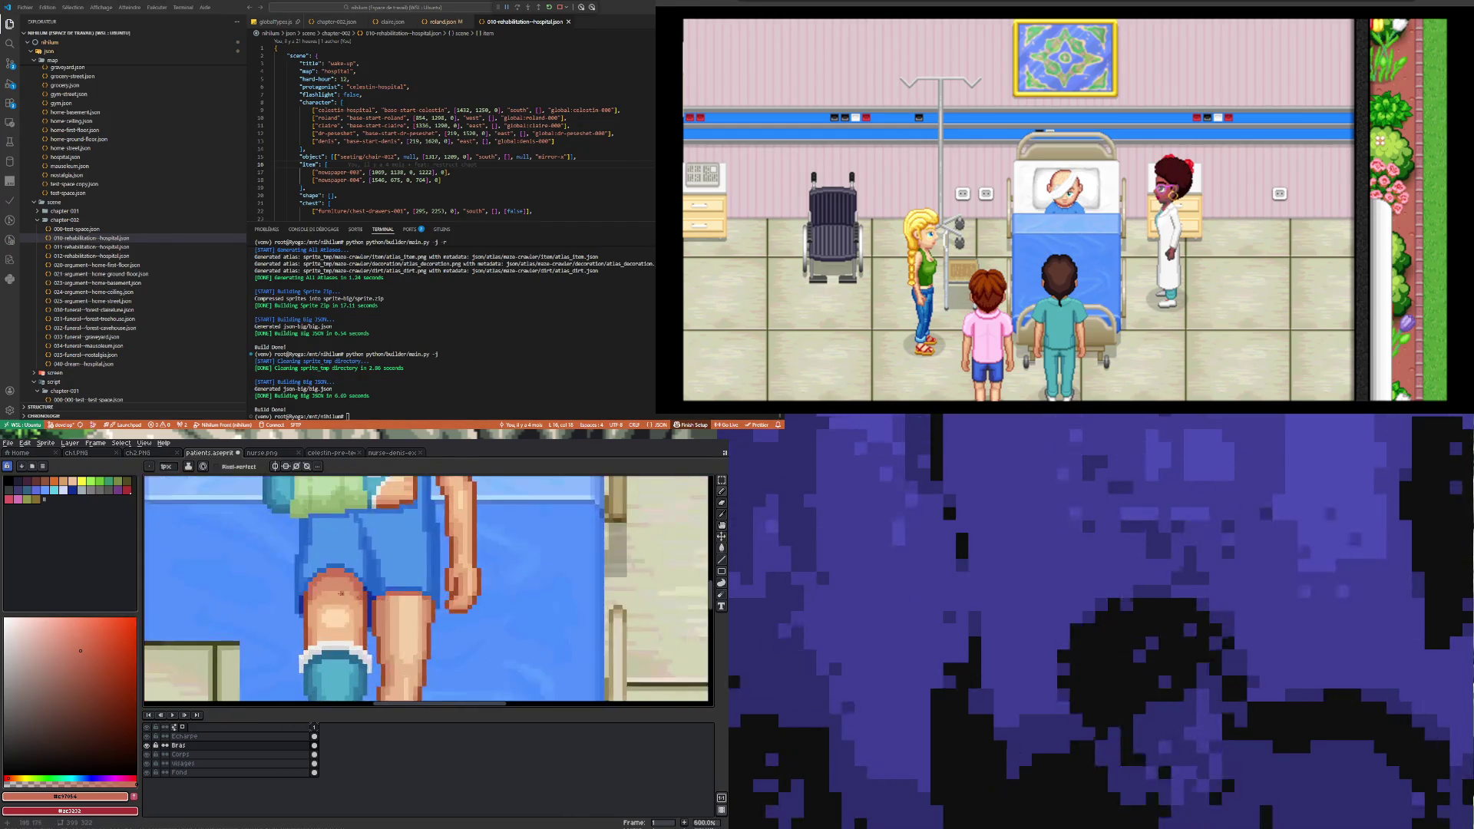
{"action": "scroll", "coordinate": [345, 582], "scroll_direction": "up", "scroll_amount": 1}
{"action": "left_click", "coordinate": [343, 580]}
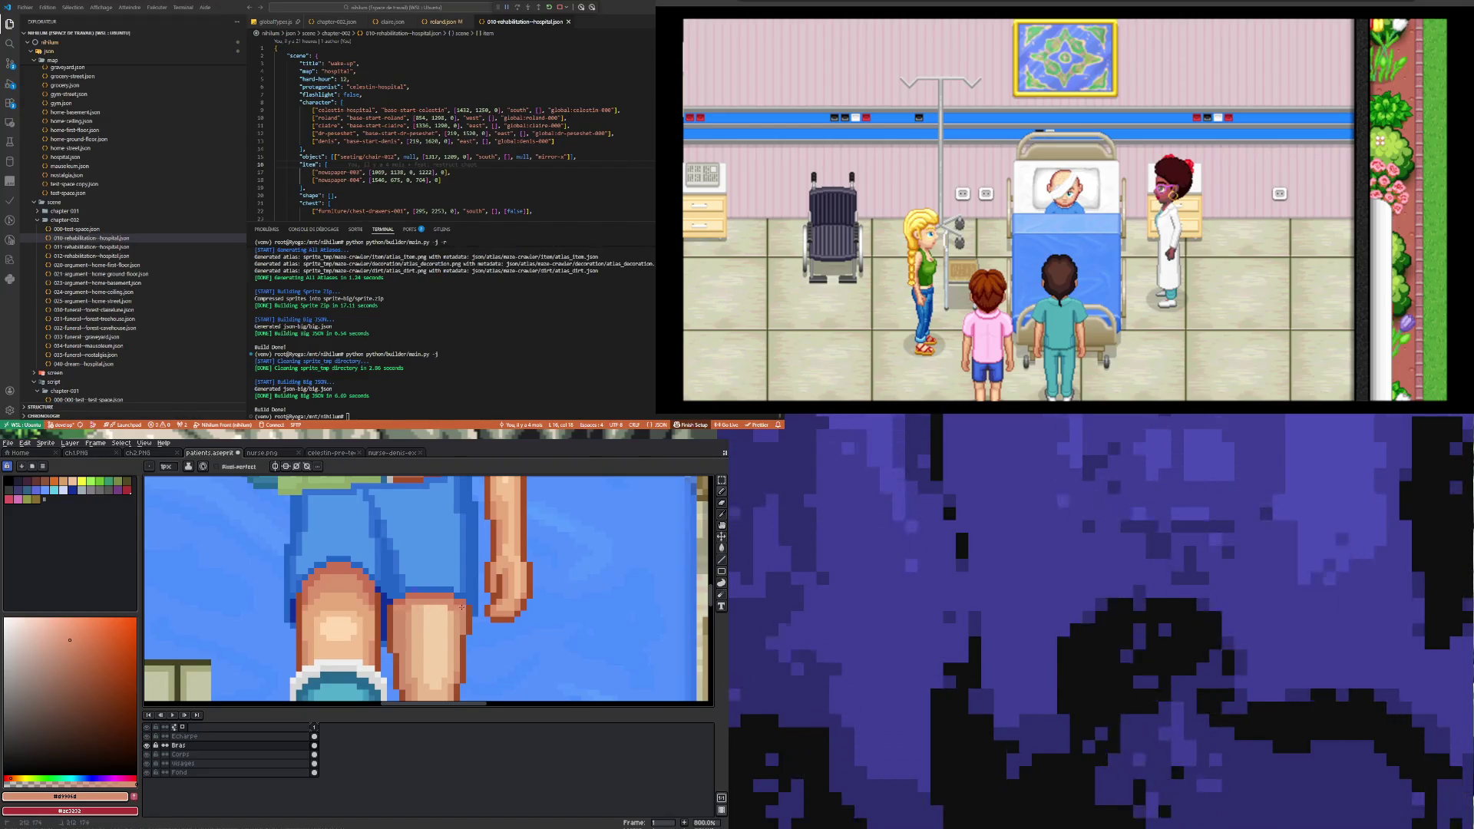
{"action": "scroll", "coordinate": [463, 611], "scroll_direction": "up", "scroll_amount": 2}
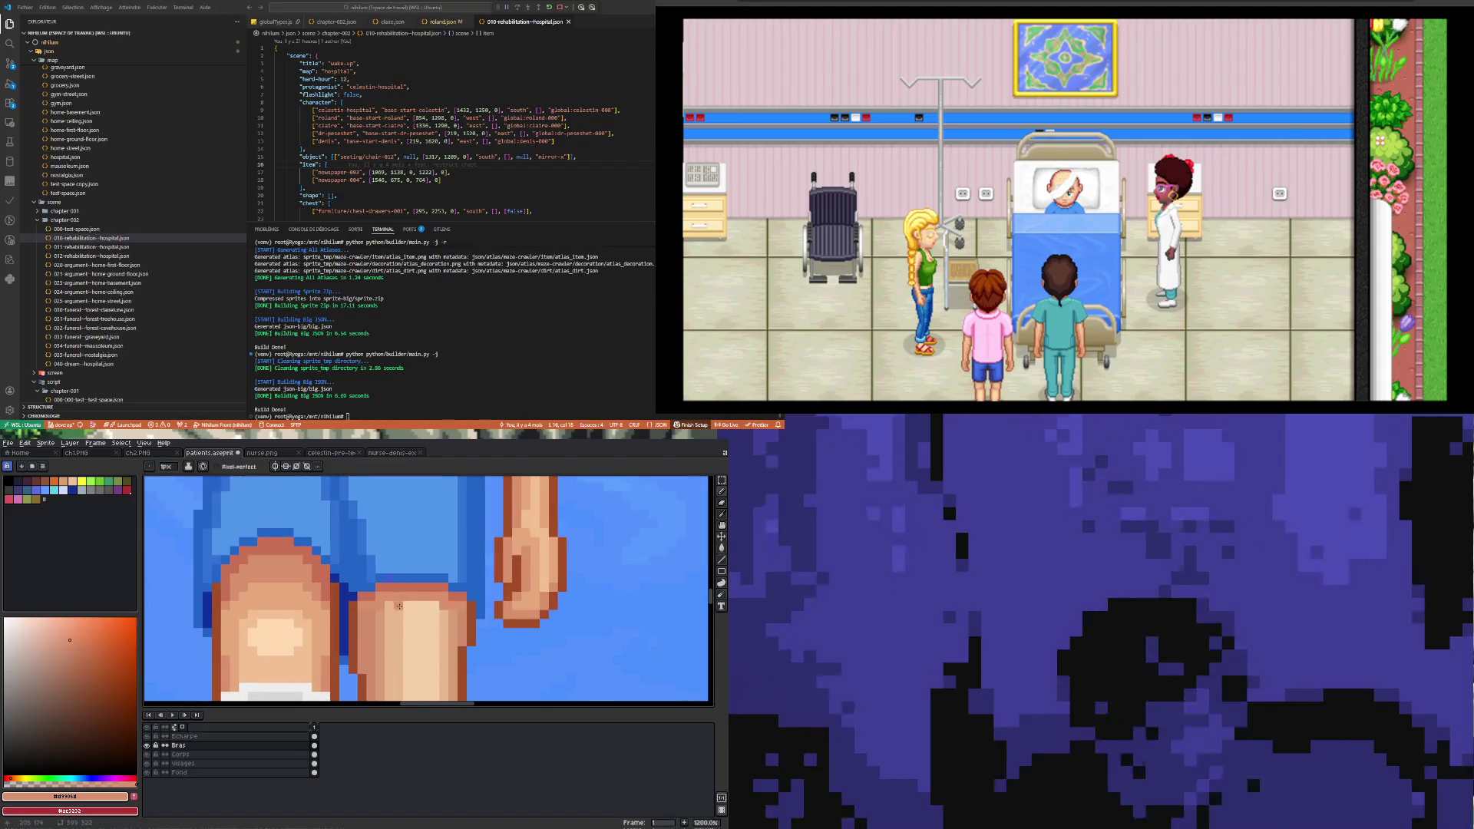
{"action": "scroll", "coordinate": [338, 591], "scroll_direction": "up", "scroll_amount": 1}
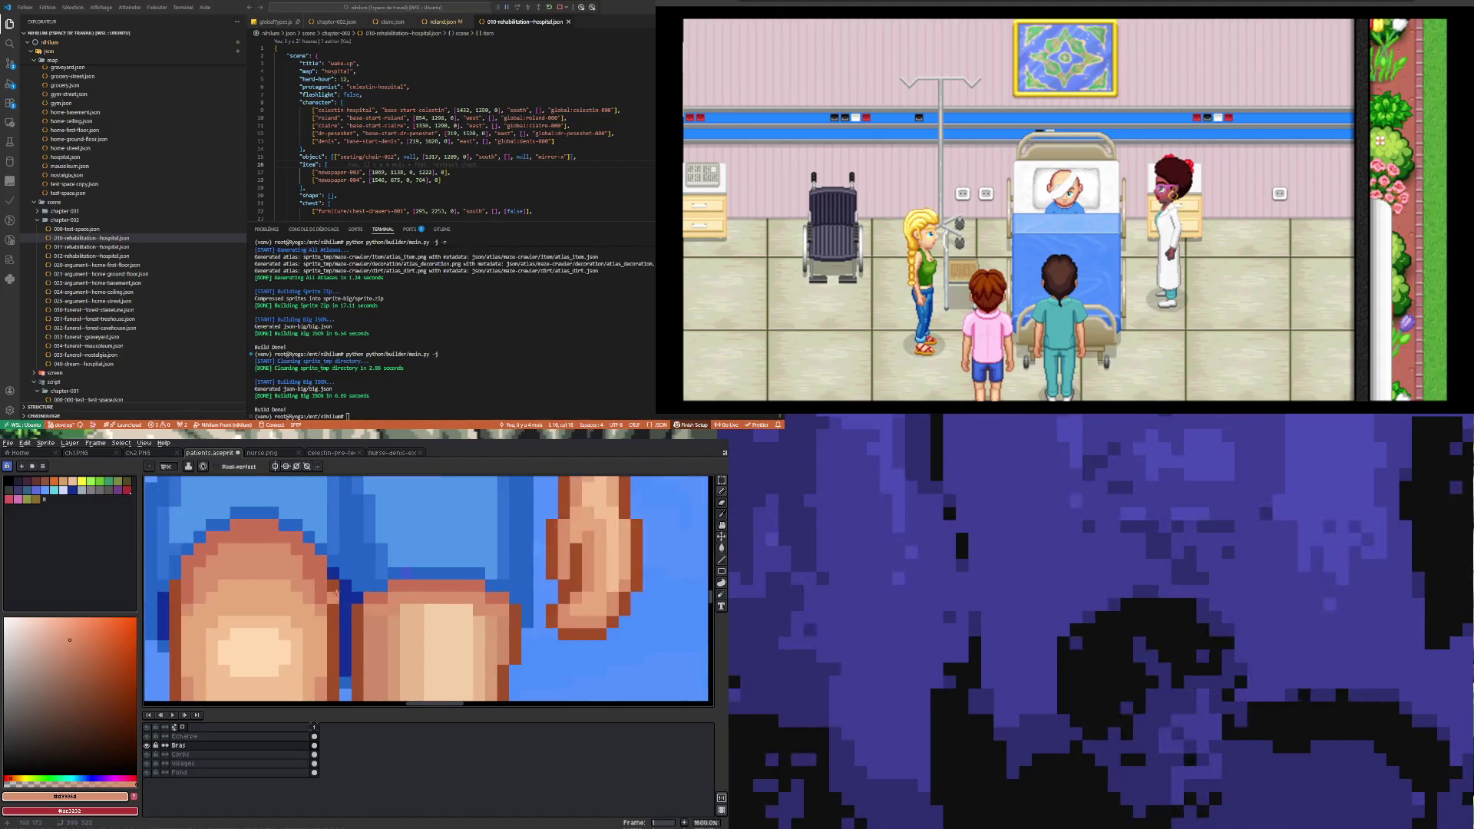
Step: Try a Paint Bucket fill on the knee, then undo the oversized fill
{"action": "key", "text": "i"}
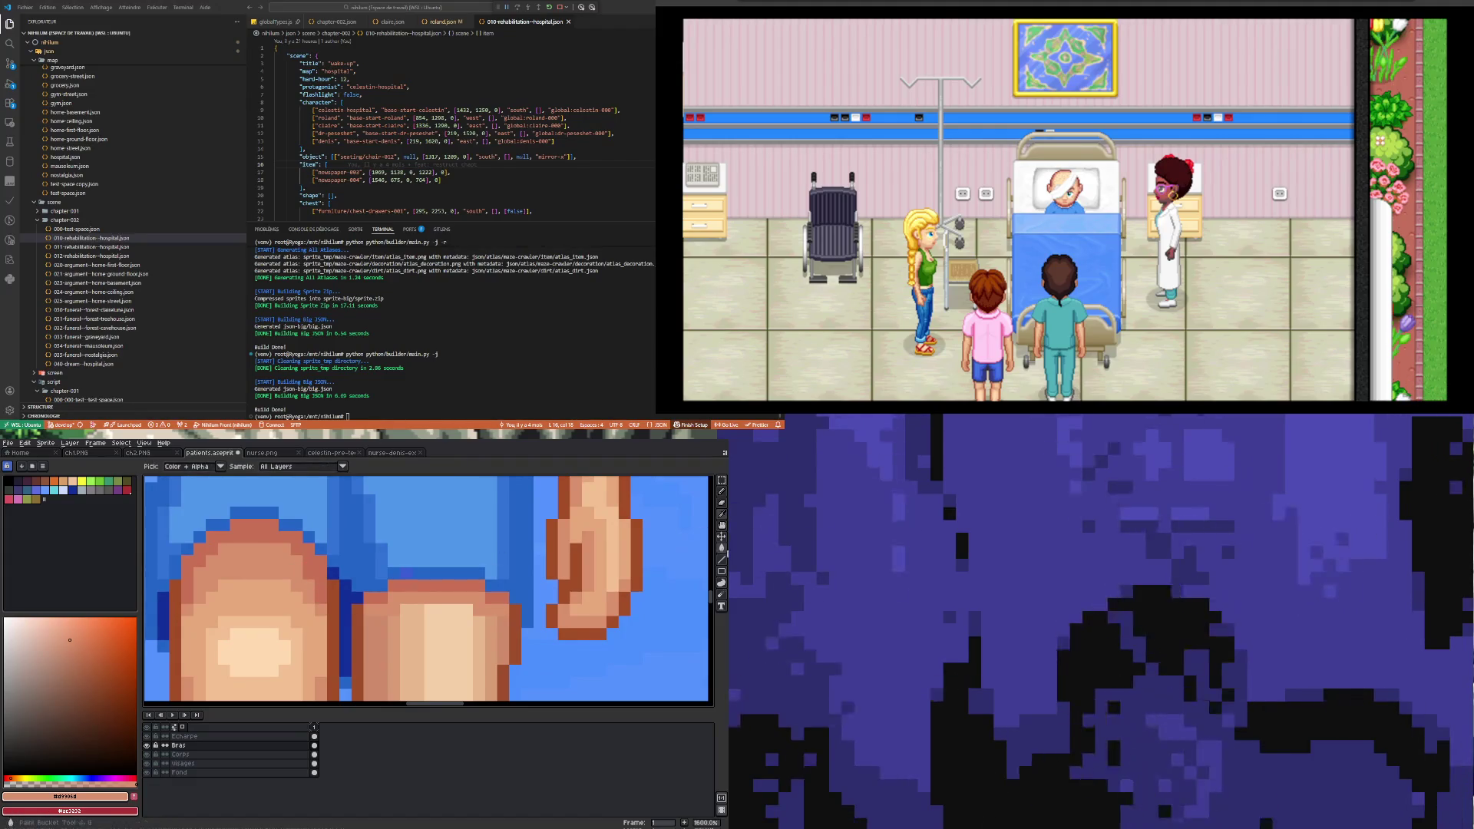
{"action": "key", "text": "g"}
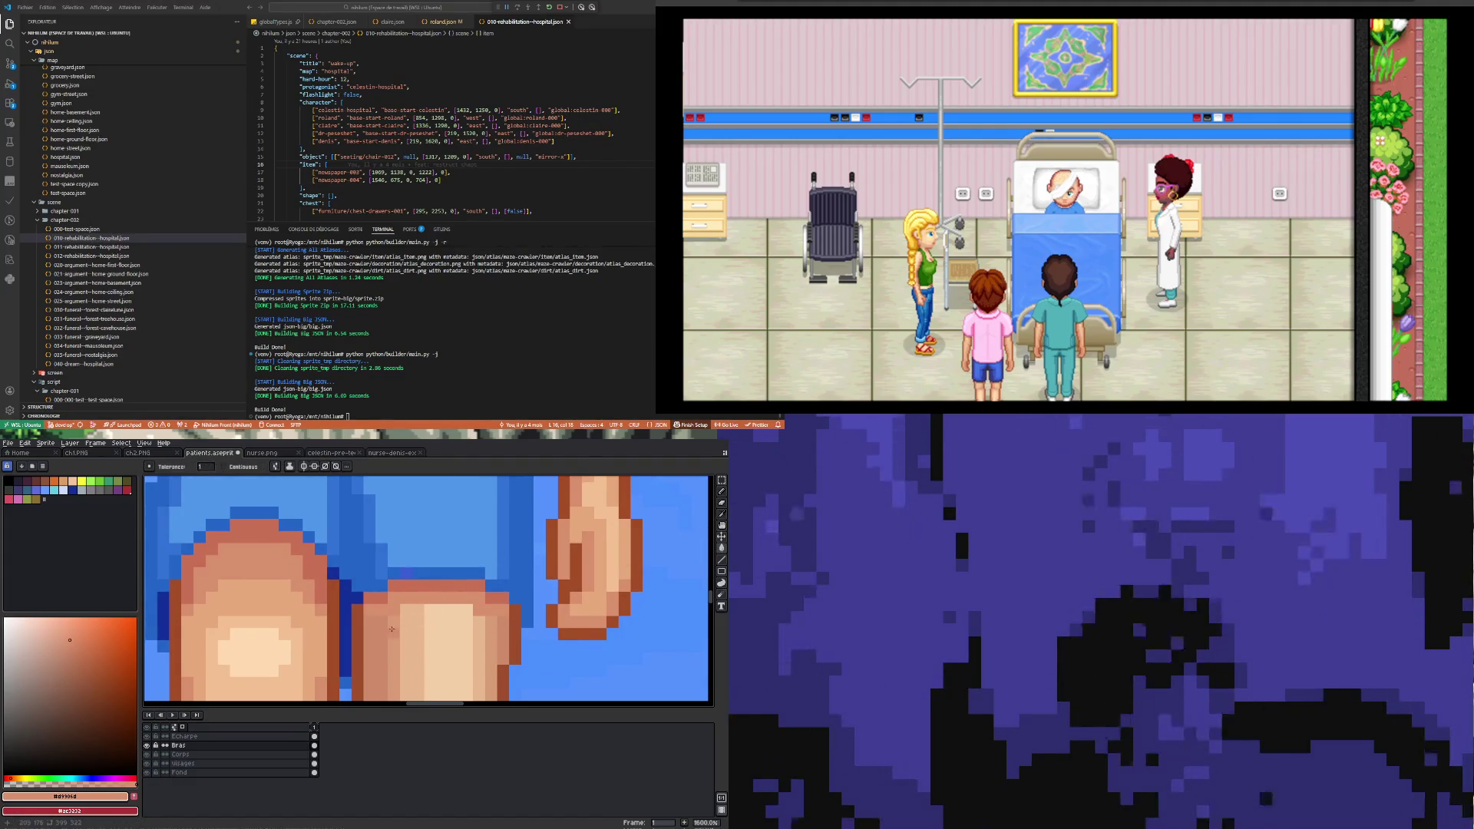
{"action": "left_click", "coordinate": [372, 625]}
{"action": "key", "text": "ctrl+z"}
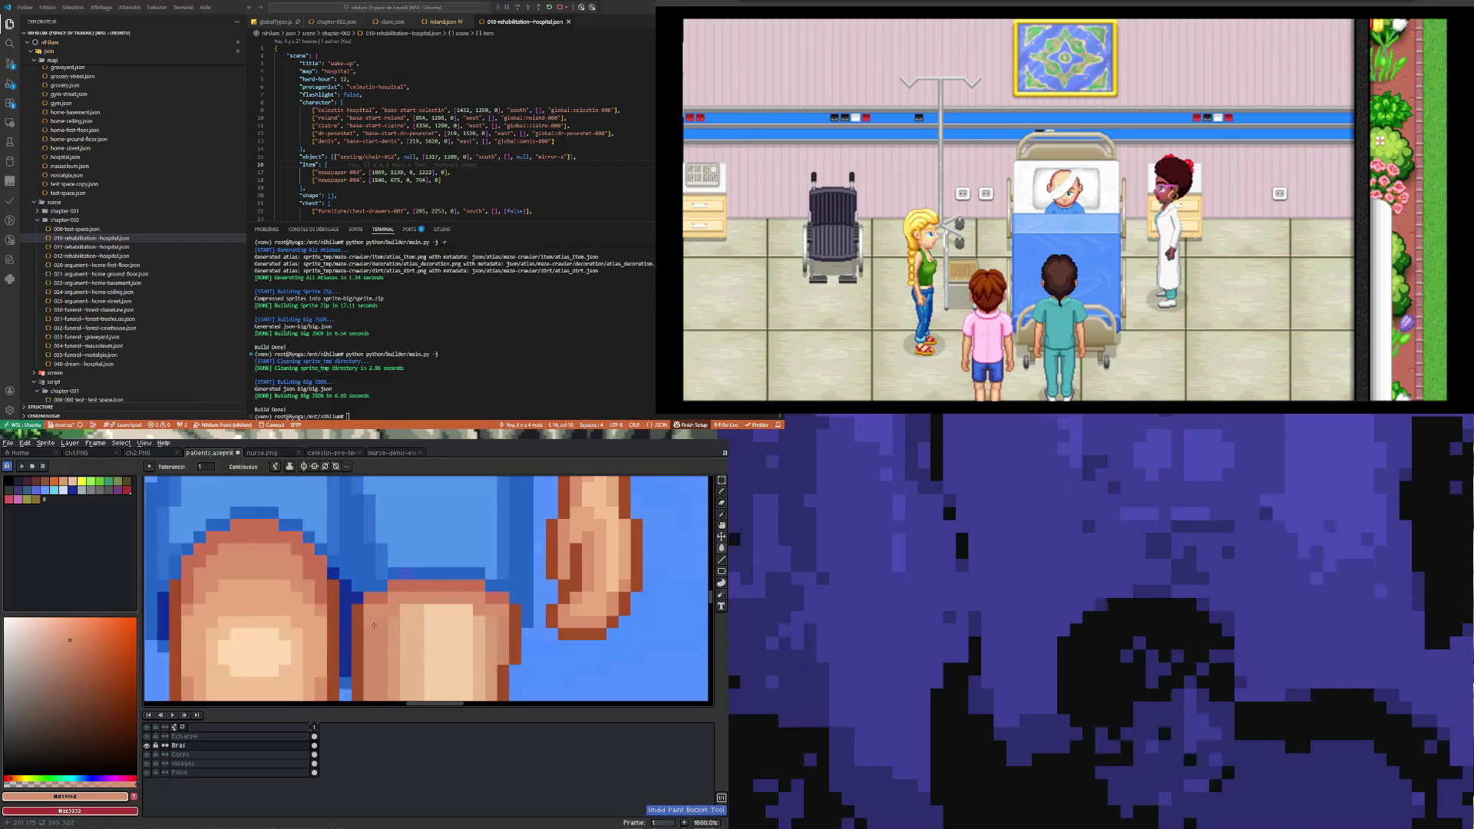
{"action": "scroll", "coordinate": [361, 537], "scroll_direction": "down", "scroll_amount": 3}
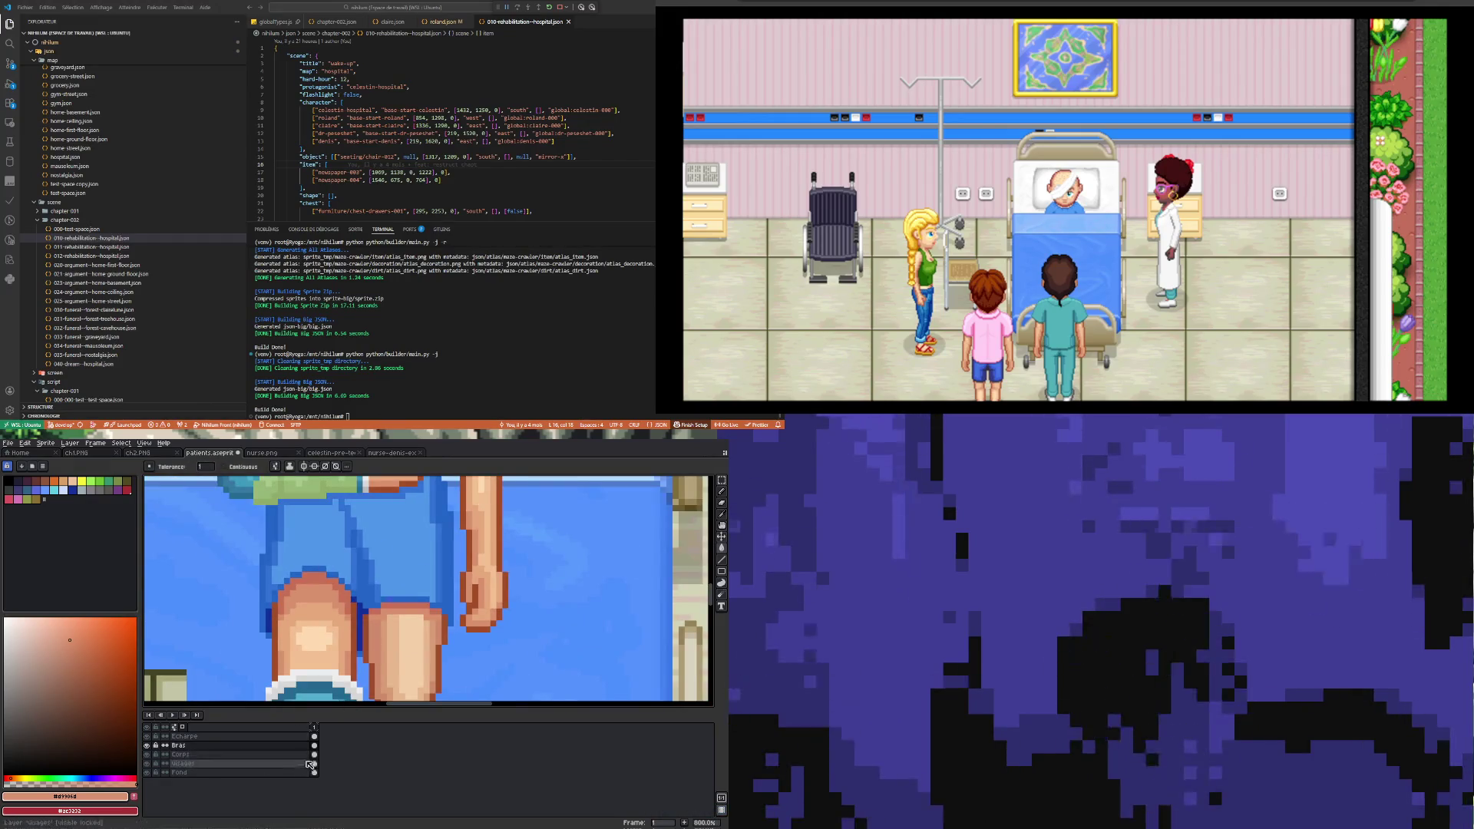
Step: Make the Corps layer active and sample the leg's skin tone #e5a87a
{"action": "left_click", "coordinate": [314, 754]}
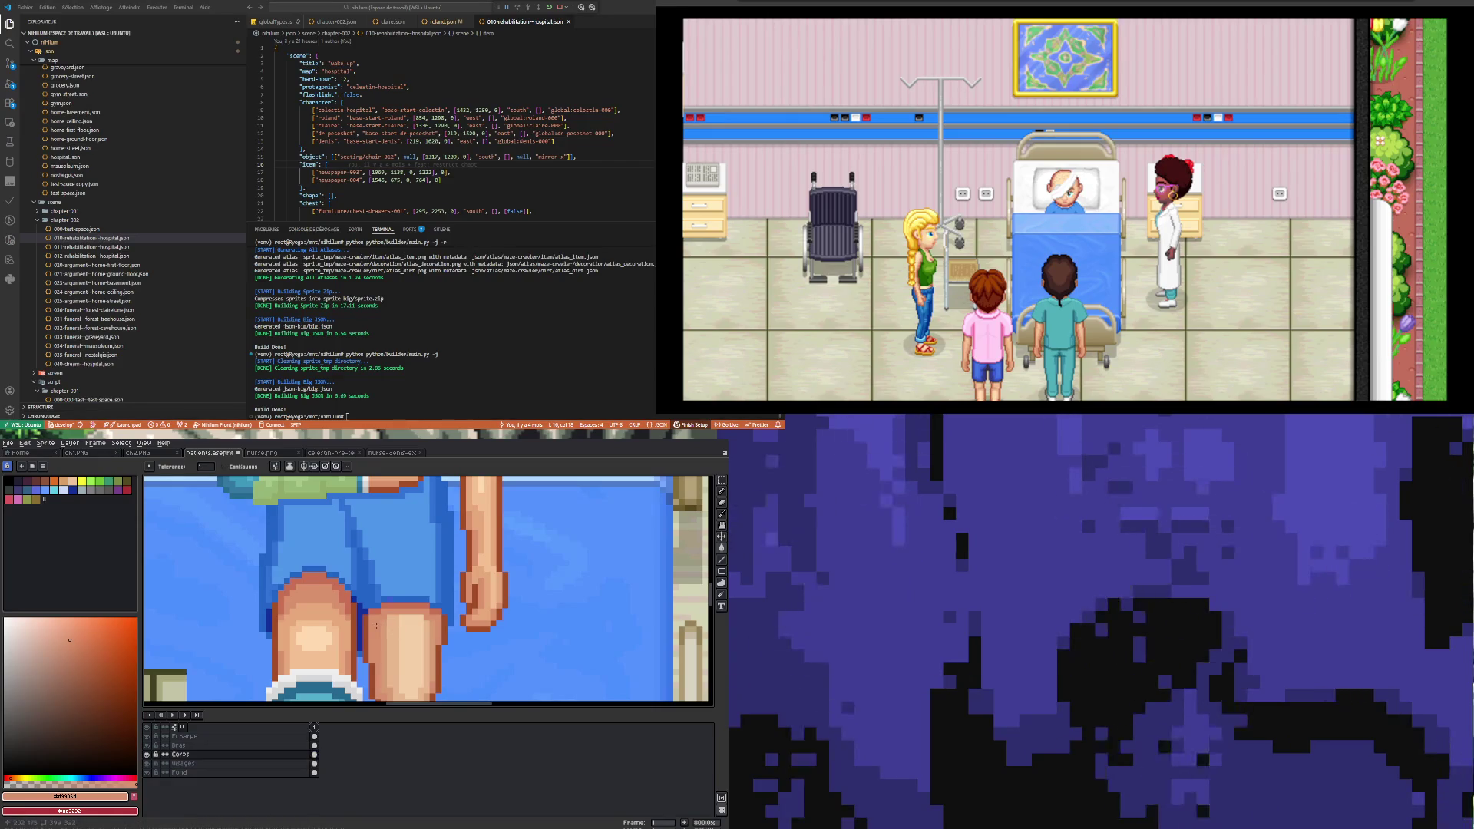
{"action": "scroll", "coordinate": [376, 626], "scroll_direction": "down", "scroll_amount": 3}
{"action": "scroll", "coordinate": [382, 638], "scroll_direction": "up", "scroll_amount": 2}
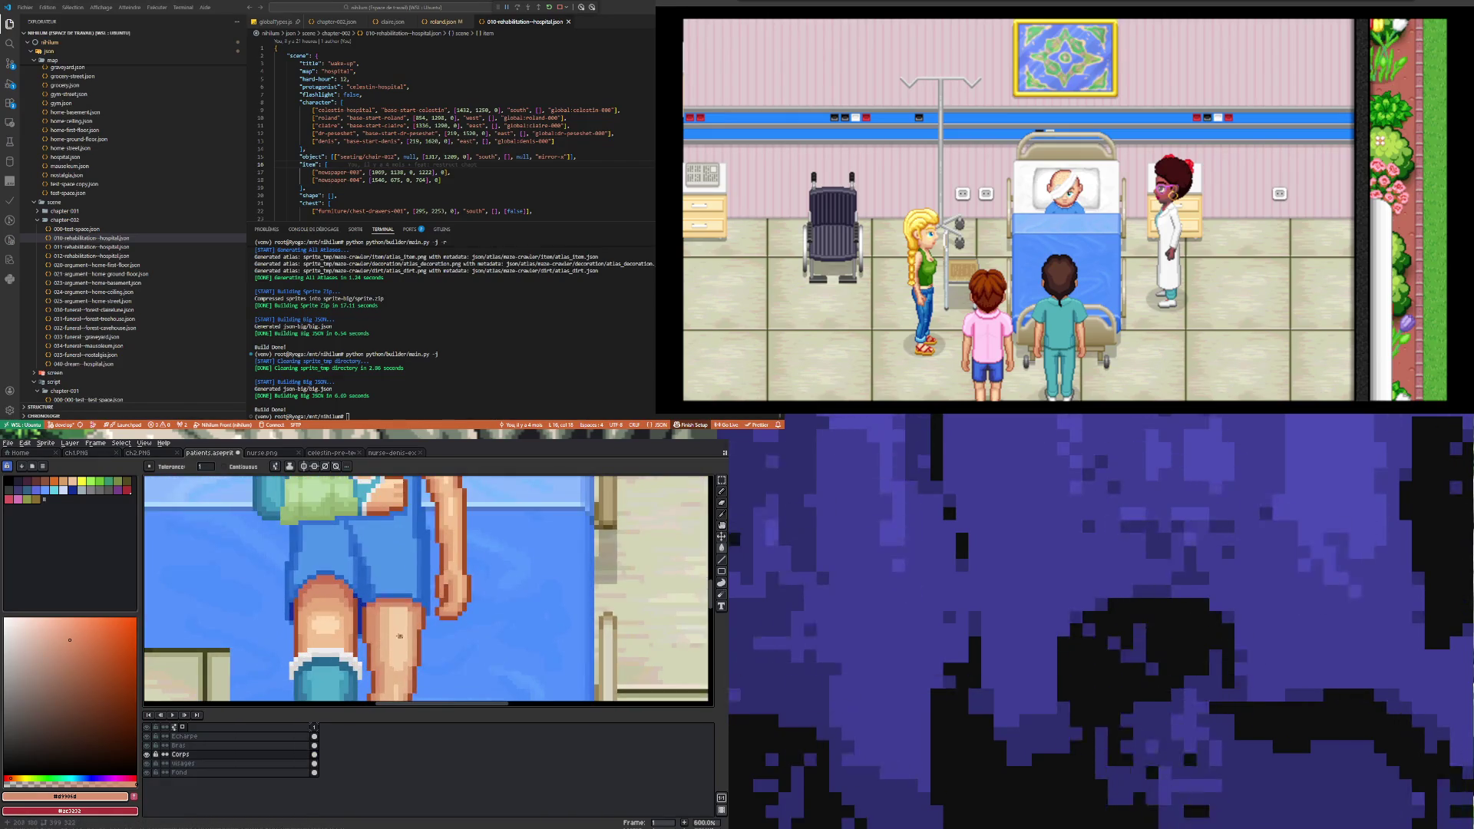
{"action": "scroll", "coordinate": [399, 636], "scroll_direction": "up", "scroll_amount": 3}
{"action": "key", "text": "i"}
{"action": "left_click", "coordinate": [290, 581]}
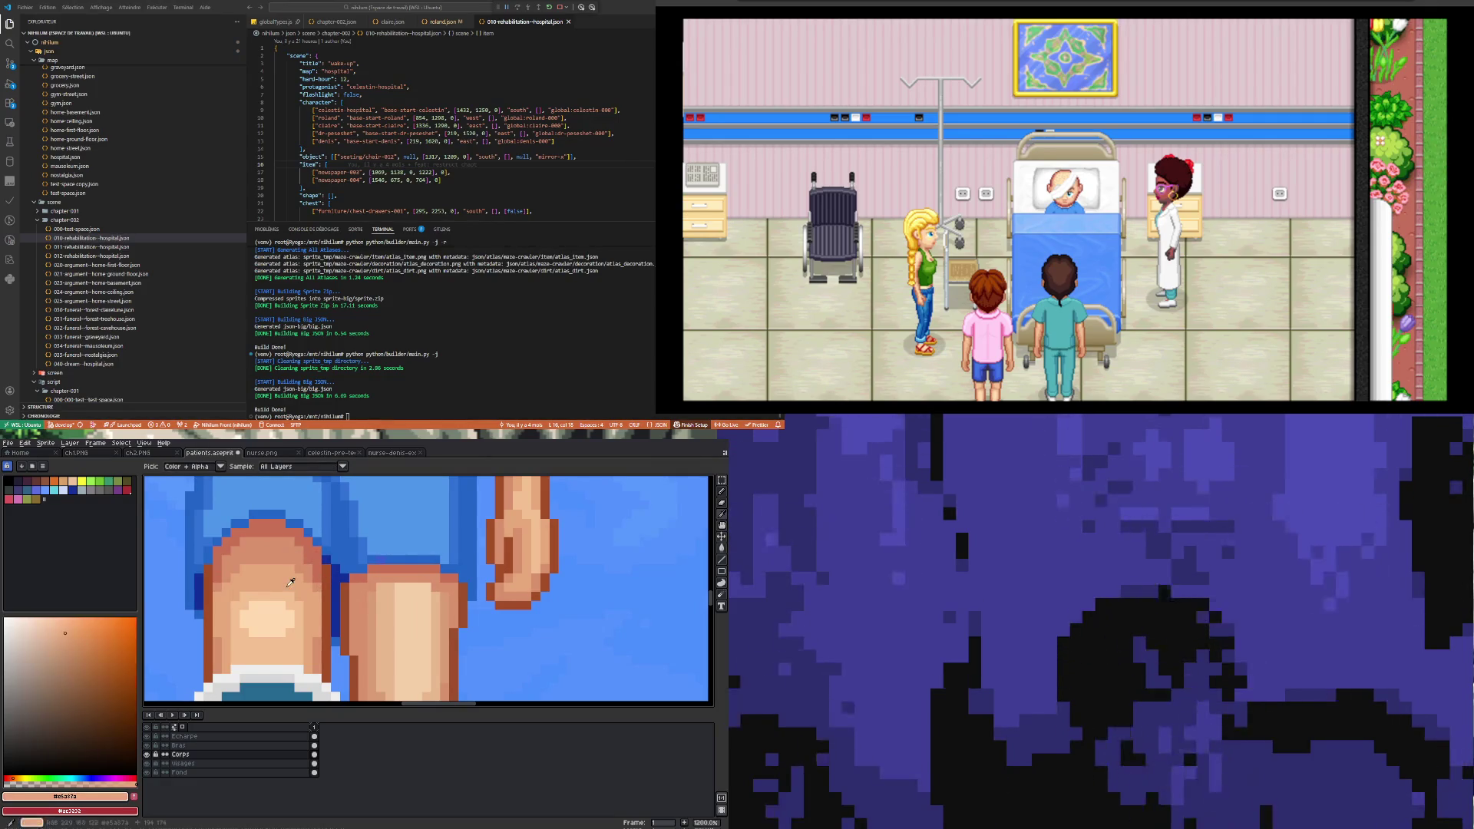
{"action": "left_click", "coordinate": [723, 547]}
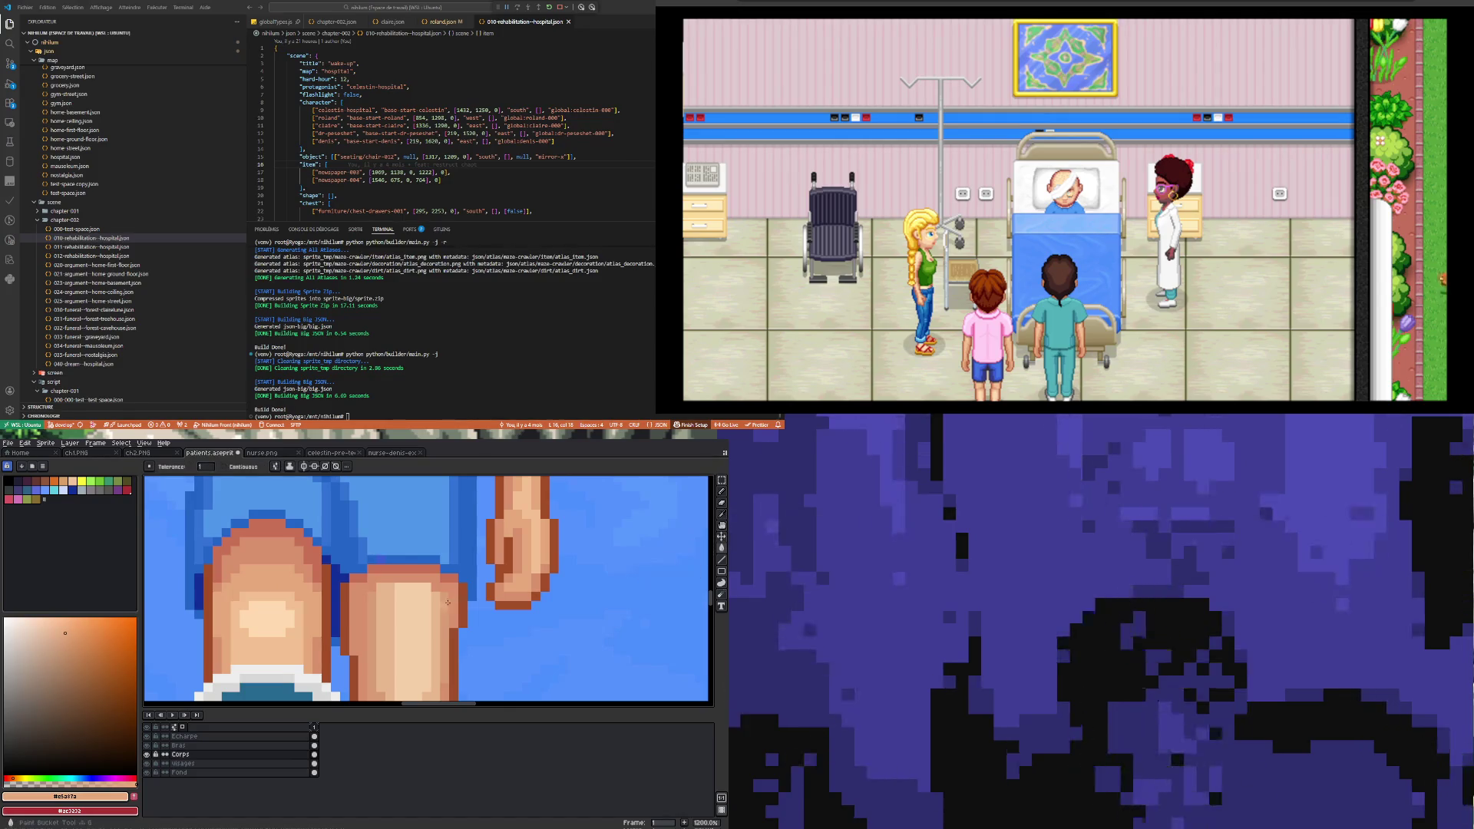
{"action": "scroll", "coordinate": [374, 605], "scroll_direction": "down", "scroll_amount": 2}
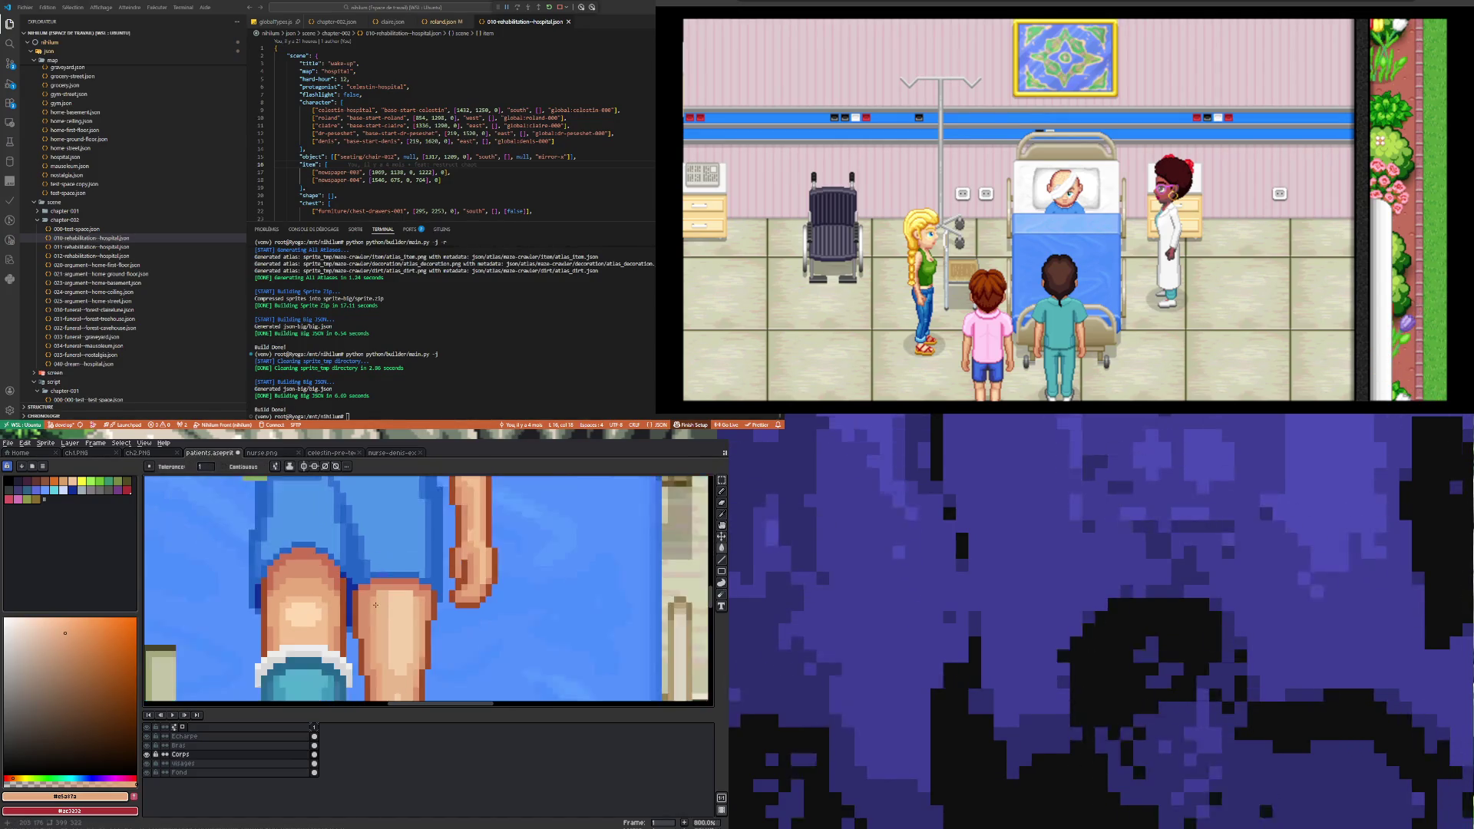
Step: Sample the light knee tone and bucket-fill the right knee with it
{"action": "key", "text": "i"}
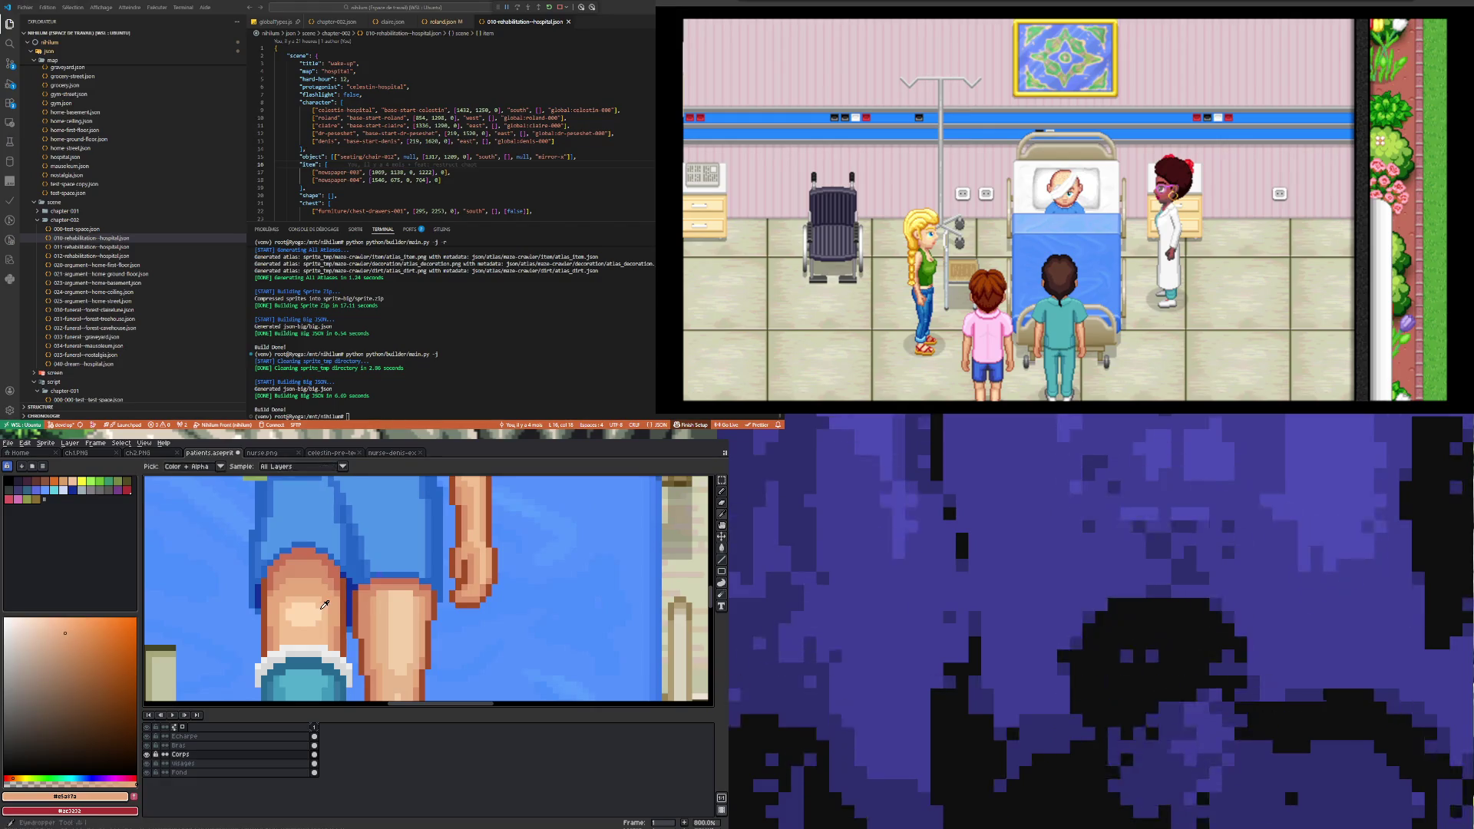
{"action": "left_click", "coordinate": [330, 606]}
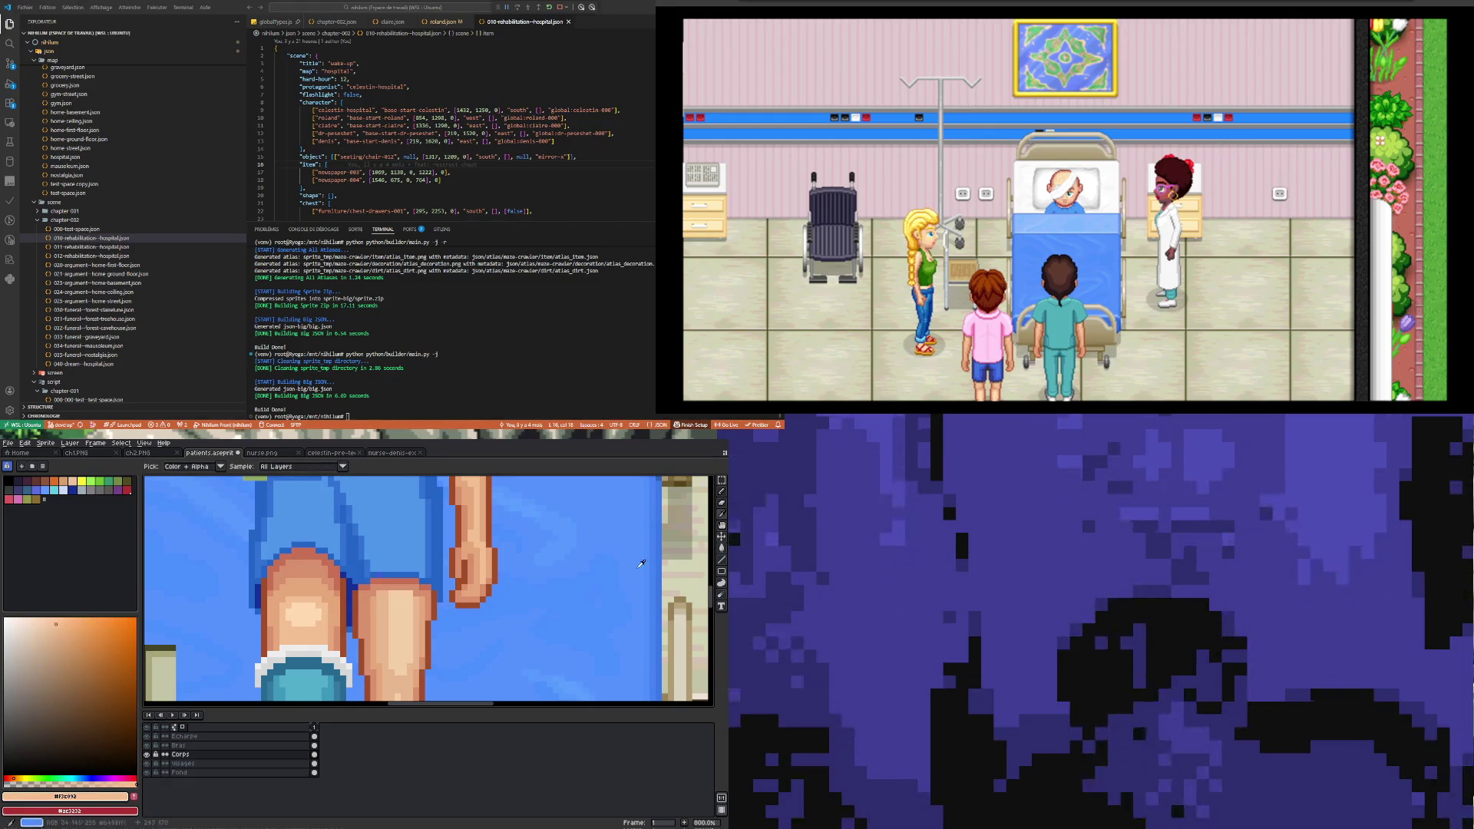
{"action": "key", "text": "g"}
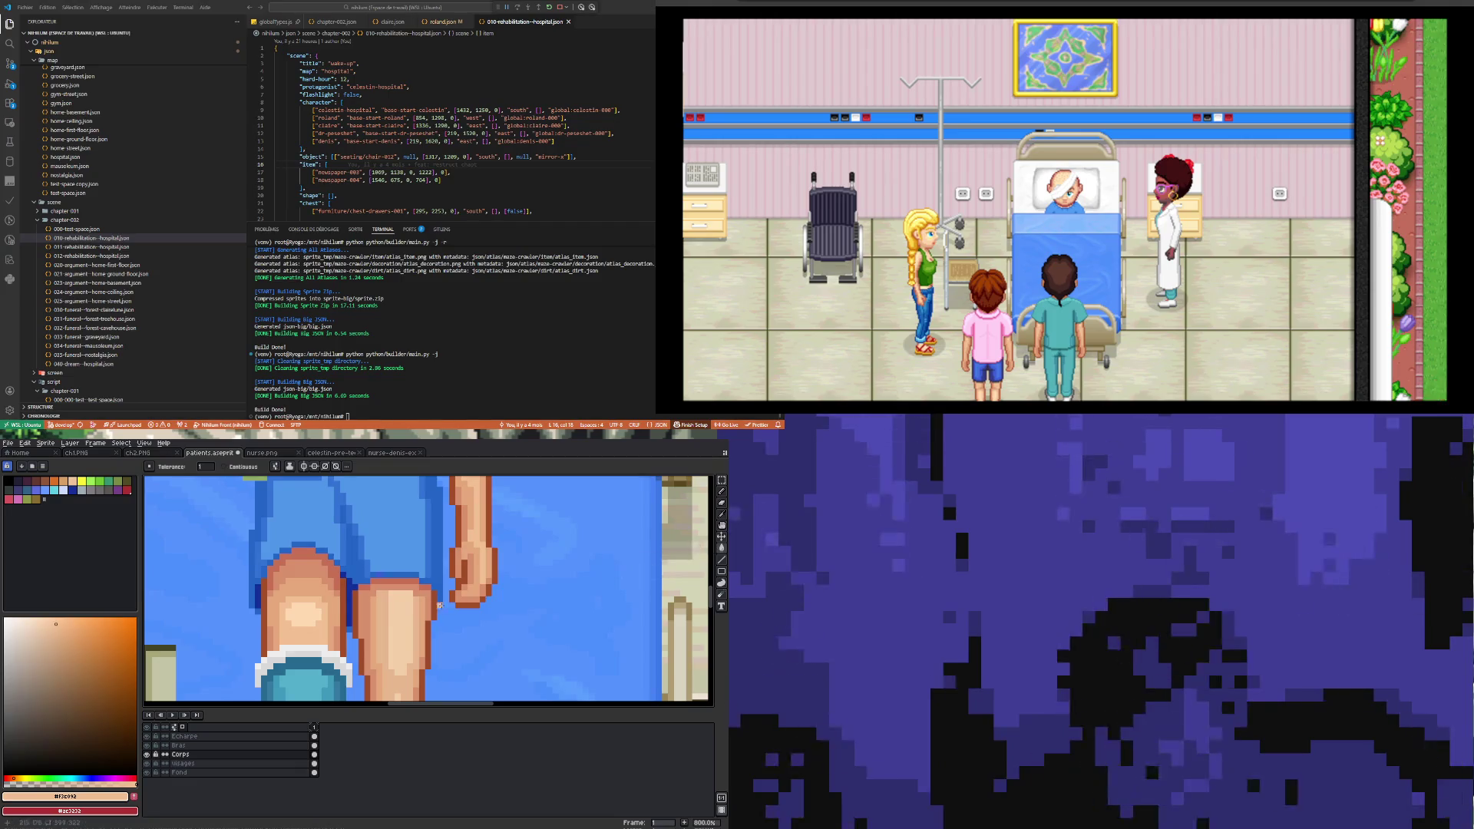
{"action": "key", "text": "i"}
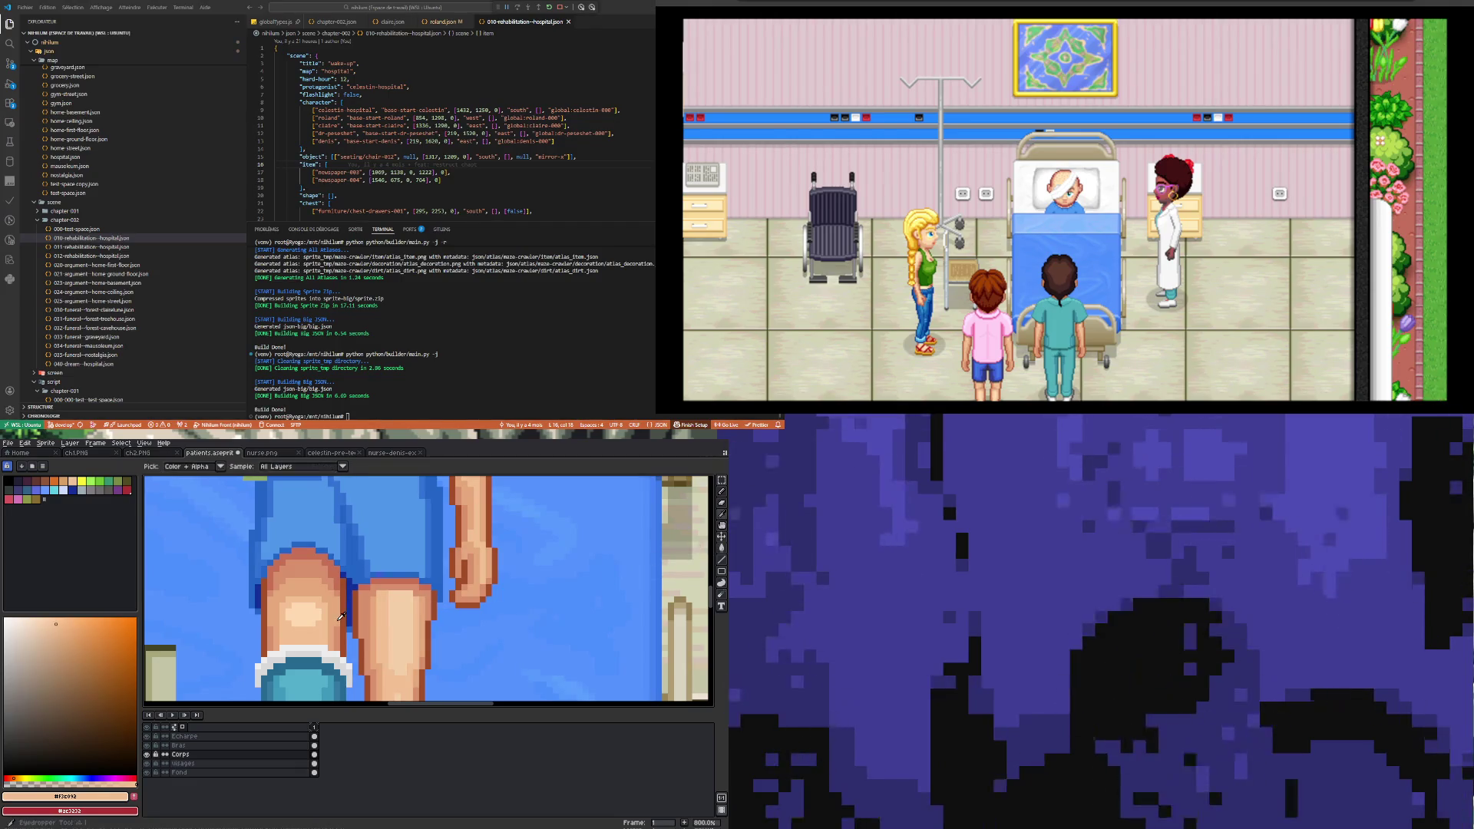
{"action": "left_click", "coordinate": [311, 612]}
{"action": "left_click", "coordinate": [722, 547]}
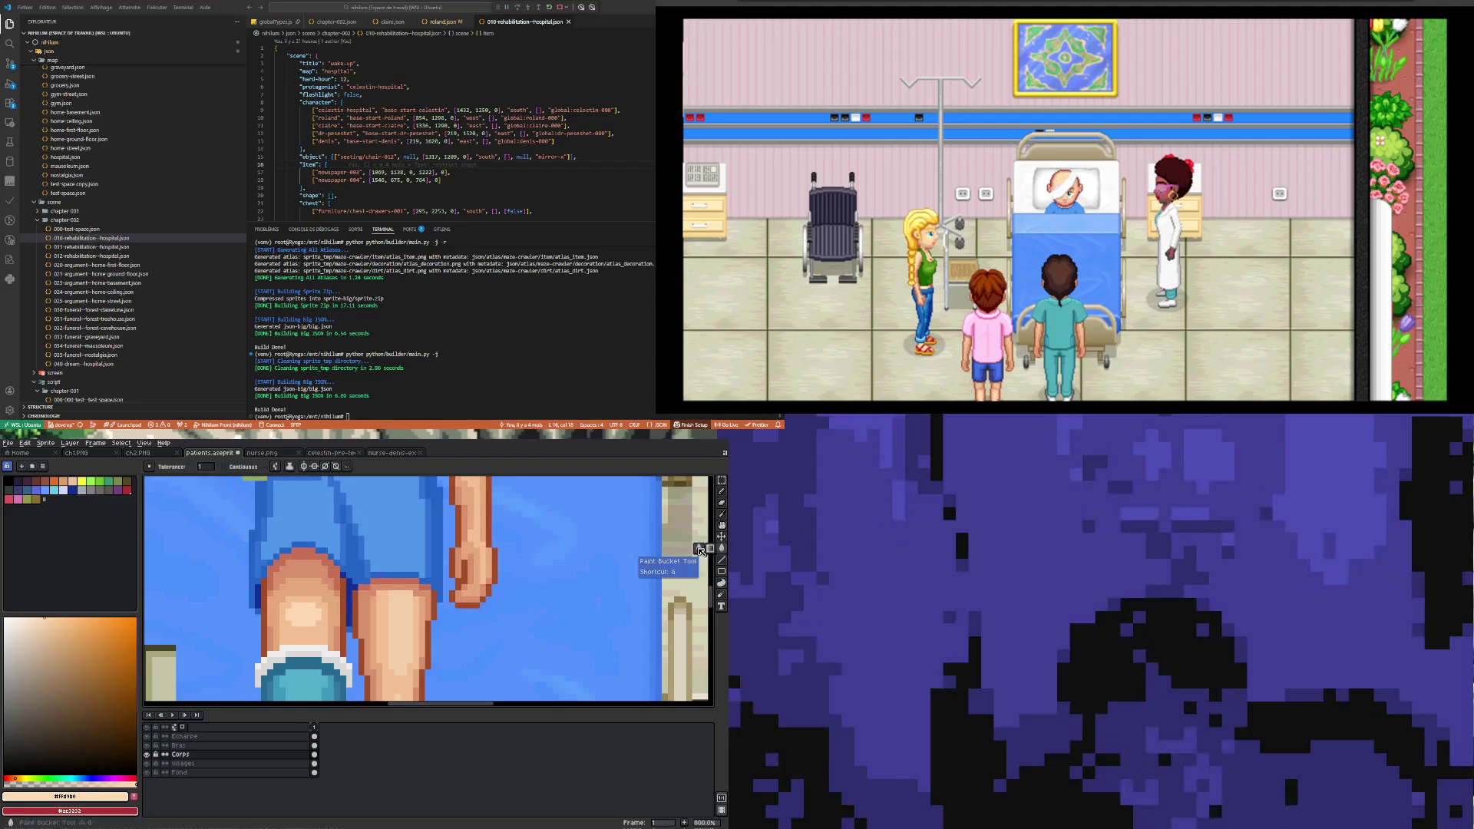
{"action": "left_click", "coordinate": [407, 608]}
{"action": "scroll", "coordinate": [407, 608], "scroll_direction": "down", "scroll_amount": 4}
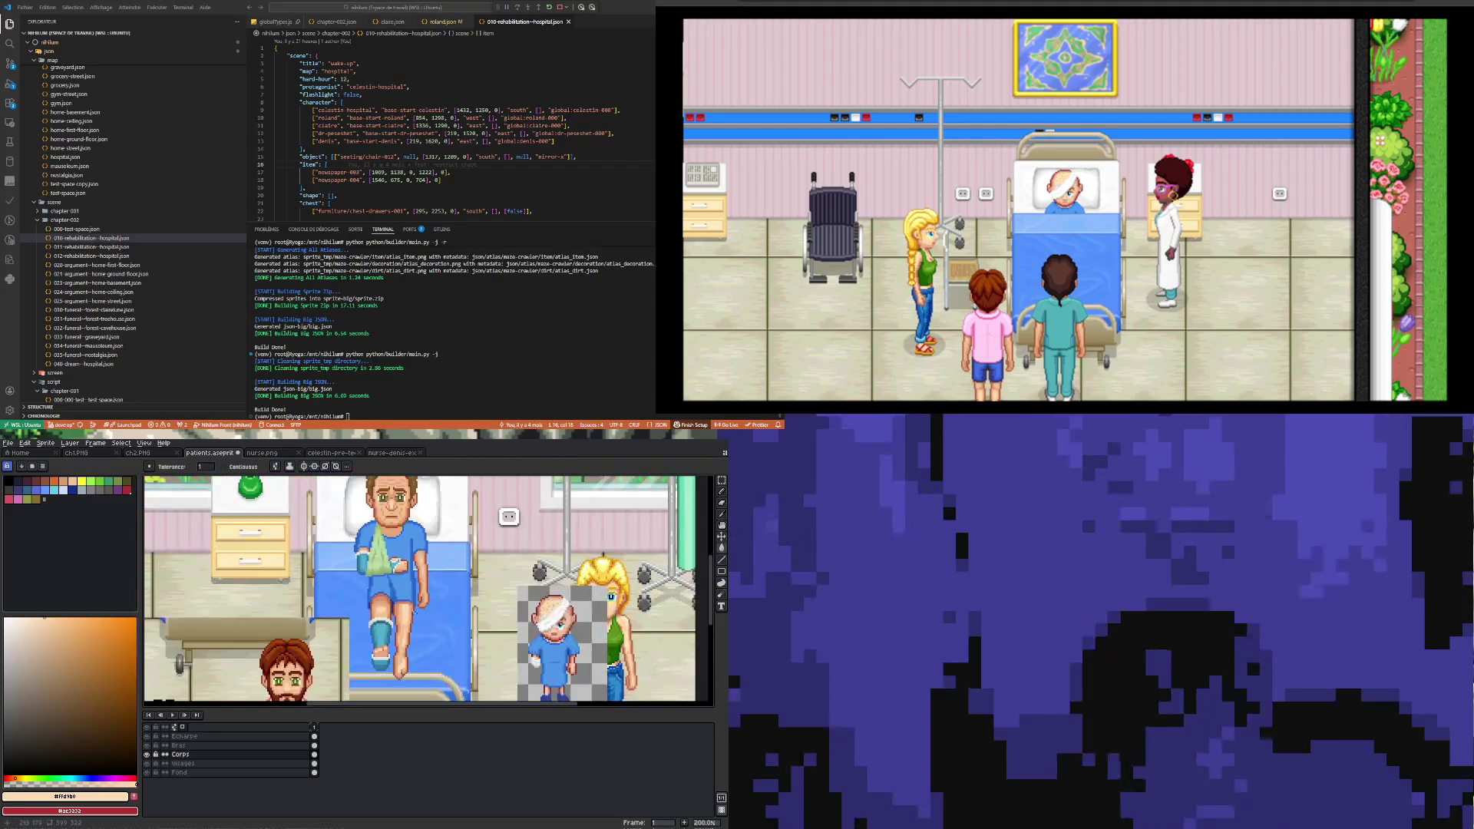
{"action": "scroll", "coordinate": [444, 612], "scroll_direction": "up", "scroll_amount": 2}
{"action": "scroll", "coordinate": [422, 576], "scroll_direction": "down", "scroll_amount": 2}
{"action": "scroll", "coordinate": [399, 532], "scroll_direction": "up", "scroll_amount": 2}
{"action": "scroll", "coordinate": [384, 553], "scroll_direction": "down", "scroll_amount": 2}
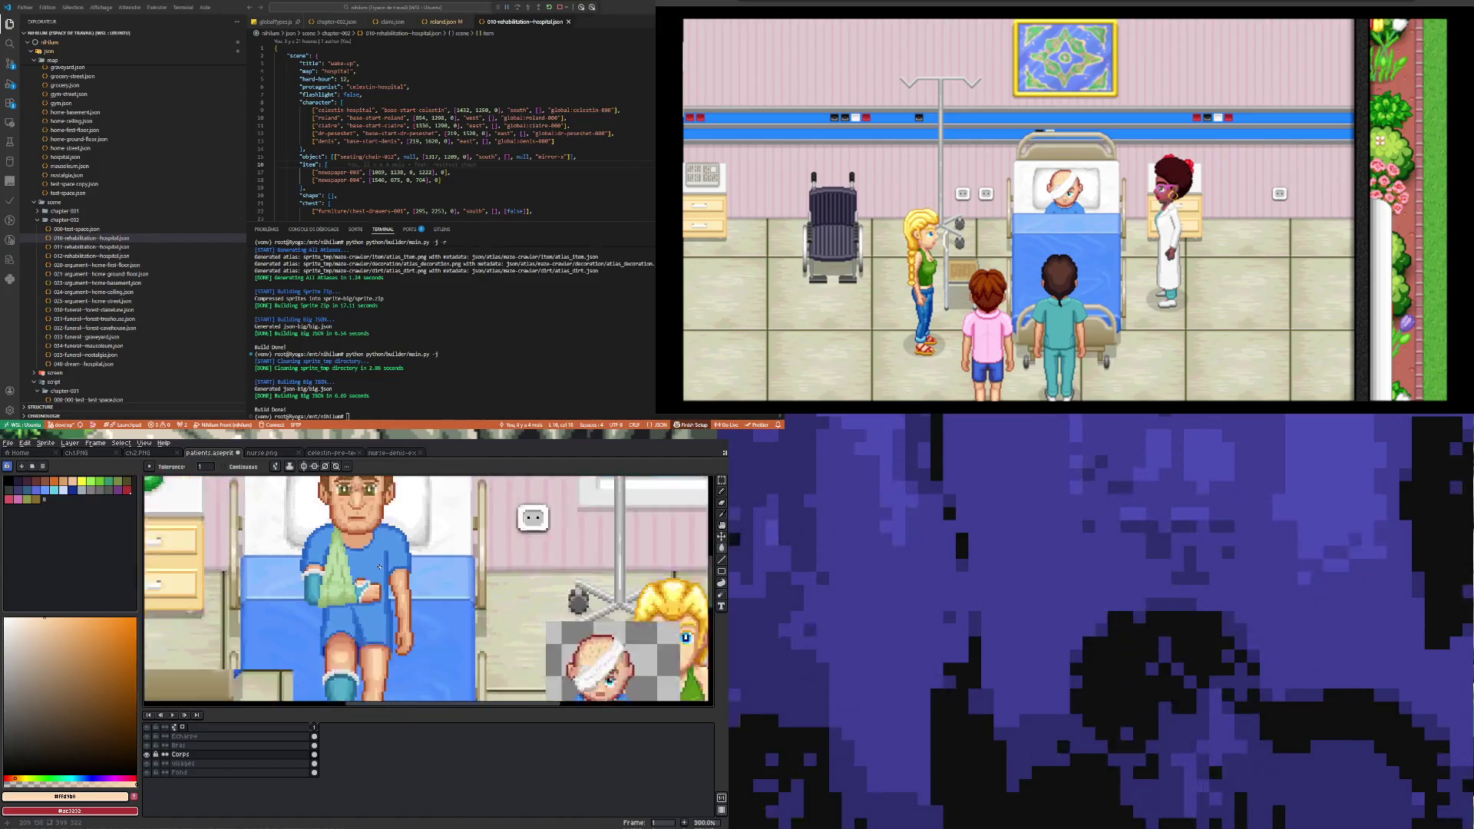
{"action": "scroll", "coordinate": [377, 668], "scroll_direction": "up", "scroll_amount": 3}
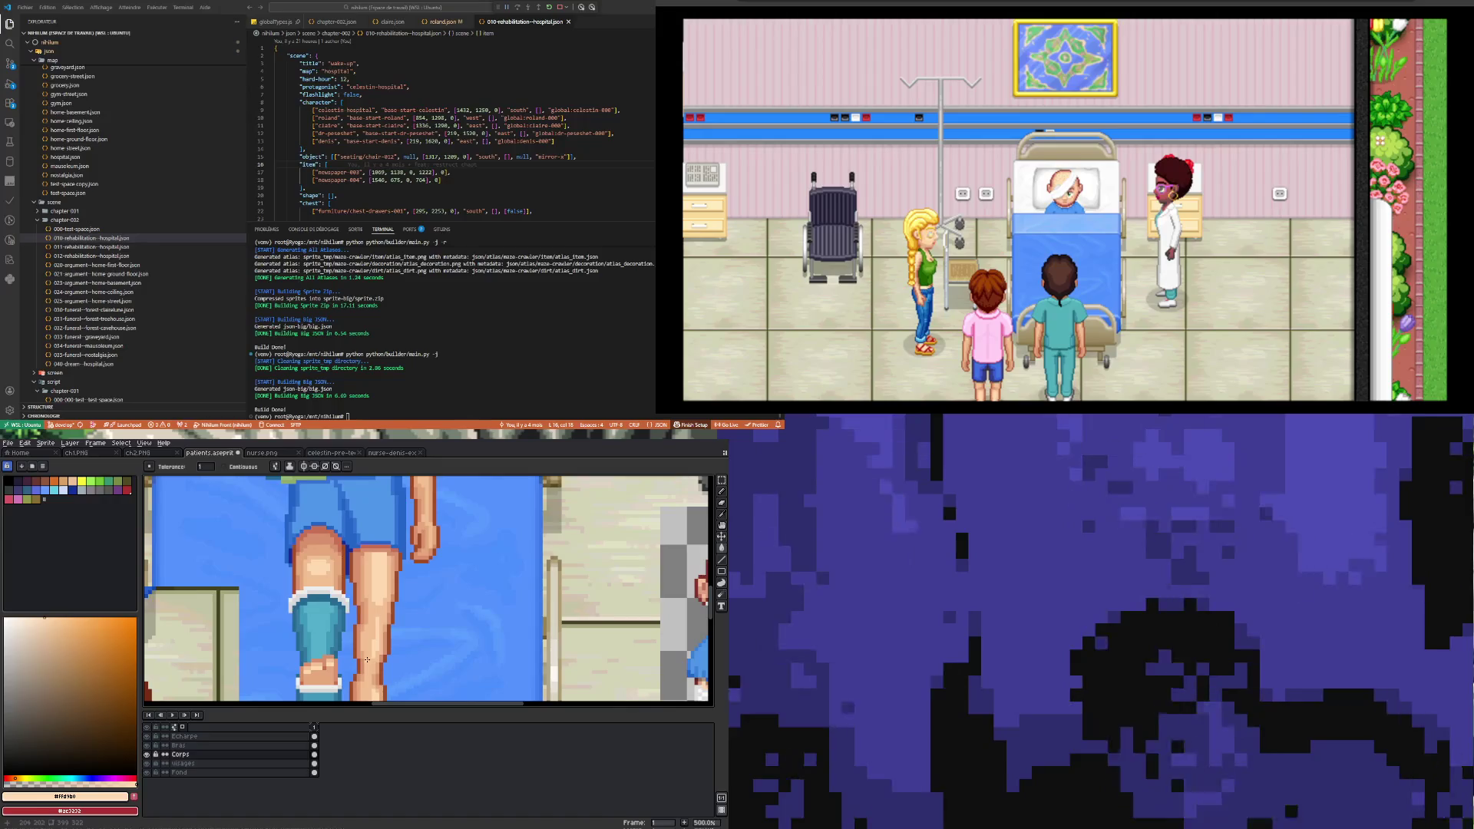
{"action": "scroll", "coordinate": [367, 659], "scroll_direction": "down", "scroll_amount": 3}
{"action": "scroll", "coordinate": [307, 614], "scroll_direction": "up", "scroll_amount": 2}
{"action": "scroll", "coordinate": [253, 589], "scroll_direction": "down", "scroll_amount": 3}
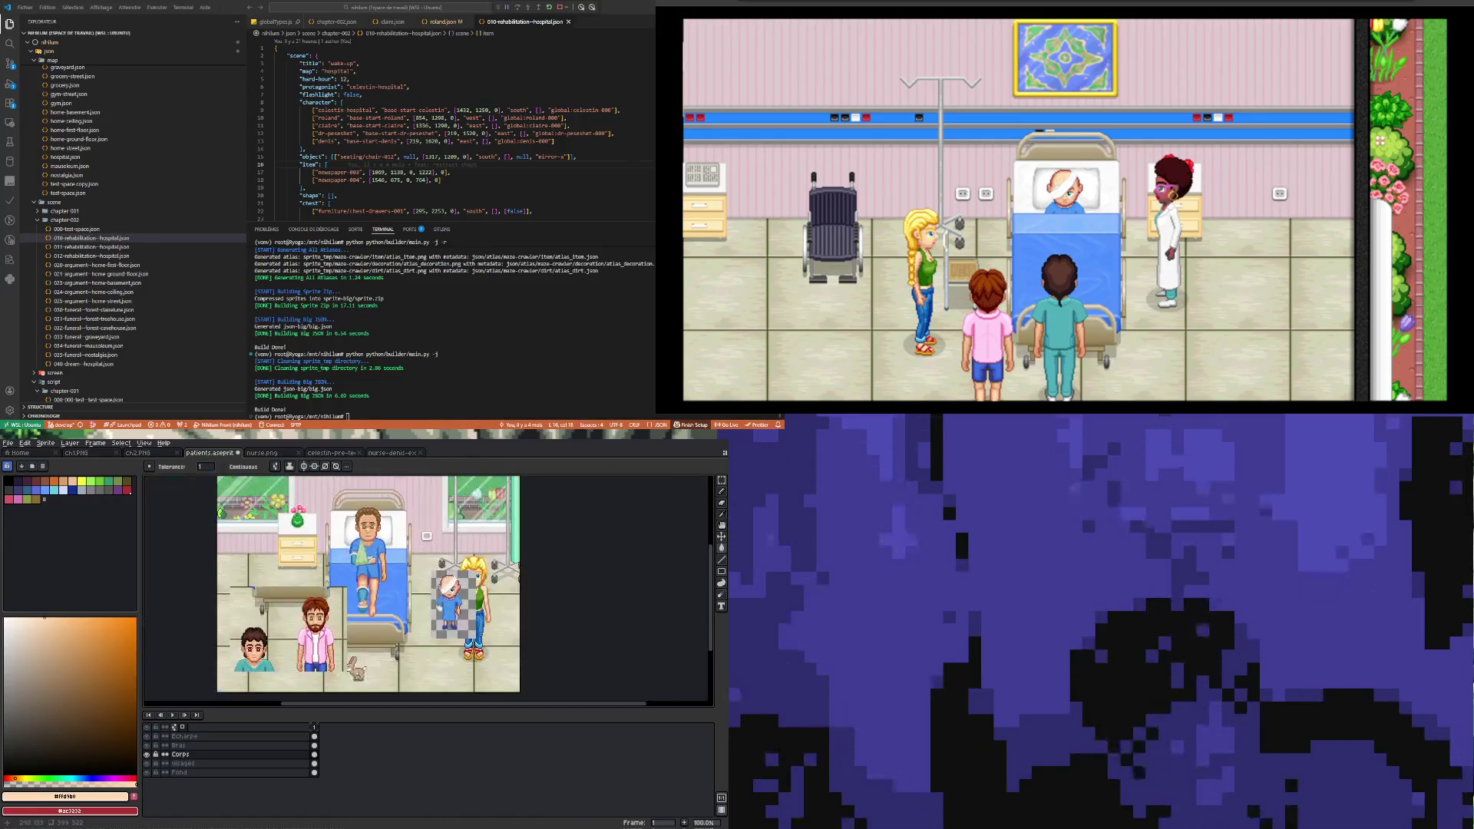
{"action": "scroll", "coordinate": [367, 575], "scroll_direction": "up", "scroll_amount": 5}
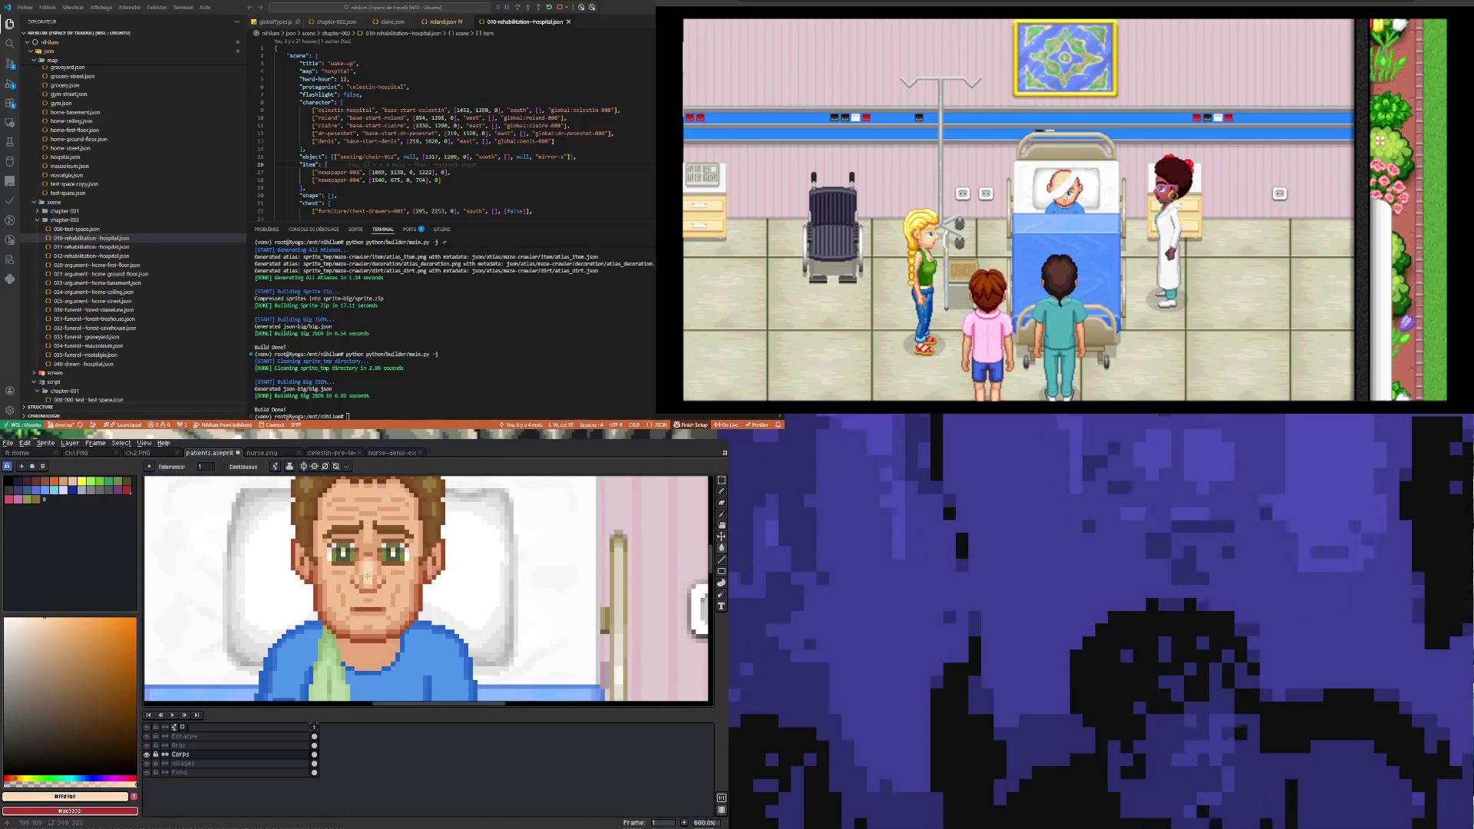
{"action": "scroll", "coordinate": [367, 576], "scroll_direction": "down", "scroll_amount": 3}
{"action": "scroll", "coordinate": [307, 491], "scroll_direction": "down", "scroll_amount": 1}
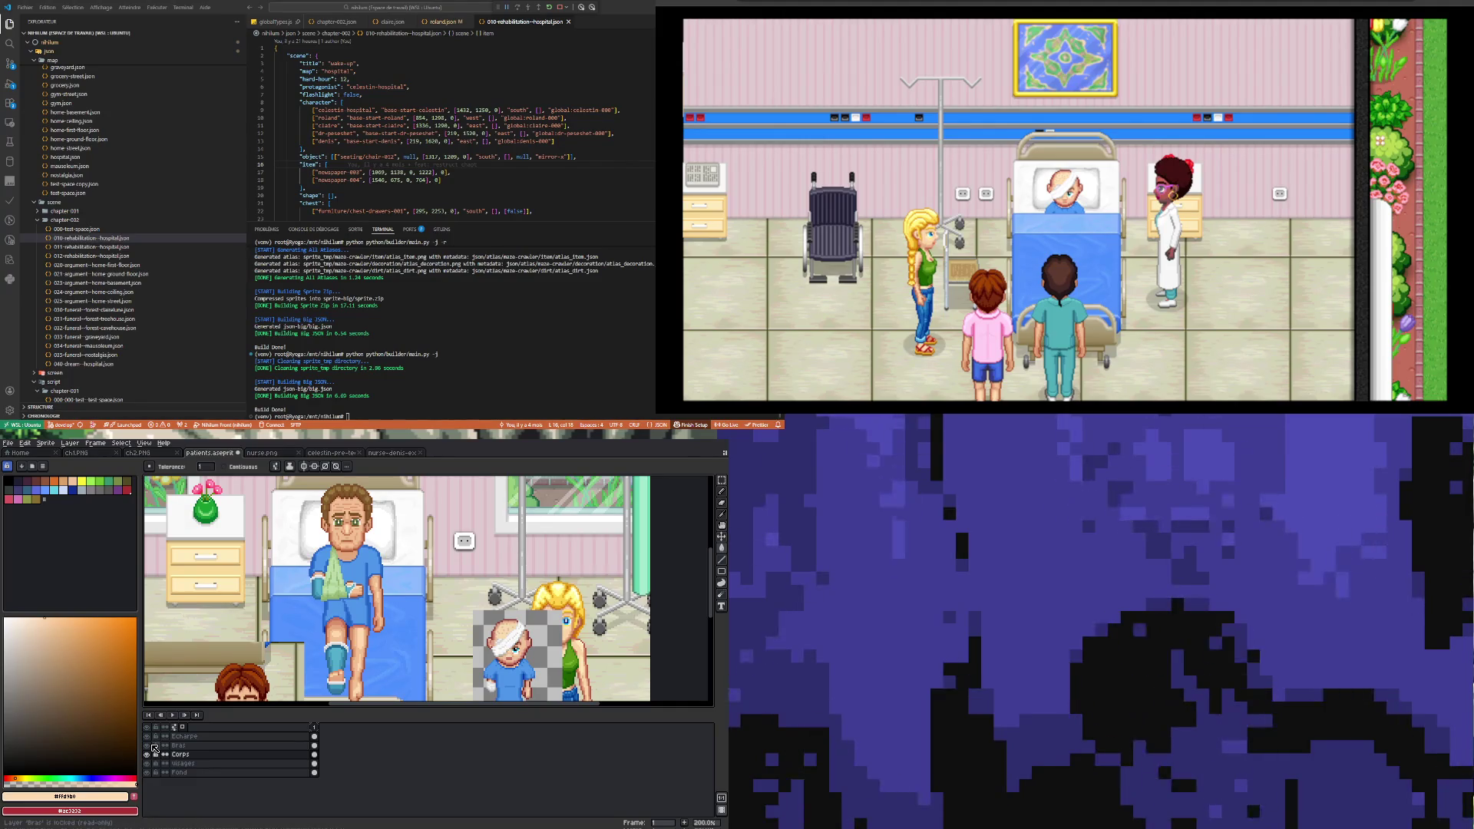
{"action": "left_click", "coordinate": [147, 745]}
{"action": "left_click", "coordinate": [151, 747]}
{"action": "left_click", "coordinate": [150, 747]}
{"action": "left_click", "coordinate": [150, 747]}
{"action": "left_click", "coordinate": [151, 747]}
{"action": "left_click", "coordinate": [150, 746]}
{"action": "key", "text": "m"}
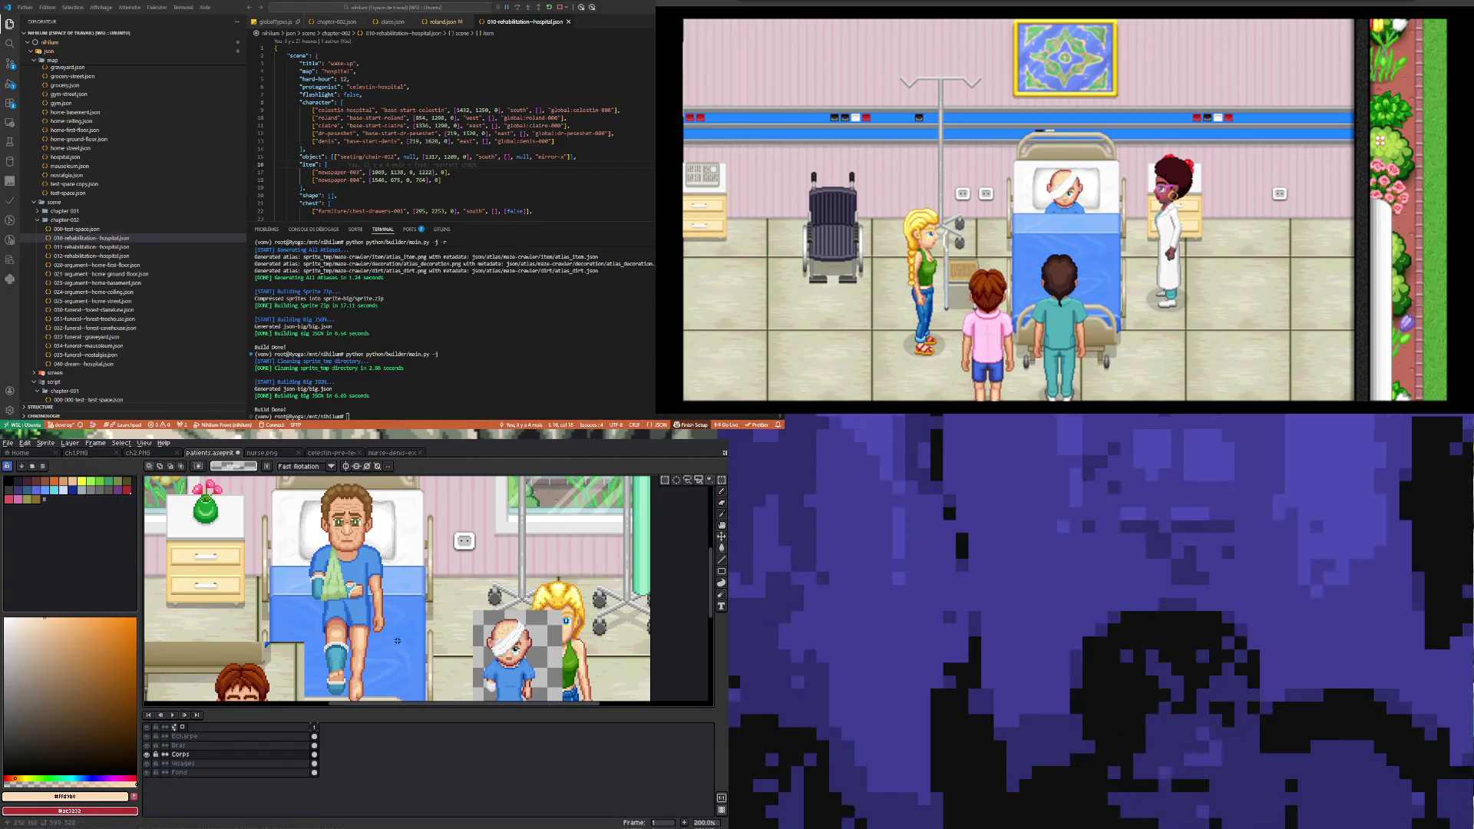
Step: Select the knee area and try pasting it onto Corps, undoing the misplaced pastes
{"action": "left_click_drag", "start_coordinate": [310, 607], "coordinate": [374, 654]}
{"action": "left_click", "coordinate": [314, 746]}
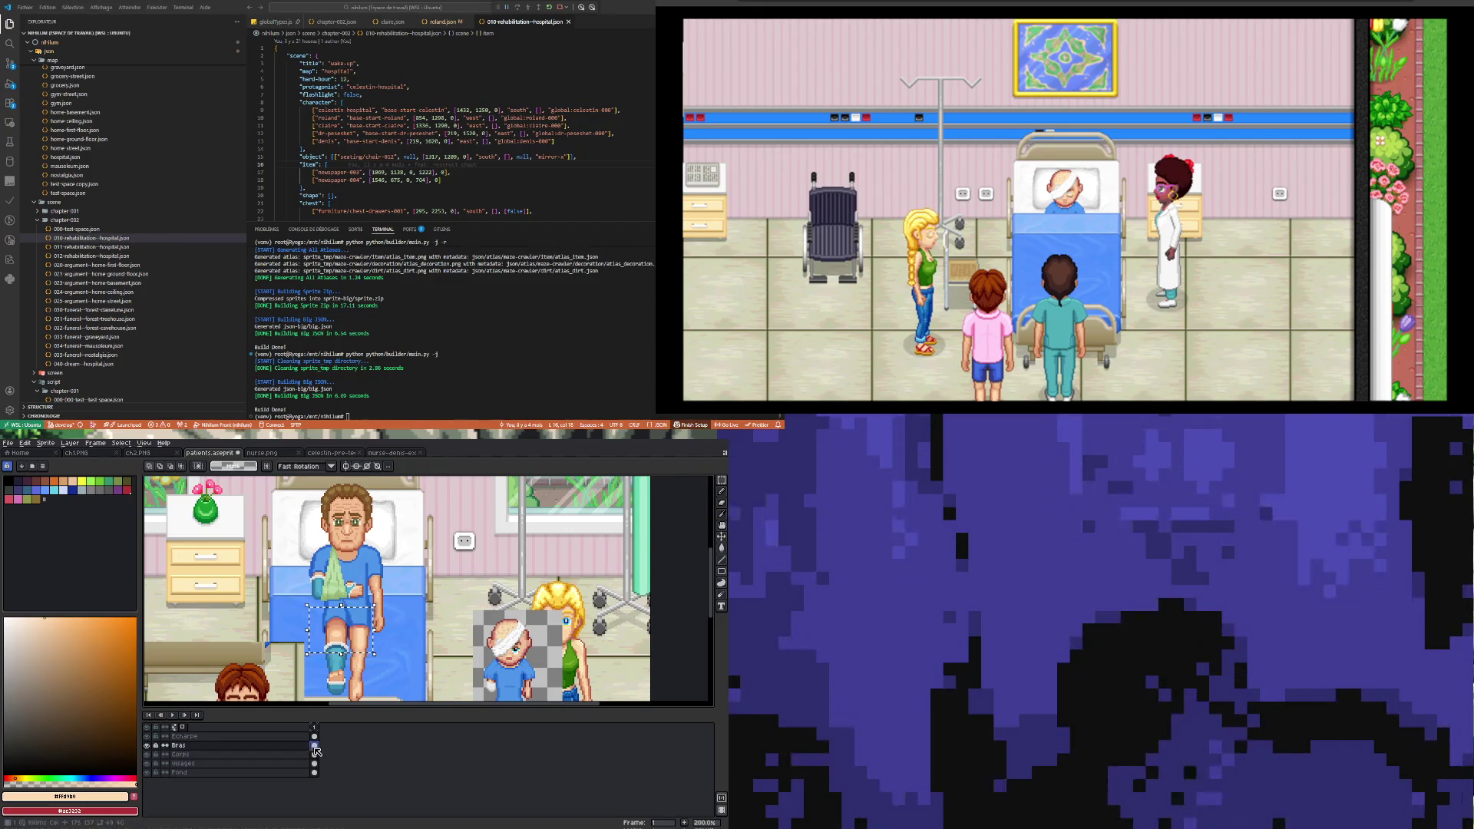
{"action": "left_click", "coordinate": [314, 755]}
{"action": "key", "text": "ctrl+v"}
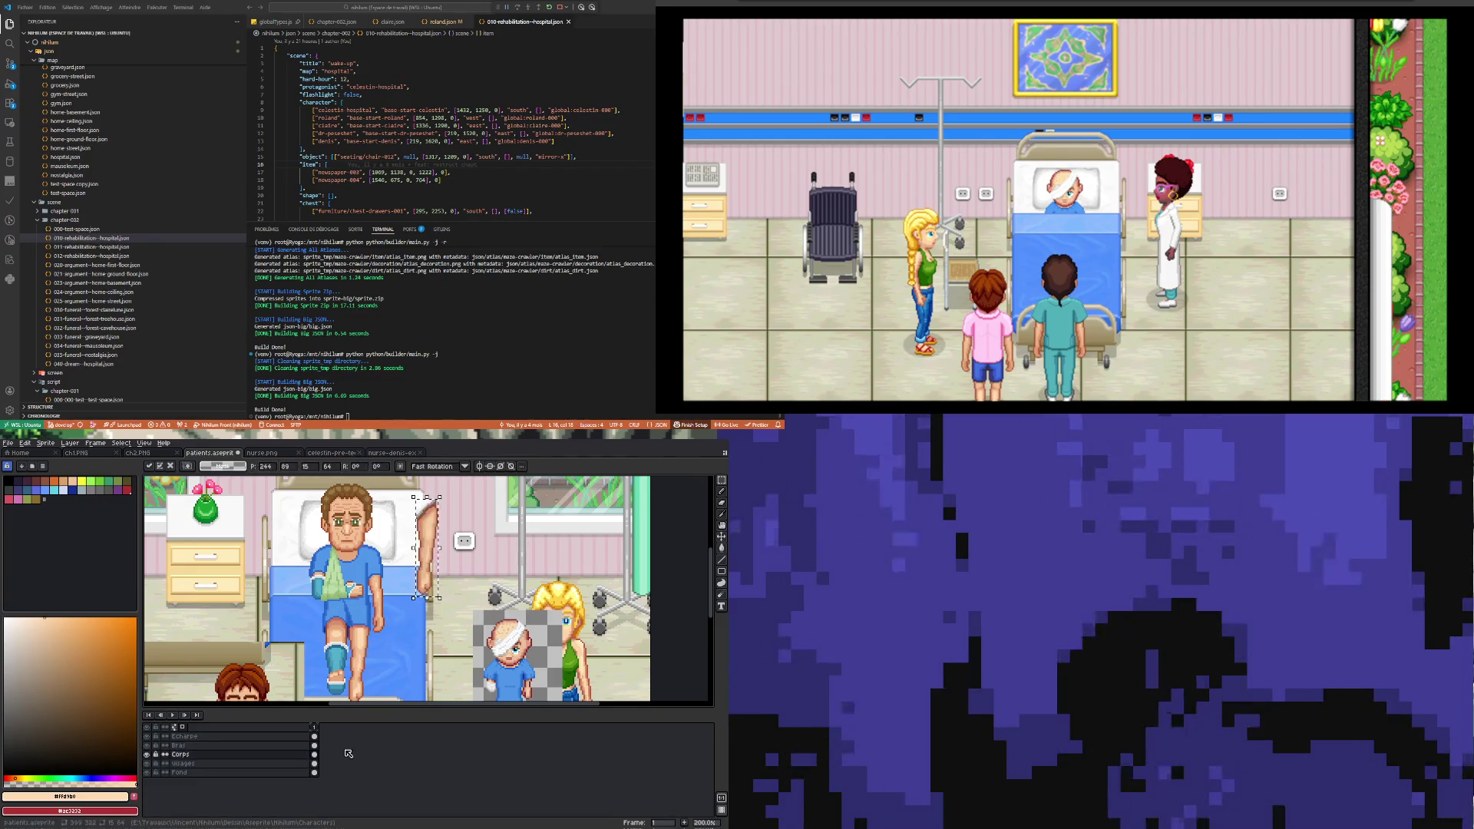
{"action": "key", "text": "Escape"}
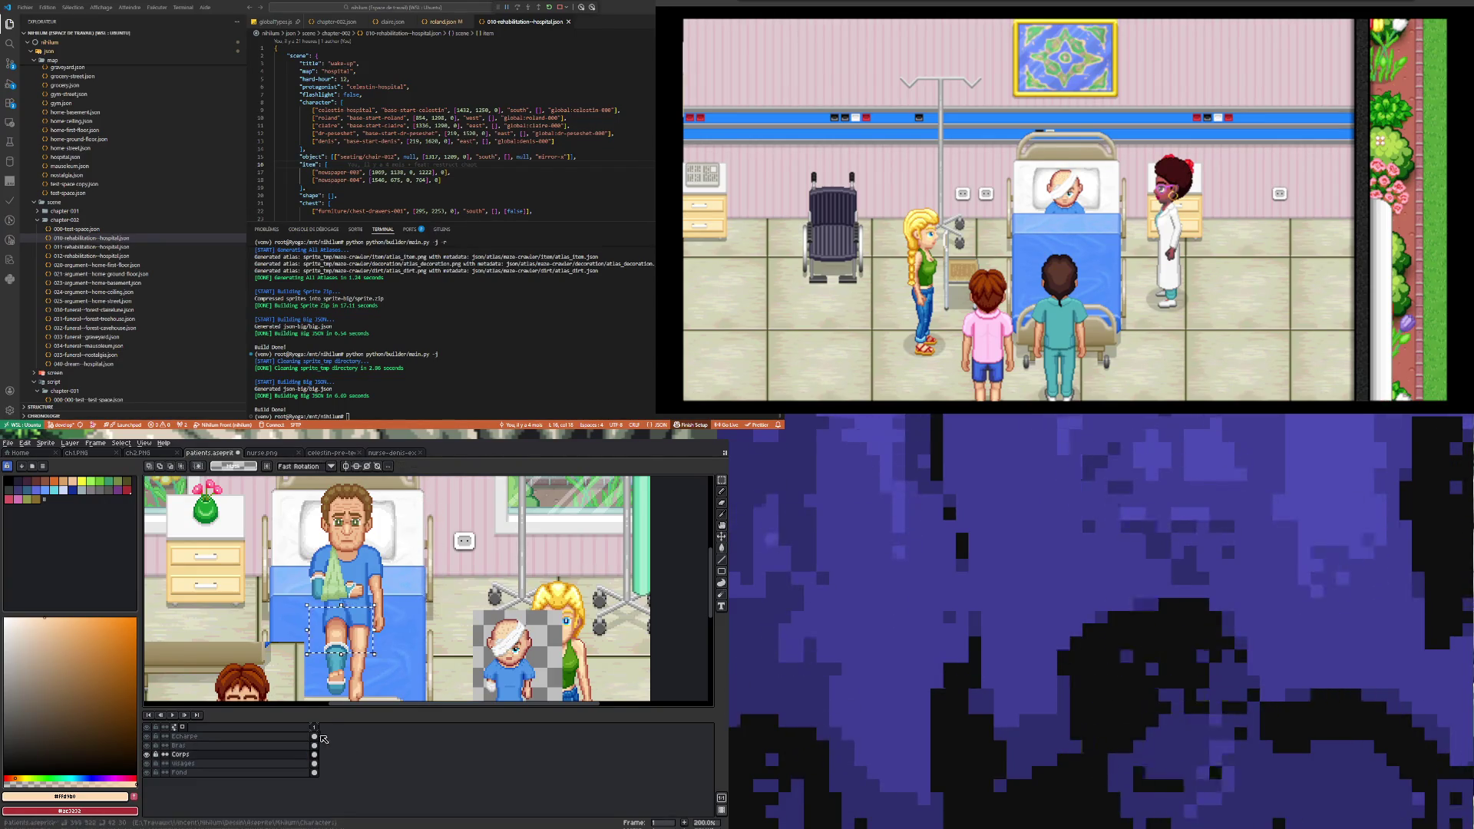
{"action": "left_click", "coordinate": [313, 746]}
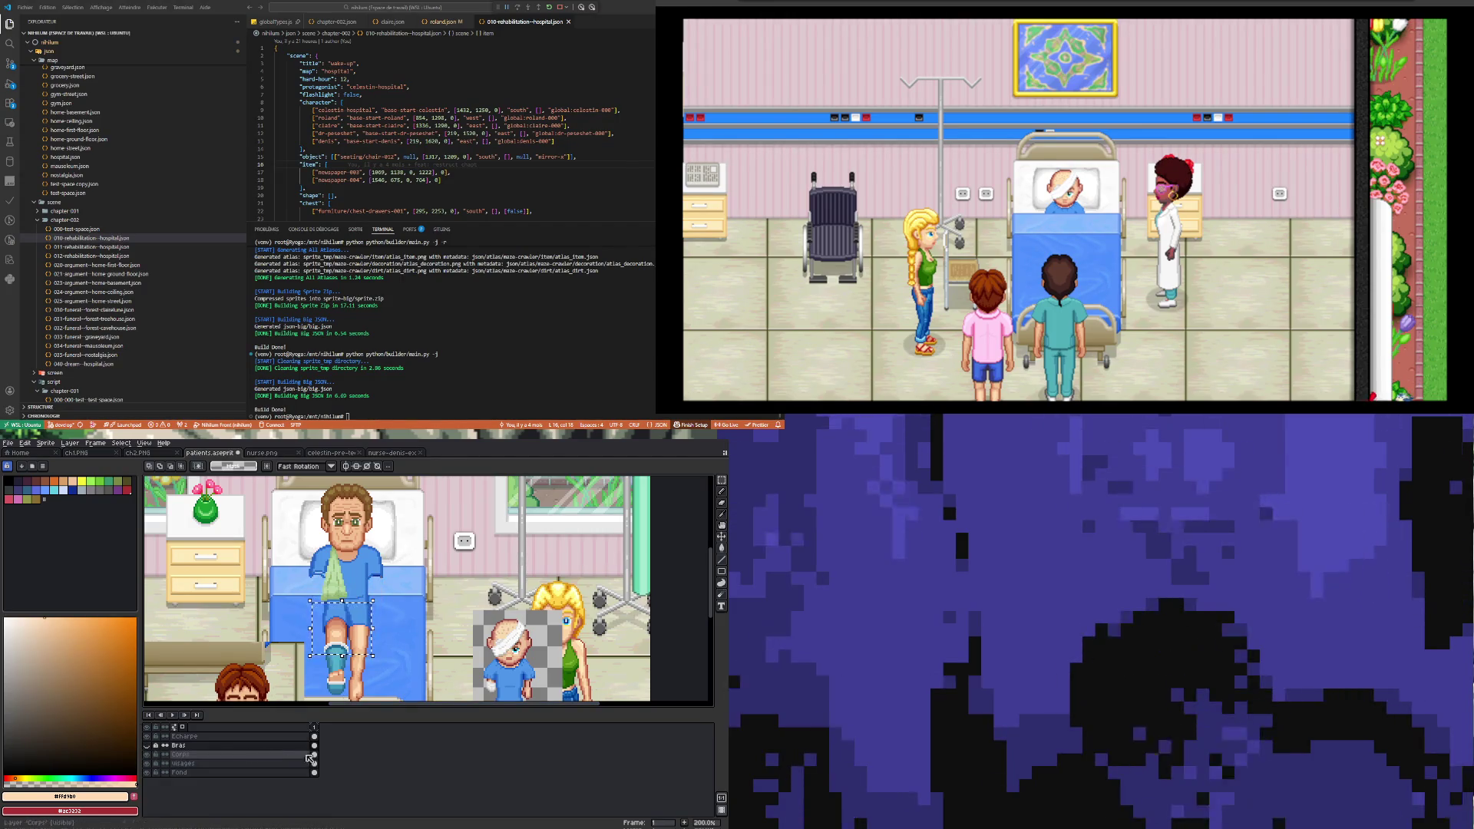
{"action": "left_click", "coordinate": [176, 755]}
{"action": "key", "text": "ctrl+v"}
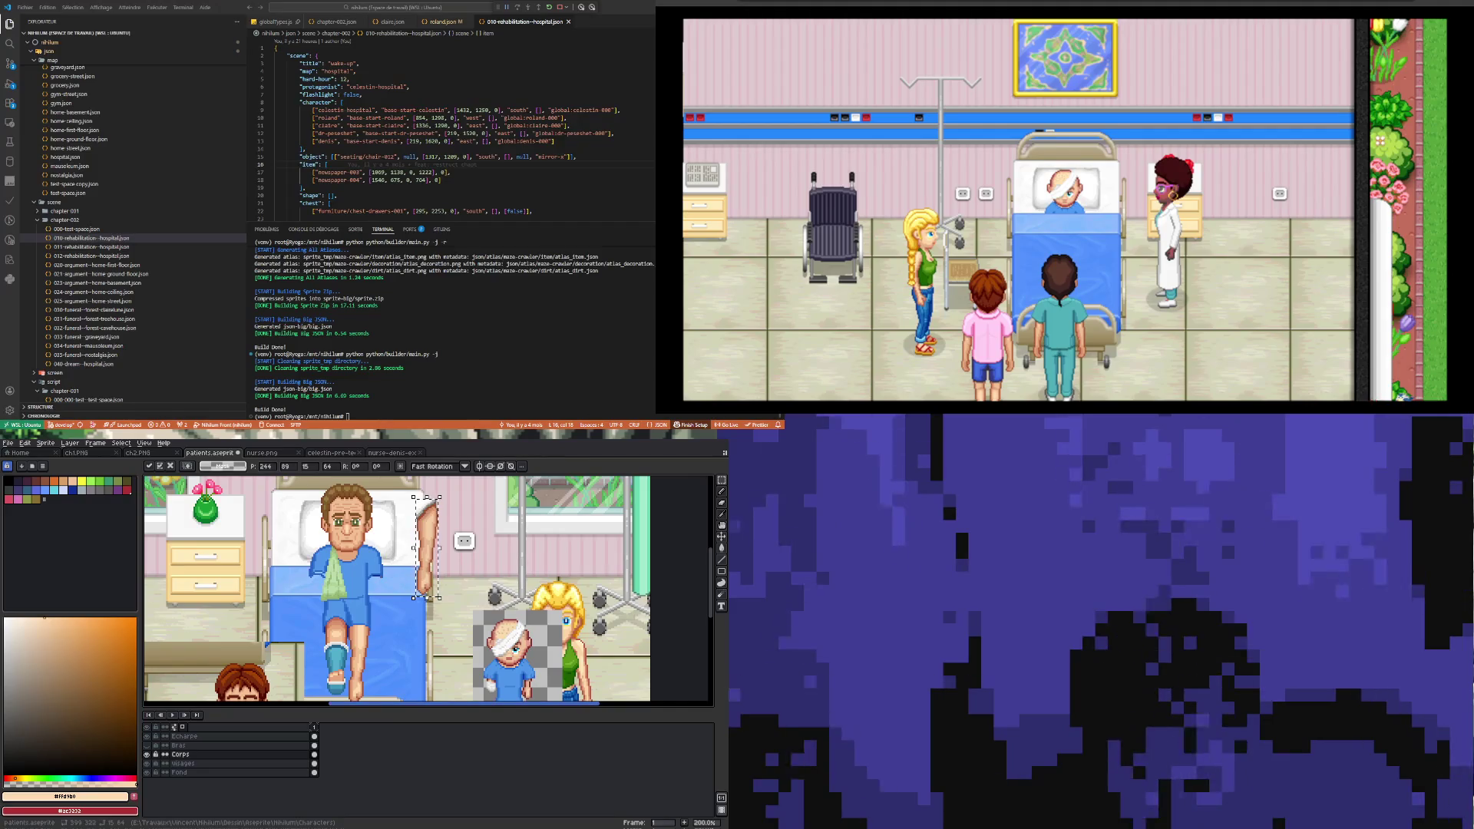
{"action": "key", "text": "ctrl+z"}
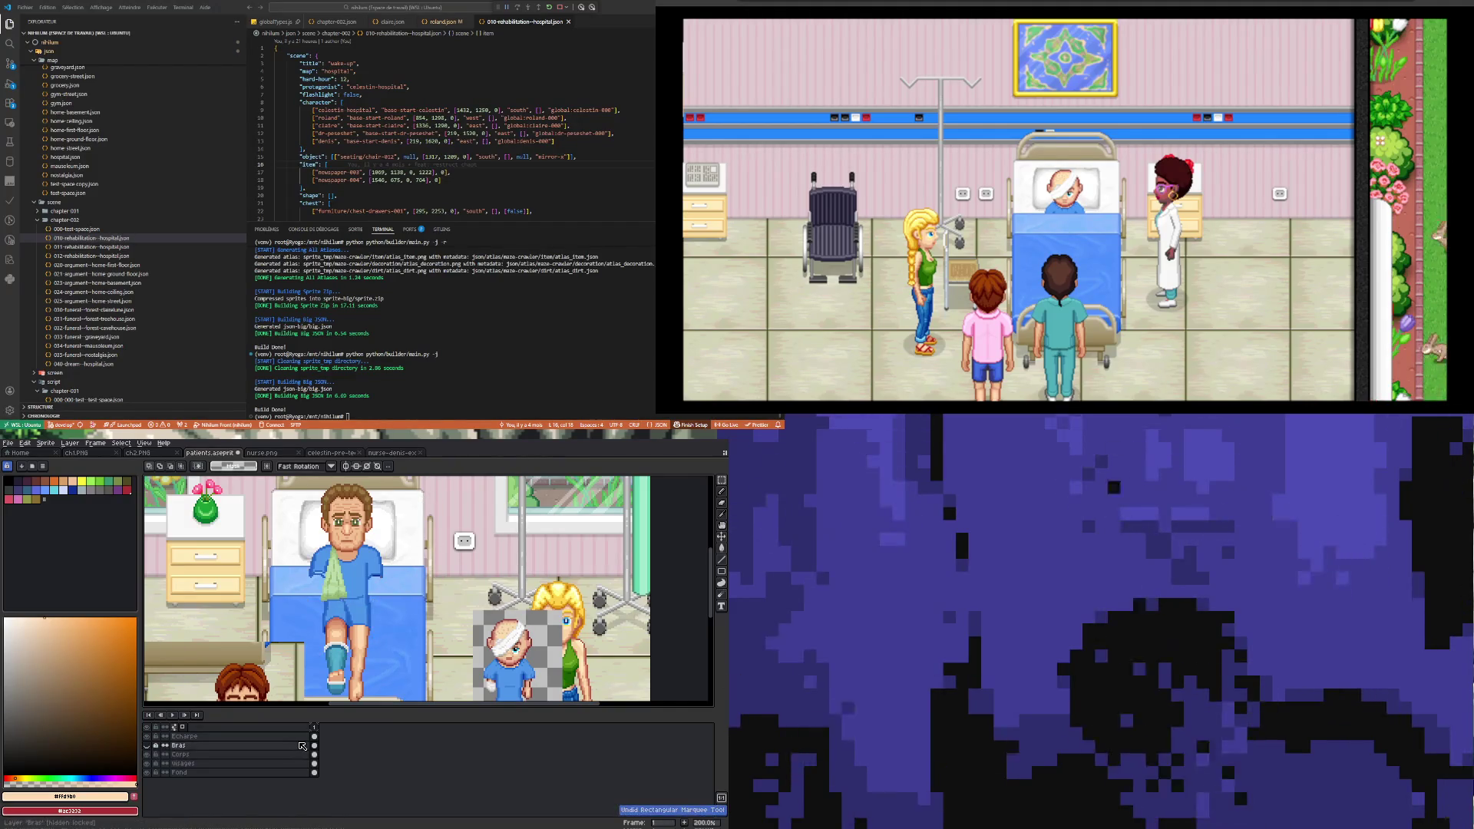
{"action": "key", "text": "ctrl+z"}
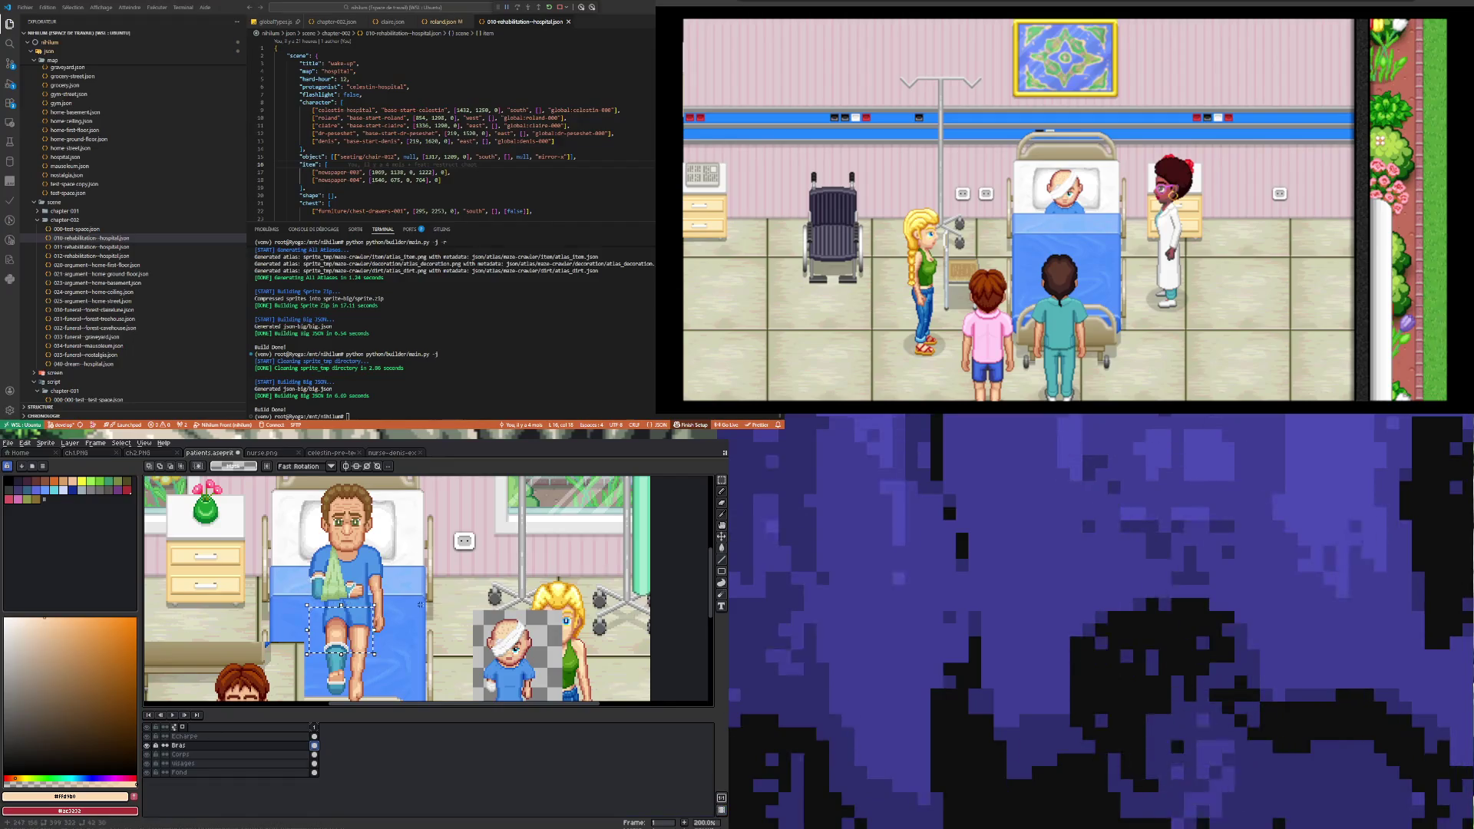
Step: Reselect the lower leg and knee and place the copy in position on Corps
{"action": "left_click", "coordinate": [318, 608]}
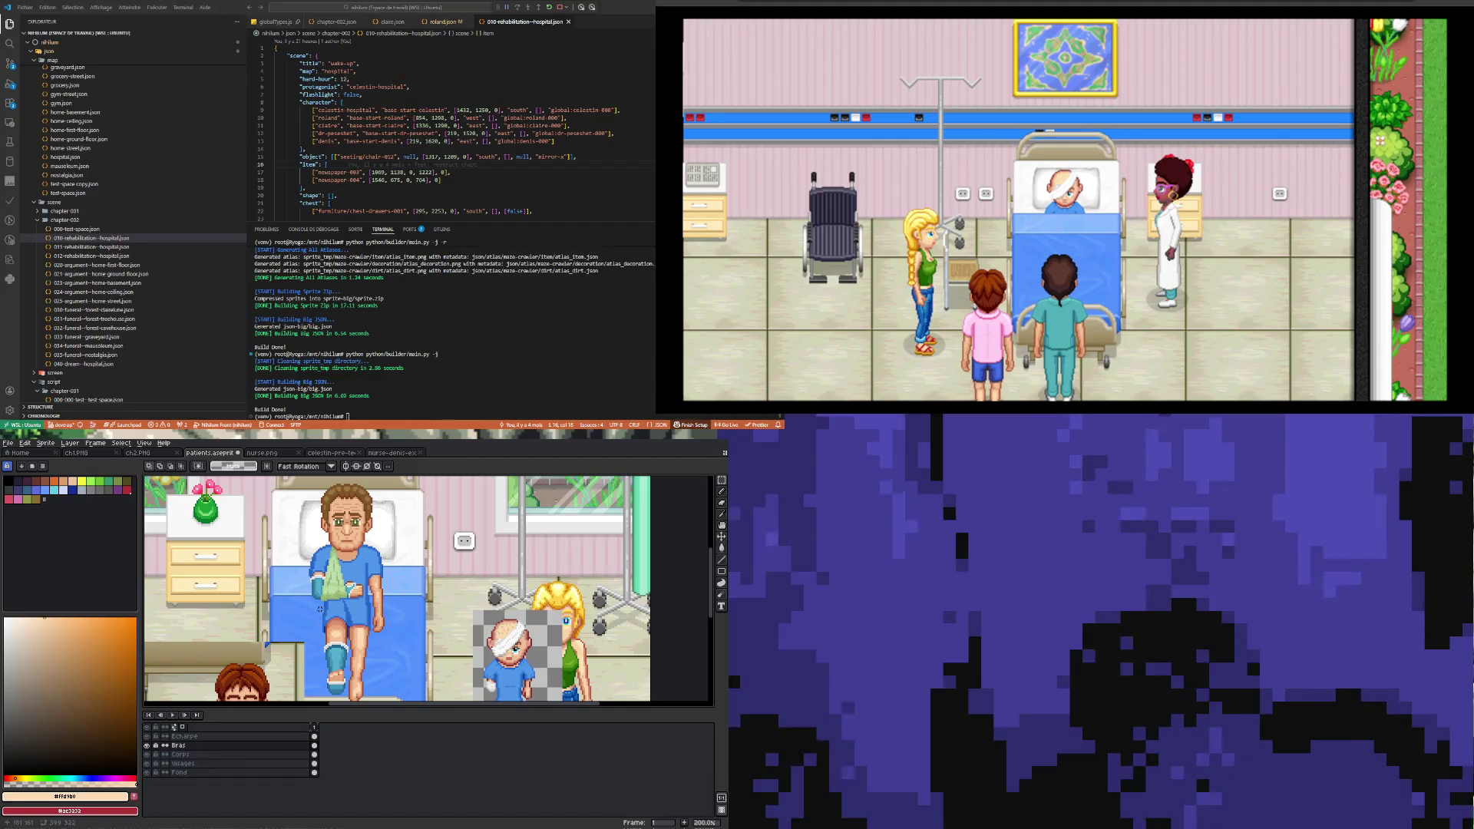
{"action": "left_click_drag", "start_coordinate": [318, 607], "coordinate": [374, 650]}
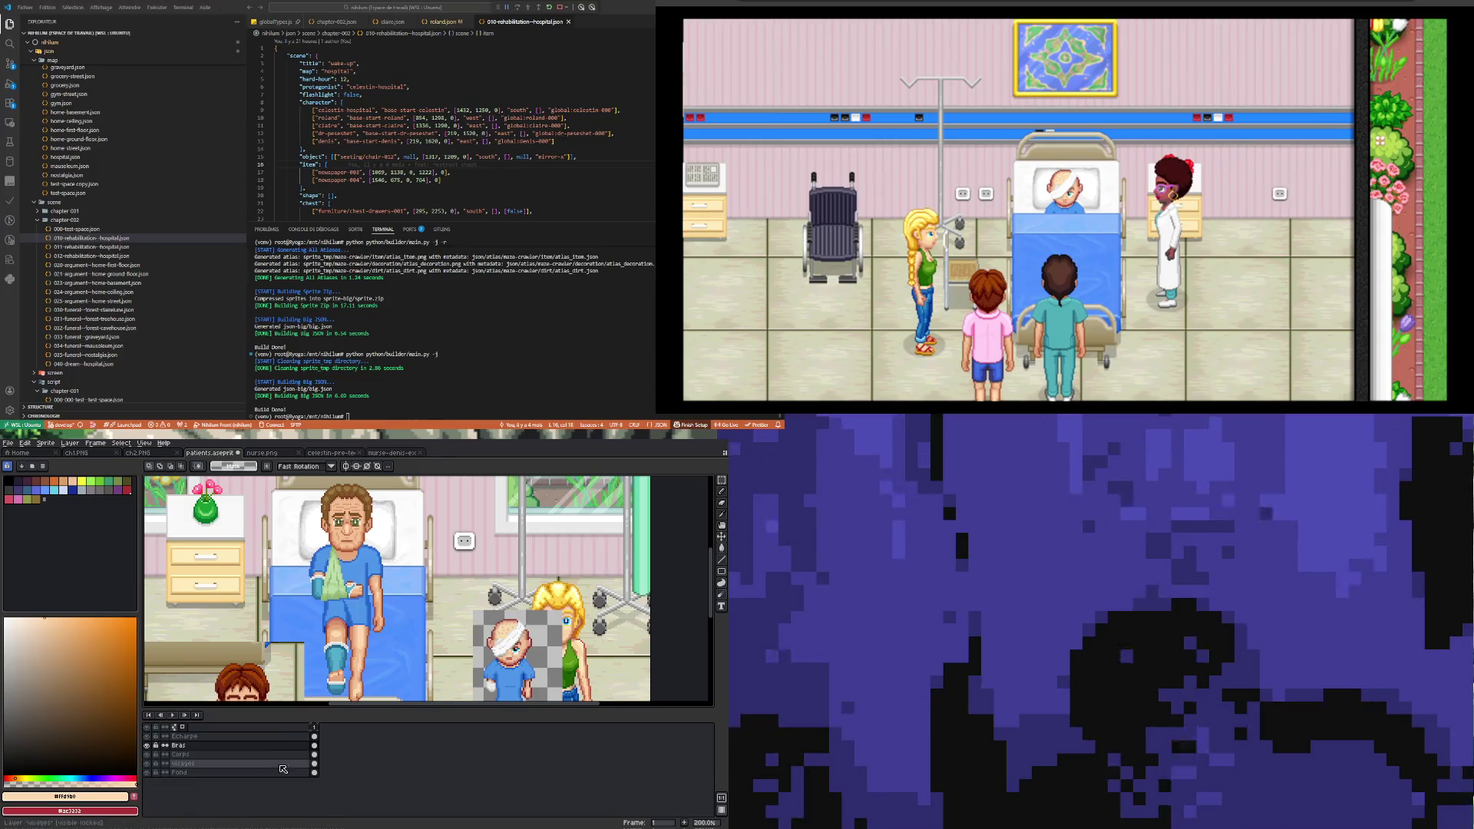
{"action": "left_click", "coordinate": [181, 753]}
{"action": "key", "text": "ctrl+t"}
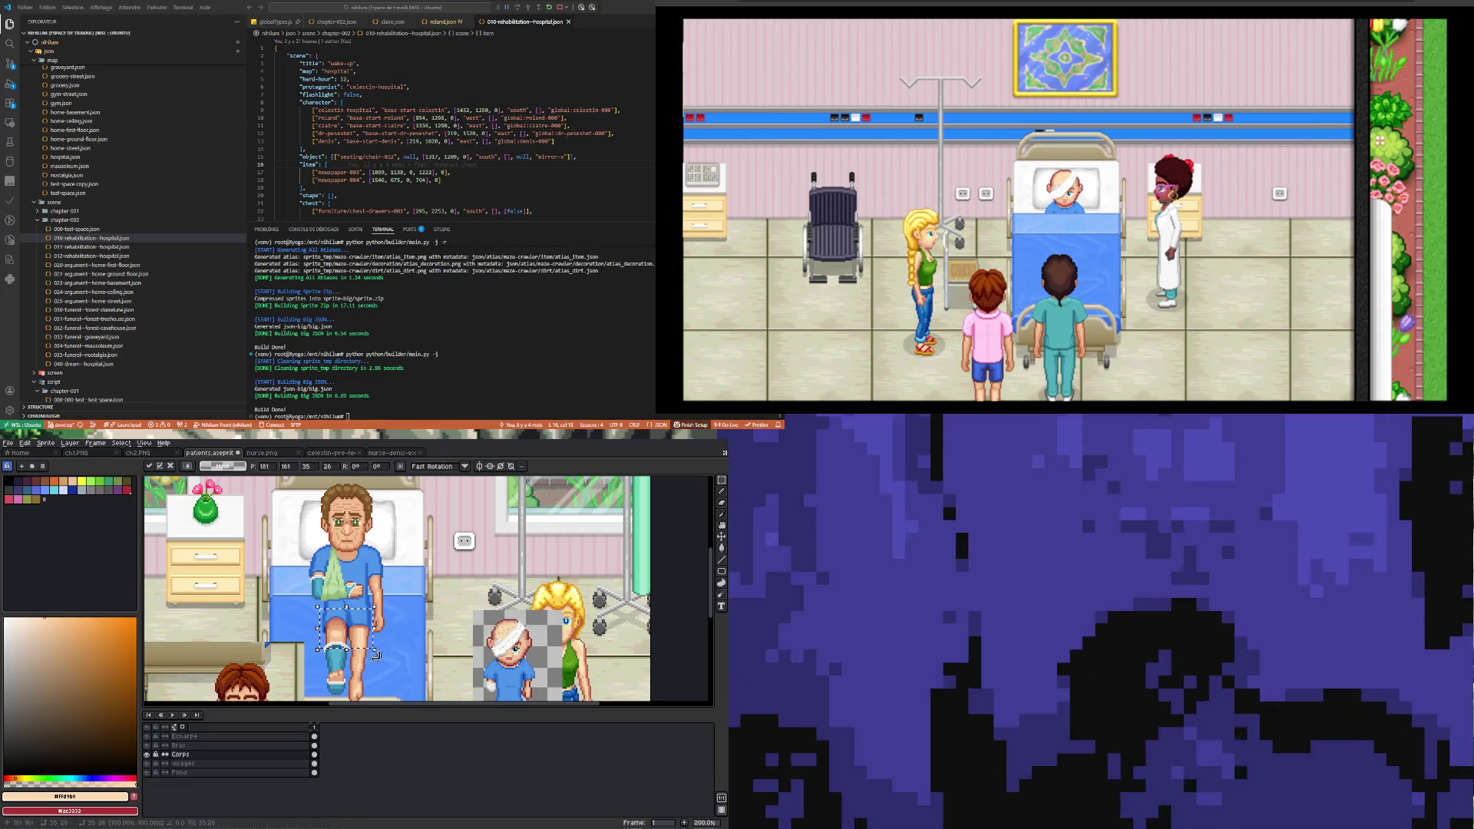
{"action": "left_click", "coordinate": [425, 631]}
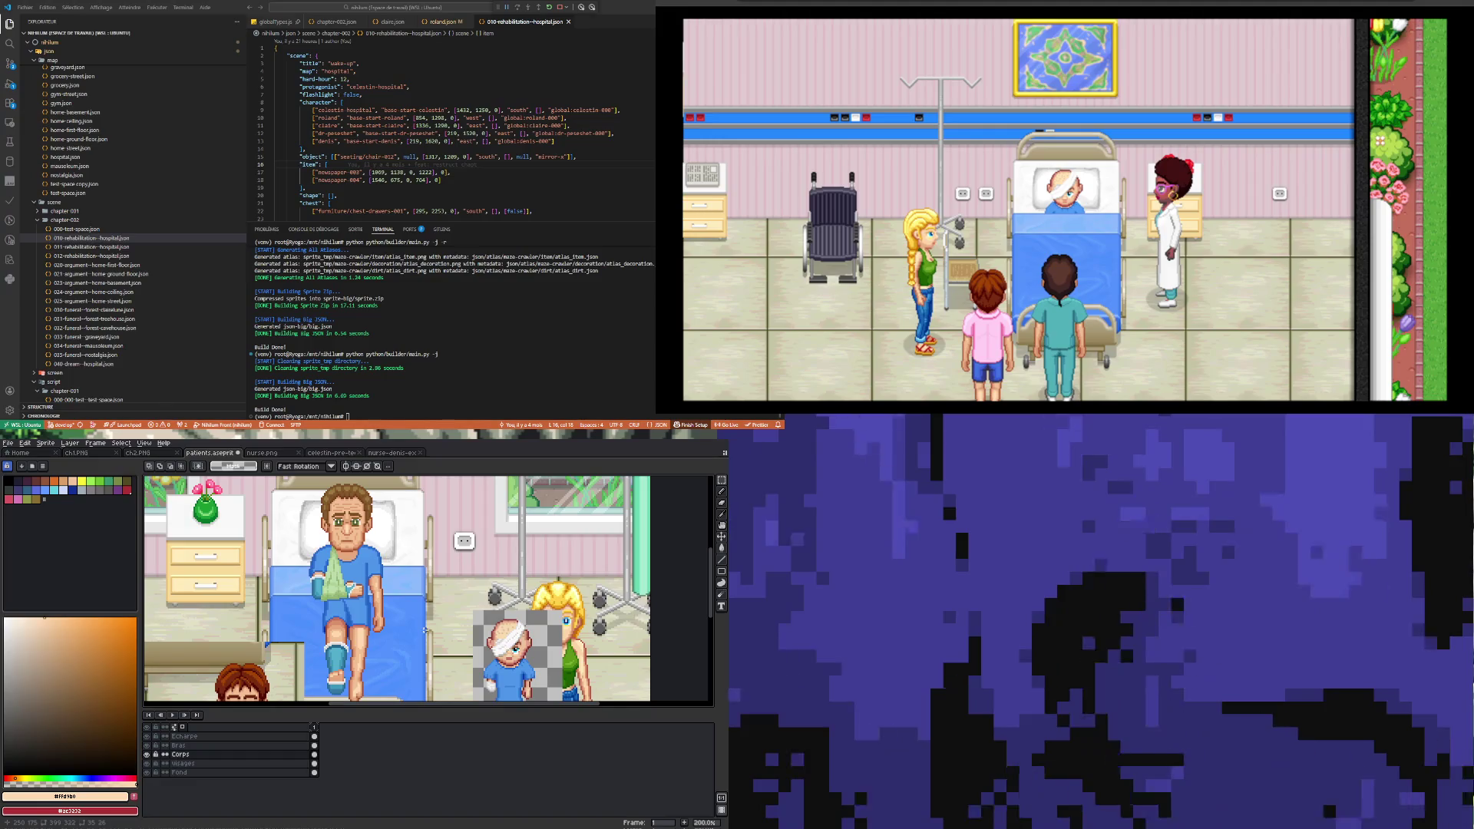
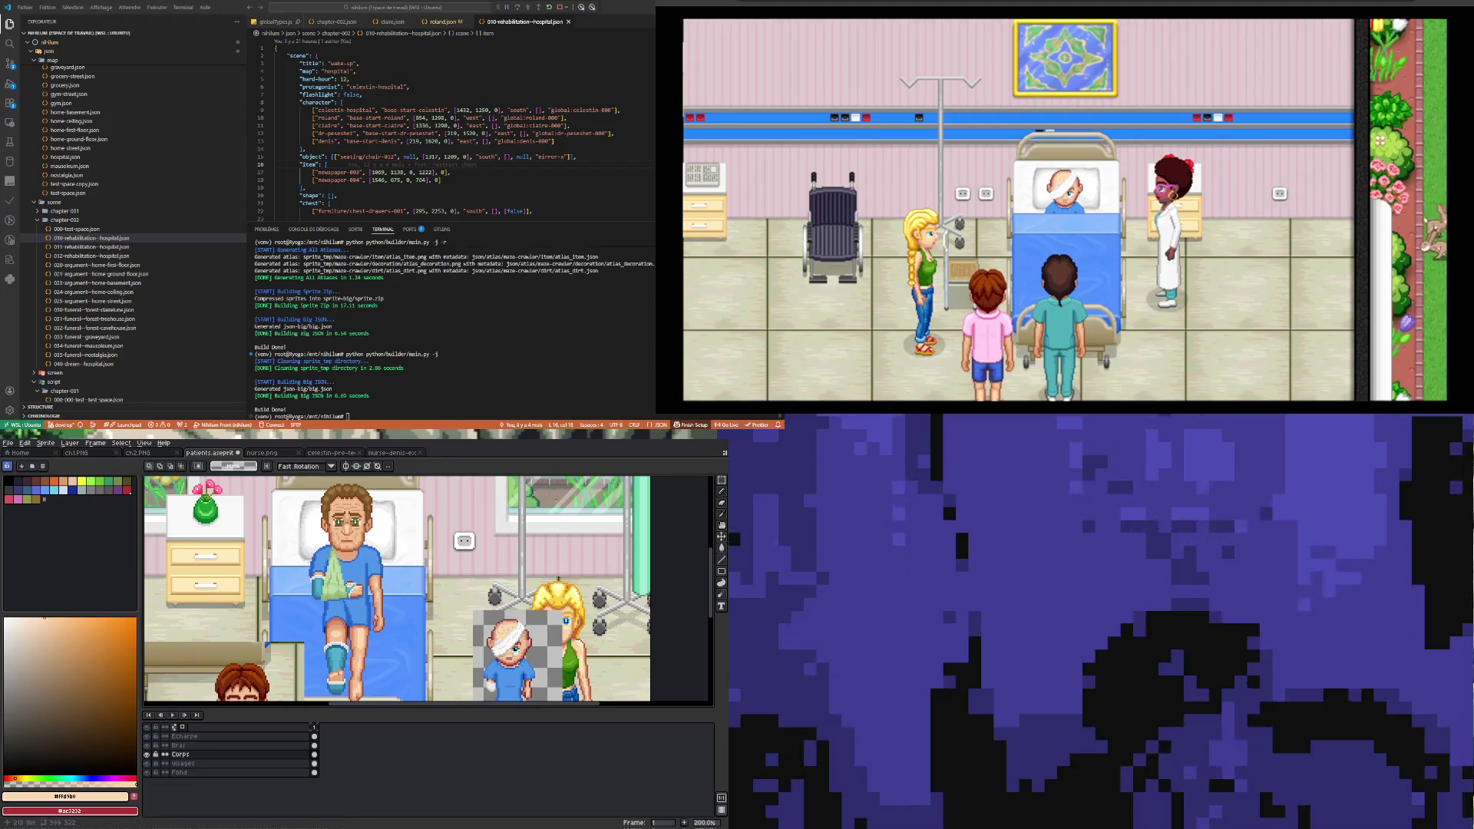
Step: Zoom in and sample the darker skin tone from the patient's leg
{"action": "scroll", "coordinate": [330, 687], "scroll_direction": "up", "scroll_amount": 4}
{"action": "scroll", "coordinate": [330, 687], "scroll_direction": "up", "scroll_amount": 3}
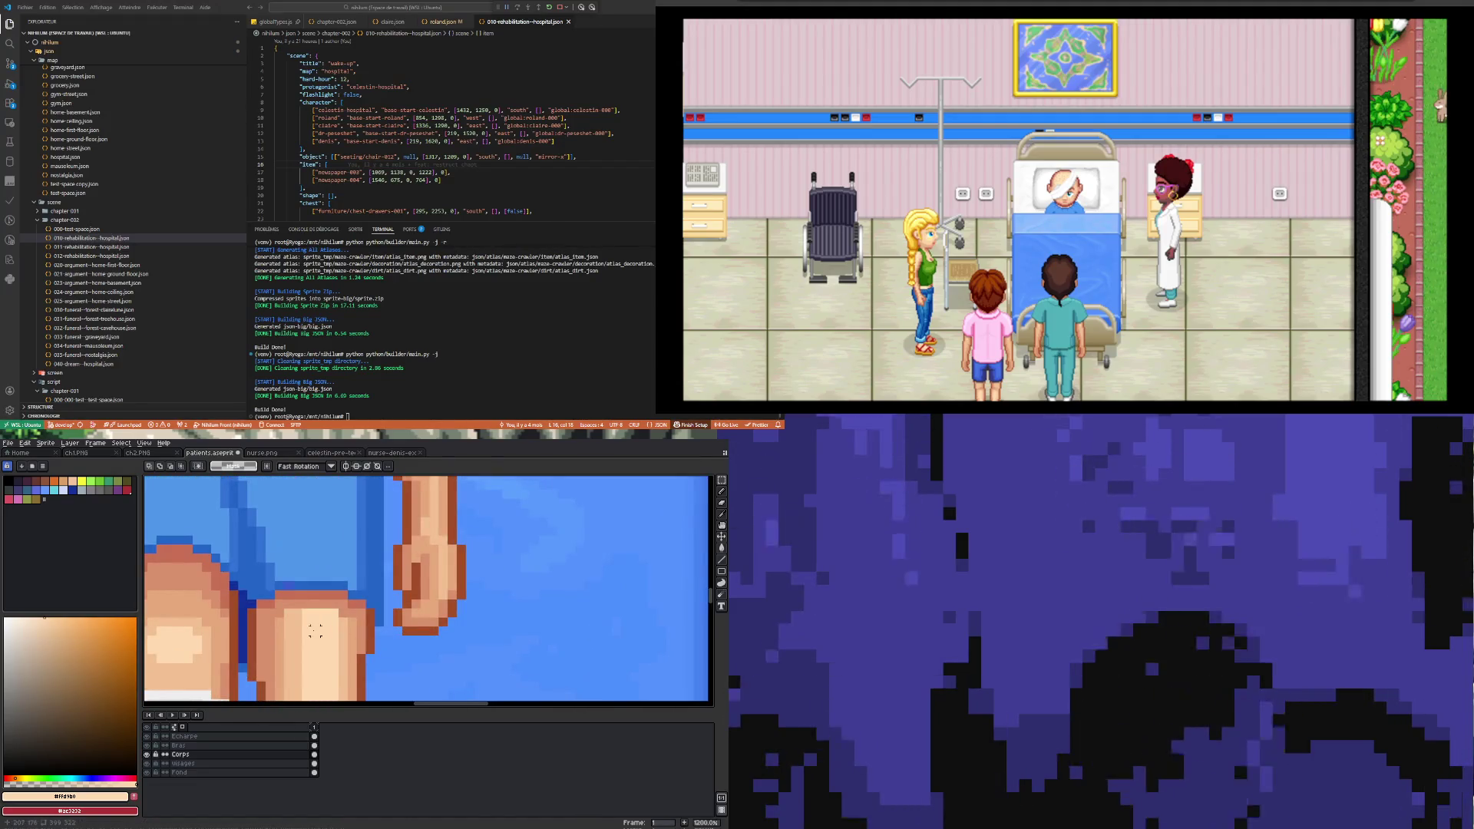
{"action": "key", "text": "i"}
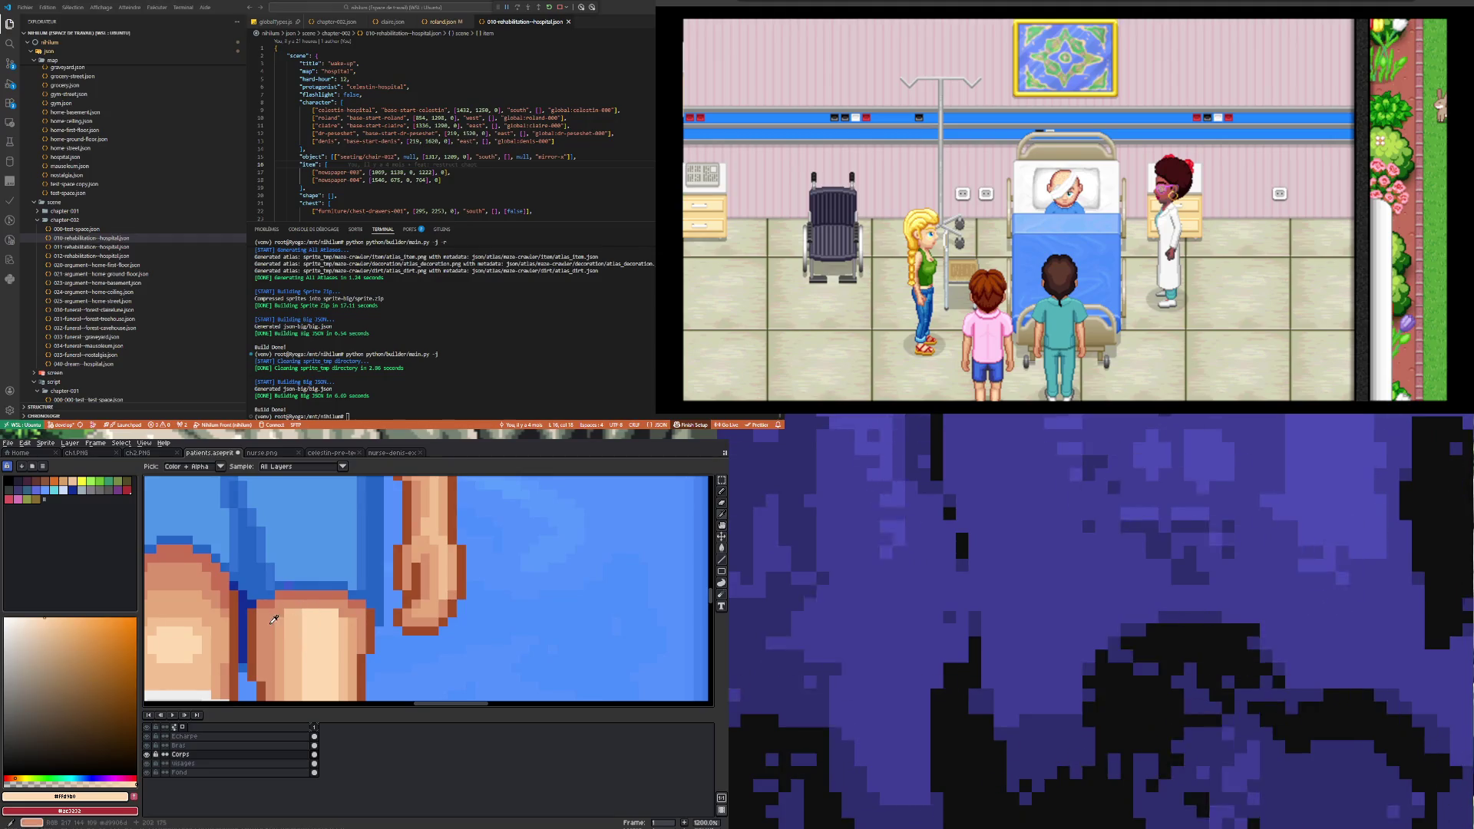
{"action": "left_click", "coordinate": [282, 623]}
{"action": "key", "text": "b"}
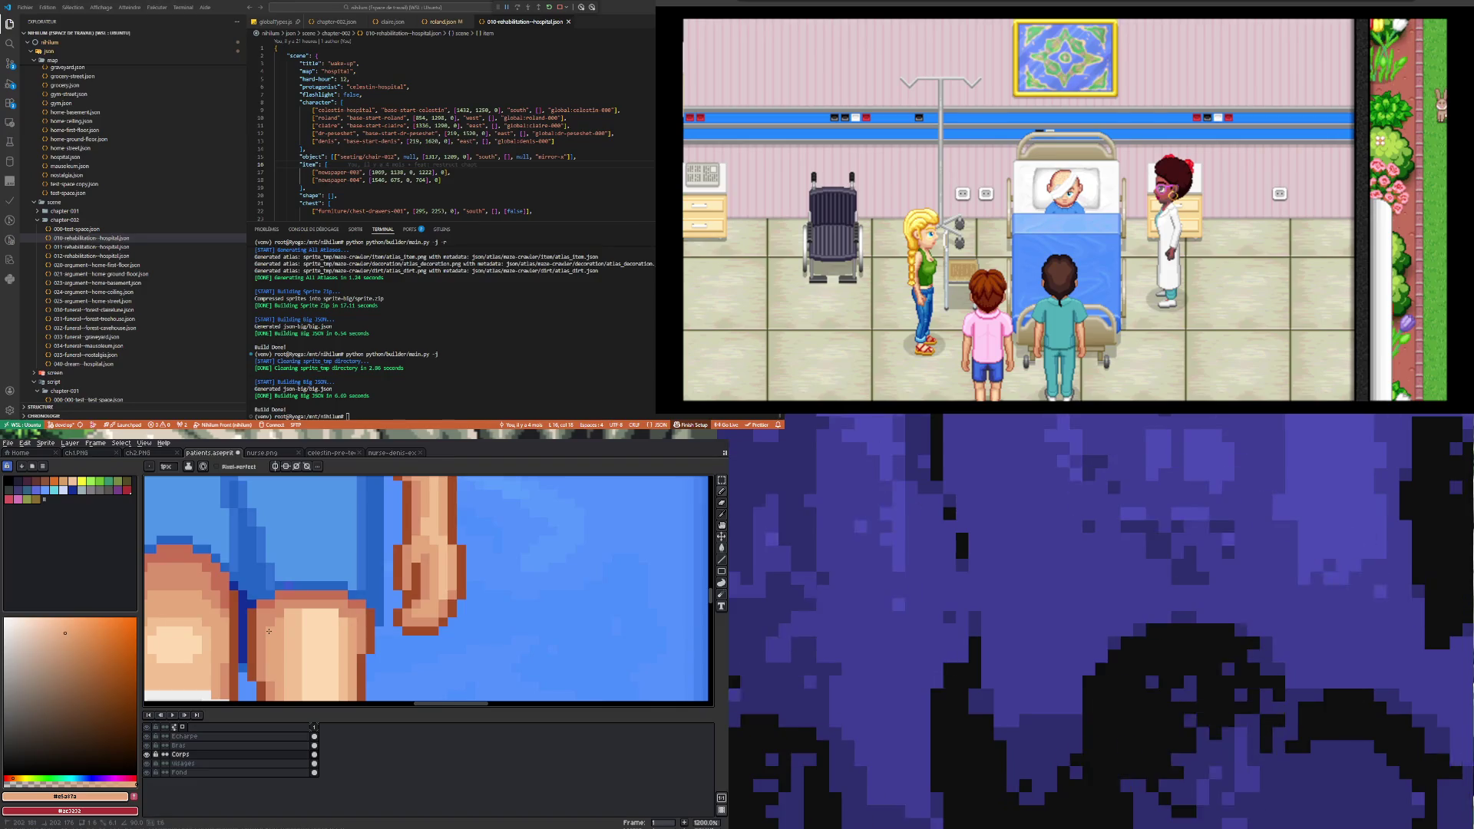
Step: Sample the reddish-brown shadow #c97054 from the leg's edge and return to the Pencil
{"action": "scroll", "coordinate": [325, 585], "scroll_direction": "down", "scroll_amount": 3}
{"action": "scroll", "coordinate": [322, 627], "scroll_direction": "up", "scroll_amount": 1}
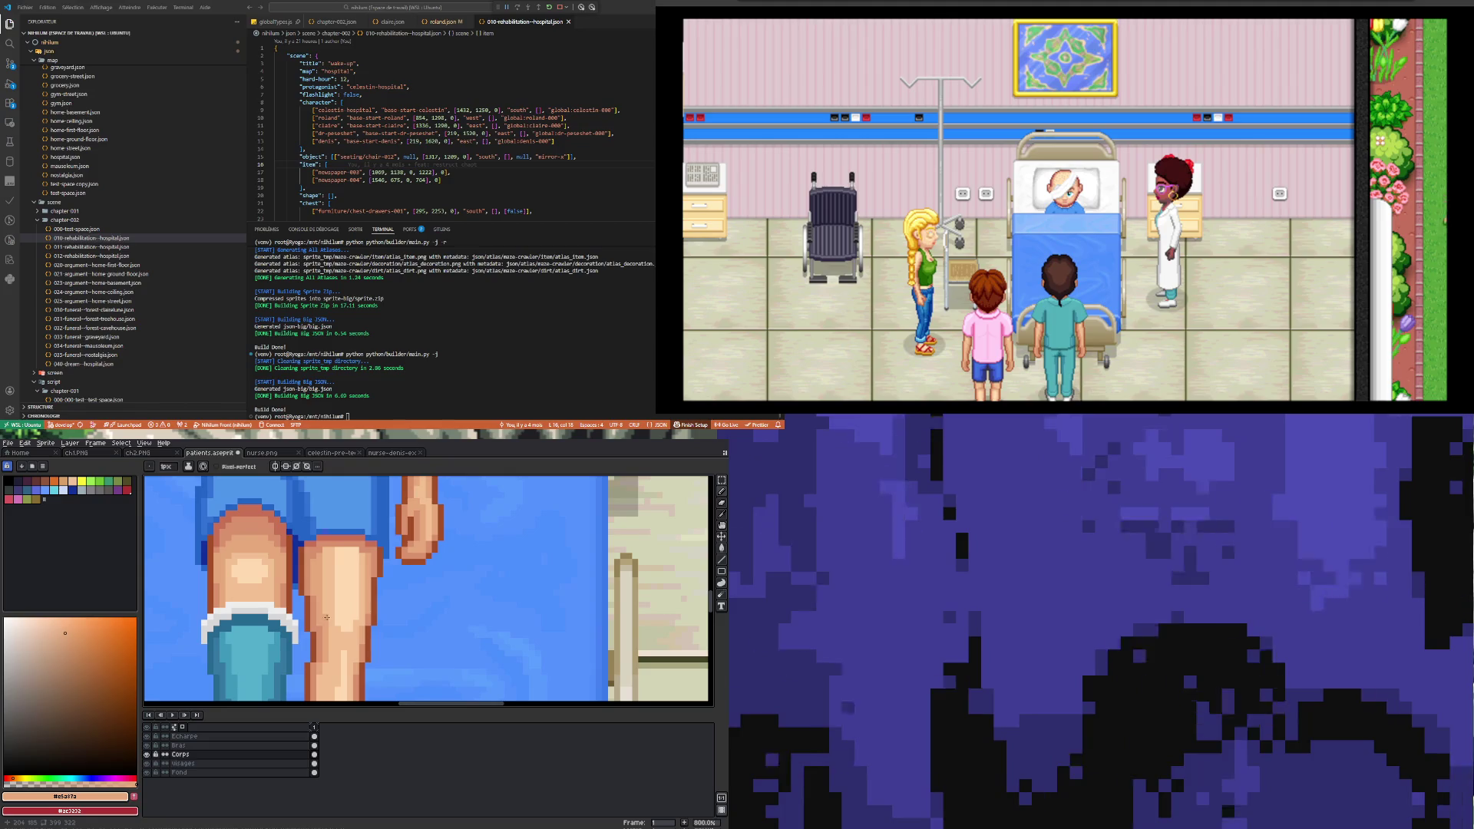
{"action": "scroll", "coordinate": [332, 574], "scroll_direction": "up", "scroll_amount": 3}
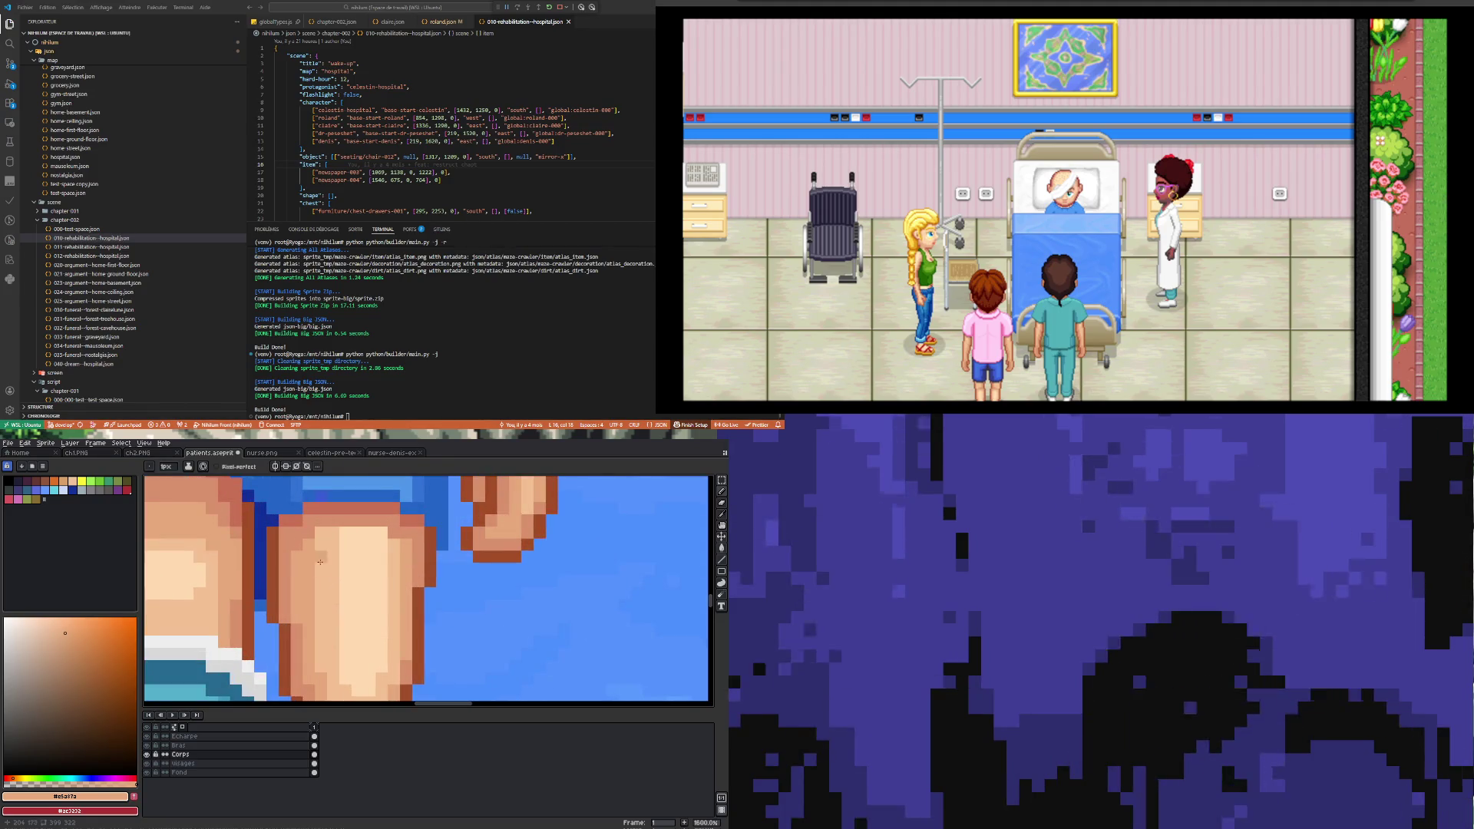
{"action": "key", "text": "i"}
{"action": "left_click", "coordinate": [299, 515]}
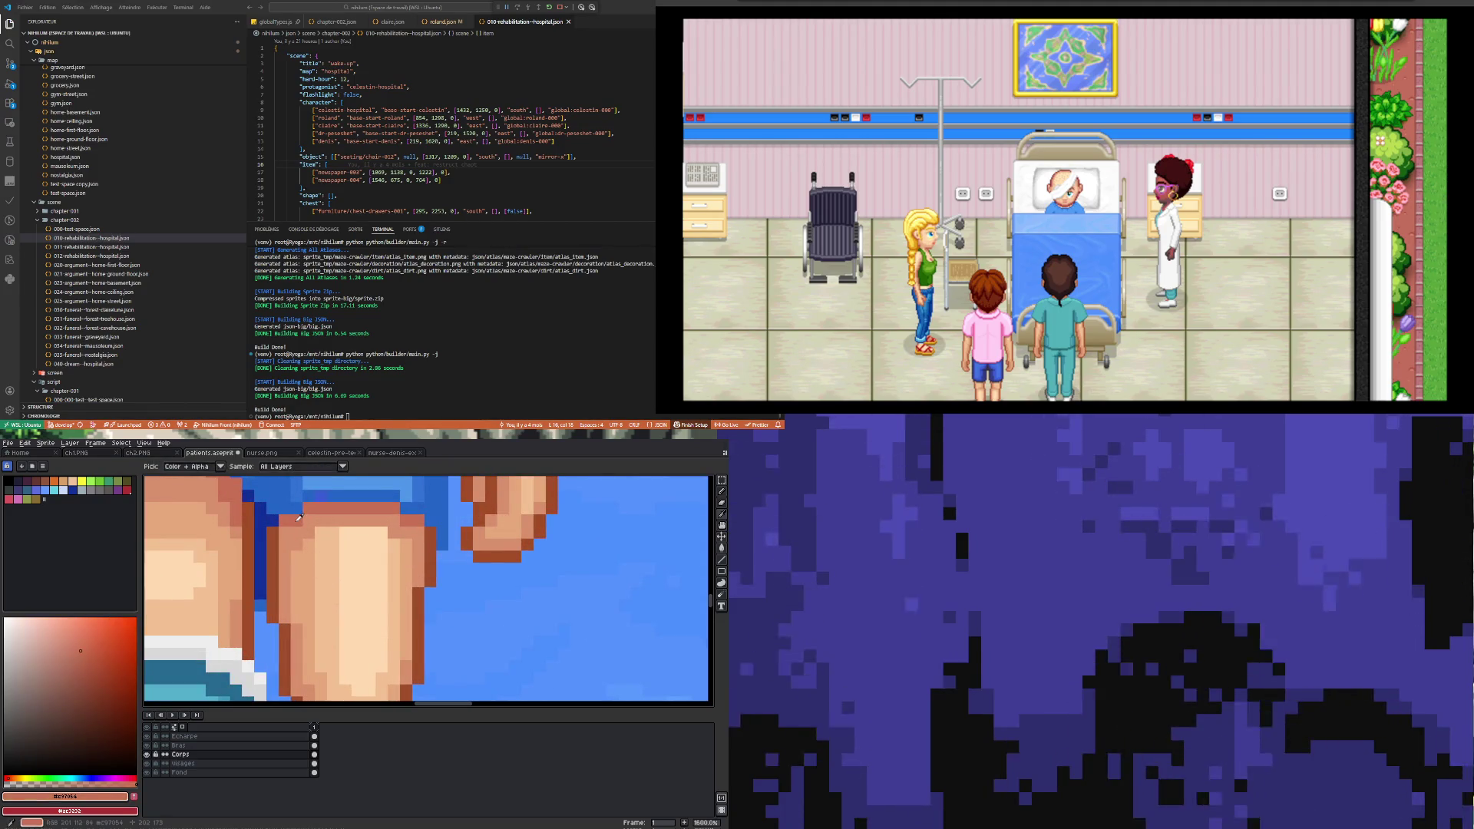
{"action": "key", "text": "b"}
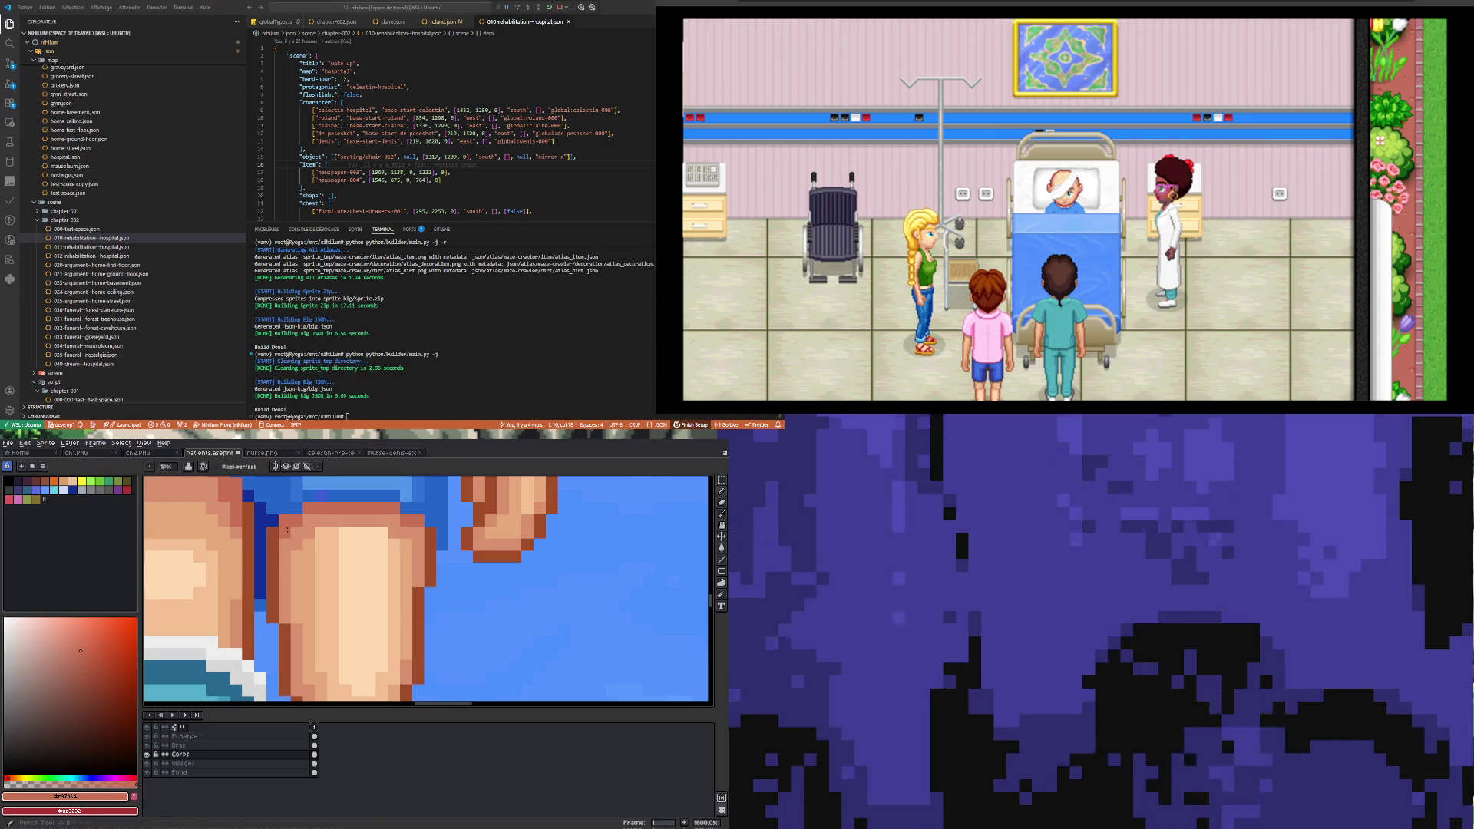
{"action": "scroll", "coordinate": [413, 538], "scroll_direction": "down", "scroll_amount": 6}
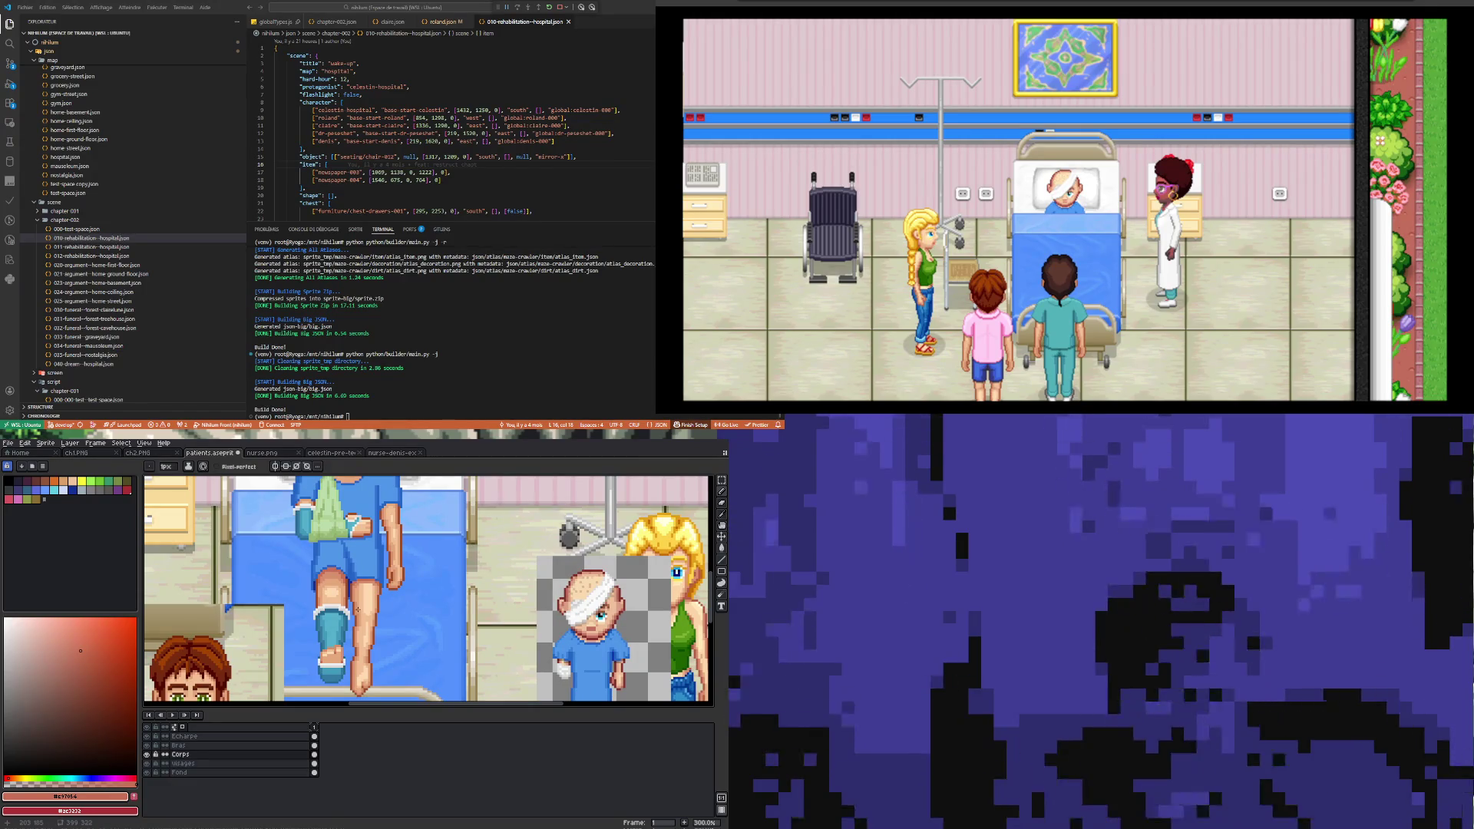
Step: Sample the mid skin tone #f3c092 from the leg and return to the Pencil
{"action": "scroll", "coordinate": [369, 595], "scroll_direction": "up", "scroll_amount": 4}
{"action": "scroll", "coordinate": [334, 576], "scroll_direction": "up", "scroll_amount": 2}
{"action": "key", "text": "i"}
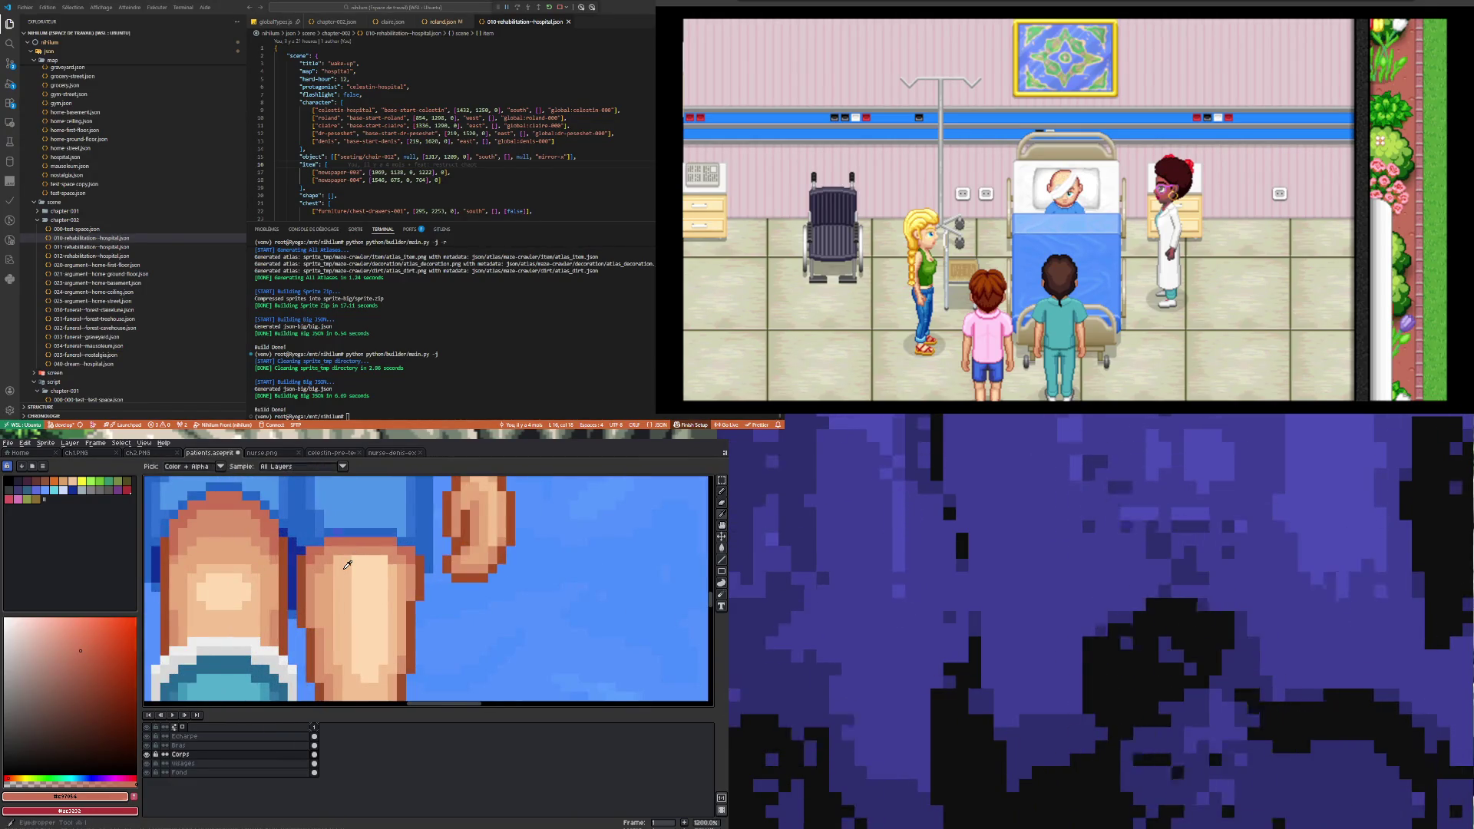
{"action": "left_click", "coordinate": [354, 558]}
{"action": "key", "text": "b"}
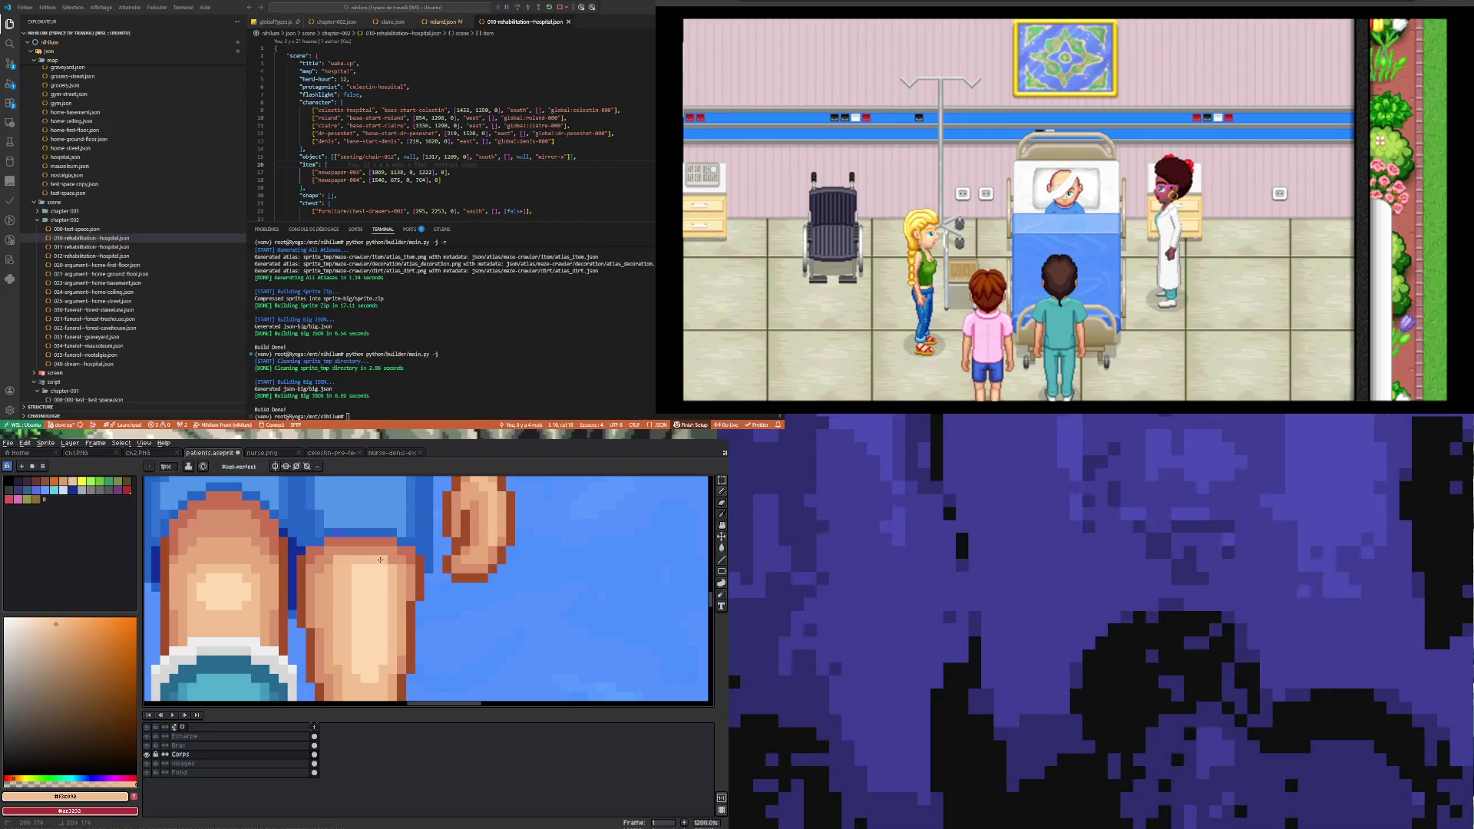
Step: Sample the light skin tone #ffd9b0 from the leg
{"action": "scroll", "coordinate": [354, 569], "scroll_direction": "down", "scroll_amount": 6}
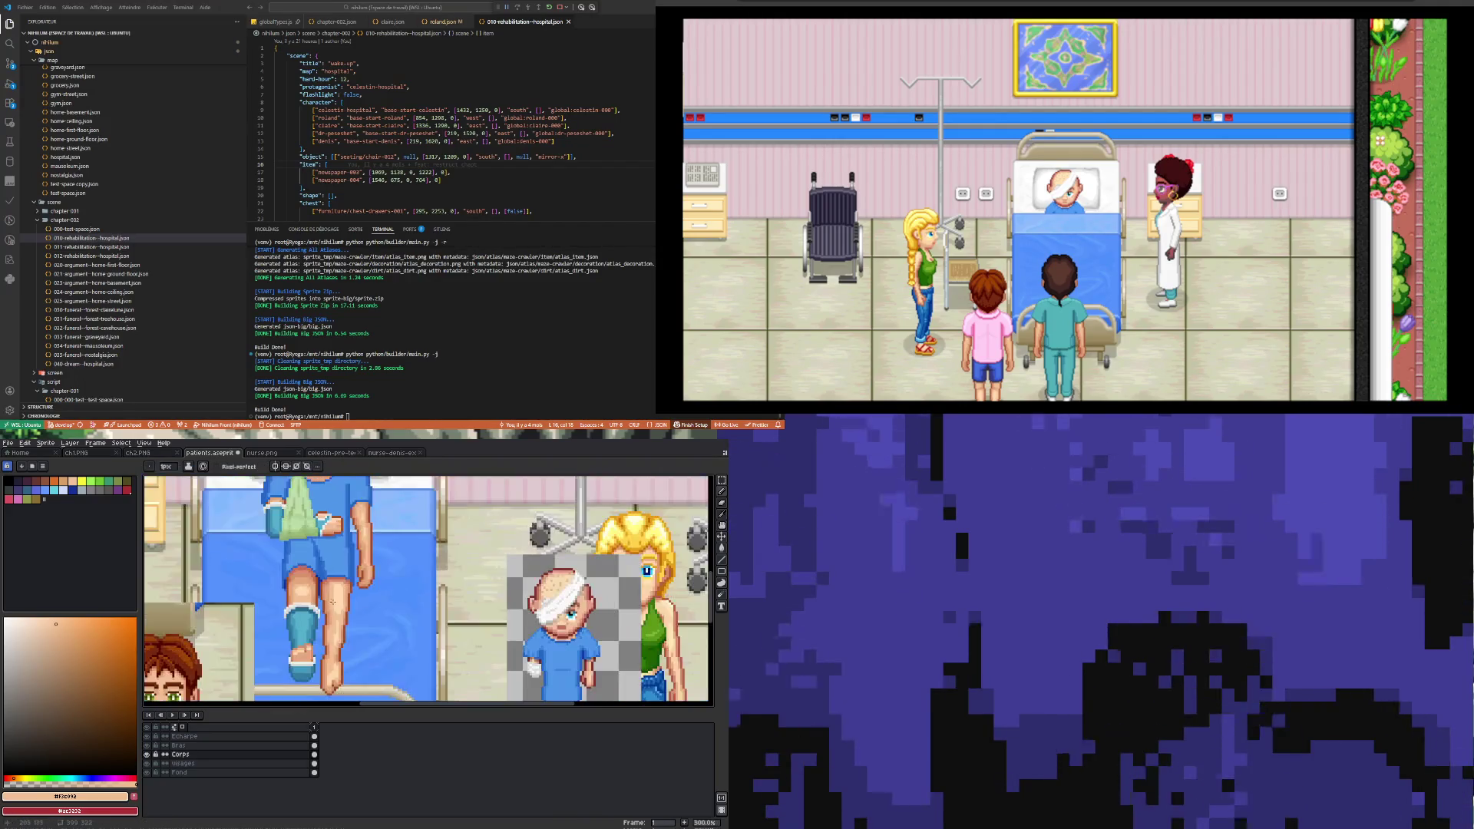
{"action": "scroll", "coordinate": [343, 581], "scroll_direction": "up", "scroll_amount": 1}
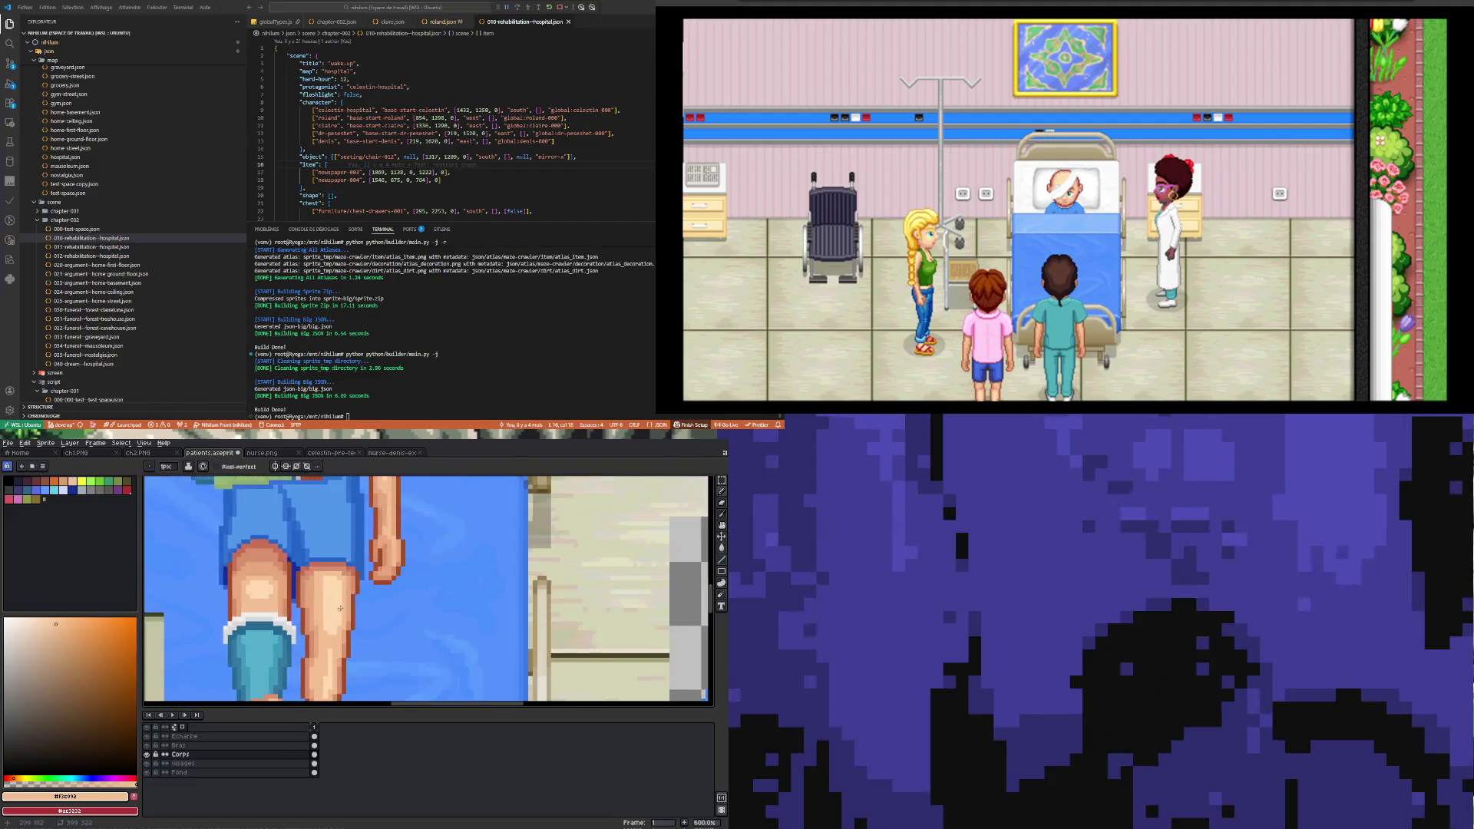
{"action": "scroll", "coordinate": [328, 602], "scroll_direction": "down", "scroll_amount": 4}
{"action": "scroll", "coordinate": [325, 573], "scroll_direction": "up", "scroll_amount": 1}
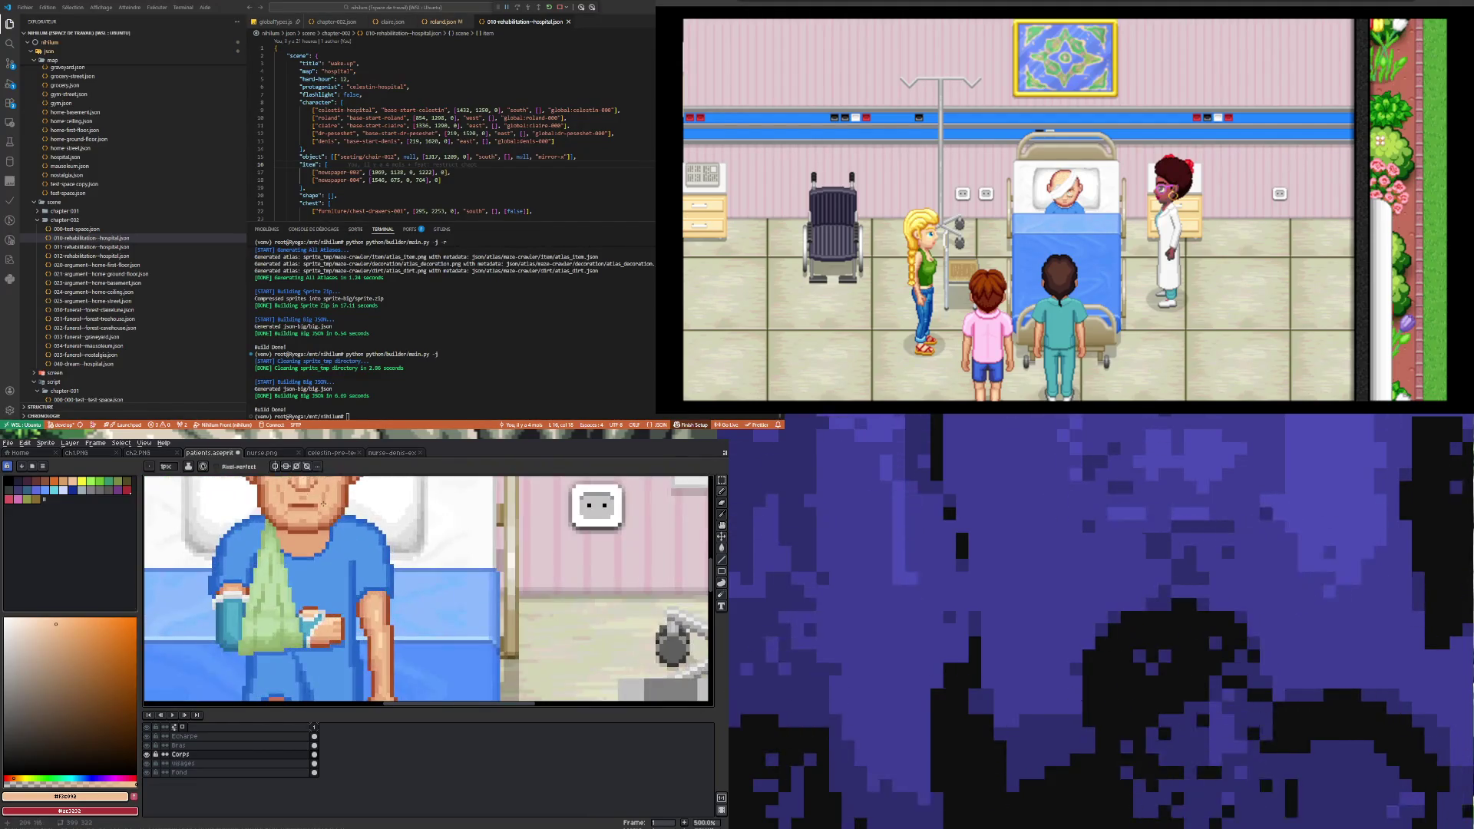
{"action": "key", "text": "i"}
{"action": "left_click", "coordinate": [330, 576]}
{"action": "scroll", "coordinate": [350, 657], "scroll_direction": "down", "scroll_amount": 3}
{"action": "scroll", "coordinate": [349, 657], "scroll_direction": "up", "scroll_amount": 2}
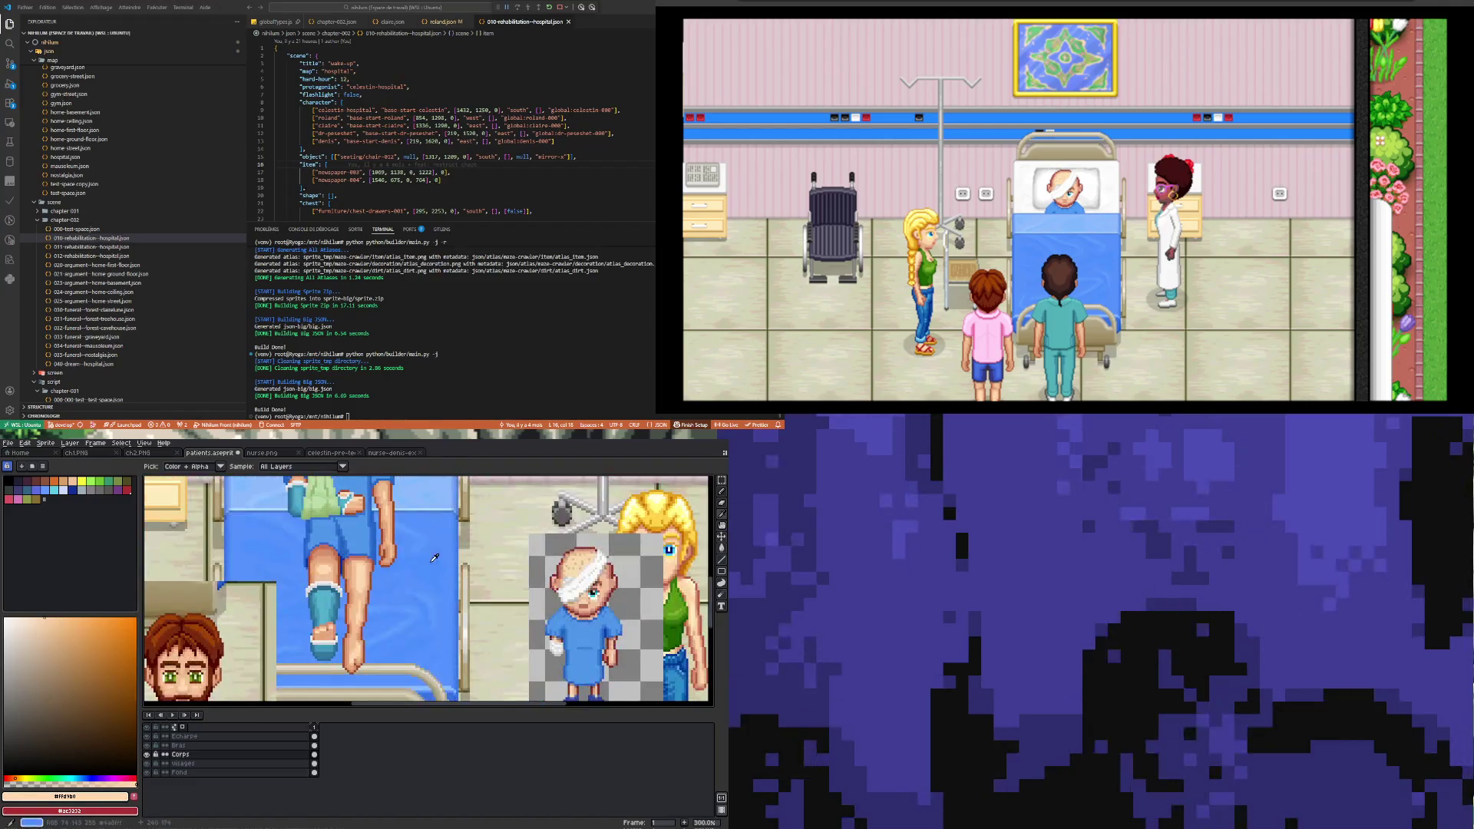
Step: Switch to the Paint Bucket tool
{"action": "left_click", "coordinate": [721, 548]}
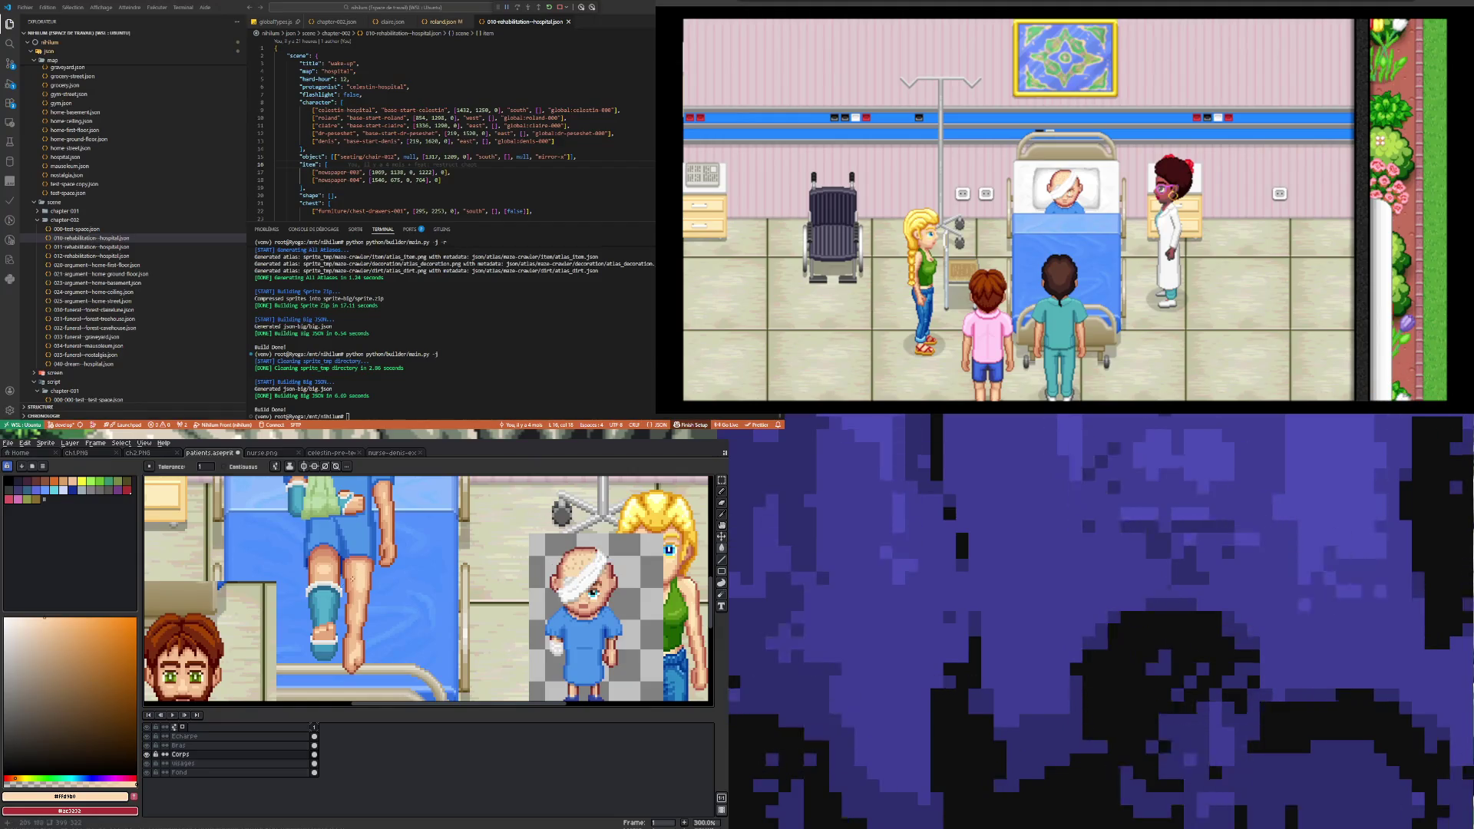
{"action": "scroll", "coordinate": [352, 580], "scroll_direction": "up", "scroll_amount": 1}
{"action": "scroll", "coordinate": [353, 580], "scroll_direction": "down", "scroll_amount": 4}
{"action": "scroll", "coordinate": [340, 602], "scroll_direction": "up", "scroll_amount": 4}
{"action": "scroll", "coordinate": [340, 602], "scroll_direction": "up", "scroll_amount": 1}
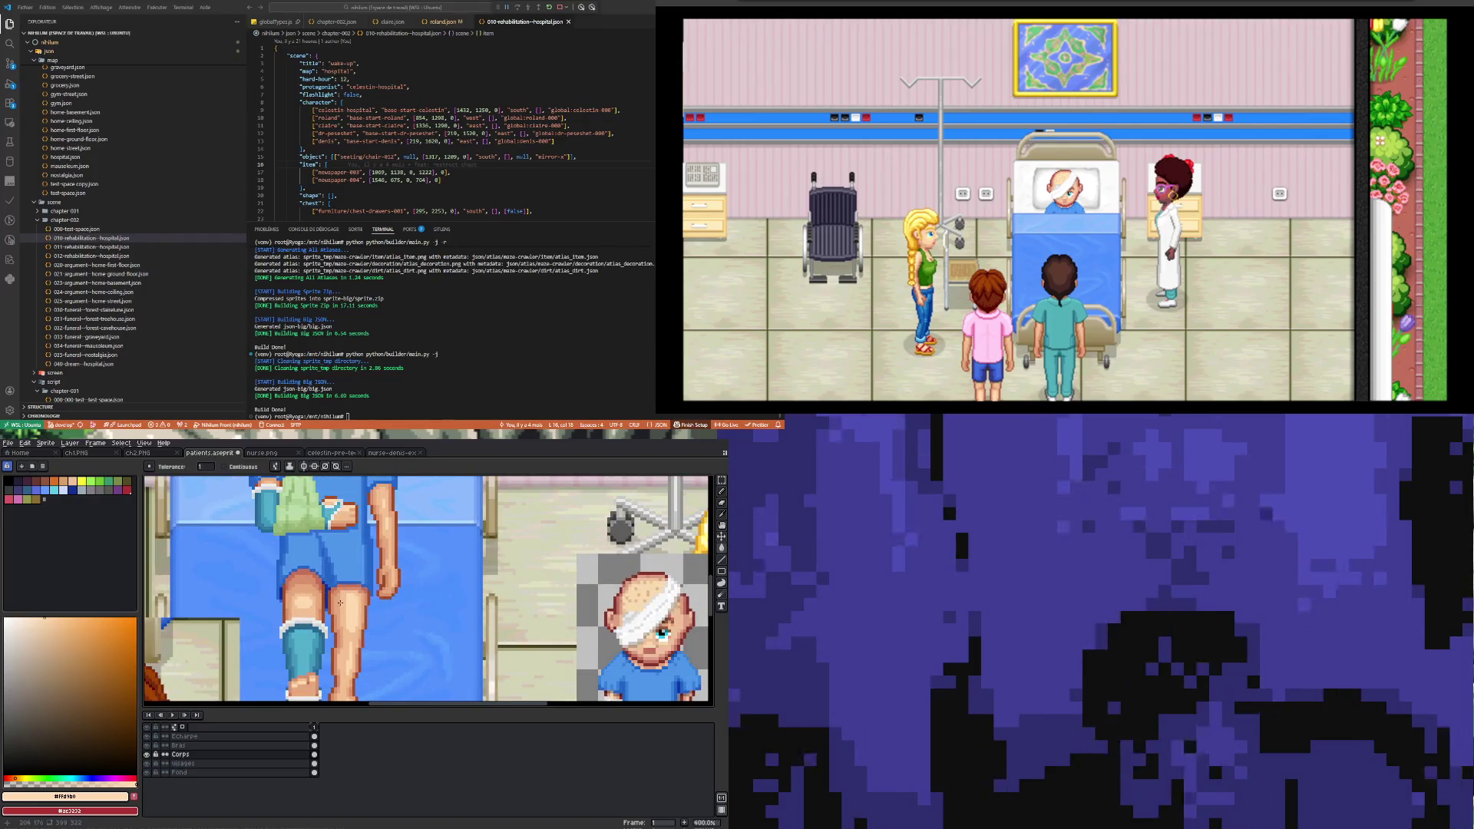
Step: Compare the leg's skin shades #f3c092, #e5a87a and #ffd9b0 with the Eyedropper
{"action": "key", "text": "i"}
{"action": "left_click", "coordinate": [345, 602]}
{"action": "left_click", "coordinate": [341, 599]}
{"action": "left_click", "coordinate": [347, 599]}
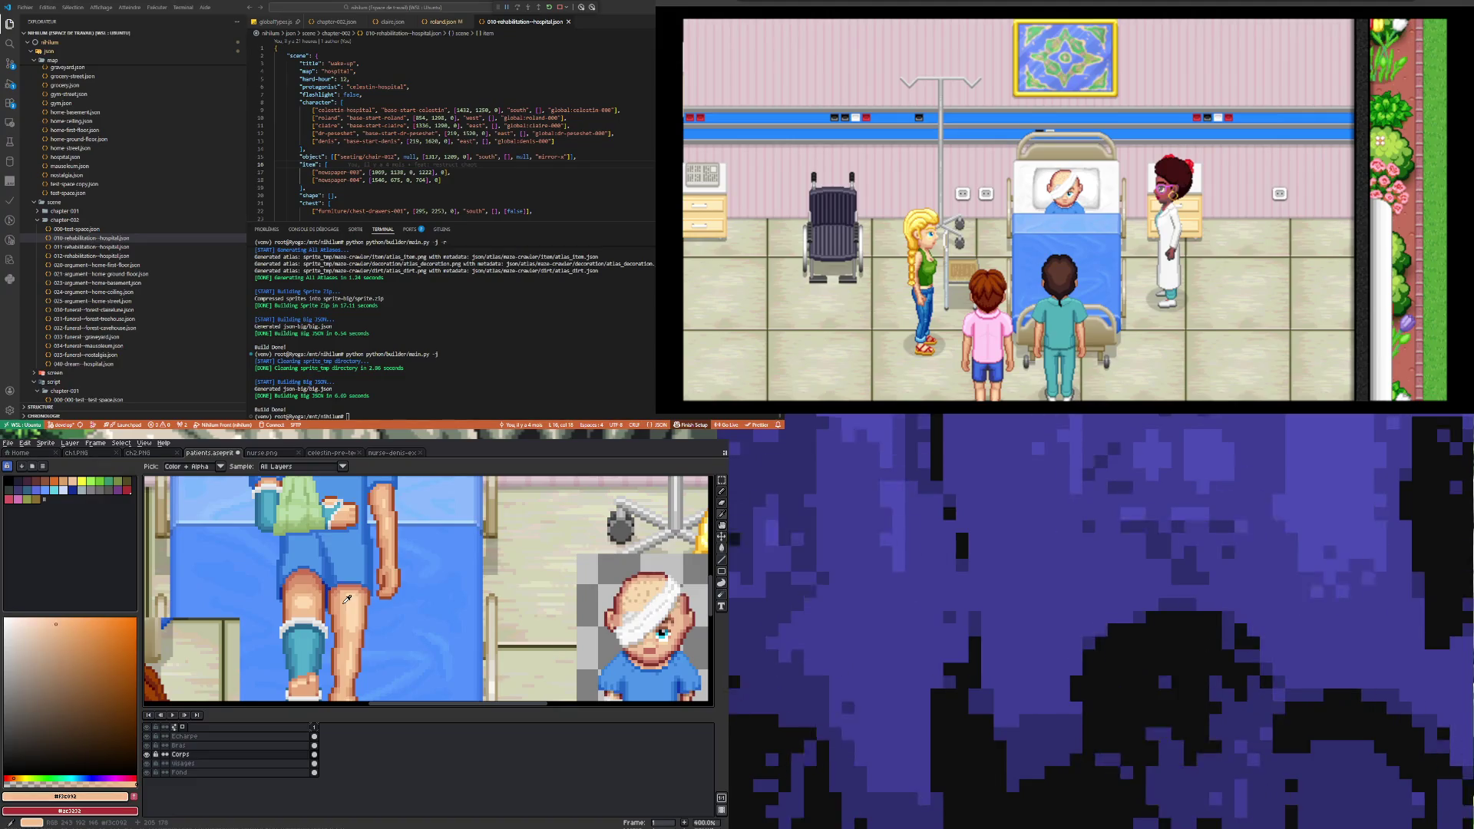
{"action": "left_click", "coordinate": [354, 599]}
{"action": "left_click", "coordinate": [346, 599]}
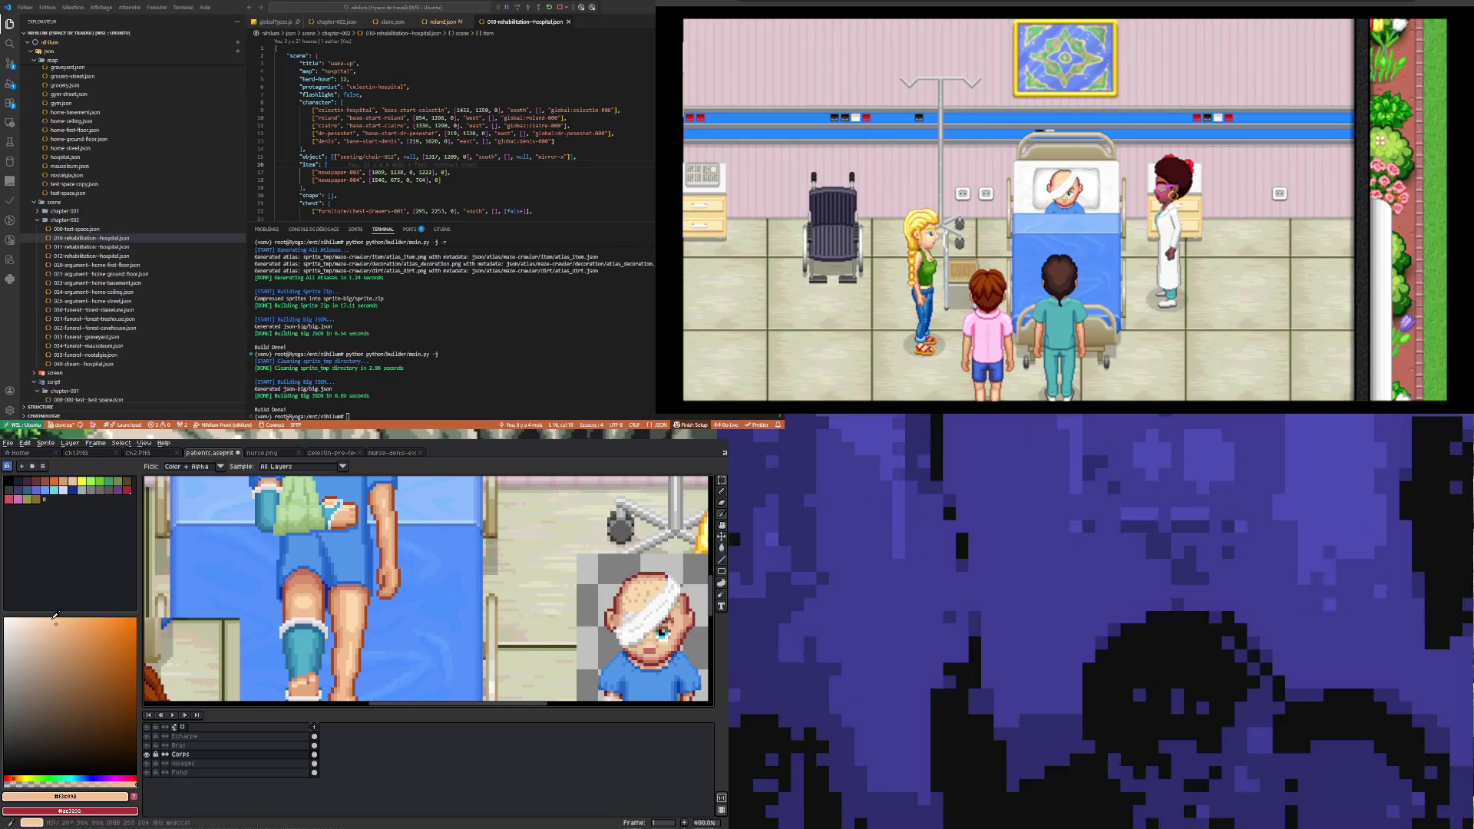
Step: Make palette colour Idx-21 the drawing colour and select the Paint Bucket
{"action": "left_click", "coordinate": [72, 489]}
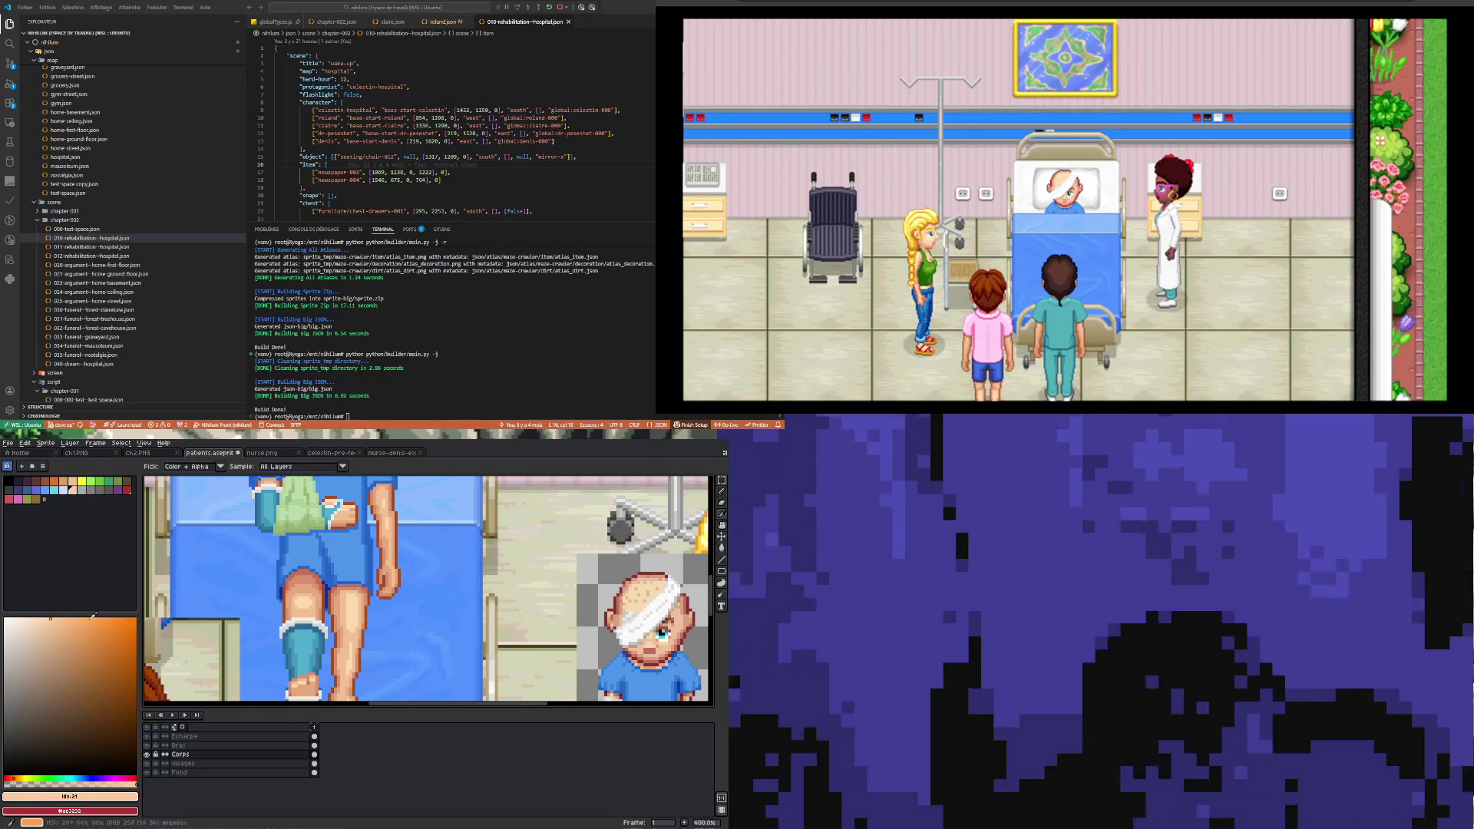
{"action": "left_click", "coordinate": [722, 553]}
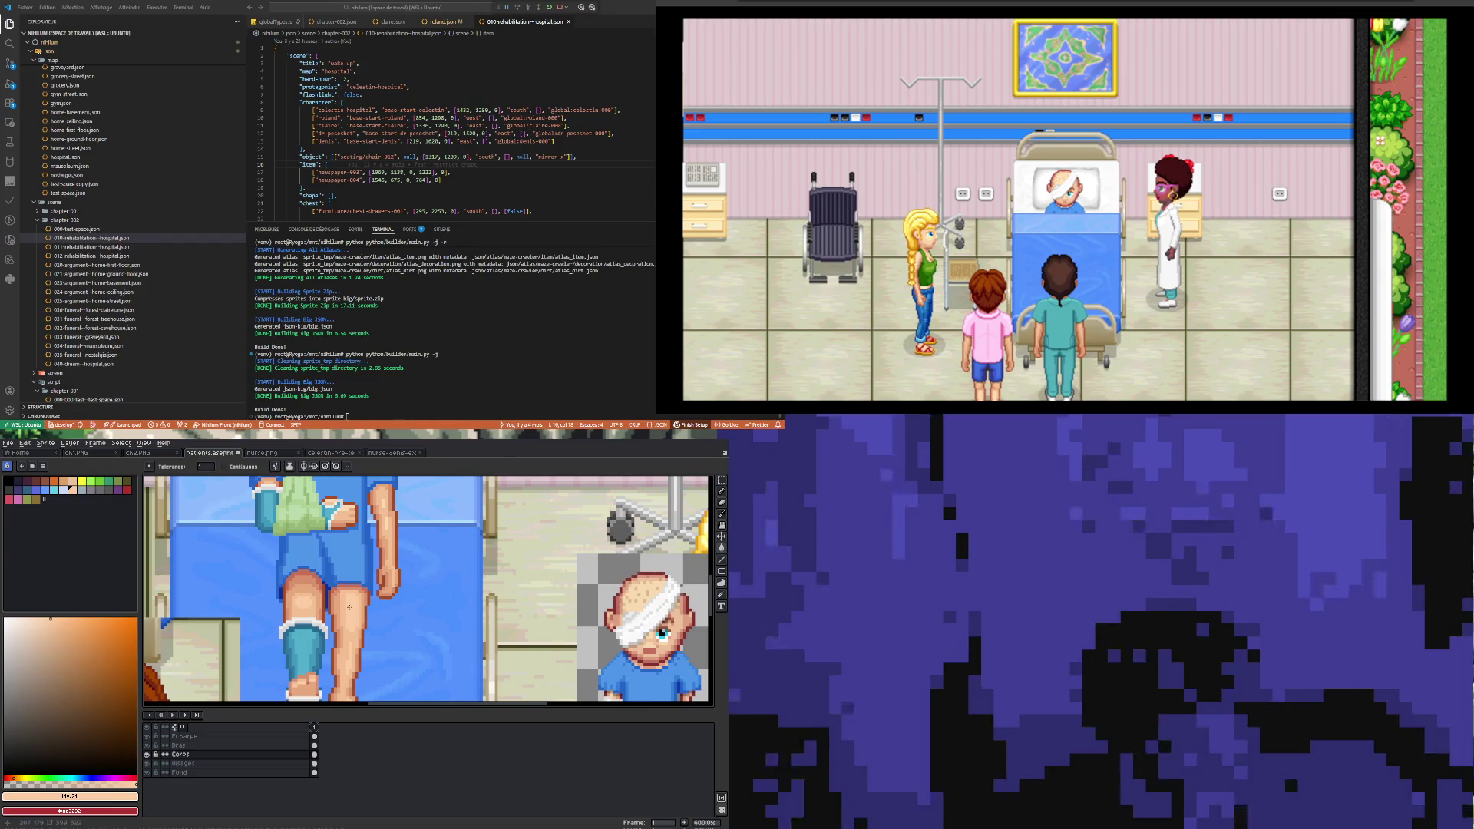
{"action": "scroll", "coordinate": [350, 607], "scroll_direction": "down", "scroll_amount": 4}
Step: Select the Bras layer in the timeline so edits no longer go to Corps
{"action": "scroll", "coordinate": [349, 607], "scroll_direction": "up", "scroll_amount": 3}
{"action": "scroll", "coordinate": [350, 607], "scroll_direction": "down", "scroll_amount": 1}
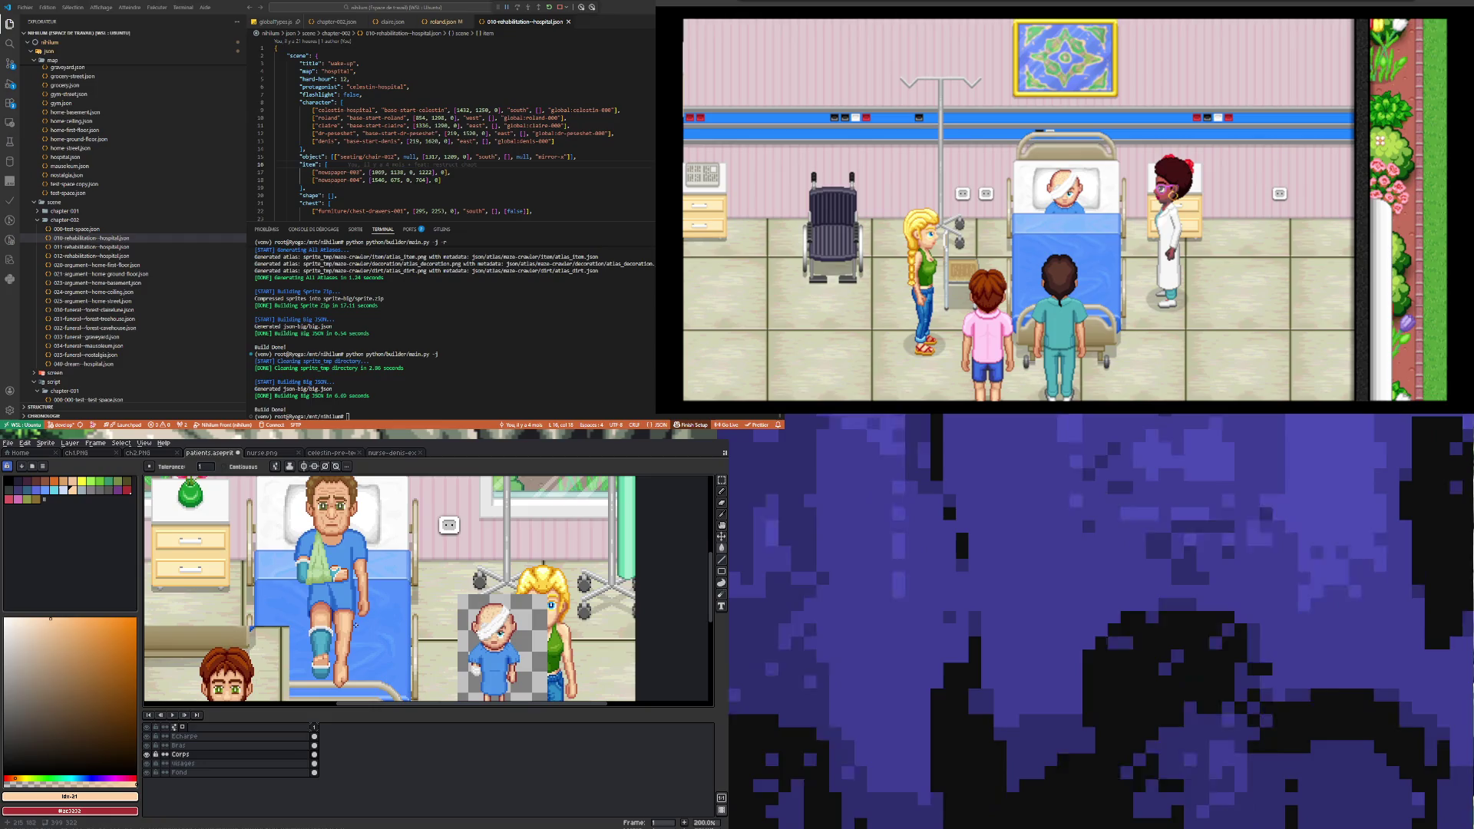
{"action": "scroll", "coordinate": [345, 612], "scroll_direction": "down", "scroll_amount": 3}
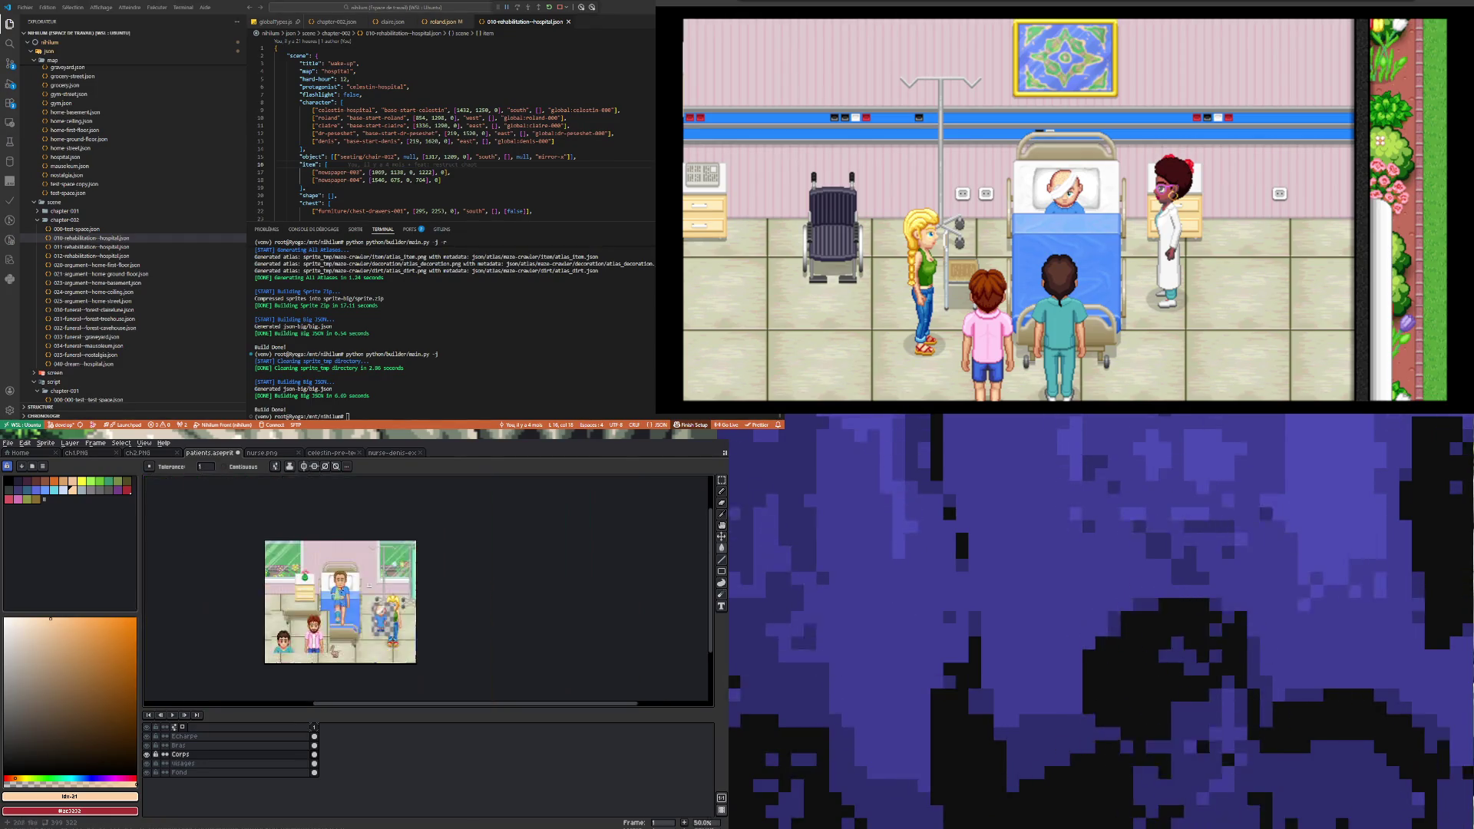
{"action": "scroll", "coordinate": [350, 603], "scroll_direction": "up", "scroll_amount": 2}
{"action": "scroll", "coordinate": [353, 594], "scroll_direction": "down", "scroll_amount": 2}
{"action": "scroll", "coordinate": [358, 586], "scroll_direction": "up", "scroll_amount": 3}
{"action": "scroll", "coordinate": [355, 571], "scroll_direction": "down", "scroll_amount": 2}
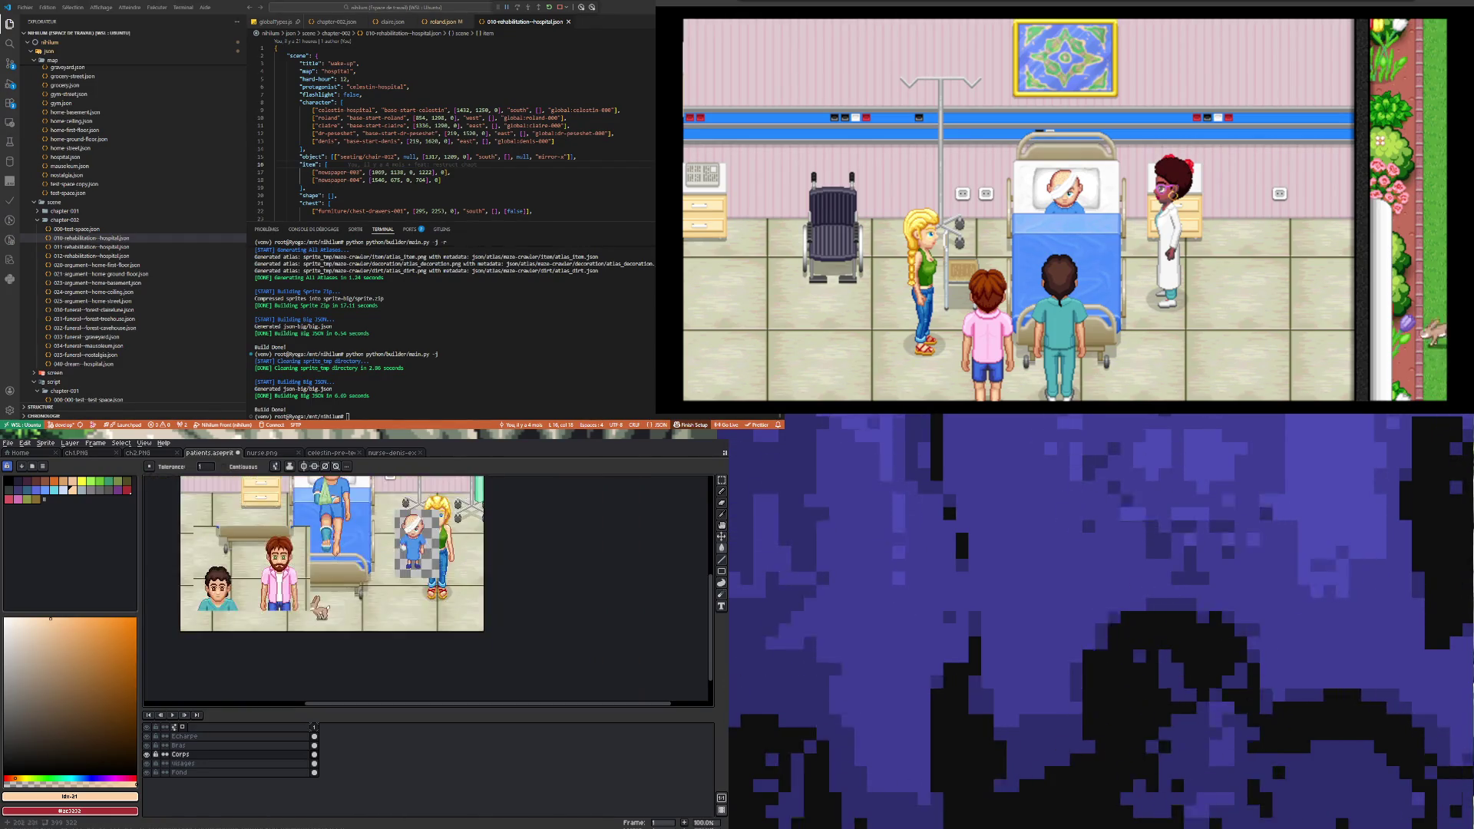
{"action": "scroll", "coordinate": [346, 552], "scroll_direction": "up", "scroll_amount": 3}
{"action": "scroll", "coordinate": [339, 531], "scroll_direction": "up", "scroll_amount": 1}
{"action": "scroll", "coordinate": [332, 511], "scroll_direction": "up", "scroll_amount": 2}
{"action": "left_click", "coordinate": [333, 658], "text": "ctrl"}
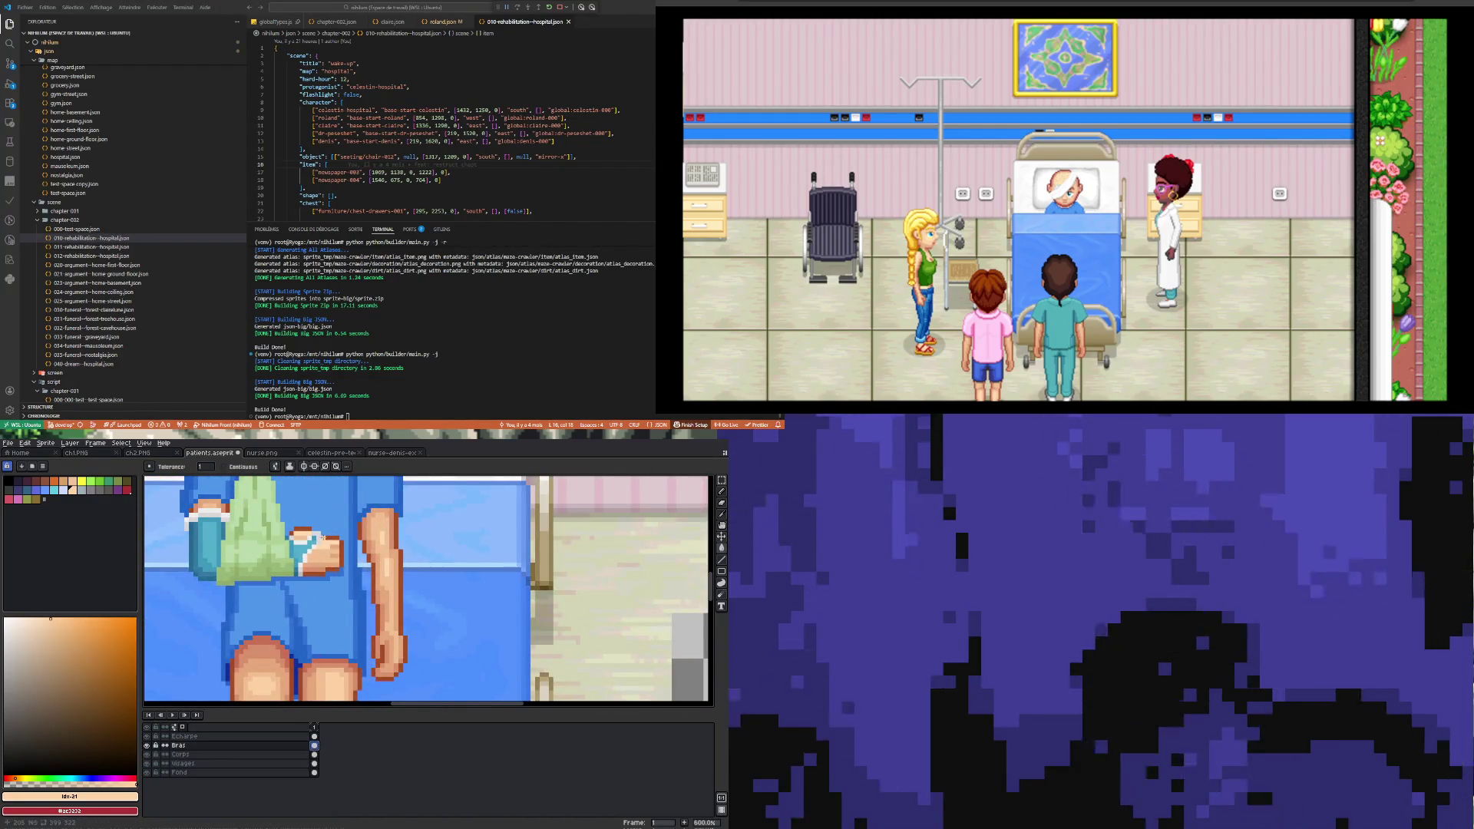
{"action": "scroll", "coordinate": [321, 536], "scroll_direction": "down", "scroll_amount": 3}
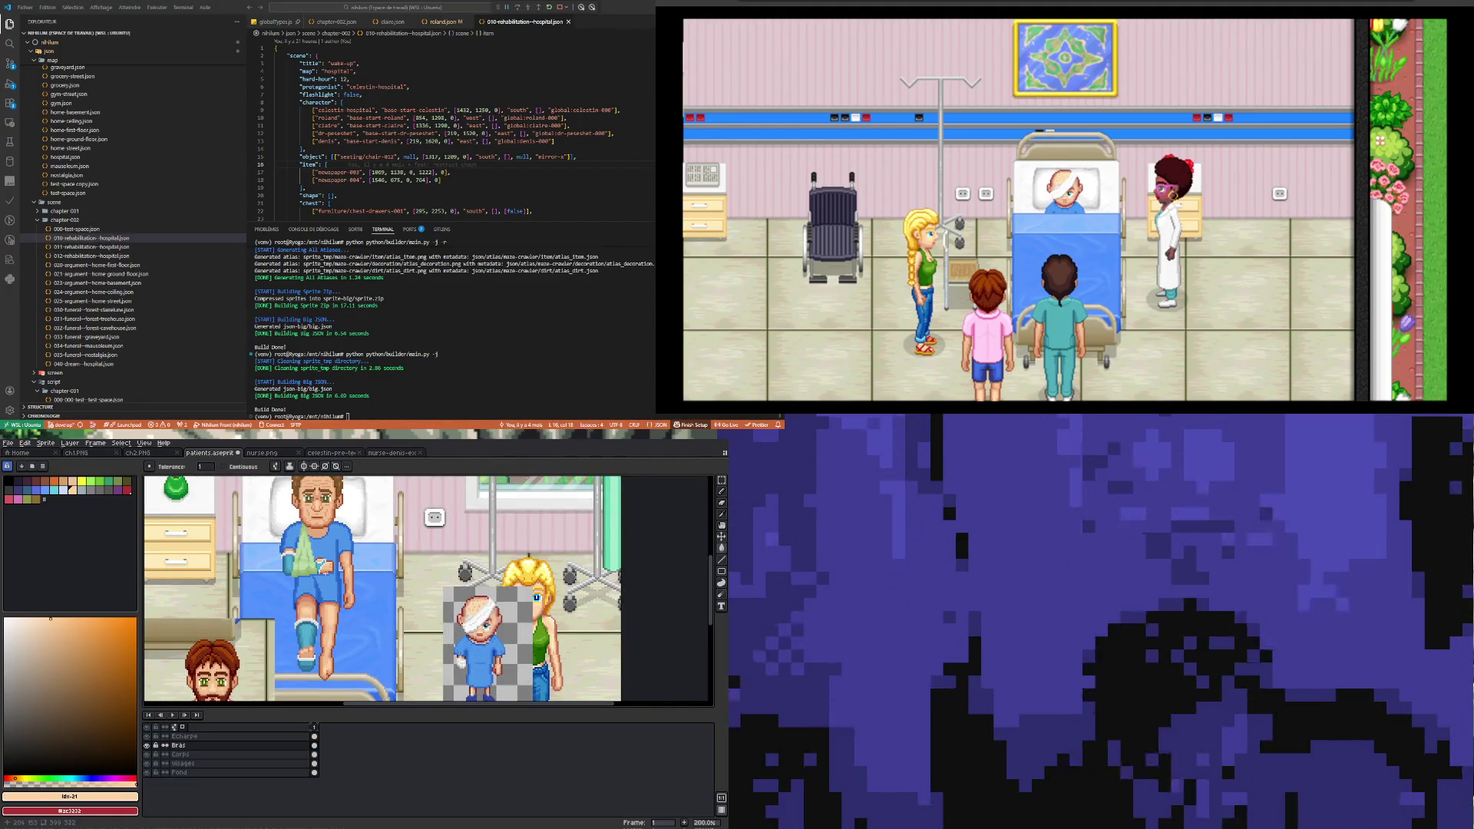
{"action": "scroll", "coordinate": [299, 568], "scroll_direction": "up", "scroll_amount": 1}
{"action": "scroll", "coordinate": [299, 568], "scroll_direction": "down", "scroll_amount": 1}
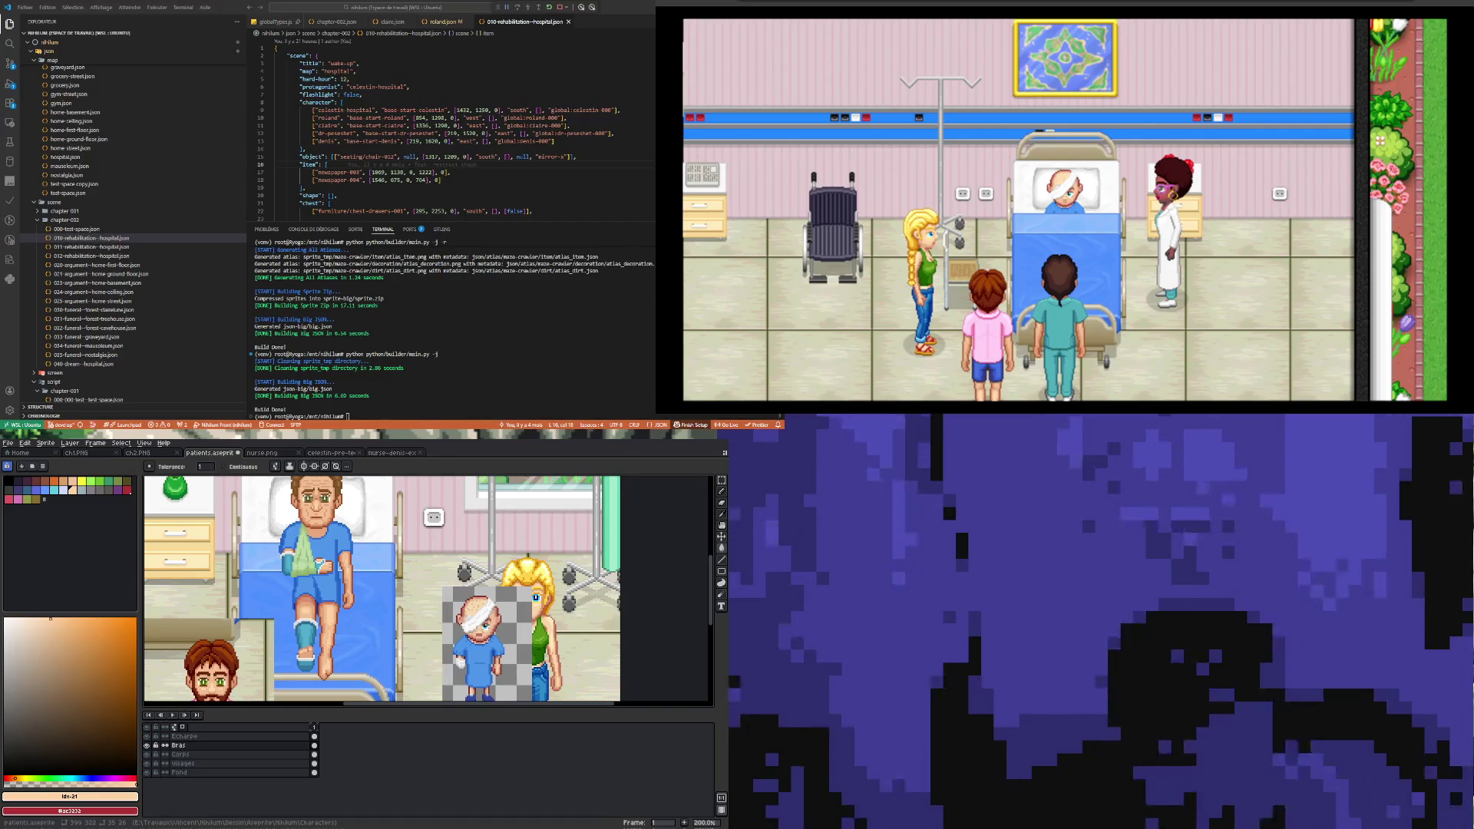
Step: Save patients.aseprite with File > Save
{"action": "scroll", "coordinate": [410, 653], "scroll_direction": "down", "scroll_amount": 2}
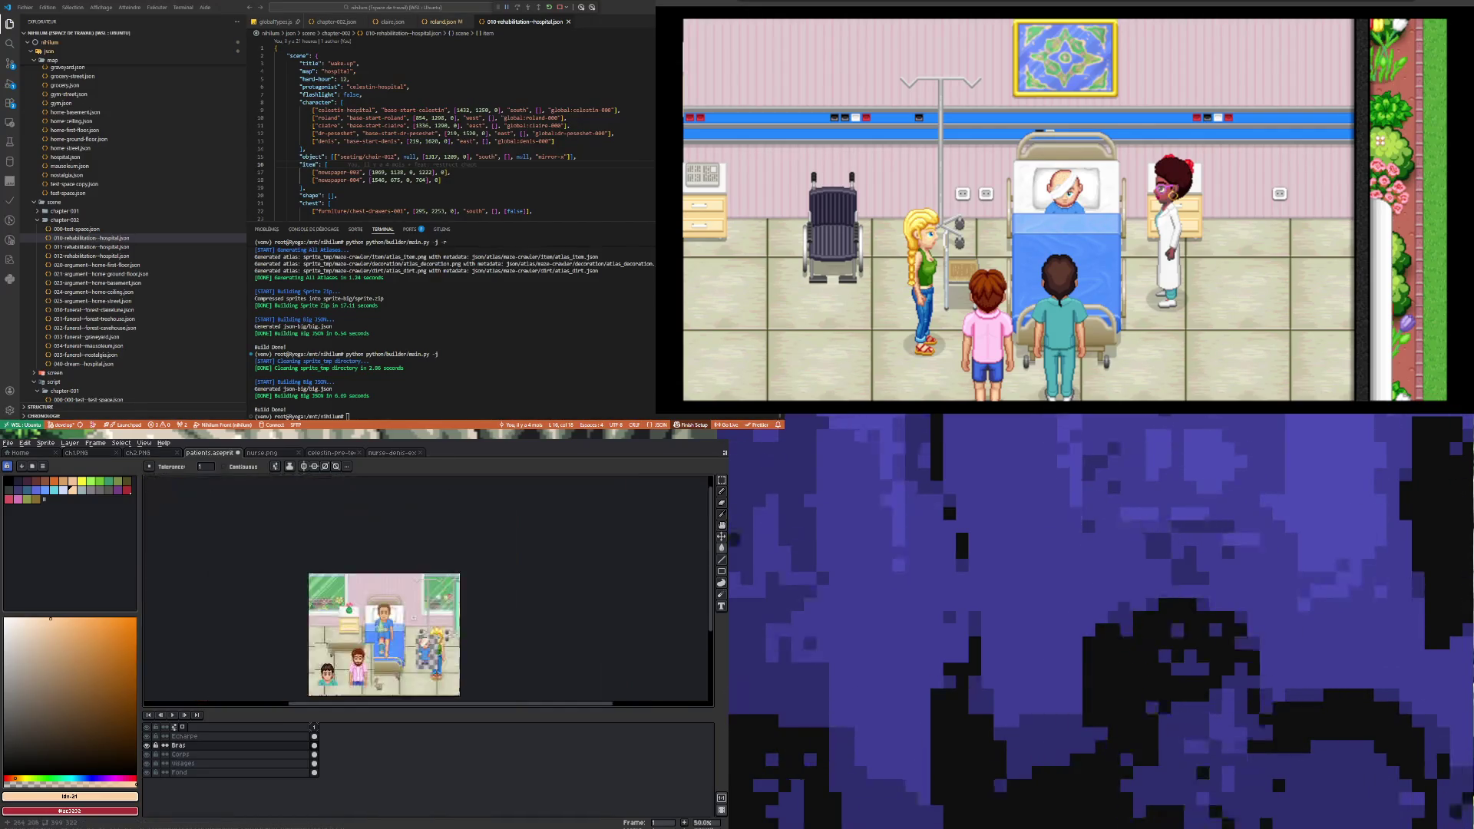
{"action": "scroll", "coordinate": [410, 654], "scroll_direction": "up", "scroll_amount": 2}
{"action": "scroll", "coordinate": [258, 601], "scroll_direction": "down", "scroll_amount": 1}
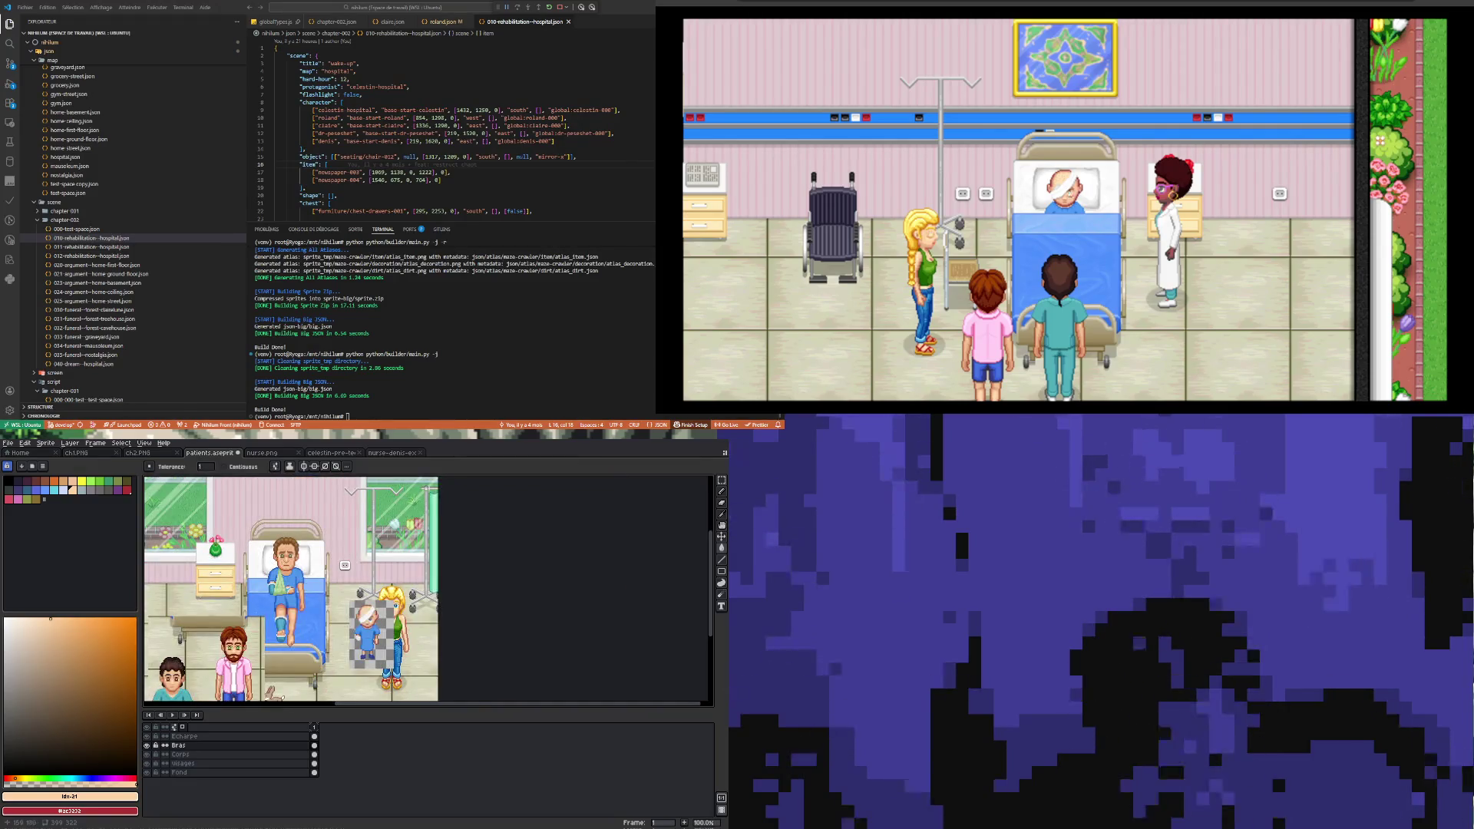
{"action": "scroll", "coordinate": [266, 615], "scroll_direction": "up", "scroll_amount": 1}
{"action": "scroll", "coordinate": [266, 615], "scroll_direction": "up", "scroll_amount": 1}
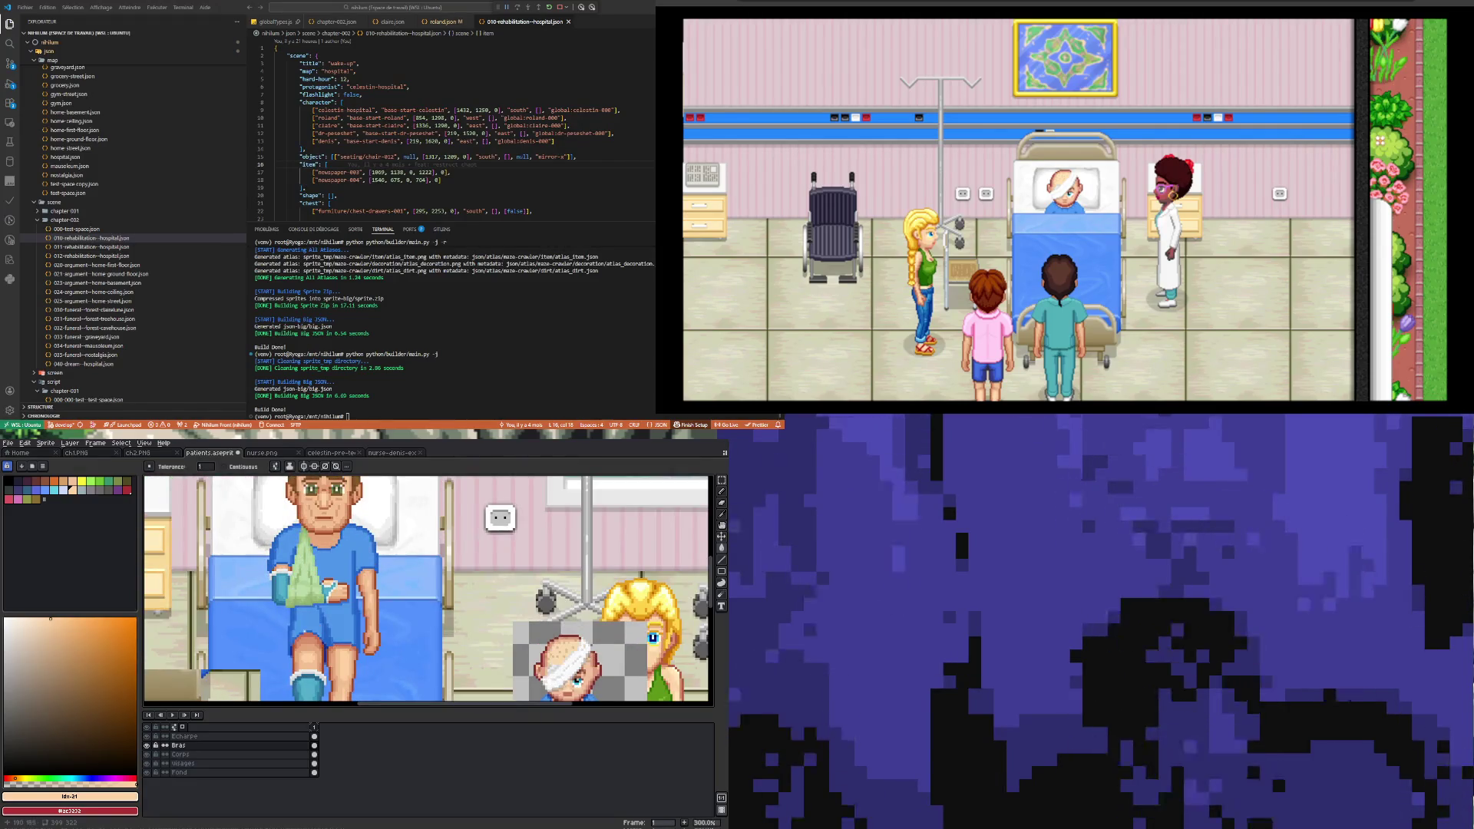
{"action": "scroll", "coordinate": [307, 622], "scroll_direction": "up", "scroll_amount": 1}
{"action": "scroll", "coordinate": [307, 621], "scroll_direction": "down", "scroll_amount": 2}
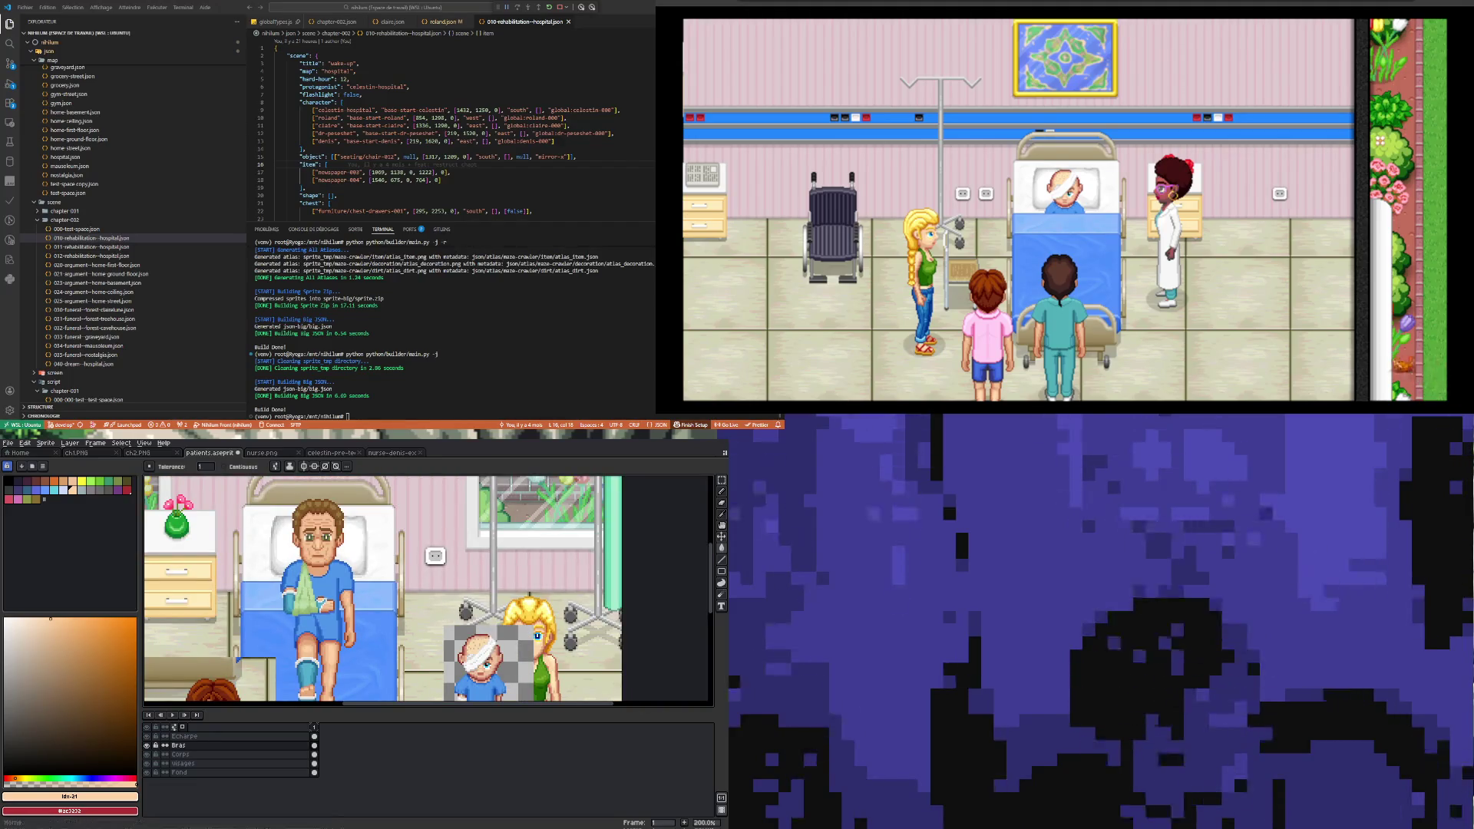
{"action": "left_click", "coordinate": [8, 443]}
{"action": "left_click", "coordinate": [35, 484]}
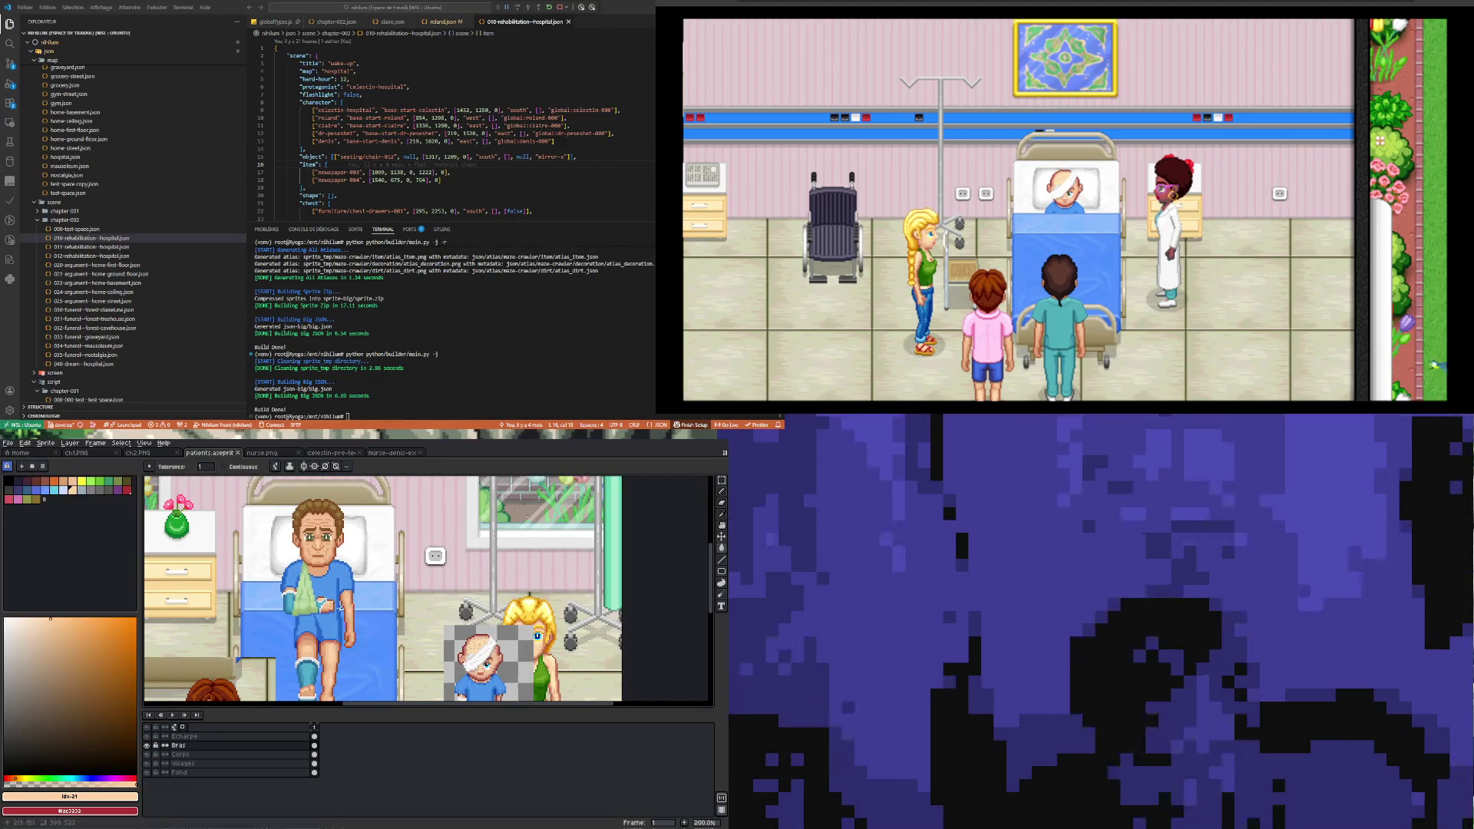
Step: Zoom in on the patient's bandaged hand resting in the green sling
{"action": "scroll", "coordinate": [340, 606], "scroll_direction": "down", "scroll_amount": 1}
{"action": "scroll", "coordinate": [338, 614], "scroll_direction": "up", "scroll_amount": 2}
{"action": "scroll", "coordinate": [324, 644], "scroll_direction": "down", "scroll_amount": 2}
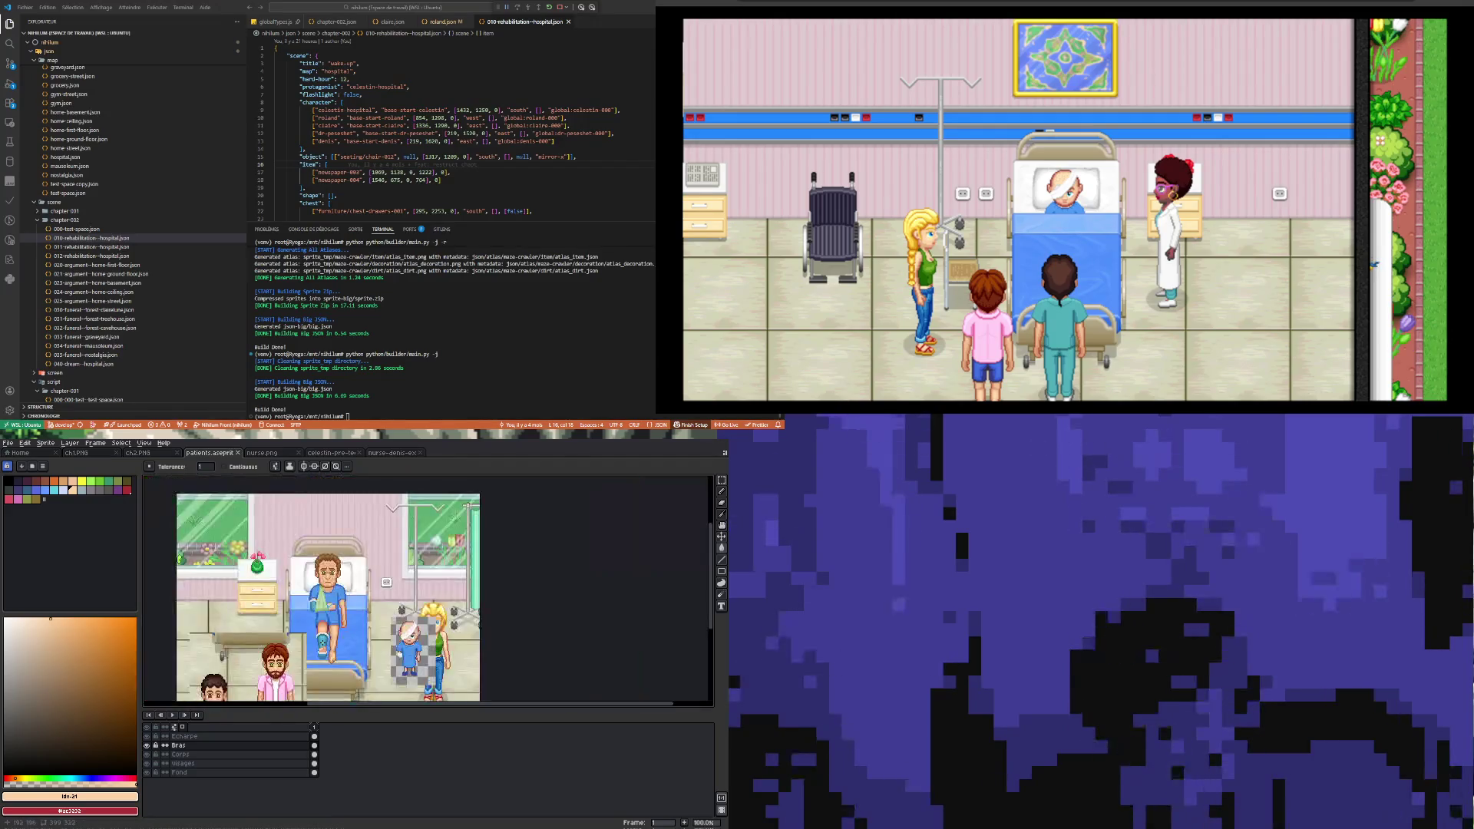
{"action": "scroll", "coordinate": [466, 506], "scroll_direction": "down", "scroll_amount": 1}
{"action": "scroll", "coordinate": [399, 553], "scroll_direction": "up", "scroll_amount": 1}
{"action": "scroll", "coordinate": [331, 601], "scroll_direction": "up", "scroll_amount": 2}
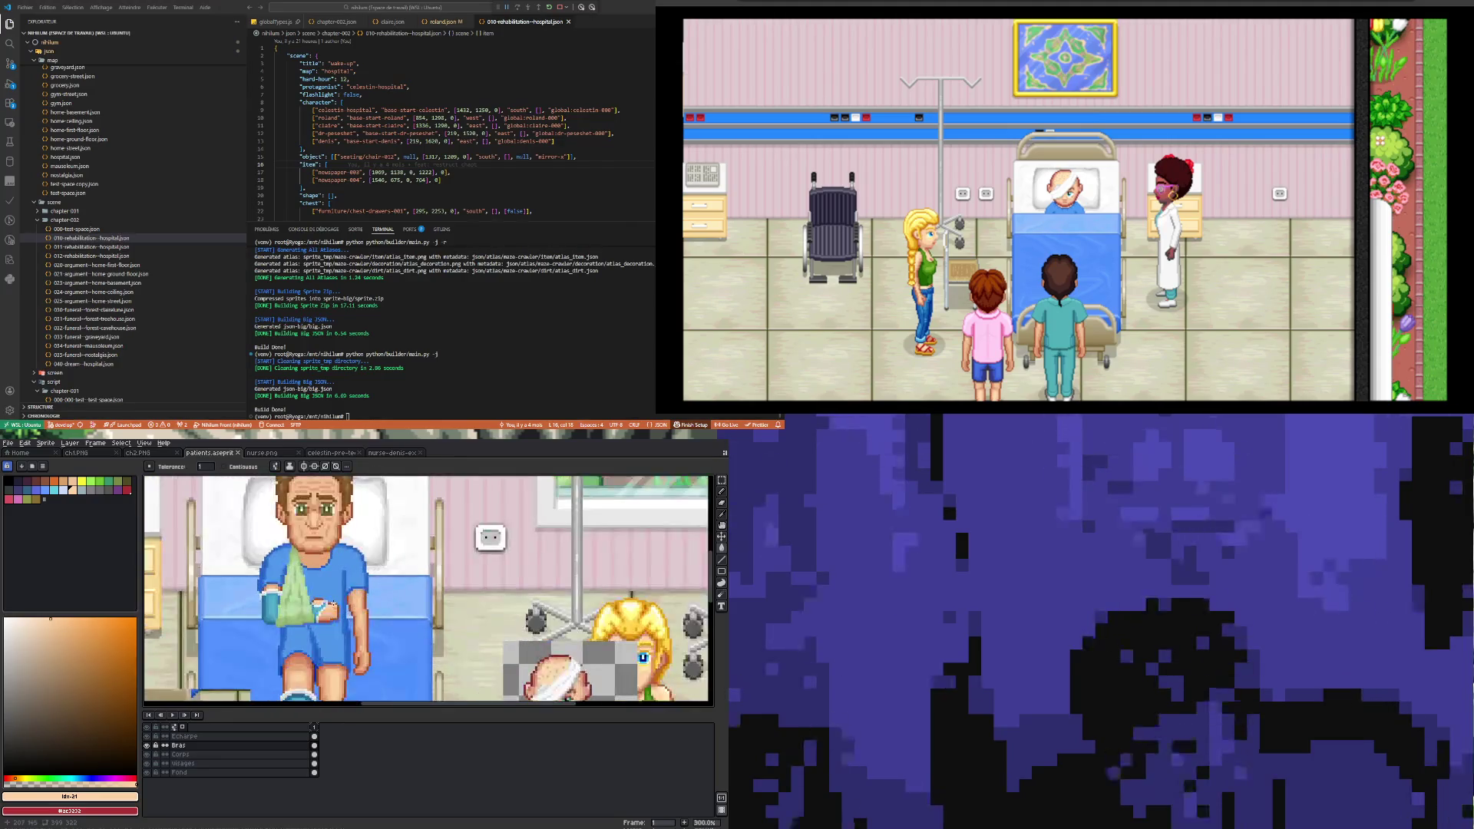
{"action": "scroll", "coordinate": [348, 628], "scroll_direction": "down", "scroll_amount": 1}
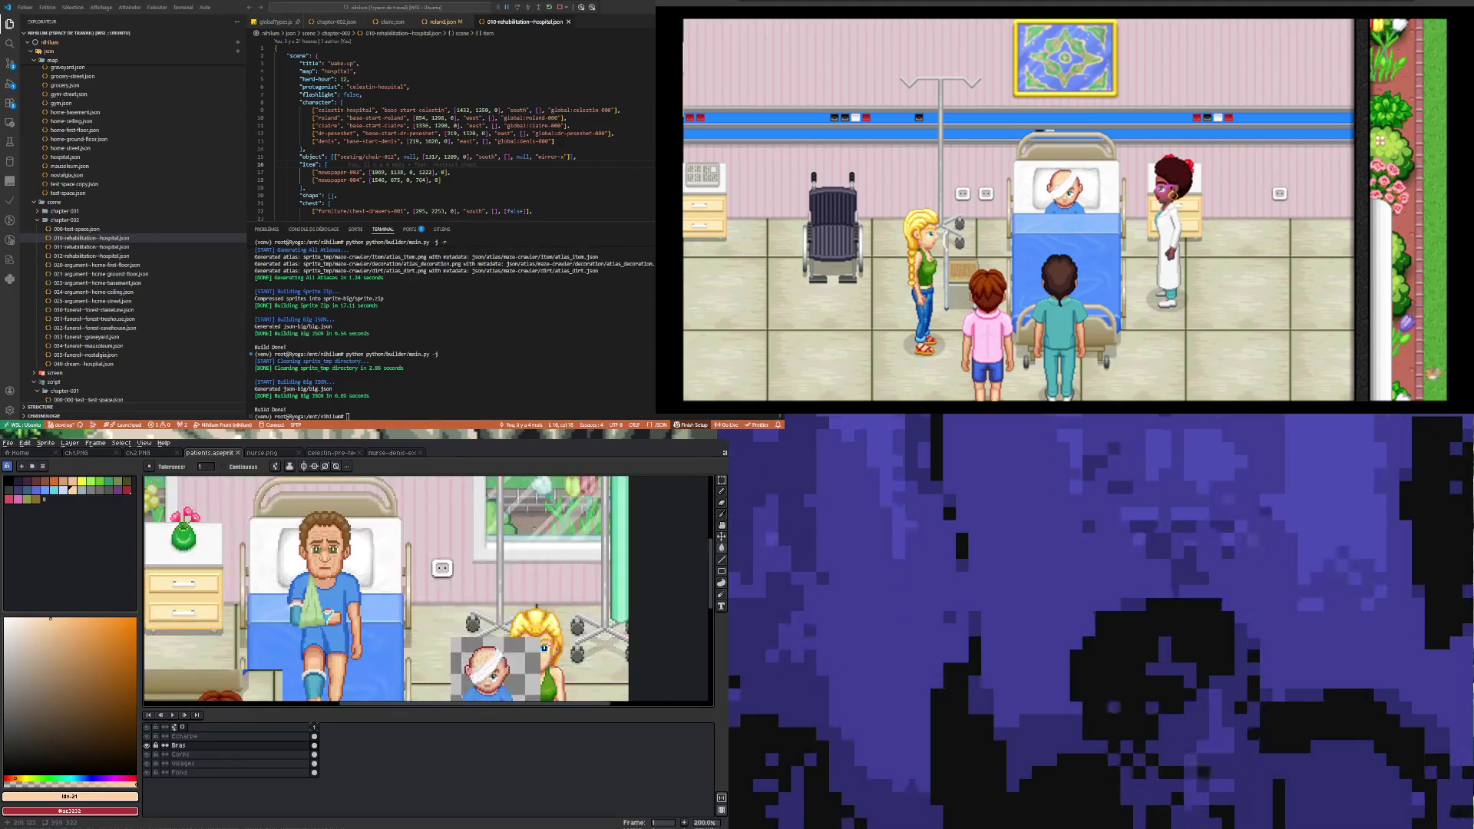
{"action": "scroll", "coordinate": [334, 629], "scroll_direction": "up", "scroll_amount": 4}
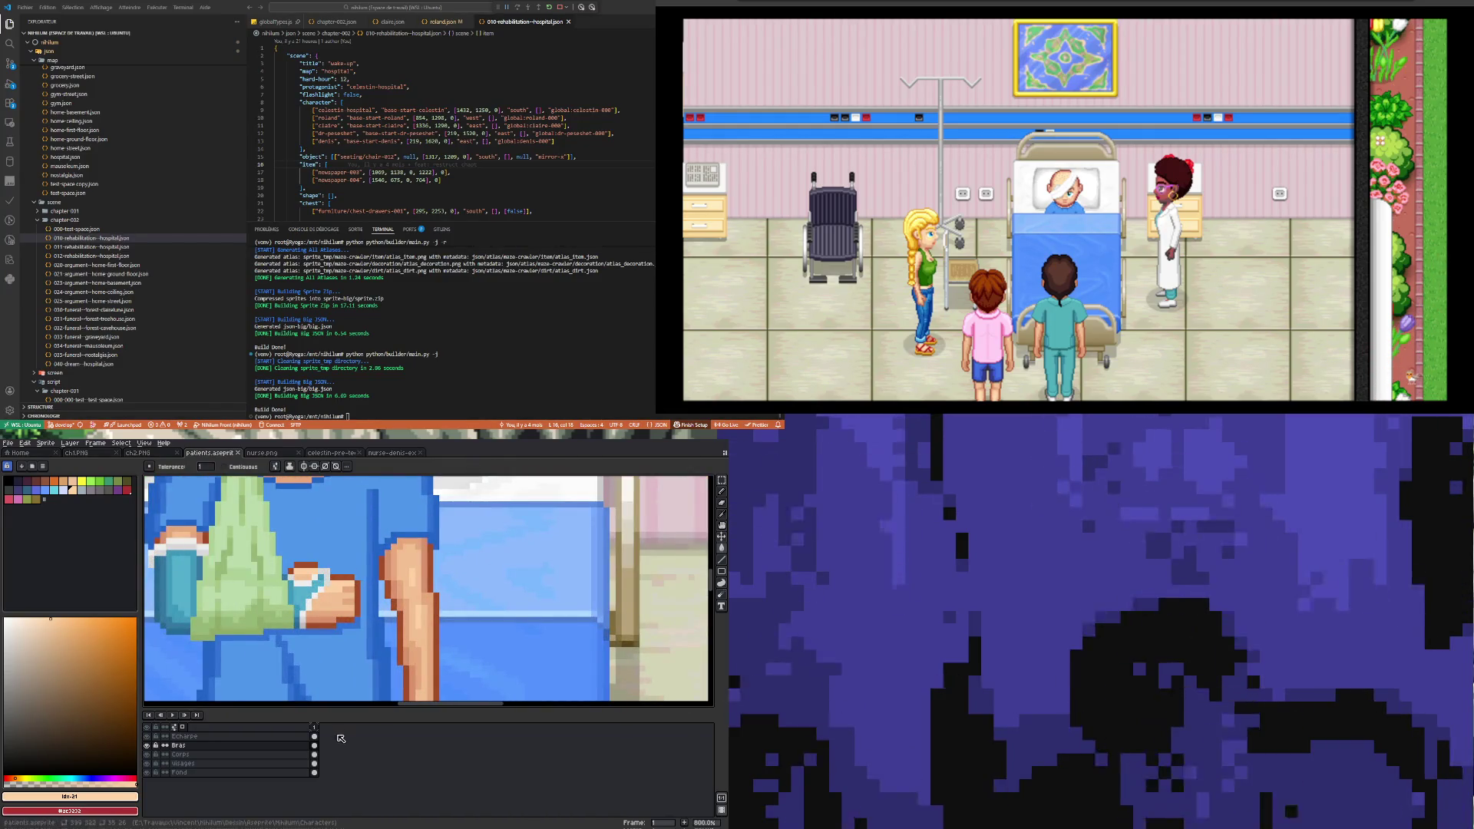
Step: Sample the hand's light skin tone and undo the last pencil stroke on the hand
{"action": "key", "text": "i"}
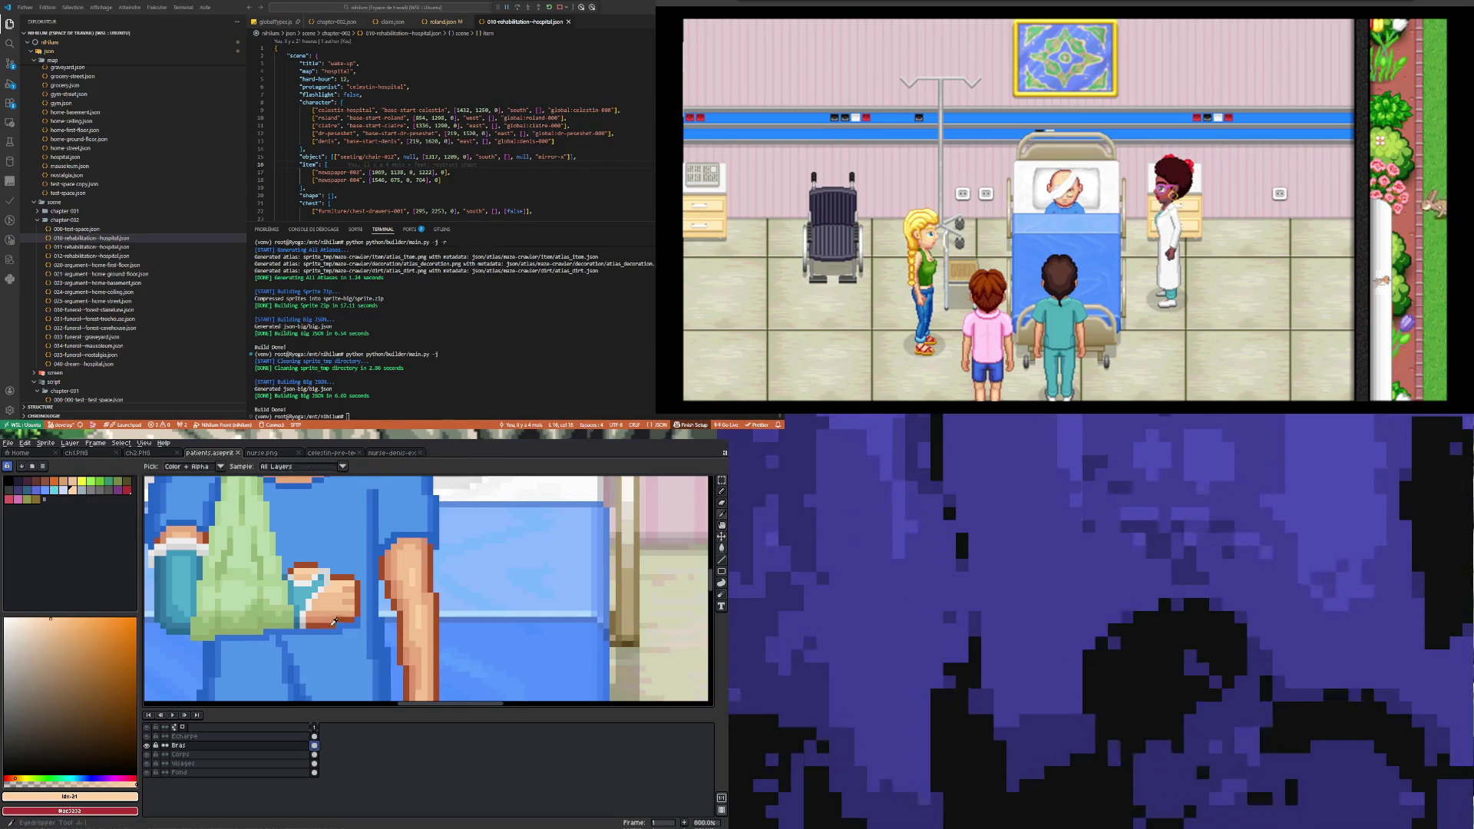
{"action": "left_click", "coordinate": [330, 603]}
{"action": "key", "text": "b"}
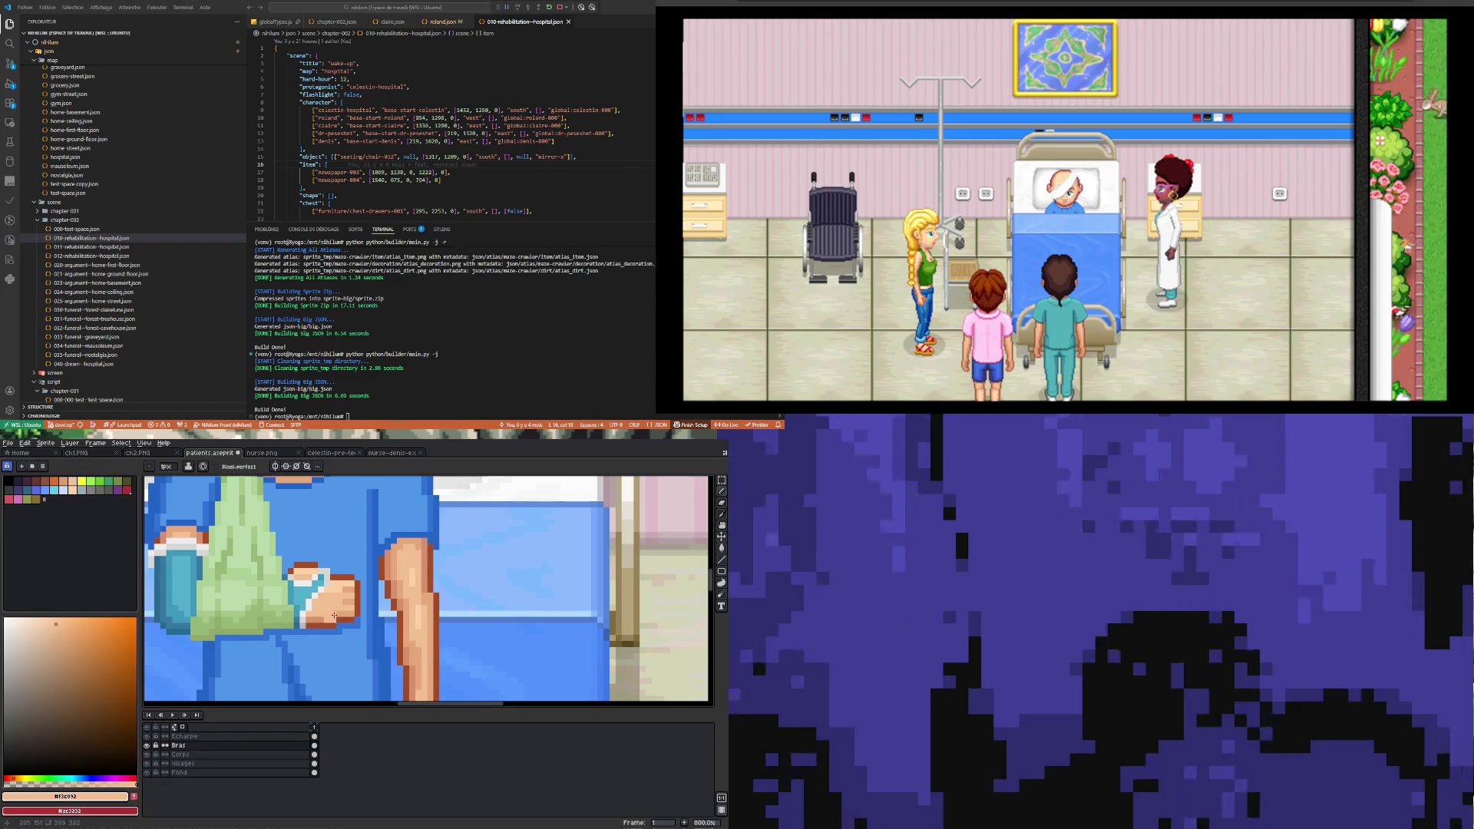
{"action": "key", "text": "ctrl+z"}
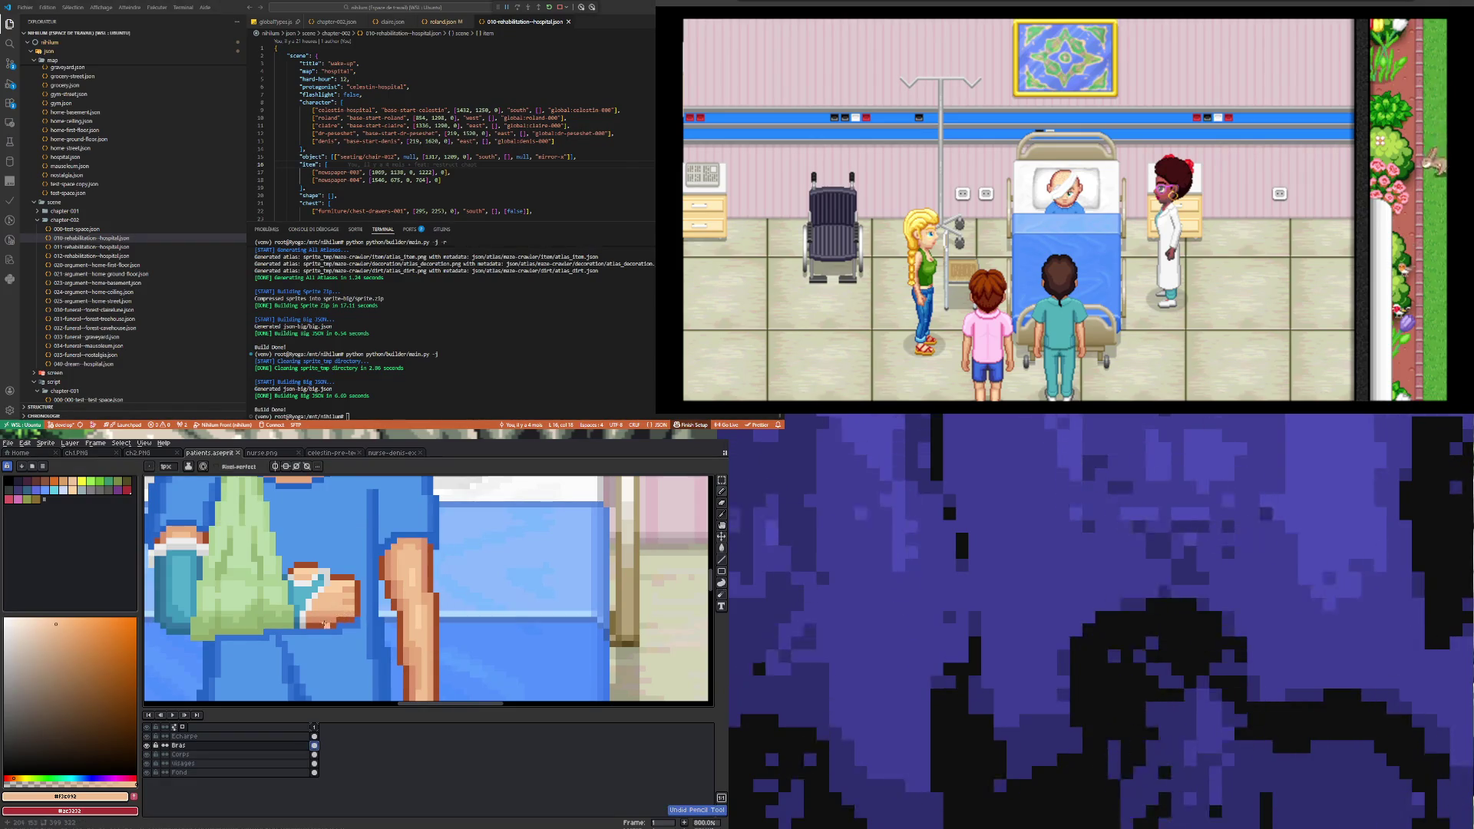
{"action": "scroll", "coordinate": [330, 617], "scroll_direction": "up", "scroll_amount": 1}
Step: Sample the hand shades #e5a87a, #d9906d and #f3c092
{"action": "left_click", "coordinate": [332, 620], "text": "alt"}
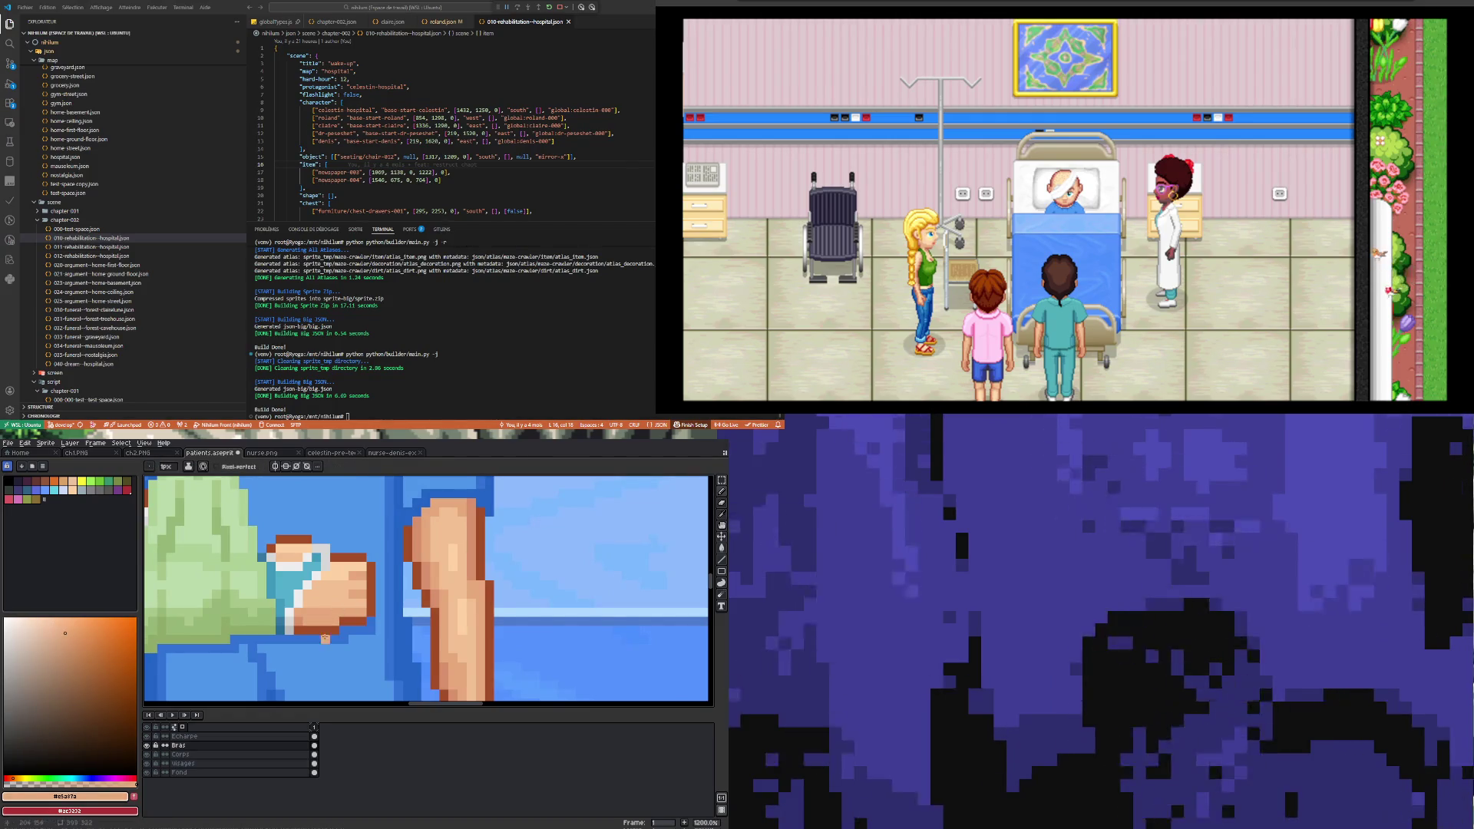
{"action": "left_click", "coordinate": [300, 616], "text": "alt"}
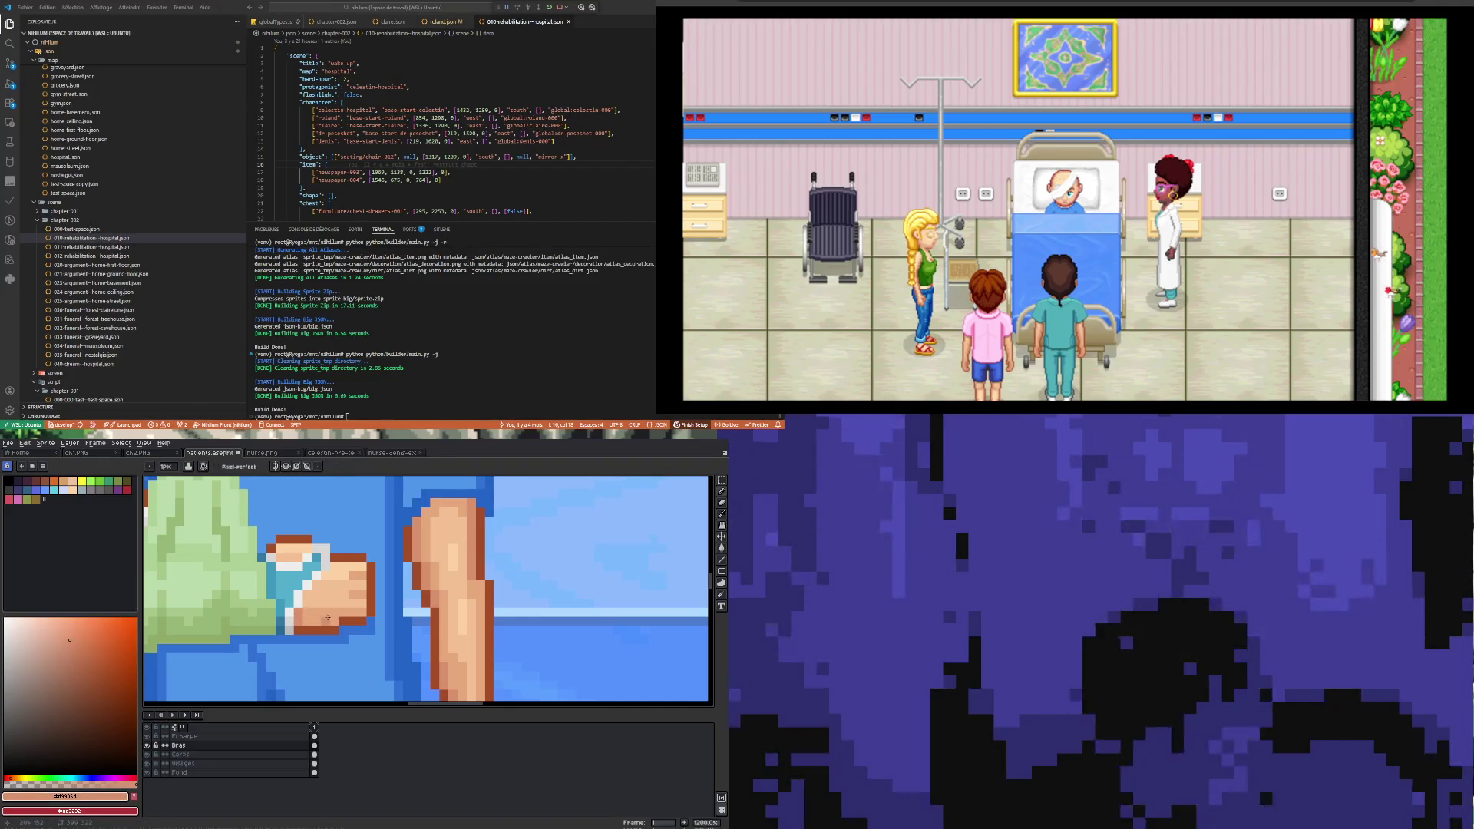
{"action": "left_click", "coordinate": [328, 607], "text": "alt"}
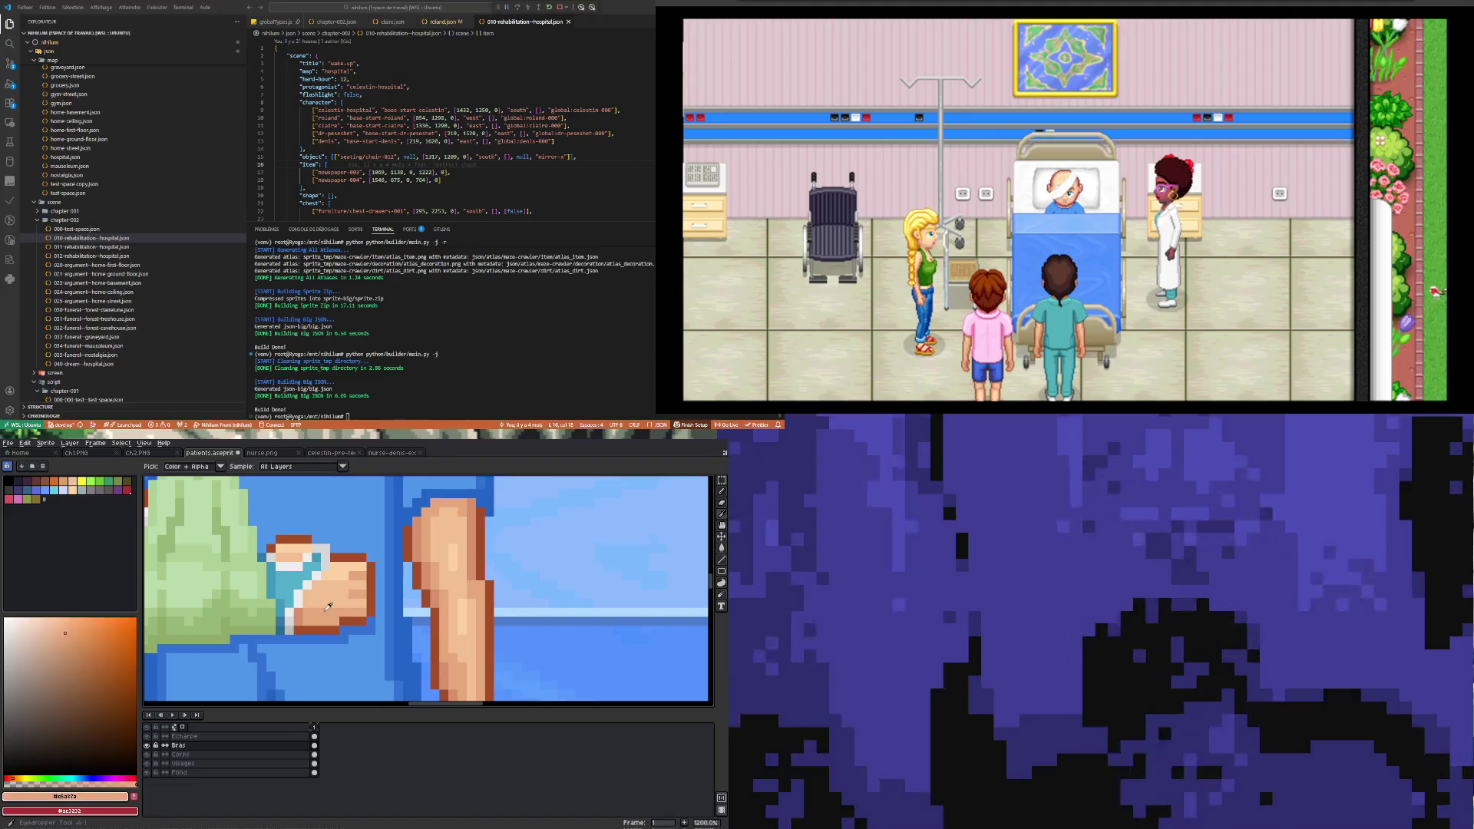
{"action": "left_click", "coordinate": [332, 595], "text": "alt"}
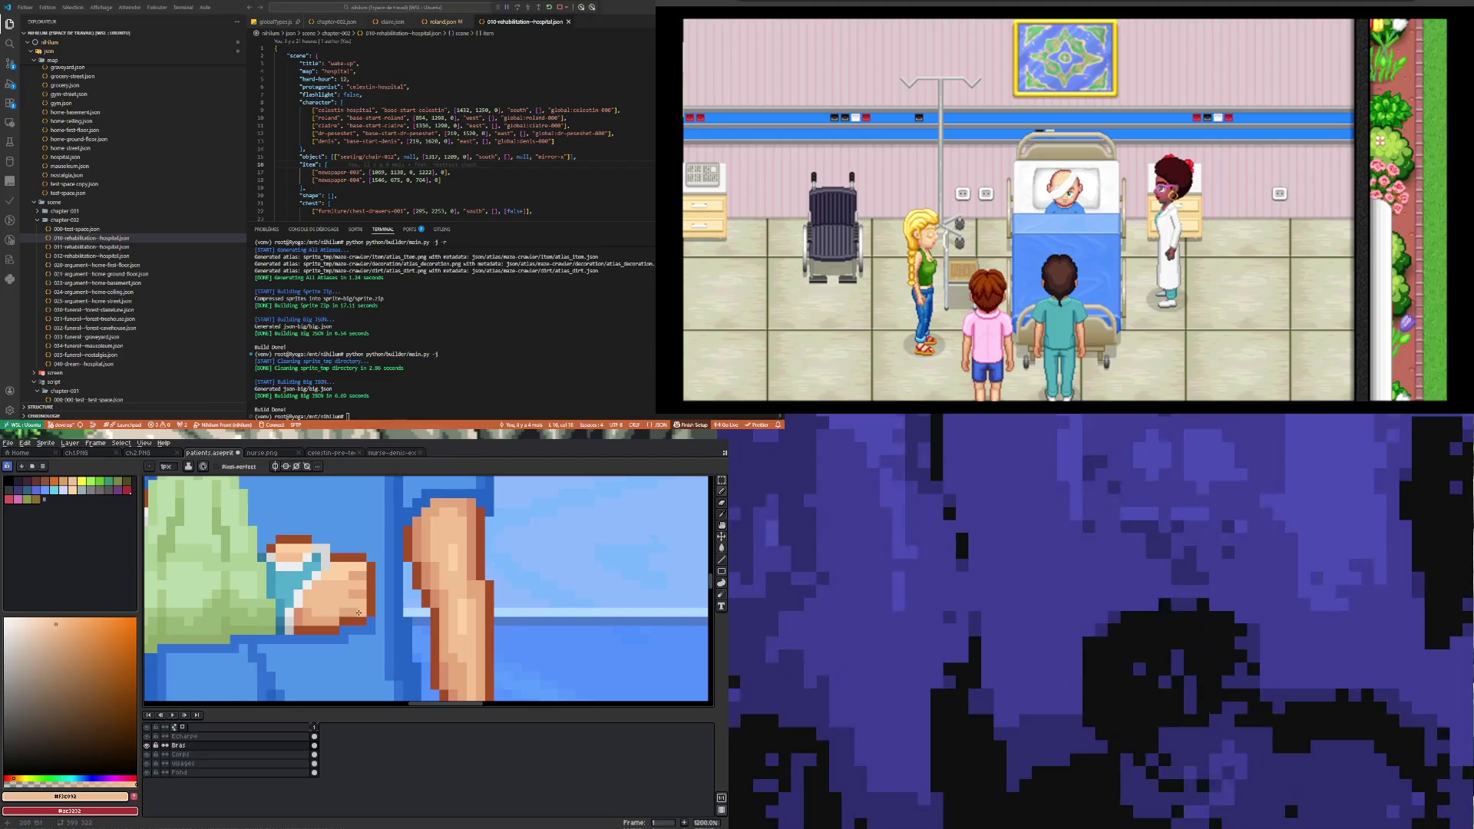
{"action": "scroll", "coordinate": [301, 586], "scroll_direction": "down", "scroll_amount": 5}
{"action": "scroll", "coordinate": [315, 581], "scroll_direction": "up", "scroll_amount": 5}
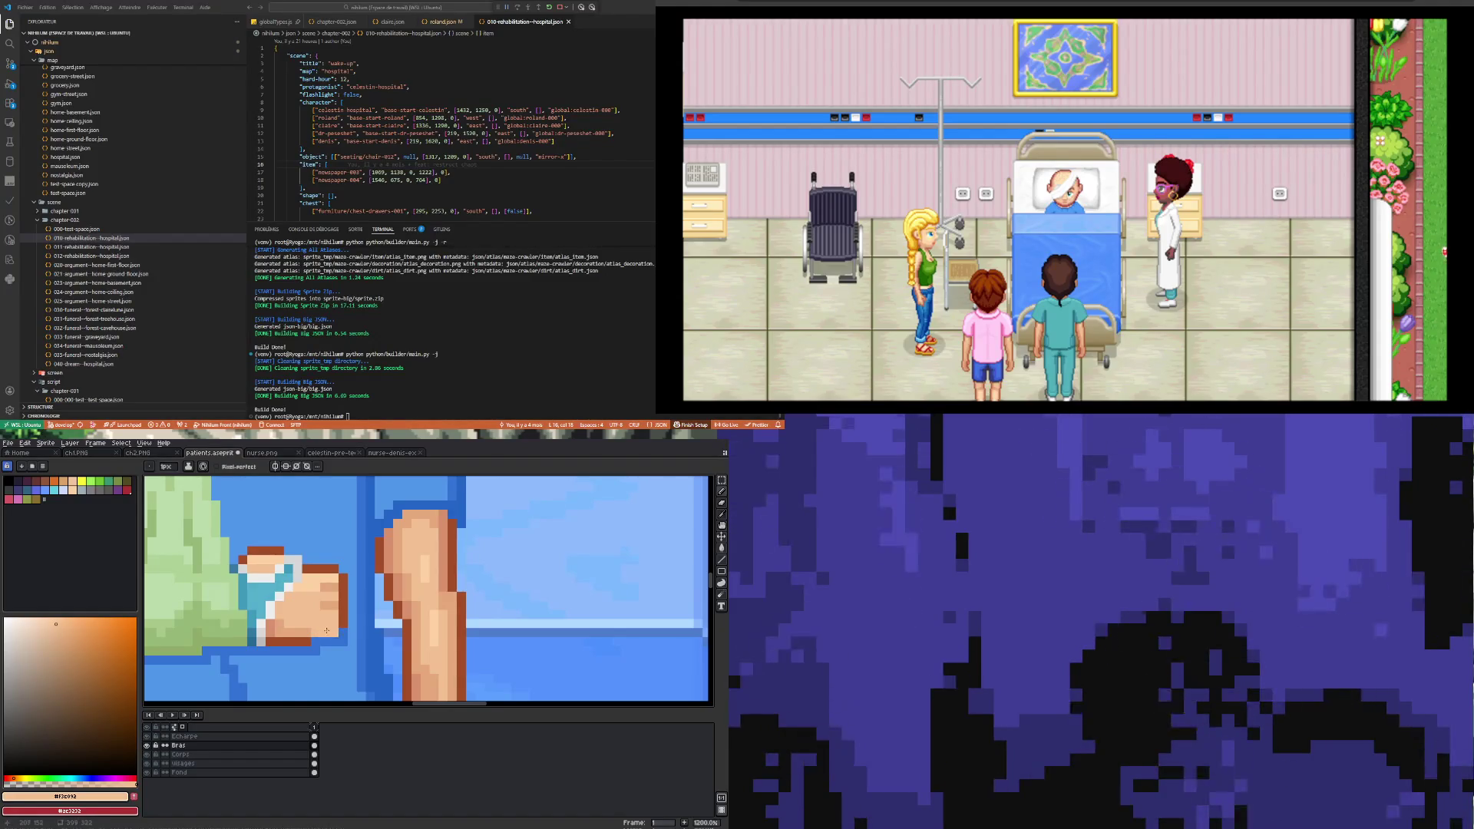
{"action": "scroll", "coordinate": [326, 630], "scroll_direction": "down", "scroll_amount": 5}
{"action": "scroll", "coordinate": [307, 639], "scroll_direction": "up", "scroll_amount": 6}
Step: Sample the dark brown outline colour and the blue of the gown sleeve
{"action": "key", "text": "i"}
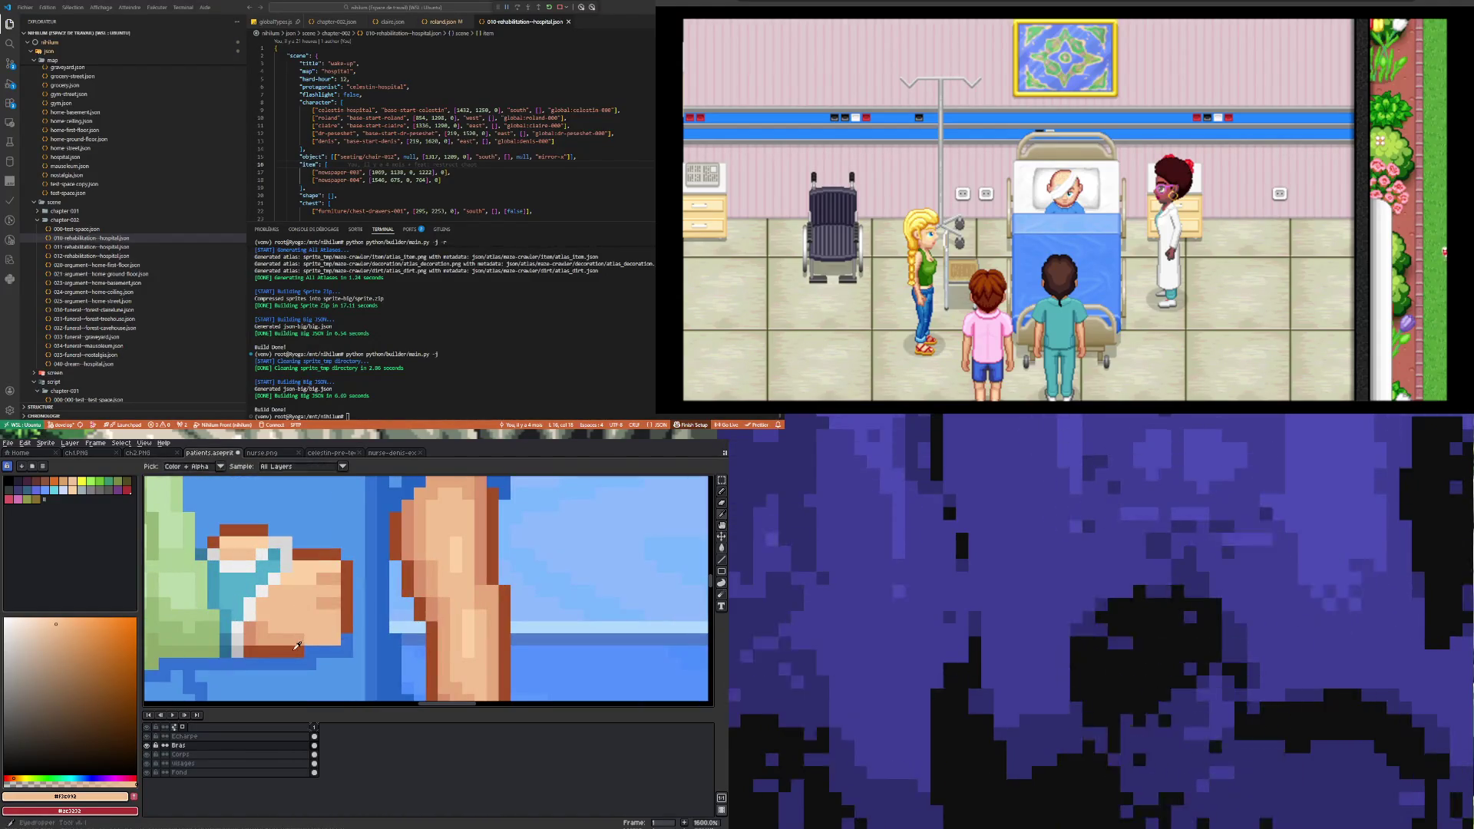
{"action": "left_click", "coordinate": [300, 649], "text": "alt"}
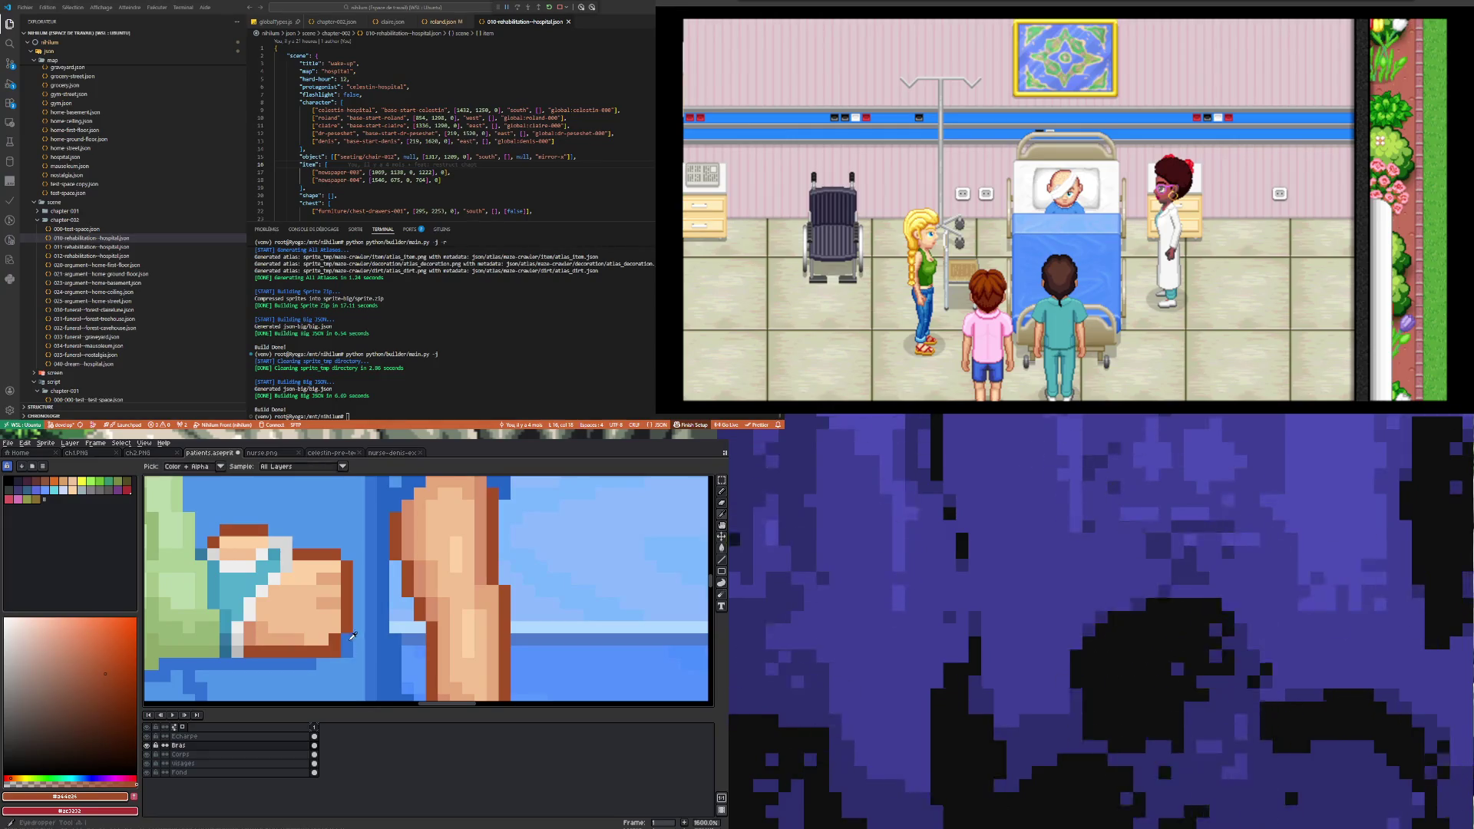
{"action": "left_click", "coordinate": [352, 635], "text": "alt"}
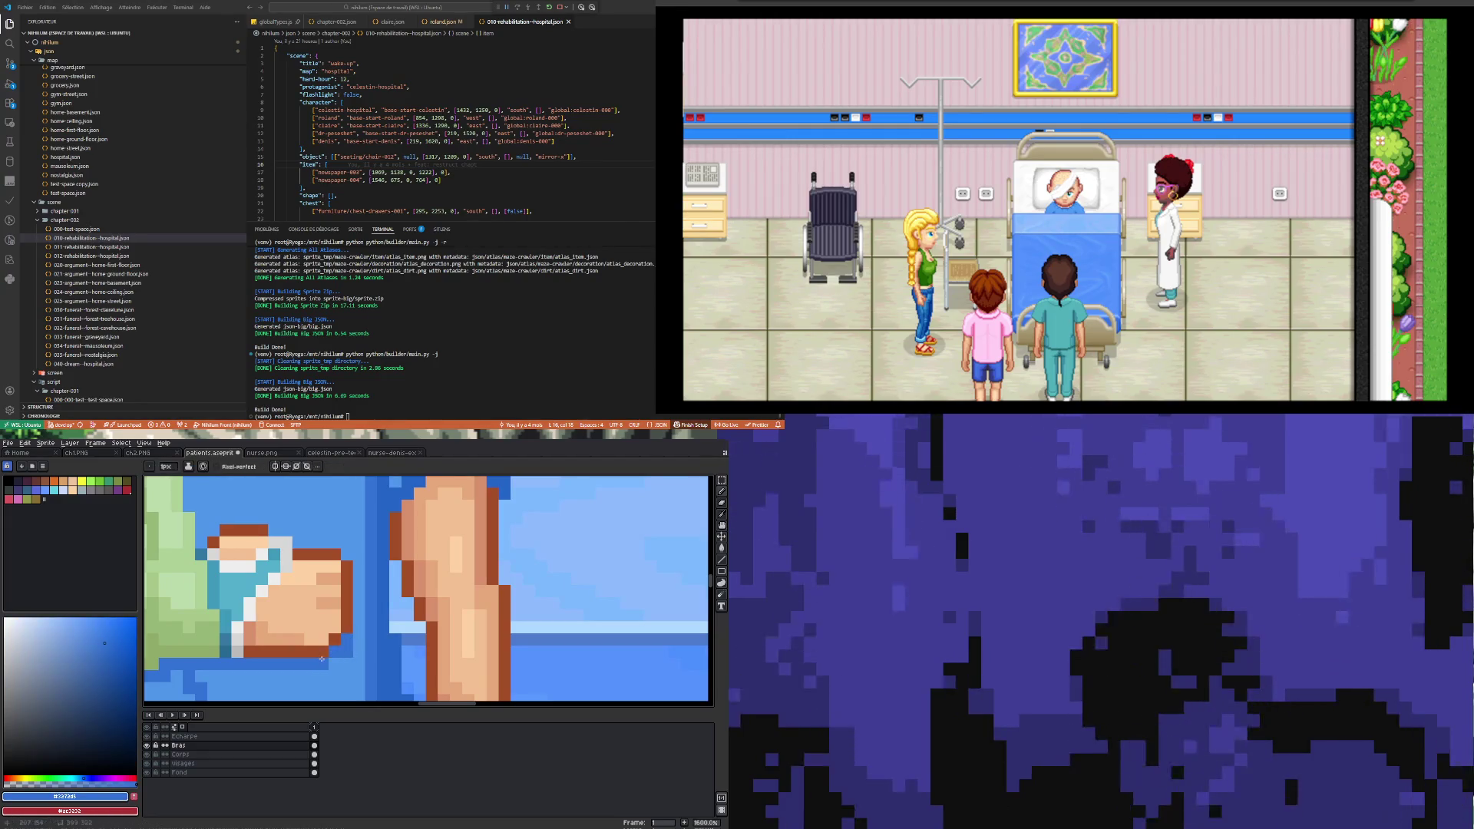
{"action": "scroll", "coordinate": [322, 659], "scroll_direction": "down", "scroll_amount": 3}
{"action": "scroll", "coordinate": [314, 661], "scroll_direction": "up", "scroll_amount": 3}
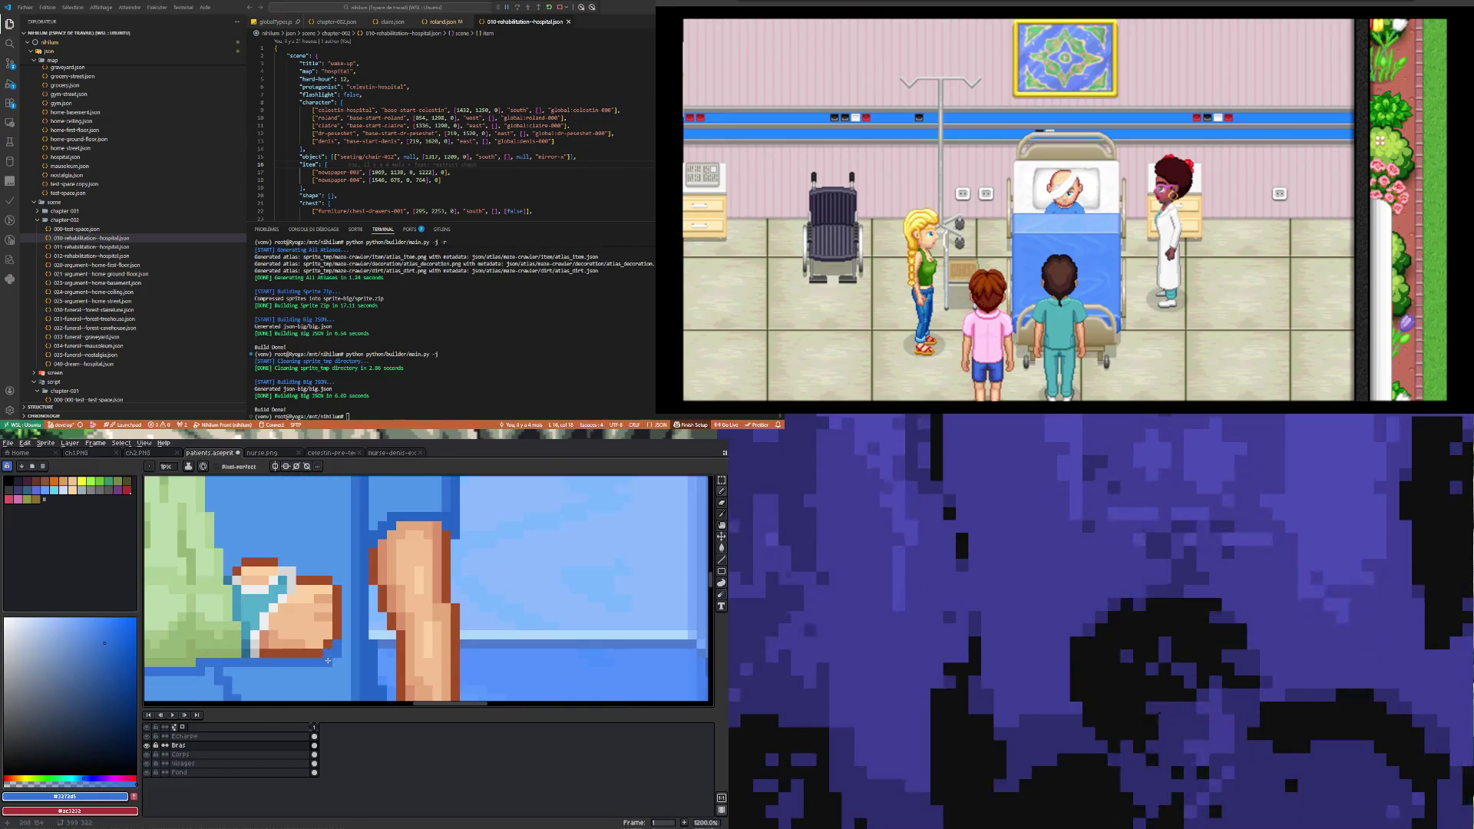
{"action": "scroll", "coordinate": [313, 654], "scroll_direction": "down", "scroll_amount": 3}
{"action": "scroll", "coordinate": [309, 625], "scroll_direction": "up", "scroll_amount": 2}
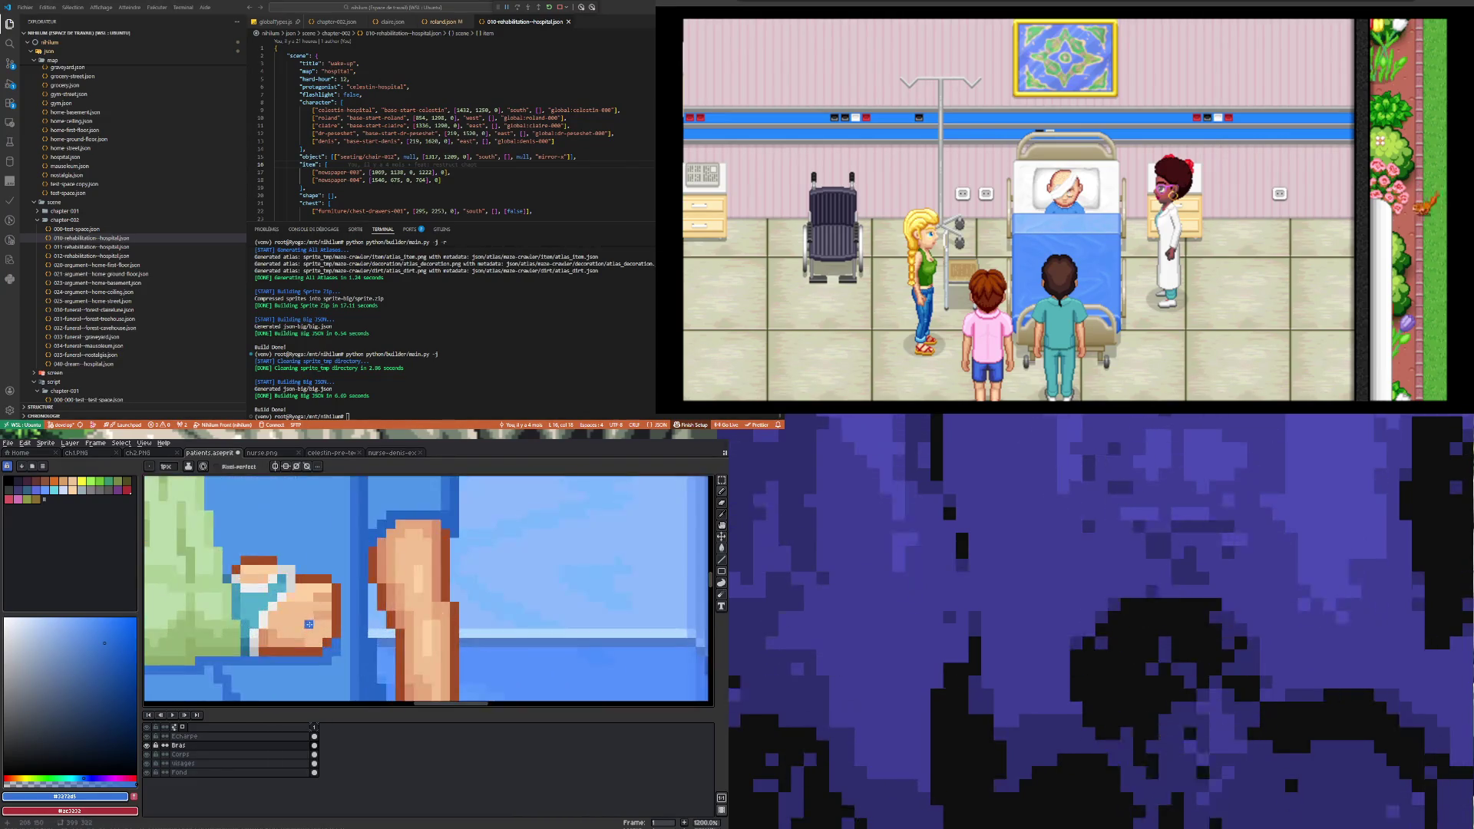
{"action": "scroll", "coordinate": [303, 631], "scroll_direction": "up", "scroll_amount": 2}
Step: Sample the hand's mid shade #e5a87a and its light skin tone
{"action": "key", "text": "i"}
{"action": "left_click", "coordinate": [294, 636], "text": "alt"}
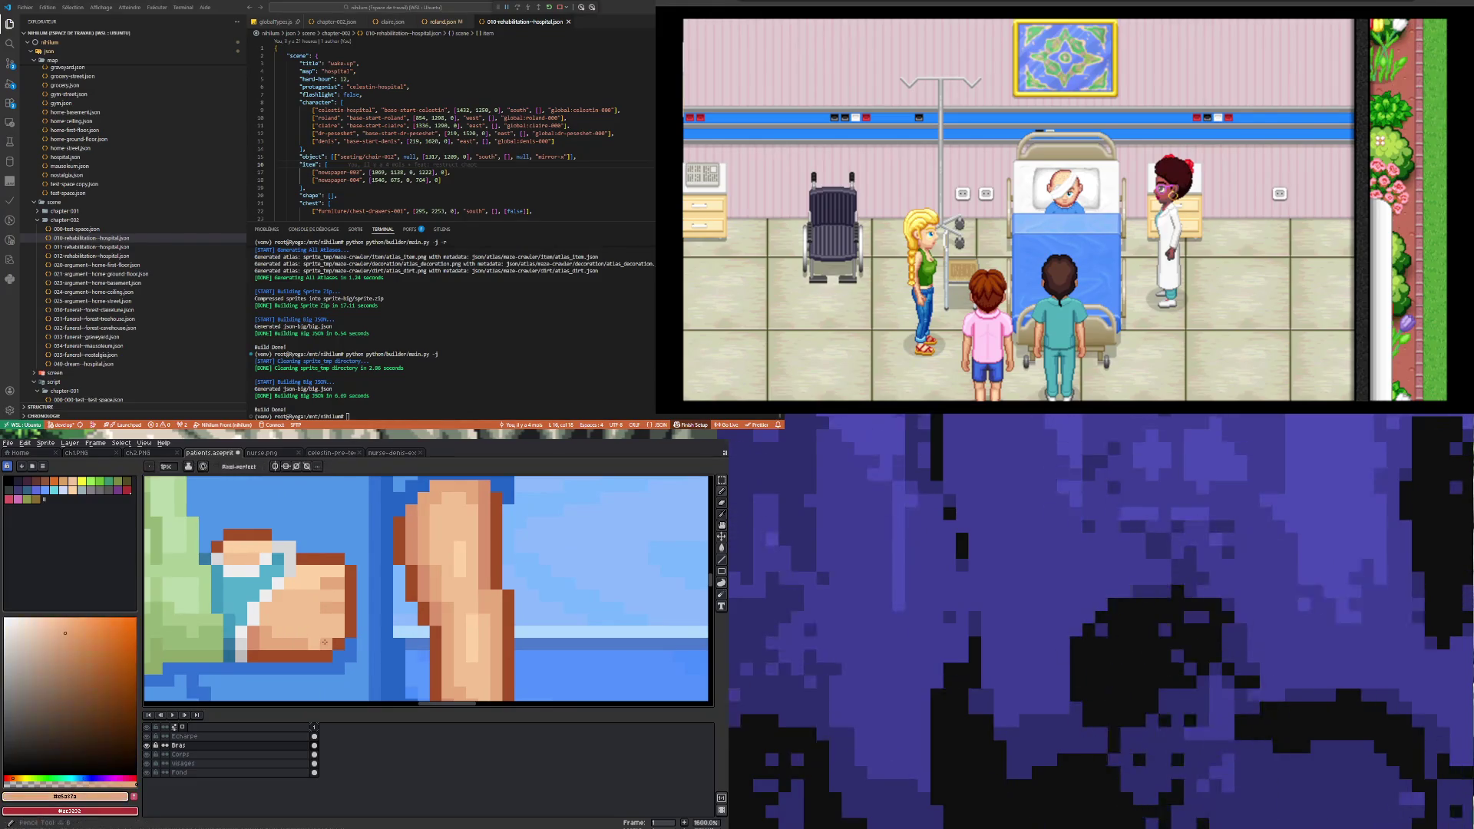
{"action": "scroll", "coordinate": [319, 641], "scroll_direction": "down", "scroll_amount": 2}
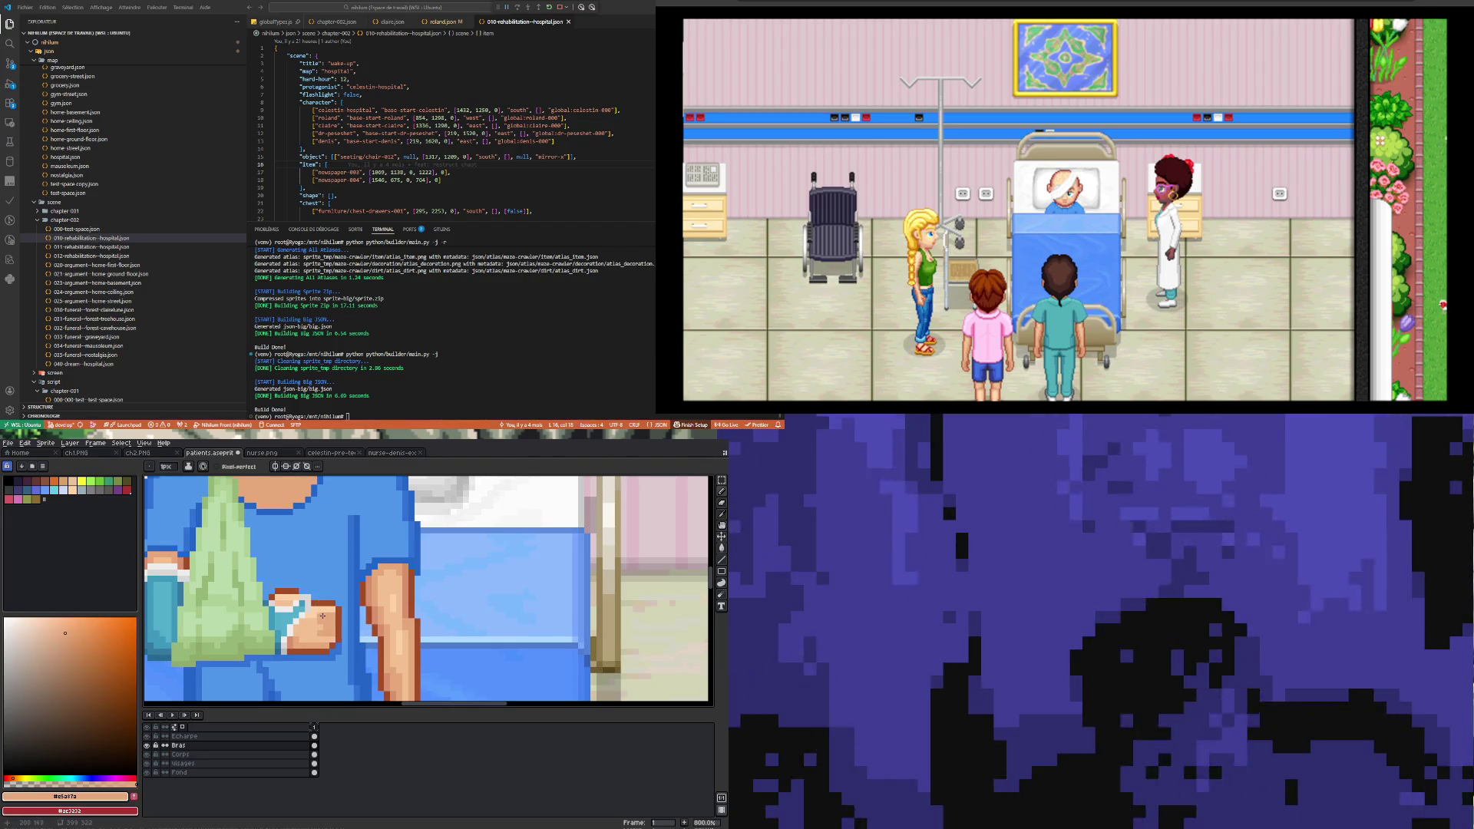
{"action": "scroll", "coordinate": [322, 616], "scroll_direction": "up", "scroll_amount": 1}
{"action": "left_click", "coordinate": [317, 617], "text": "alt"}
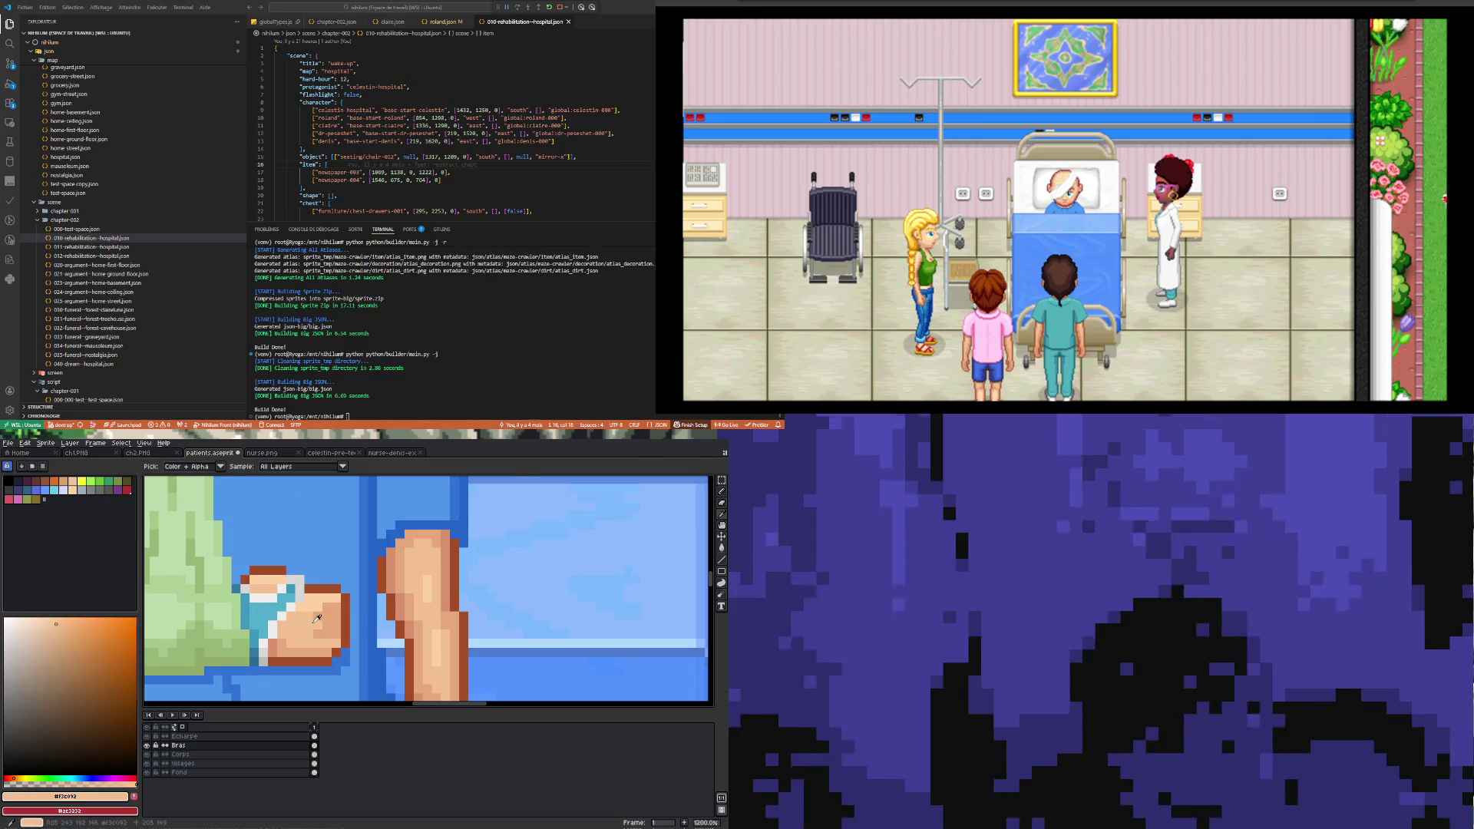
{"action": "scroll", "coordinate": [317, 618], "scroll_direction": "up", "scroll_amount": 1}
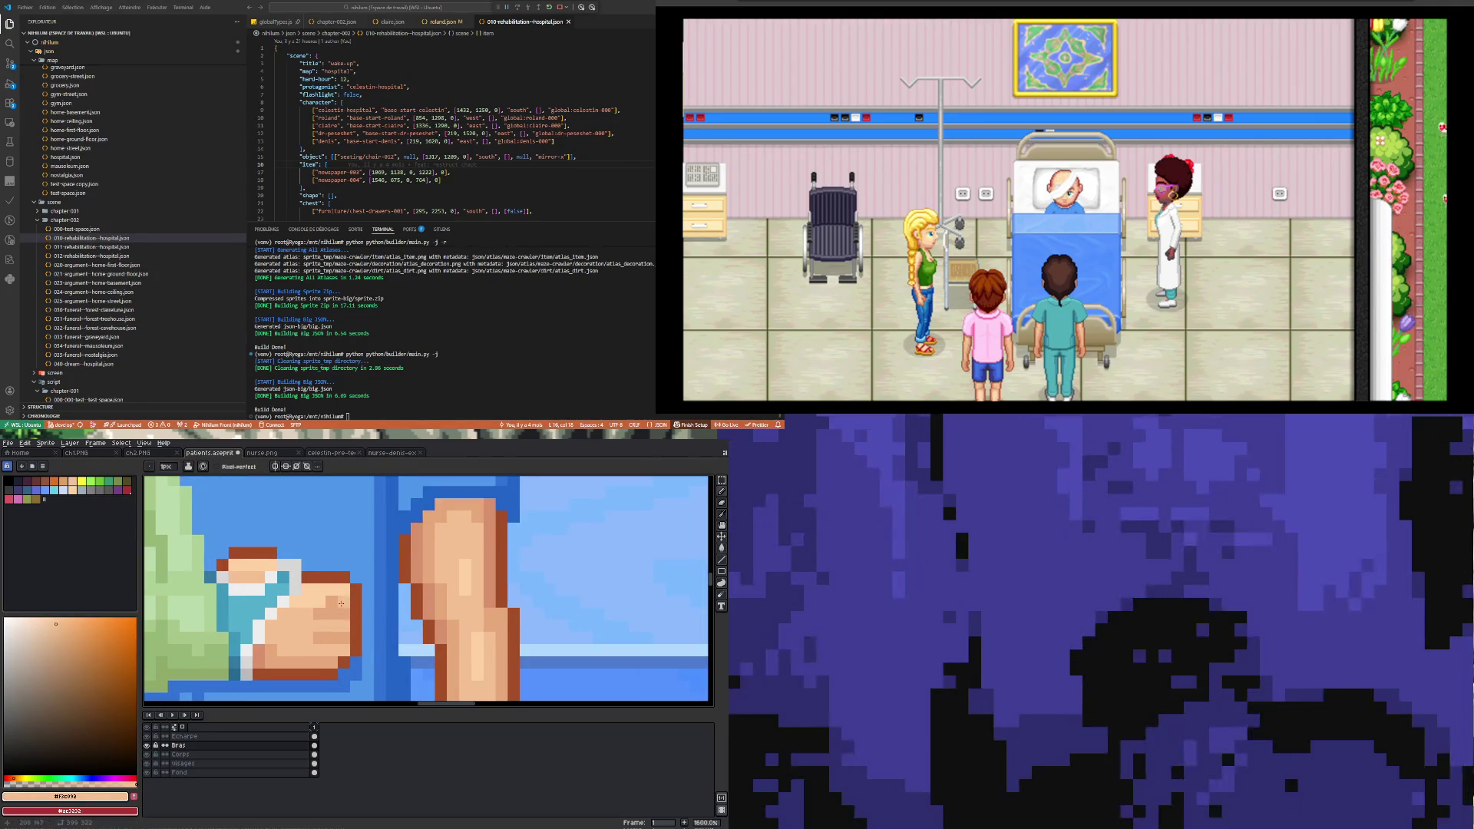
Step: Return to the Pencil and pick the lighter highlight tone #fdd1a3
{"action": "key", "text": "u"}
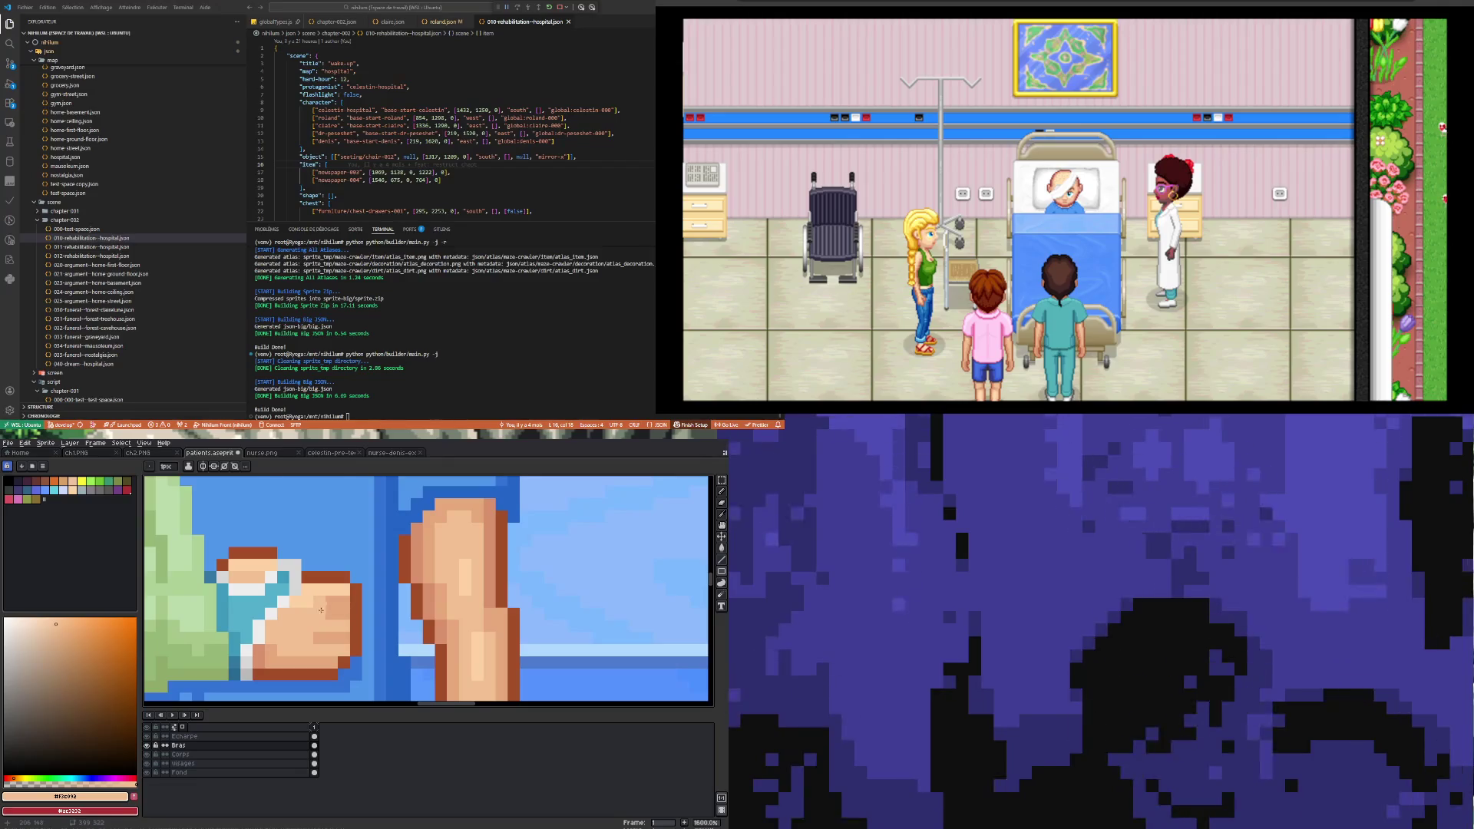
{"action": "key", "text": "b"}
{"action": "left_click", "coordinate": [340, 602], "text": "alt"}
{"action": "scroll", "coordinate": [318, 602], "scroll_direction": "down", "scroll_amount": 5}
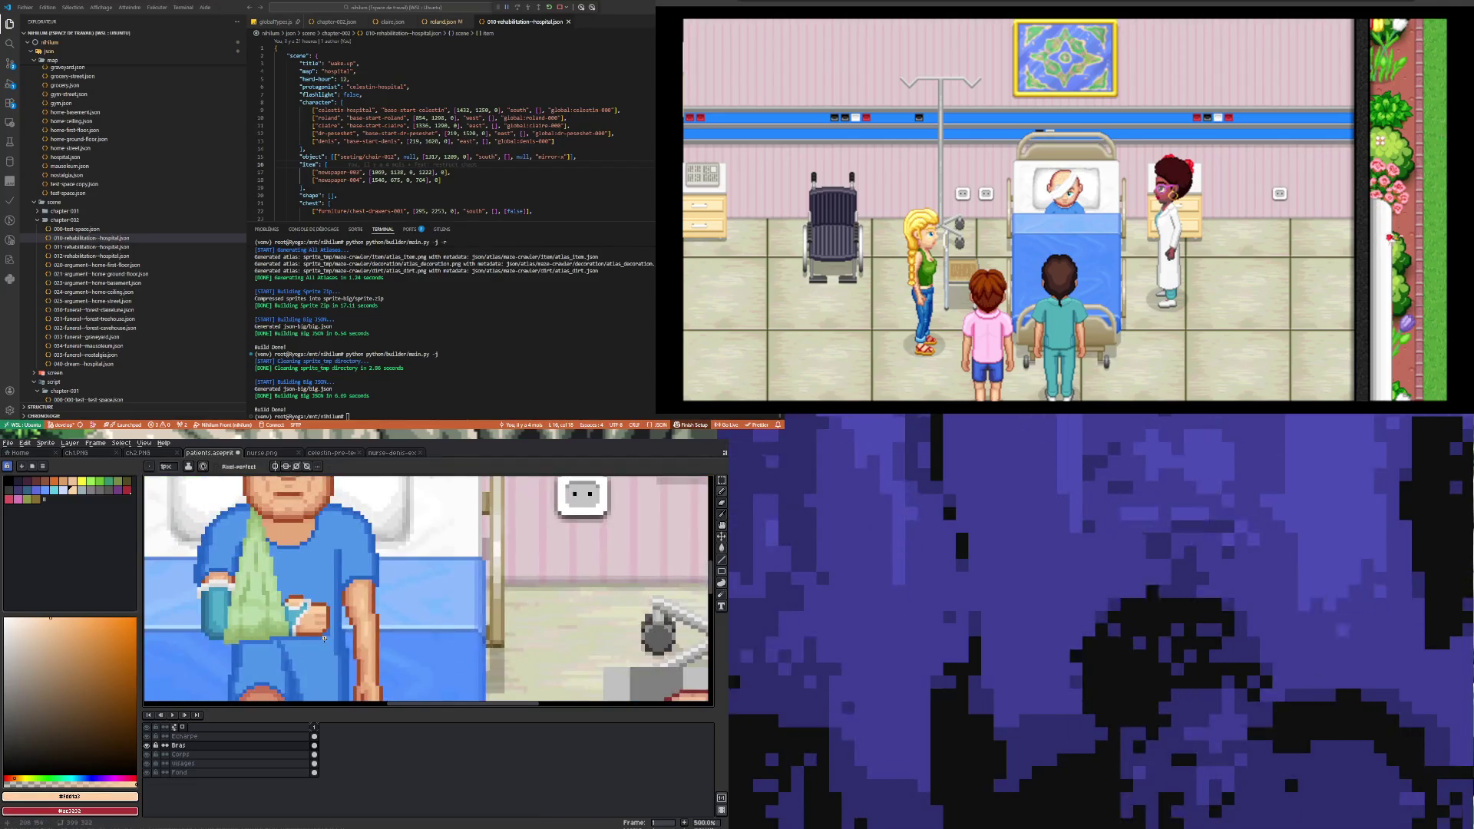
{"action": "scroll", "coordinate": [307, 617], "scroll_direction": "up", "scroll_amount": 3}
{"action": "scroll", "coordinate": [332, 596], "scroll_direction": "up", "scroll_amount": 2}
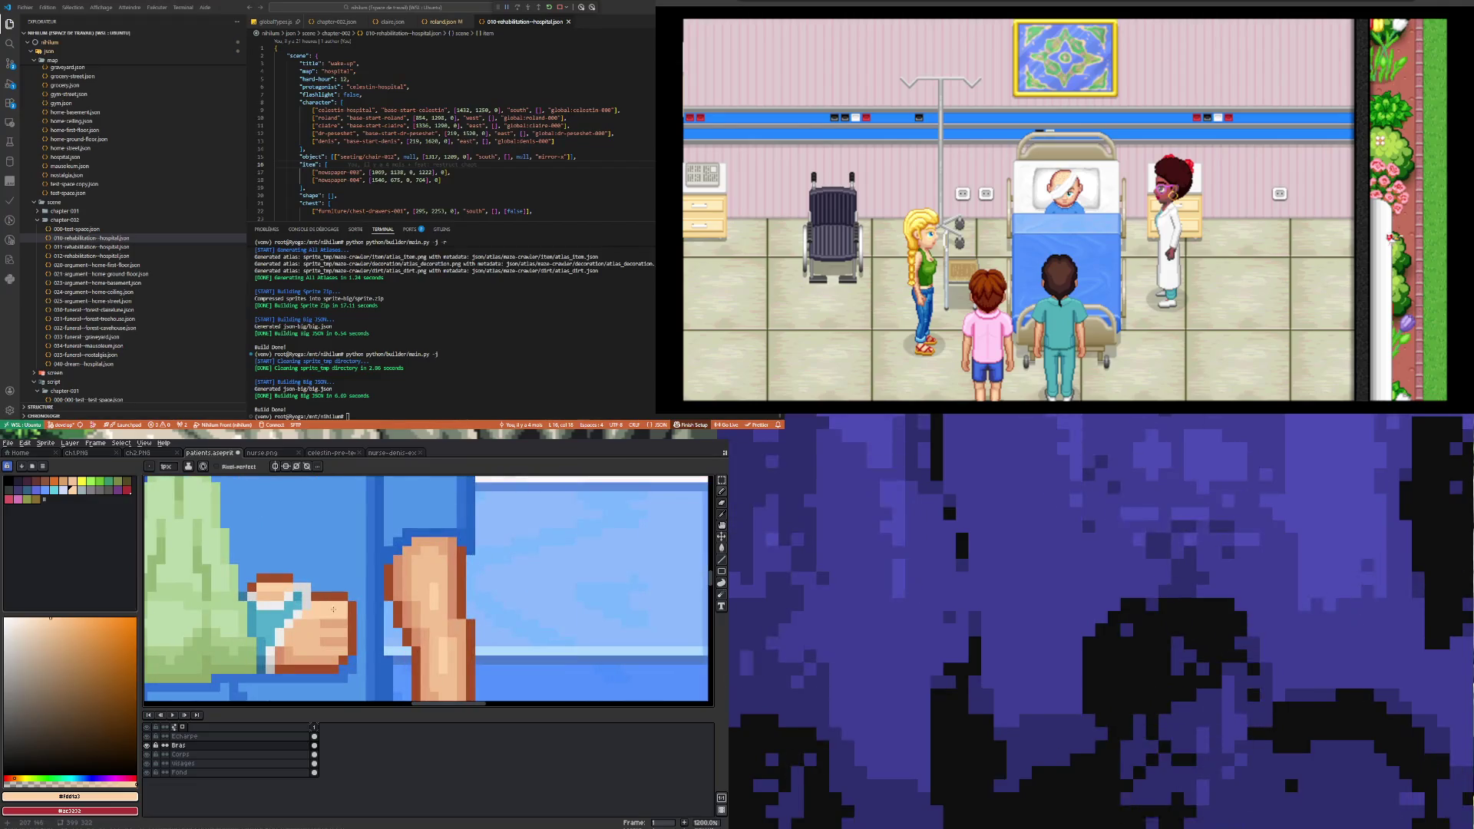
{"action": "scroll", "coordinate": [338, 631], "scroll_direction": "down", "scroll_amount": 4}
{"action": "scroll", "coordinate": [312, 618], "scroll_direction": "up", "scroll_amount": 4}
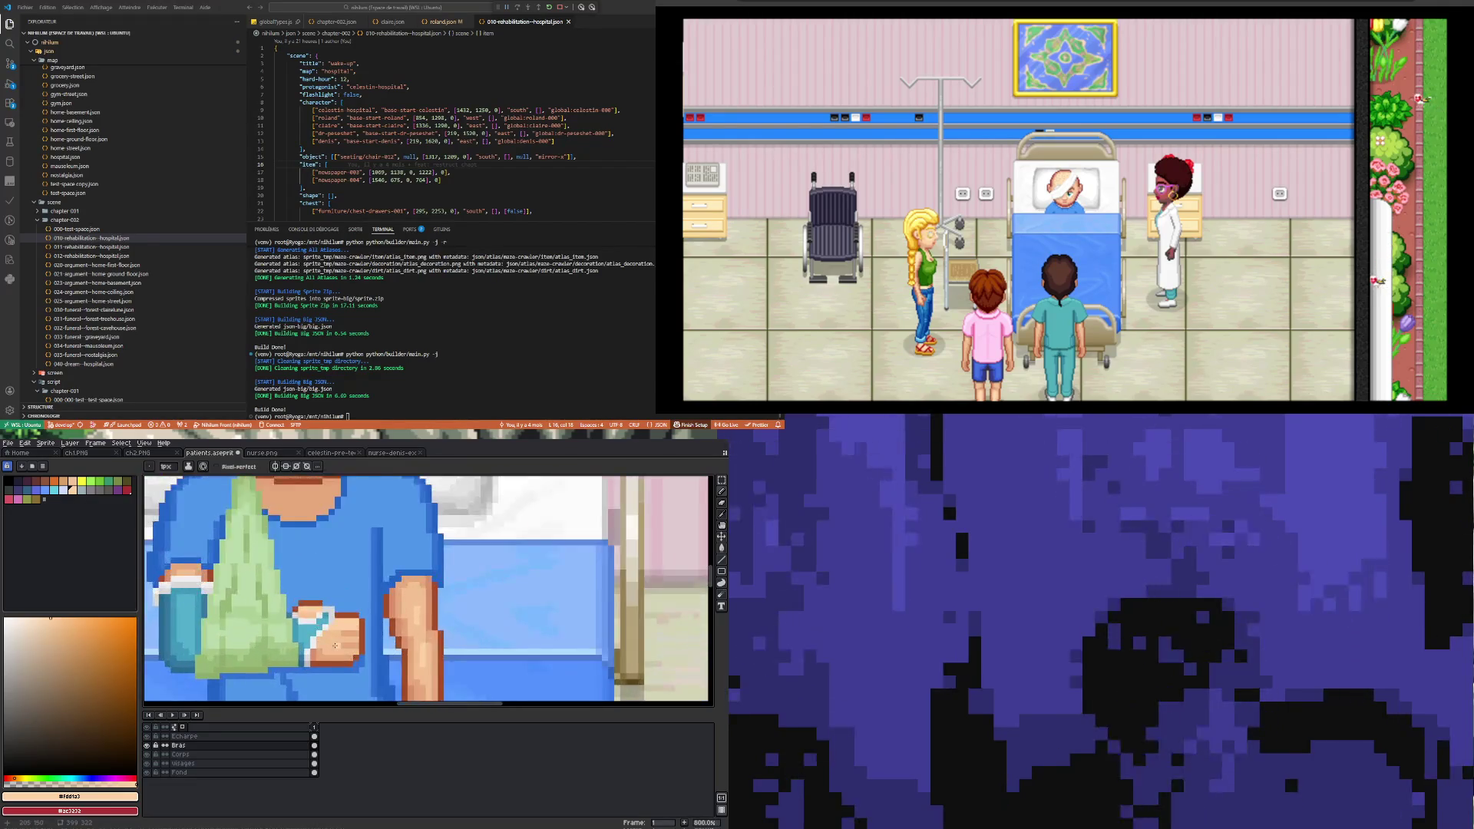
{"action": "scroll", "coordinate": [347, 655], "scroll_direction": "up", "scroll_amount": 1}
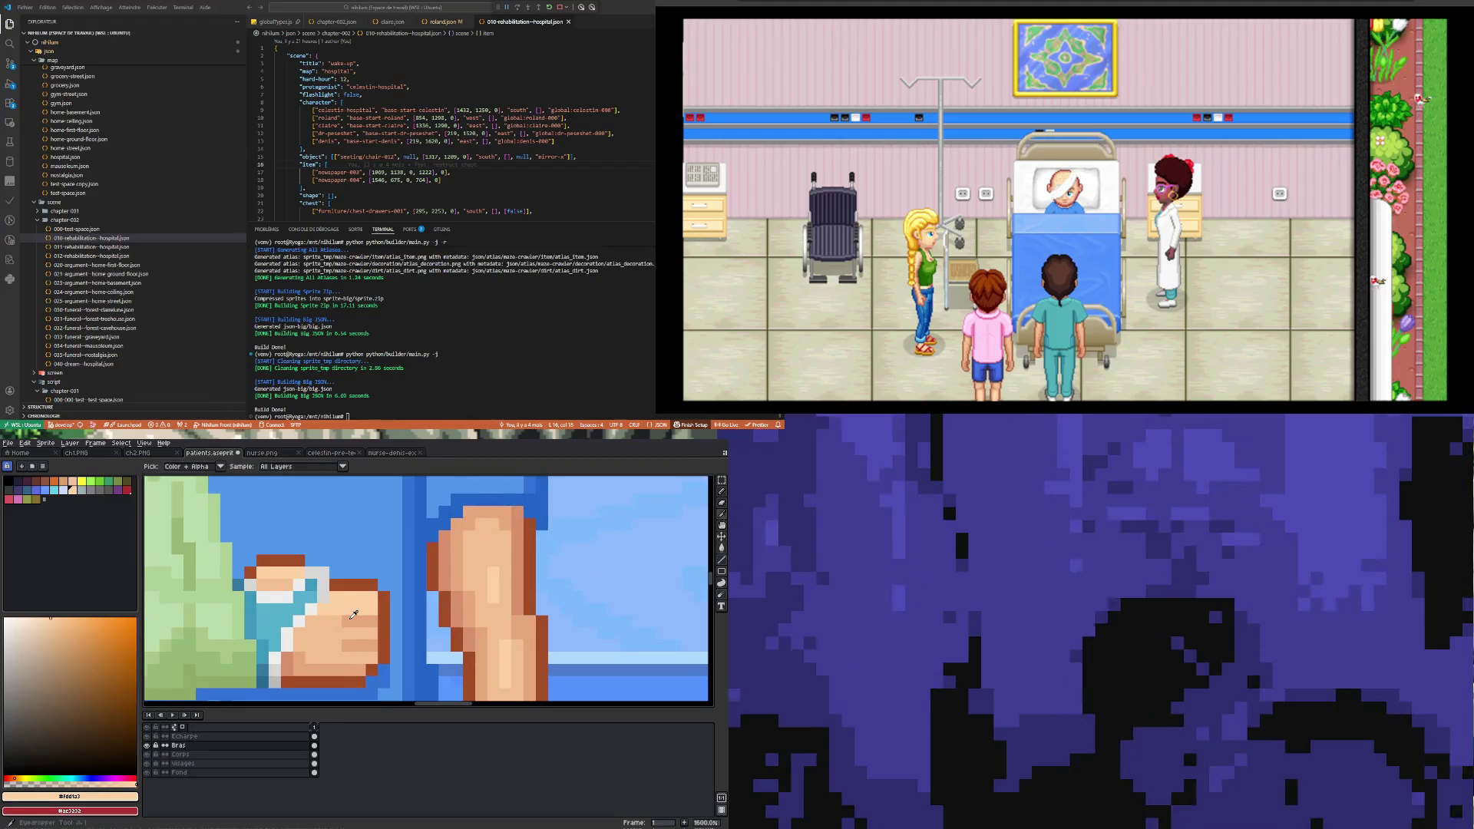
Step: Pick the mid shade #e5a87a and undo the last pencil stroke
{"action": "left_click", "coordinate": [339, 632], "text": "alt"}
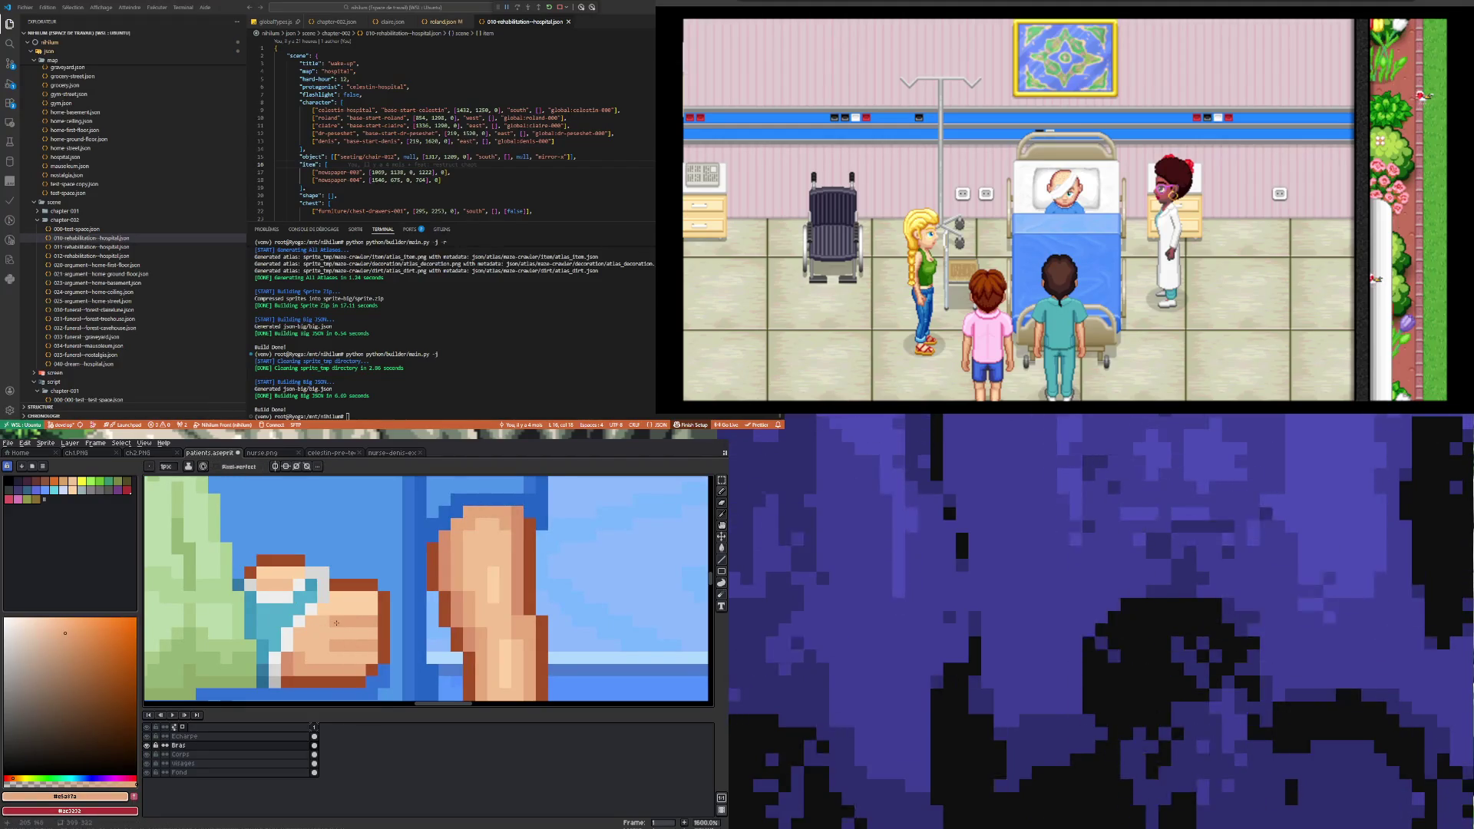
{"action": "scroll", "coordinate": [341, 637], "scroll_direction": "down", "scroll_amount": 5}
{"action": "scroll", "coordinate": [354, 676], "scroll_direction": "down", "scroll_amount": 2}
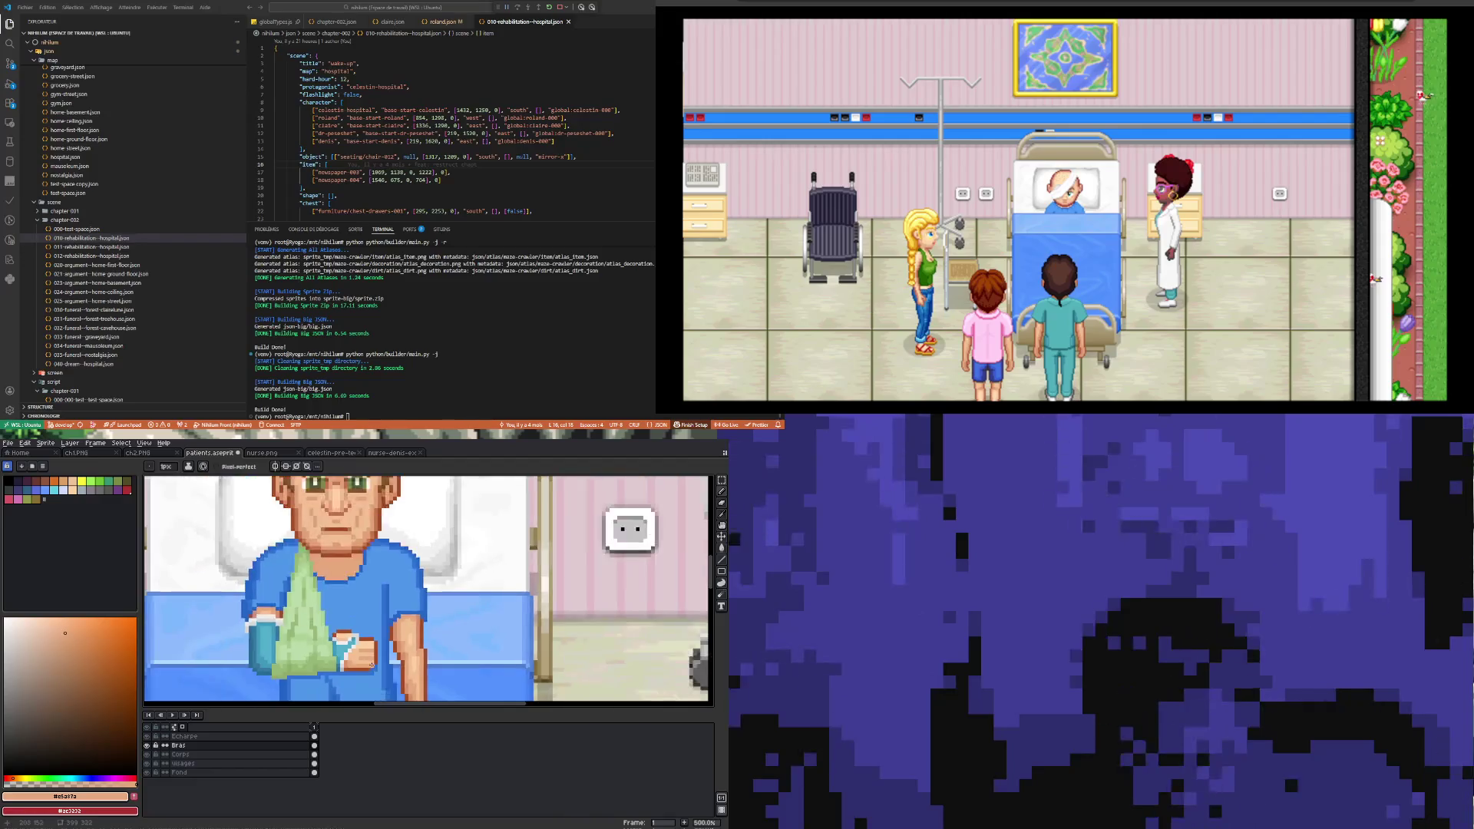
{"action": "scroll", "coordinate": [374, 654], "scroll_direction": "up", "scroll_amount": 6}
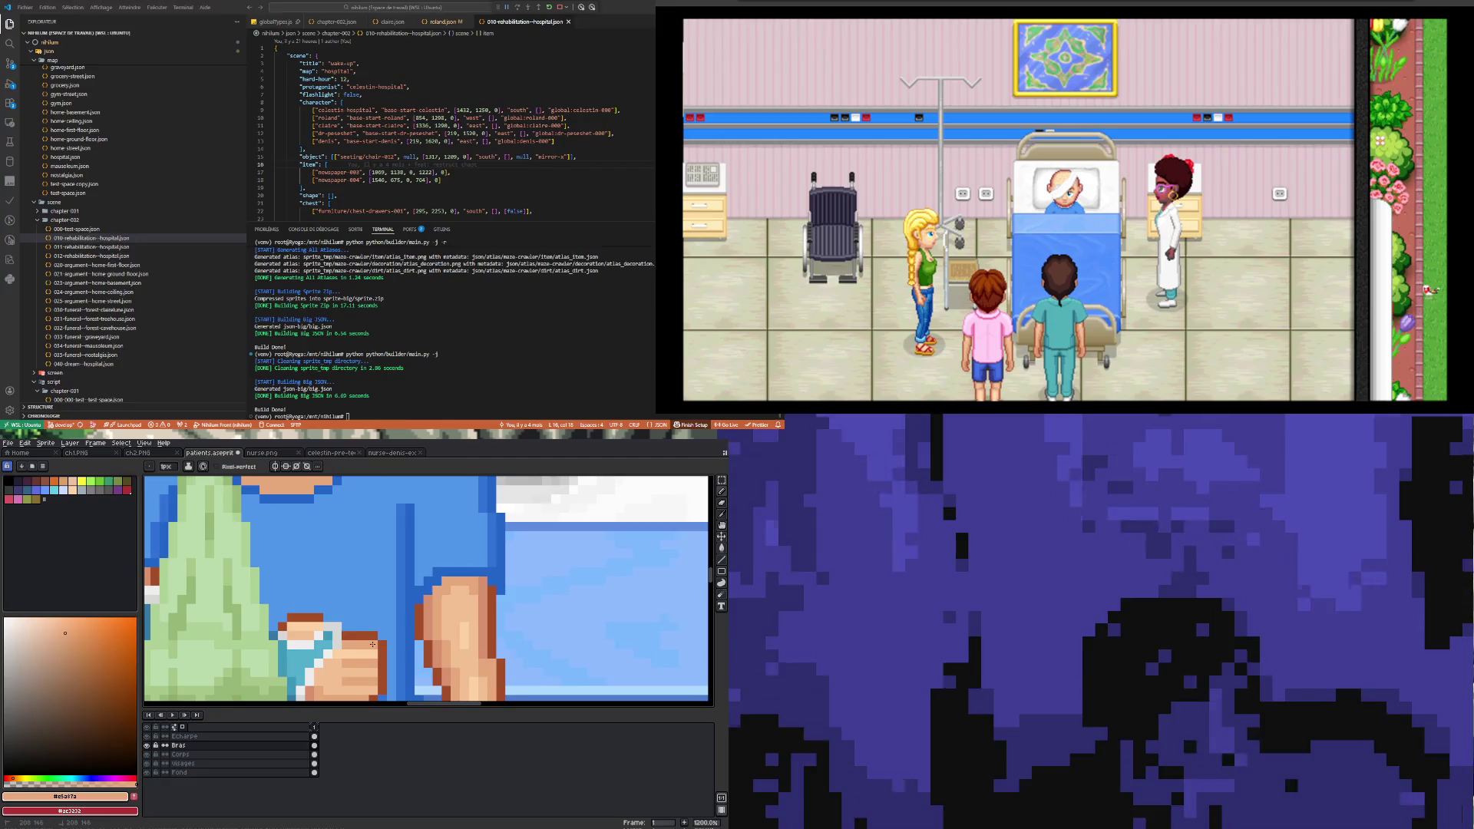
{"action": "scroll", "coordinate": [372, 644], "scroll_direction": "down", "scroll_amount": 6}
{"action": "key", "text": "ctrl+z"}
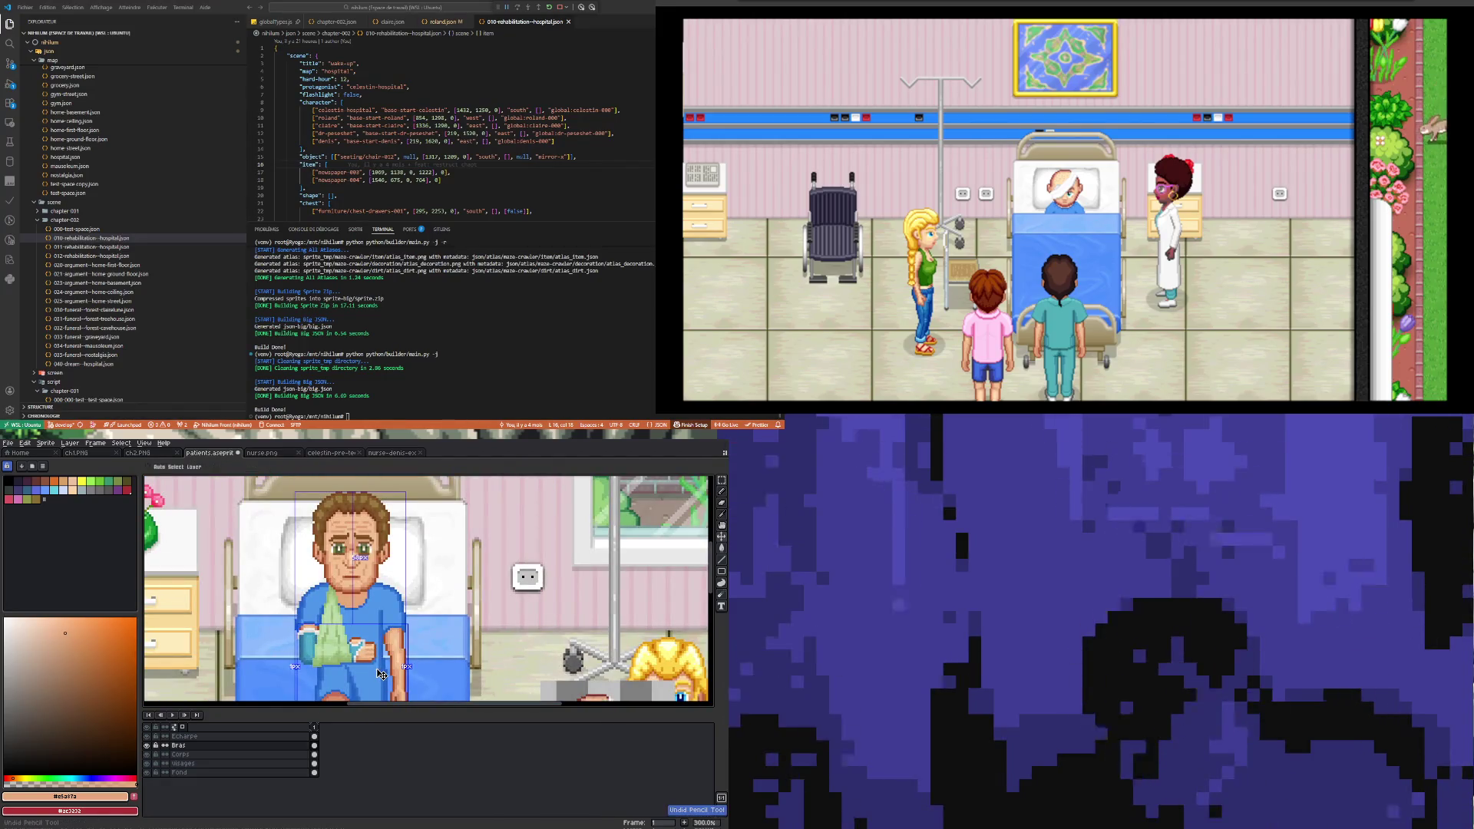
Step: Switch to the rectangular Marquee selection tool
{"action": "scroll", "coordinate": [361, 643], "scroll_direction": "up", "scroll_amount": 2}
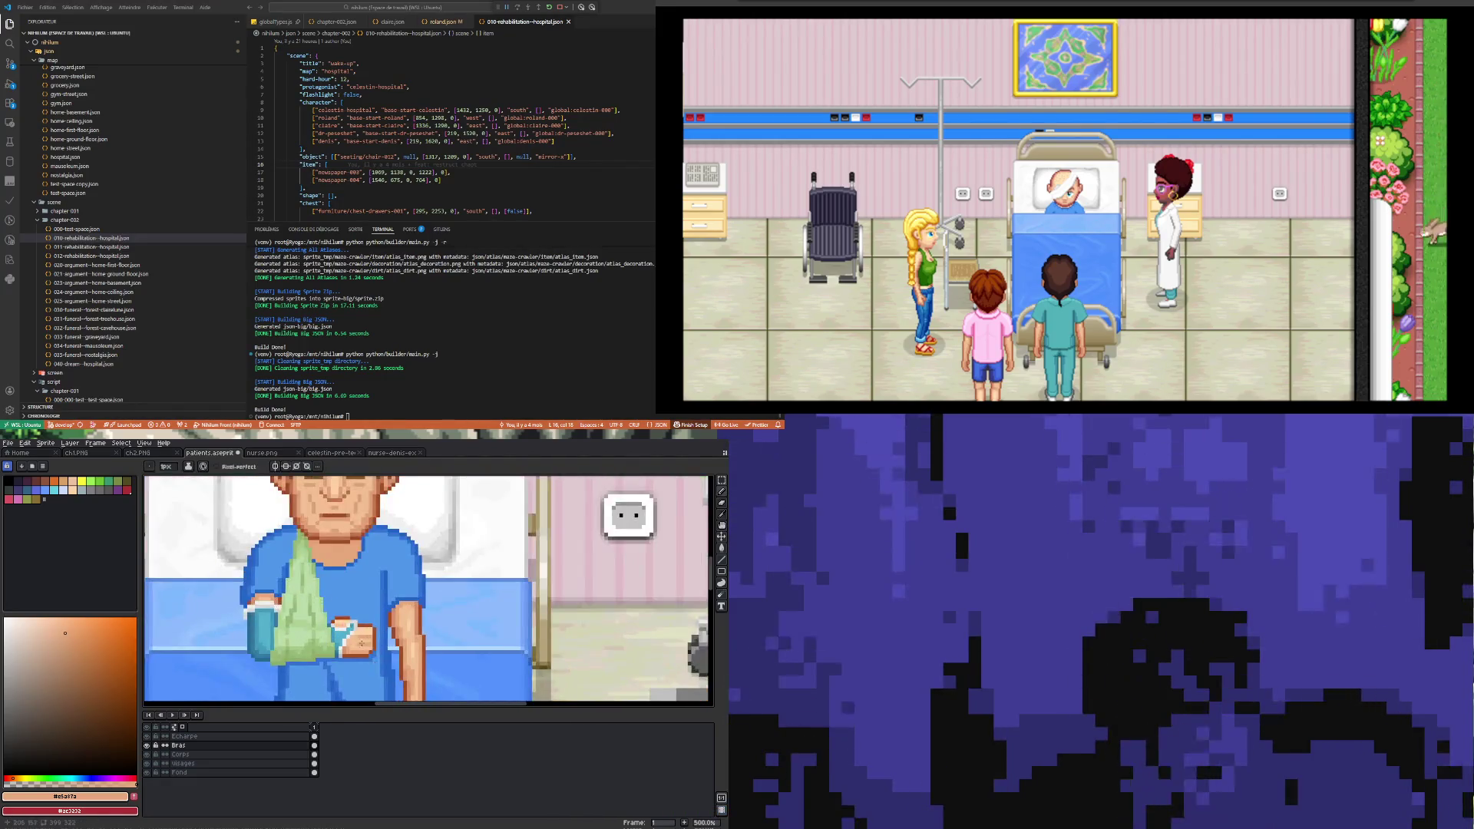
{"action": "scroll", "coordinate": [362, 644], "scroll_direction": "down", "scroll_amount": 4}
{"action": "scroll", "coordinate": [391, 661], "scroll_direction": "up", "scroll_amount": 5}
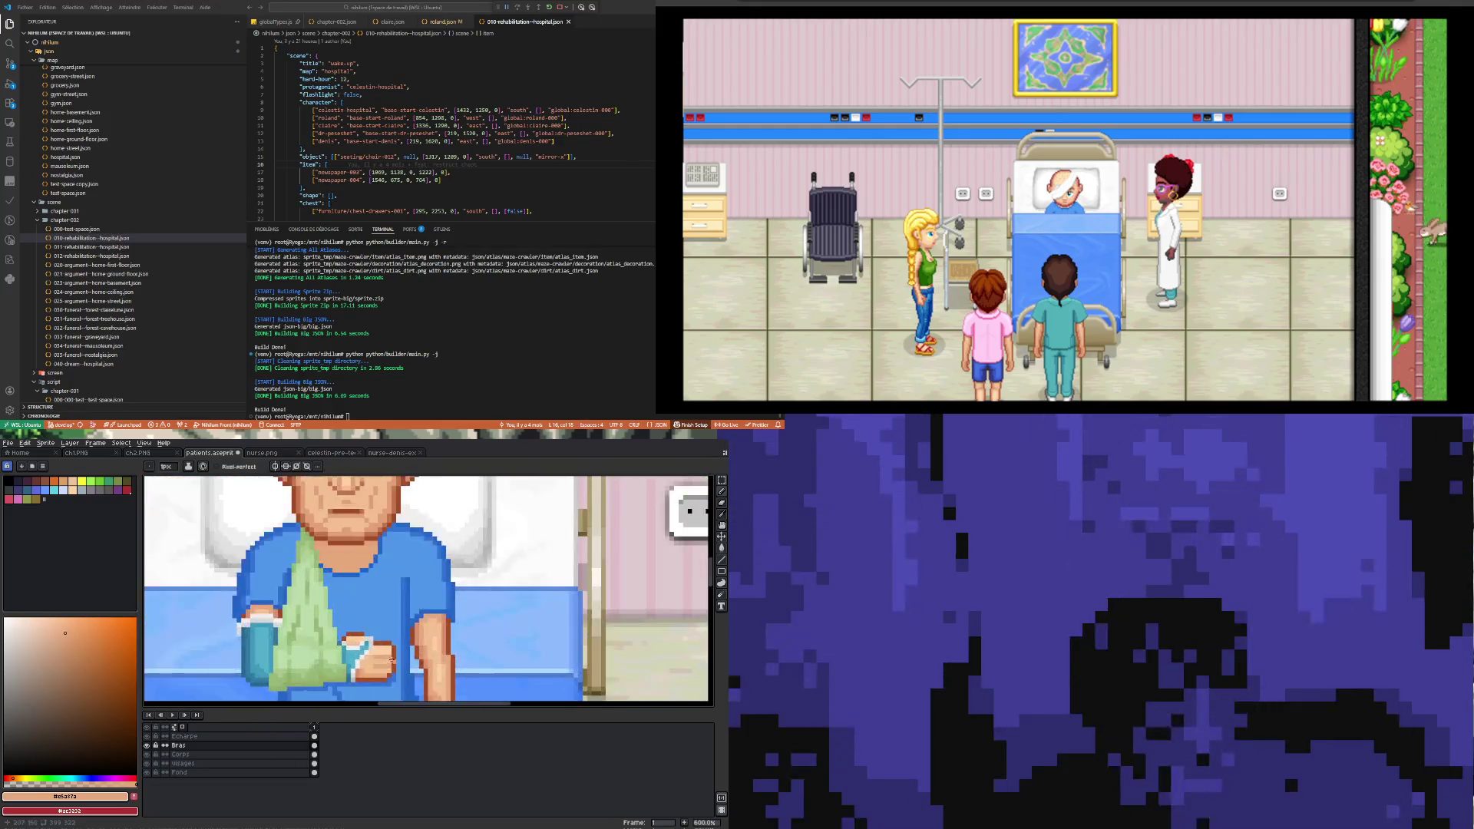
{"action": "scroll", "coordinate": [391, 660], "scroll_direction": "up", "scroll_amount": 3}
{"action": "scroll", "coordinate": [393, 653], "scroll_direction": "down", "scroll_amount": 2}
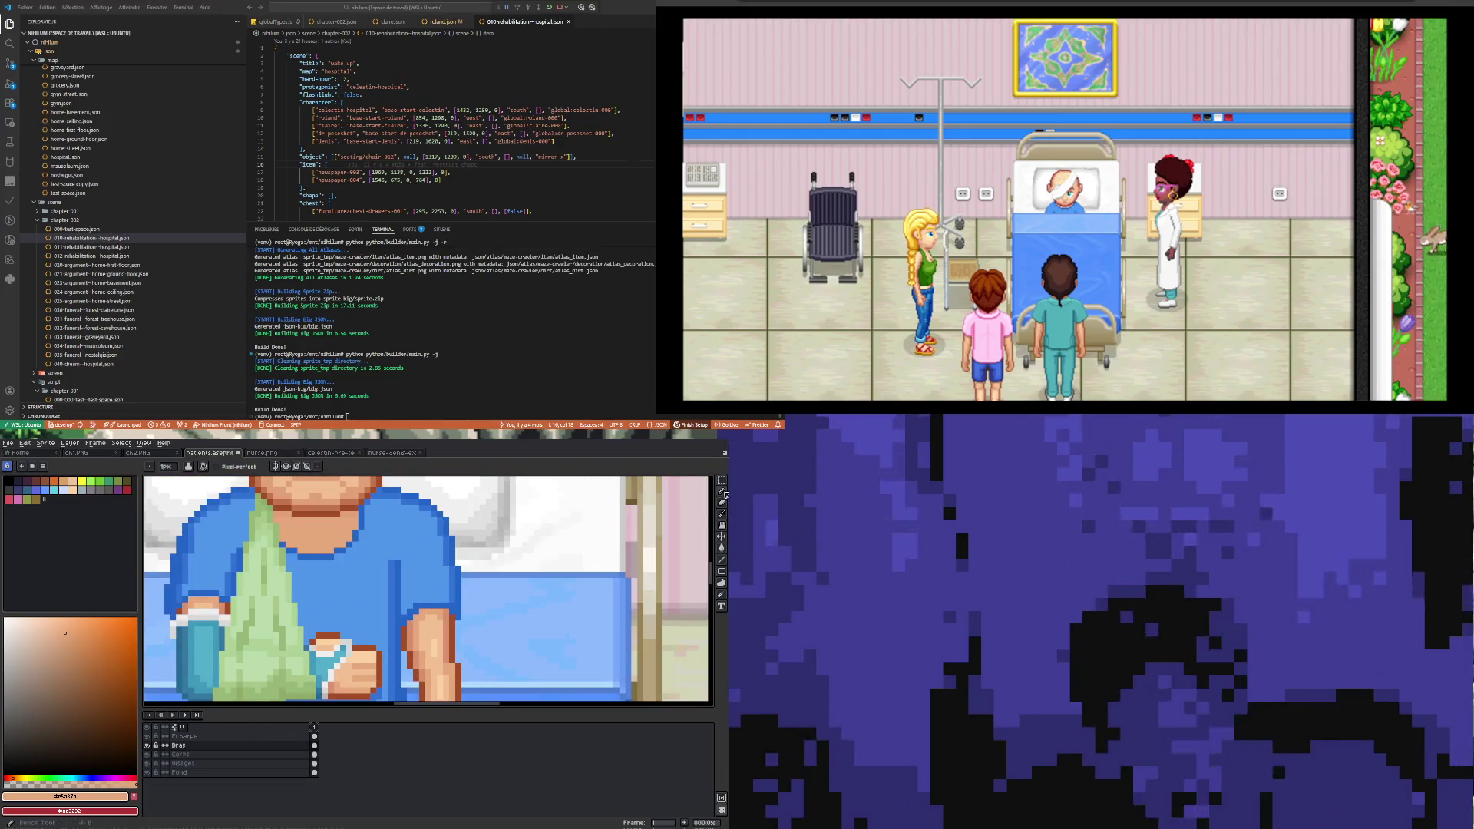
{"action": "left_click", "coordinate": [721, 480]}
Step: Move the brown outline pixels beside the bandaged hand to the right and commit them
{"action": "scroll", "coordinate": [365, 642], "scroll_direction": "up", "scroll_amount": 3}
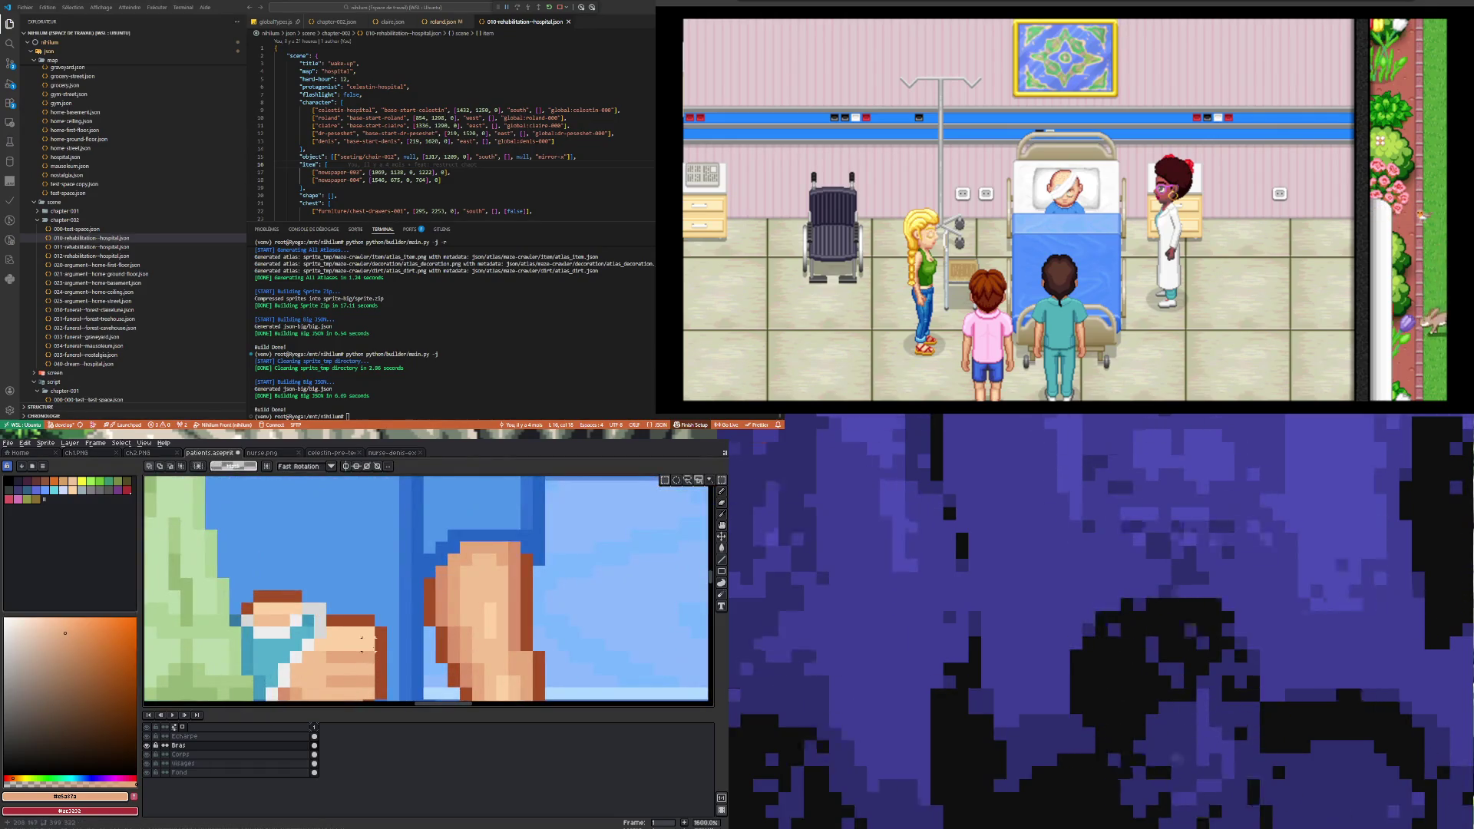
{"action": "mouse_move", "coordinate": [374, 649]}
{"action": "left_mouse_down"}
{"action": "mouse_move", "coordinate": [388, 676]}
{"action": "mouse_move", "coordinate": [393, 661]}
{"action": "left_mouse_up"}
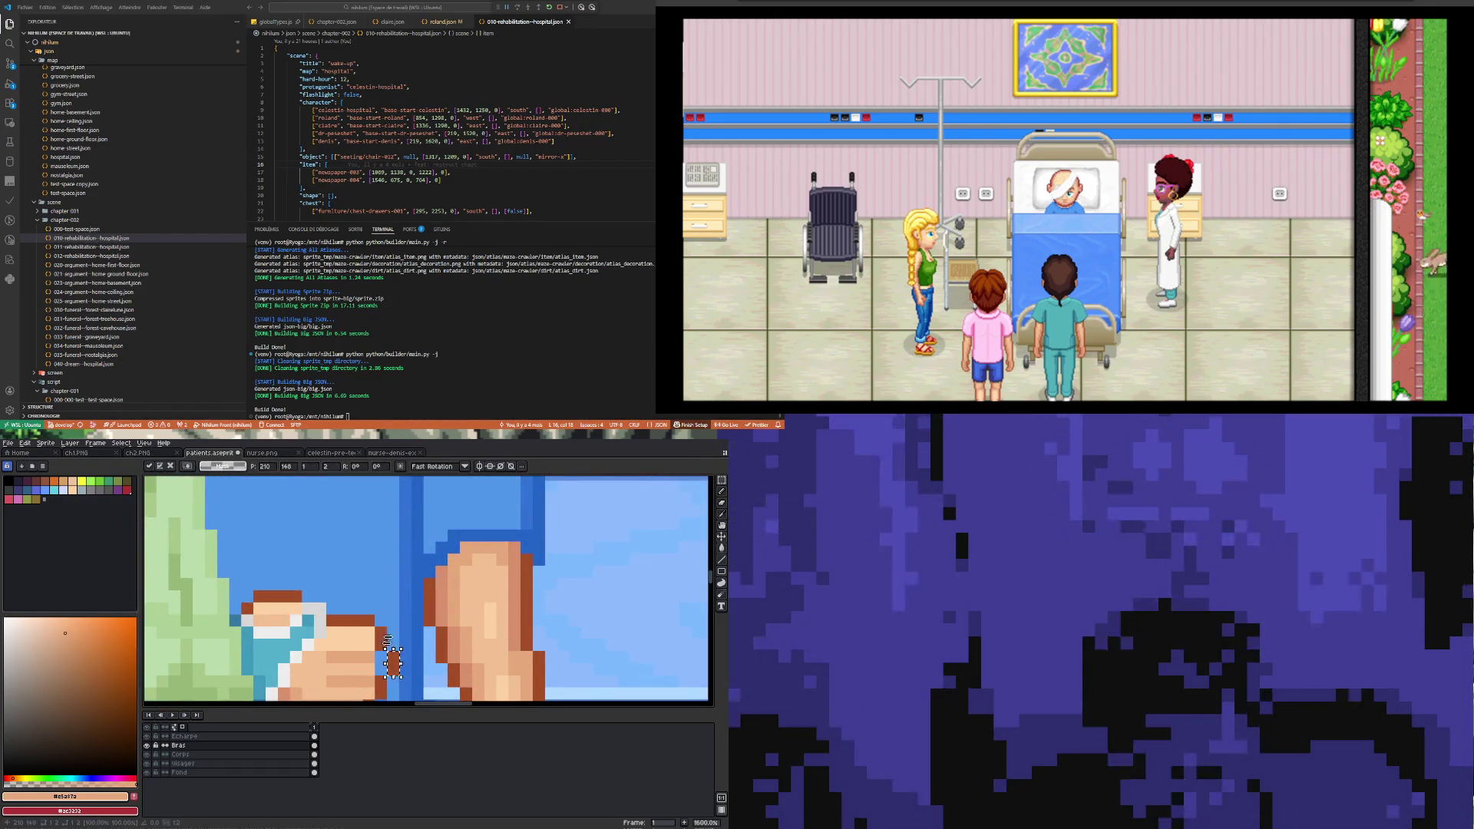
{"action": "key", "text": "Return"}
{"action": "scroll", "coordinate": [388, 639], "scroll_direction": "down", "scroll_amount": 4}
{"action": "scroll", "coordinate": [393, 631], "scroll_direction": "up", "scroll_amount": 3}
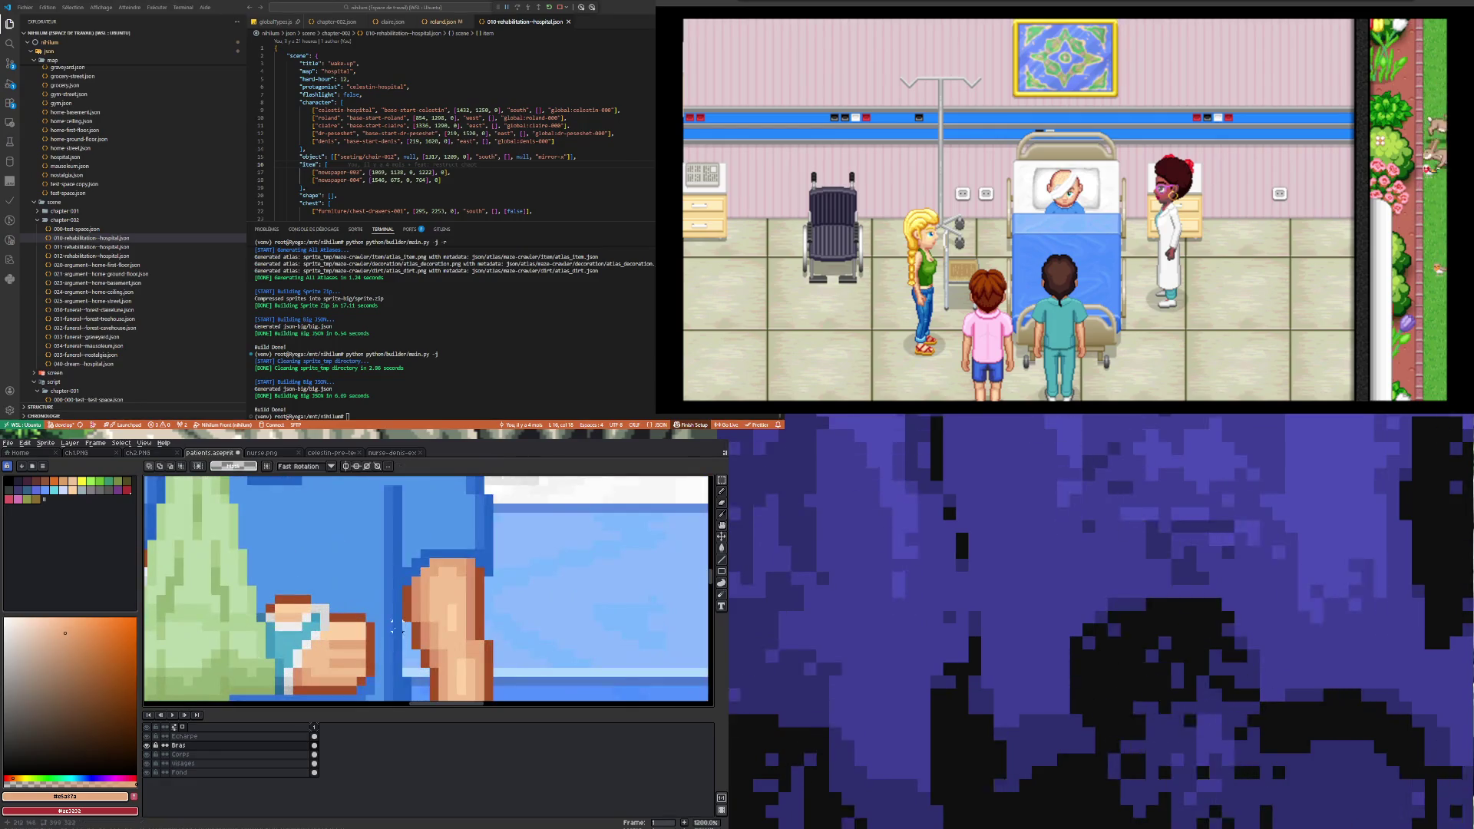
{"action": "left_click_drag", "start_coordinate": [373, 628], "coordinate": [388, 652]}
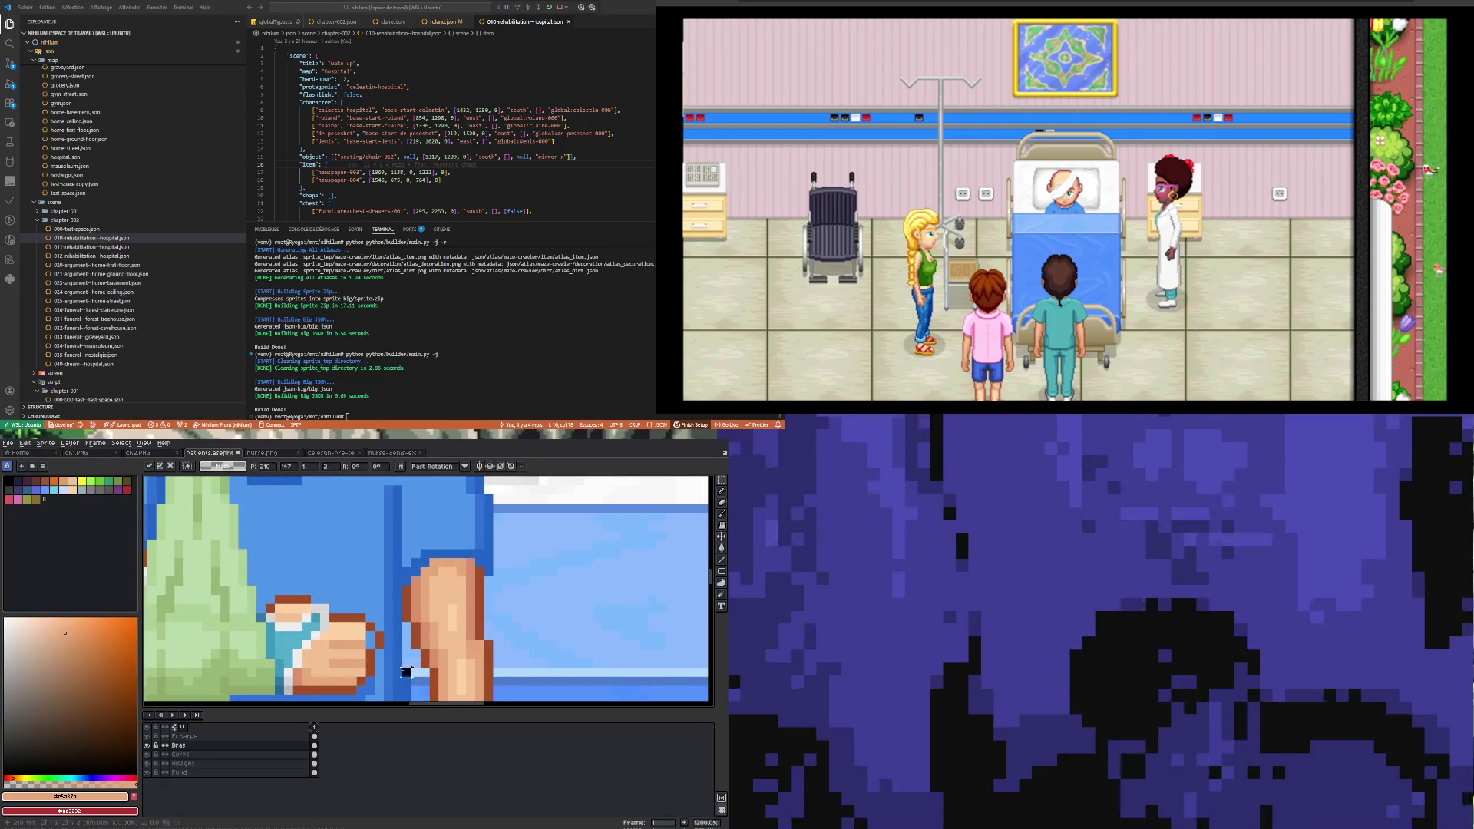
{"action": "key", "text": "Return"}
Step: Eyedrop the hand's skin tone #f3c092 and its brown outline colour from the canvas
{"action": "key", "text": "i"}
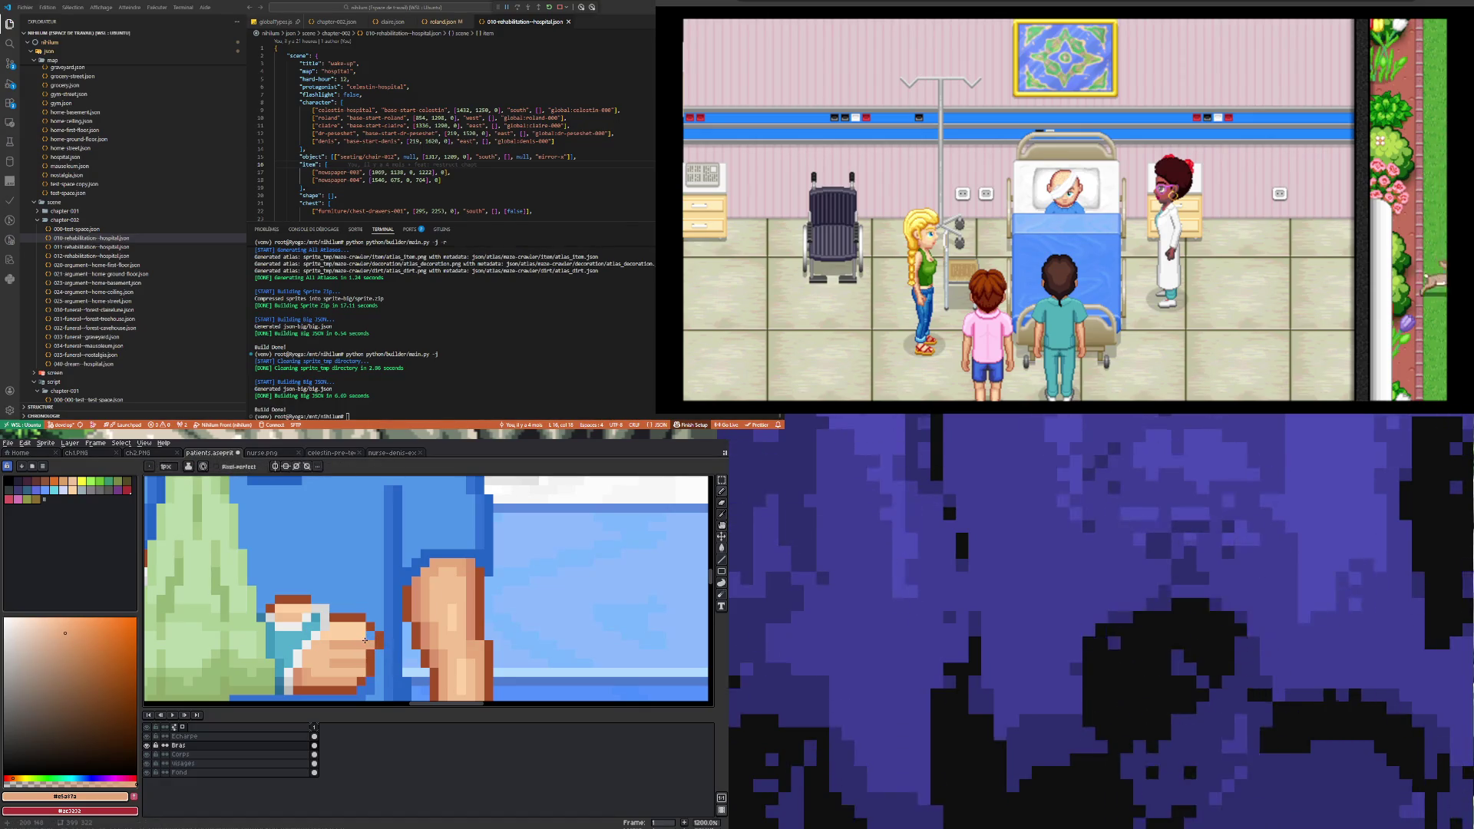
{"action": "left_click", "coordinate": [368, 634]}
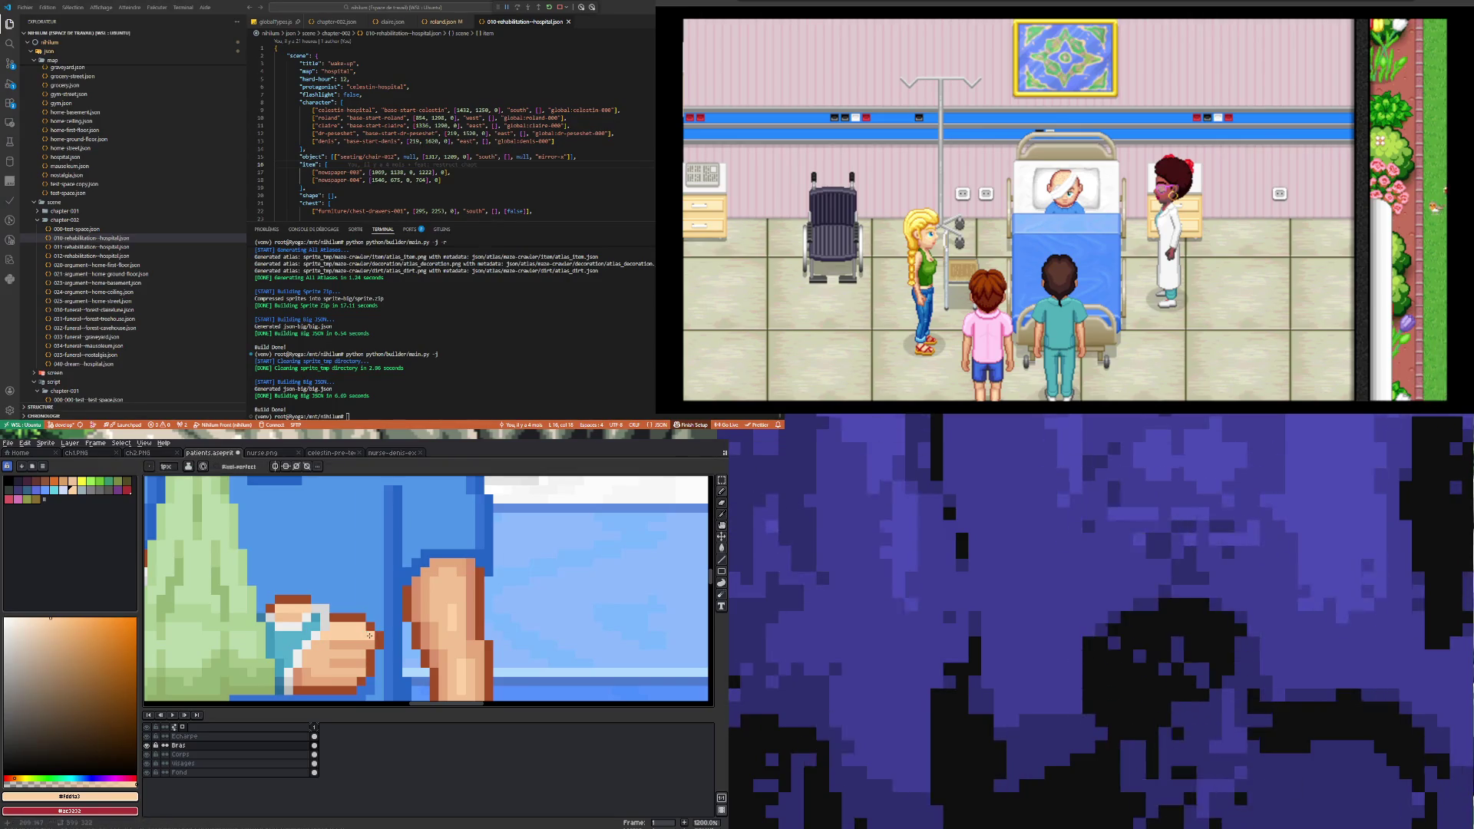
{"action": "scroll", "coordinate": [370, 636], "scroll_direction": "down", "scroll_amount": 5}
{"action": "scroll", "coordinate": [366, 643], "scroll_direction": "up", "scroll_amount": 2}
{"action": "scroll", "coordinate": [365, 643], "scroll_direction": "up", "scroll_amount": 1}
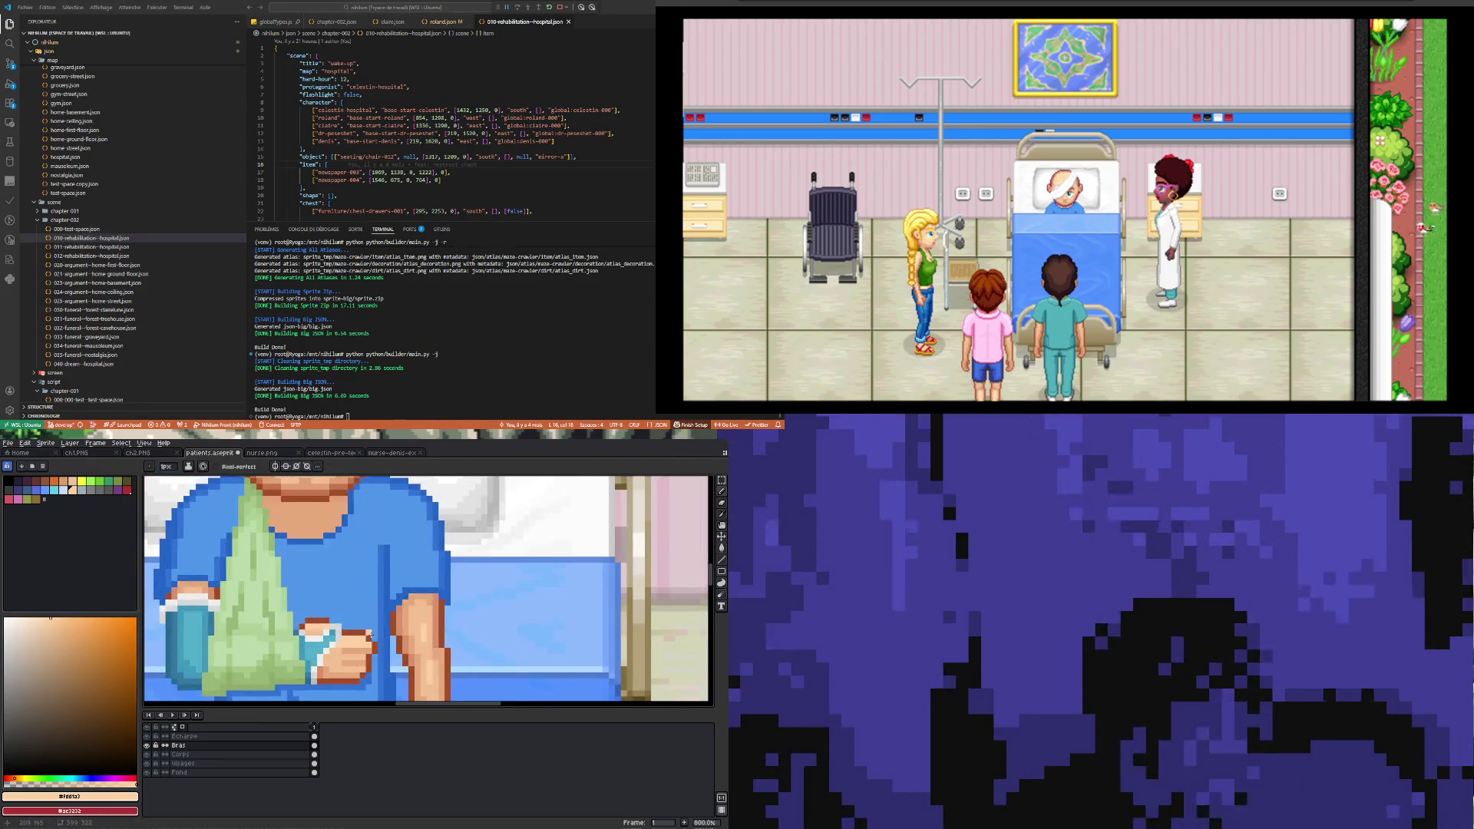
{"action": "key", "text": "alt"}
{"action": "left_click", "coordinate": [373, 637]}
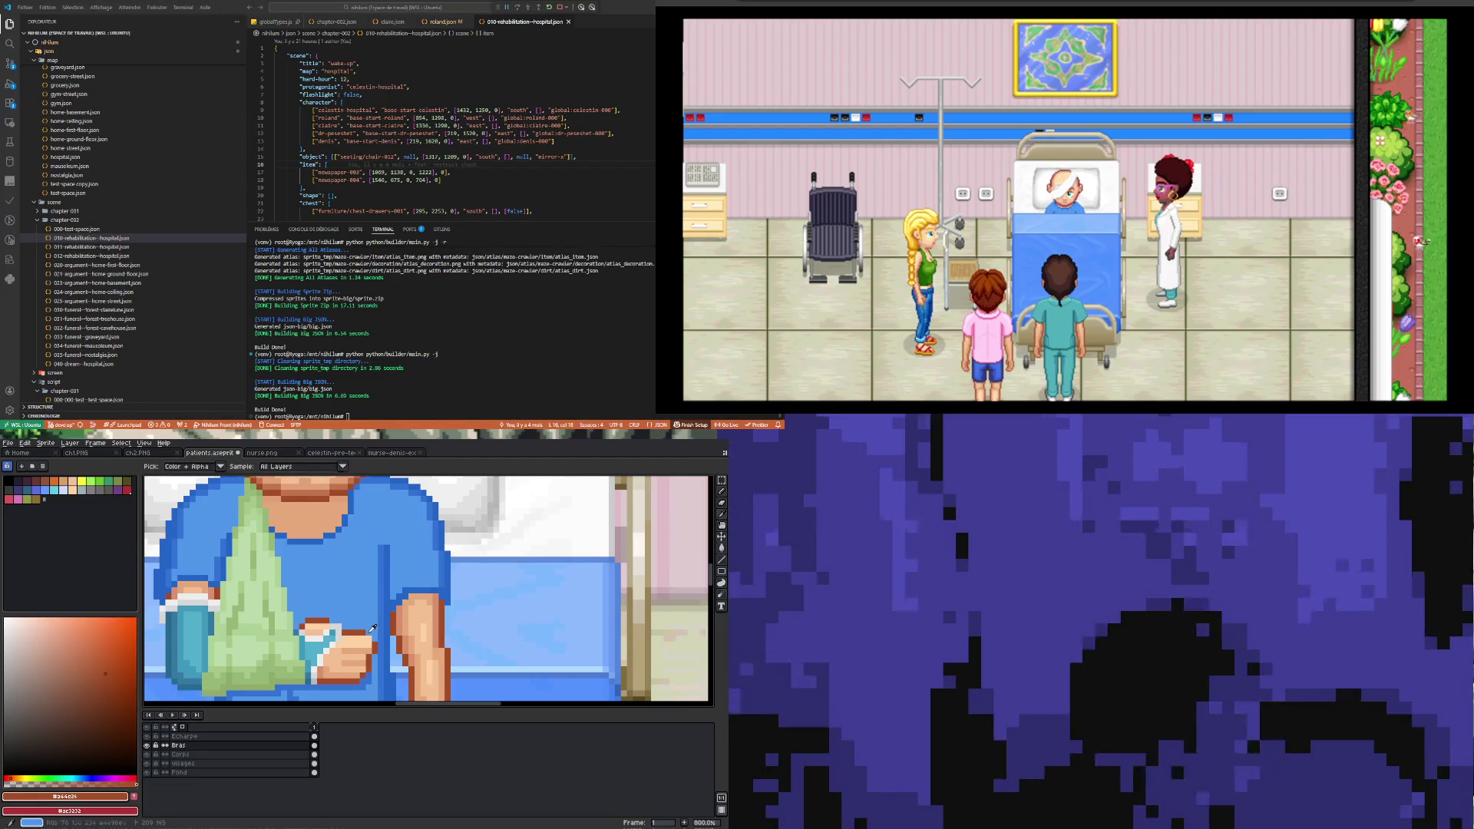
{"action": "scroll", "coordinate": [347, 689], "scroll_direction": "down", "scroll_amount": 4}
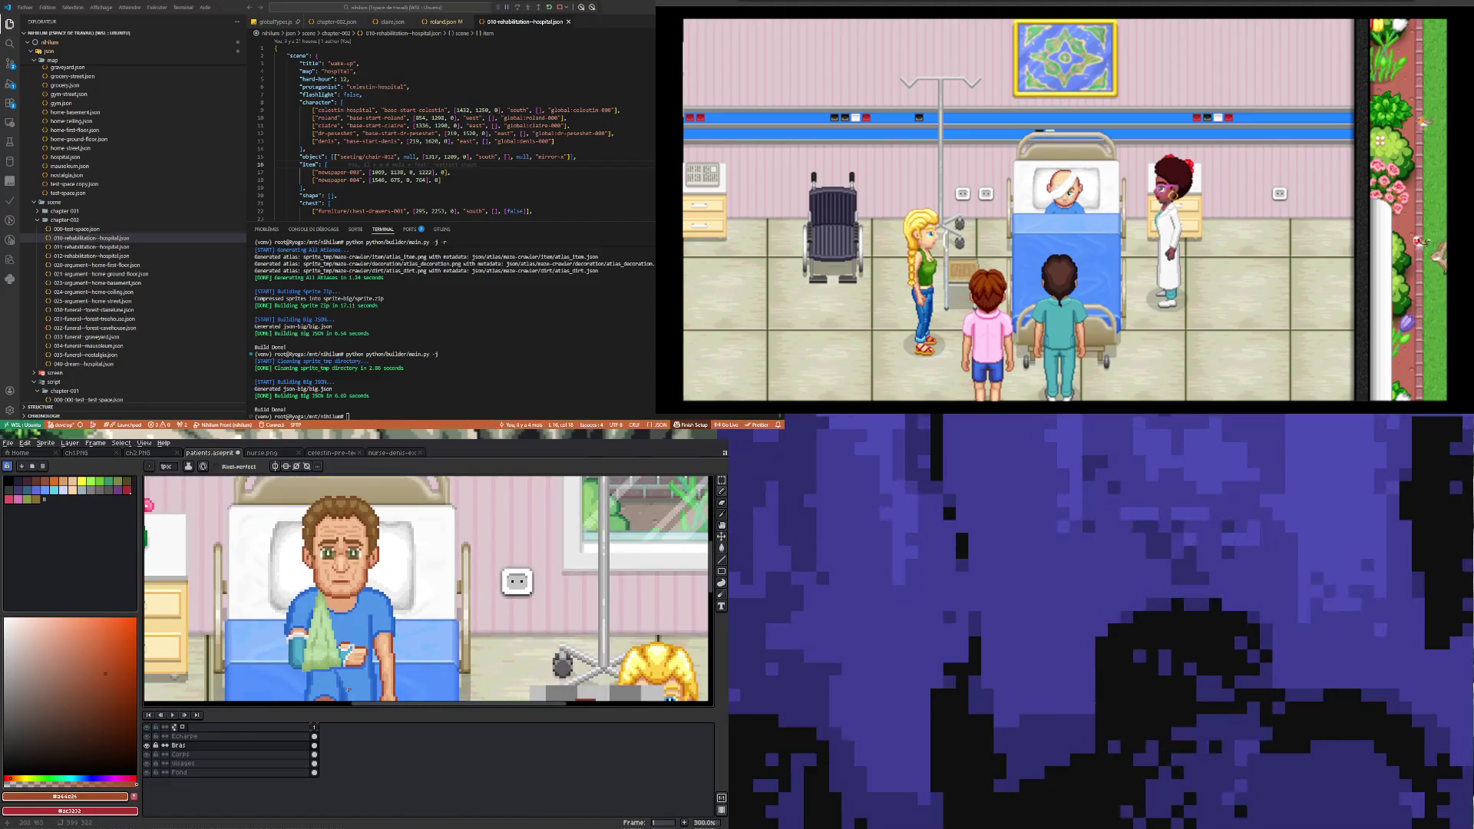
{"action": "scroll", "coordinate": [348, 688], "scroll_direction": "down", "scroll_amount": 1}
{"action": "scroll", "coordinate": [359, 644], "scroll_direction": "up", "scroll_amount": 4}
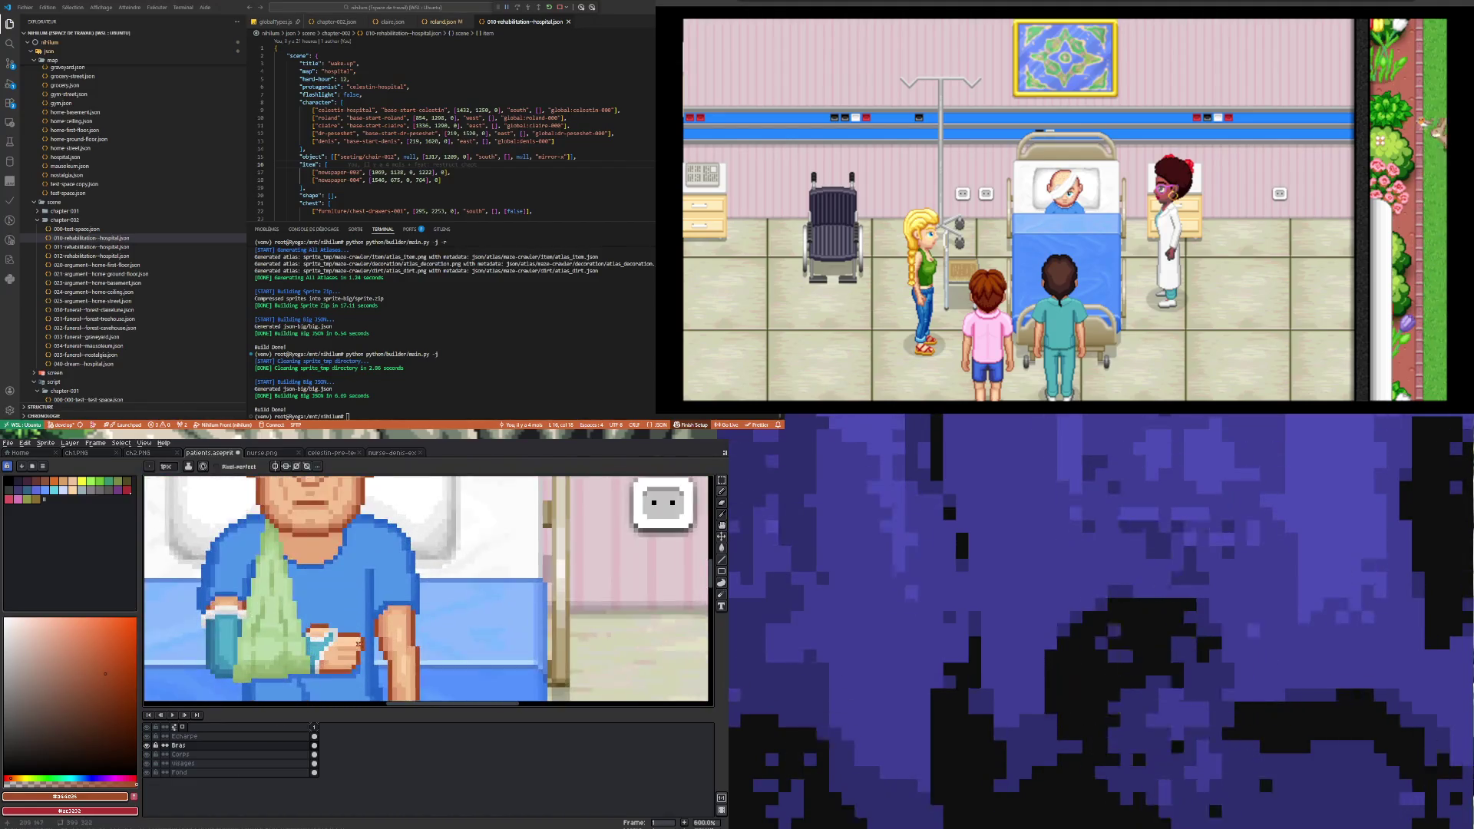
{"action": "scroll", "coordinate": [358, 644], "scroll_direction": "up", "scroll_amount": 3}
{"action": "key", "text": "i"}
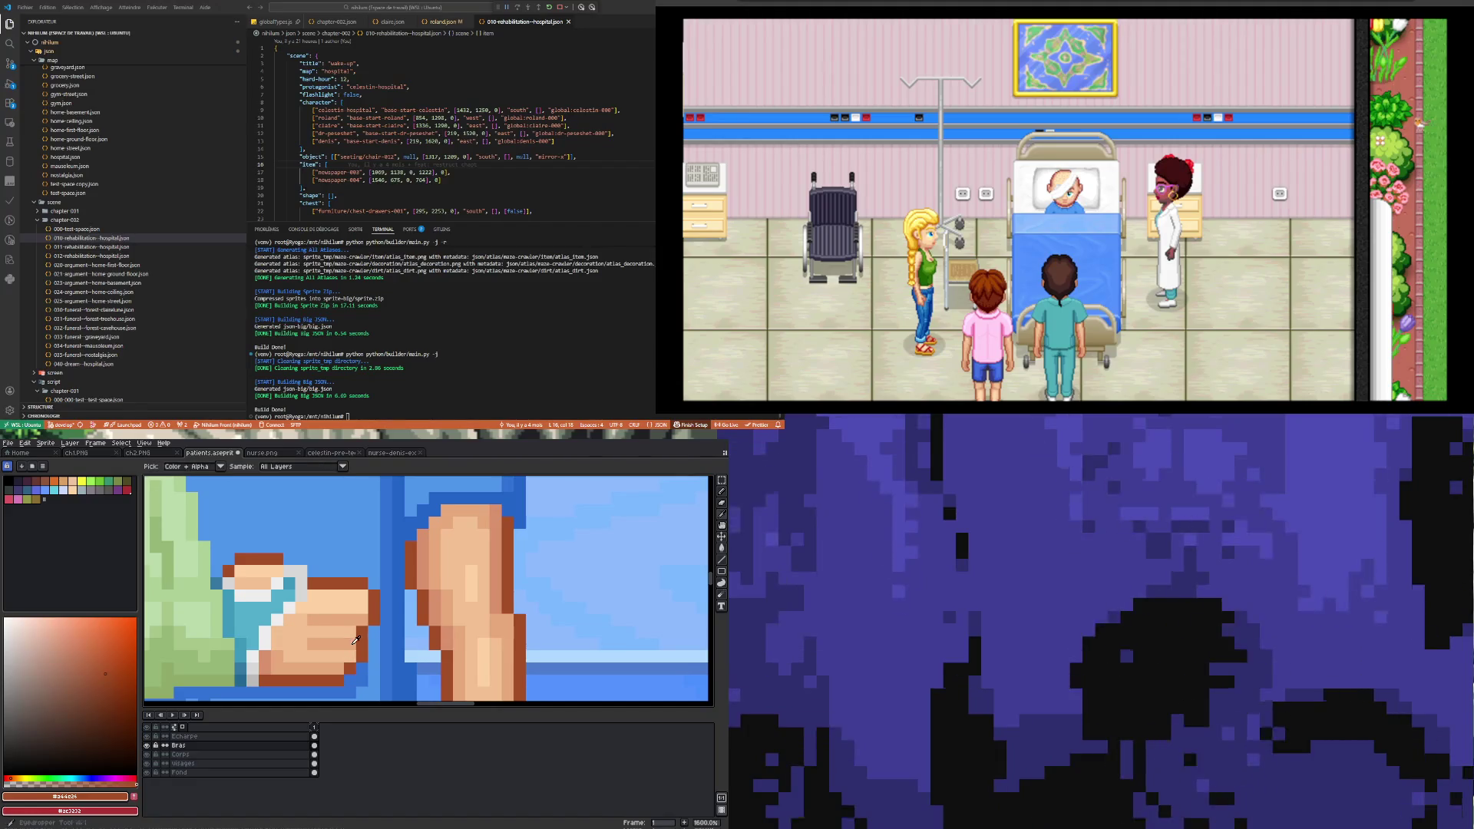
{"action": "left_click", "coordinate": [307, 605]}
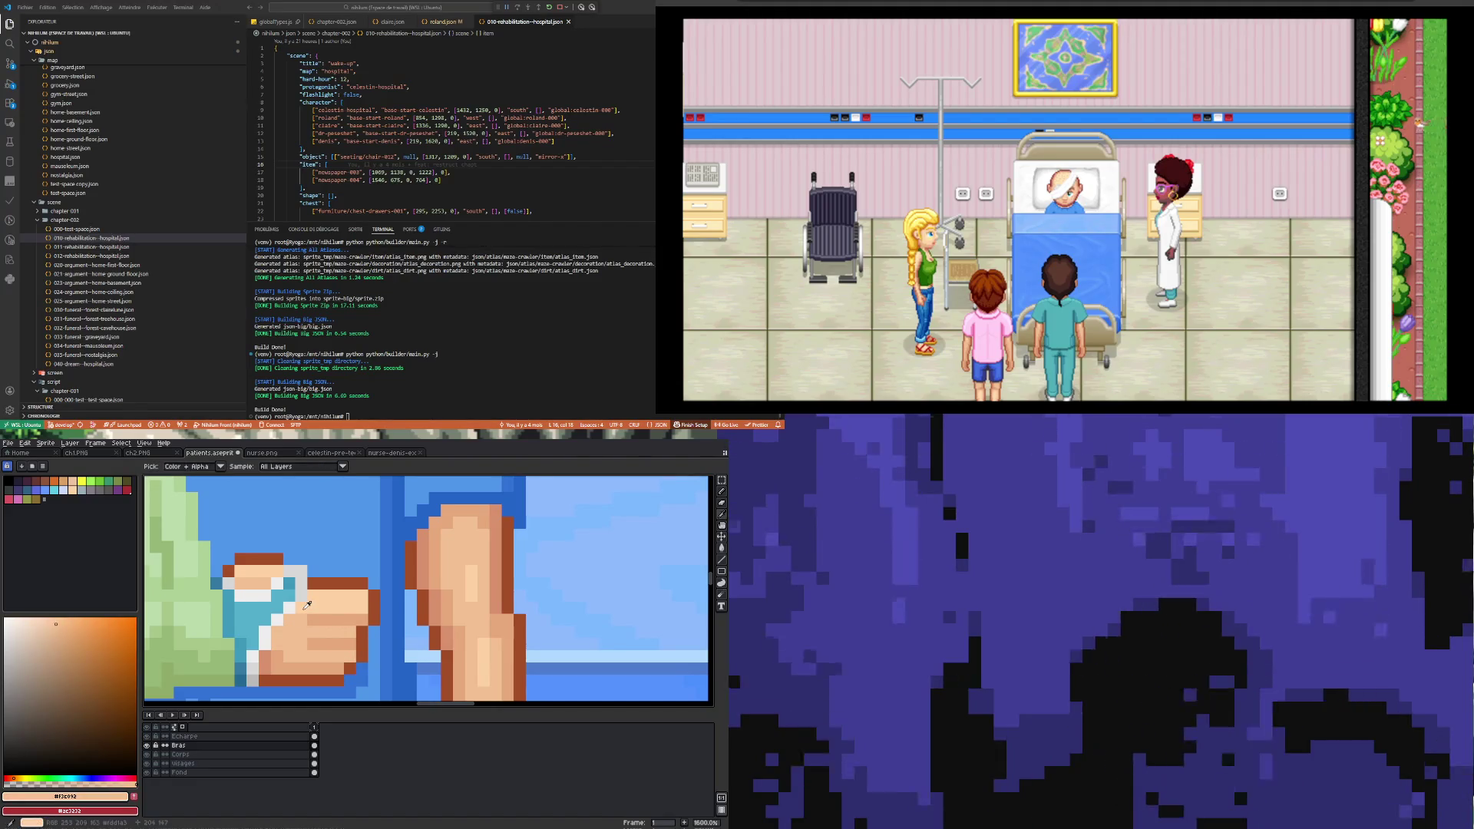
{"action": "key", "text": "b"}
Step: Sample the brown outline colour #a44e26 and return to the pencil for touch-ups
{"action": "scroll", "coordinate": [334, 649], "scroll_direction": "down", "scroll_amount": 5}
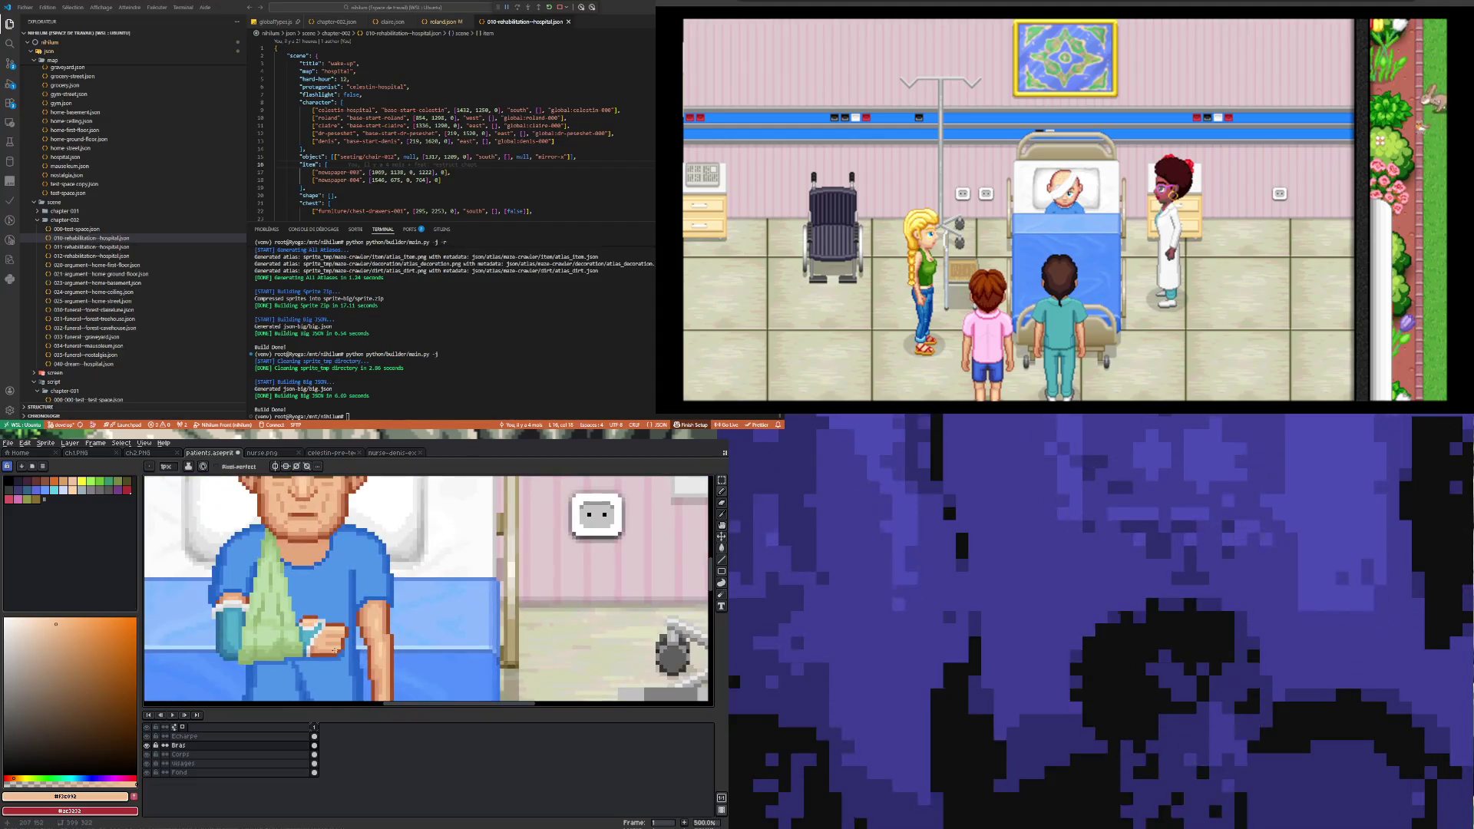
{"action": "scroll", "coordinate": [334, 649], "scroll_direction": "down", "scroll_amount": 3}
{"action": "scroll", "coordinate": [323, 644], "scroll_direction": "up", "scroll_amount": 4}
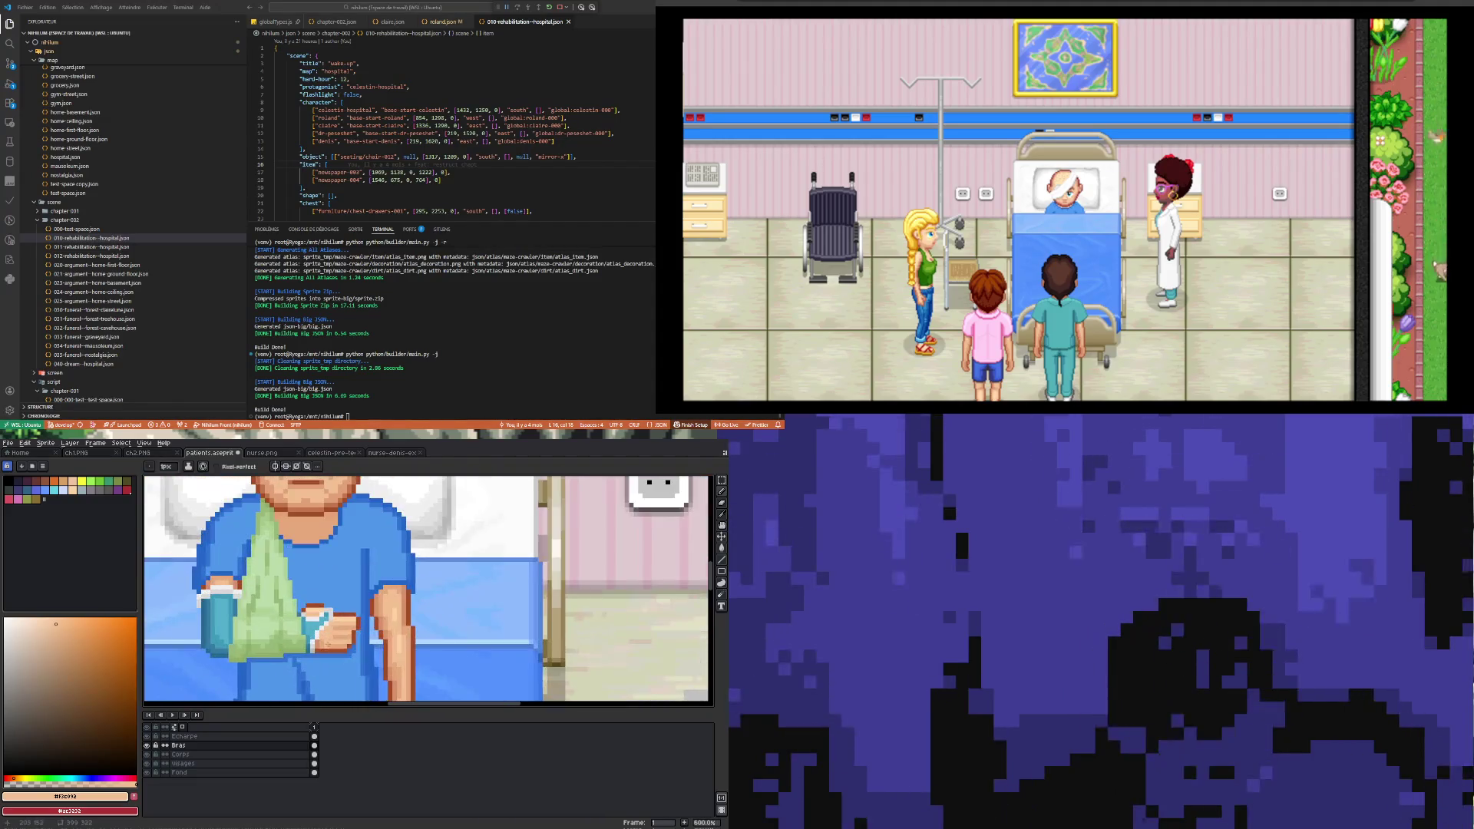
{"action": "scroll", "coordinate": [326, 642], "scroll_direction": "up", "scroll_amount": 3}
{"action": "key", "text": "i"}
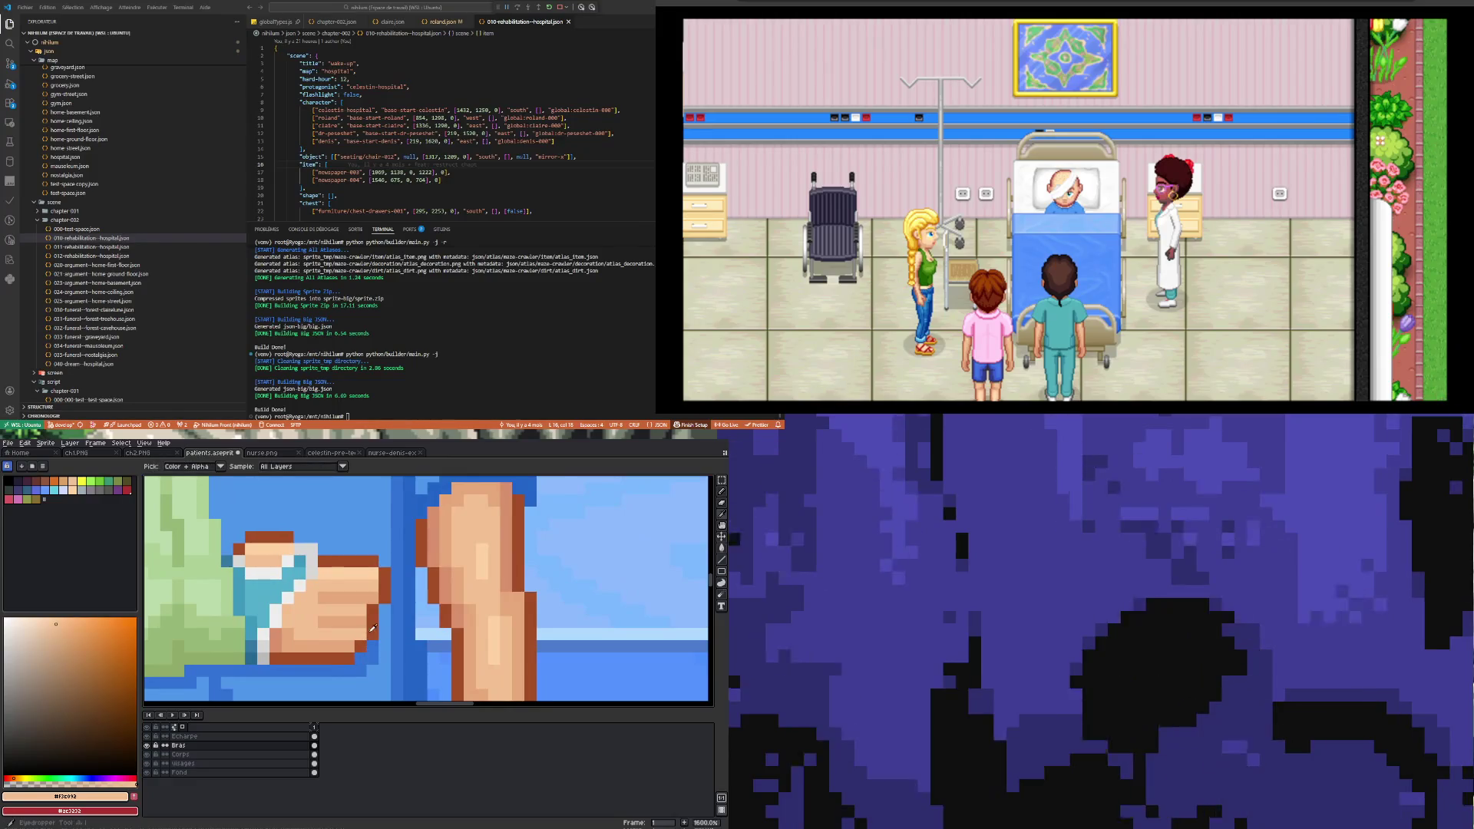
{"action": "left_click", "coordinate": [373, 629]}
{"action": "key", "text": "b"}
{"action": "scroll", "coordinate": [370, 660], "scroll_direction": "down", "scroll_amount": 5}
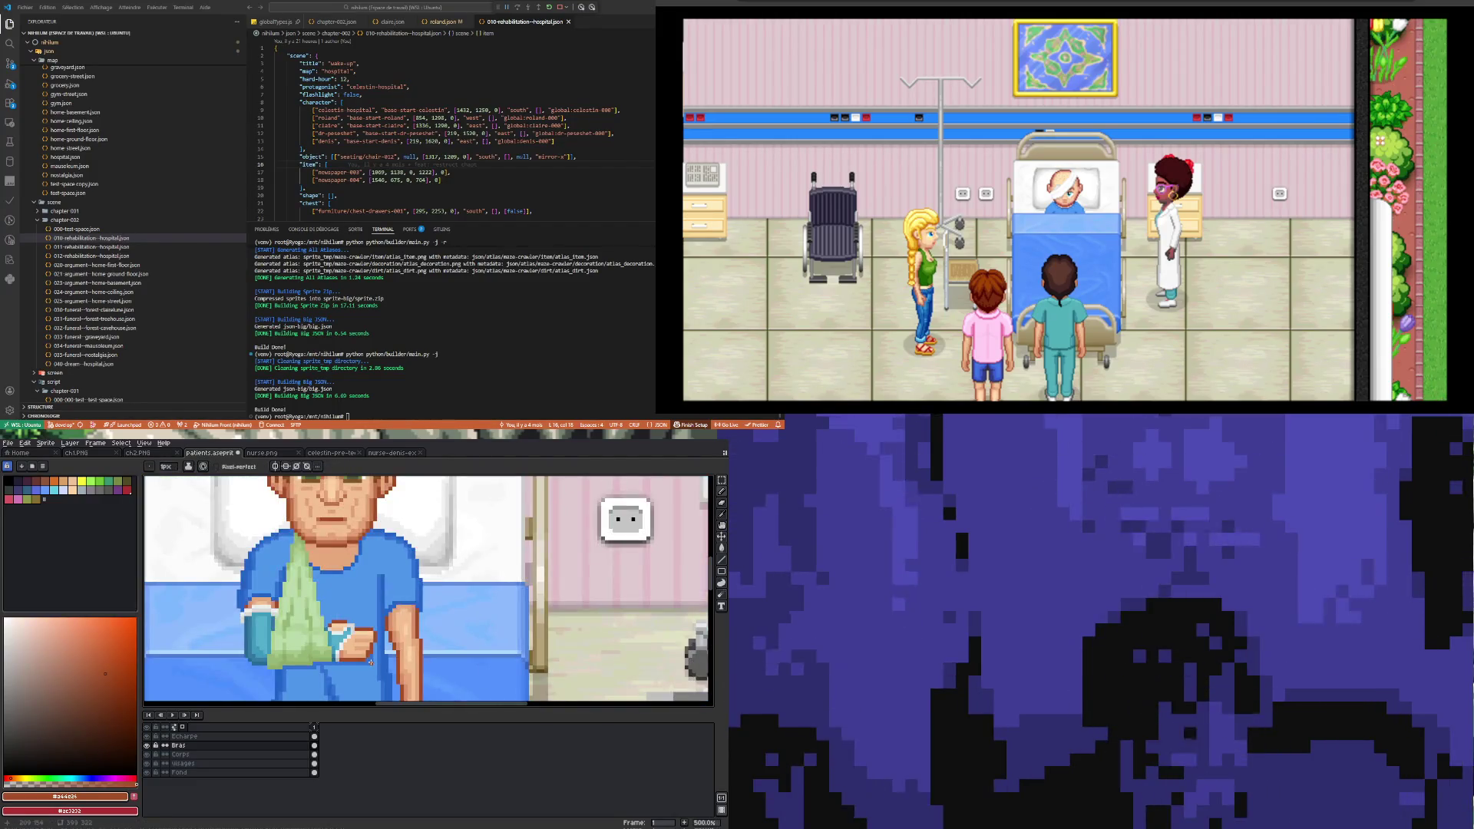
{"action": "scroll", "coordinate": [370, 662], "scroll_direction": "up", "scroll_amount": 4}
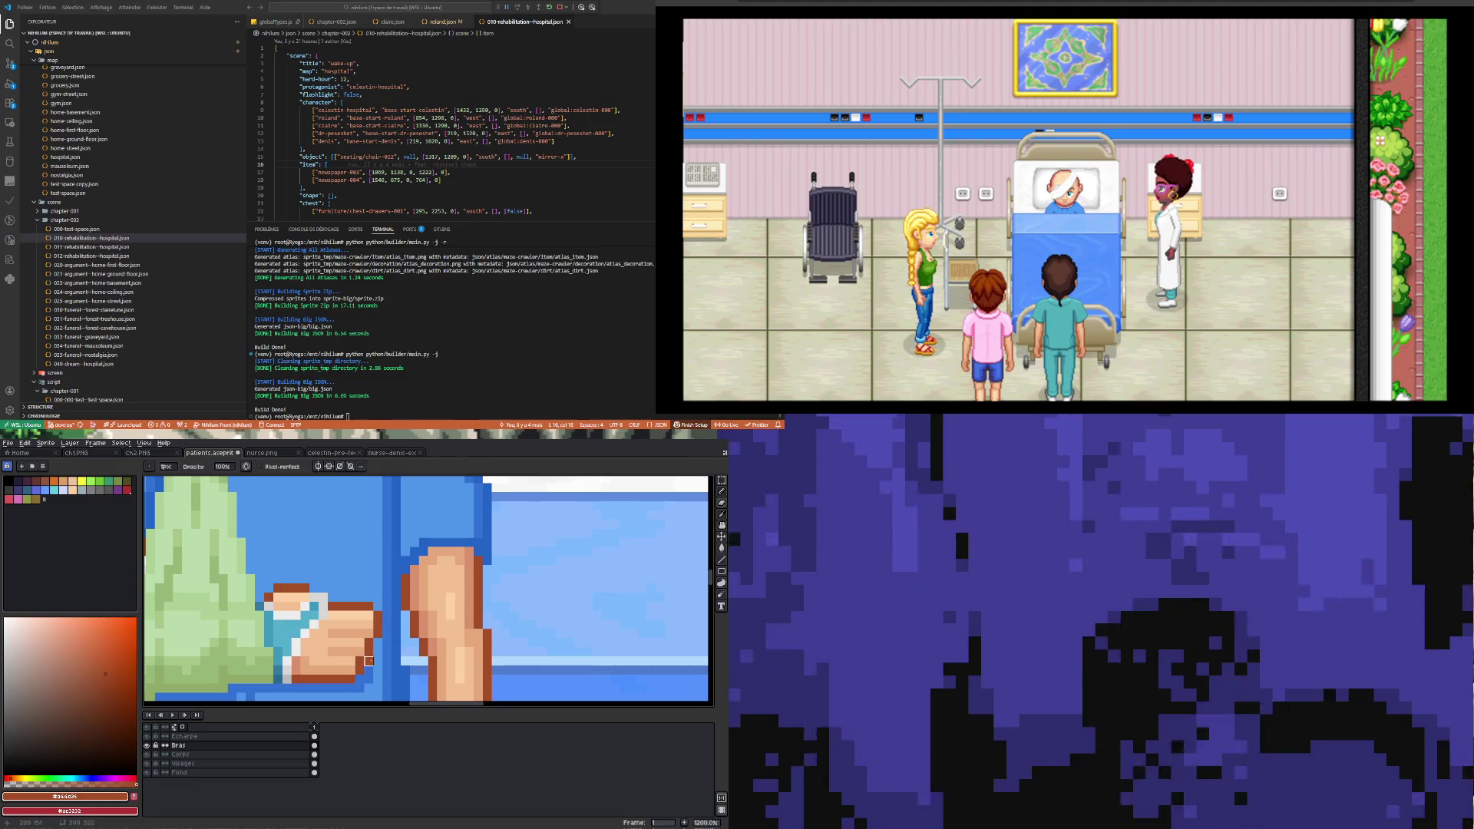
{"action": "scroll", "coordinate": [378, 670], "scroll_direction": "down", "scroll_amount": 4}
{"action": "scroll", "coordinate": [376, 655], "scroll_direction": "up", "scroll_amount": 2}
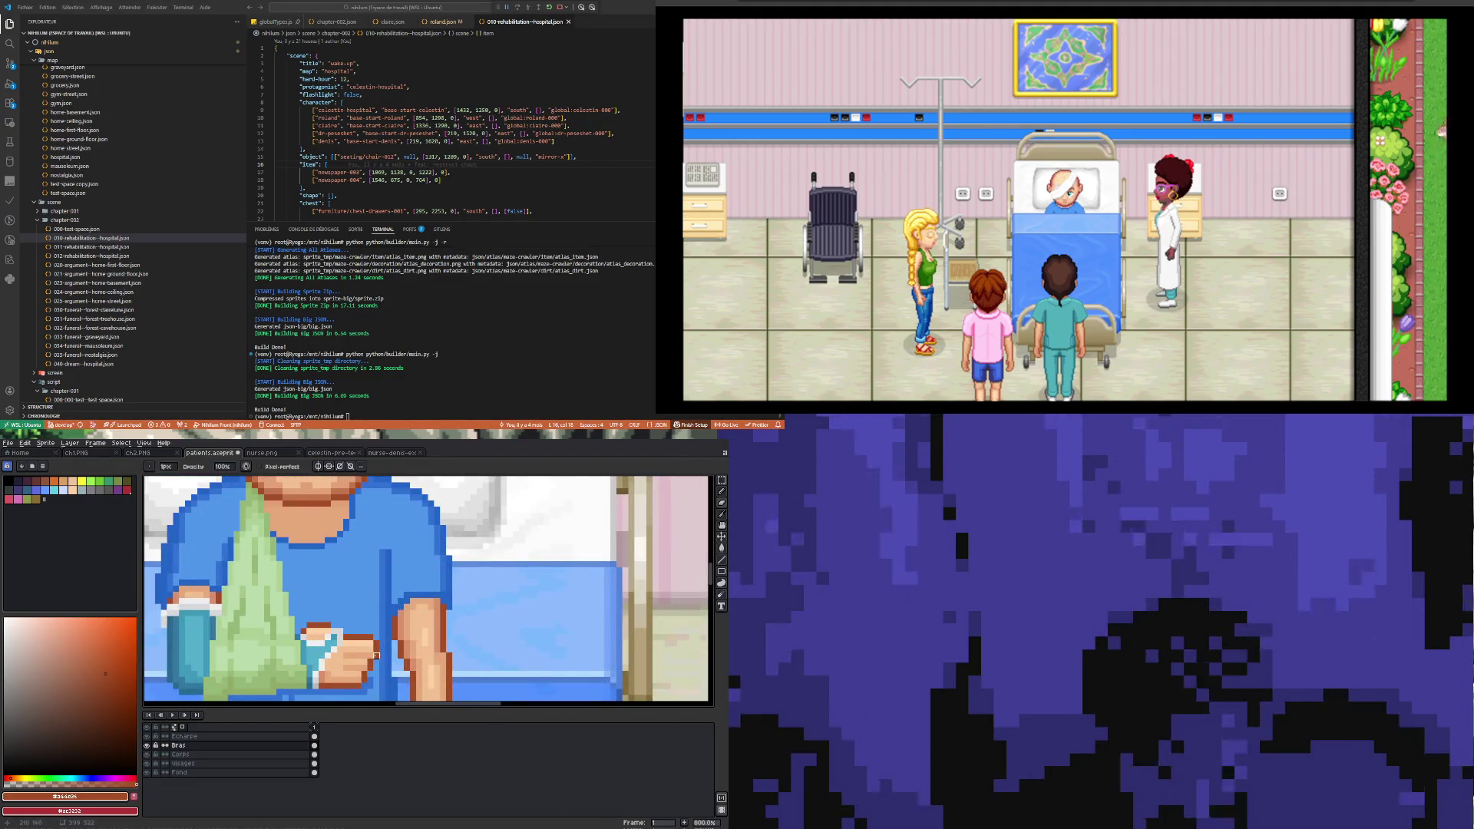
{"action": "scroll", "coordinate": [370, 662], "scroll_direction": "up", "scroll_amount": 2}
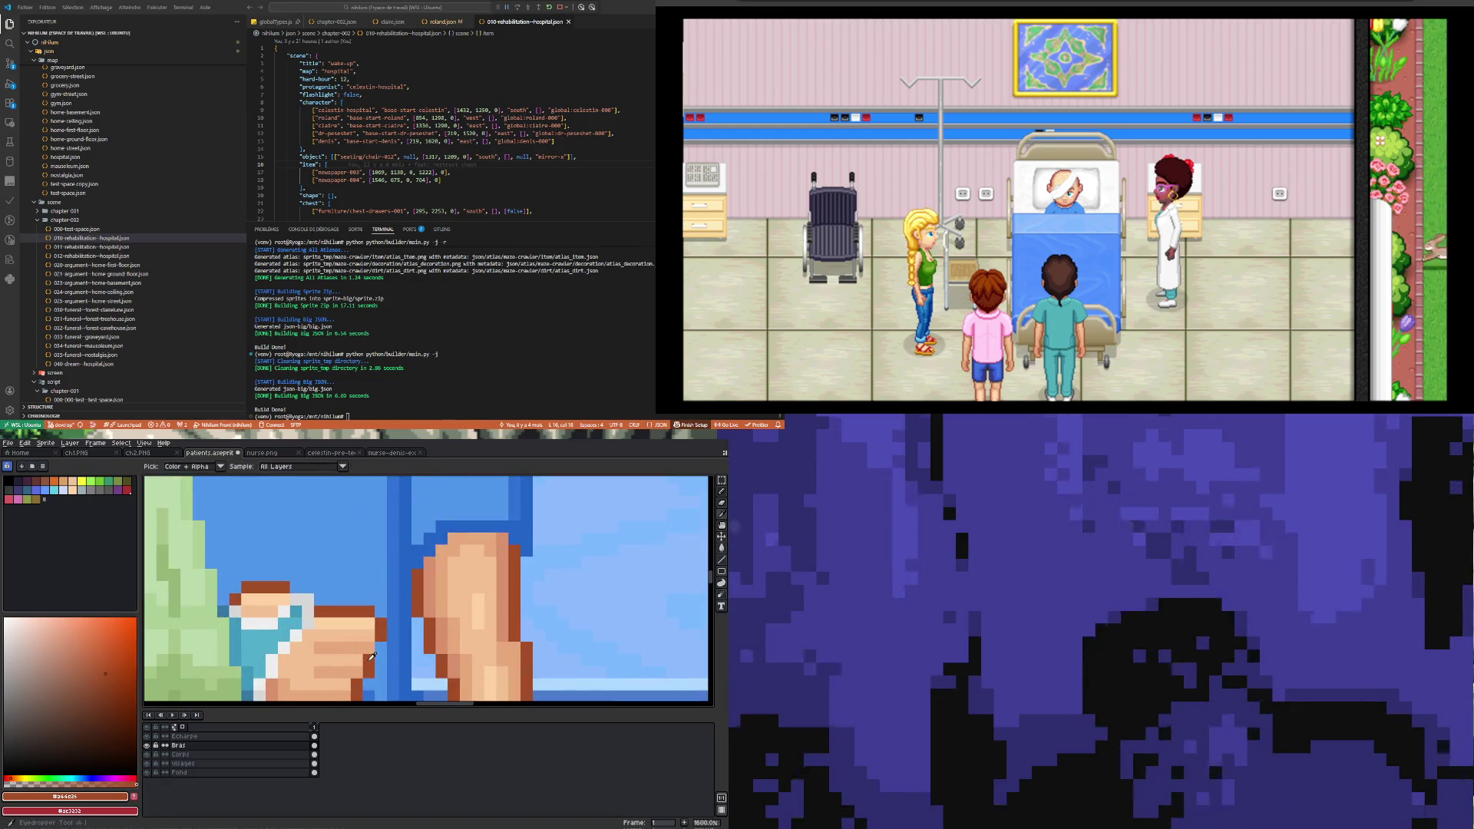
{"action": "scroll", "coordinate": [368, 651], "scroll_direction": "down", "scroll_amount": 5}
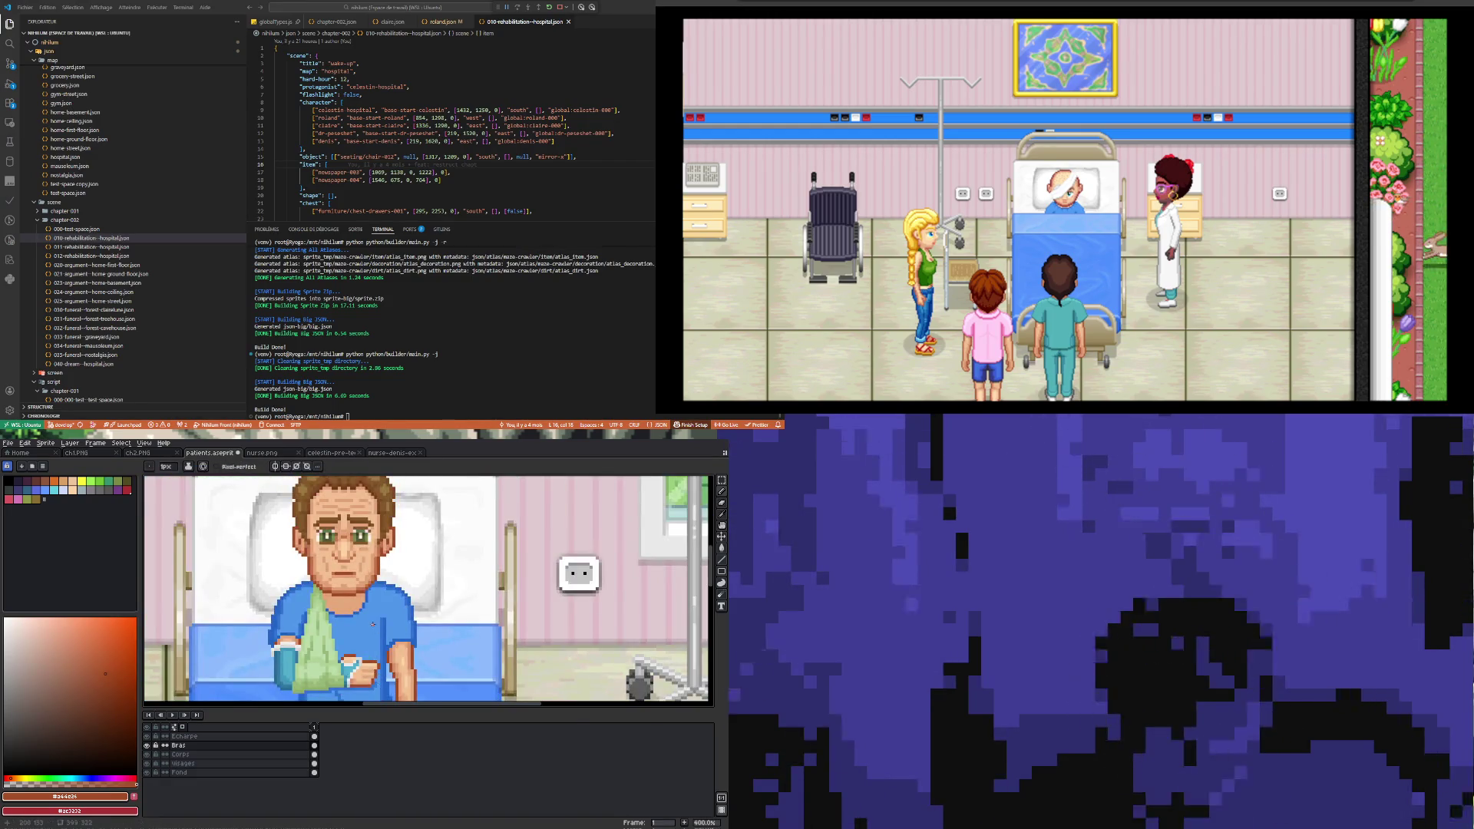
{"action": "scroll", "coordinate": [376, 654], "scroll_direction": "up", "scroll_amount": 7}
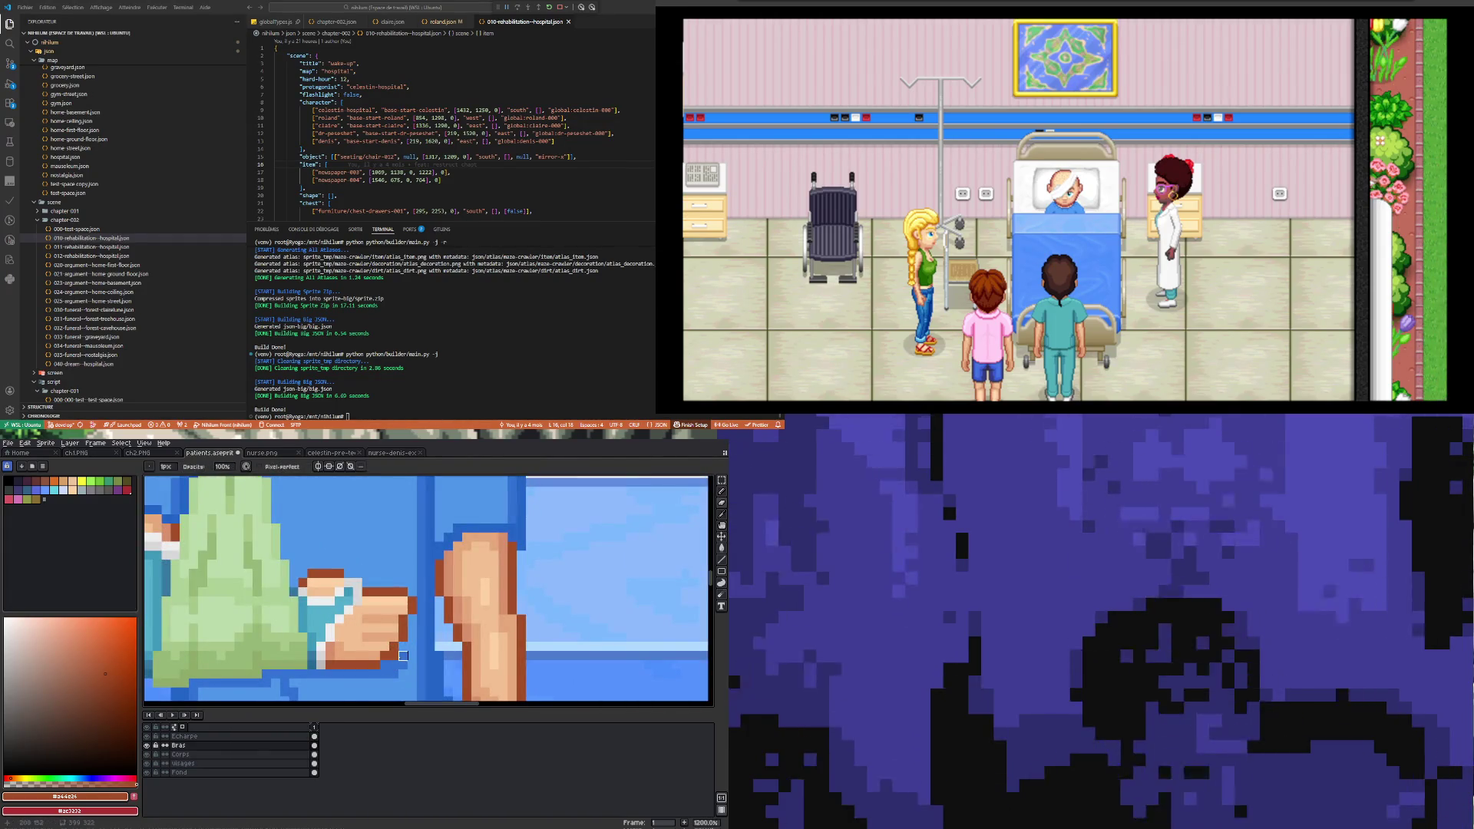
{"action": "scroll", "coordinate": [394, 665], "scroll_direction": "down", "scroll_amount": 5}
{"action": "scroll", "coordinate": [376, 663], "scroll_direction": "up", "scroll_amount": 4}
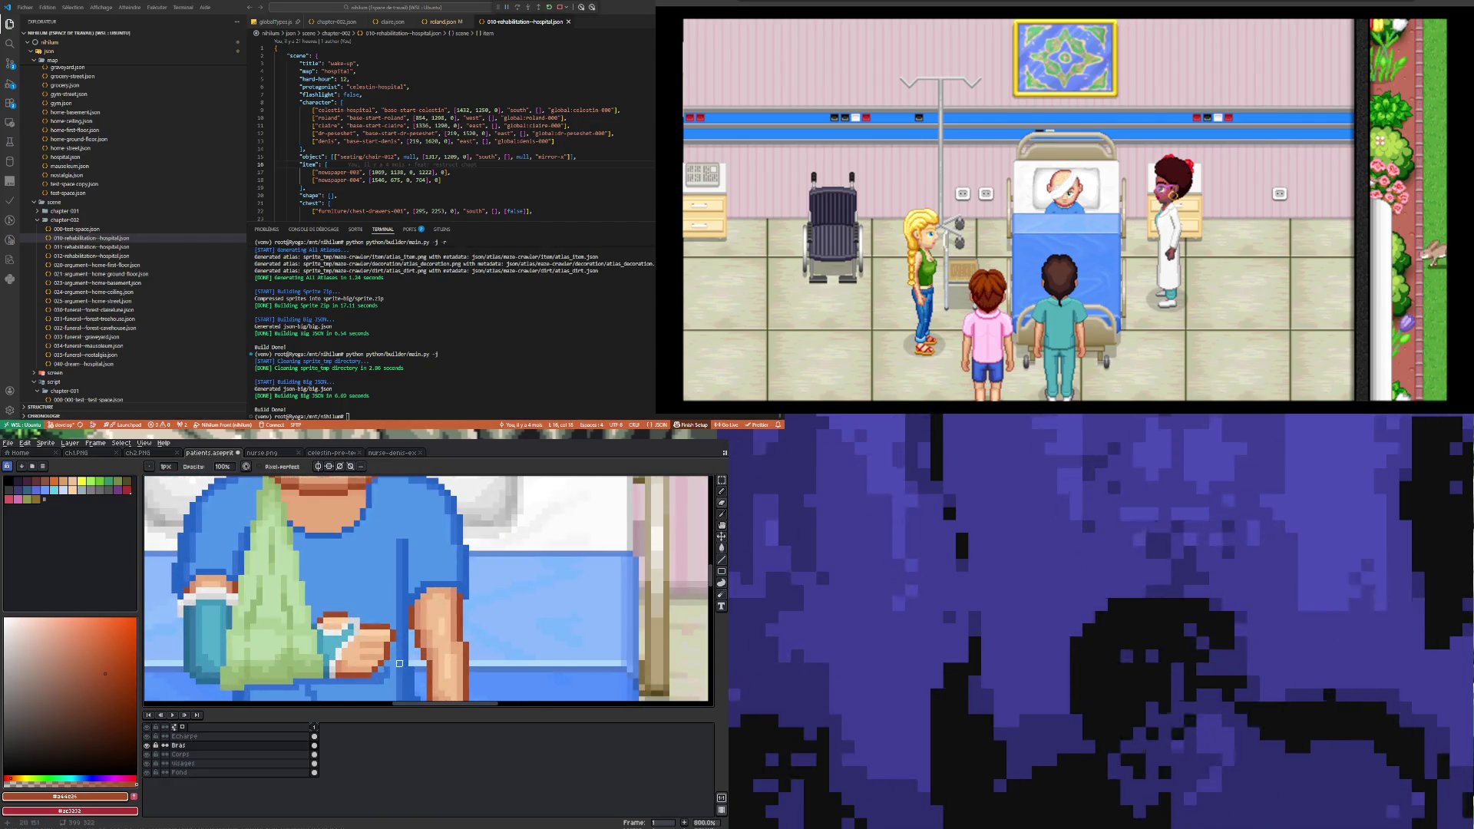
{"action": "scroll", "coordinate": [369, 663], "scroll_direction": "down", "scroll_amount": 2}
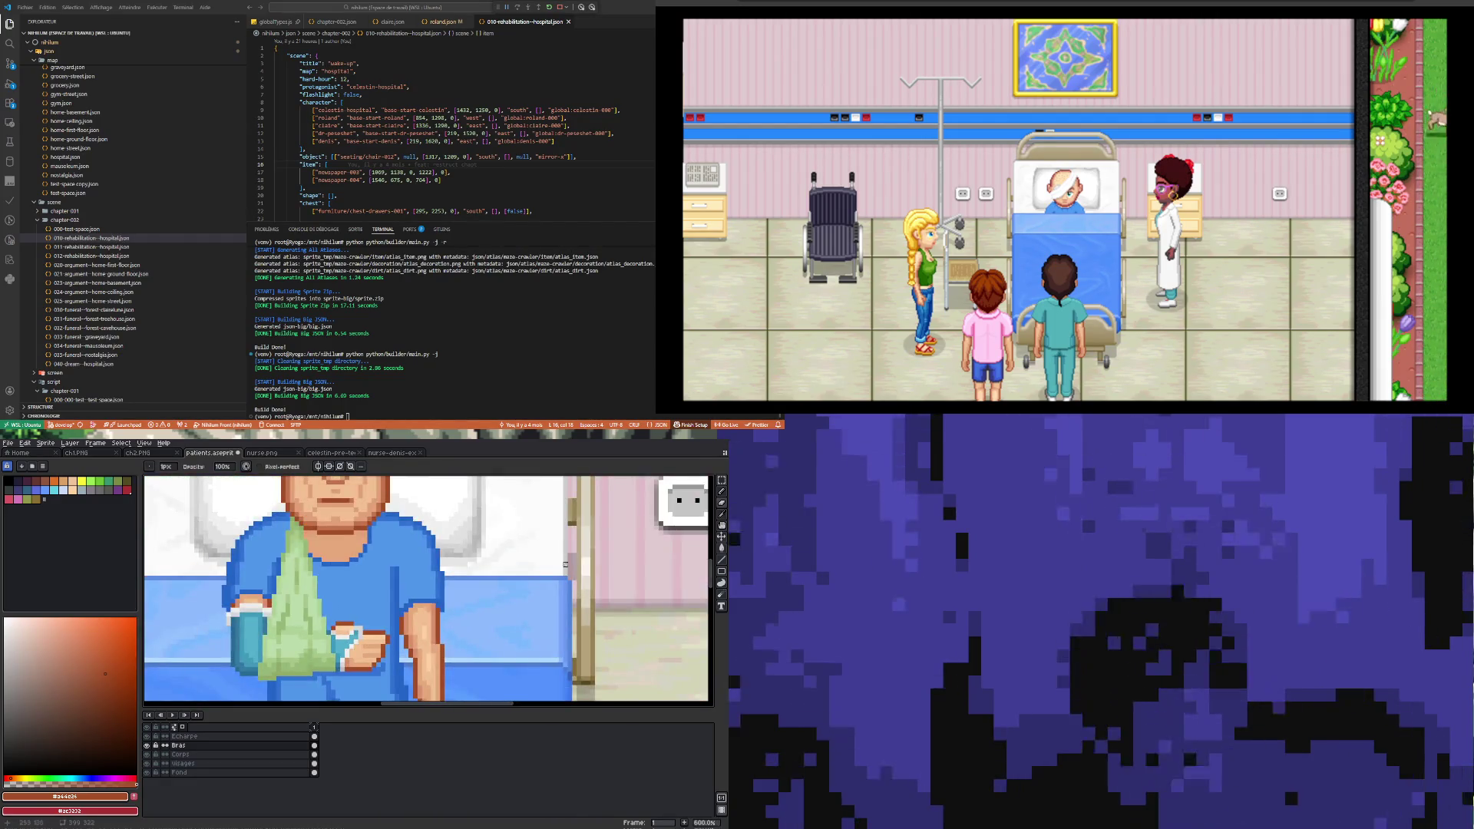
{"action": "scroll", "coordinate": [461, 593], "scroll_direction": "down", "scroll_amount": 1}
{"action": "scroll", "coordinate": [460, 592], "scroll_direction": "up", "scroll_amount": 2}
Step: Select the two fingertip pixels and nudge them up one pixel
{"action": "key", "text": "m"}
{"action": "scroll", "coordinate": [461, 593], "scroll_direction": "up", "scroll_amount": 1}
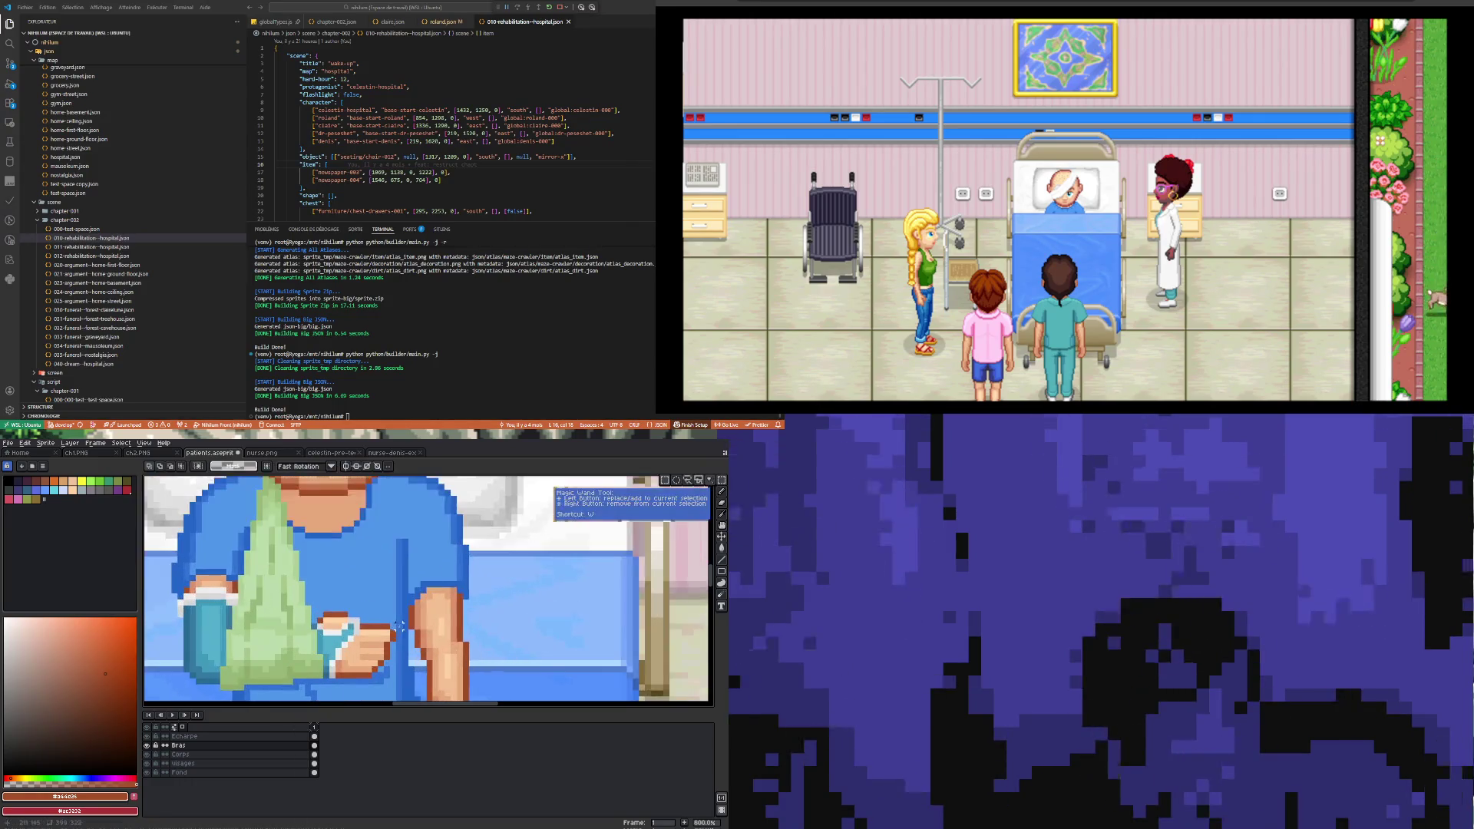
{"action": "left_click_drag", "start_coordinate": [358, 622], "coordinate": [398, 641]}
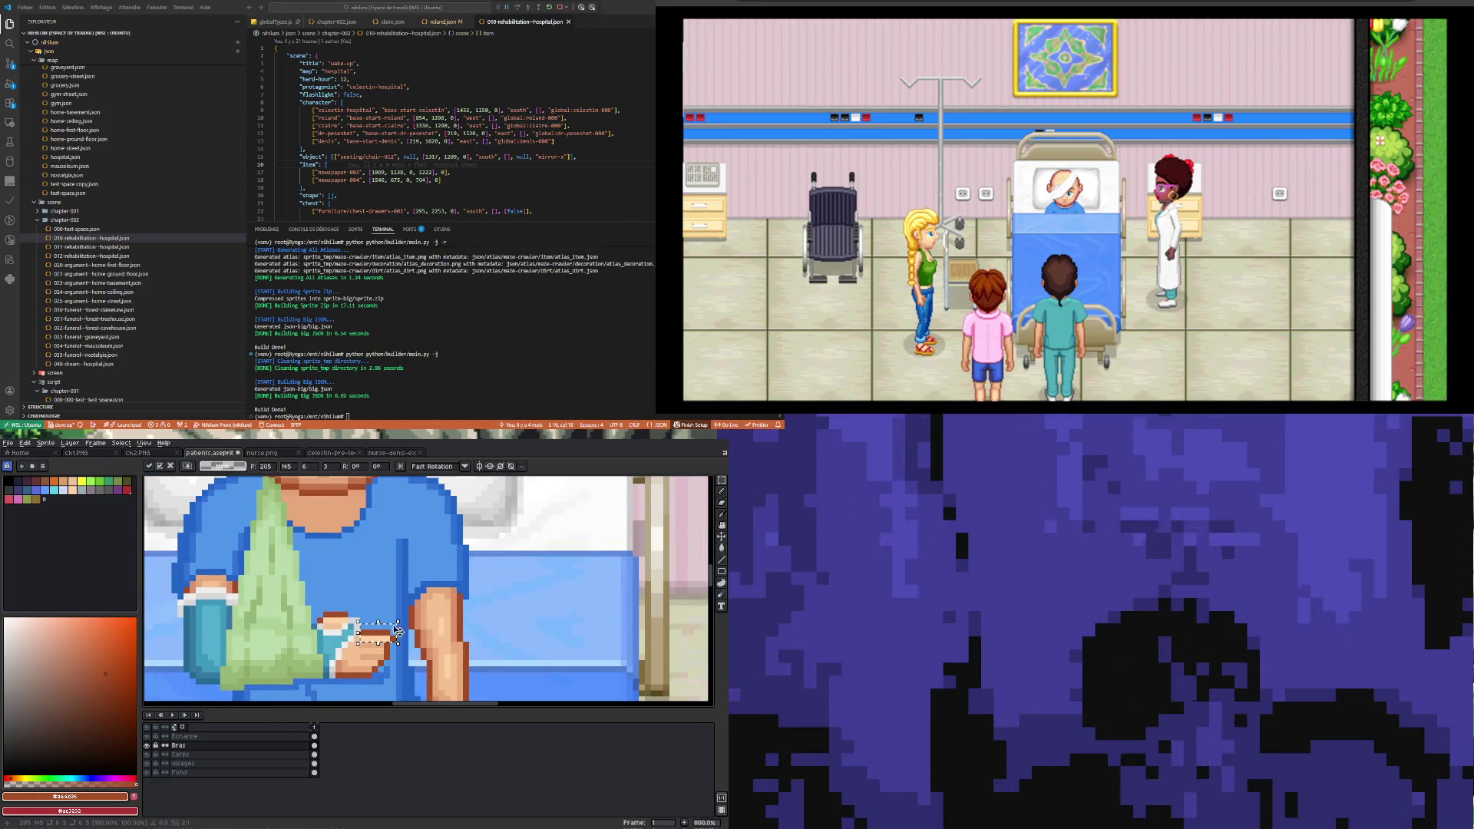
{"action": "left_click", "coordinate": [380, 602]}
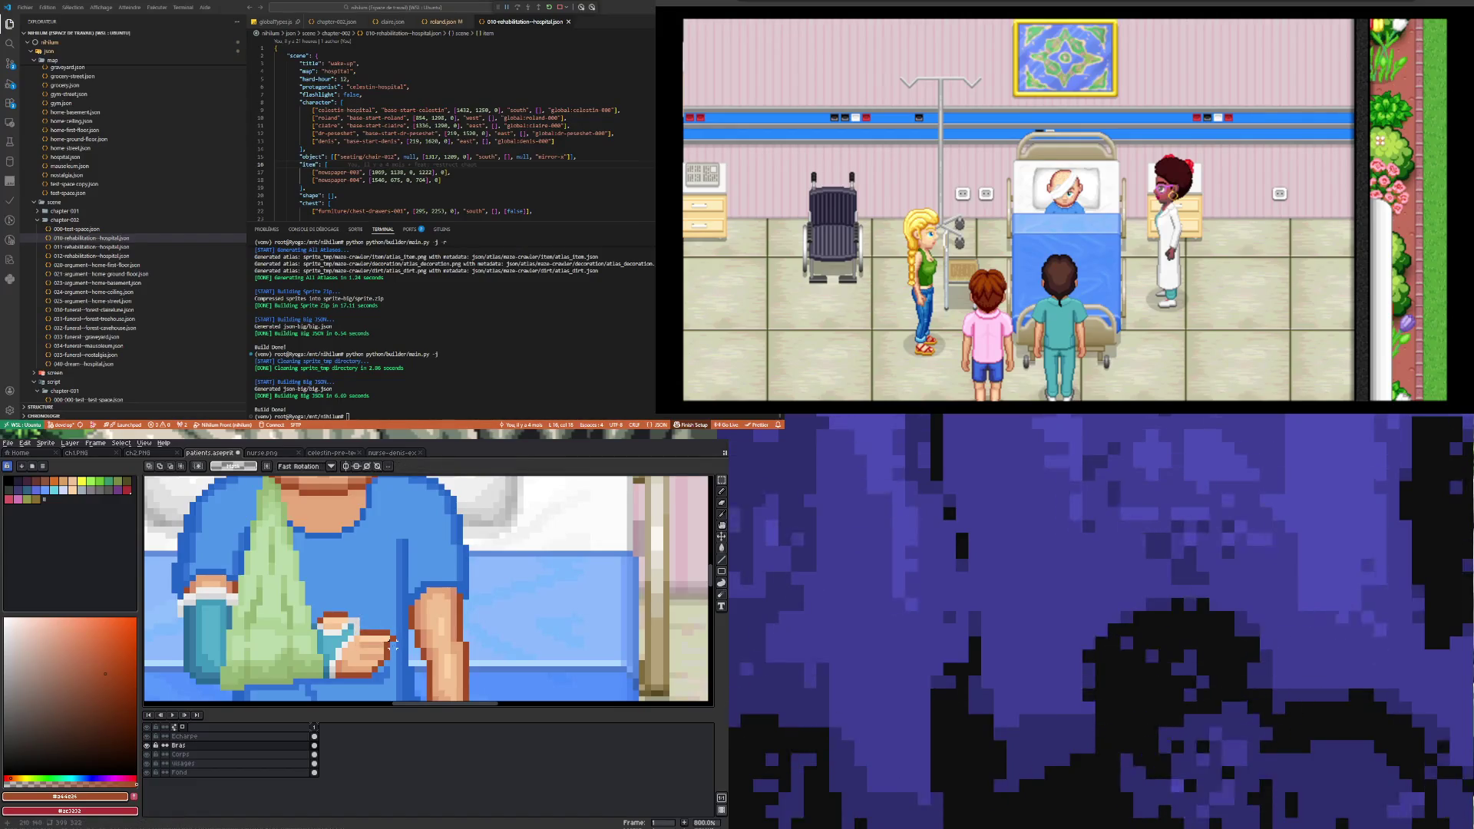
{"action": "left_click_drag", "start_coordinate": [385, 645], "coordinate": [389, 655]}
{"action": "scroll", "coordinate": [389, 651], "scroll_direction": "up", "scroll_amount": 1}
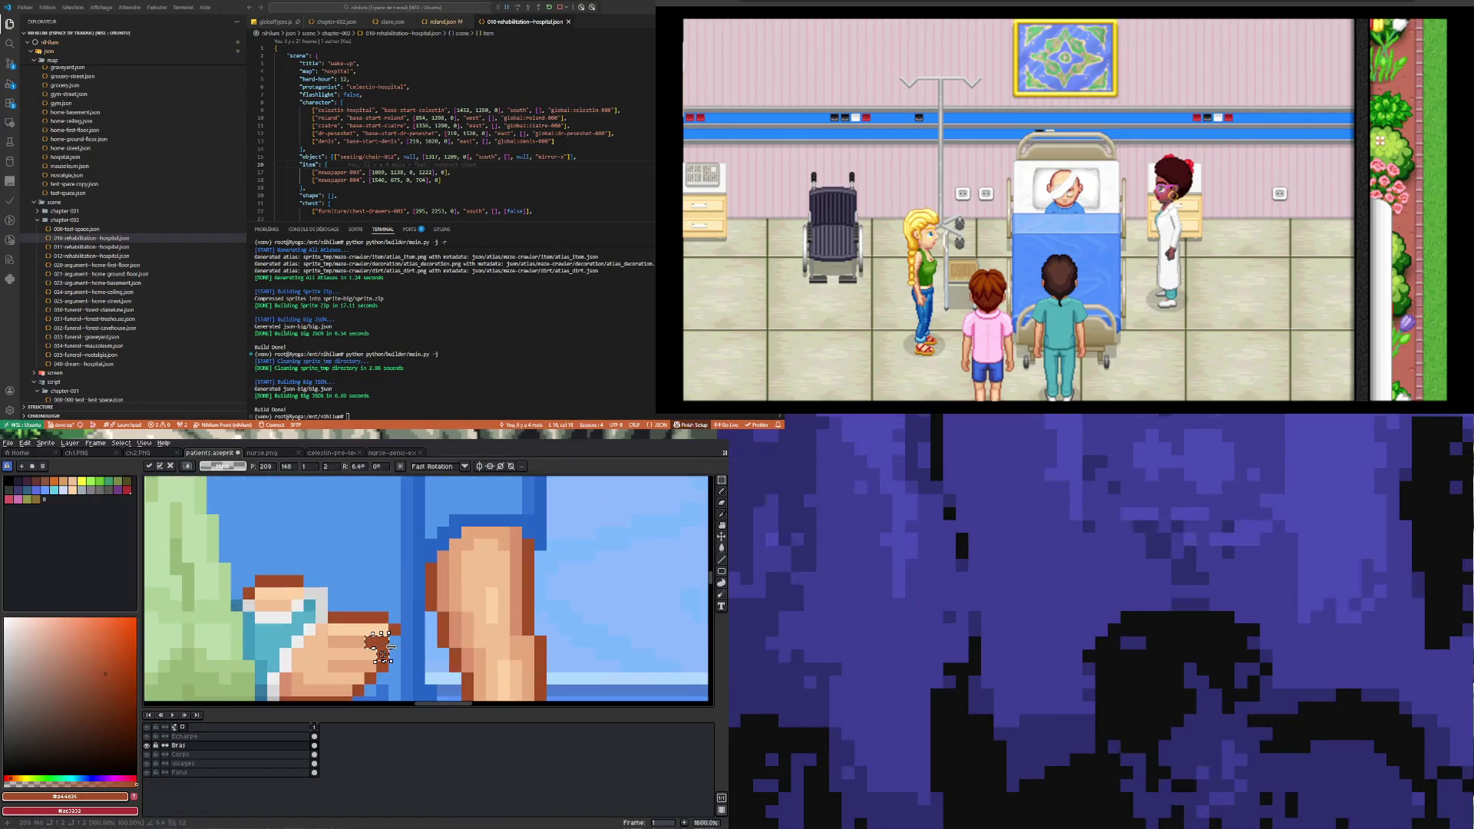
{"action": "key", "text": "Up"}
{"action": "key", "text": "Return"}
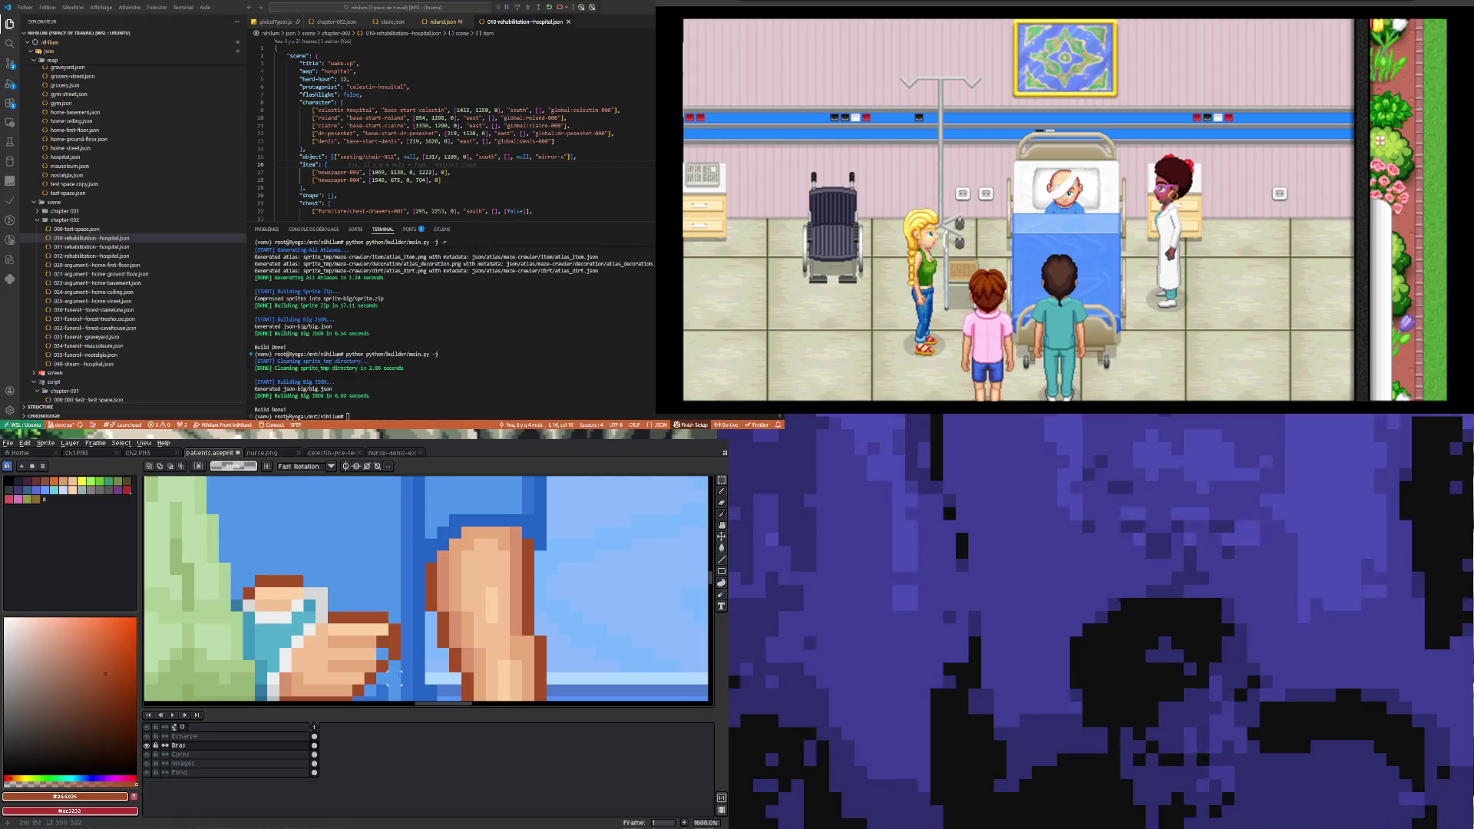
Step: Erase stray fingertip pixels and retouch the edges with the sampled skin and brown outline colours
{"action": "key", "text": "e"}
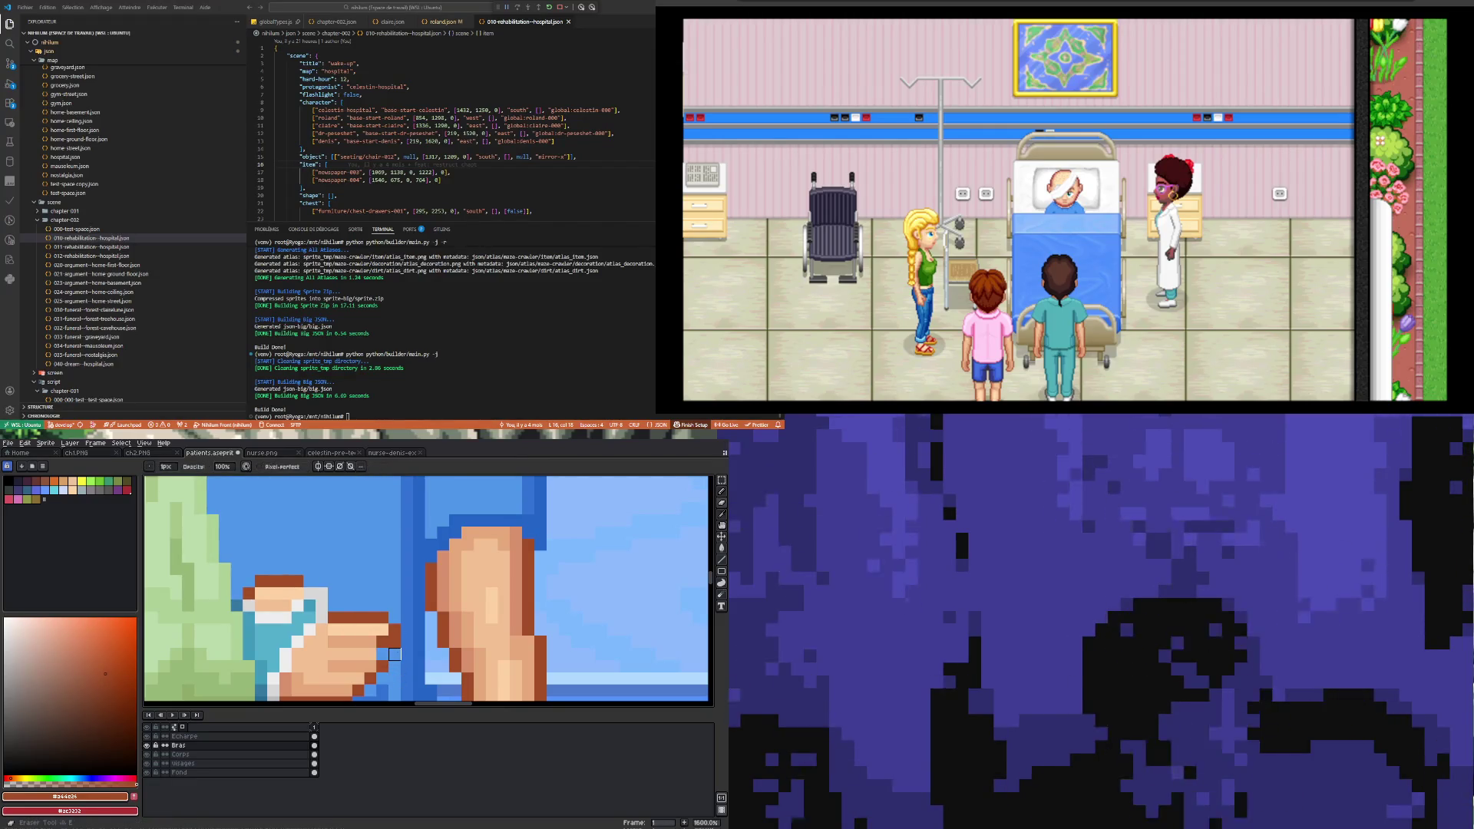
{"action": "key", "text": "e"}
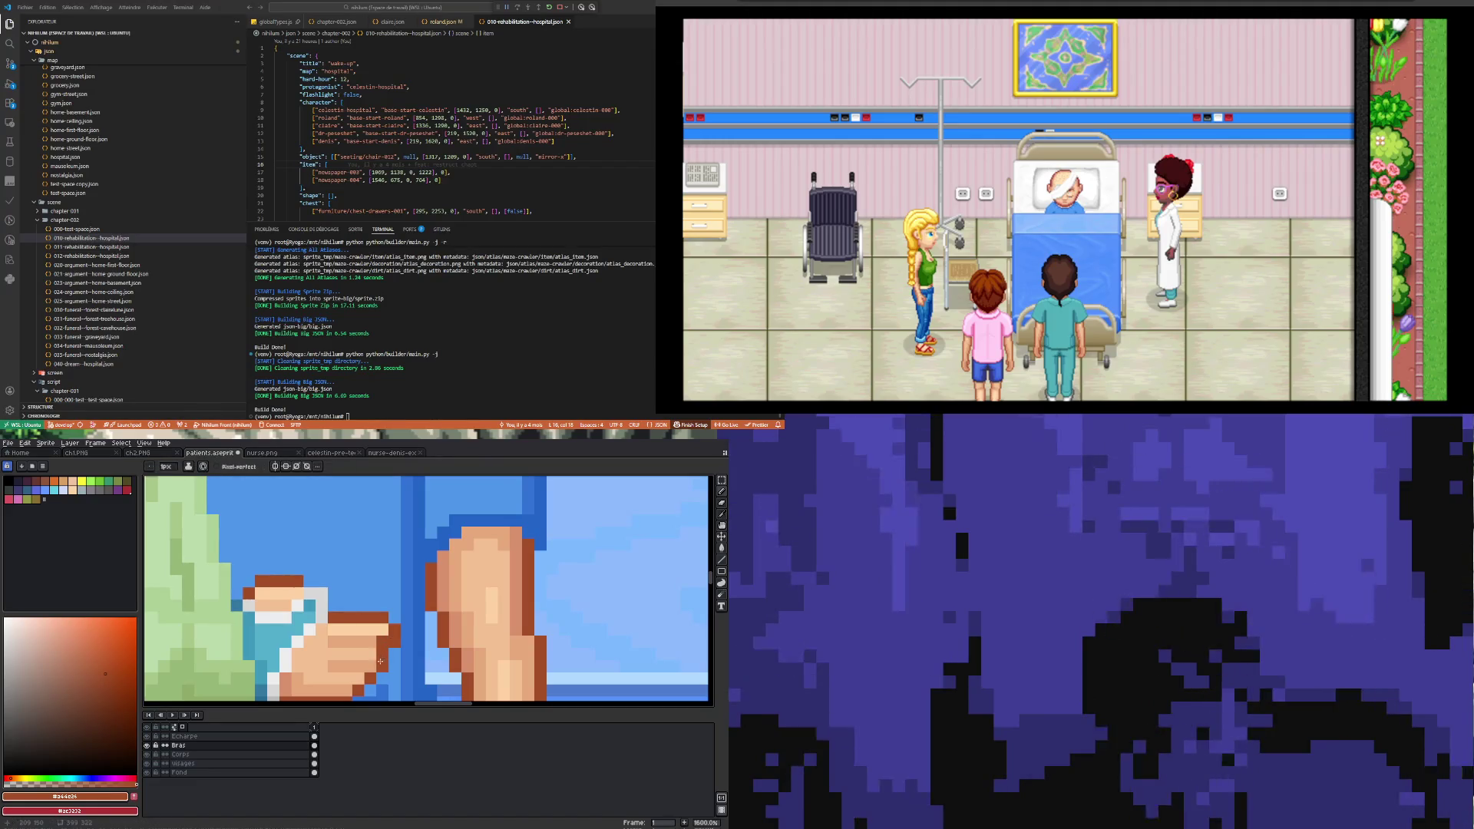
{"action": "key", "text": "b"}
{"action": "left_click", "coordinate": [384, 643], "text": "alt"}
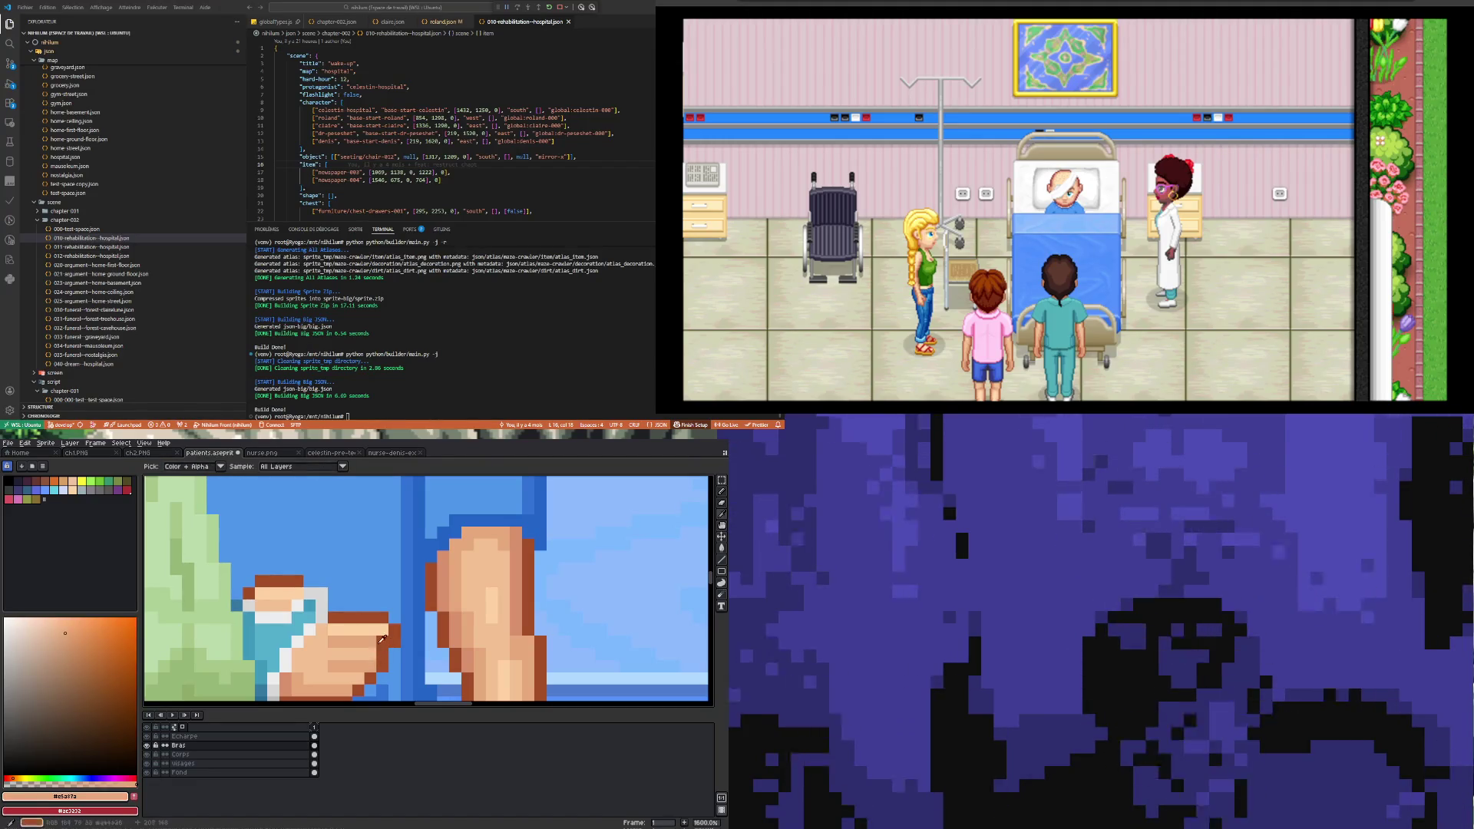
{"action": "scroll", "coordinate": [384, 643], "scroll_direction": "down", "scroll_amount": 6}
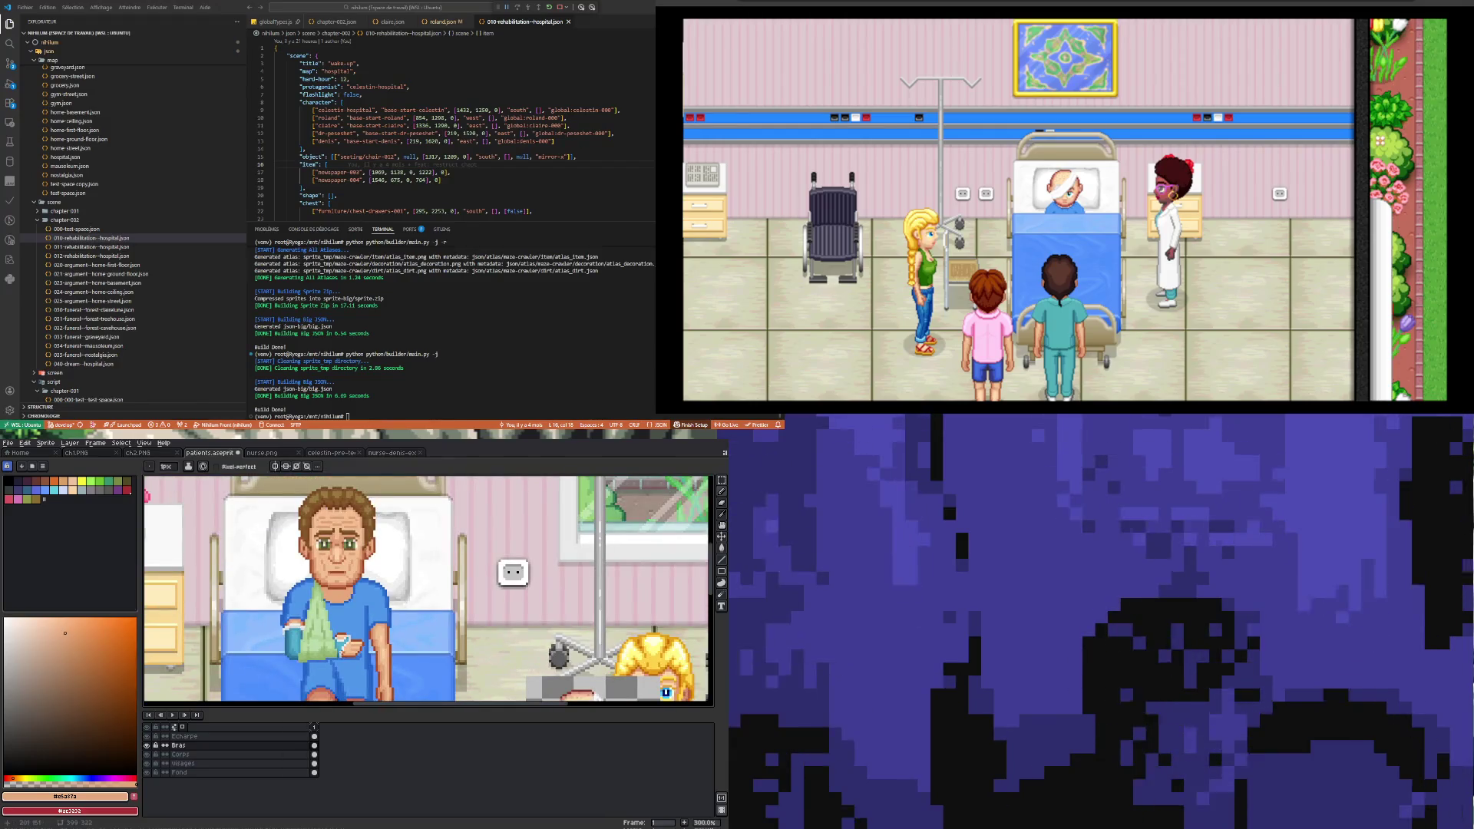
{"action": "scroll", "coordinate": [352, 647], "scroll_direction": "up", "scroll_amount": 6}
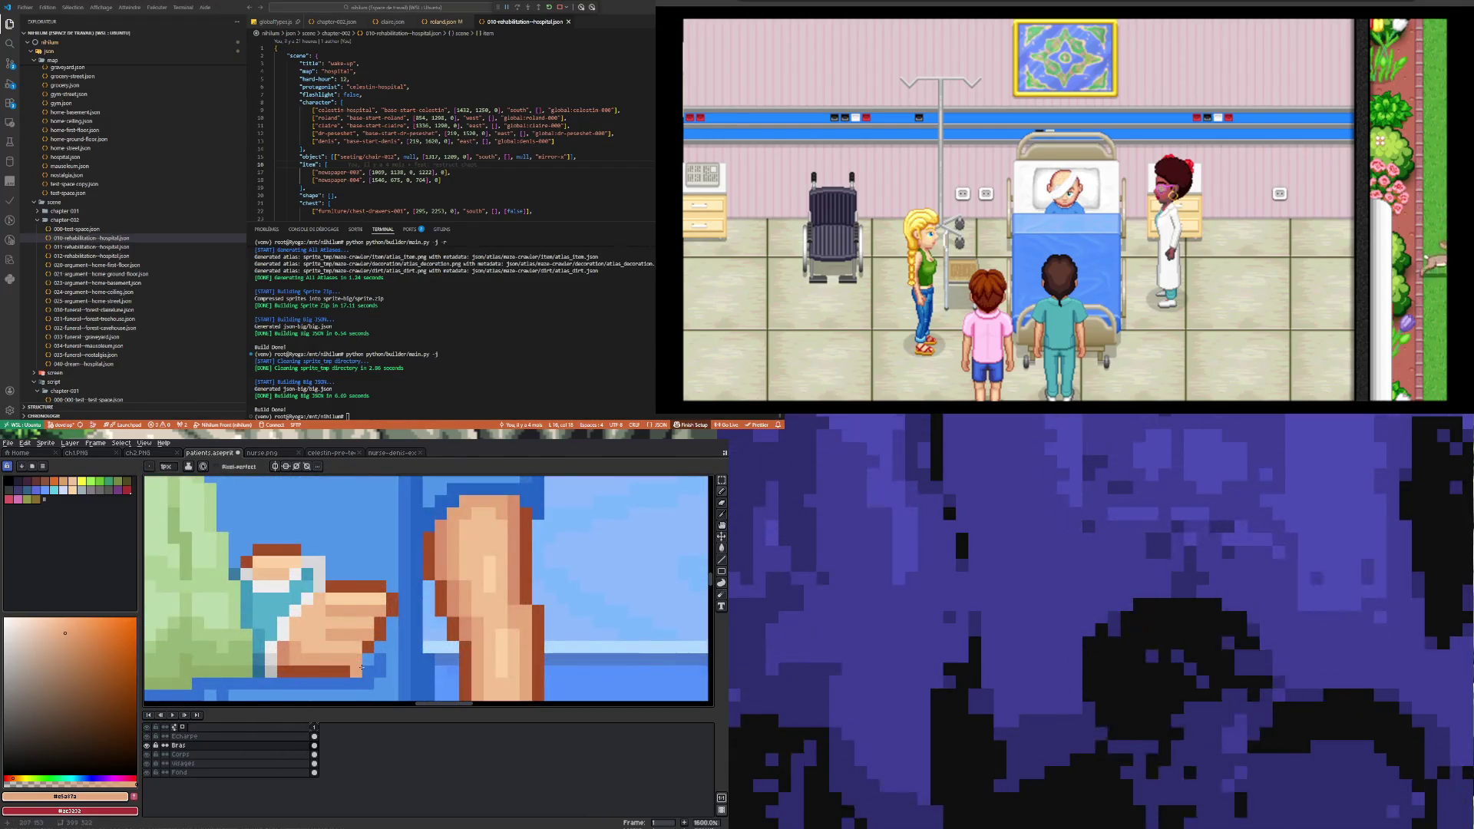
{"action": "left_click", "coordinate": [357, 667], "text": "alt"}
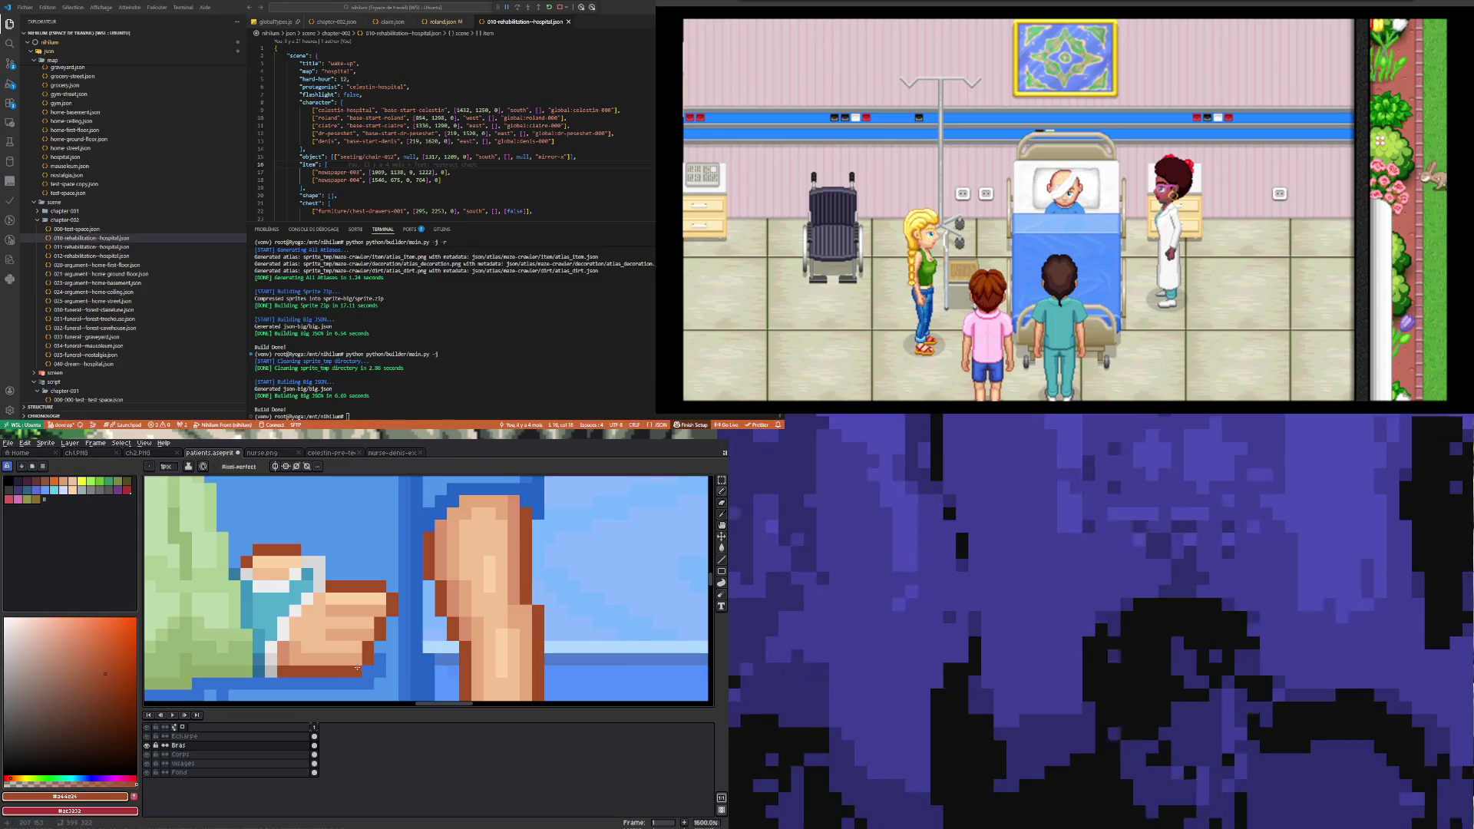
{"action": "scroll", "coordinate": [357, 667], "scroll_direction": "down", "scroll_amount": 5}
{"action": "scroll", "coordinate": [365, 661], "scroll_direction": "up", "scroll_amount": 2}
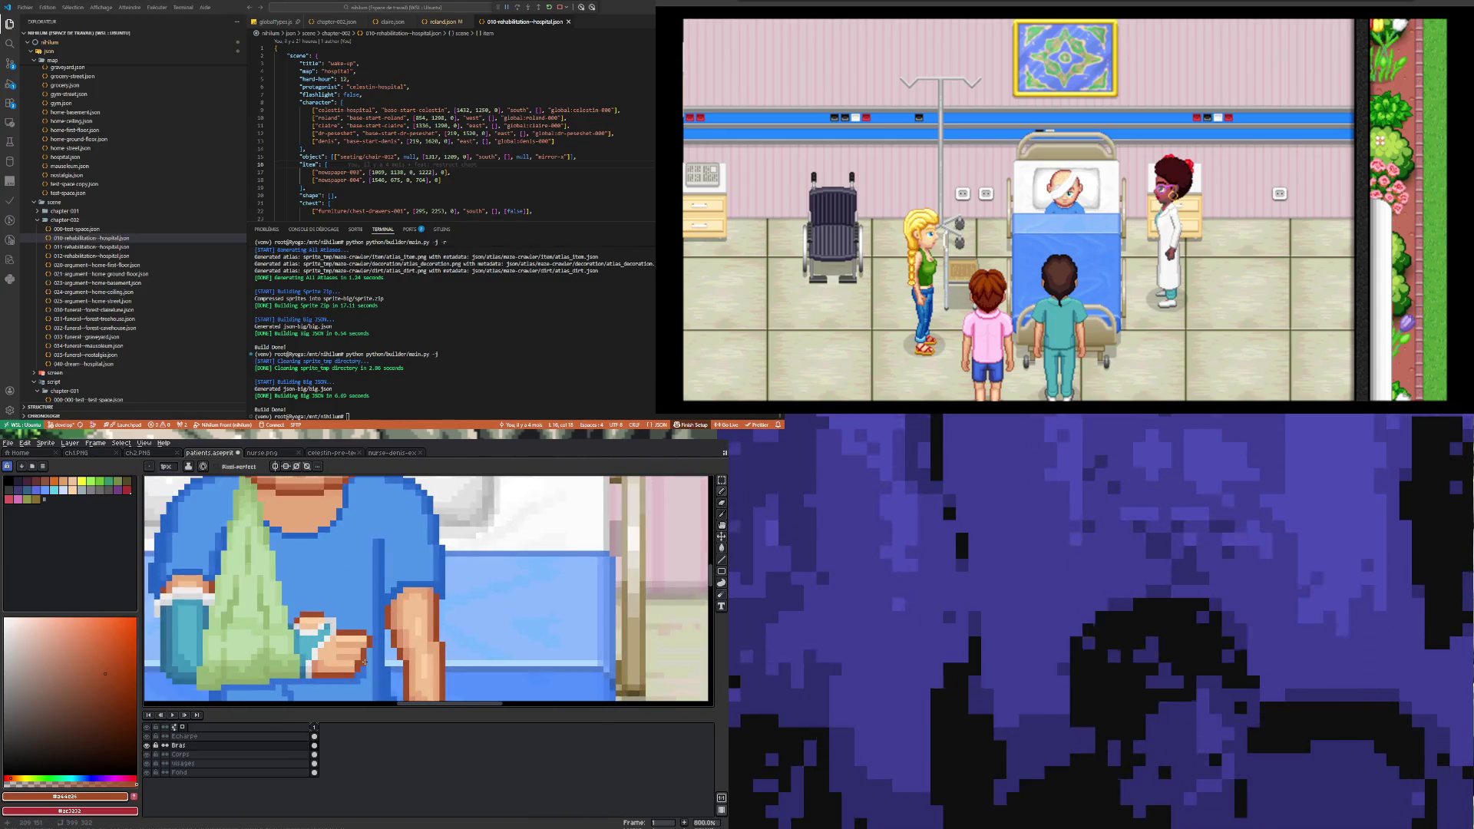
{"action": "scroll", "coordinate": [365, 663], "scroll_direction": "down", "scroll_amount": 2}
{"action": "scroll", "coordinate": [364, 662], "scroll_direction": "down", "scroll_amount": 1}
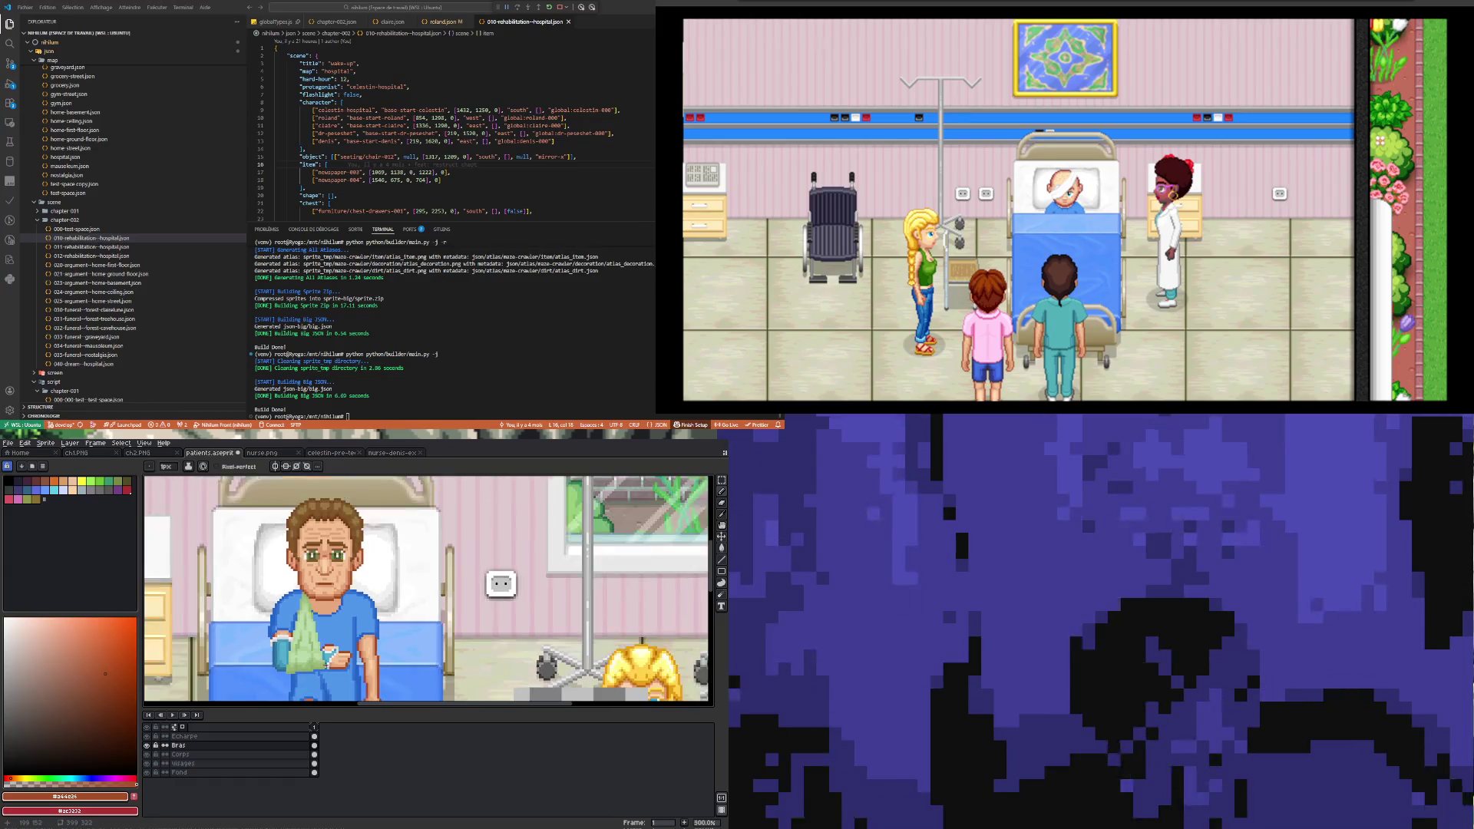
{"action": "scroll", "coordinate": [356, 661], "scroll_direction": "up", "scroll_amount": 3}
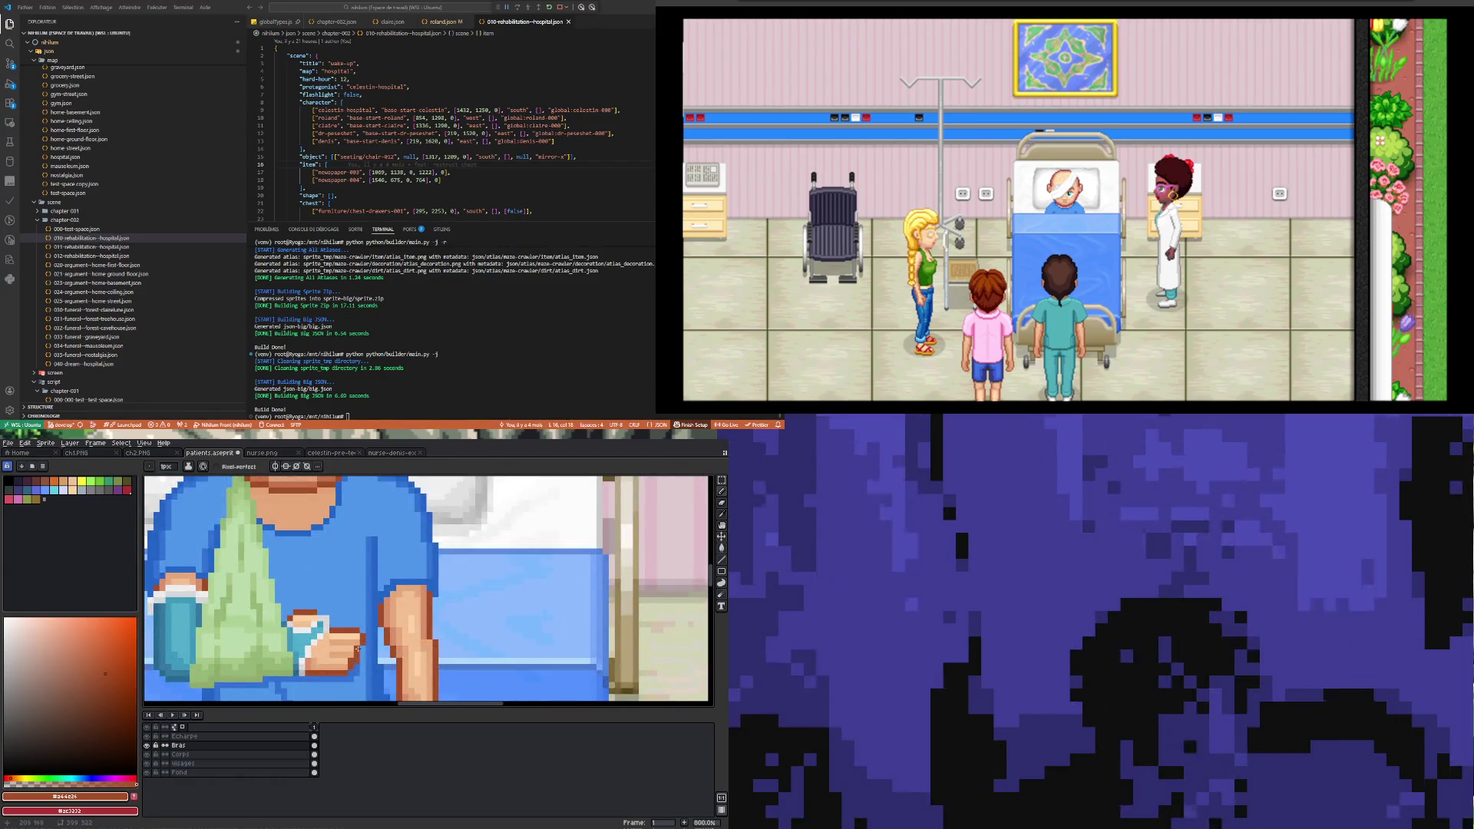
{"action": "scroll", "coordinate": [356, 649], "scroll_direction": "up", "scroll_amount": 3}
{"action": "left_click", "coordinate": [350, 663], "text": "alt"}
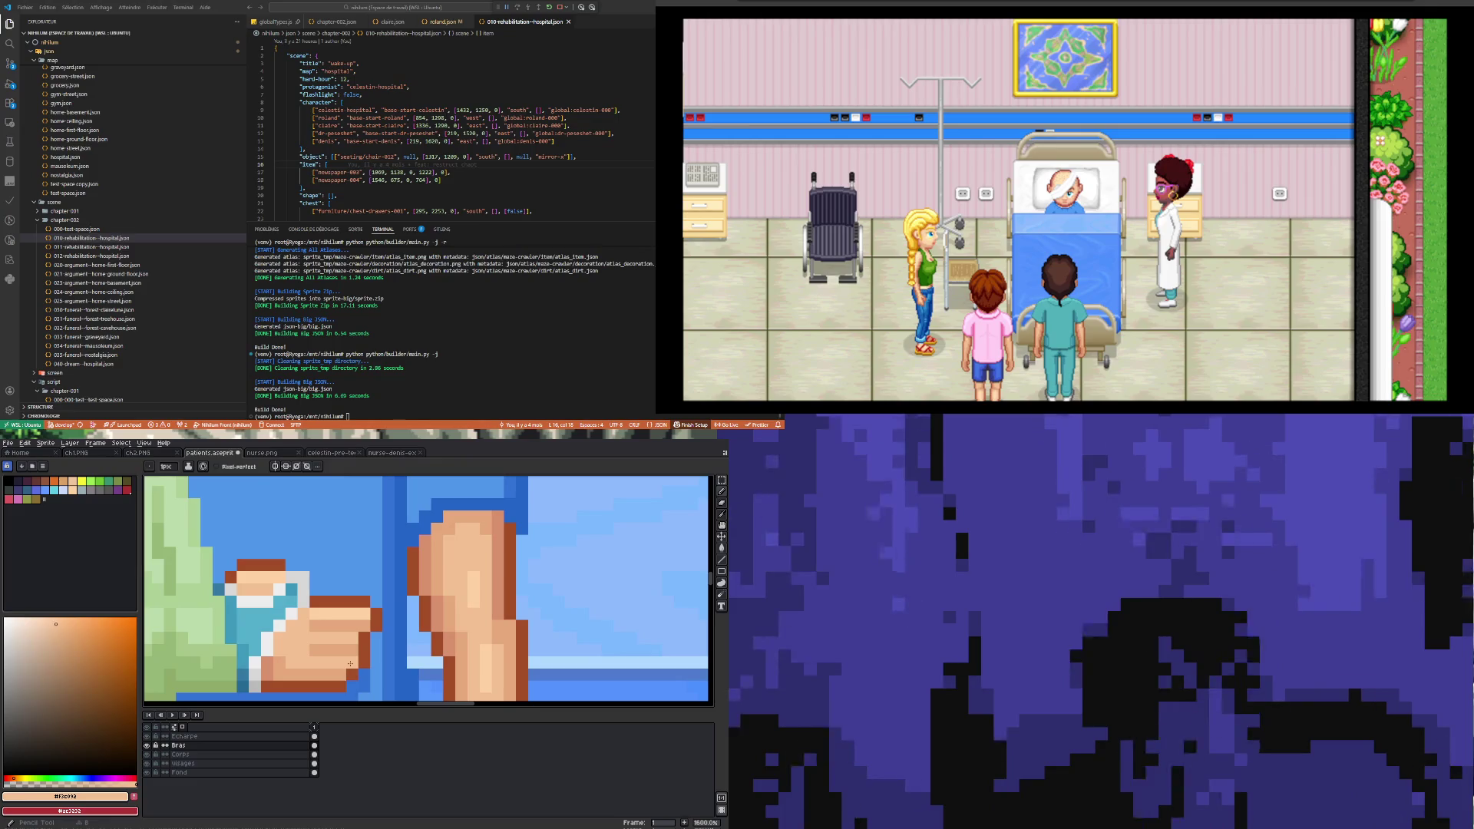
{"action": "scroll", "coordinate": [350, 663], "scroll_direction": "down", "scroll_amount": 7}
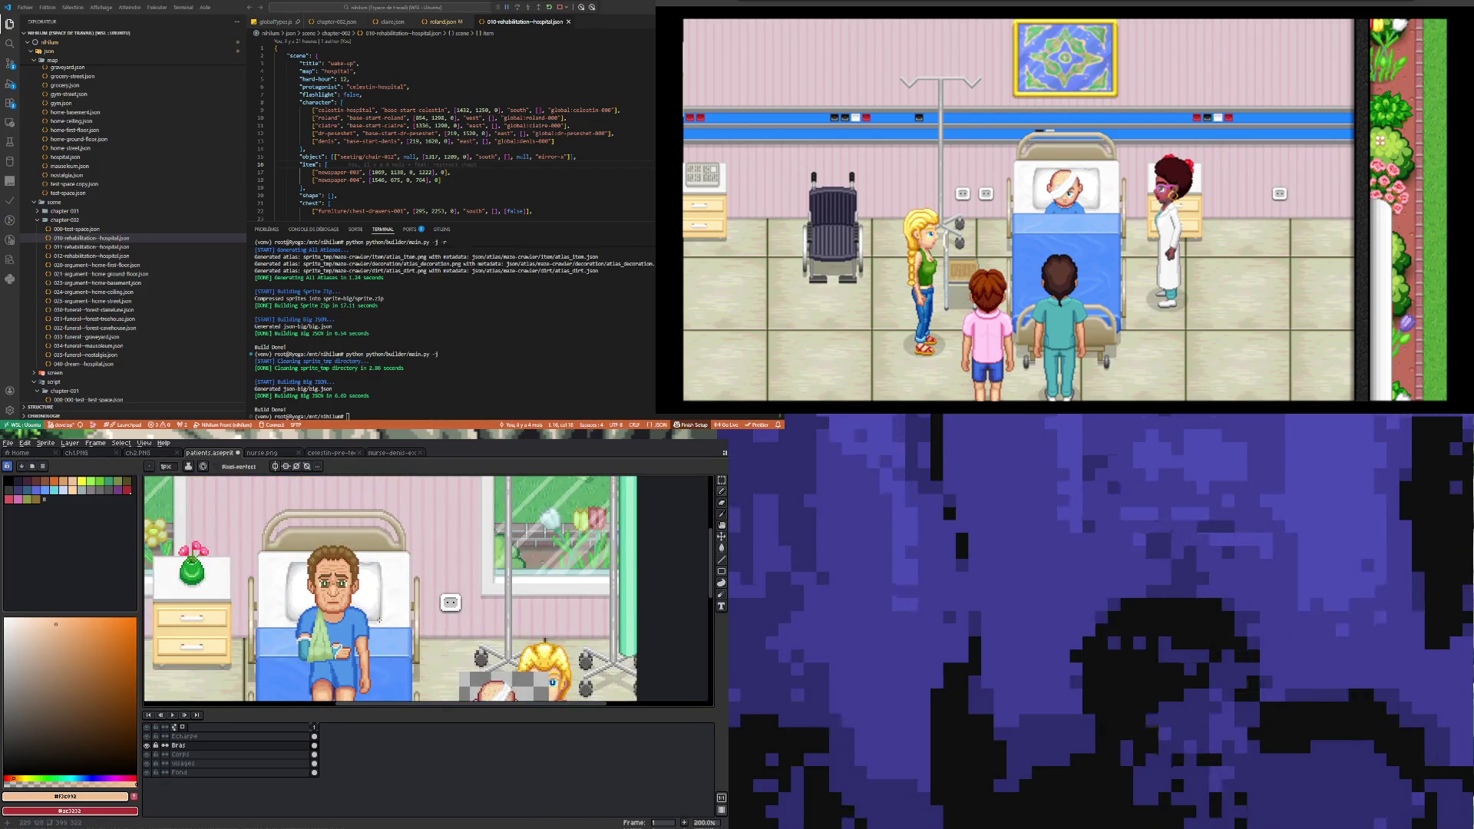
{"action": "scroll", "coordinate": [379, 619], "scroll_direction": "up", "scroll_amount": 7}
Step: Select a block of hand pixels with the Rectangular Marquee and reposition them
{"action": "key", "text": "i"}
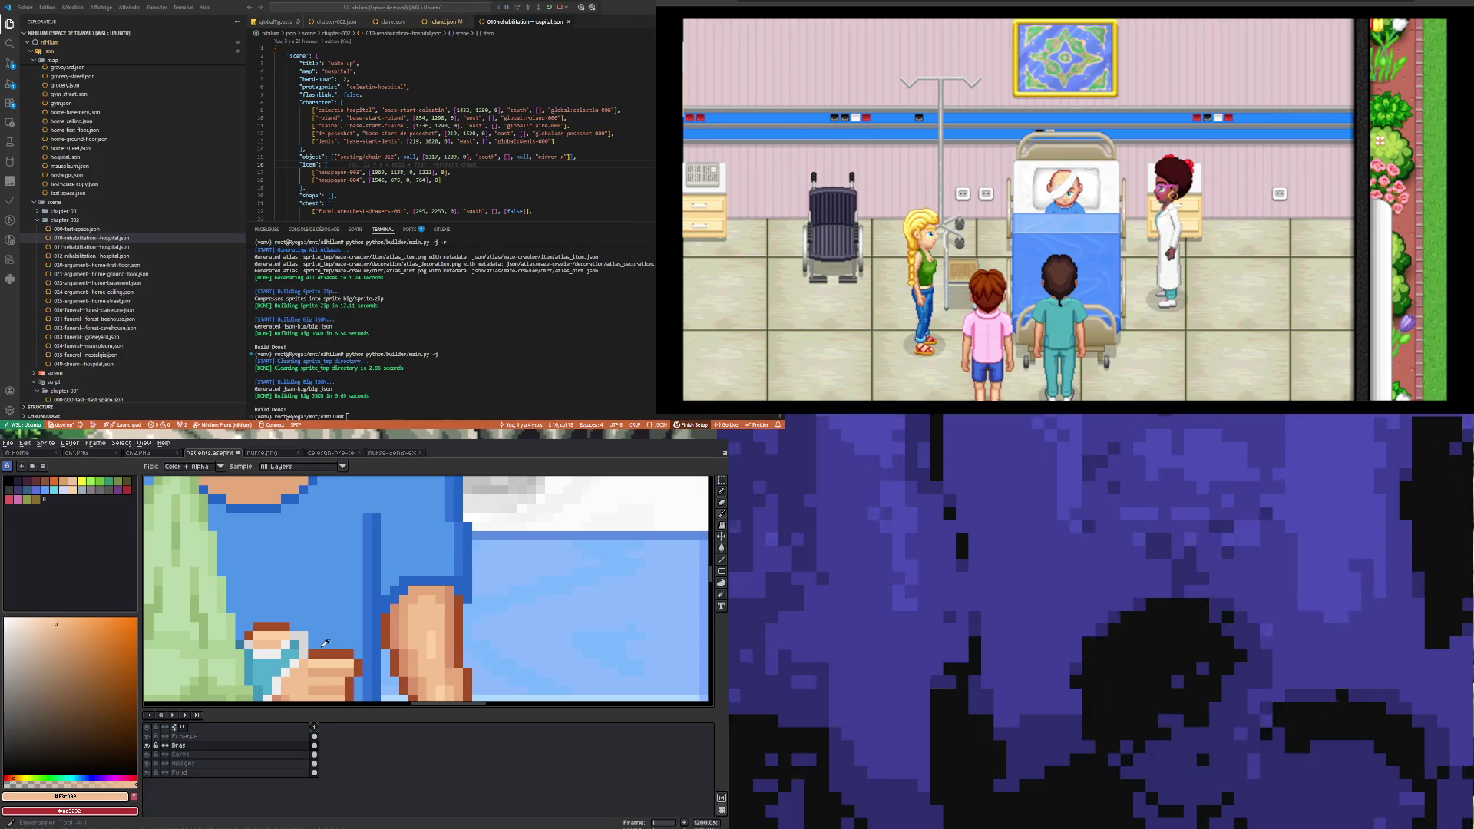
{"action": "scroll", "coordinate": [321, 645], "scroll_direction": "down", "scroll_amount": 3}
{"action": "left_click", "coordinate": [721, 480]}
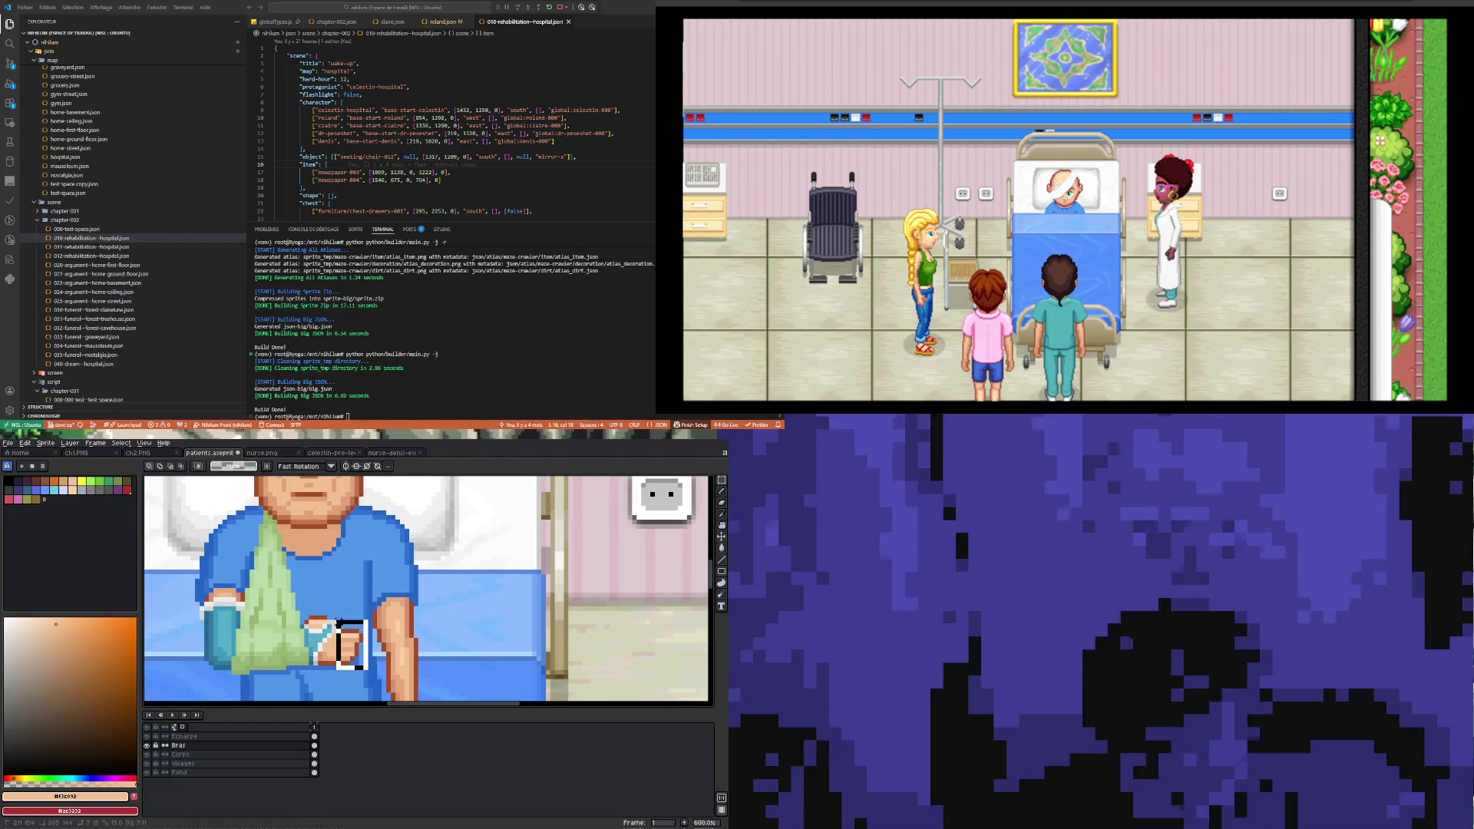
{"action": "scroll", "coordinate": [347, 686], "scroll_direction": "down", "scroll_amount": 3}
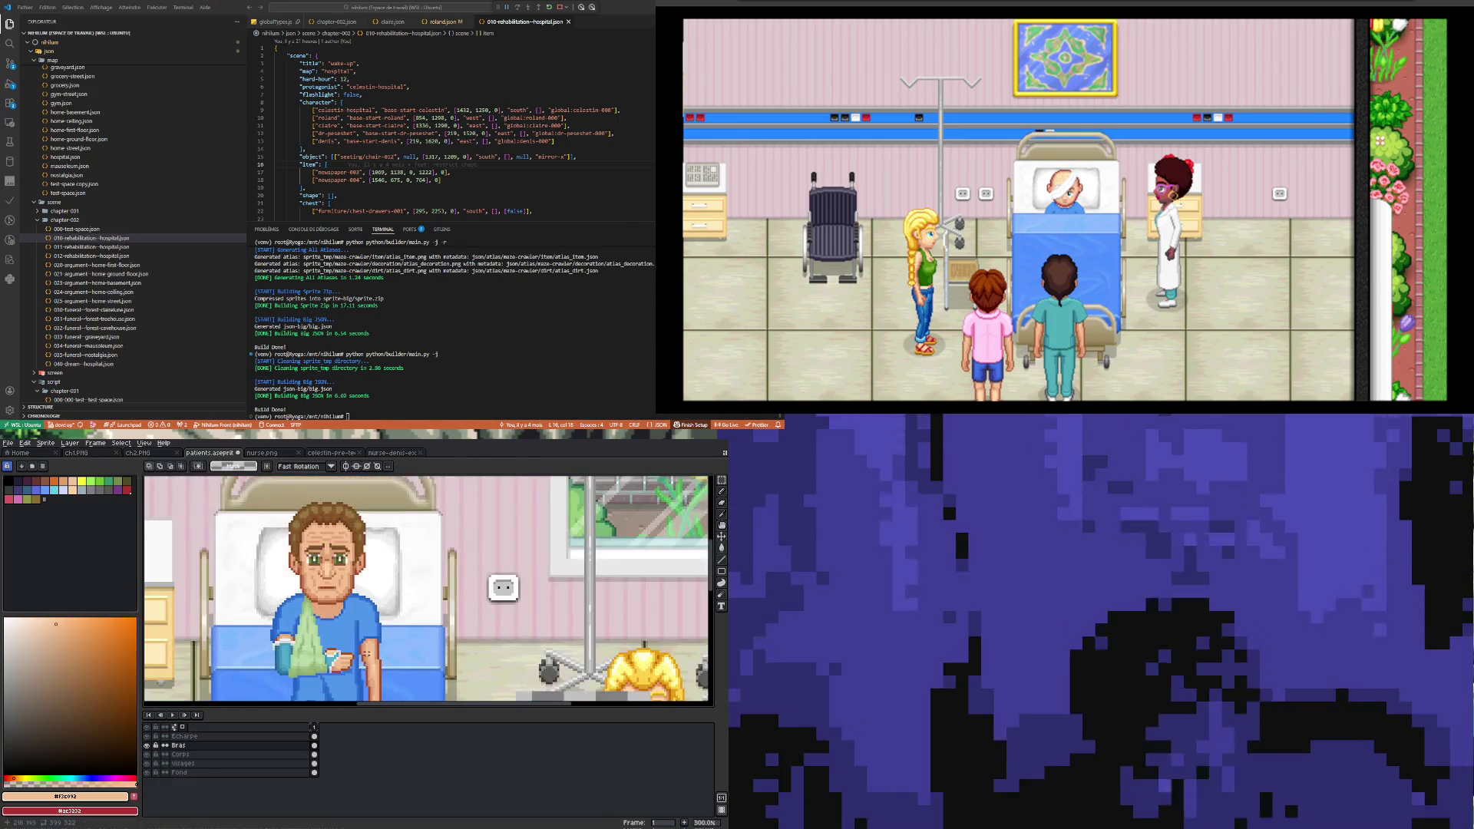
{"action": "scroll", "coordinate": [330, 660], "scroll_direction": "up", "scroll_amount": 5}
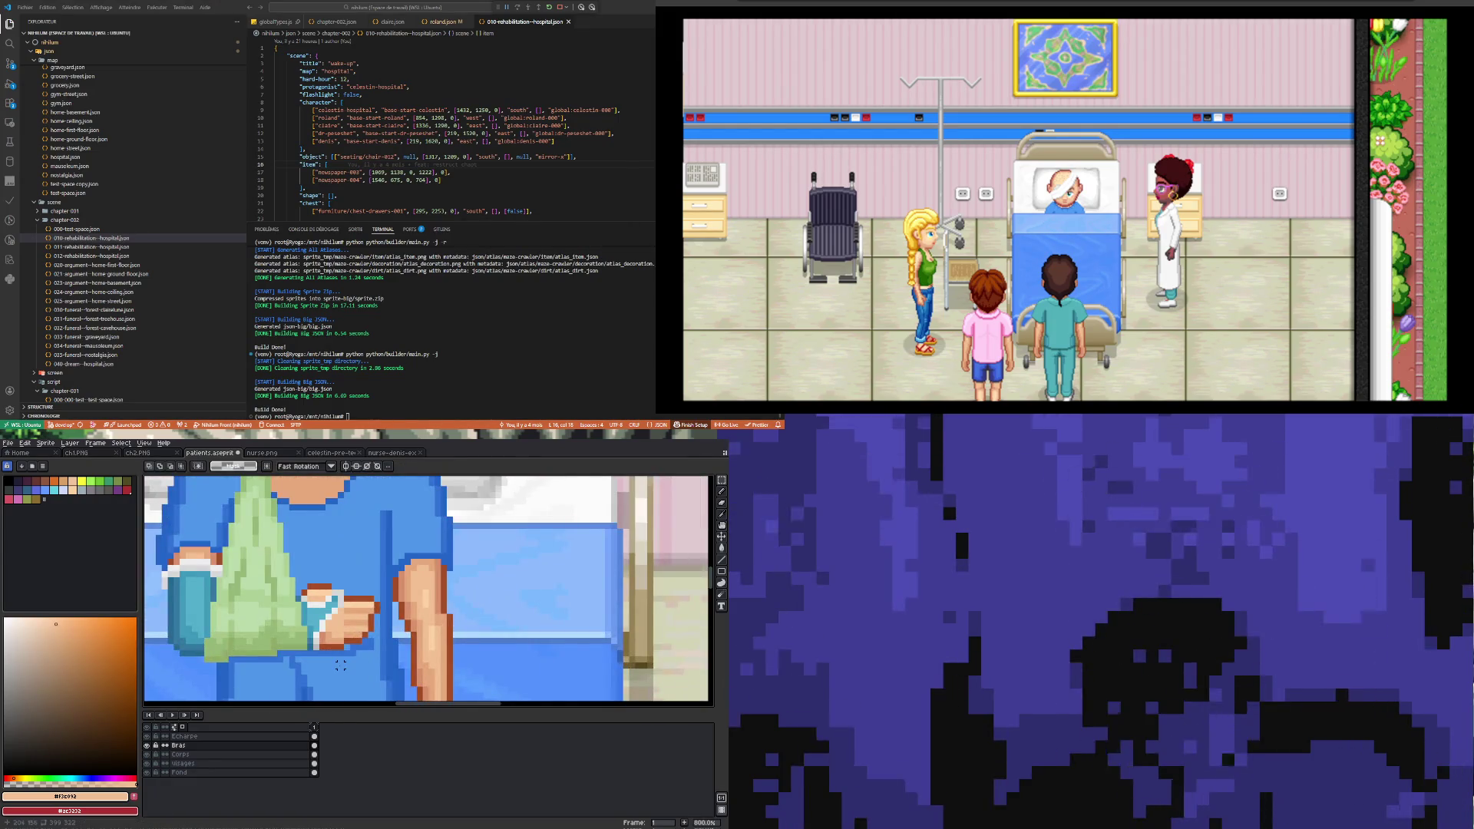
{"action": "scroll", "coordinate": [340, 665], "scroll_direction": "up", "scroll_amount": 3}
{"action": "mouse_move", "coordinate": [320, 633]}
{"action": "left_mouse_down"}
{"action": "mouse_move", "coordinate": [338, 662]}
{"action": "mouse_move", "coordinate": [364, 654]}
{"action": "left_mouse_up"}
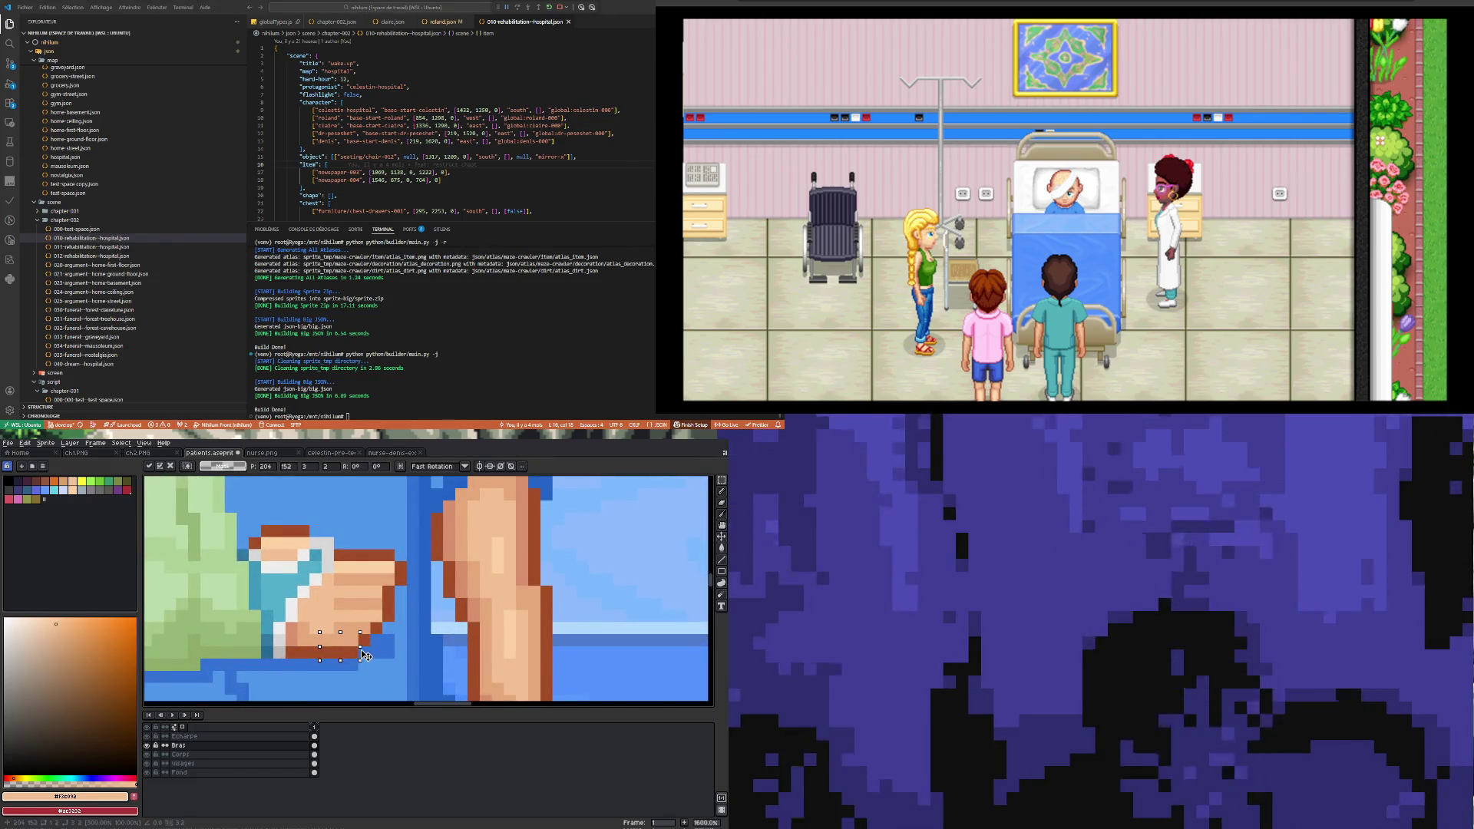
{"action": "left_click", "coordinate": [361, 629]}
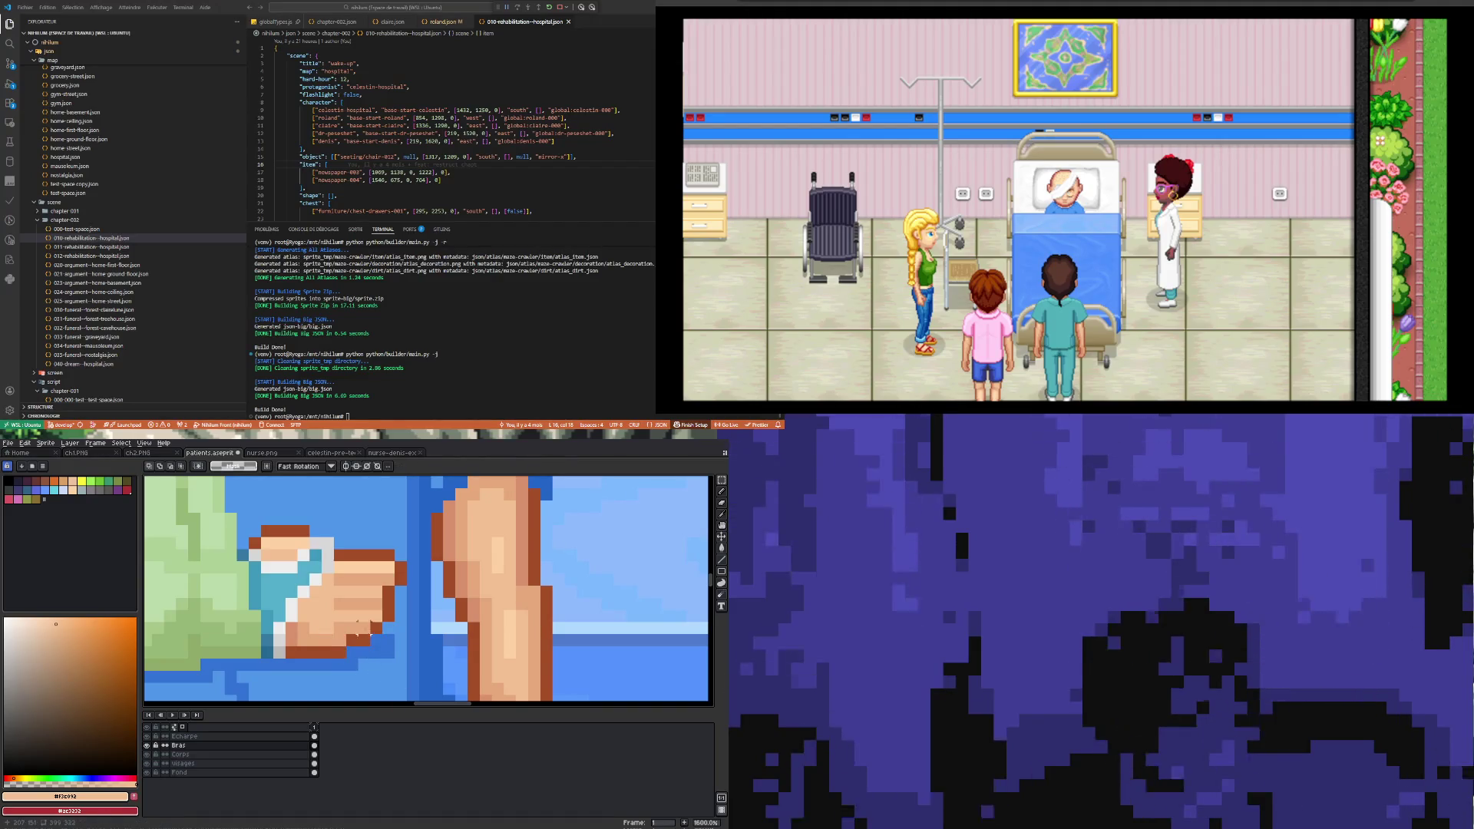
Step: Shift the hand's lower-right edge pixels and commit the change
{"action": "left_click_drag", "start_coordinate": [361, 629], "coordinate": [376, 648]}
{"action": "left_click", "coordinate": [376, 662]}
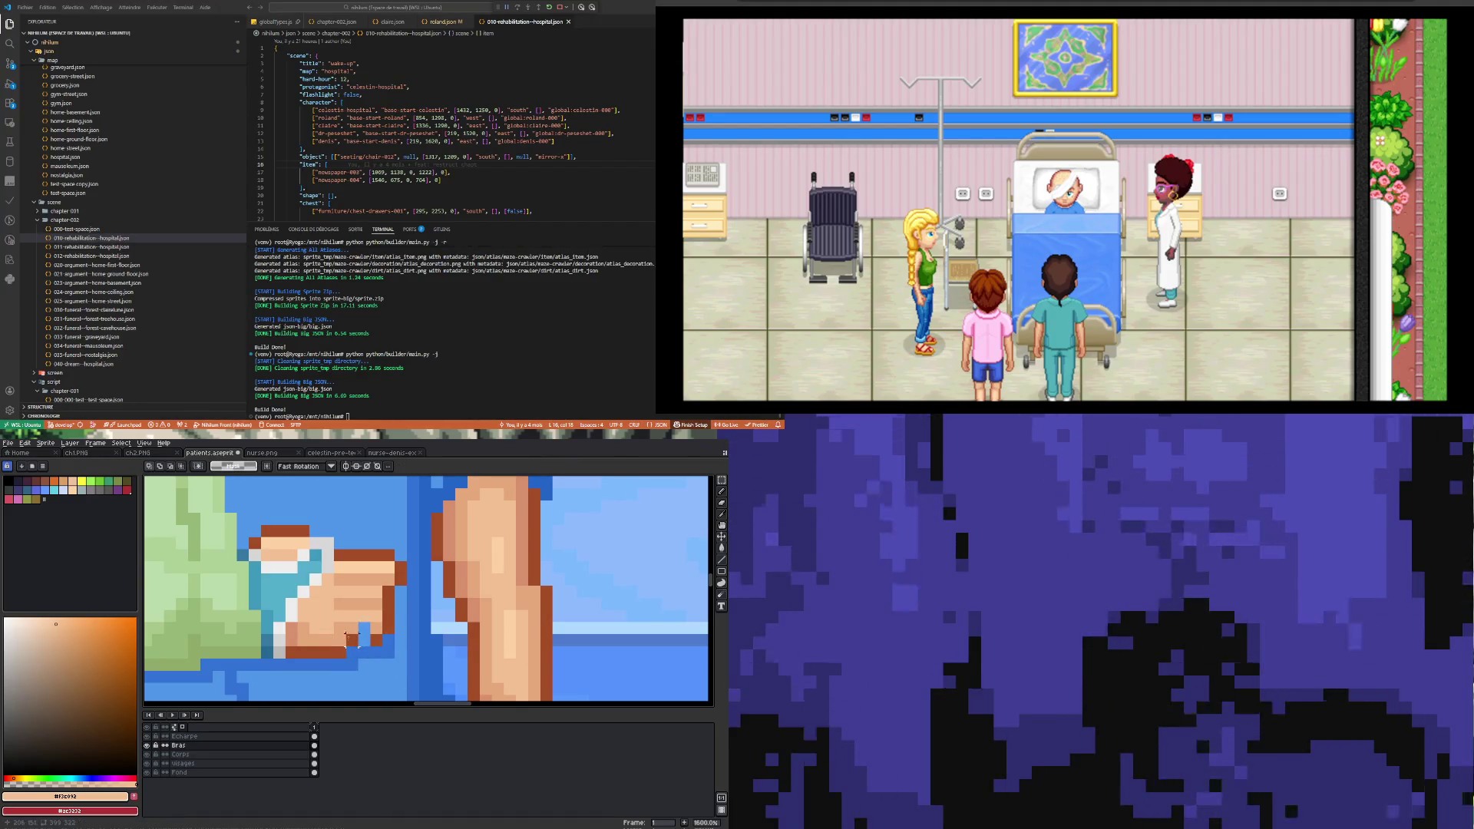
{"action": "left_click_drag", "start_coordinate": [345, 622], "coordinate": [373, 648]}
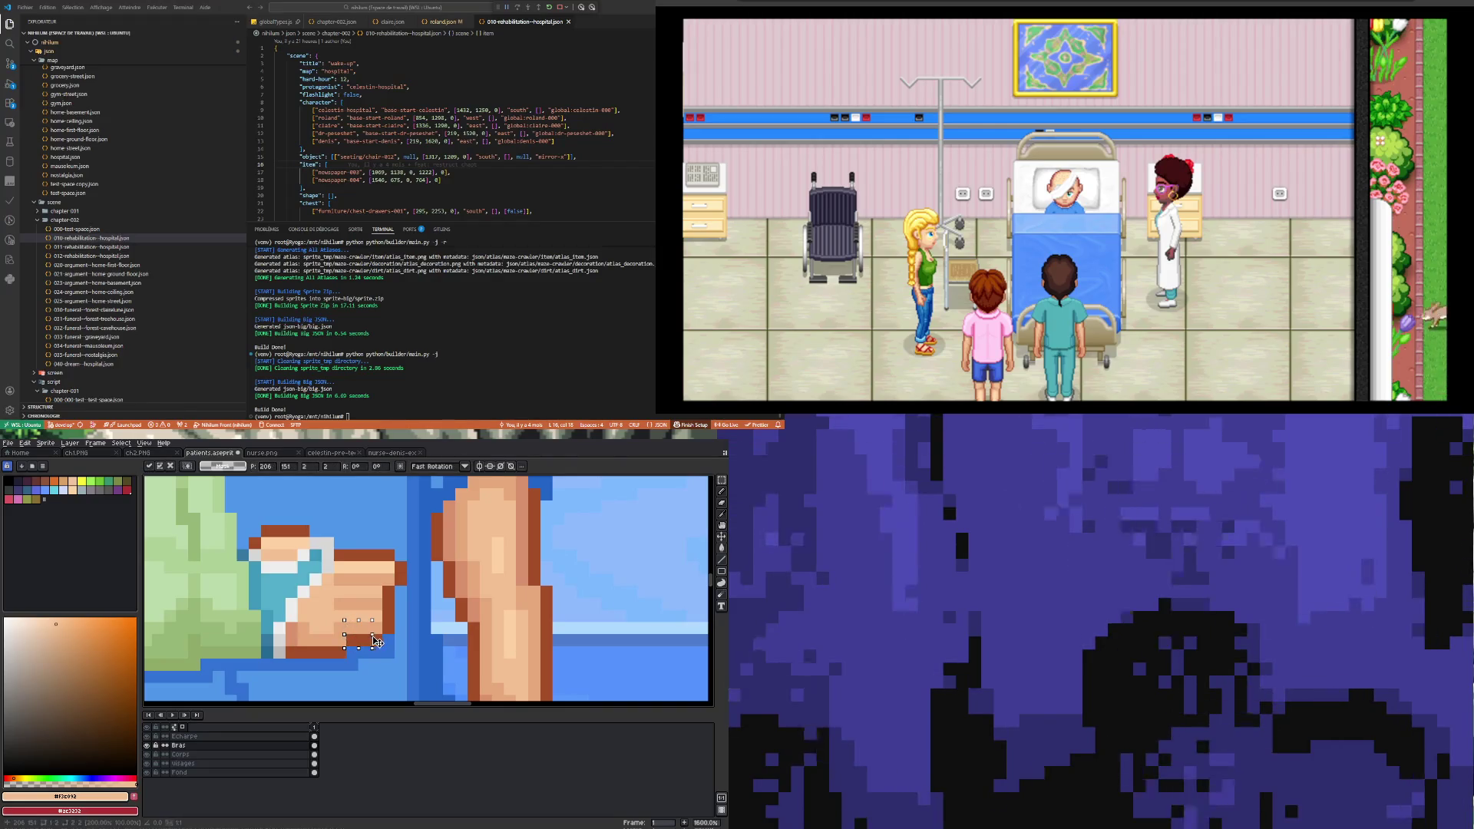
{"action": "key", "text": "Return"}
{"action": "scroll", "coordinate": [376, 641], "scroll_direction": "down", "scroll_amount": 3}
{"action": "scroll", "coordinate": [364, 639], "scroll_direction": "down", "scroll_amount": 3}
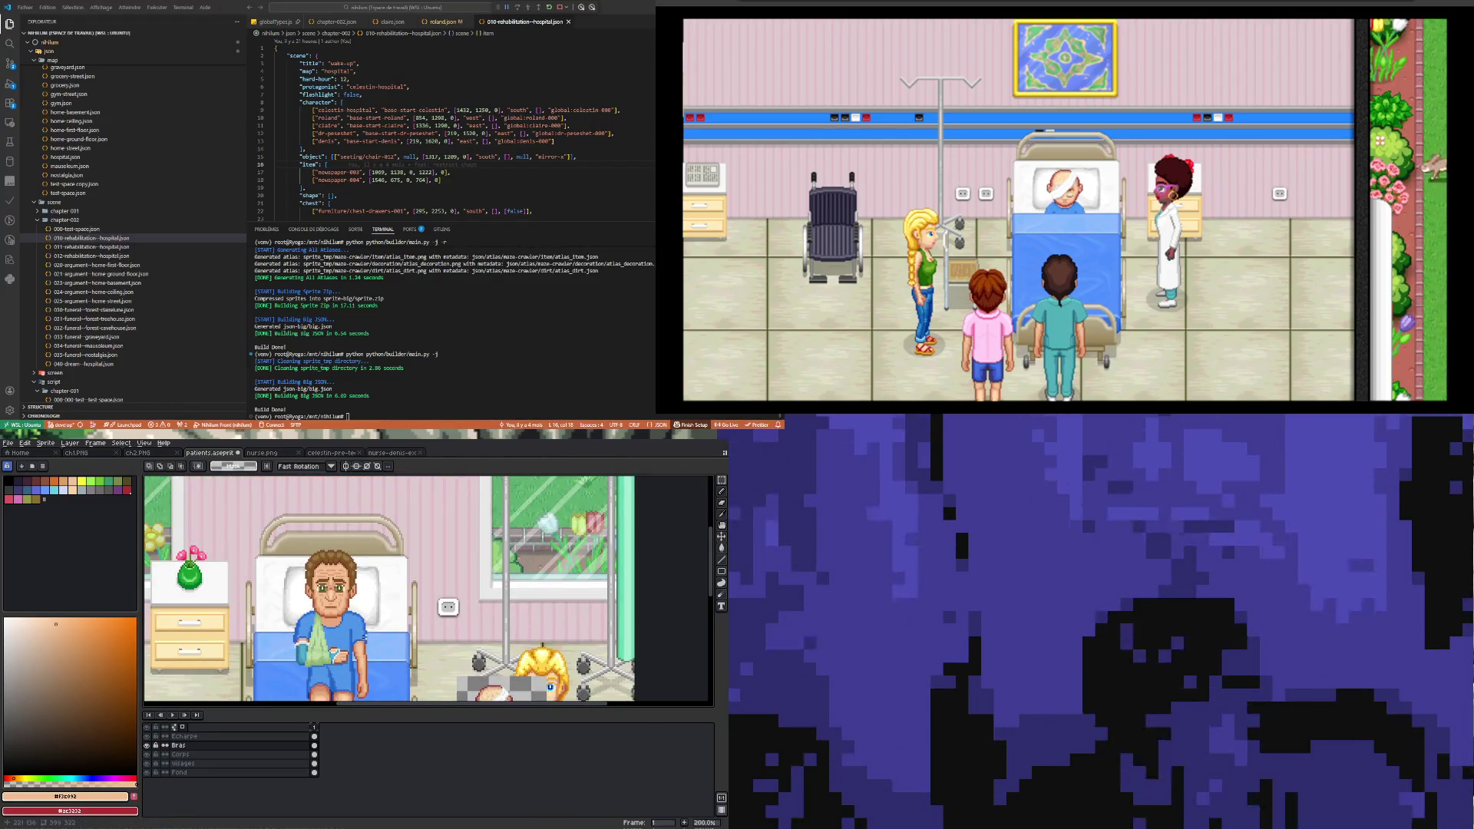
{"action": "scroll", "coordinate": [363, 639], "scroll_direction": "up", "scroll_amount": 7}
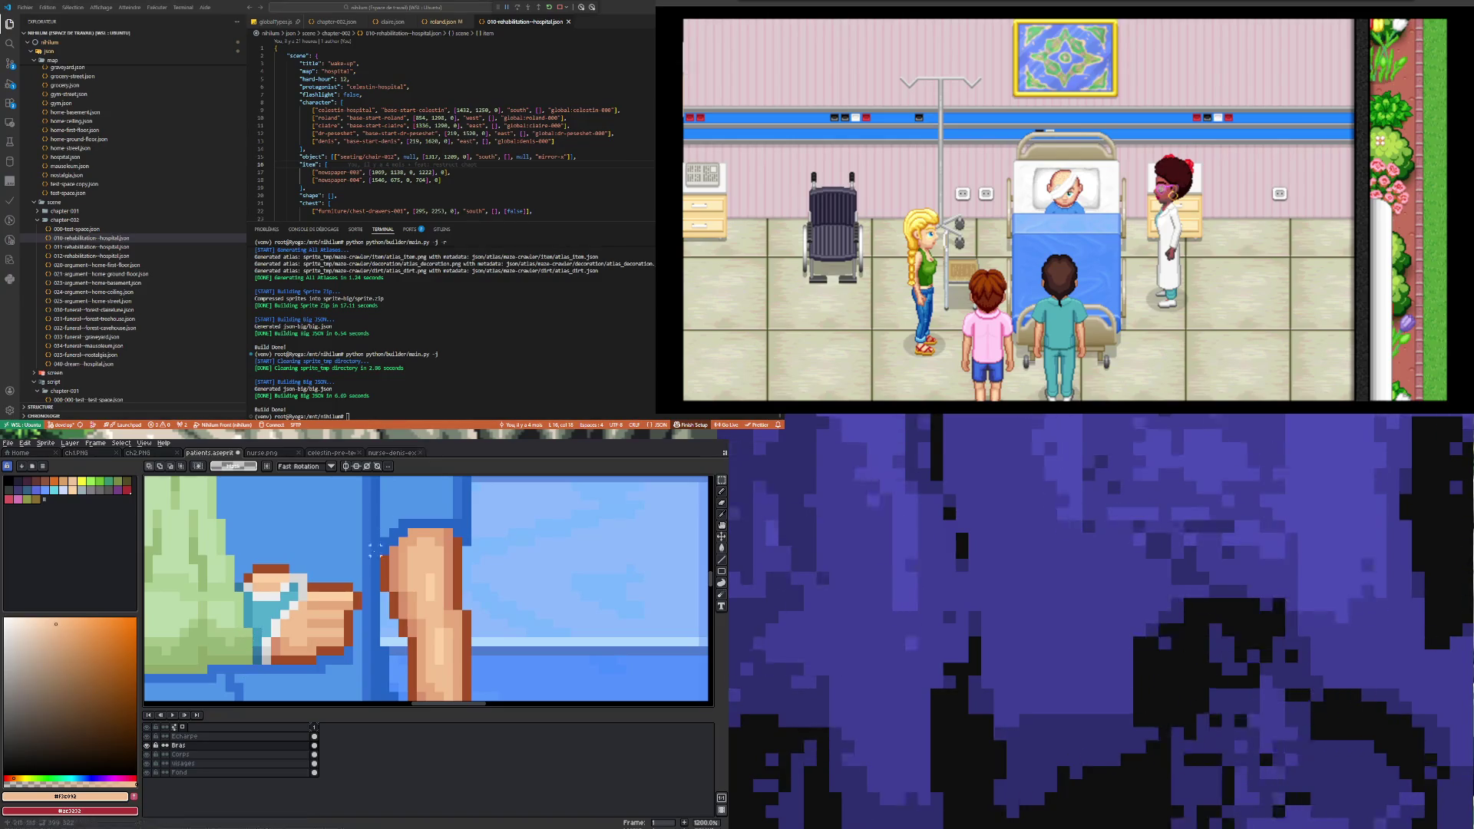
{"action": "scroll", "coordinate": [348, 629], "scroll_direction": "down", "scroll_amount": 6}
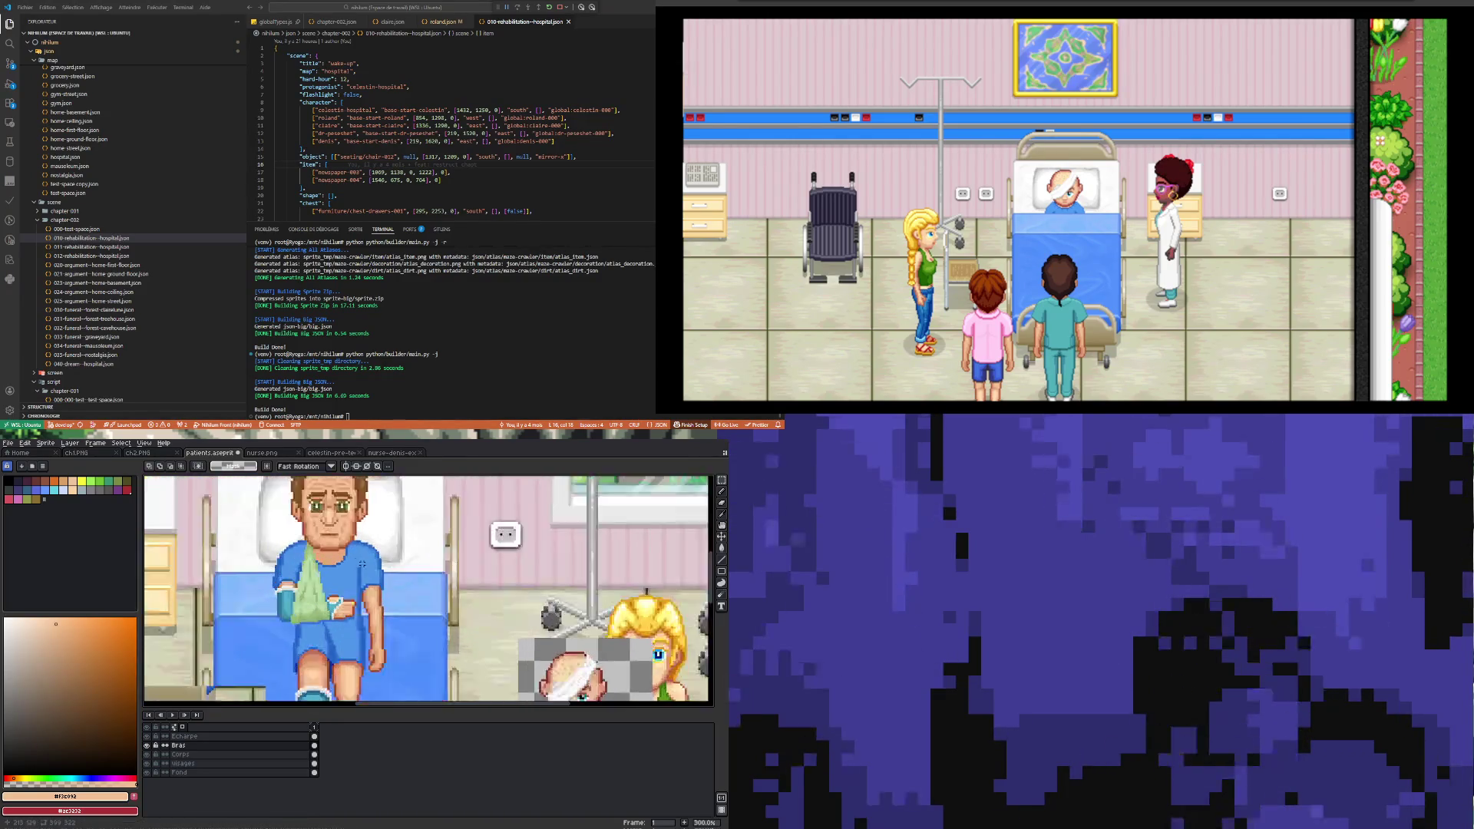
{"action": "scroll", "coordinate": [341, 637], "scroll_direction": "up", "scroll_amount": 2}
{"action": "scroll", "coordinate": [346, 631], "scroll_direction": "down", "scroll_amount": 2}
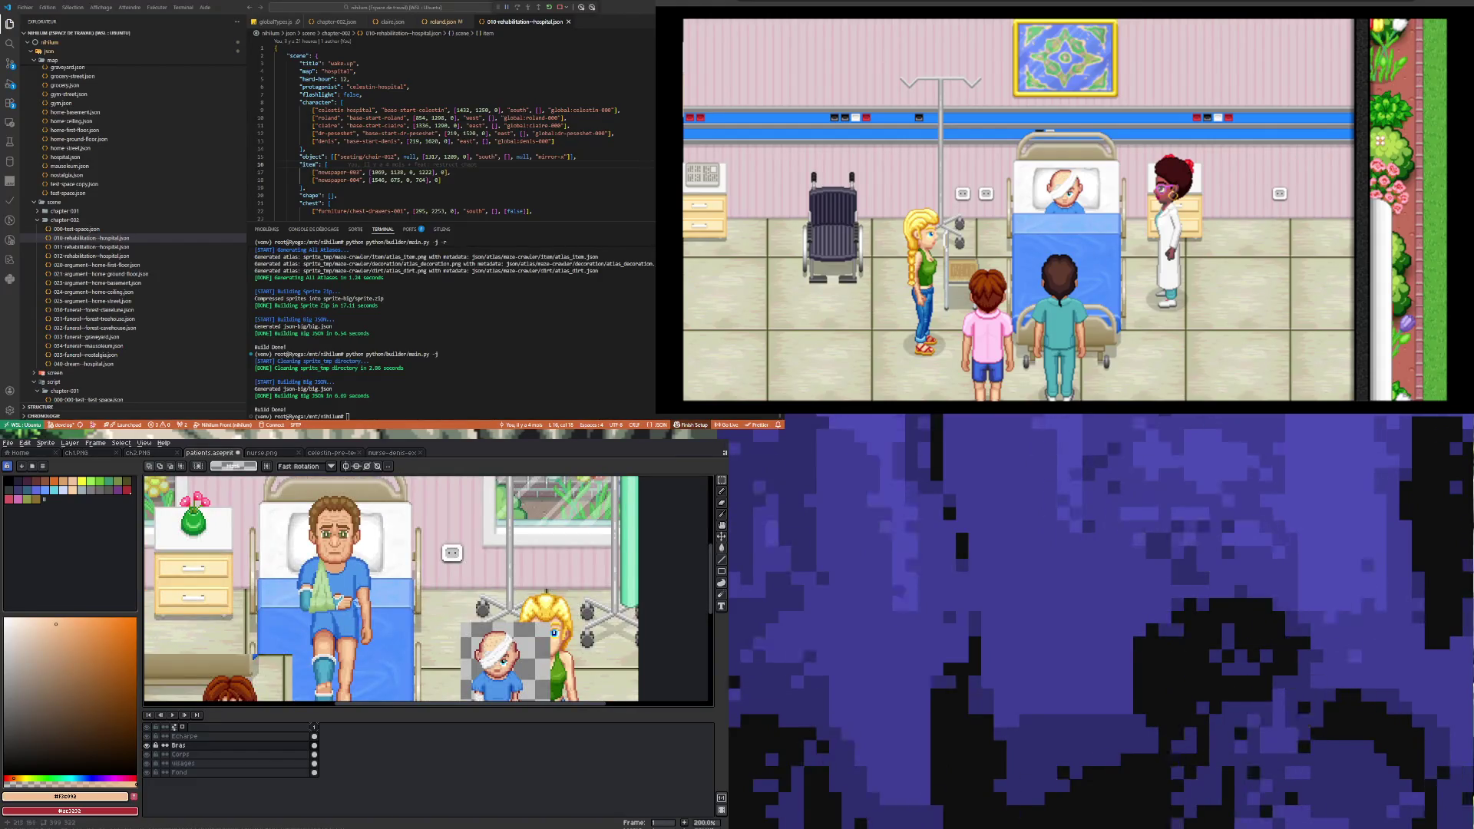
{"action": "scroll", "coordinate": [345, 629], "scroll_direction": "down", "scroll_amount": 1}
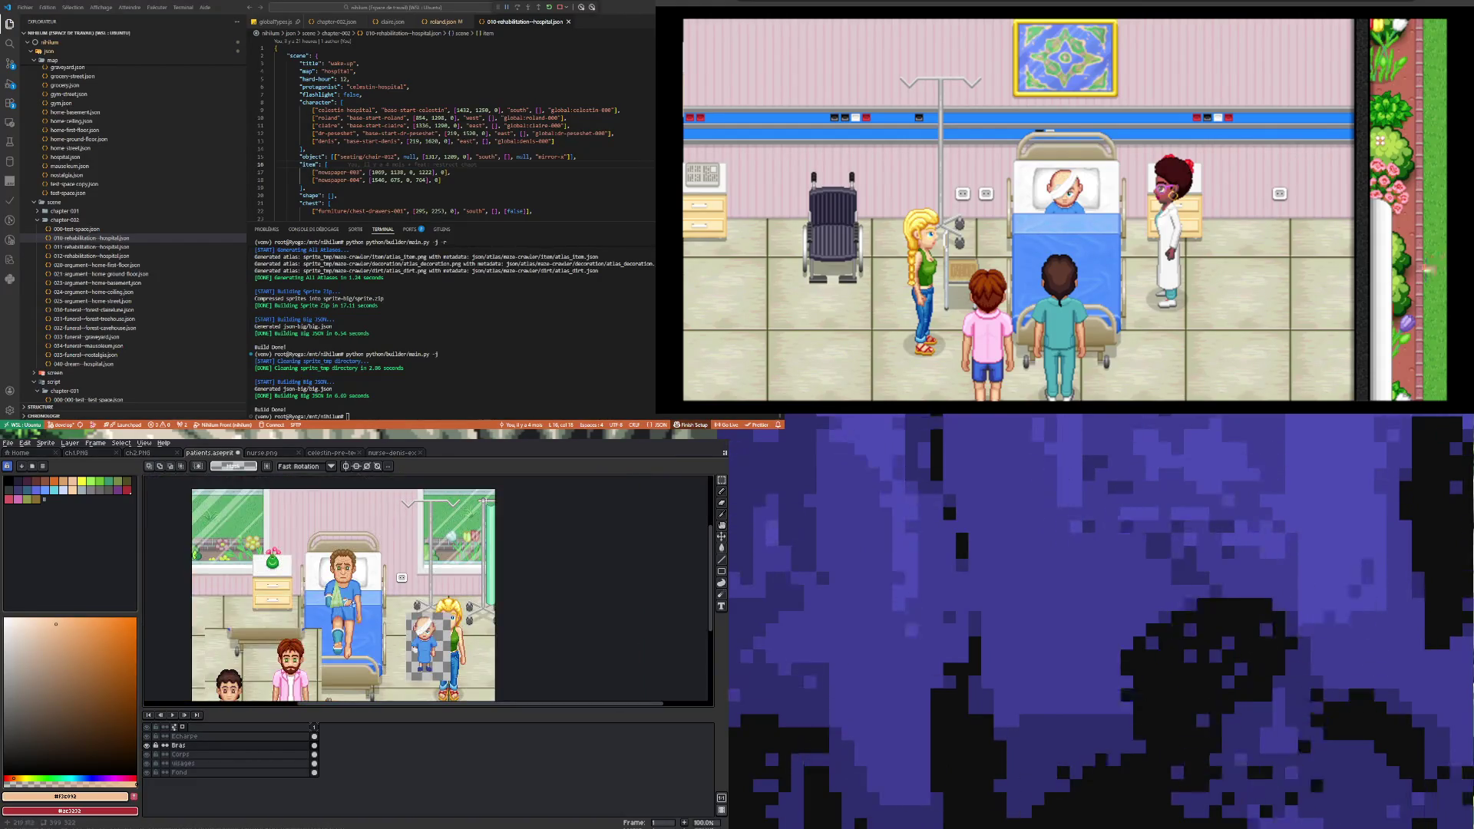
{"action": "scroll", "coordinate": [315, 589], "scroll_direction": "up", "scroll_amount": 7}
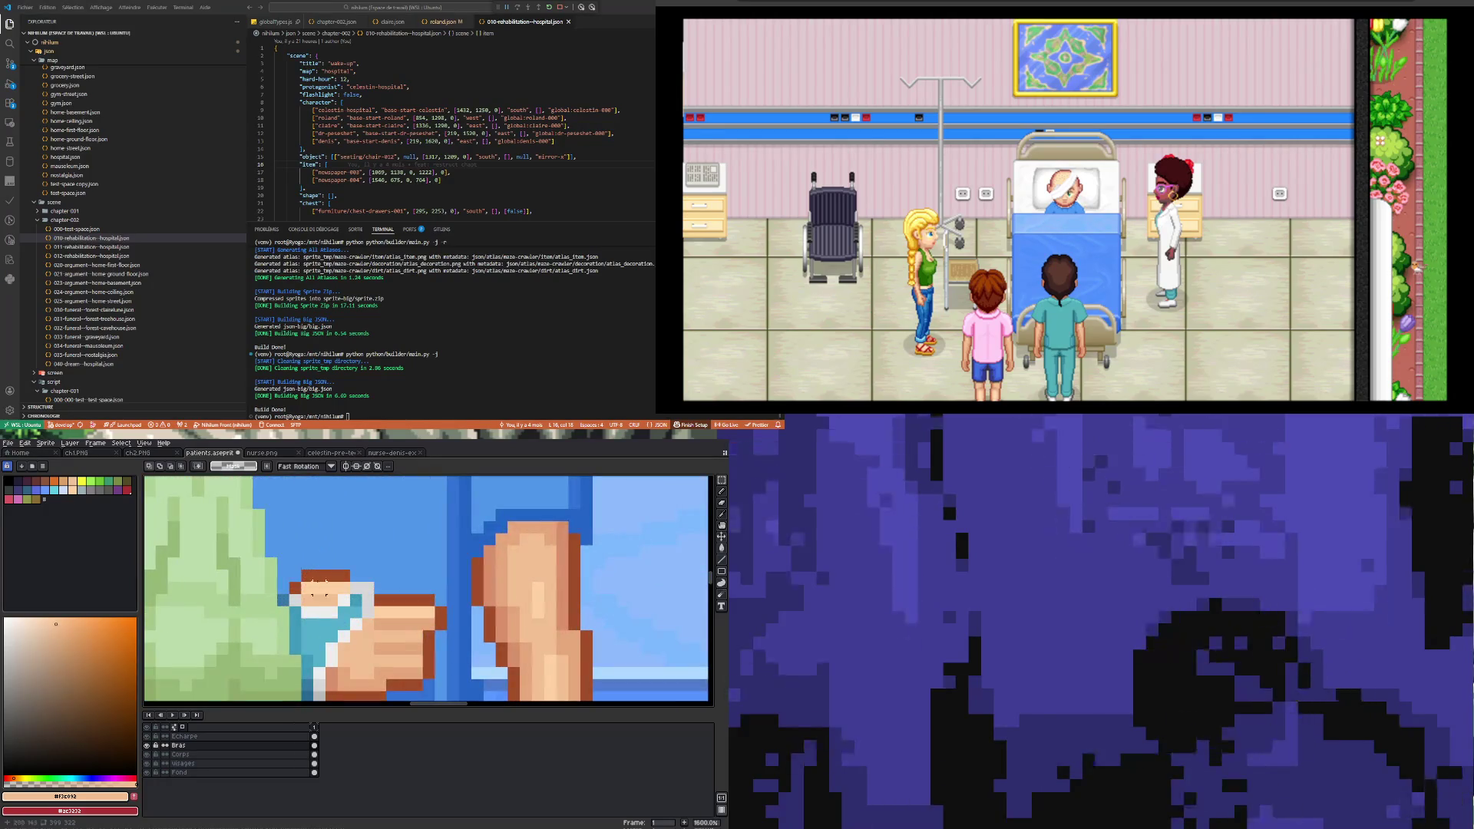